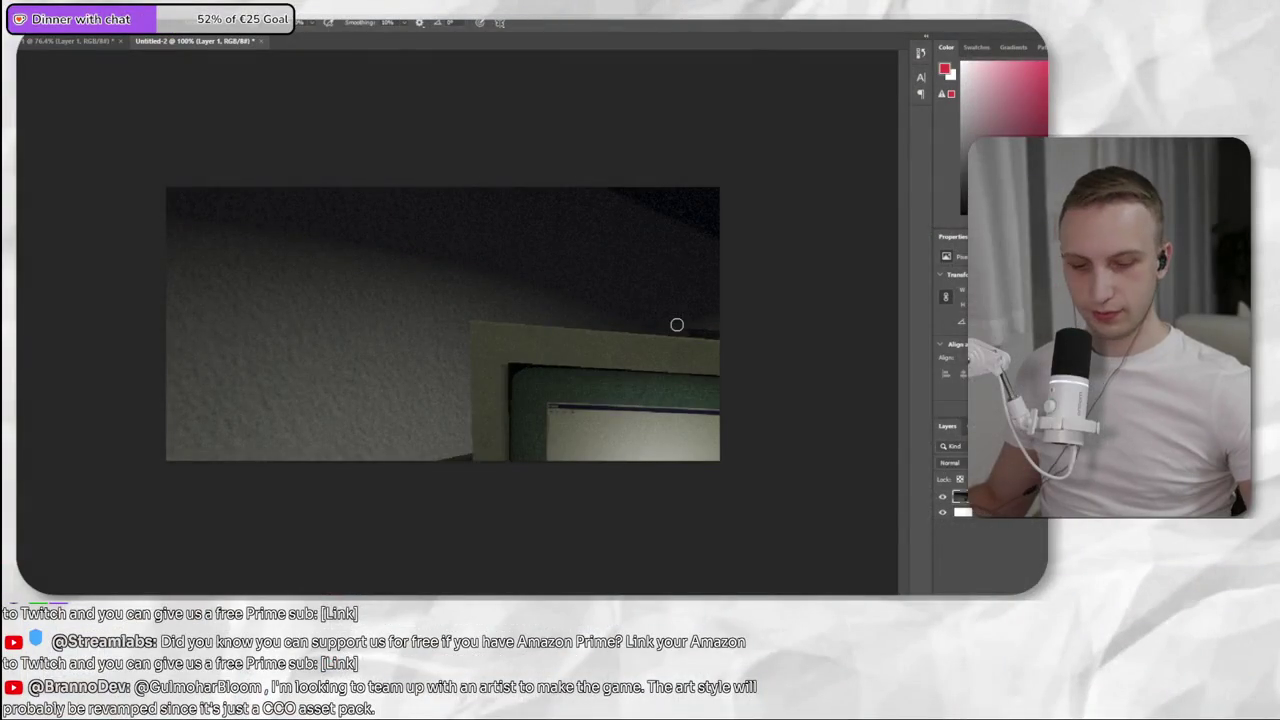
- Shrink the screenshot layer with Free Transform so more of the room fits, tilting it about -7.6°
{"action": "key", "text": "ctrl+t"}
{"action": "key", "text": "ctrl+0"}
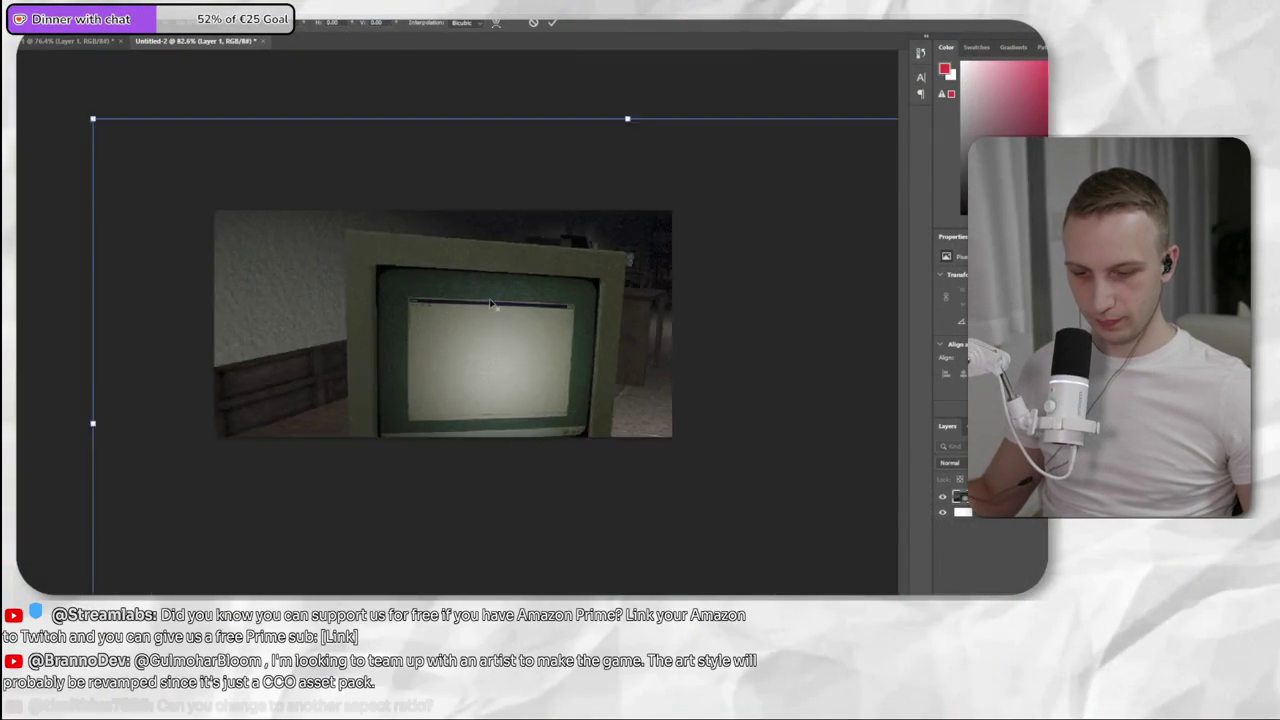
{"action": "left_click_drag", "start_coordinate": [783, 378], "coordinate": [597, 370]}
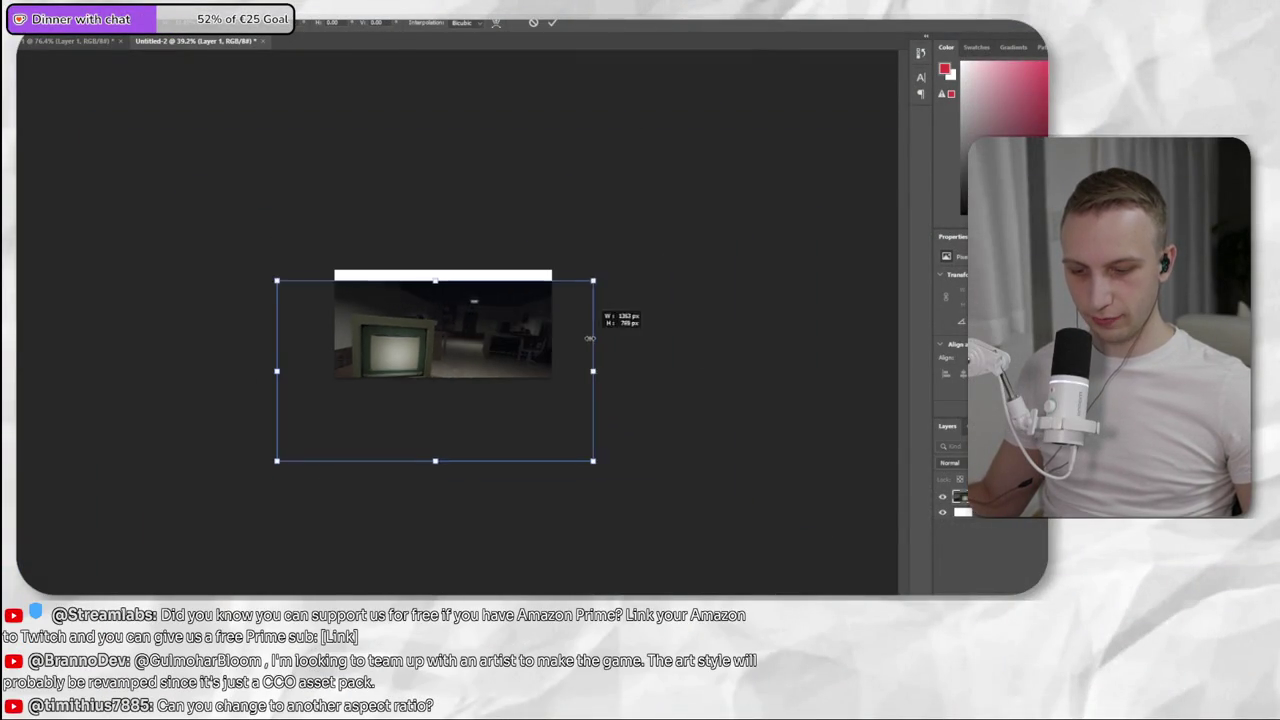
{"action": "key", "text": "ctrl+plus"}
{"action": "key", "text": "ctrl+plus"}
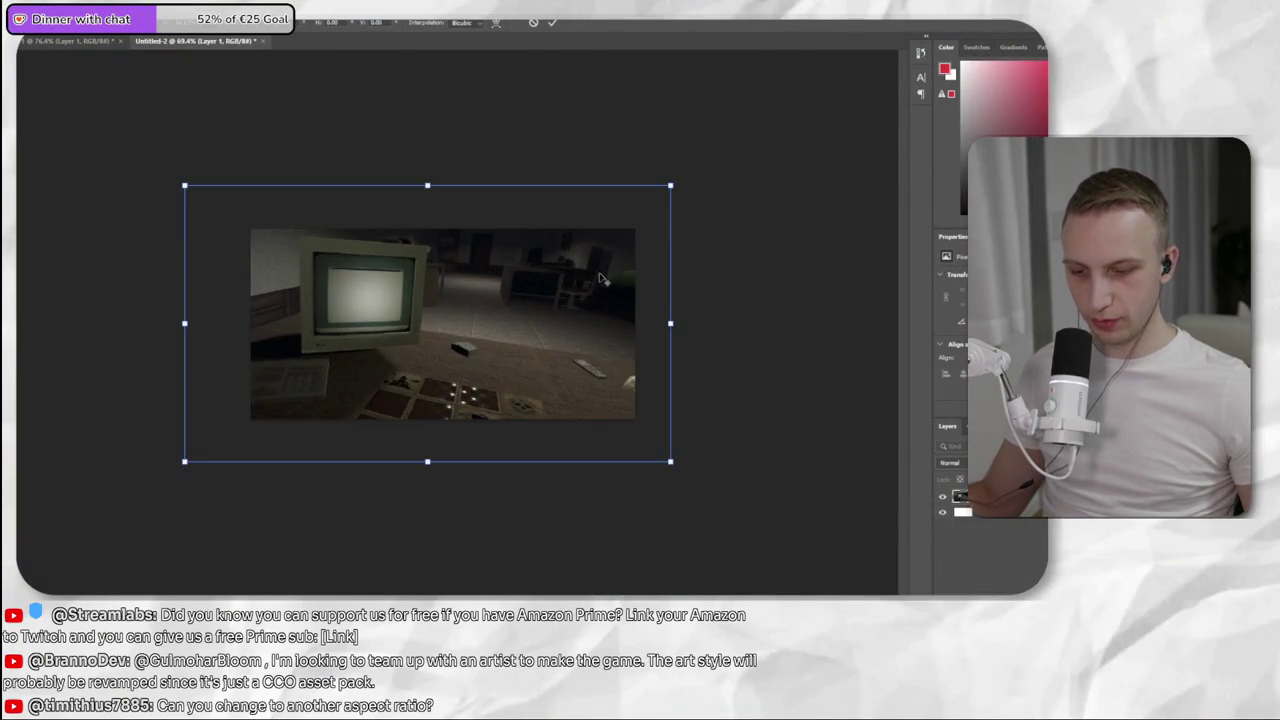
{"action": "key", "text": "ctrl+plus"}
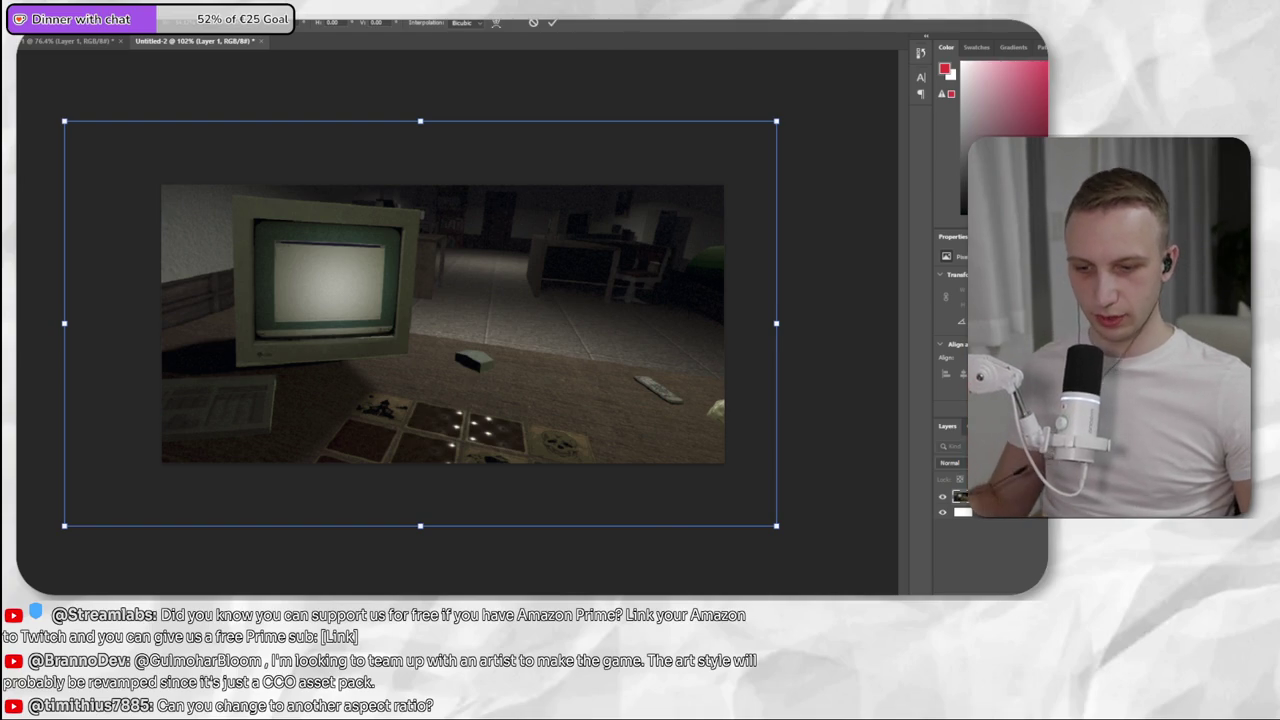
{"action": "key", "text": "alt+Tab"}
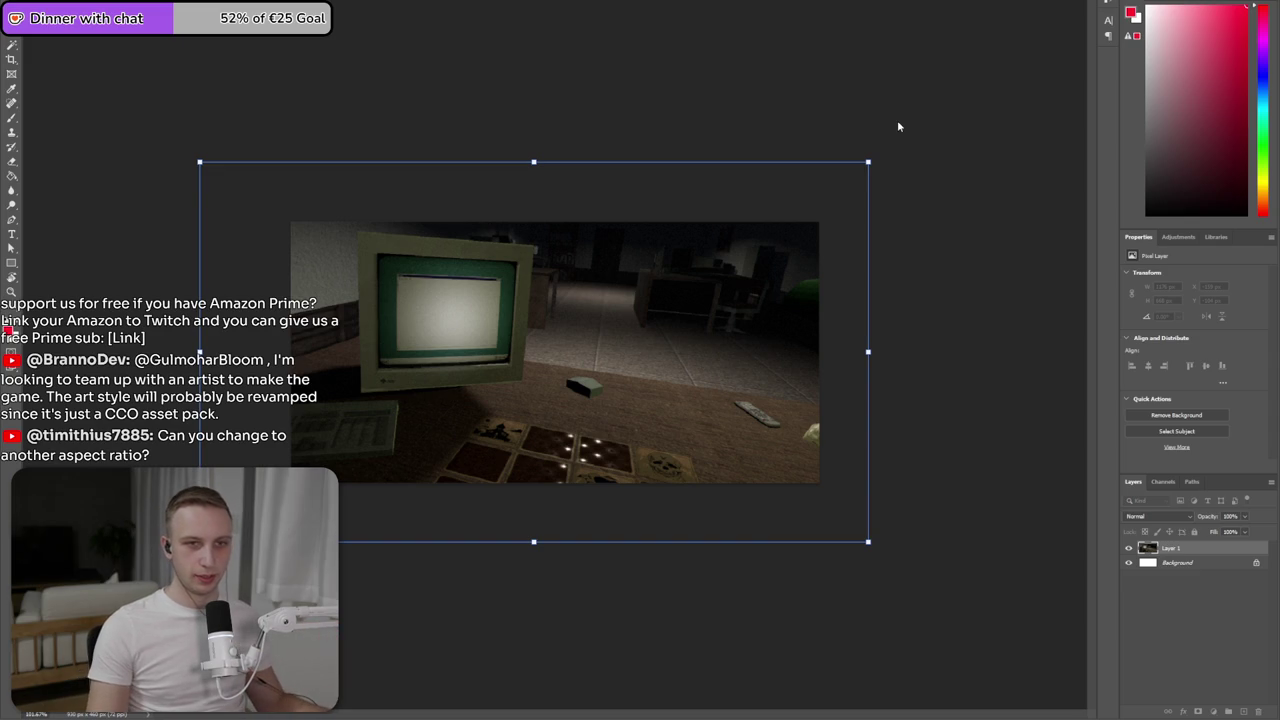
{"action": "left_click_drag", "start_coordinate": [884, 139], "coordinate": [876, 90]}
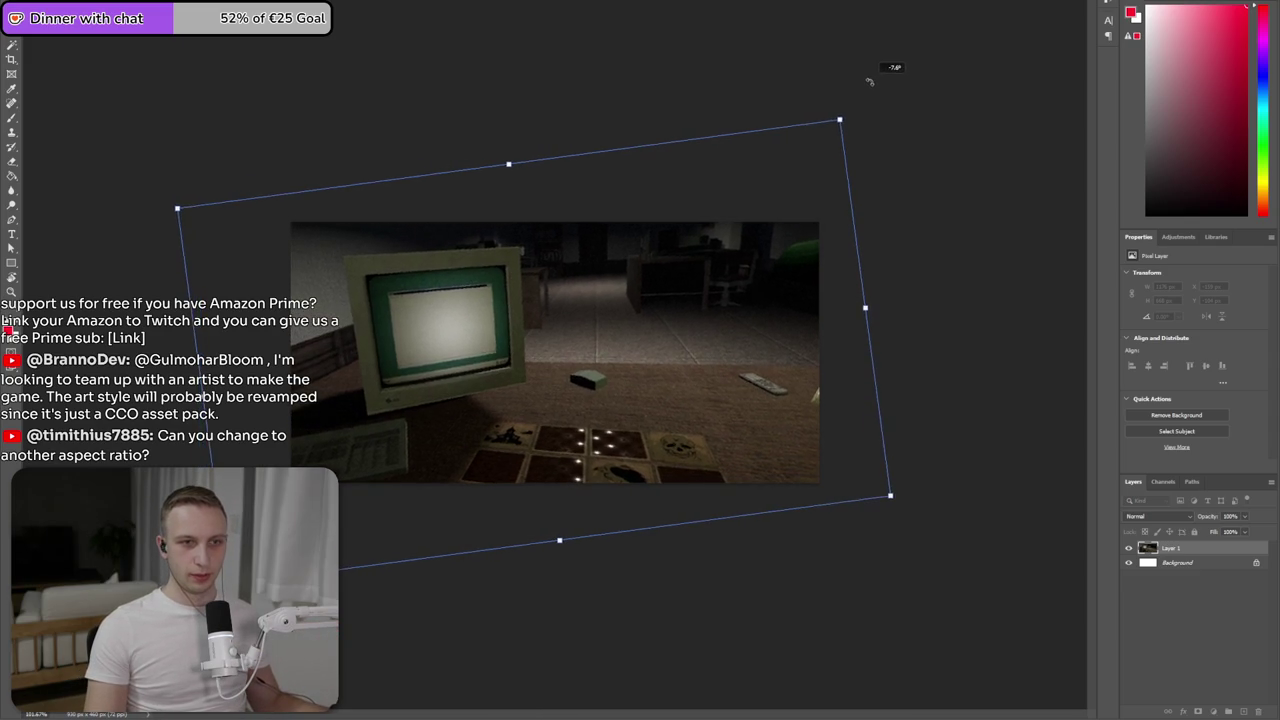
- Tilt the screenshot further to about -9.9°, reposition it, and enlarge and squash it vertically
{"action": "left_click_drag", "start_coordinate": [722, 354], "coordinate": [720, 214]}
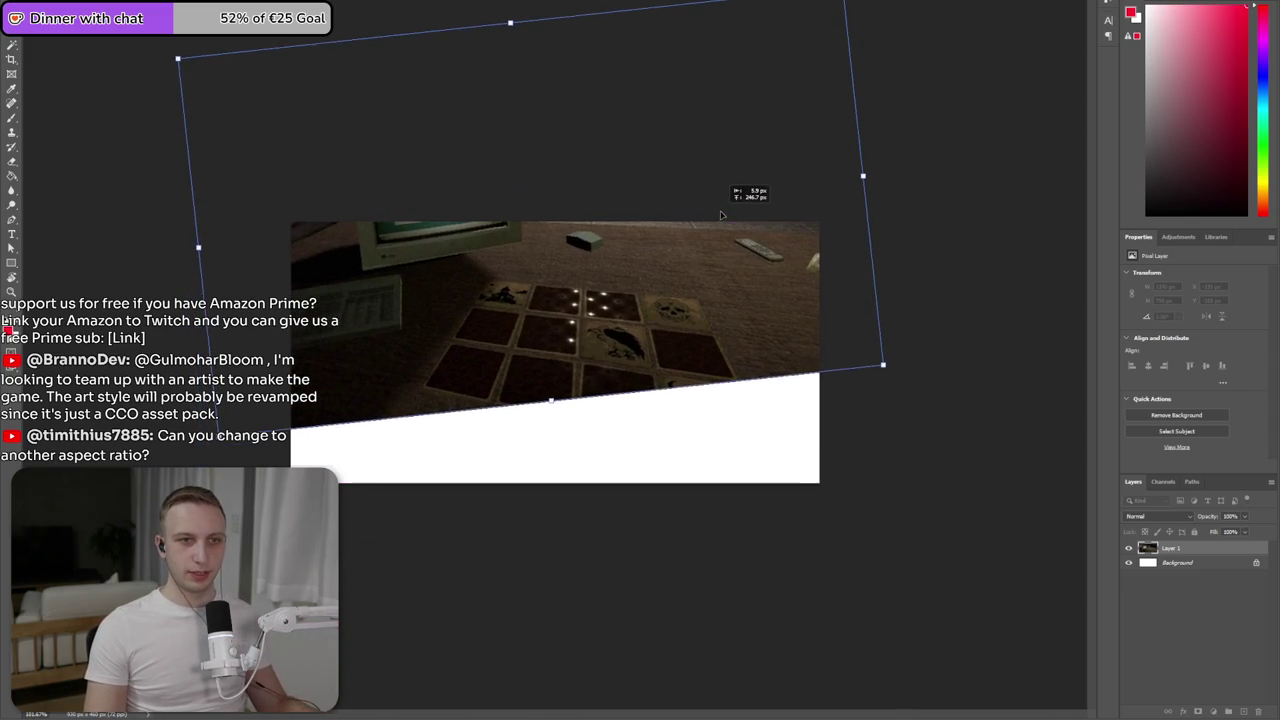
{"action": "left_click_drag", "start_coordinate": [918, 390], "coordinate": [895, 367]}
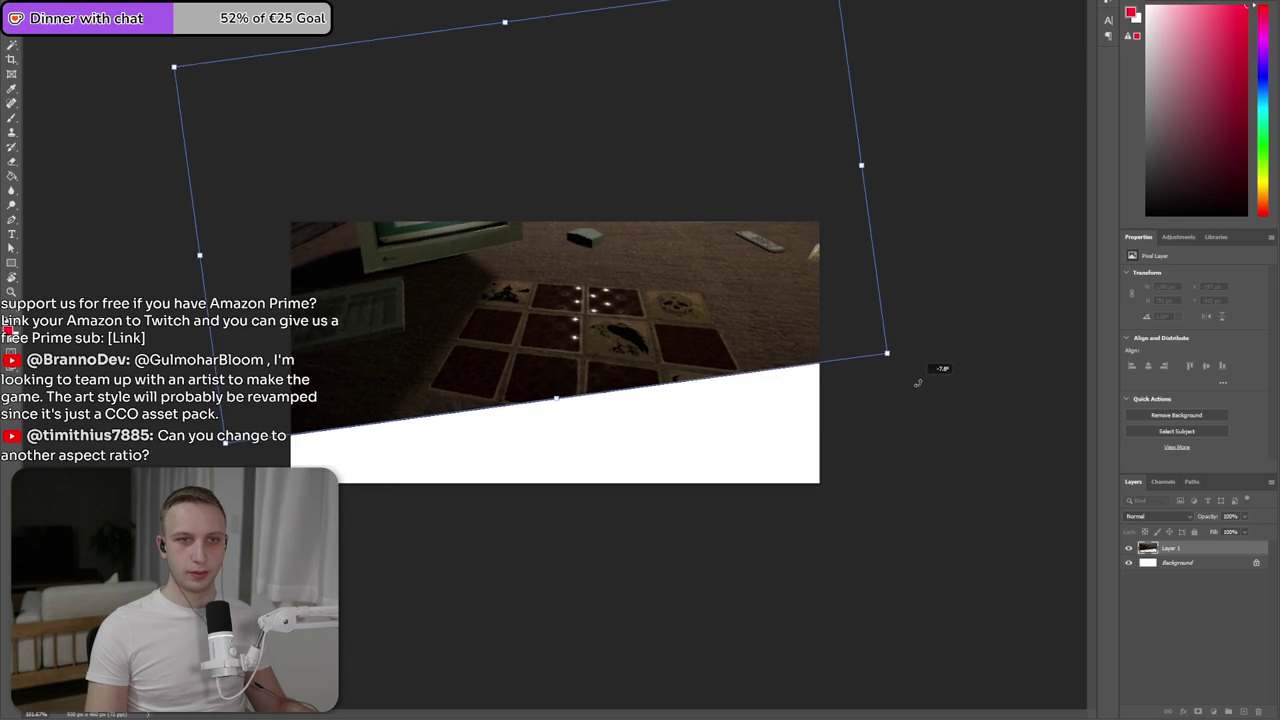
{"action": "mouse_move", "coordinate": [732, 315]}
{"action": "left_mouse_down"}
{"action": "mouse_move", "coordinate": [749, 375]}
{"action": "mouse_move", "coordinate": [740, 485]}
{"action": "left_mouse_up"}
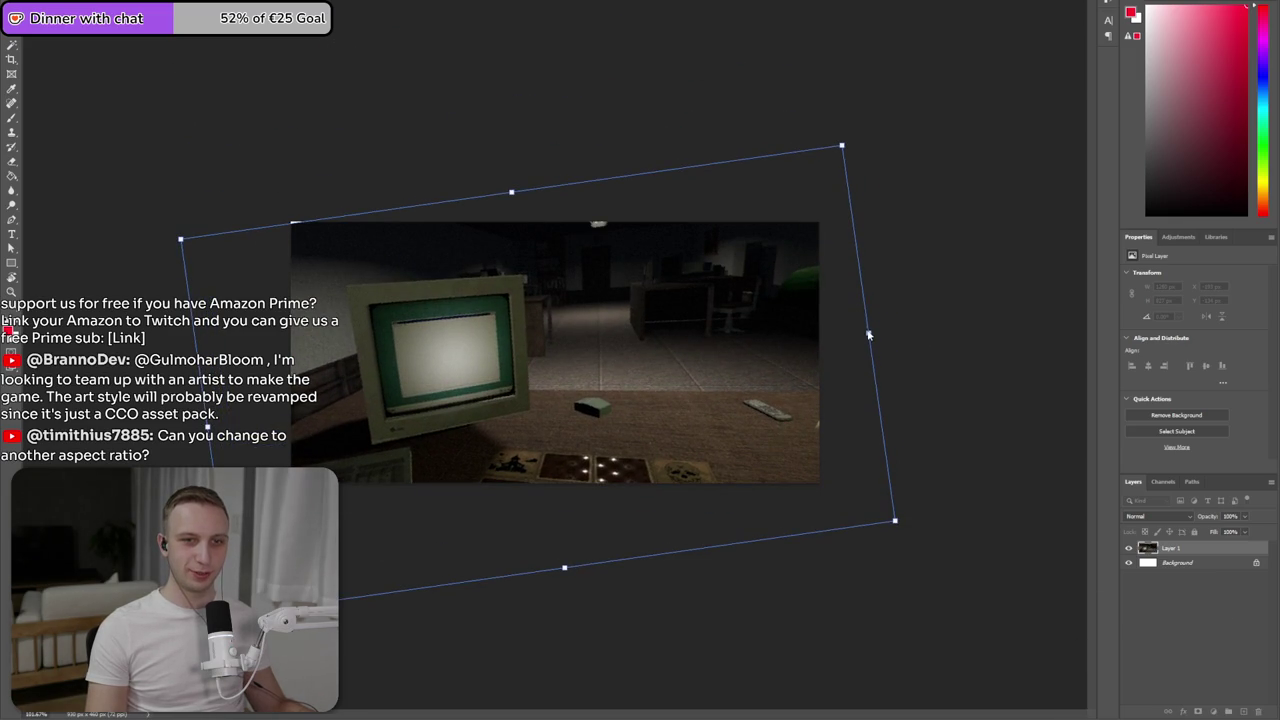
{"action": "left_click_drag", "start_coordinate": [868, 335], "coordinate": [982, 311]}
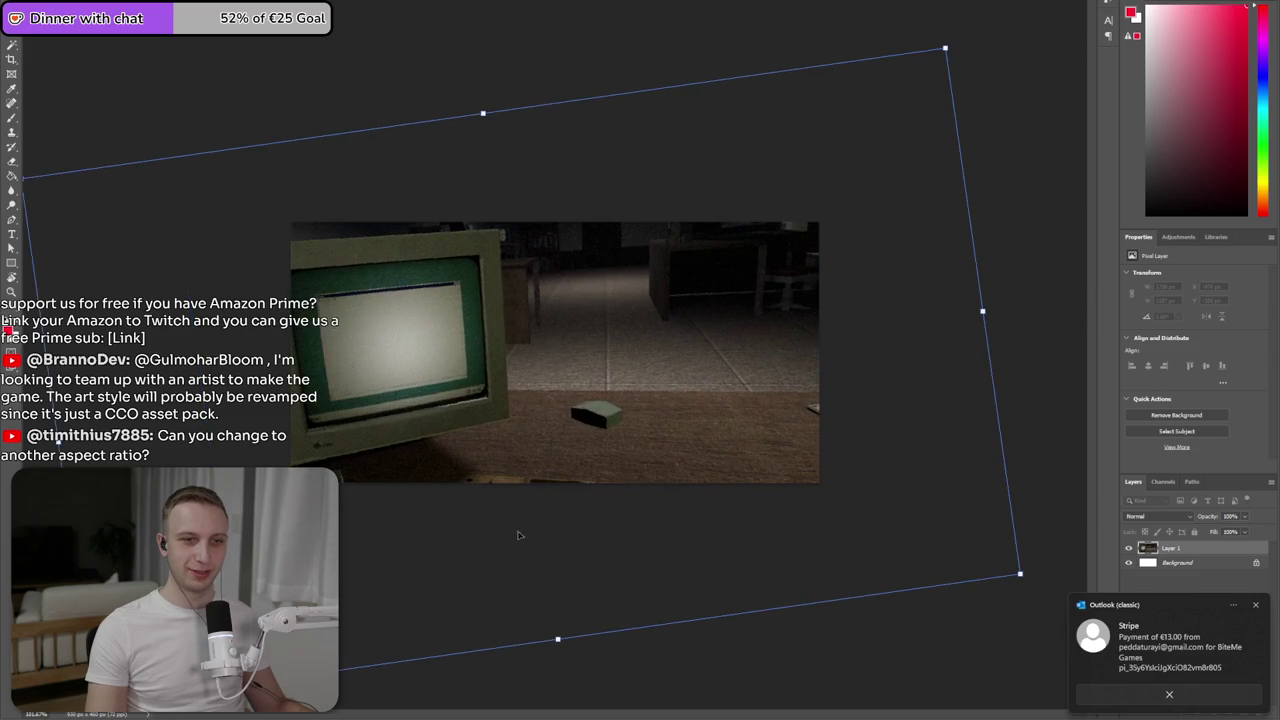
{"action": "mouse_move", "coordinate": [556, 638]}
{"action": "left_mouse_down"}
{"action": "mouse_move", "coordinate": [578, 474]}
{"action": "mouse_move", "coordinate": [569, 480]}
{"action": "left_mouse_up"}
{"action": "left_click_drag", "start_coordinate": [892, 158], "coordinate": [876, 84]}
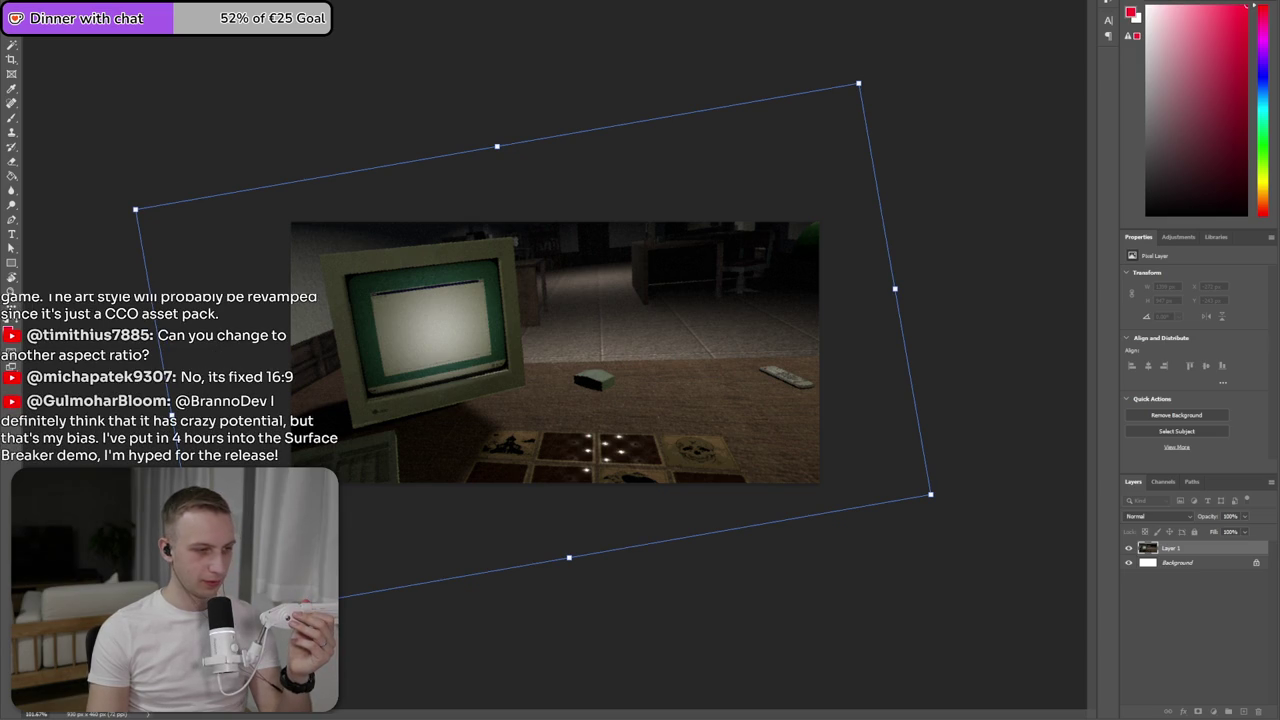
{"action": "key", "text": "alt+Tab"}
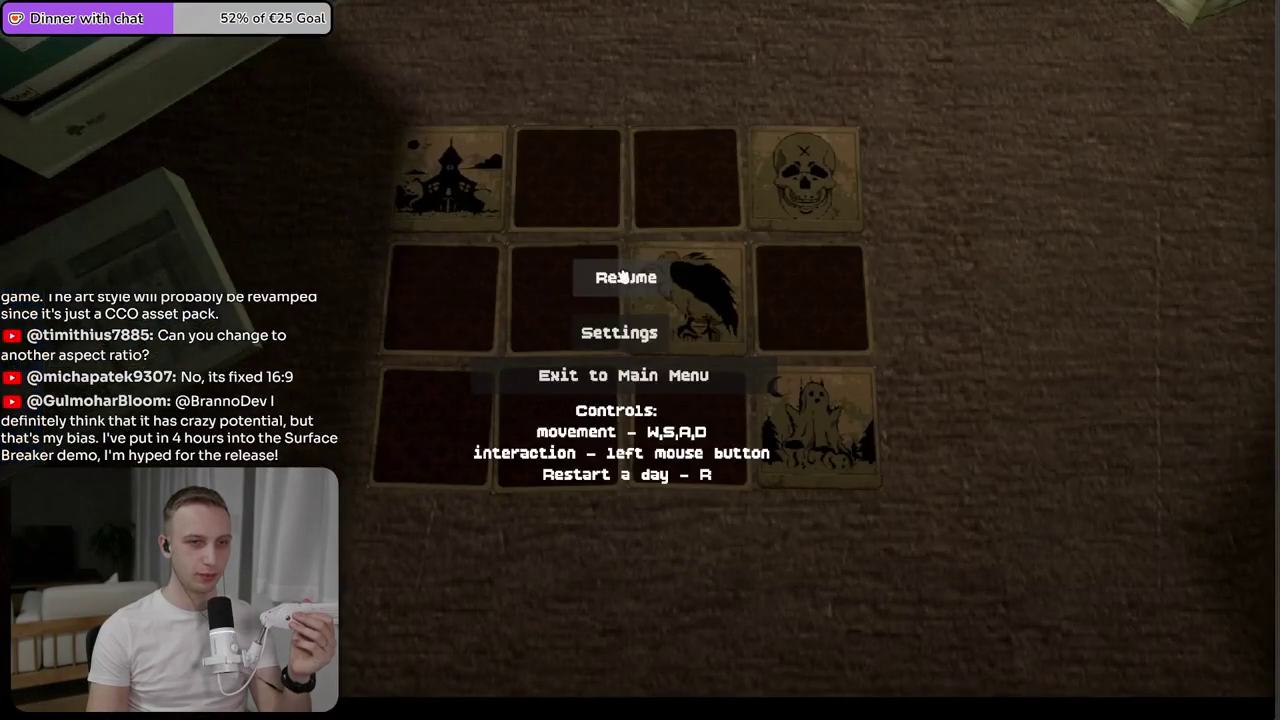
- Resume the game, look around the room, and flip cards to match the house pair
{"action": "left_click", "coordinate": [612, 280]}
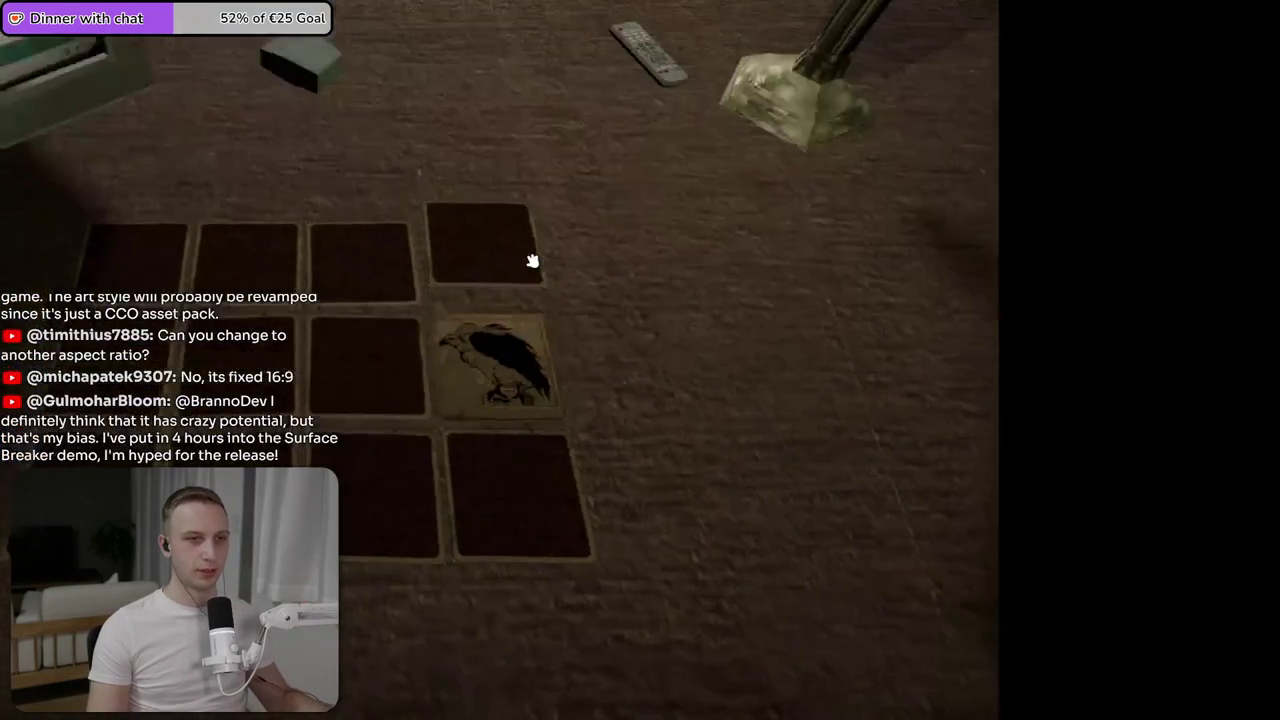
{"action": "right_click", "coordinate": [533, 261]}
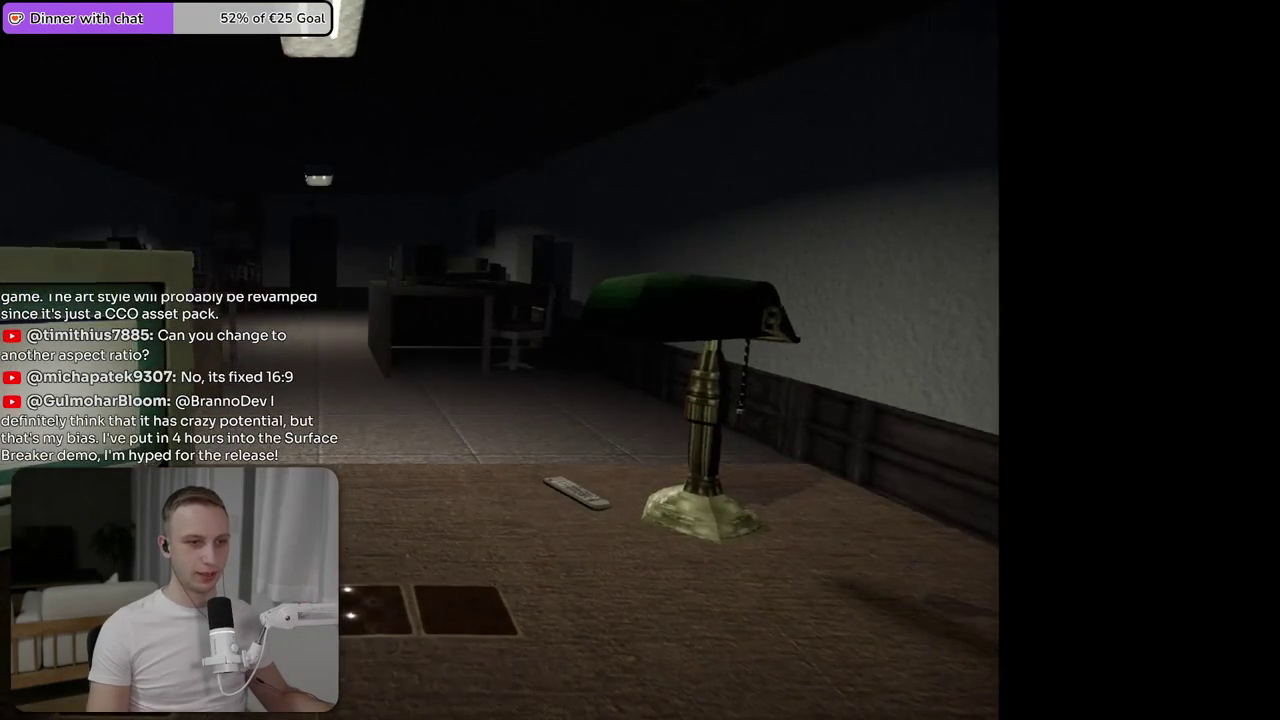
{"action": "left_click", "coordinate": [372, 465]}
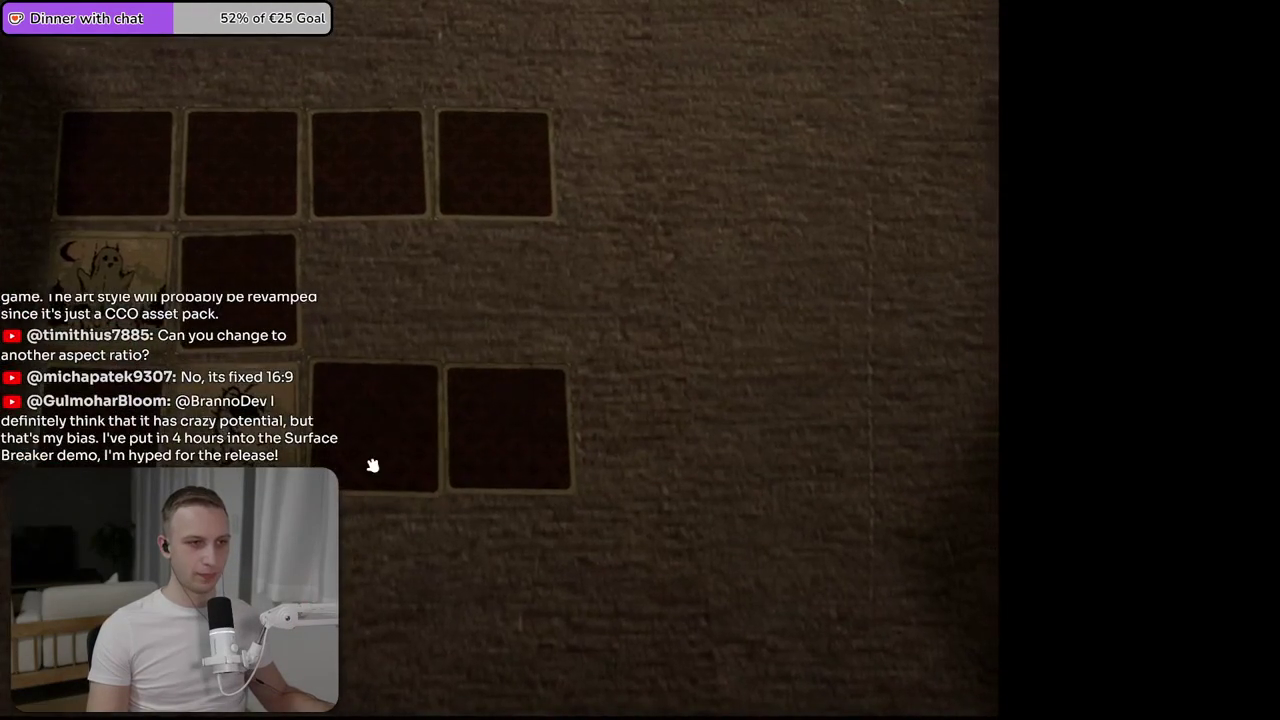
{"action": "left_click", "coordinate": [372, 465]}
{"action": "left_click", "coordinate": [250, 180]}
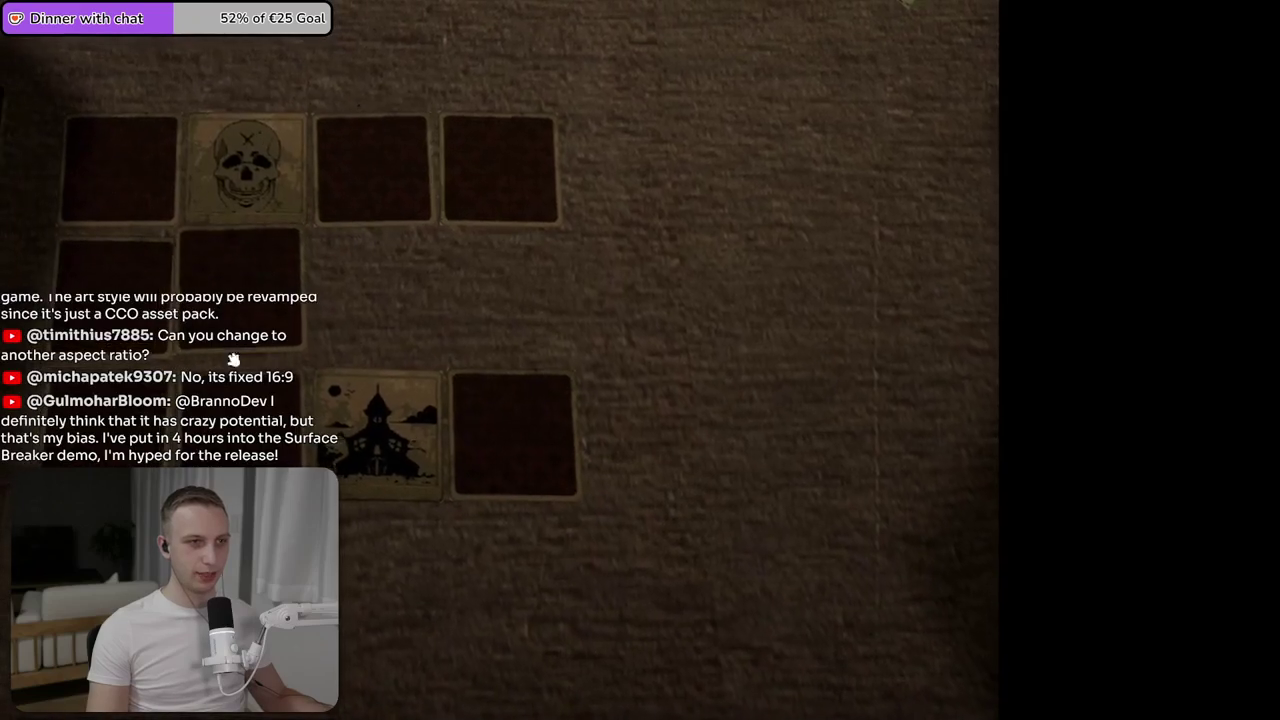
{"action": "left_click", "coordinate": [128, 166]}
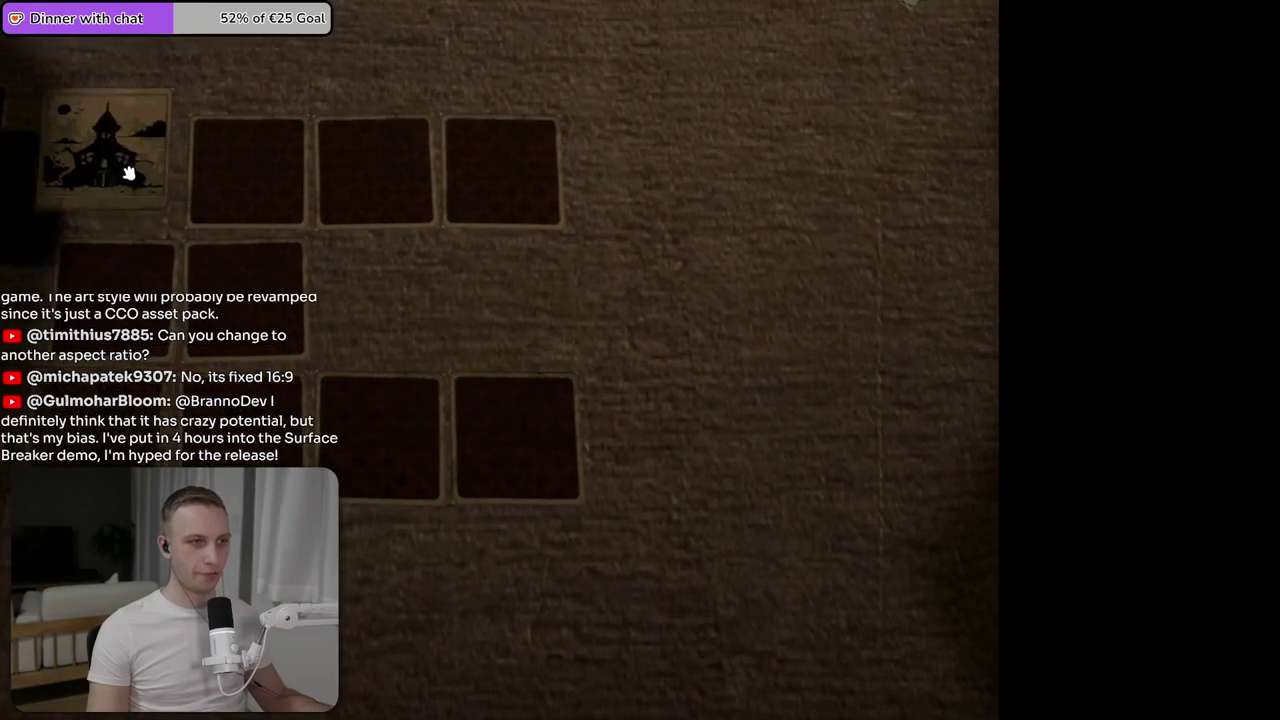
{"action": "left_click", "coordinate": [380, 432]}
{"action": "left_click", "coordinate": [485, 195]}
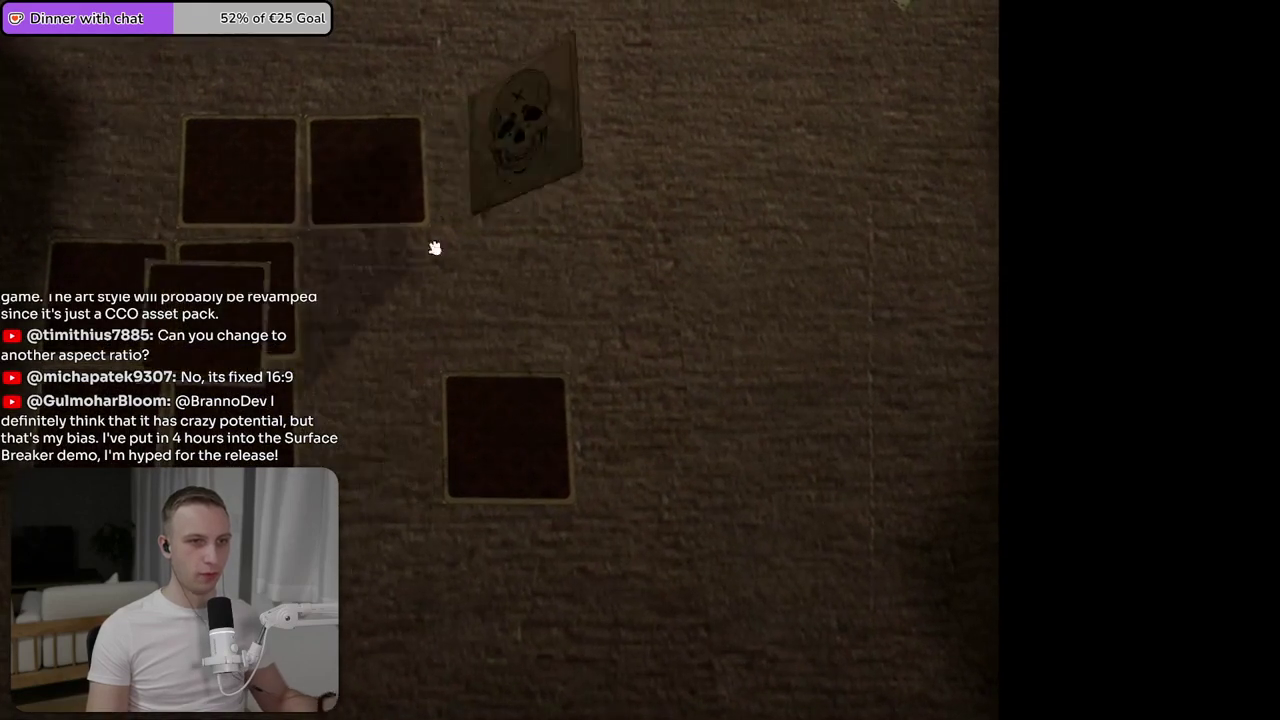
{"action": "left_click", "coordinate": [256, 318]}
- Flip more cards revealing a spider and a ghost, then pause facing the lamp
{"action": "left_click", "coordinate": [342, 199]}
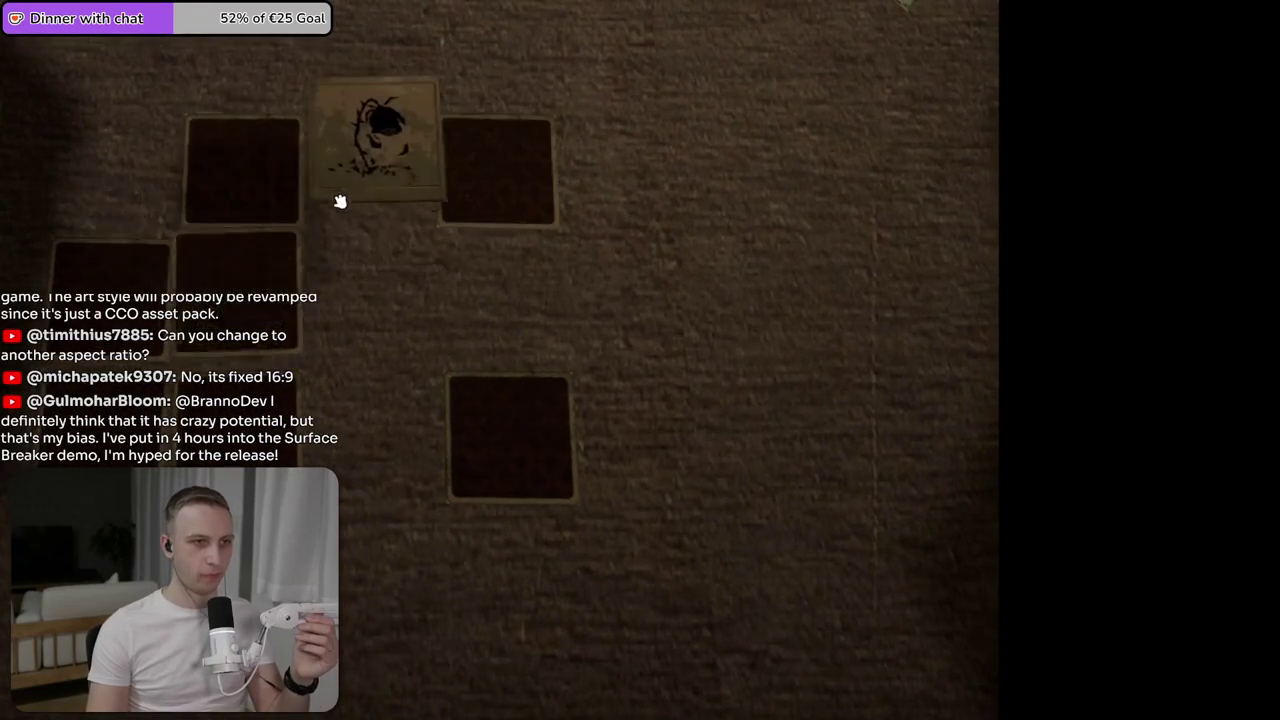
{"action": "left_click", "coordinate": [245, 270]}
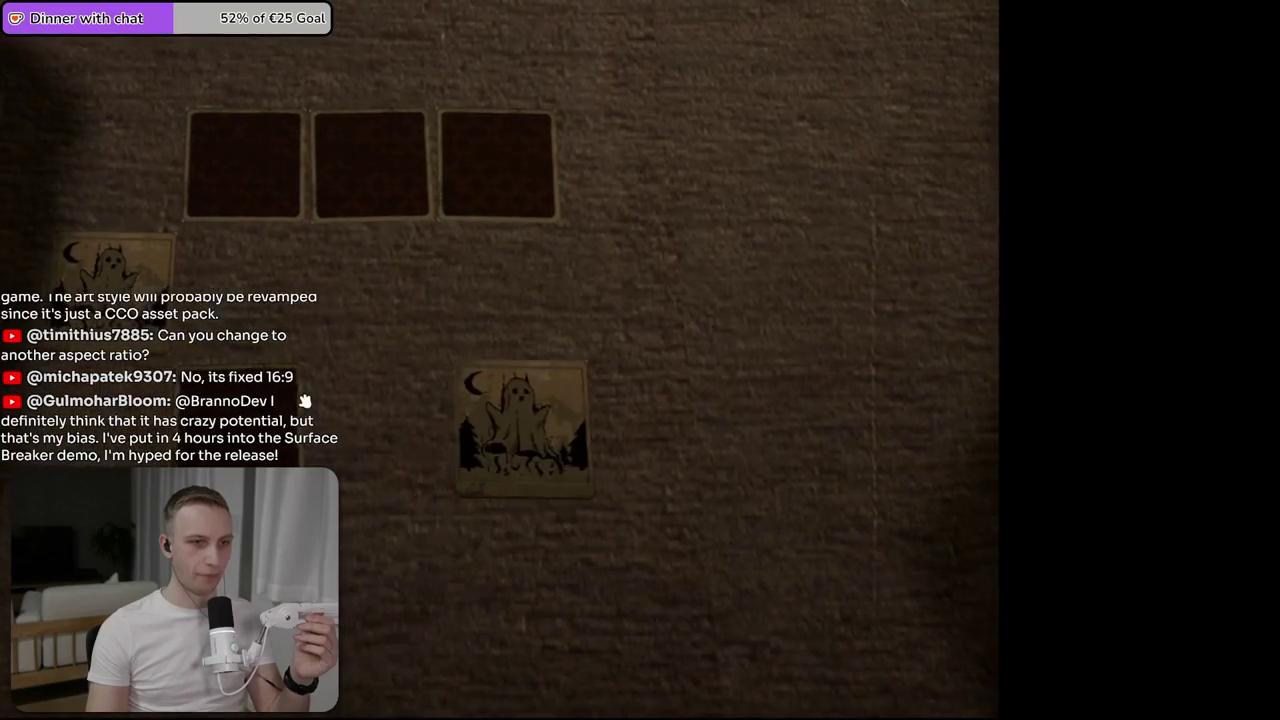
{"action": "left_click", "coordinate": [251, 200]}
{"action": "left_click", "coordinate": [354, 186]}
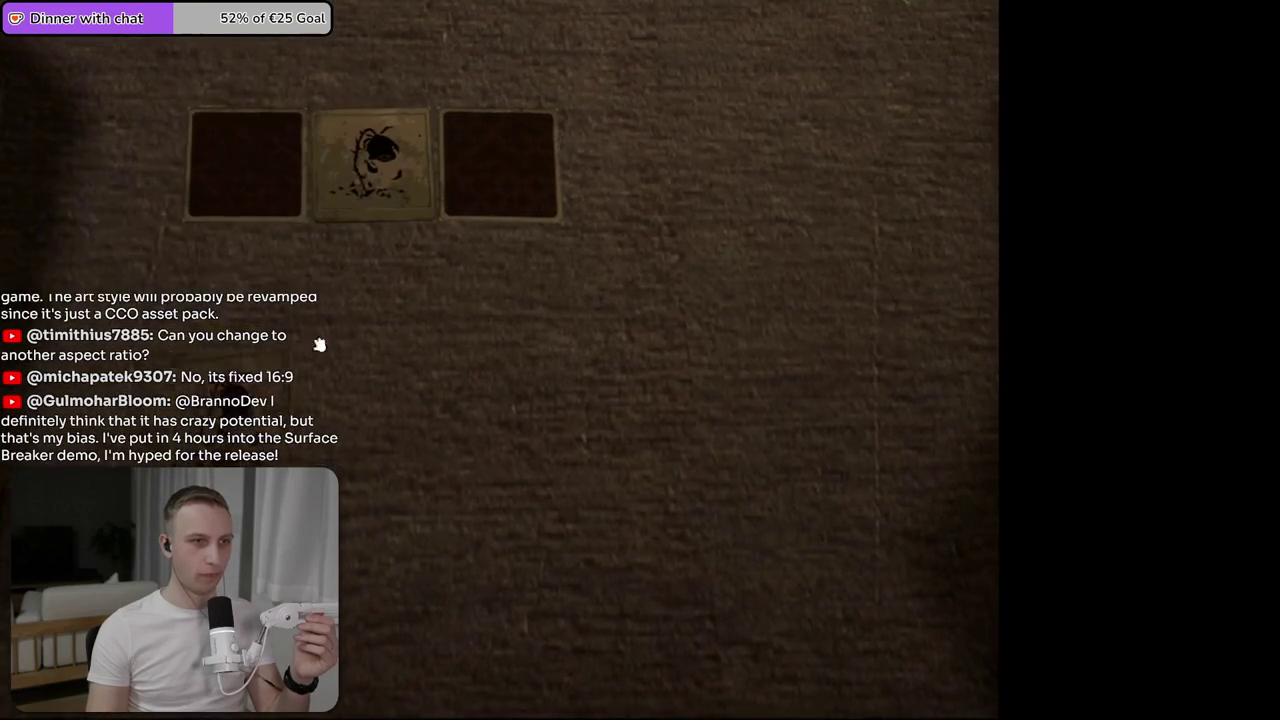
{"action": "left_click", "coordinate": [353, 75]}
{"action": "key", "text": "Escape"}
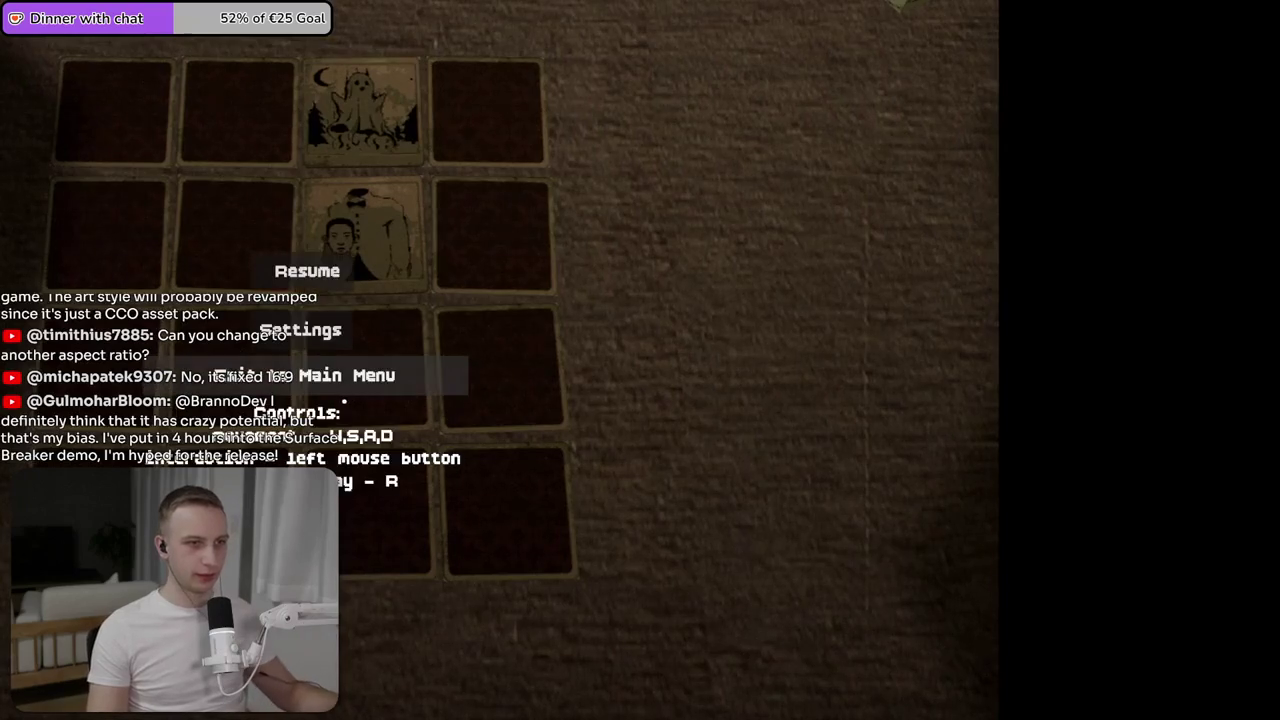
{"action": "key", "text": "Escape"}
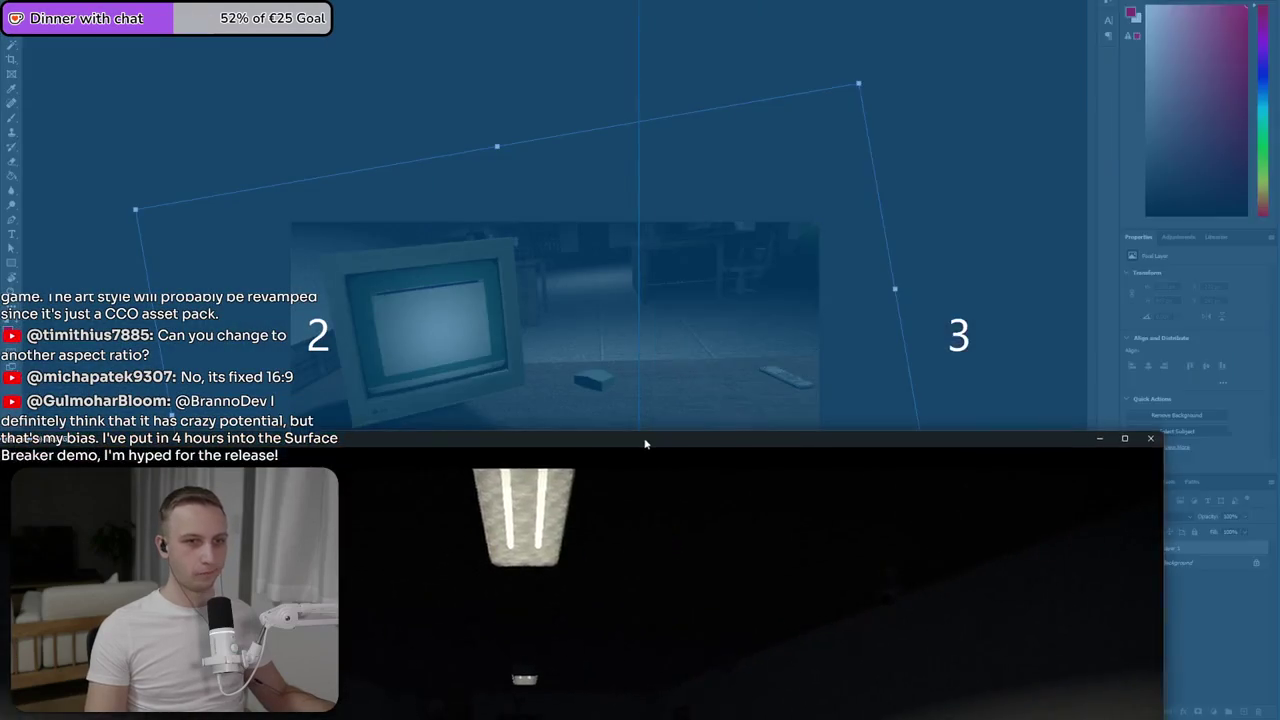
- Paste the full-screen lamp screenshot as Layer 2, scale and nudge it to fill the canvas
{"action": "double_click", "coordinate": [737, 457]}
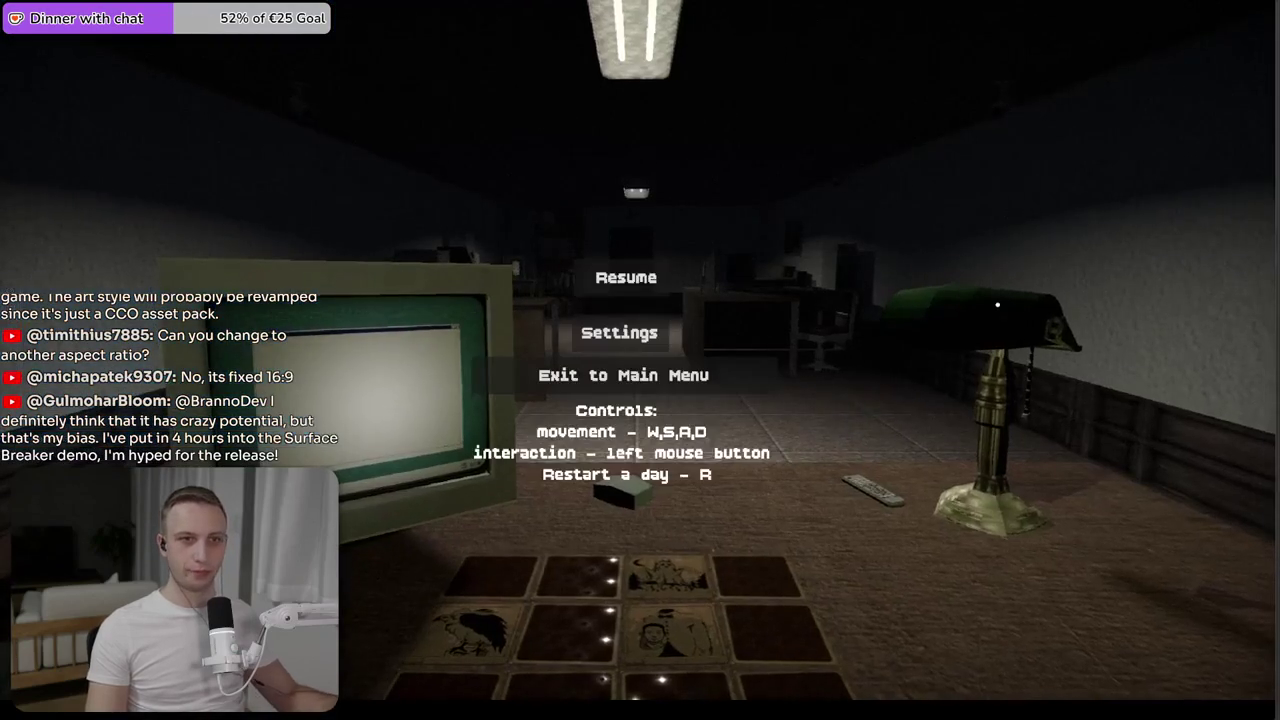
{"action": "key", "text": "Return"}
{"action": "key", "text": "ctrl+v"}
{"action": "key", "text": "ctrl+t"}
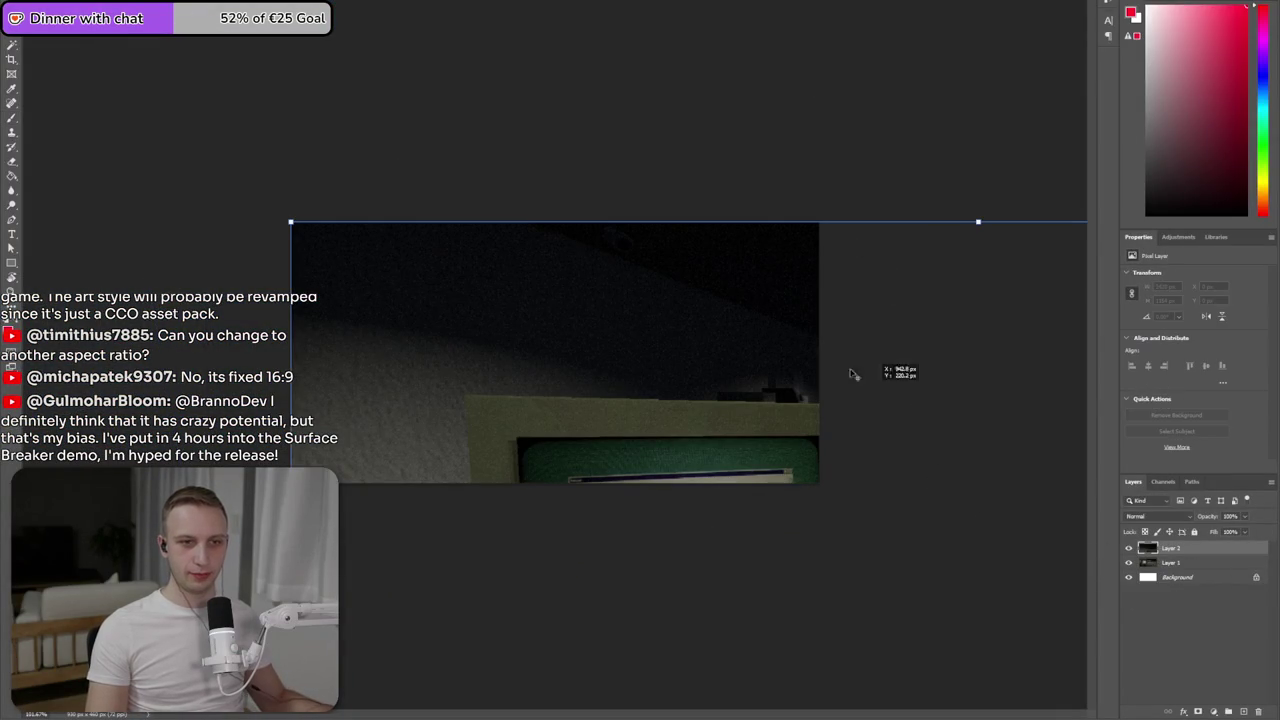
{"action": "mouse_move", "coordinate": [977, 222]}
{"action": "left_mouse_down"}
{"action": "mouse_move", "coordinate": [757, 147]}
{"action": "mouse_move", "coordinate": [606, 319]}
{"action": "mouse_move", "coordinate": [1006, 314]}
{"action": "mouse_move", "coordinate": [909, 363]}
{"action": "mouse_move", "coordinate": [898, 348]}
{"action": "mouse_move", "coordinate": [980, 320]}
{"action": "mouse_move", "coordinate": [869, 398]}
{"action": "mouse_move", "coordinate": [871, 380]}
{"action": "left_mouse_up"}
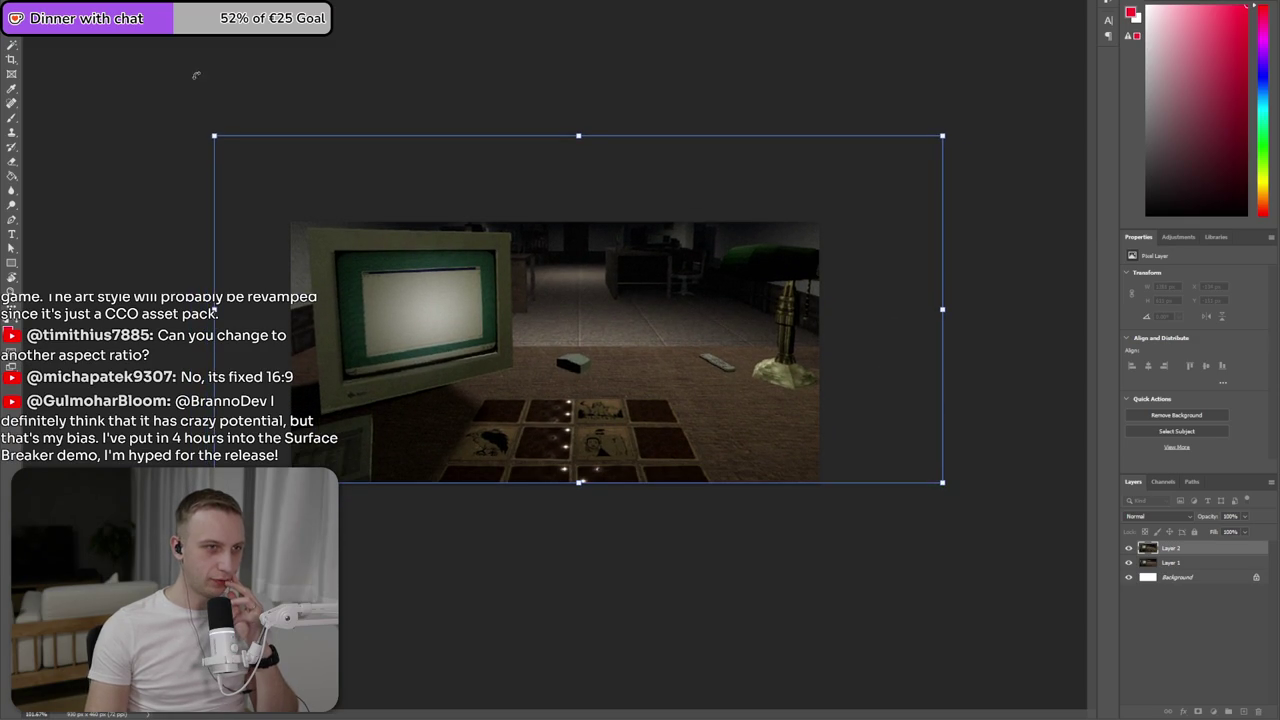
{"action": "left_click_drag", "start_coordinate": [563, 298], "coordinate": [568, 310]}
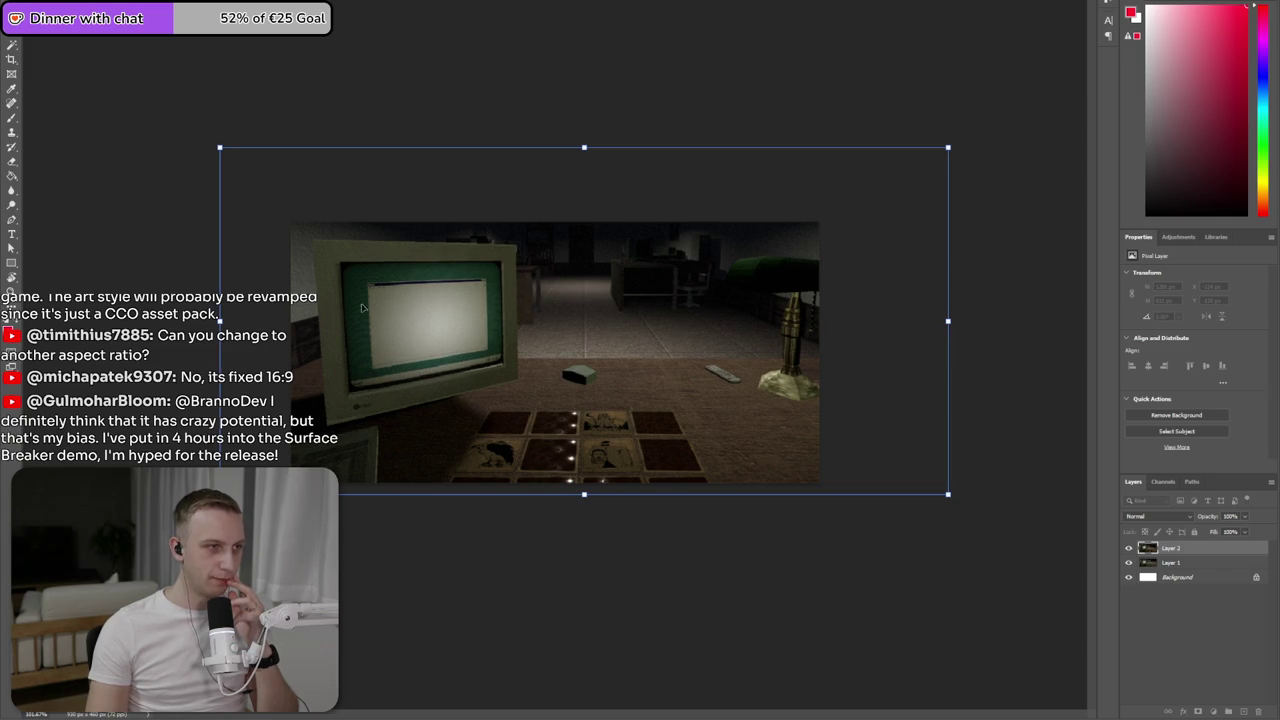
{"action": "key", "text": "Return"}
{"action": "key", "text": "b"}
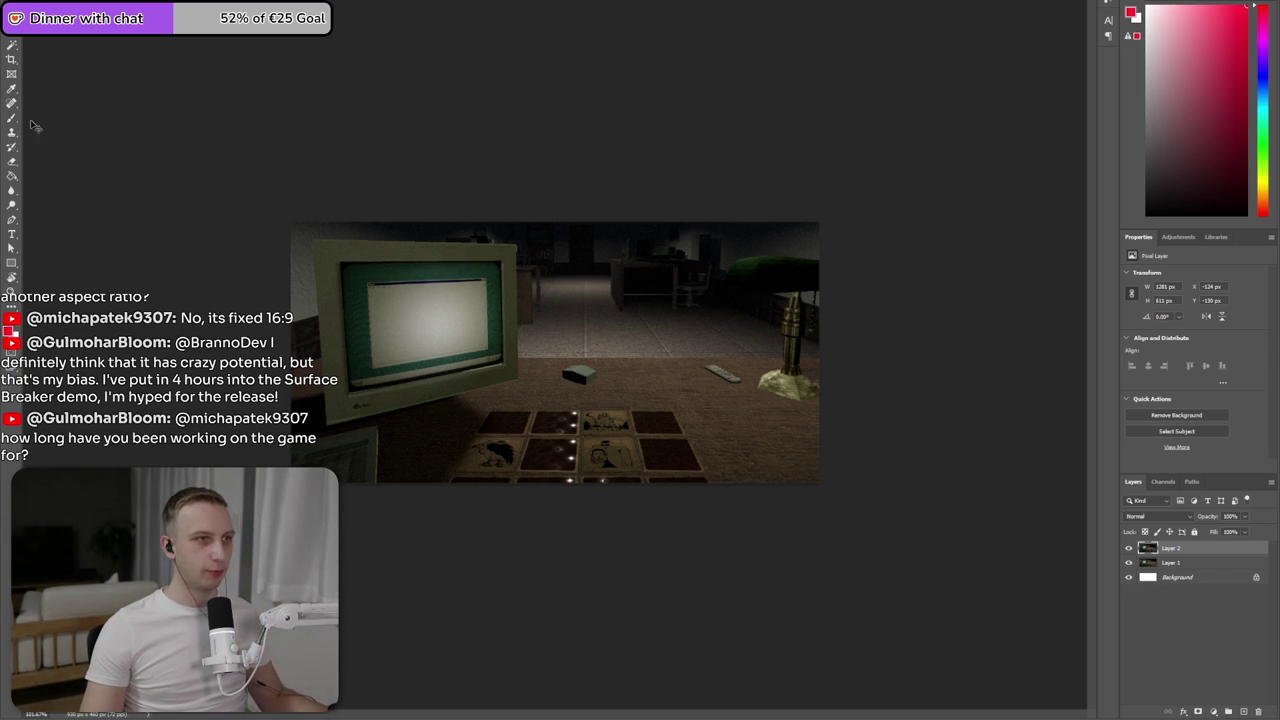
{"action": "left_click", "coordinate": [40, 8]}
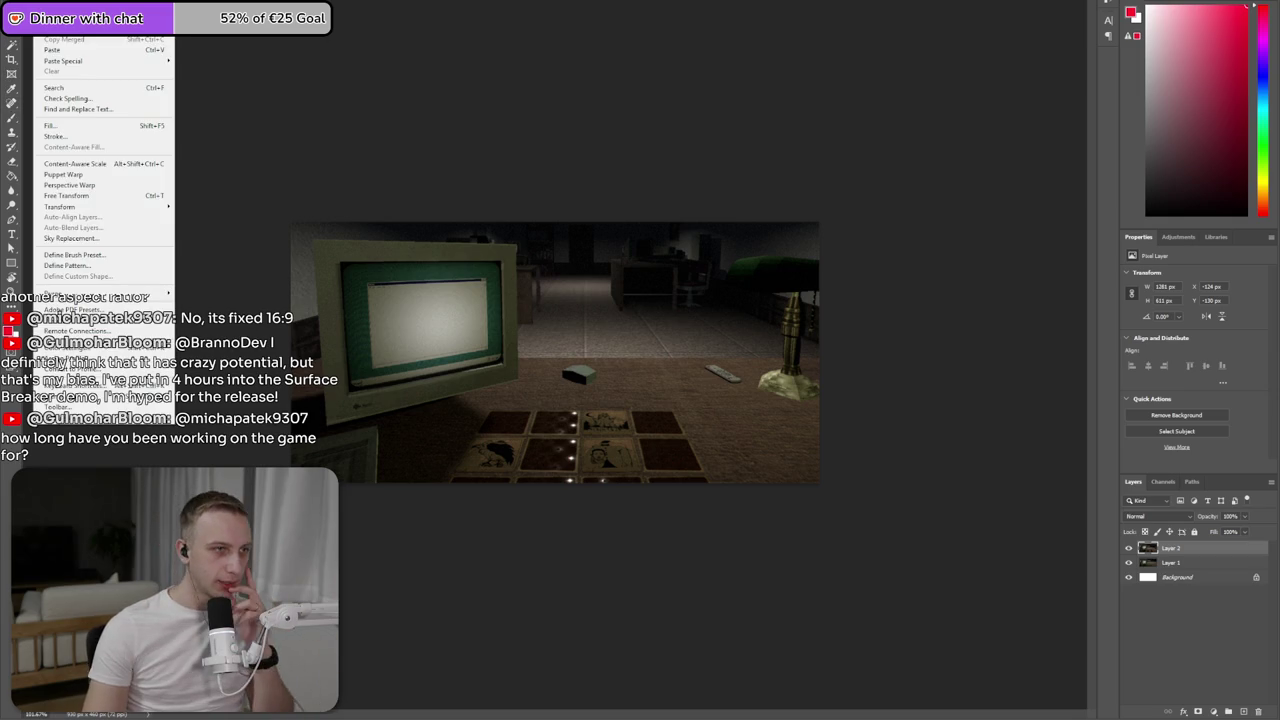
- Perspective Warp Layer 2, lowering the top corners to flatten the top edge
{"action": "left_click", "coordinate": [100, 186]}
{"action": "left_click_drag", "start_coordinate": [288, 216], "coordinate": [823, 486]}
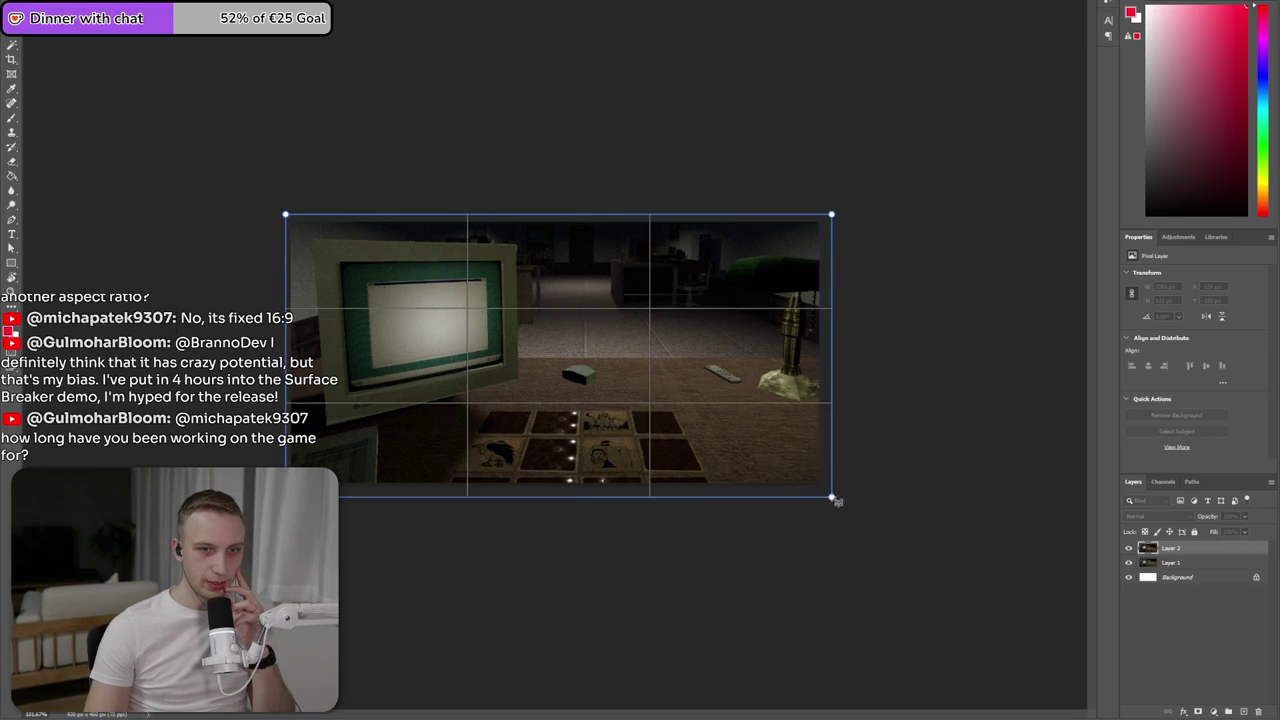
{"action": "key", "text": "w"}
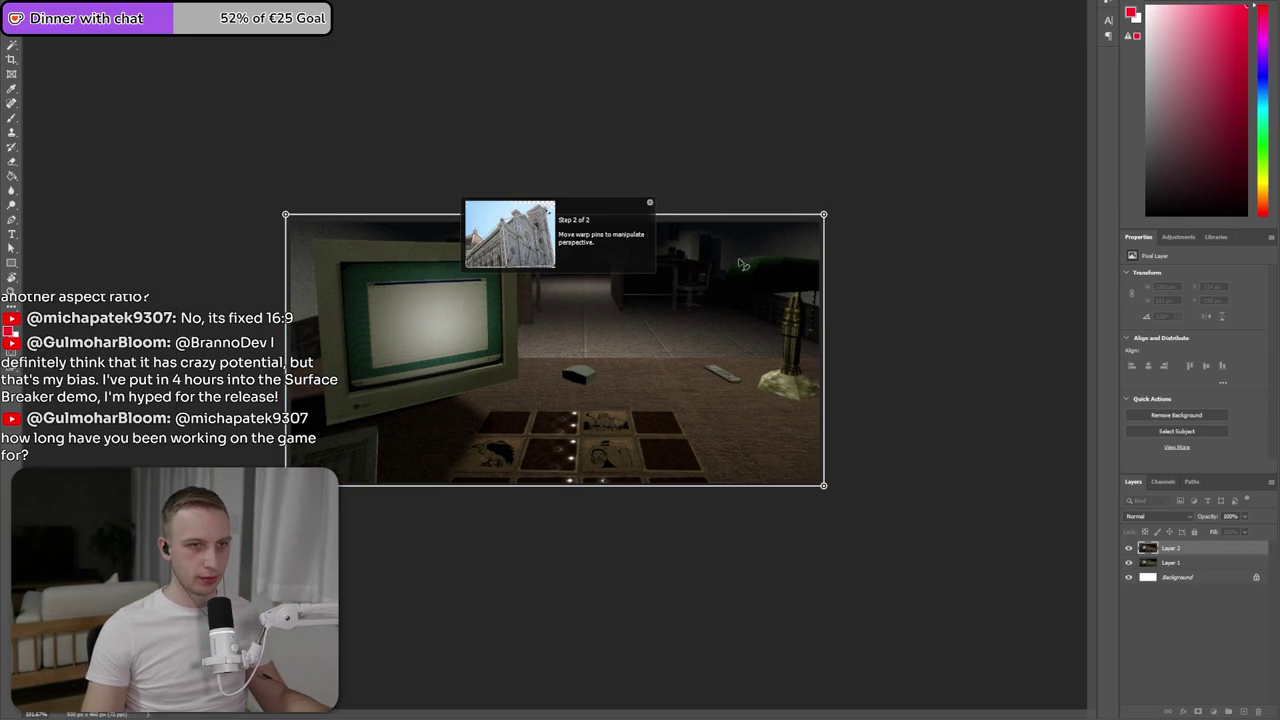
{"action": "left_click_drag", "start_coordinate": [824, 214], "coordinate": [819, 235]}
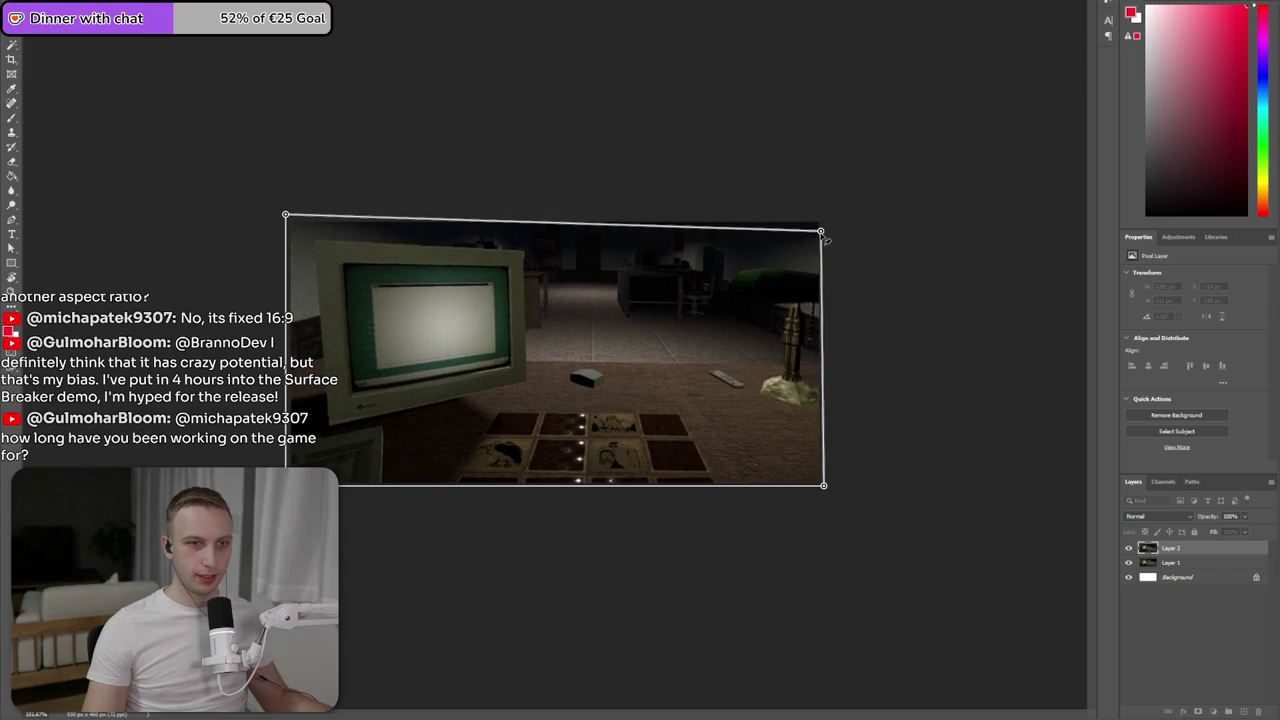
{"action": "left_click_drag", "start_coordinate": [285, 216], "coordinate": [283, 246]}
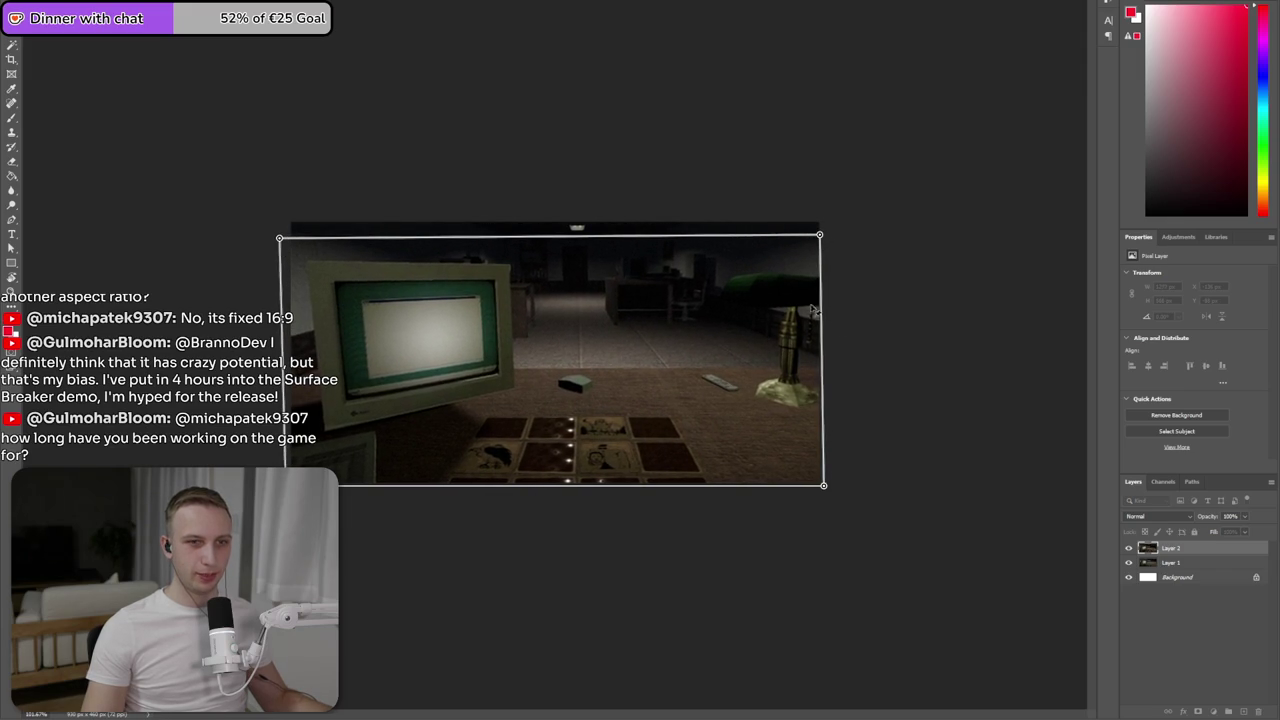
{"action": "left_click_drag", "start_coordinate": [826, 242], "coordinate": [830, 242]}
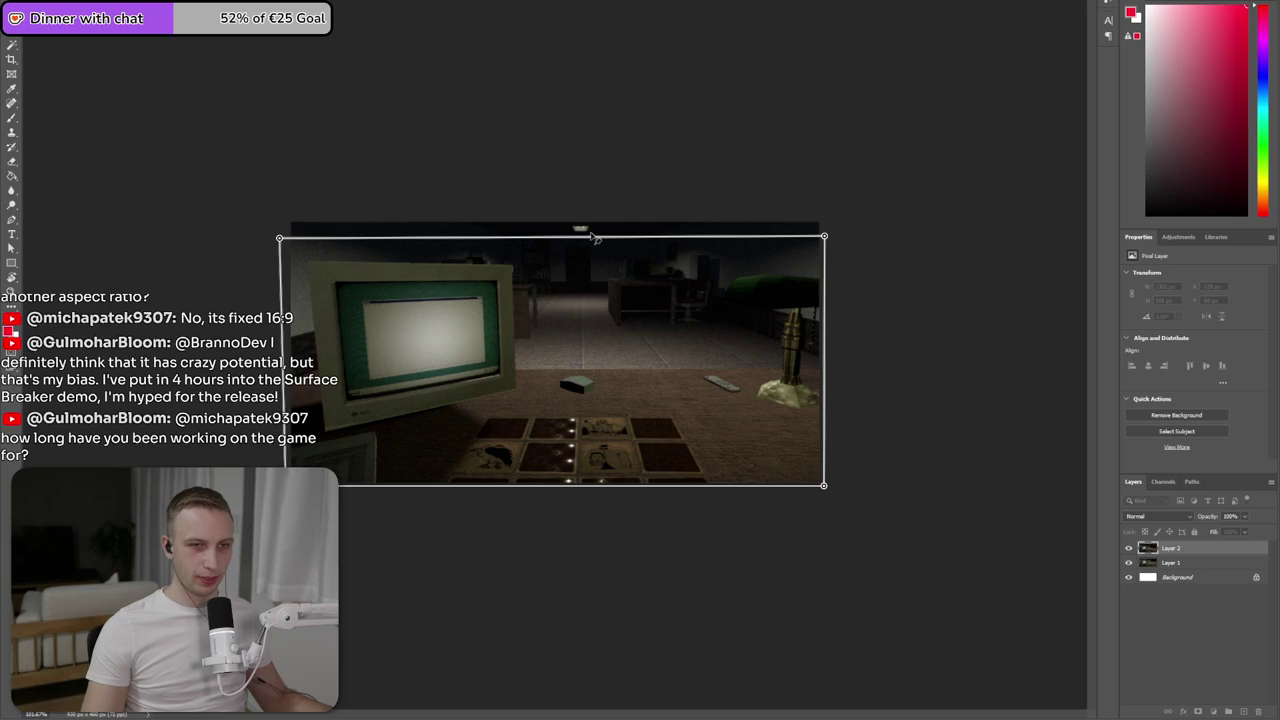
{"action": "key", "text": "Return"}
- Enlarge Layer 2 to cover the canvas edges and add an empty Layer 3
{"action": "key", "text": "ctrl+t"}
{"action": "mouse_move", "coordinate": [582, 173]}
{"action": "left_mouse_down"}
{"action": "mouse_move", "coordinate": [614, 238]}
{"action": "mouse_move", "coordinate": [605, 244]}
{"action": "left_mouse_up"}
{"action": "key", "text": "Return"}
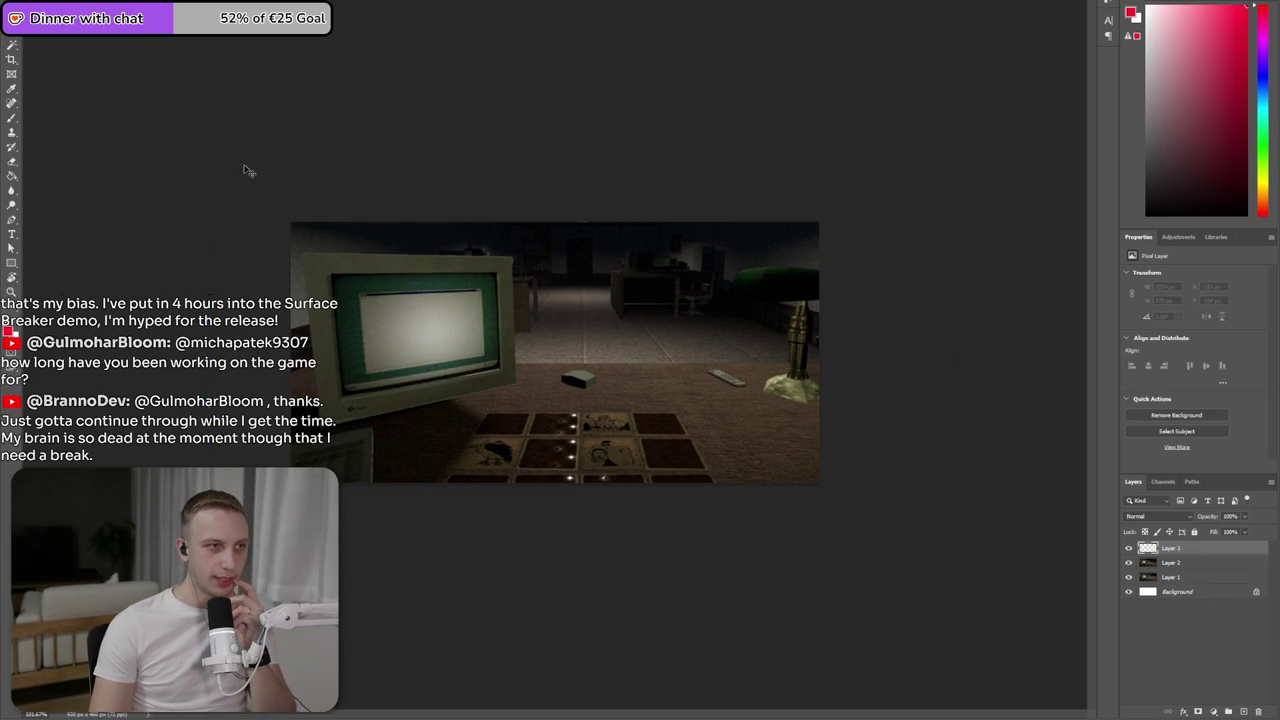
{"action": "left_click", "coordinate": [12, 176]}
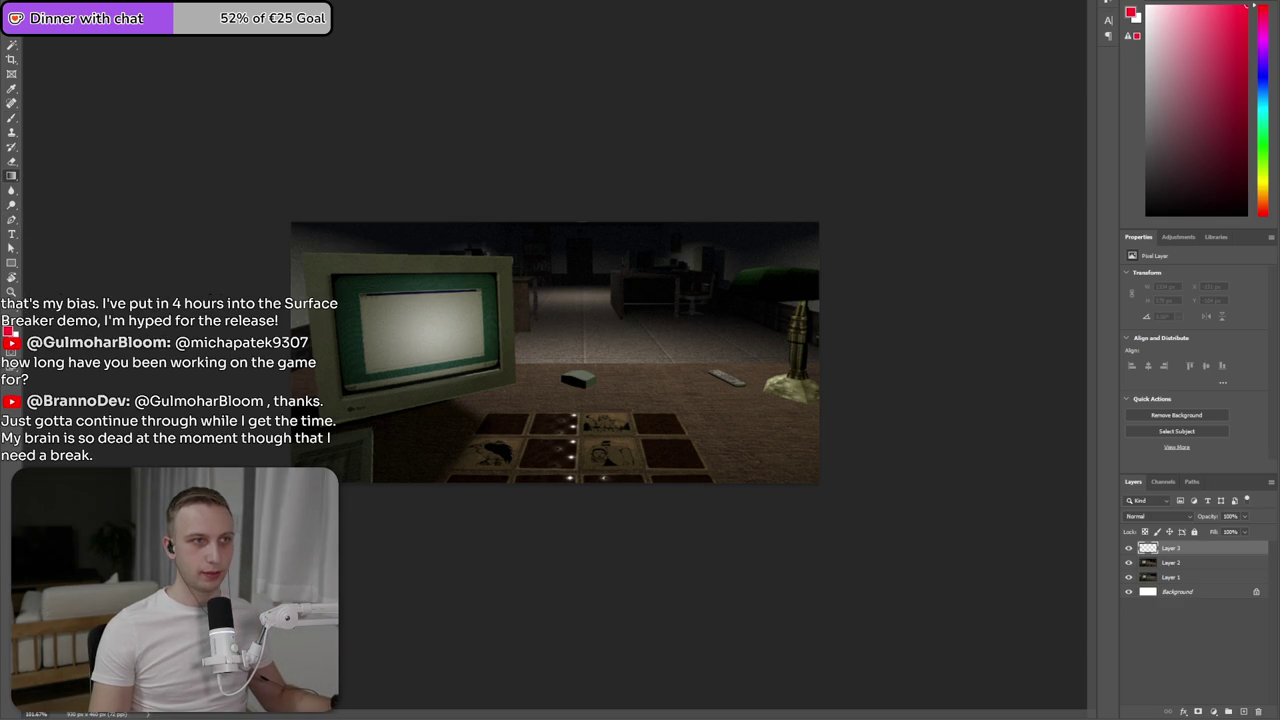
- Paint a dark radial gradient on Layer 3 darkening the left side and monitor, after undone attempts
{"action": "left_click_drag", "start_coordinate": [558, 340], "coordinate": [558, 340]}
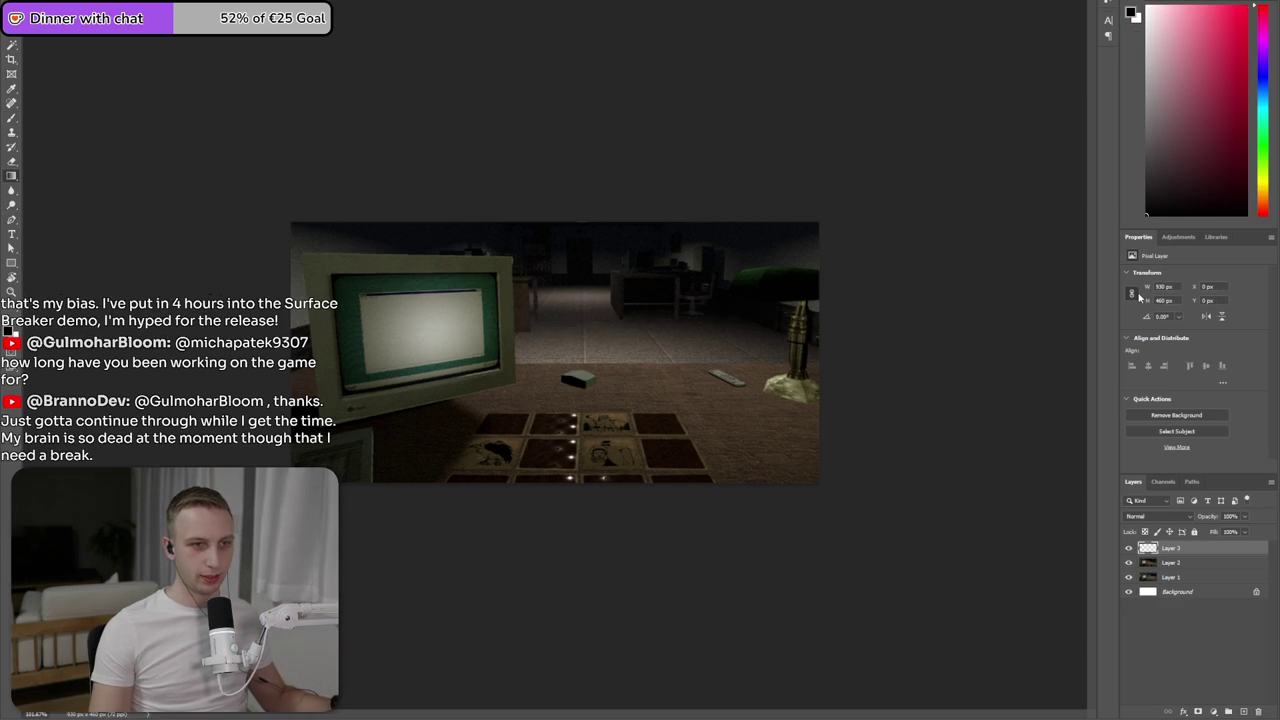
{"action": "key", "text": "ctrl+z"}
{"action": "key", "text": "ctrl+shift+z"}
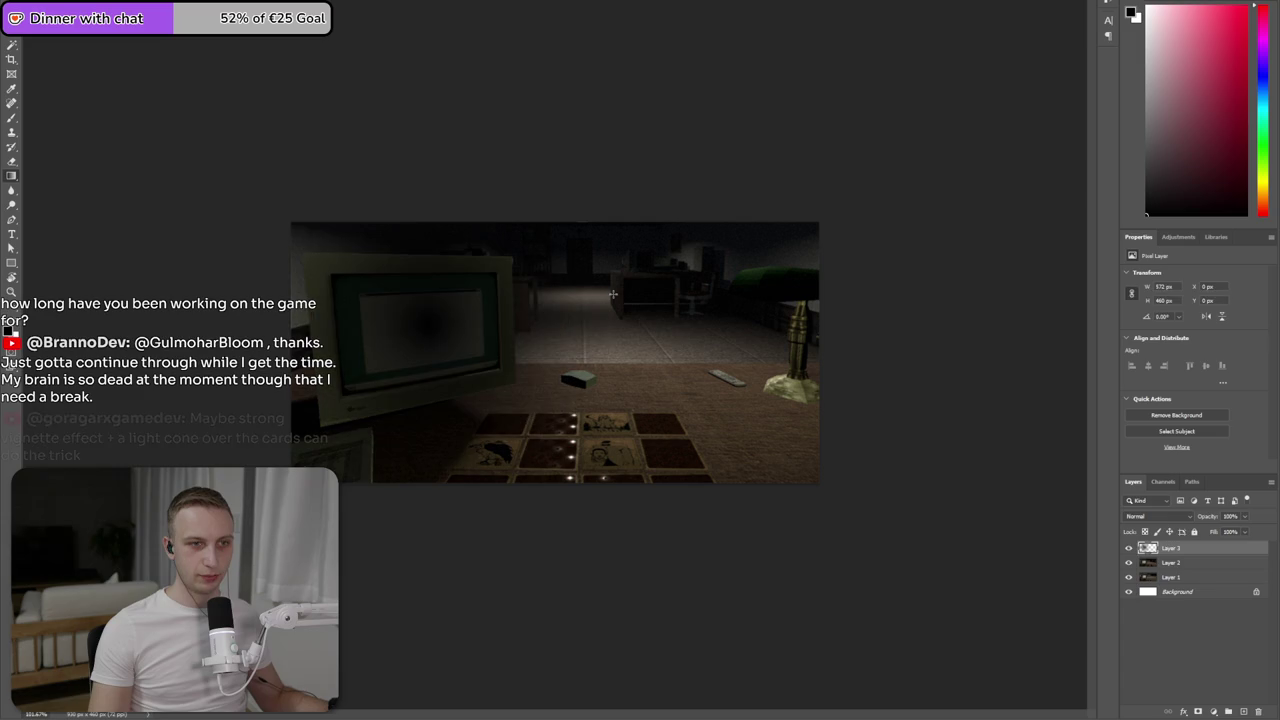
{"action": "key", "text": "ctrl+z"}
{"action": "left_click_drag", "start_coordinate": [593, 248], "coordinate": [593, 248]}
{"action": "key", "text": "ctrl+z"}
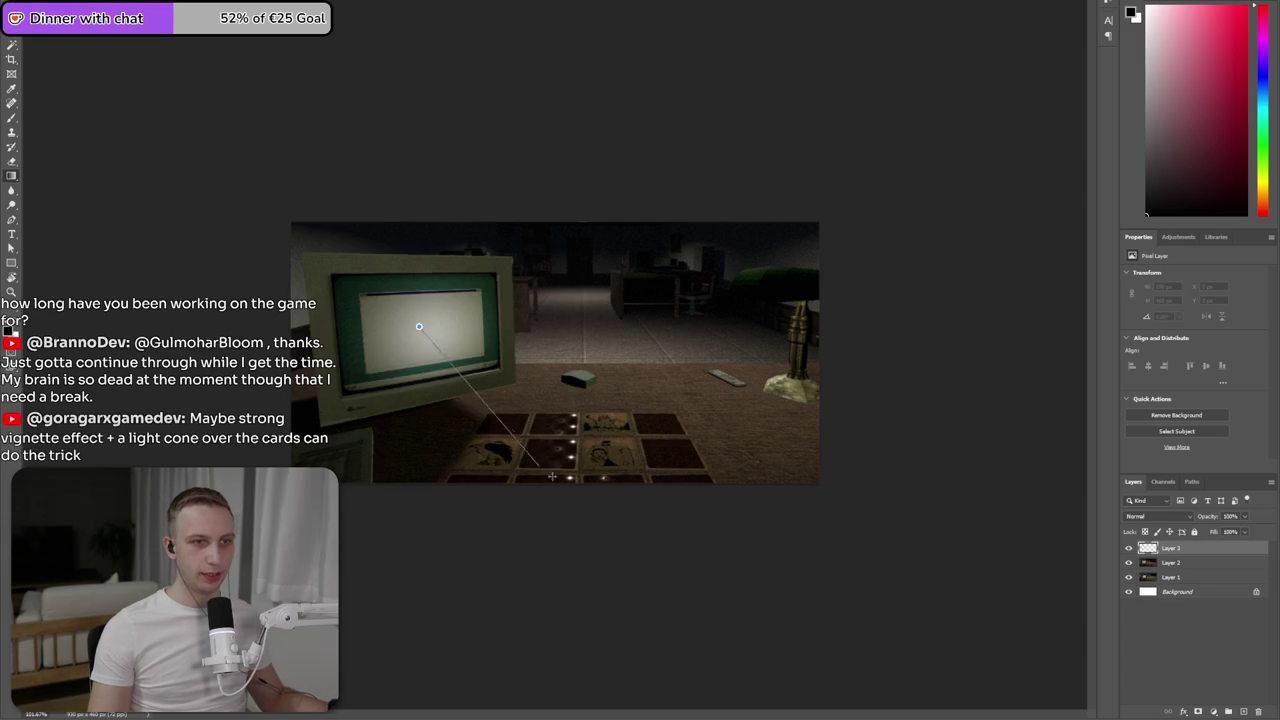
{"action": "left_click_drag", "start_coordinate": [532, 460], "coordinate": [577, 504]}
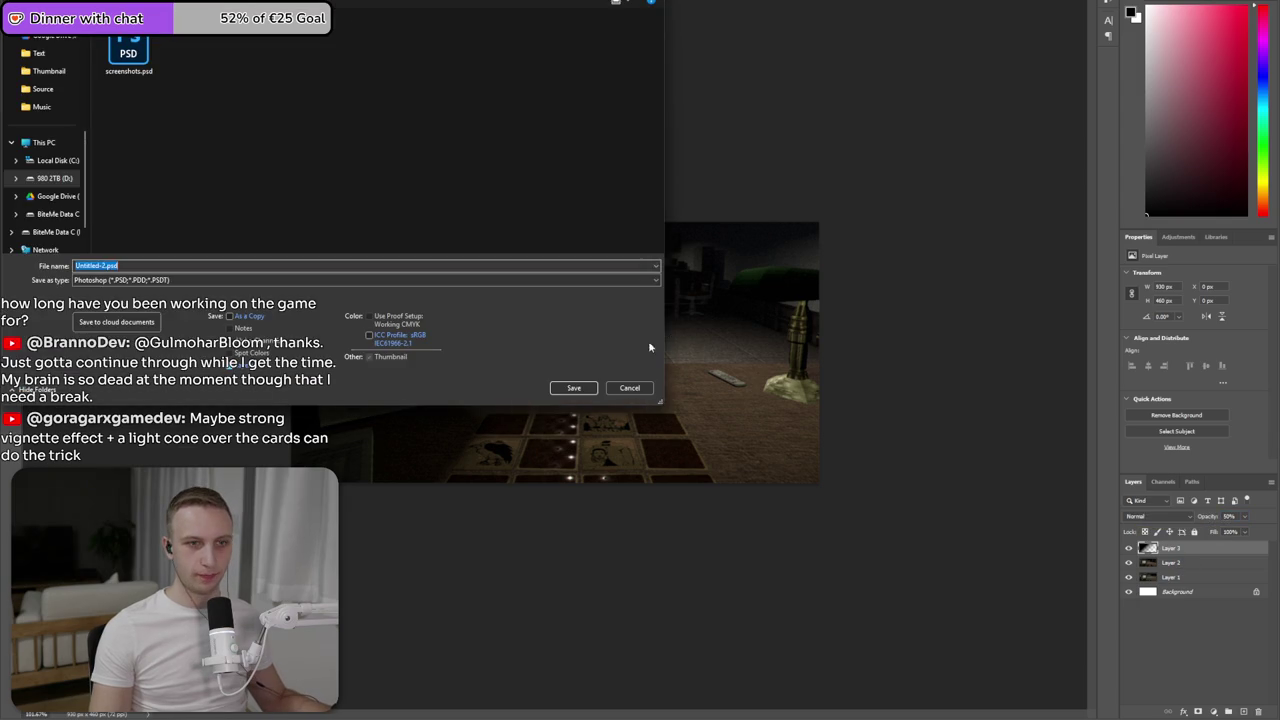
- Dismiss the save prompt without saving and select the screenshot layer, Layer 2
{"action": "left_click", "coordinate": [629, 388]}
{"action": "left_click", "coordinate": [1183, 564]}
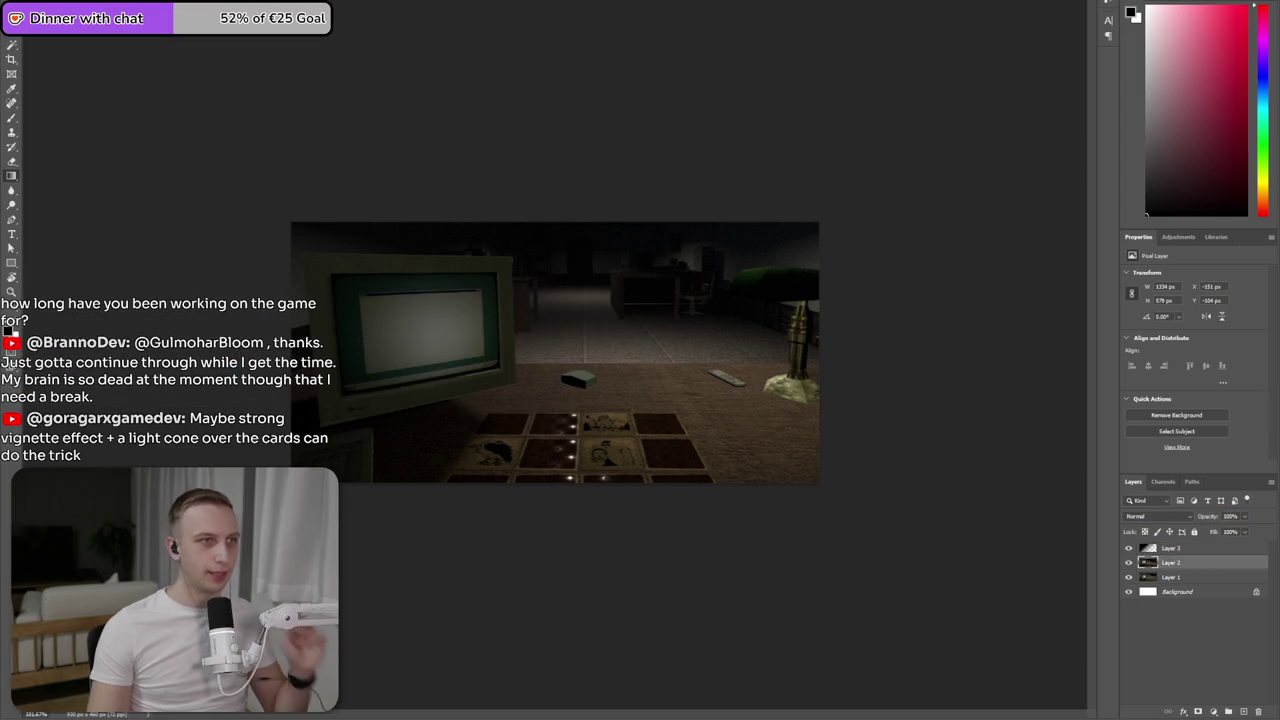
{"action": "left_click", "coordinate": [92, 10]}
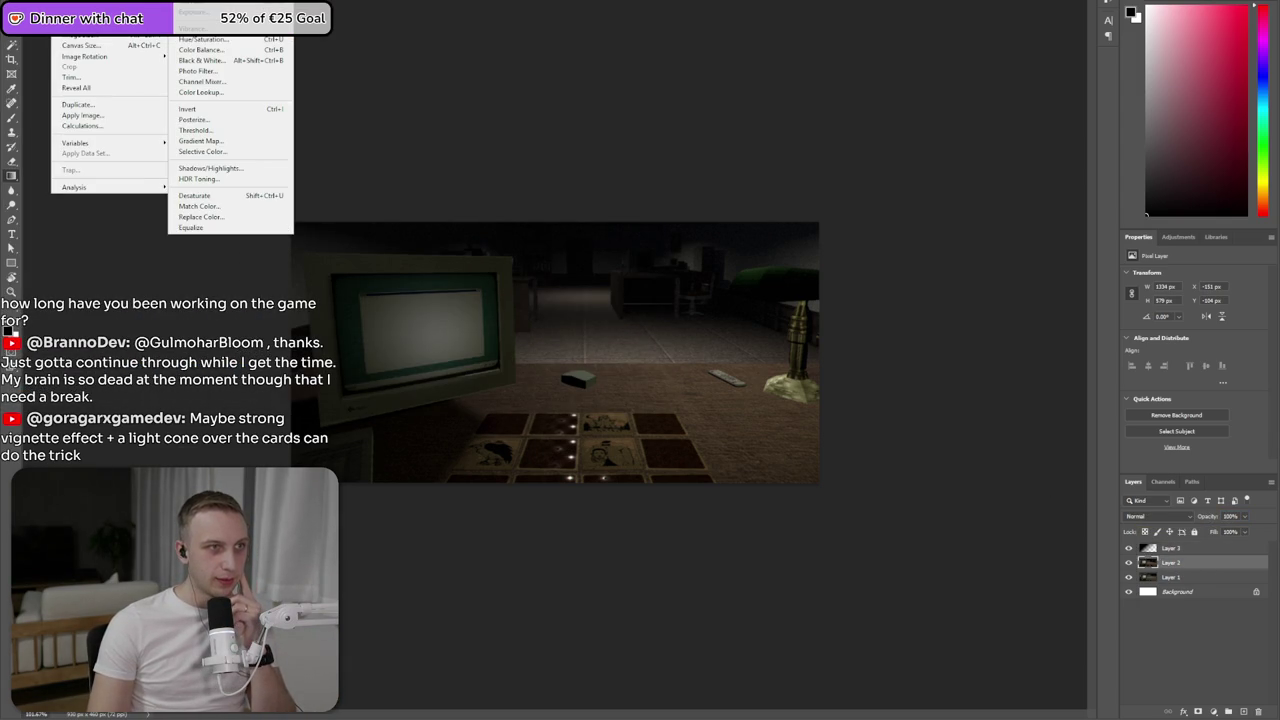
- Raise Layer 2's Brightness to 51 in Brightness/Contrast and apply it
{"action": "left_click", "coordinate": [200, 4]}
{"action": "left_click_drag", "start_coordinate": [287, 190], "coordinate": [307, 192]}
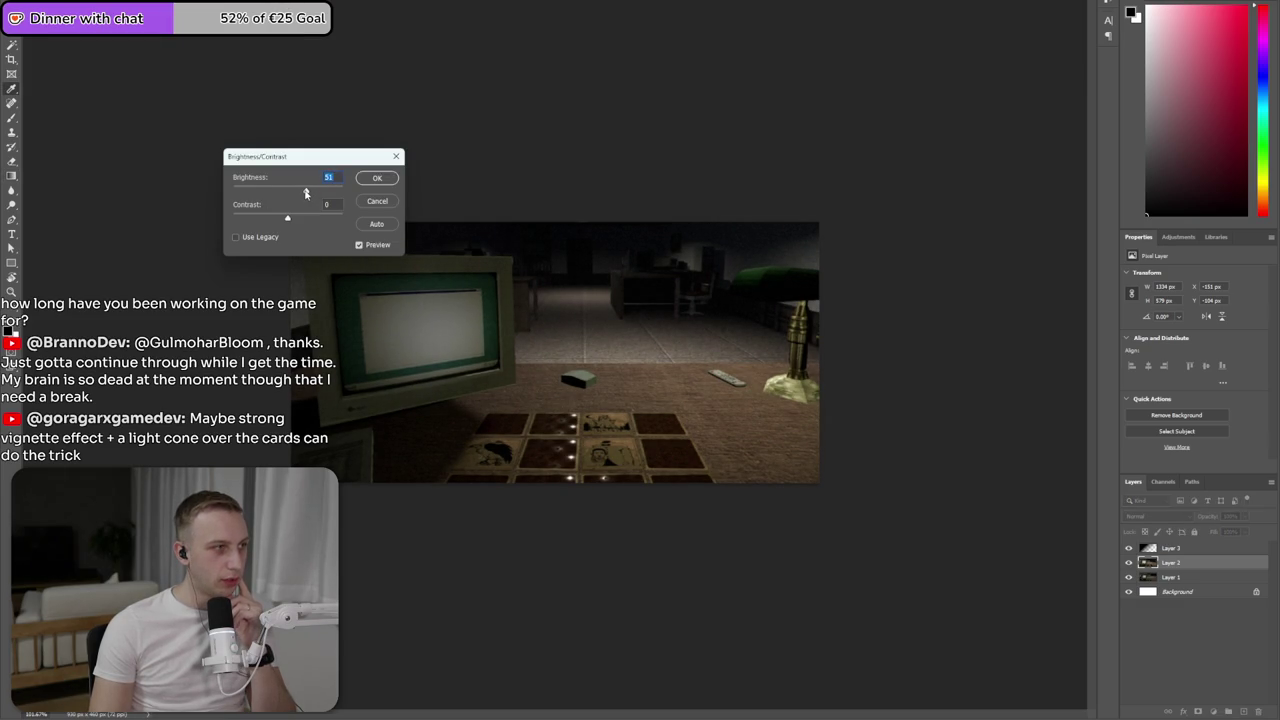
{"action": "left_click", "coordinate": [372, 178]}
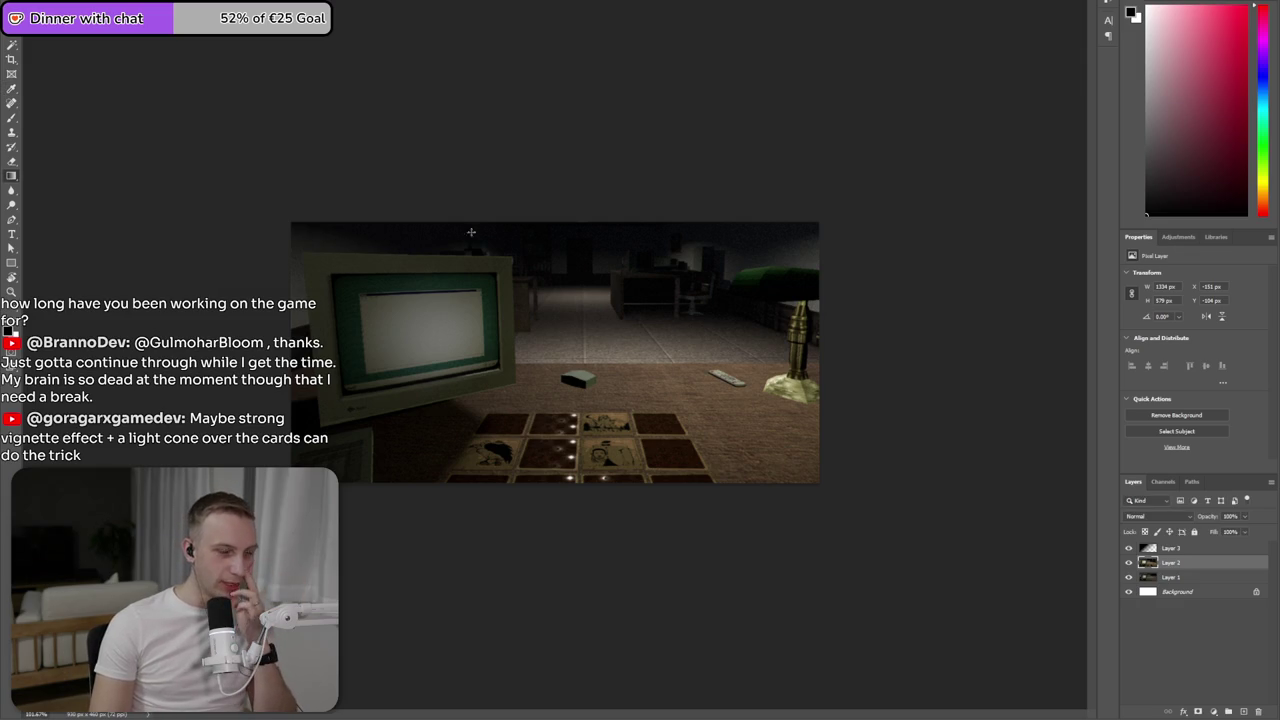
- Set the gradient layer Layer 3 to 30% opacity
{"action": "left_click", "coordinate": [1172, 548]}
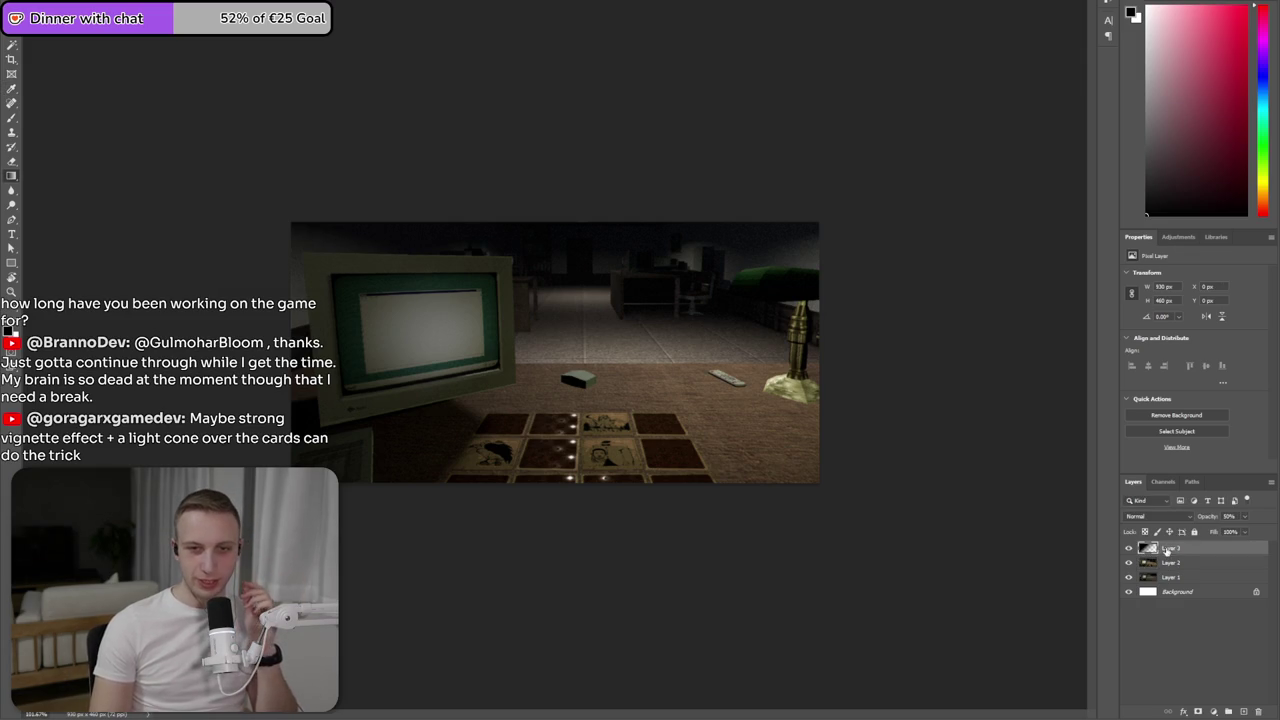
{"action": "left_click", "coordinate": [1230, 516]}
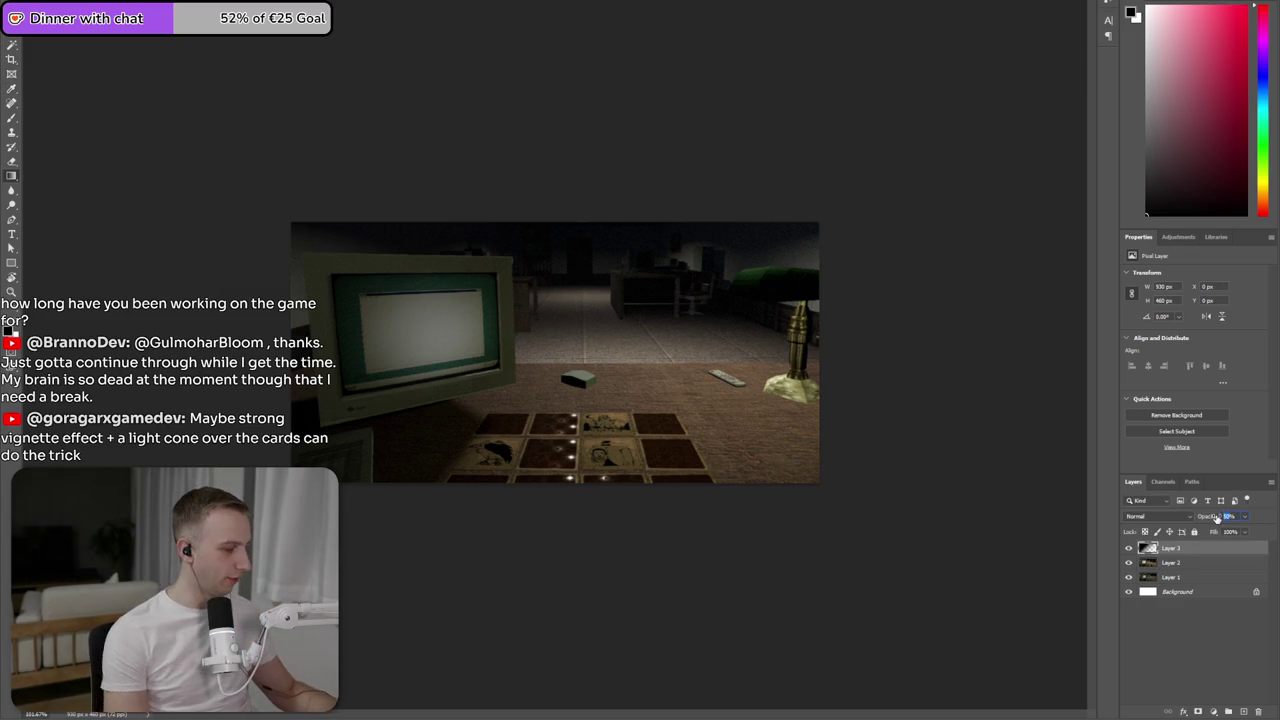
{"action": "type", "text": "30"}
{"action": "key", "text": "Return"}
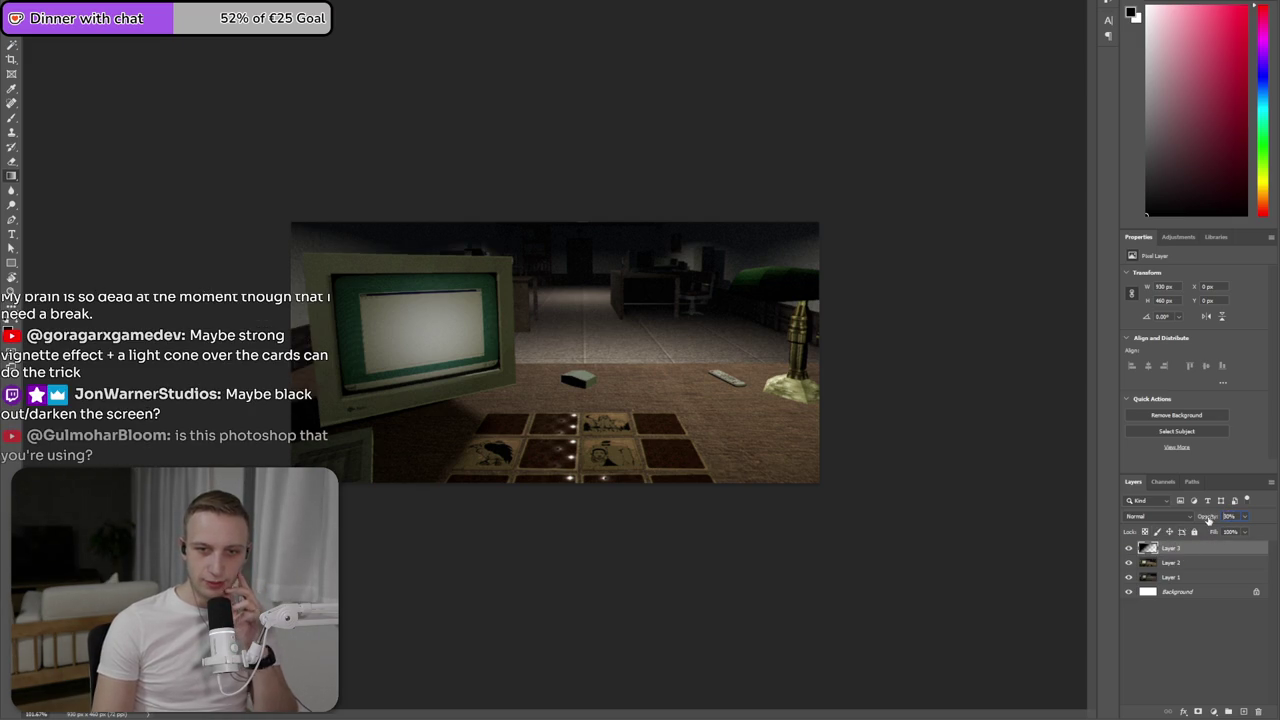
- Toggle Layer 3's visibility on and off to compare, leaving it hidden
{"action": "left_click", "coordinate": [1129, 548]}
{"action": "left_click", "coordinate": [1129, 548]}
{"action": "left_click", "coordinate": [1129, 548]}
{"action": "left_click", "coordinate": [1129, 548]}
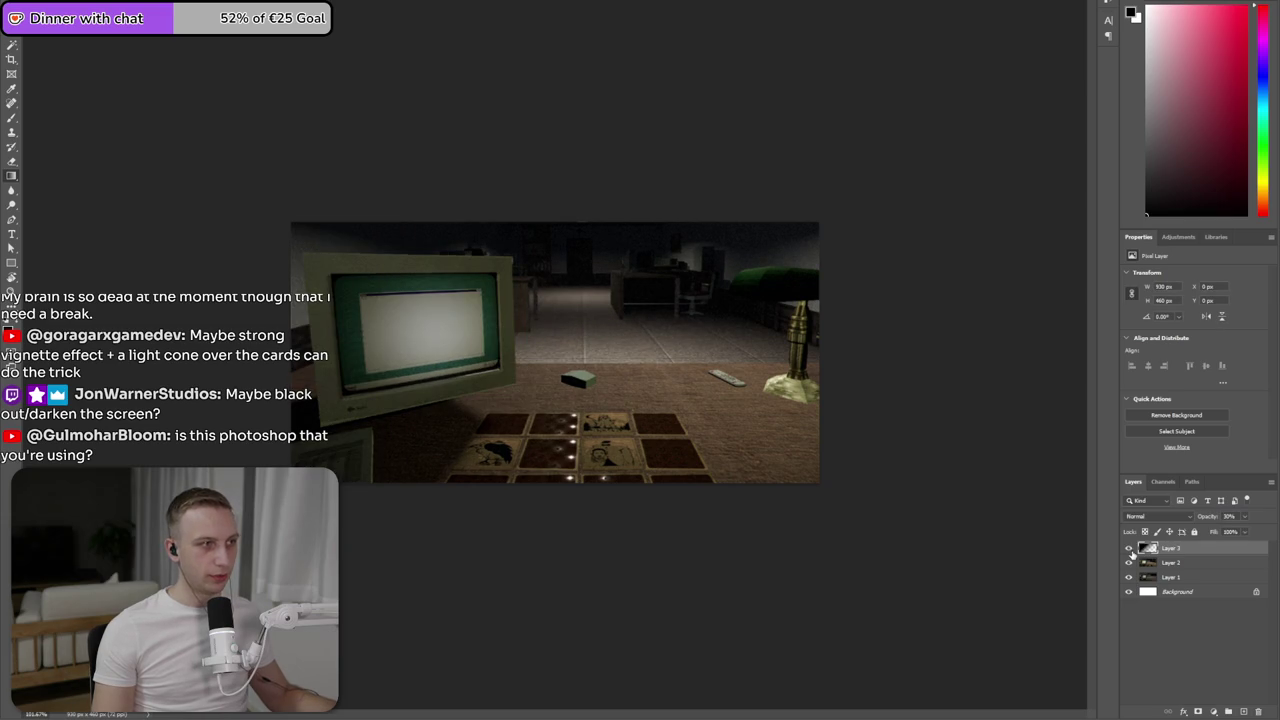
{"action": "left_click", "coordinate": [1129, 548]}
{"action": "left_click", "coordinate": [1129, 548]}
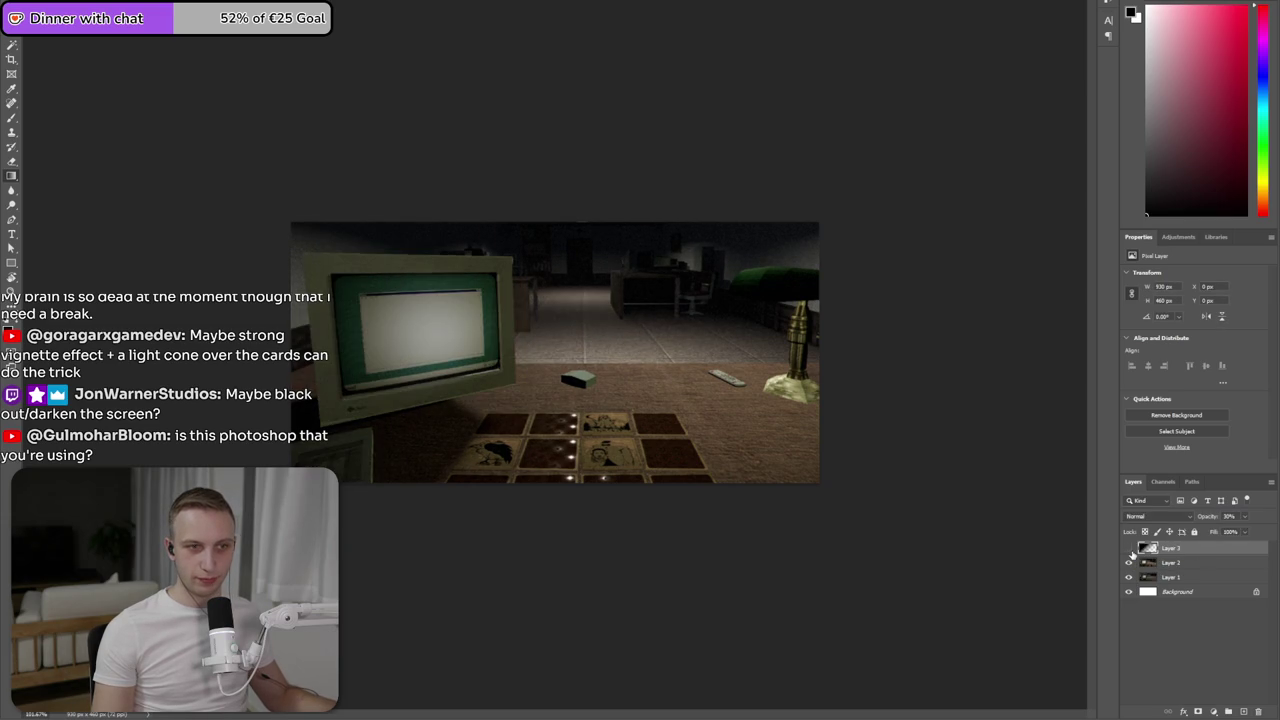
{"action": "left_click", "coordinate": [1129, 548]}
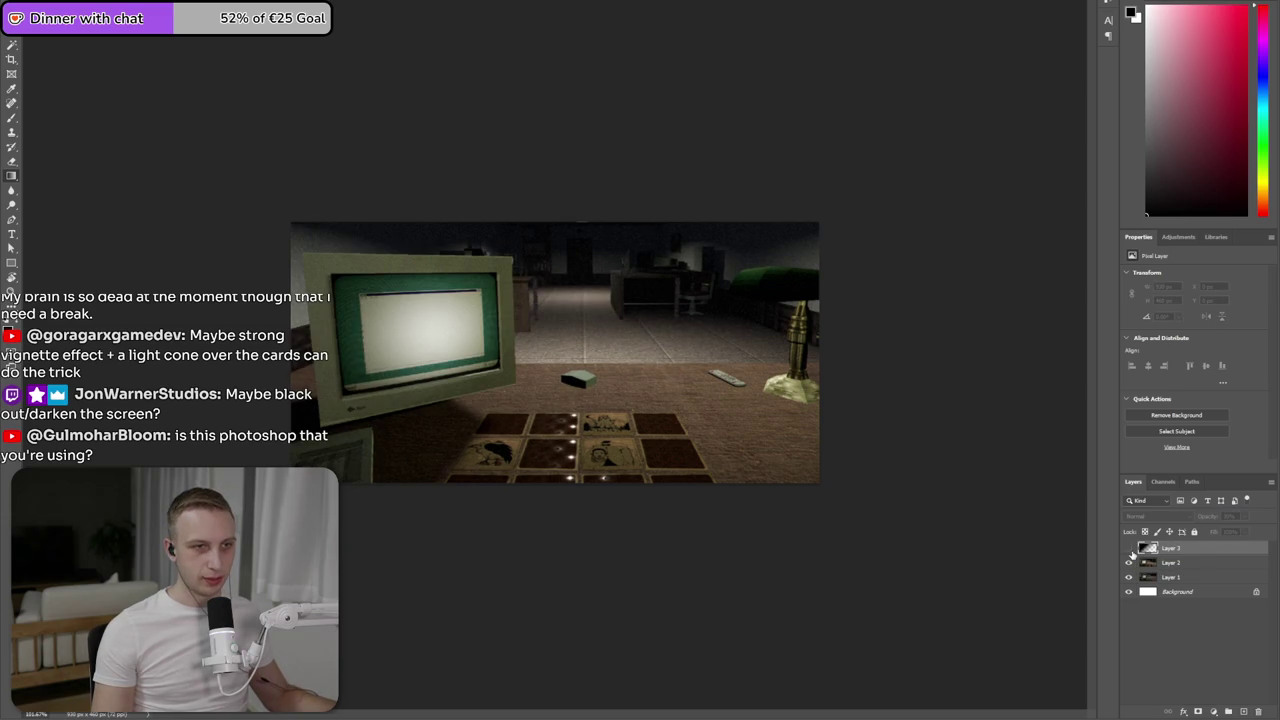
- Marquee-select the monitor screen area on a new layer
{"action": "right_click", "coordinate": [76, 36]}
{"action": "left_click_drag", "start_coordinate": [398, 127], "coordinate": [74, 69]}
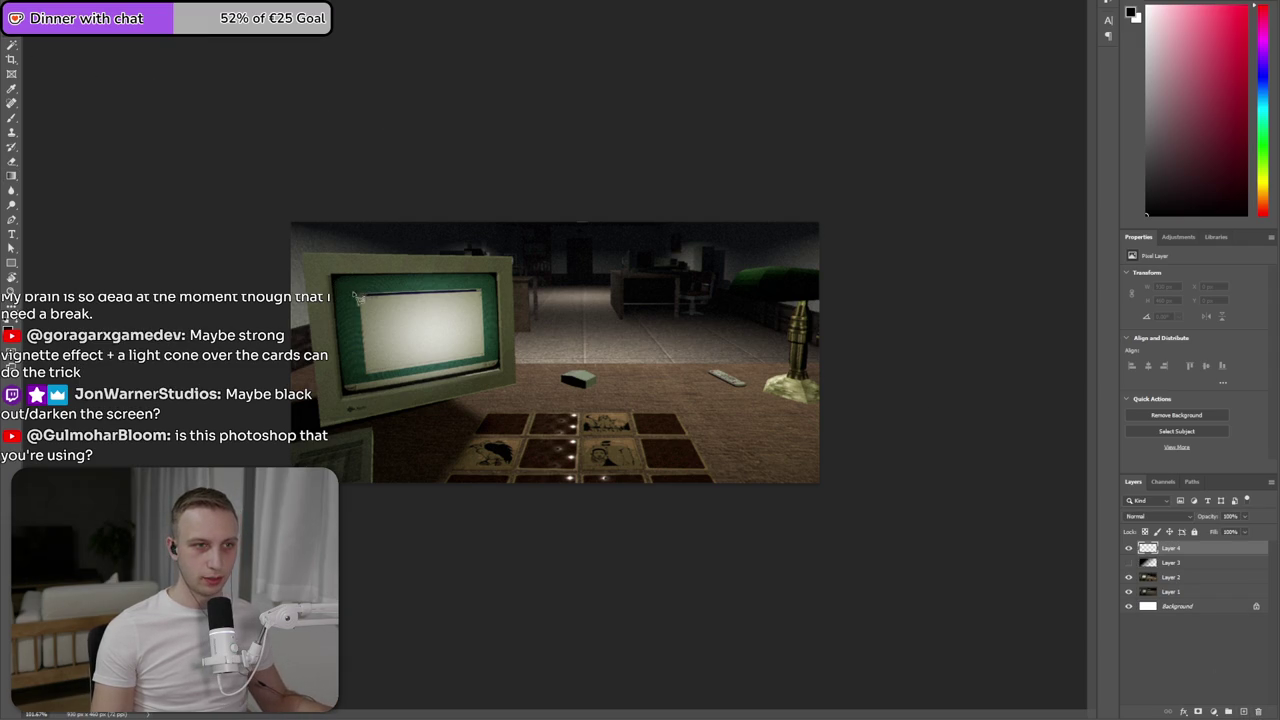
{"action": "left_click_drag", "start_coordinate": [464, 297], "coordinate": [488, 358]}
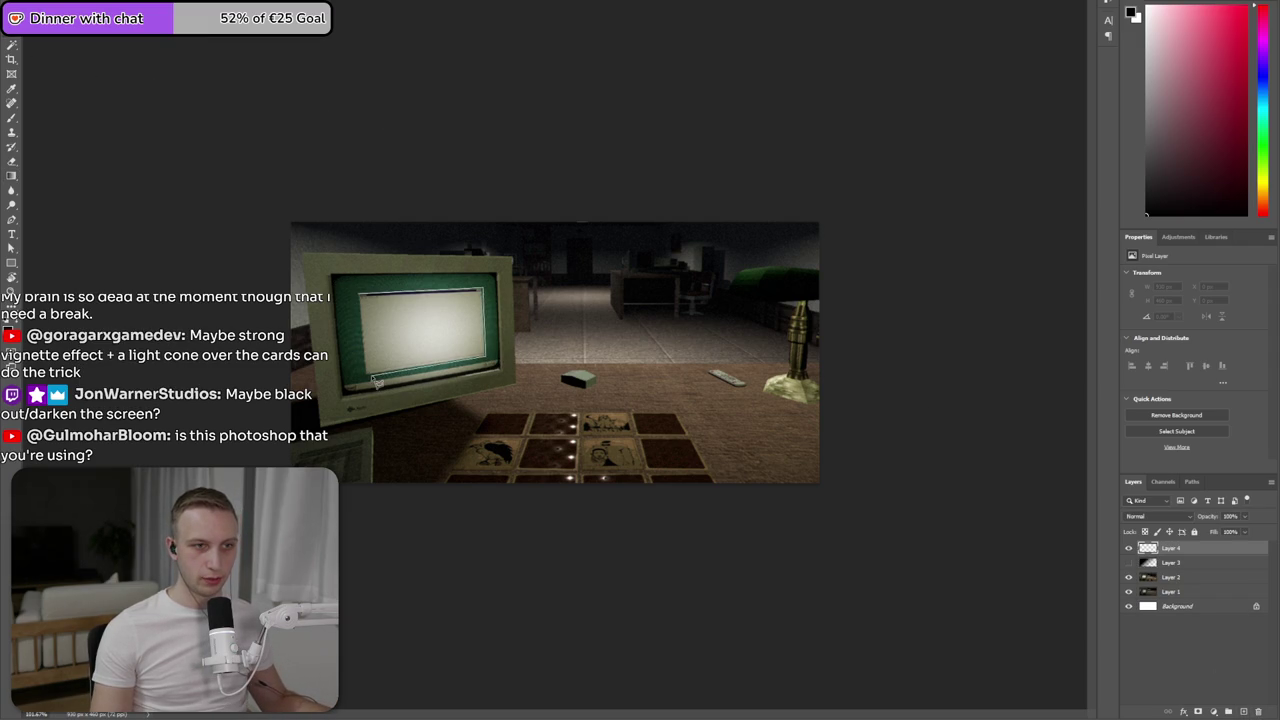
{"action": "left_click_drag", "start_coordinate": [362, 295], "coordinate": [486, 375]}
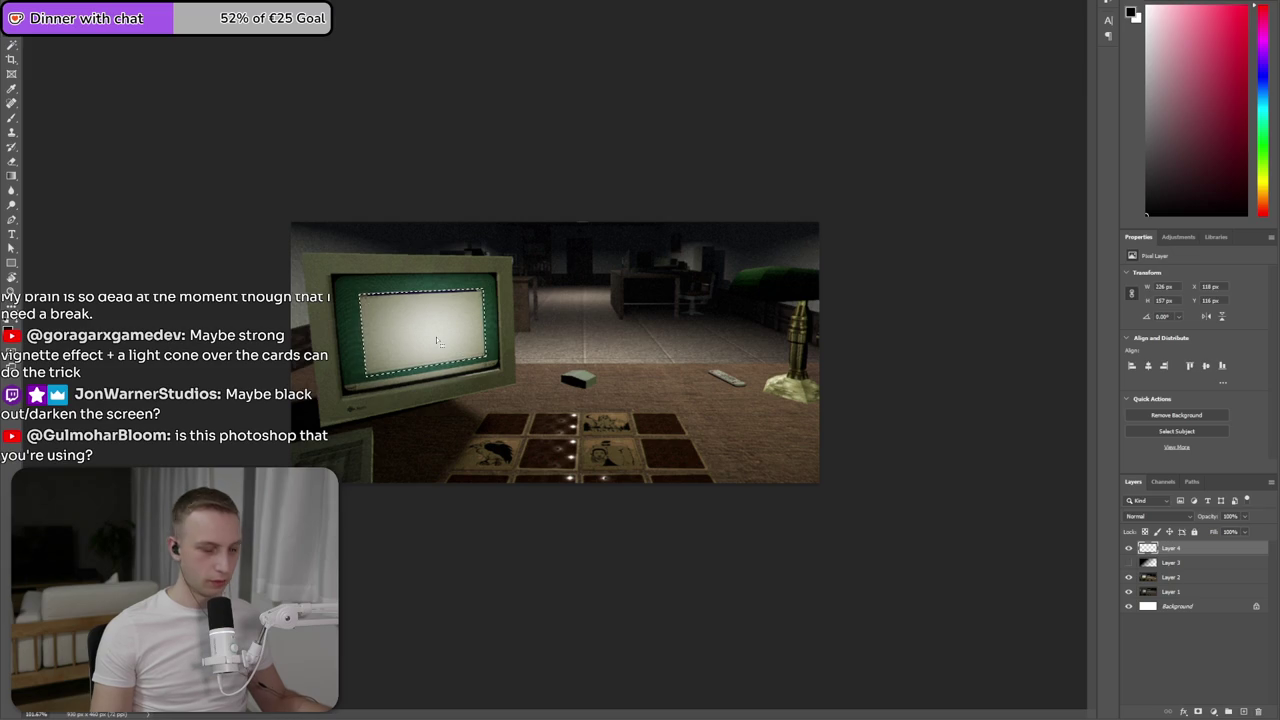
- Fill the monitor screen selection with a dark-centred radial gradient
{"action": "key", "text": "g"}
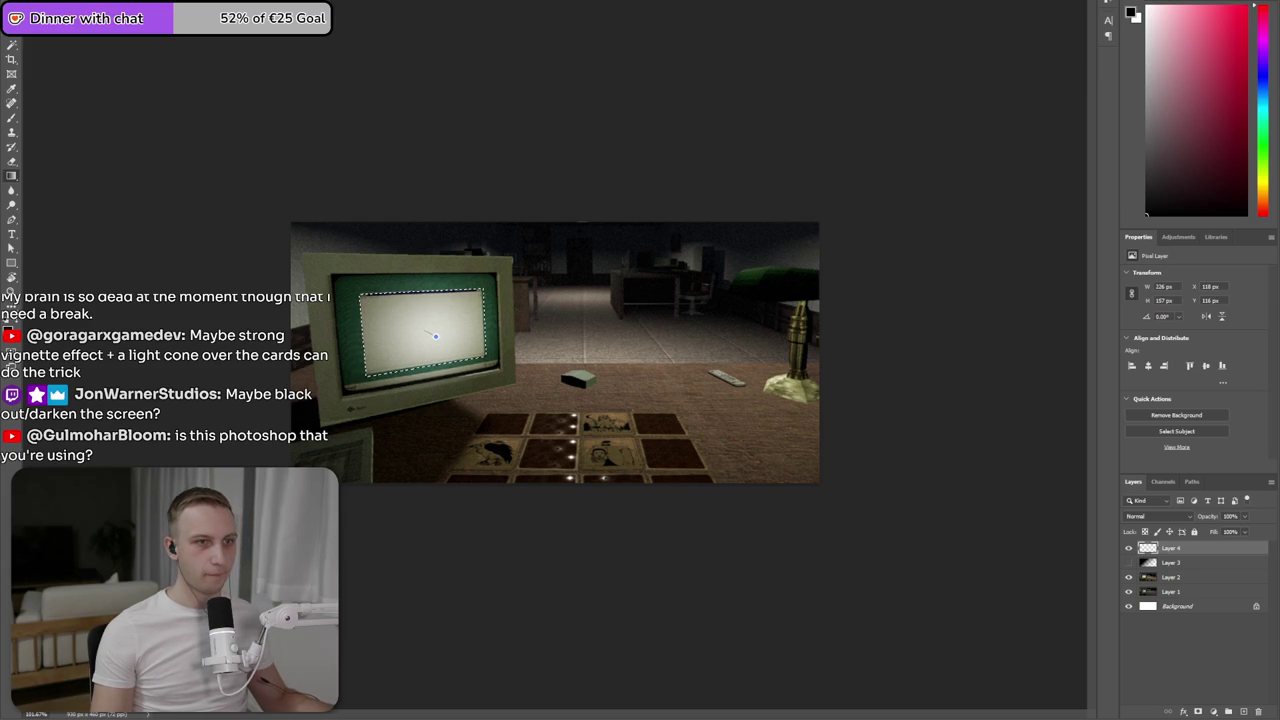
{"action": "left_click_drag", "start_coordinate": [435, 337], "coordinate": [381, 318]}
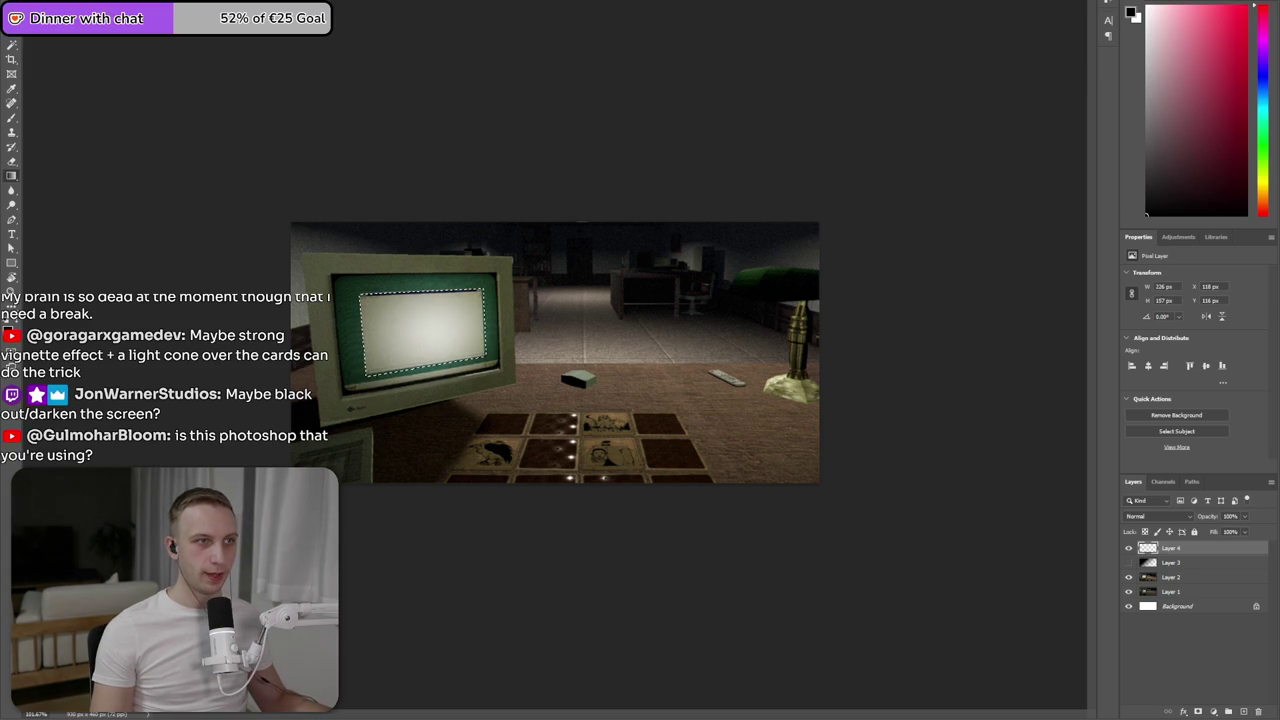
{"action": "left_click_drag", "start_coordinate": [379, 304], "coordinate": [371, 303]}
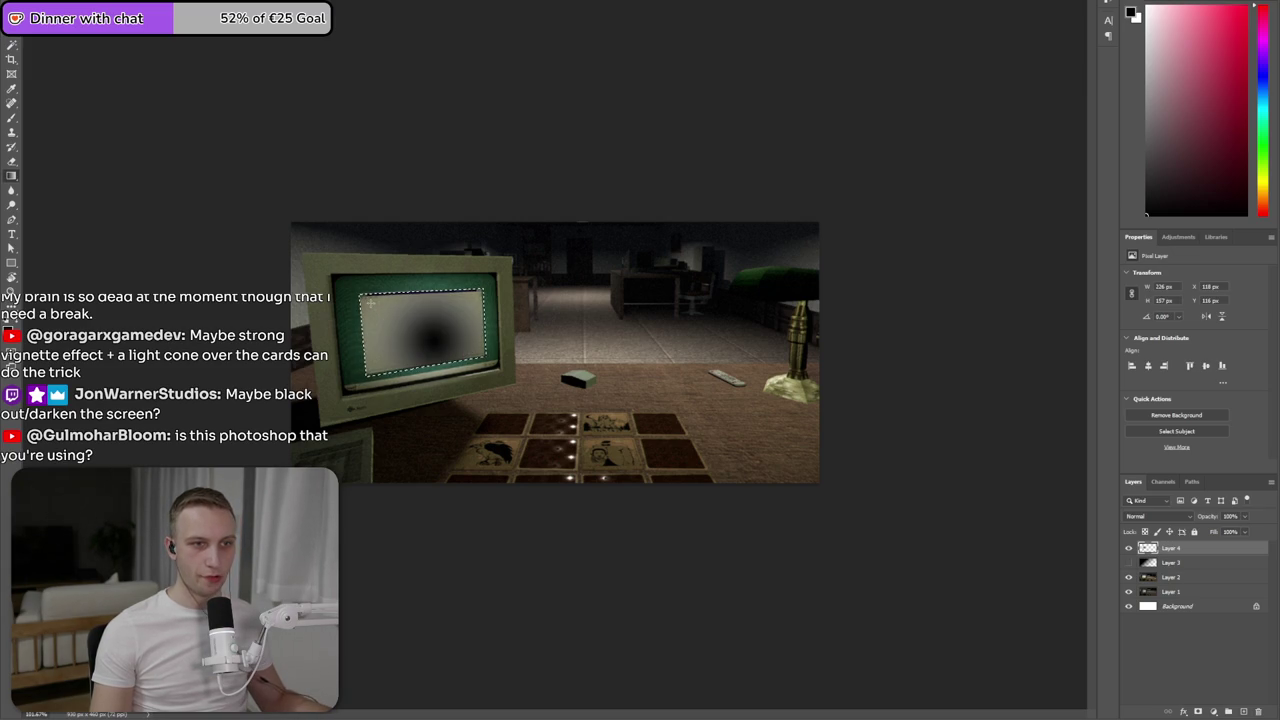
{"action": "left_click_drag", "start_coordinate": [428, 336], "coordinate": [292, 241]}
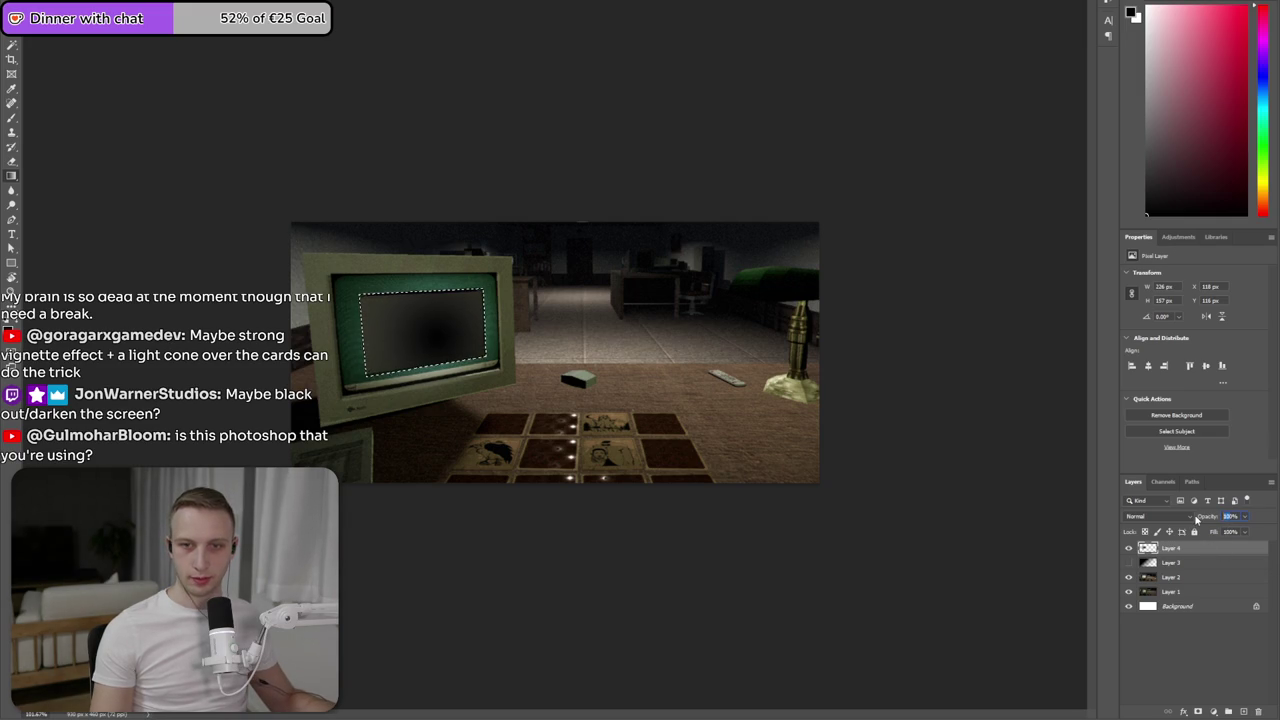
- Set the new layer to 20% opacity, show Layer 3 again, and deselect
{"action": "type", "text": "20"}
{"action": "left_click", "coordinate": [1200, 650]}
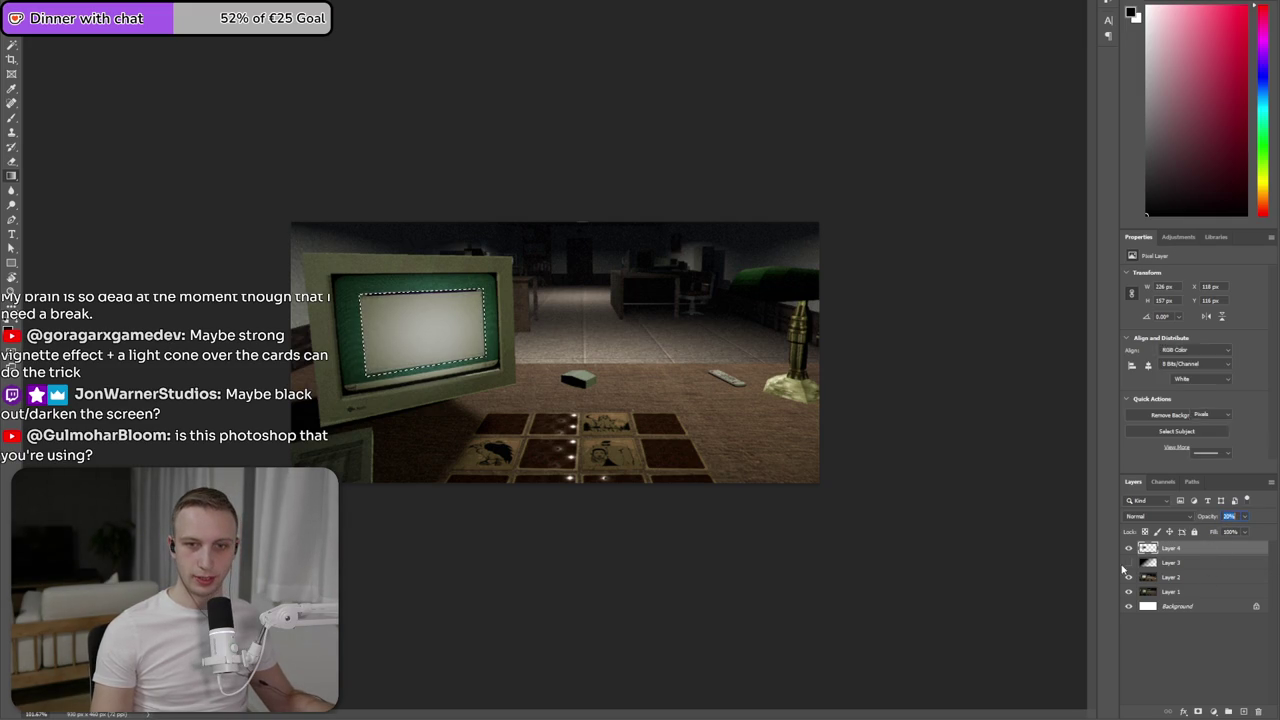
{"action": "left_click", "coordinate": [1129, 563]}
{"action": "key", "text": "ctrl+d"}
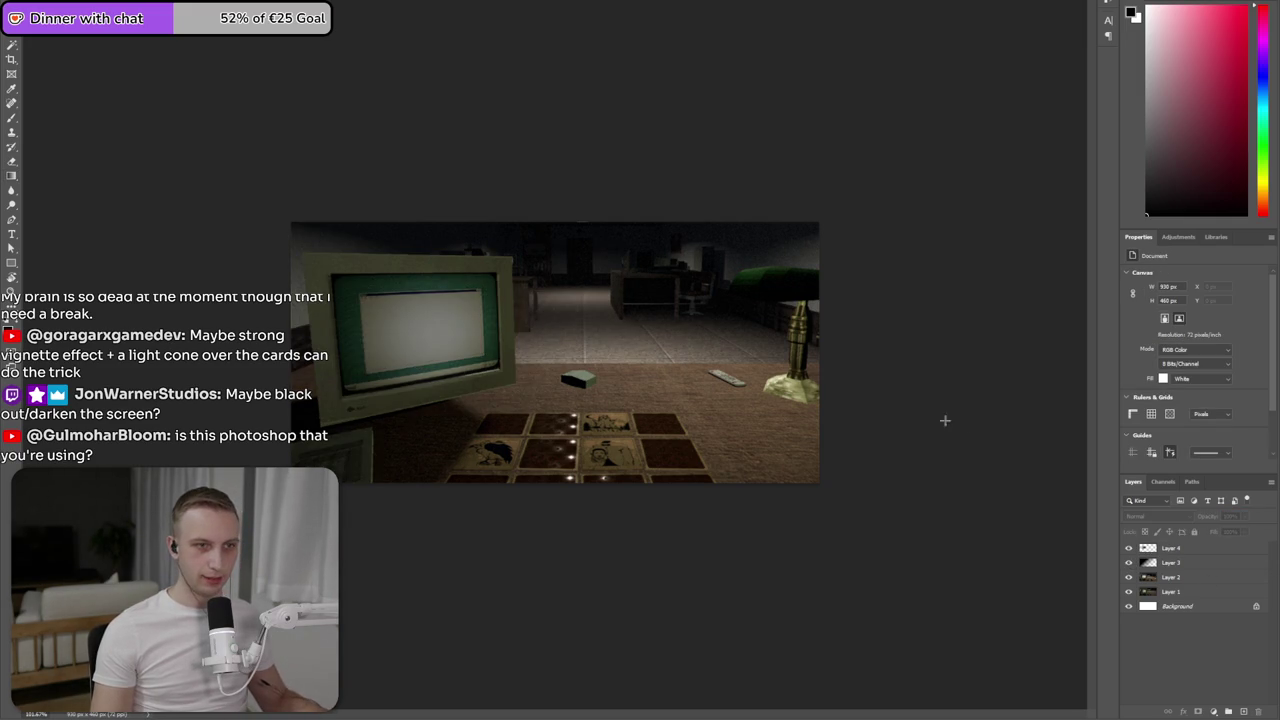
{"action": "key", "text": "ctrl+minus"}
{"action": "key", "text": "ctrl+plus"}
{"action": "key", "text": "ctrl+plus"}
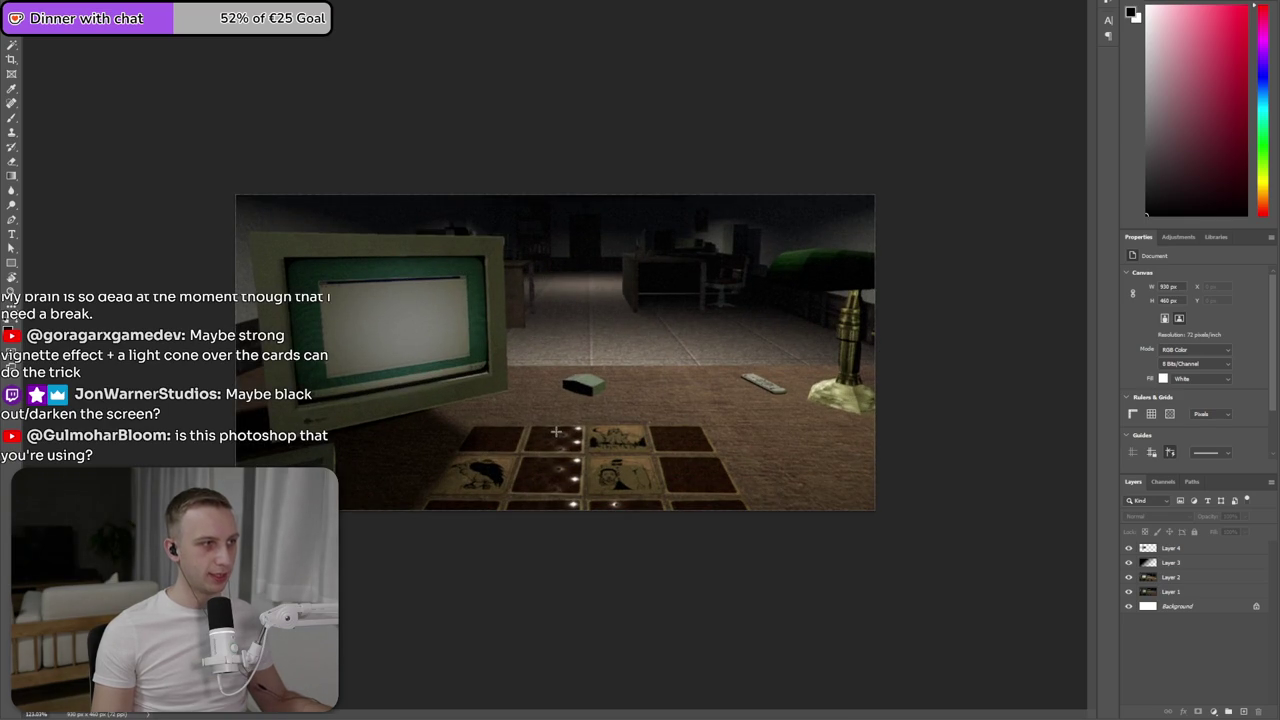
{"action": "scroll", "coordinate": [543, 428], "scroll_direction": "up", "scroll_amount": 2}
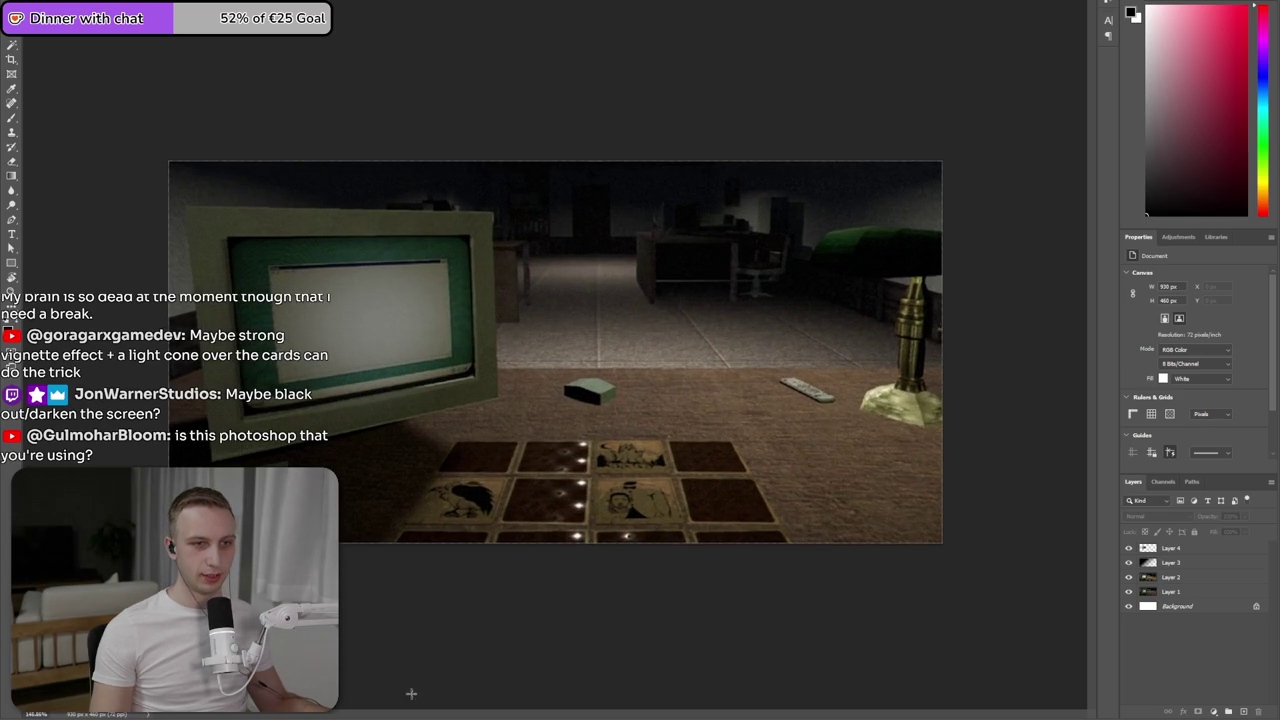
{"action": "scroll", "coordinate": [555, 352], "scroll_direction": "down", "scroll_amount": 3}
{"action": "scroll", "coordinate": [463, 493], "scroll_direction": "up", "scroll_amount": 2}
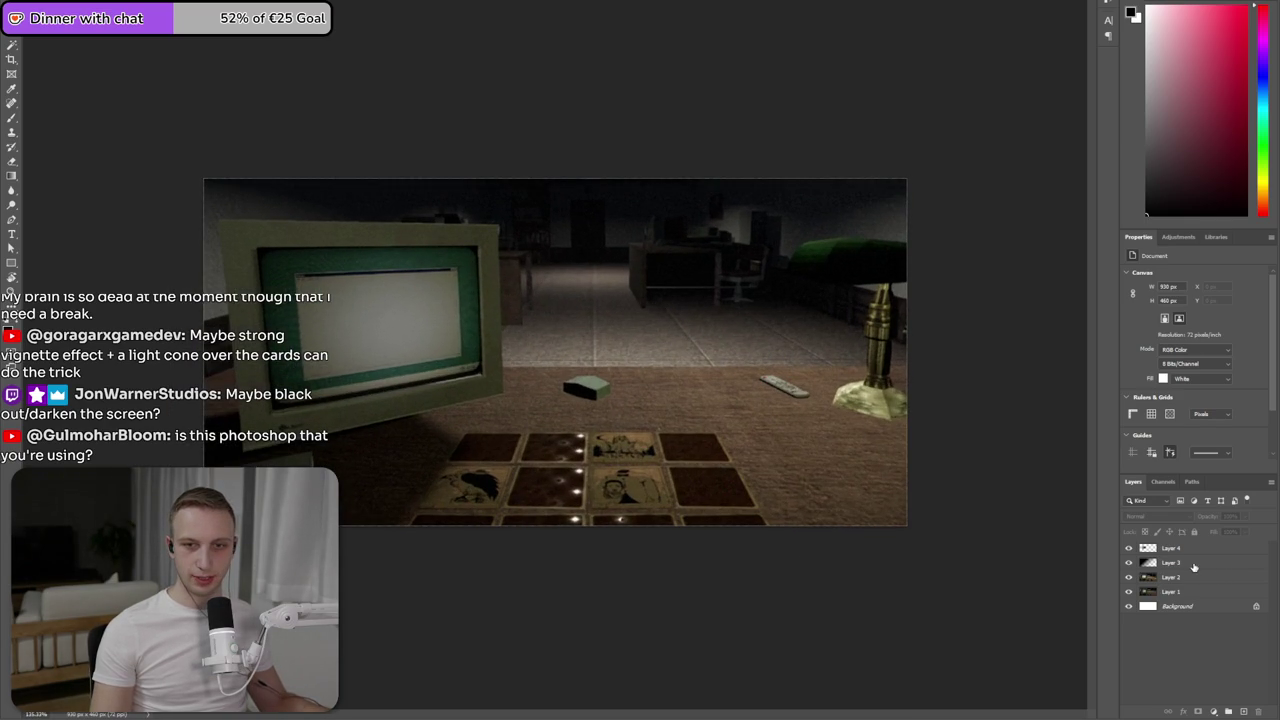
{"action": "left_click", "coordinate": [1197, 568]}
{"action": "key", "text": "ctrl+t"}
{"action": "left_click_drag", "start_coordinate": [519, 428], "coordinate": [470, 405]}
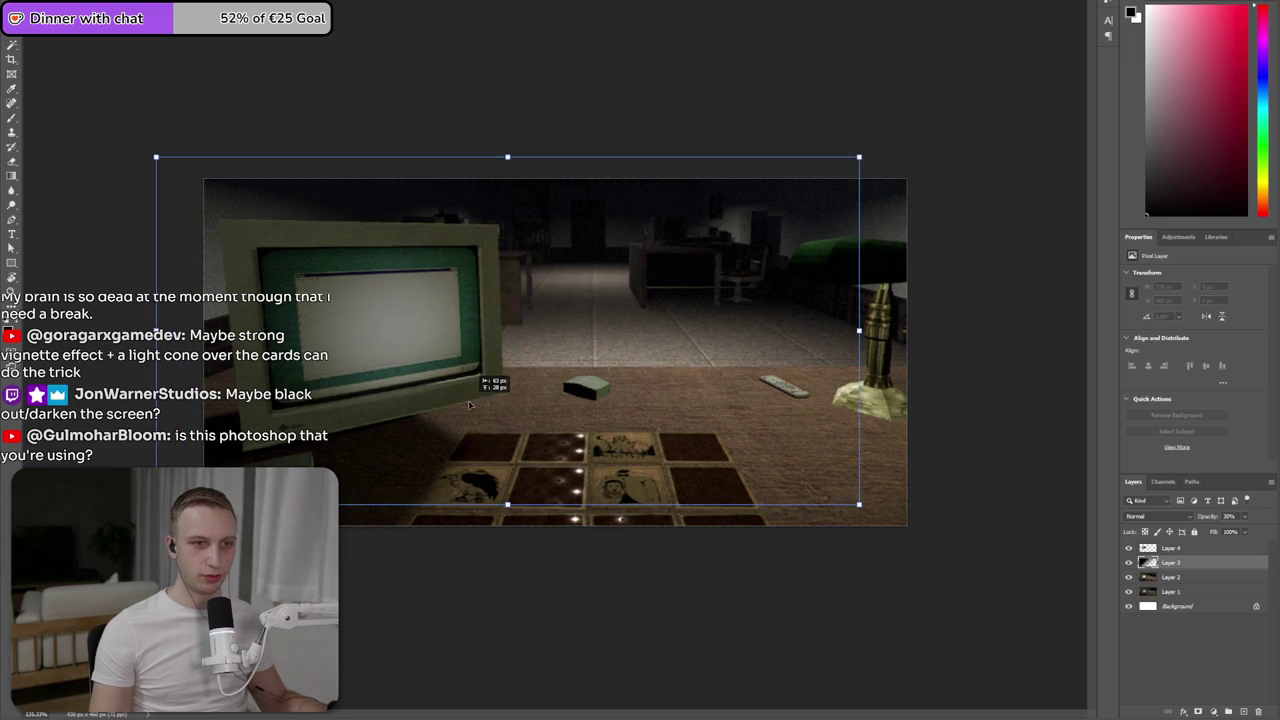
{"action": "key", "text": "Escape"}
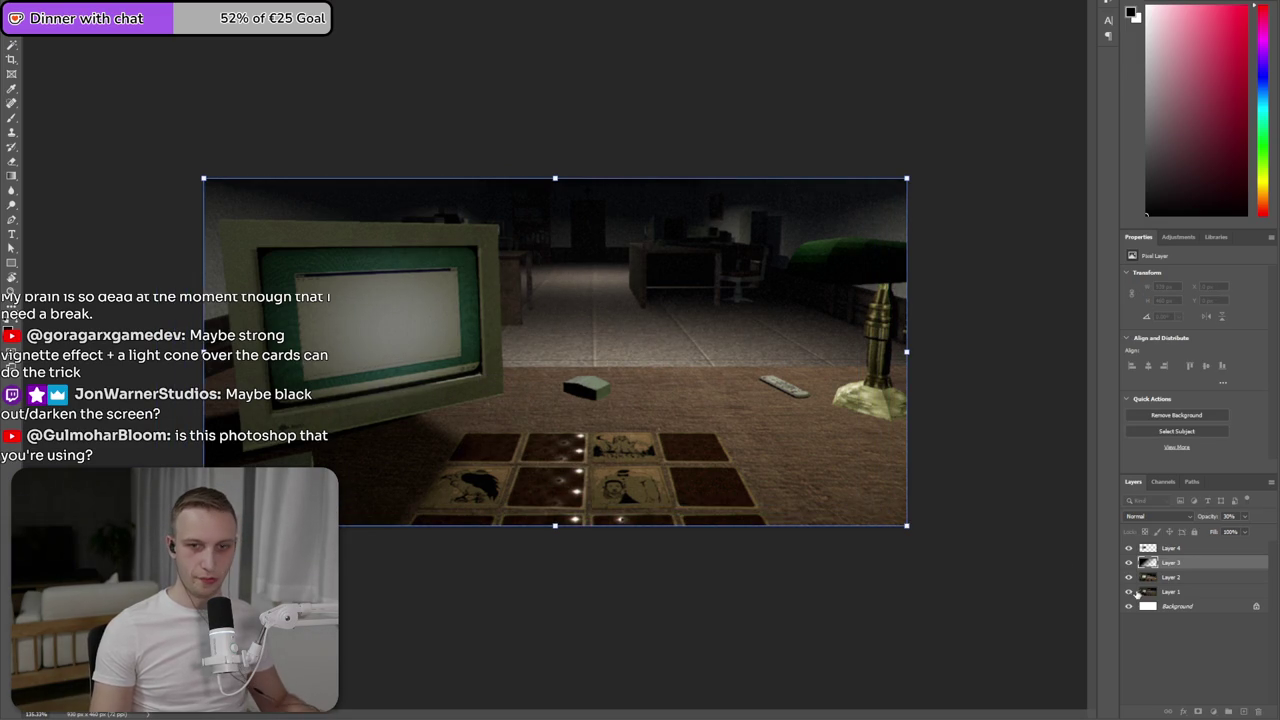
{"action": "key", "text": "Return"}
{"action": "left_click", "coordinate": [1129, 564]}
{"action": "left_click", "coordinate": [1129, 564]}
{"action": "left_click", "coordinate": [1129, 564]}
{"action": "left_click", "coordinate": [1129, 564]}
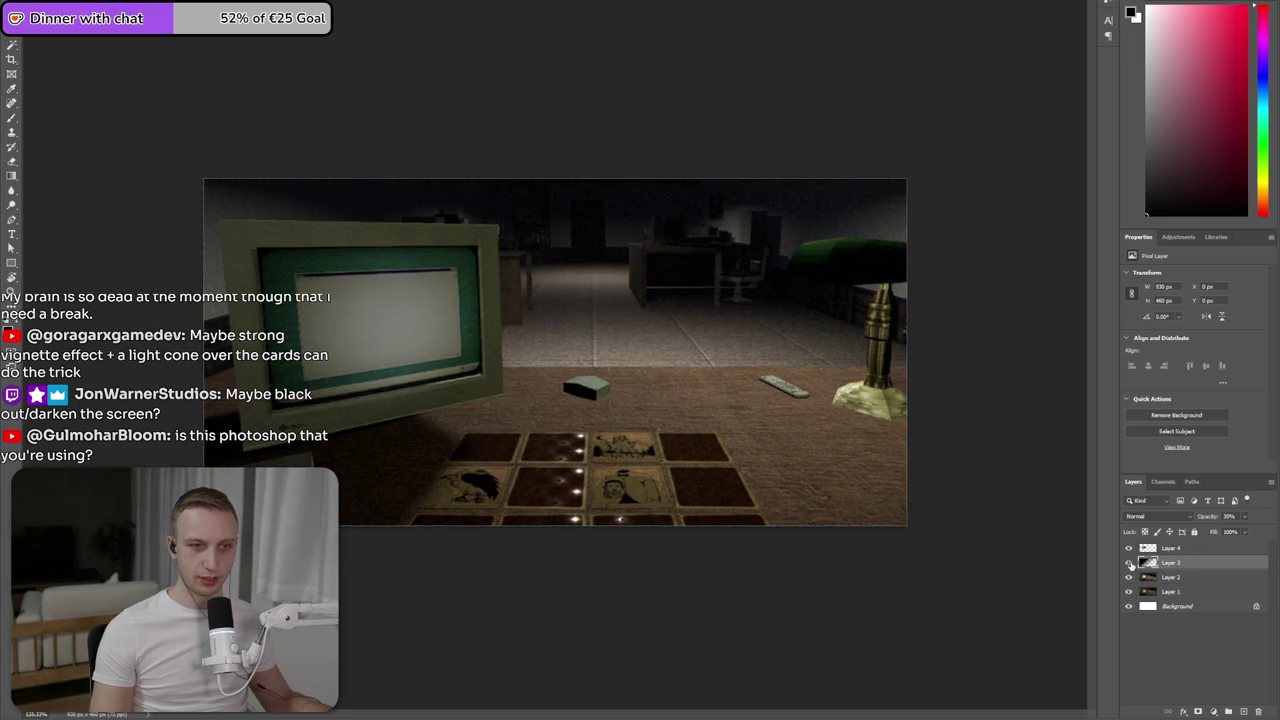
{"action": "left_click", "coordinate": [1153, 677]}
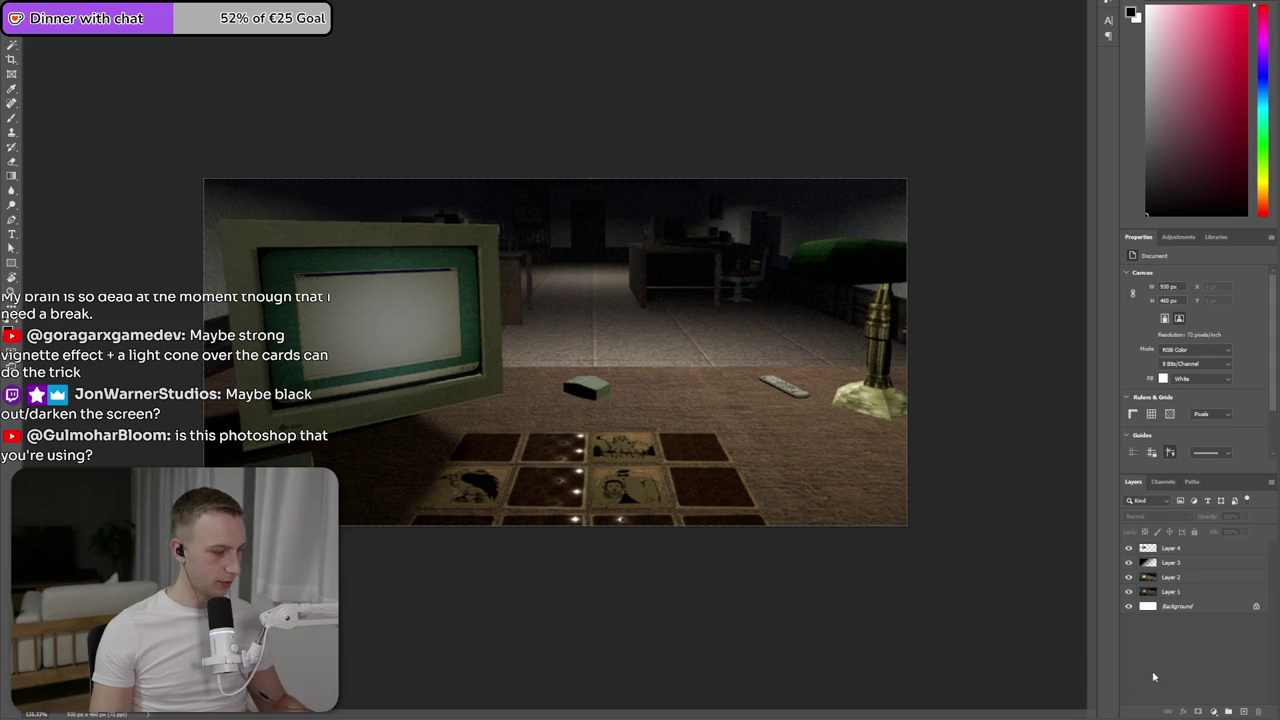
{"action": "left_click", "coordinate": [1176, 584]}
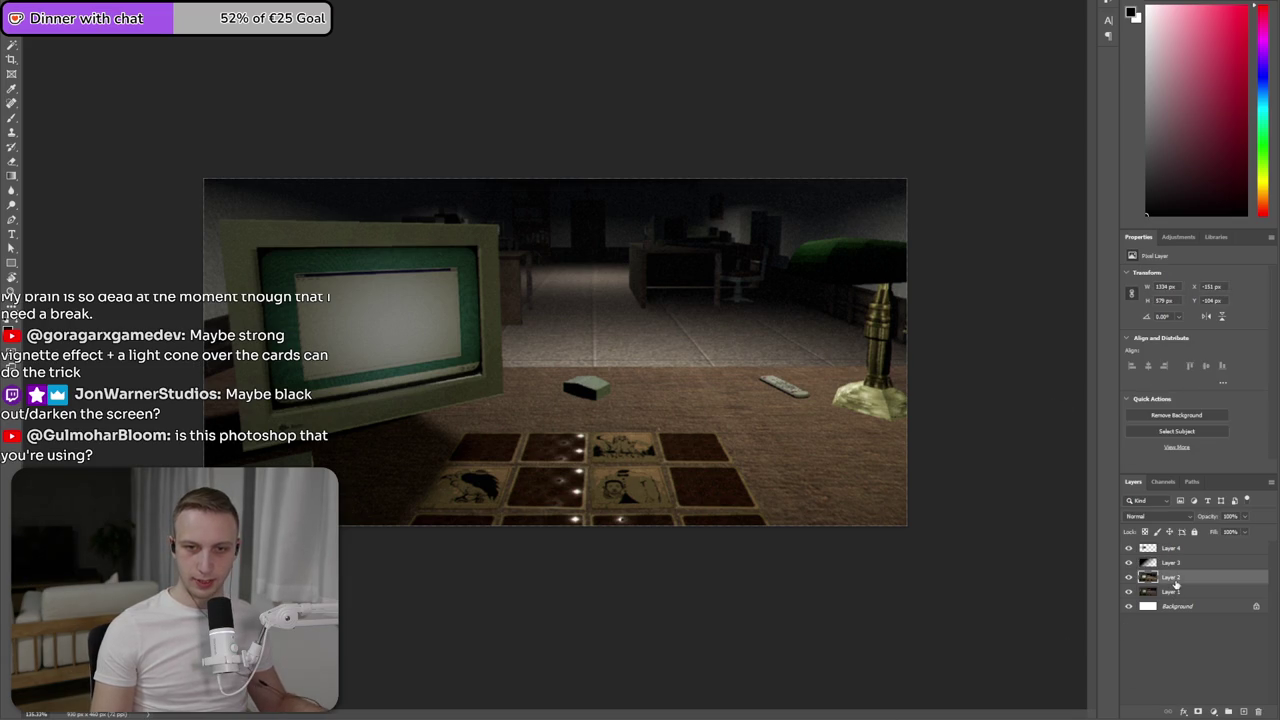
- Paste and position another game screenshot as a layer, then discard it
{"action": "key", "text": "ctrl+v"}
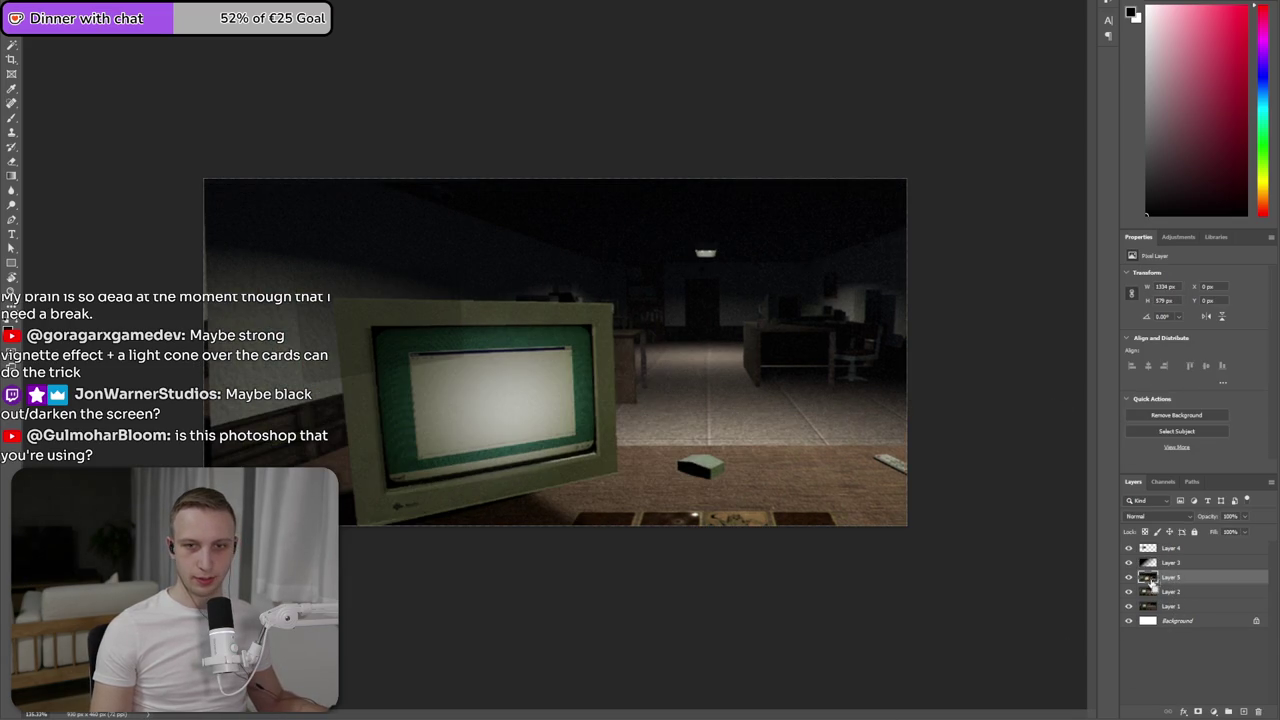
{"action": "key", "text": "ctrl+t"}
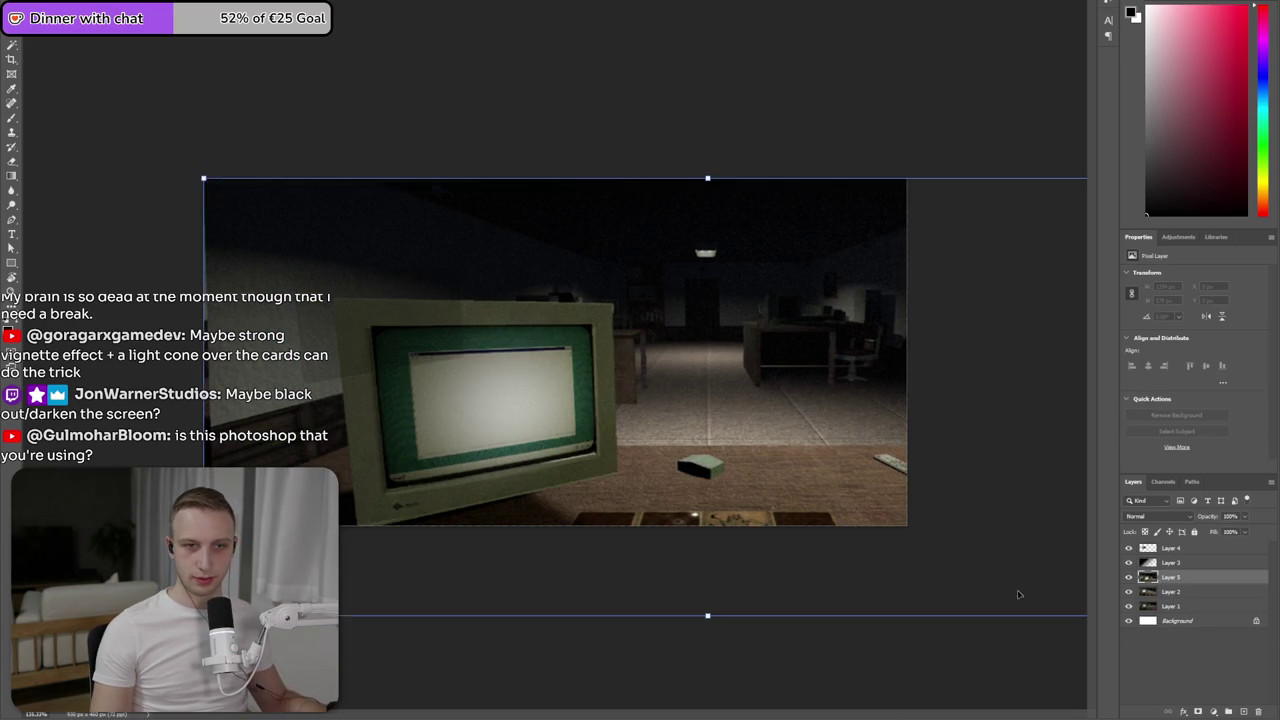
{"action": "left_click_drag", "start_coordinate": [943, 550], "coordinate": [829, 488]}
{"action": "key", "text": "Return"}
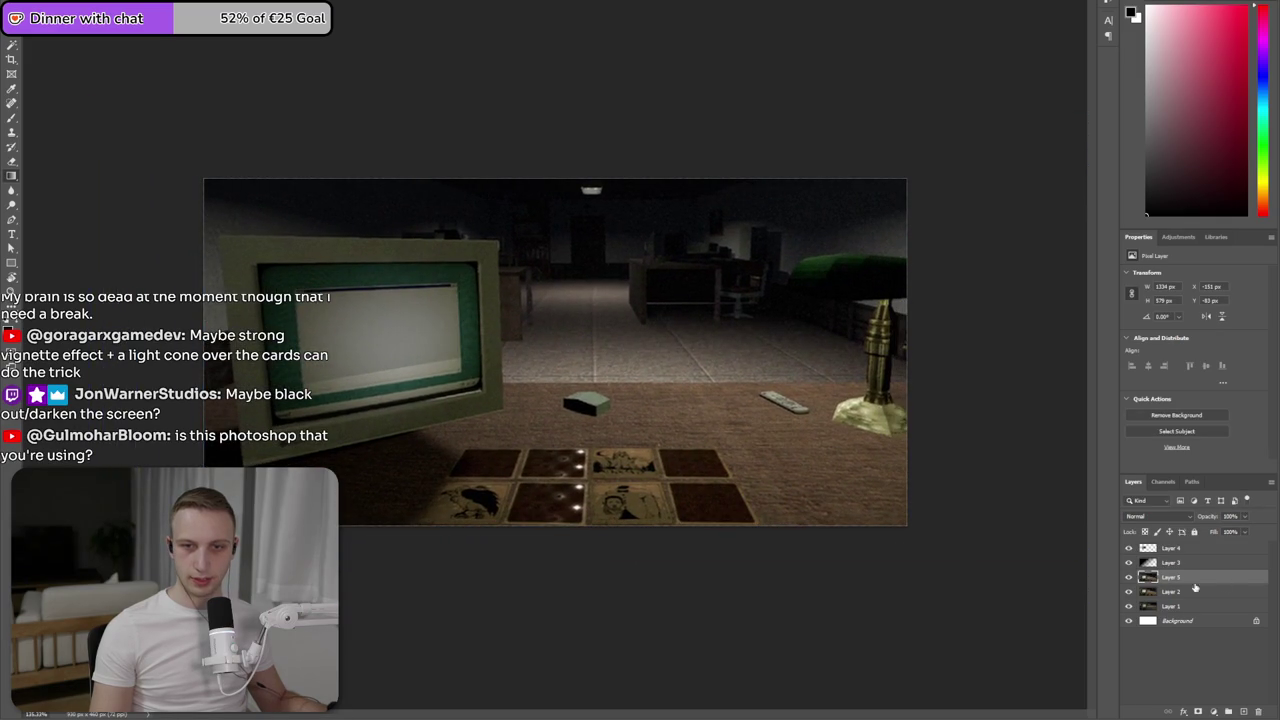
{"action": "key", "text": "Delete"}
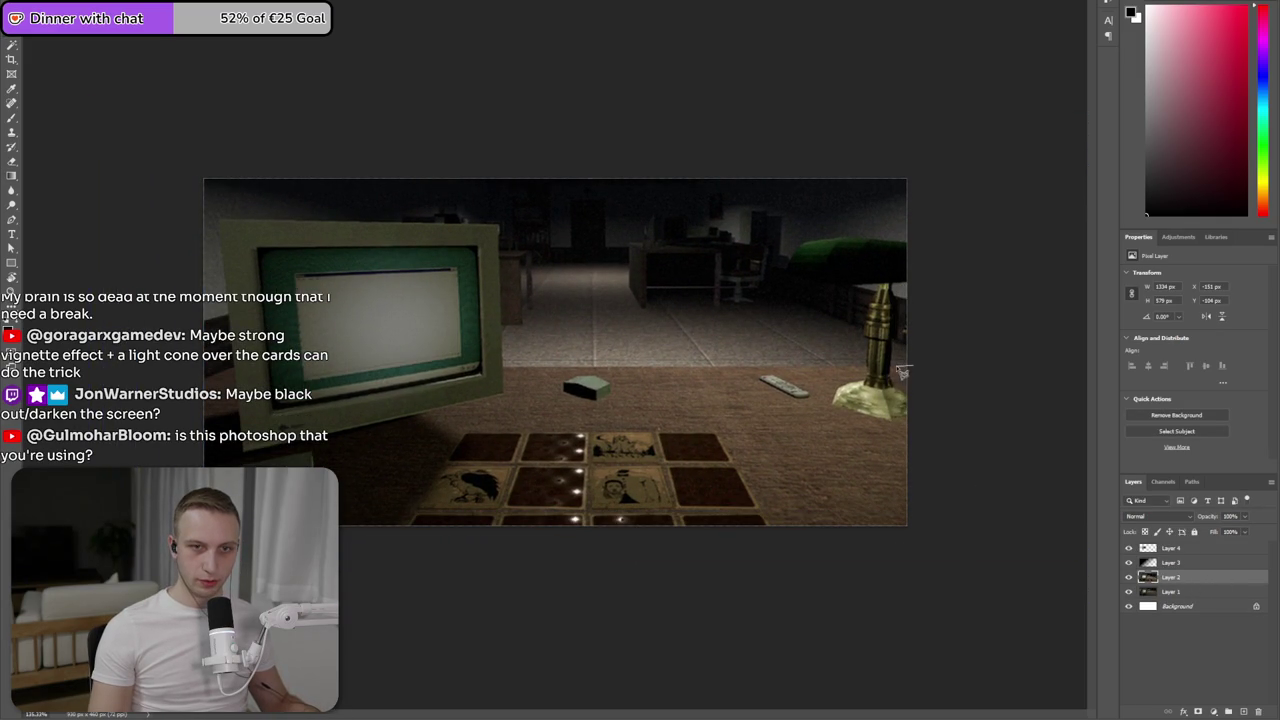
- Outline the region around the lamp, monitor and top of the image with the Polygonal Lasso
{"action": "left_click_drag", "start_coordinate": [896, 372], "coordinate": [900, 291]}
{"action": "left_click", "coordinate": [916, 284]}
{"action": "left_click", "coordinate": [910, 240]}
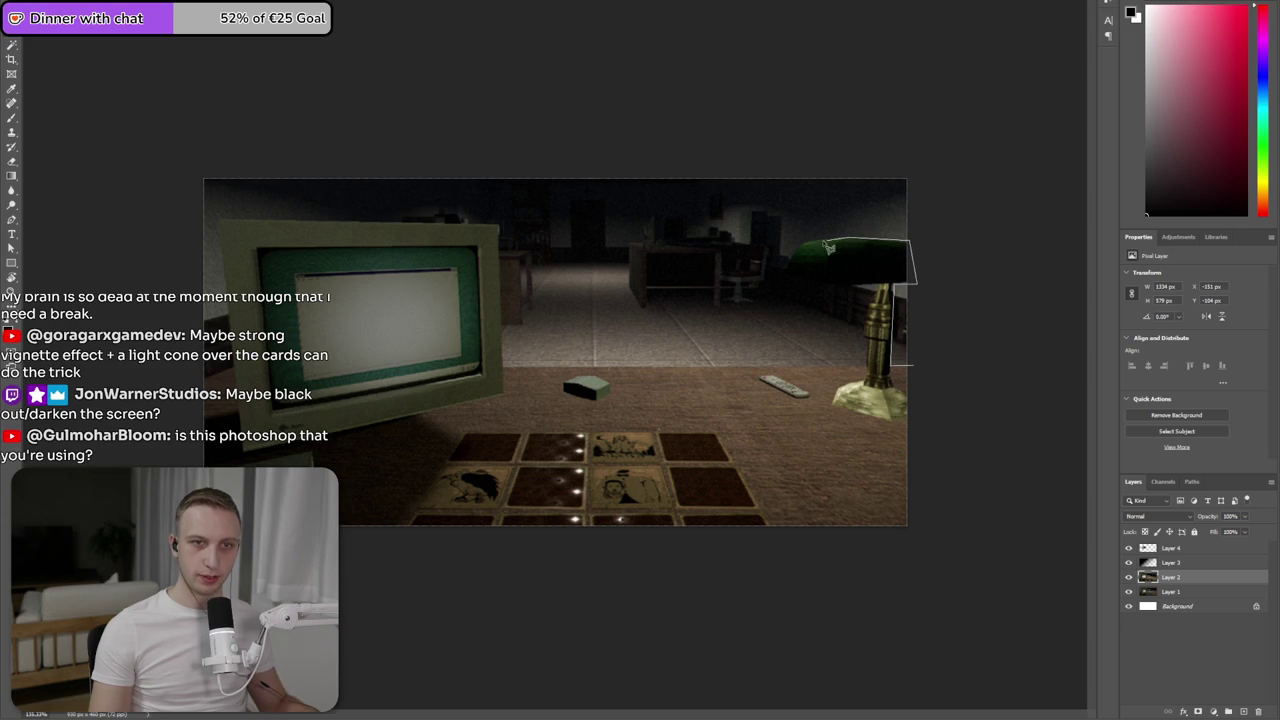
{"action": "left_click", "coordinate": [797, 241]}
{"action": "left_click", "coordinate": [785, 291]}
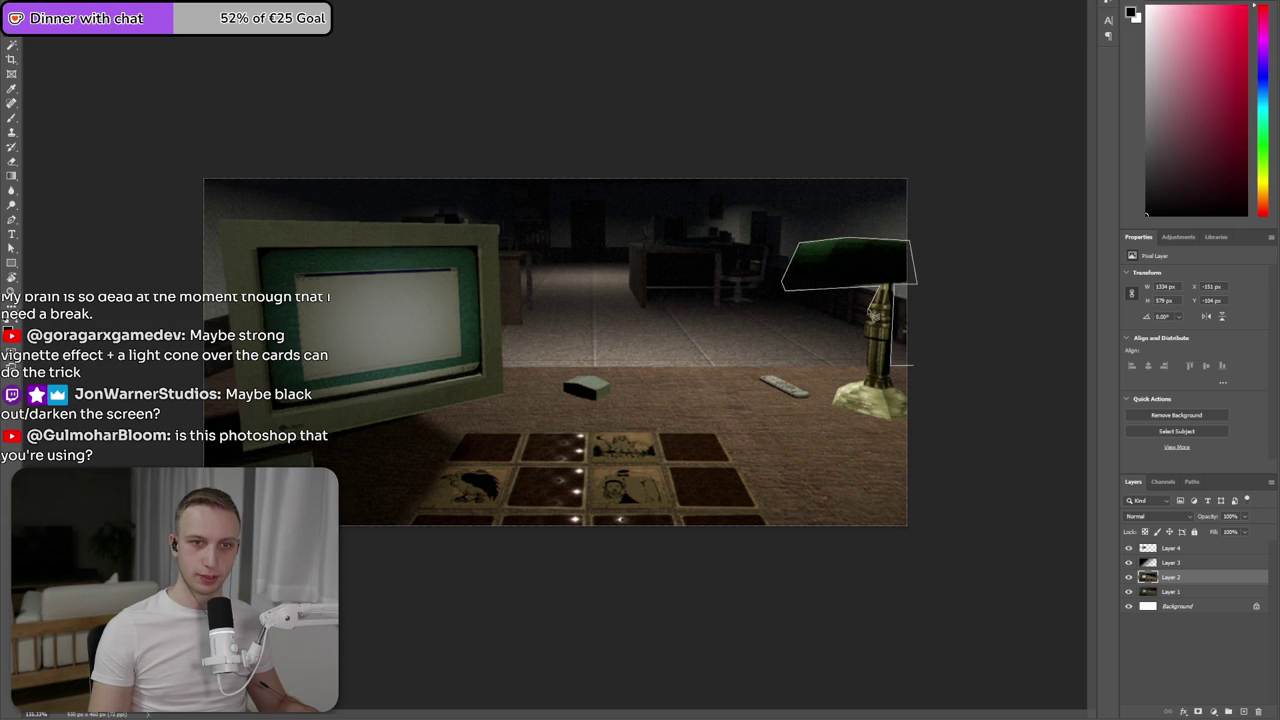
{"action": "left_click", "coordinate": [866, 366]}
{"action": "left_click", "coordinate": [502, 365]}
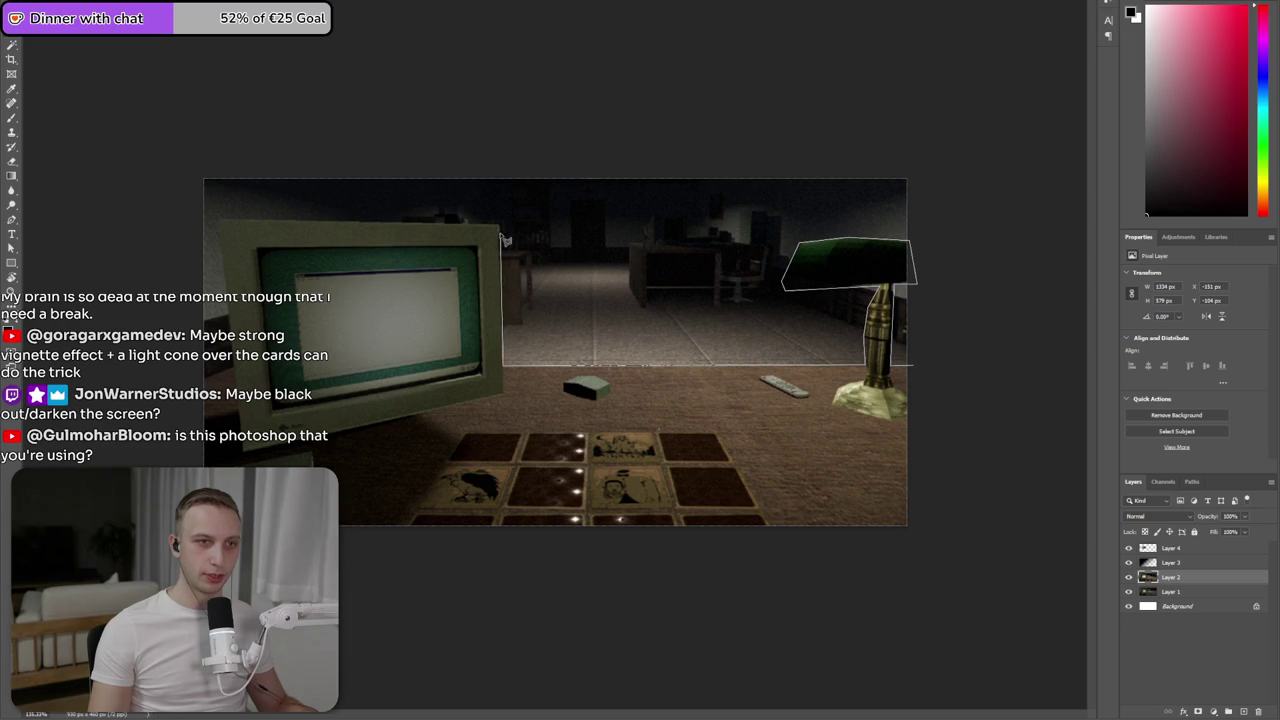
{"action": "left_click", "coordinate": [500, 224]}
{"action": "left_click", "coordinate": [220, 221]}
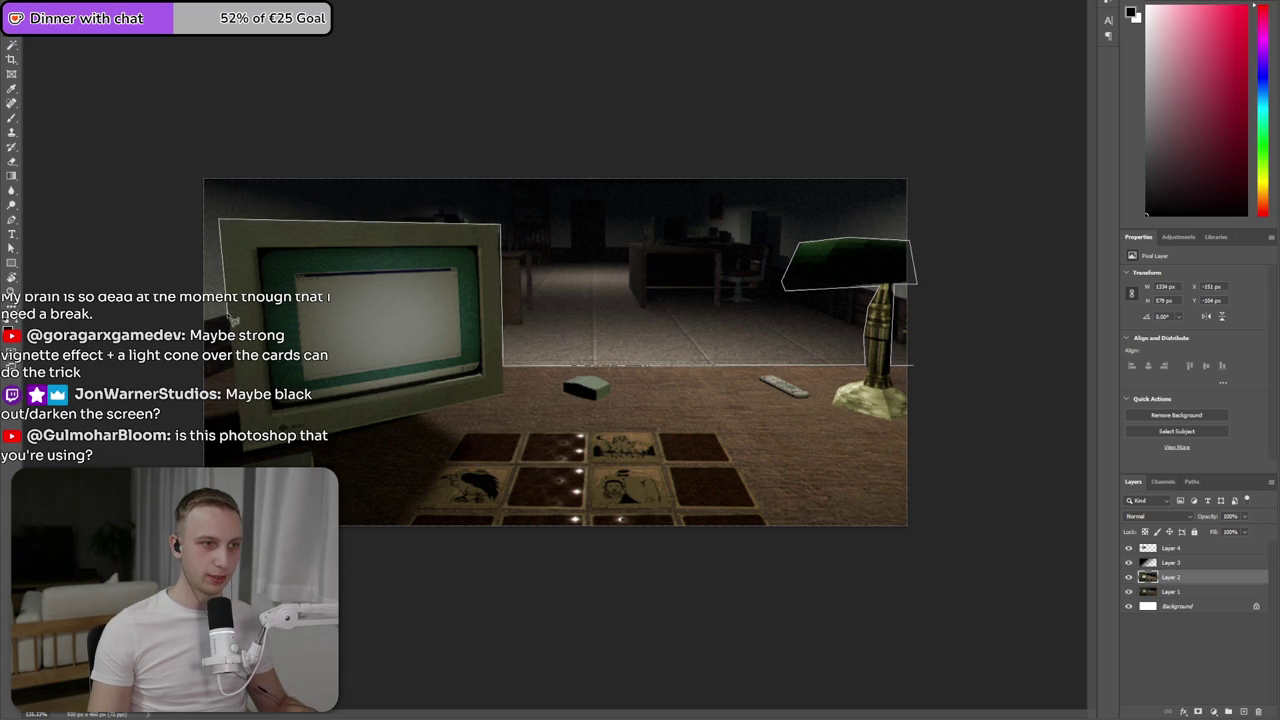
{"action": "left_click", "coordinate": [179, 153]}
{"action": "left_click", "coordinate": [1043, 90]}
{"action": "left_click", "coordinate": [1010, 296]}
{"action": "double_click", "coordinate": [917, 370]}
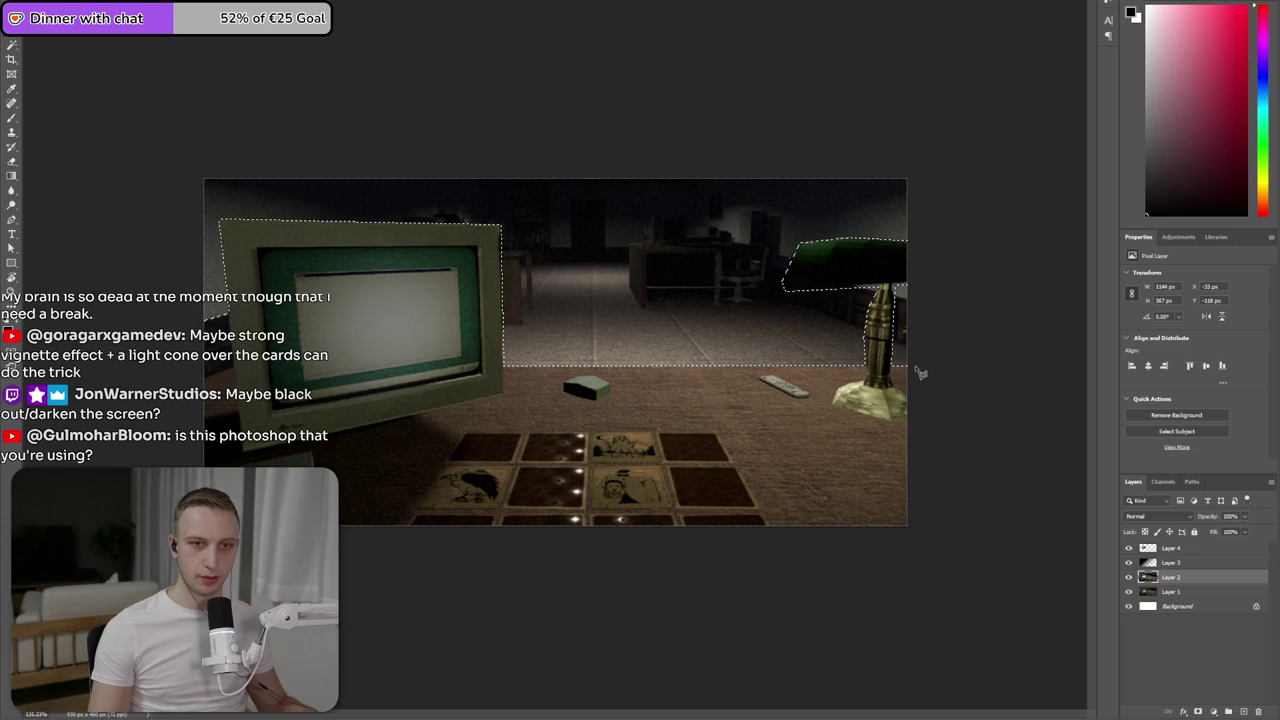
- Copy the selected background to new Layer 5 and move it into alignment with the scene
{"action": "key", "text": "ctrl+j"}
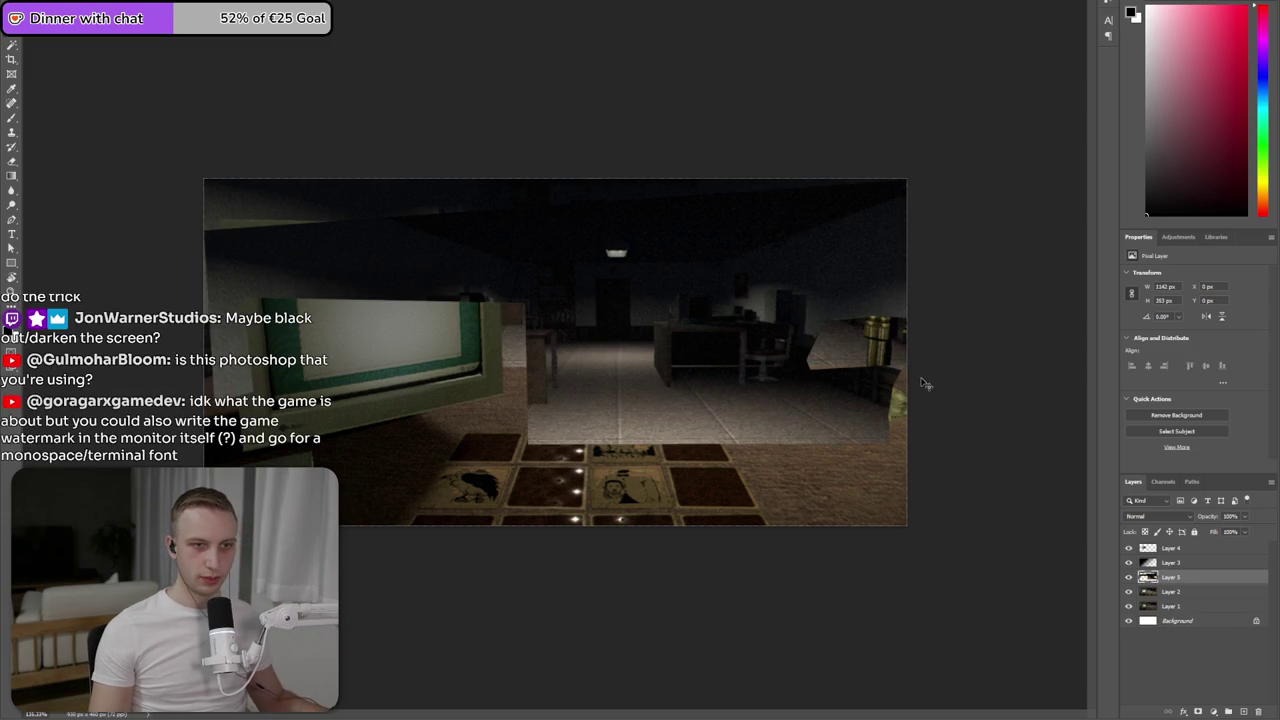
{"action": "key", "text": "ctrl+t"}
{"action": "mouse_move", "coordinate": [640, 240]}
{"action": "left_mouse_down"}
{"action": "mouse_move", "coordinate": [665, 308]}
{"action": "mouse_move", "coordinate": [609, 300]}
{"action": "left_mouse_up"}
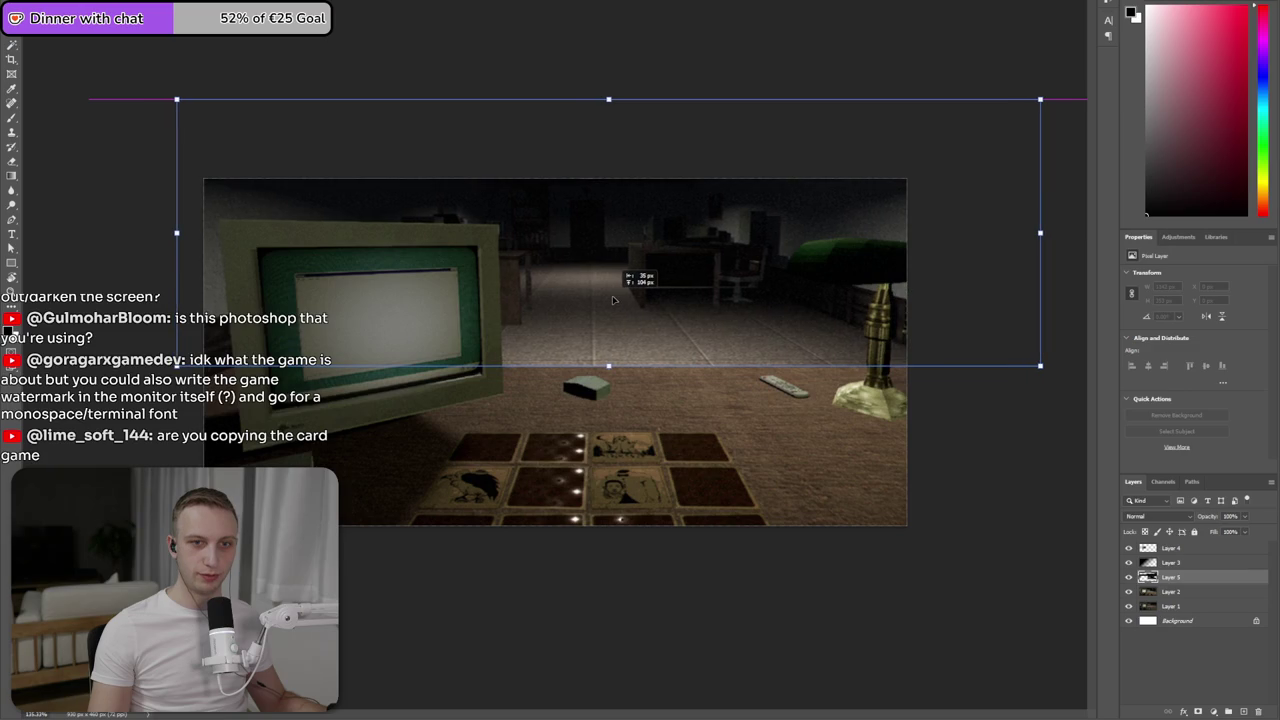
{"action": "key", "text": "Return"}
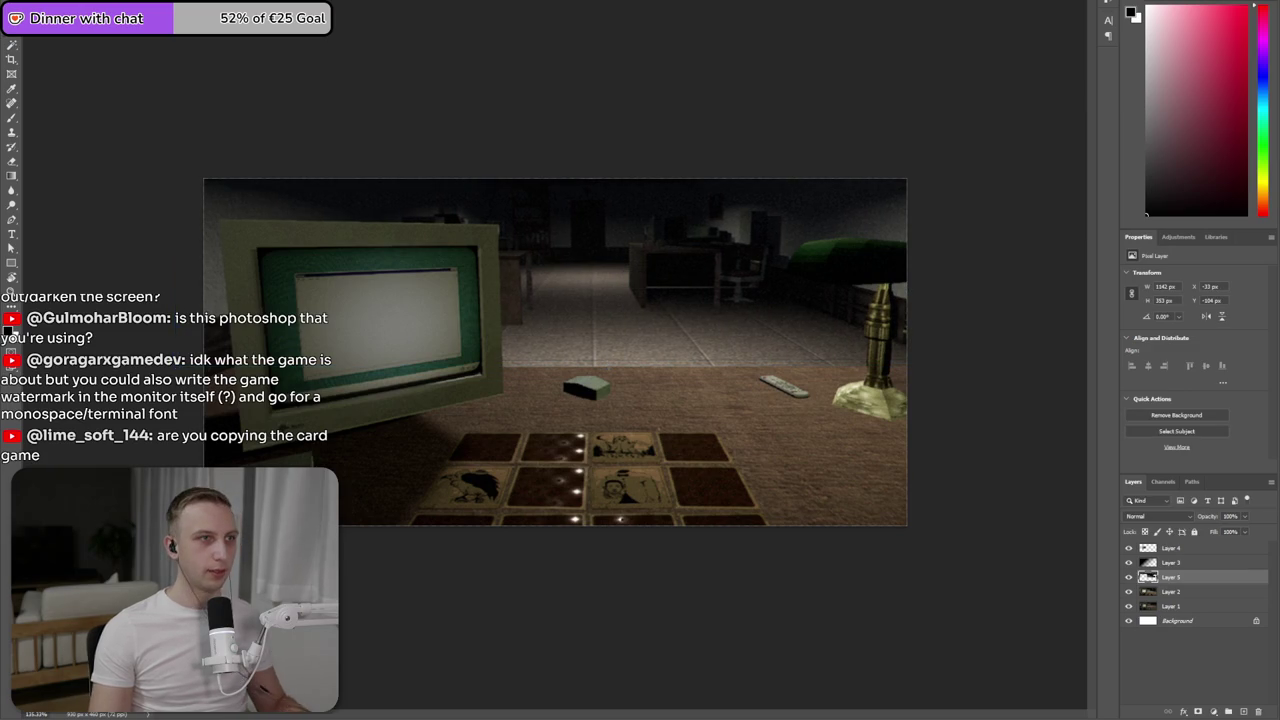
- Apply a Gaussian Blur of about 2.4 px radius to the Layer 5 background patch
{"action": "left_click", "coordinate": [160, 2]}
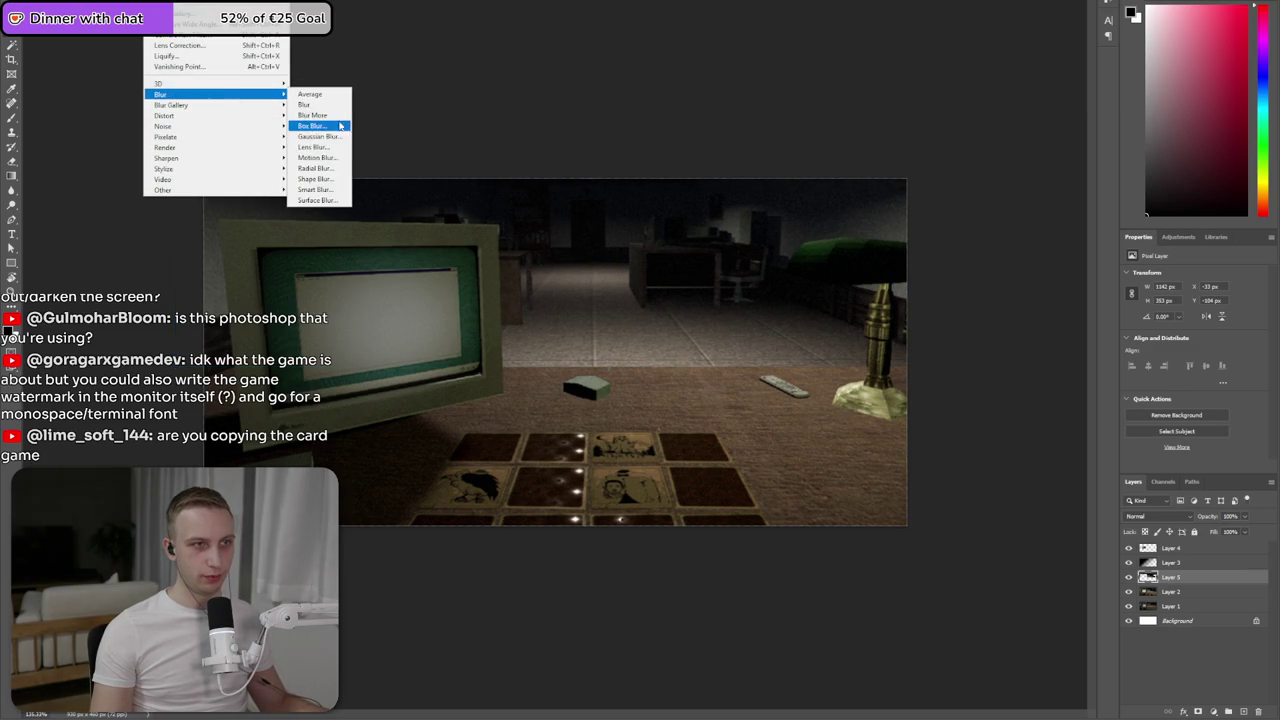
{"action": "mouse_move", "coordinate": [214, 94]}
{"action": "left_click", "coordinate": [340, 135]}
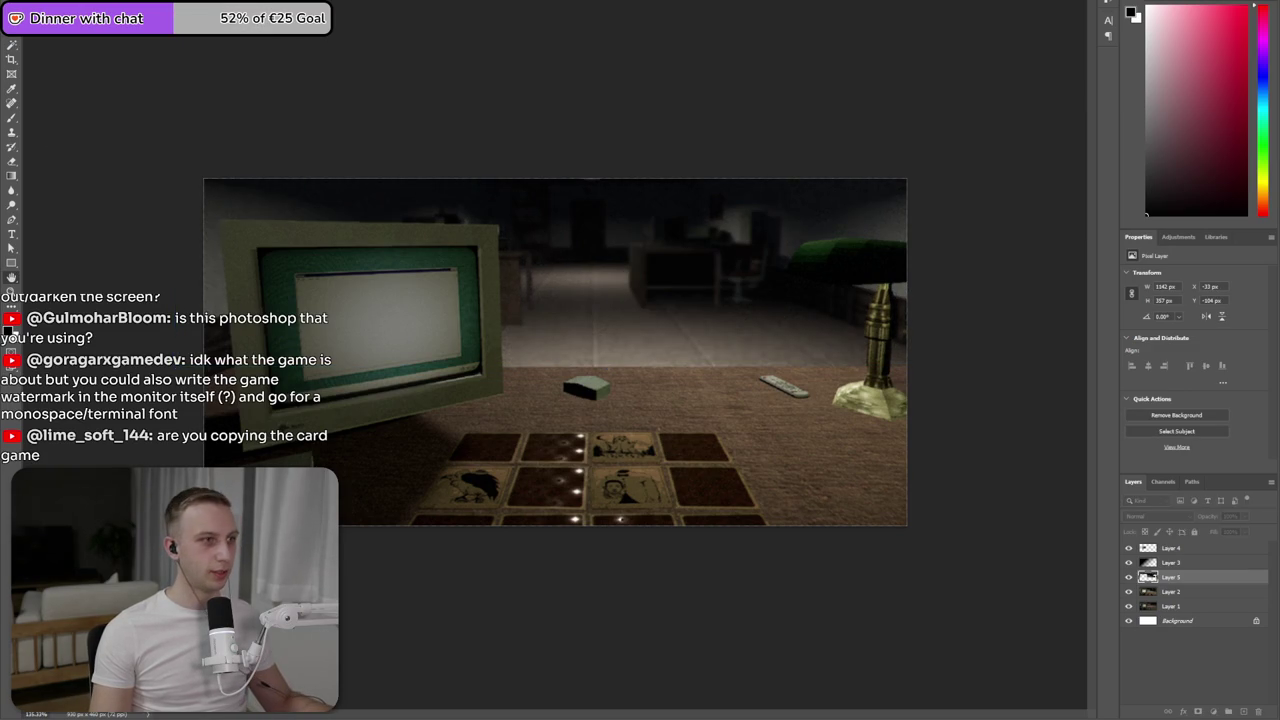
{"action": "left_click_drag", "start_coordinate": [618, 186], "coordinate": [866, 109]}
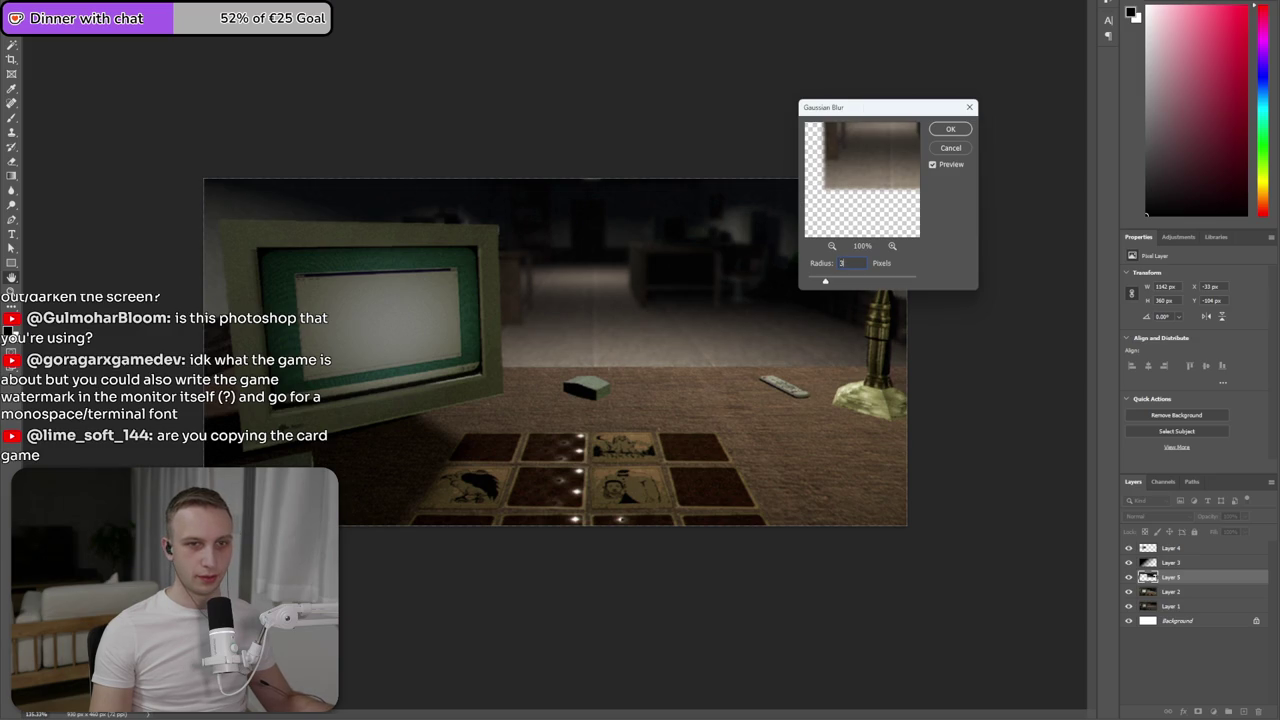
{"action": "left_click", "coordinate": [685, 292]}
{"action": "mouse_move", "coordinate": [808, 281]}
{"action": "left_mouse_down"}
{"action": "mouse_move", "coordinate": [850, 284]}
{"action": "mouse_move", "coordinate": [818, 281]}
{"action": "left_mouse_up"}
{"action": "left_click", "coordinate": [829, 283]}
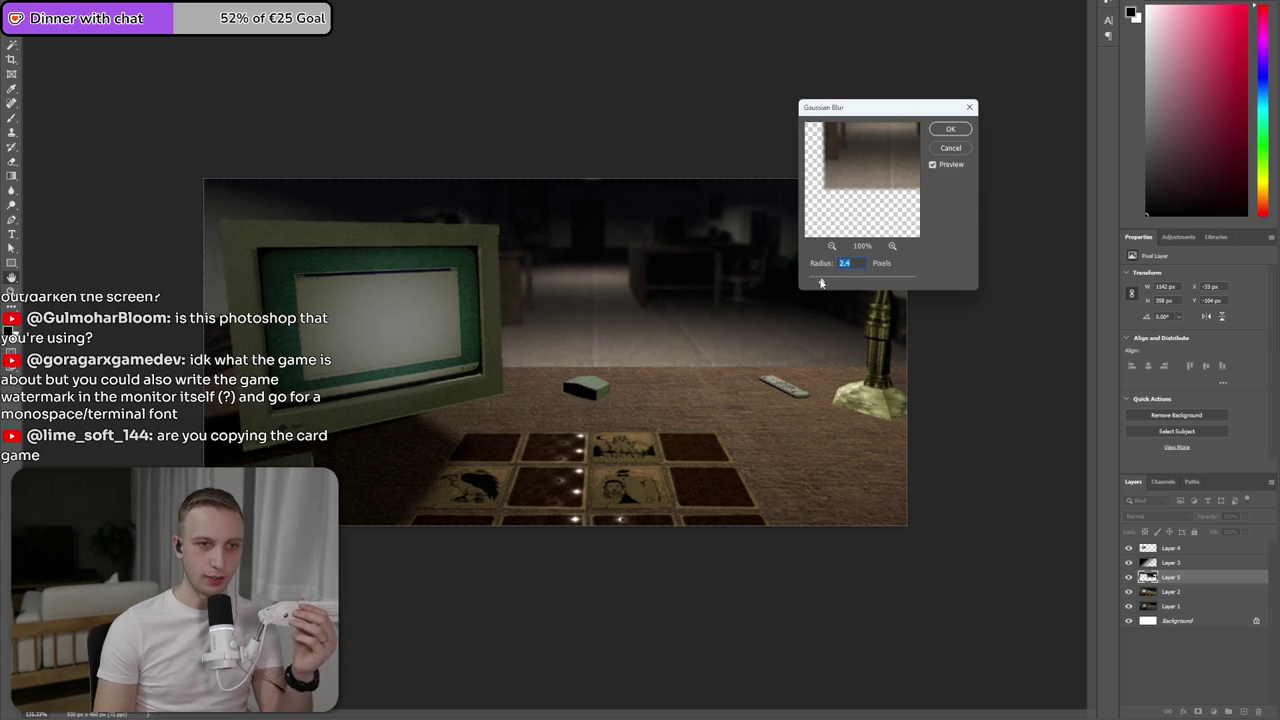
{"action": "left_click", "coordinate": [950, 130]}
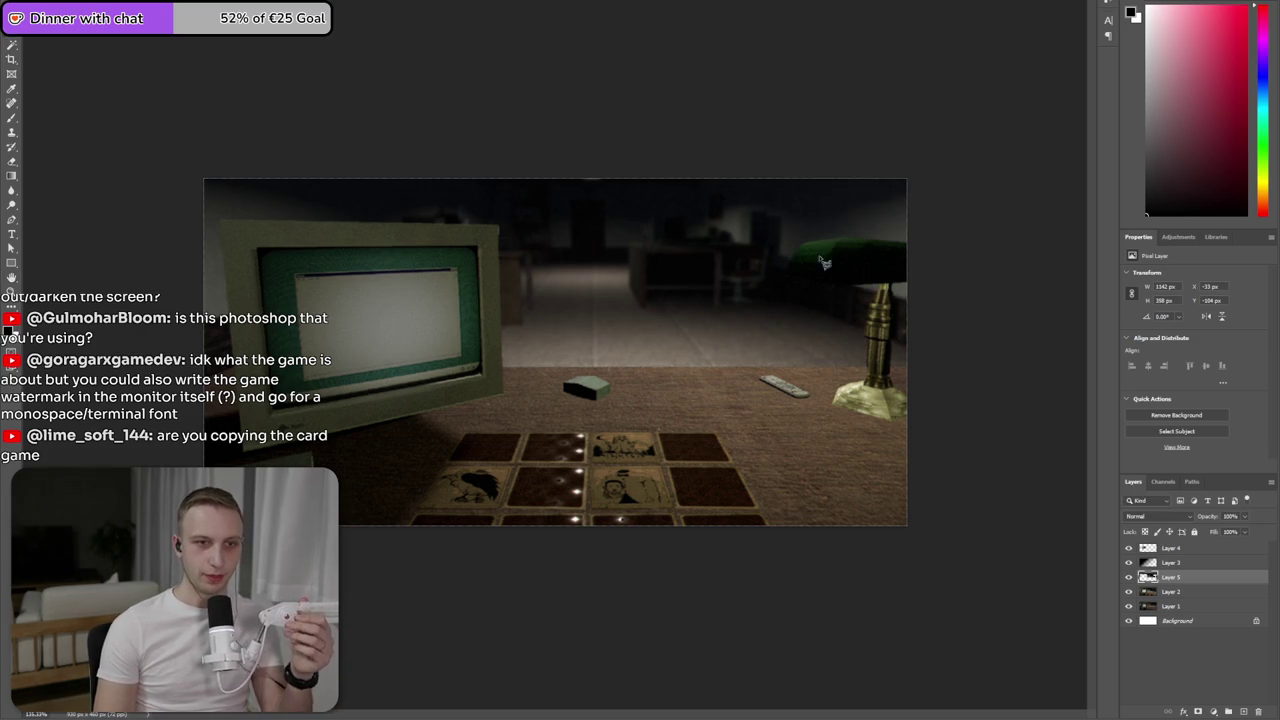
- Nudge Layer 3 down 2 px and Layer 5 down 1 px so they line up
{"action": "key", "text": "alt+bracketright"}
{"action": "key", "text": "Down"}
{"action": "key", "text": "Down"}
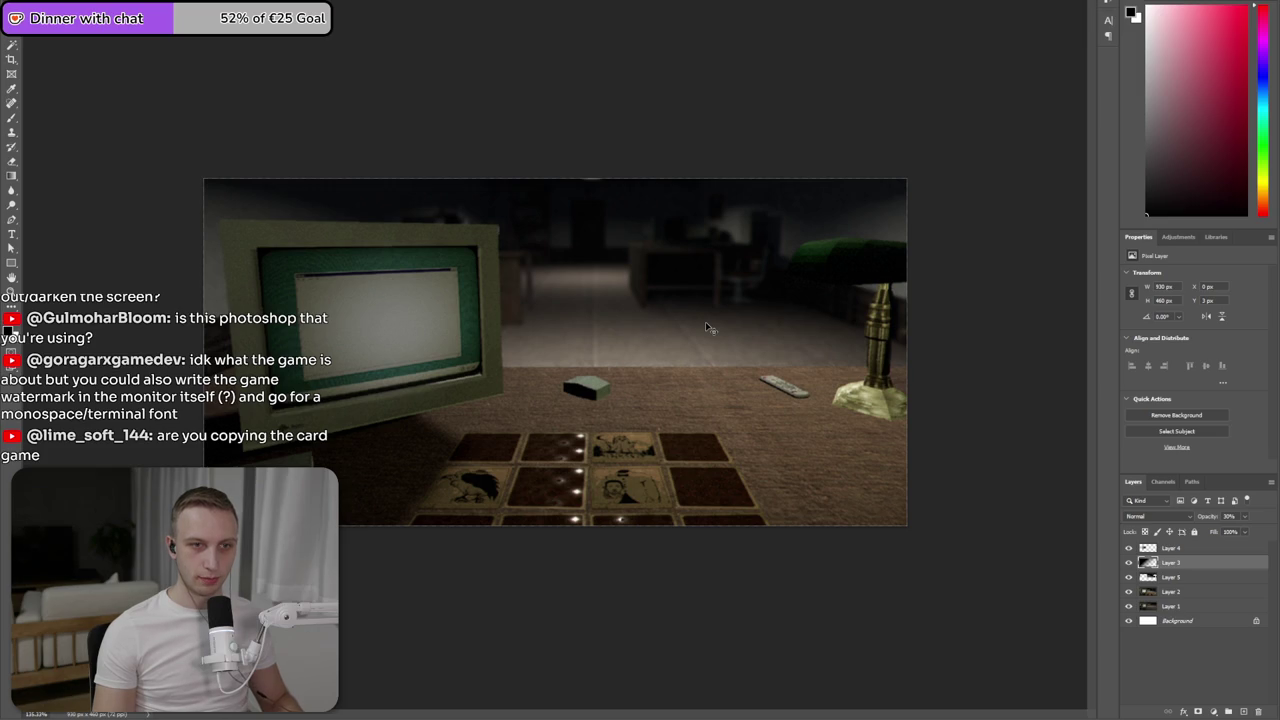
{"action": "left_click", "coordinate": [1186, 579]}
{"action": "key", "text": "Down"}
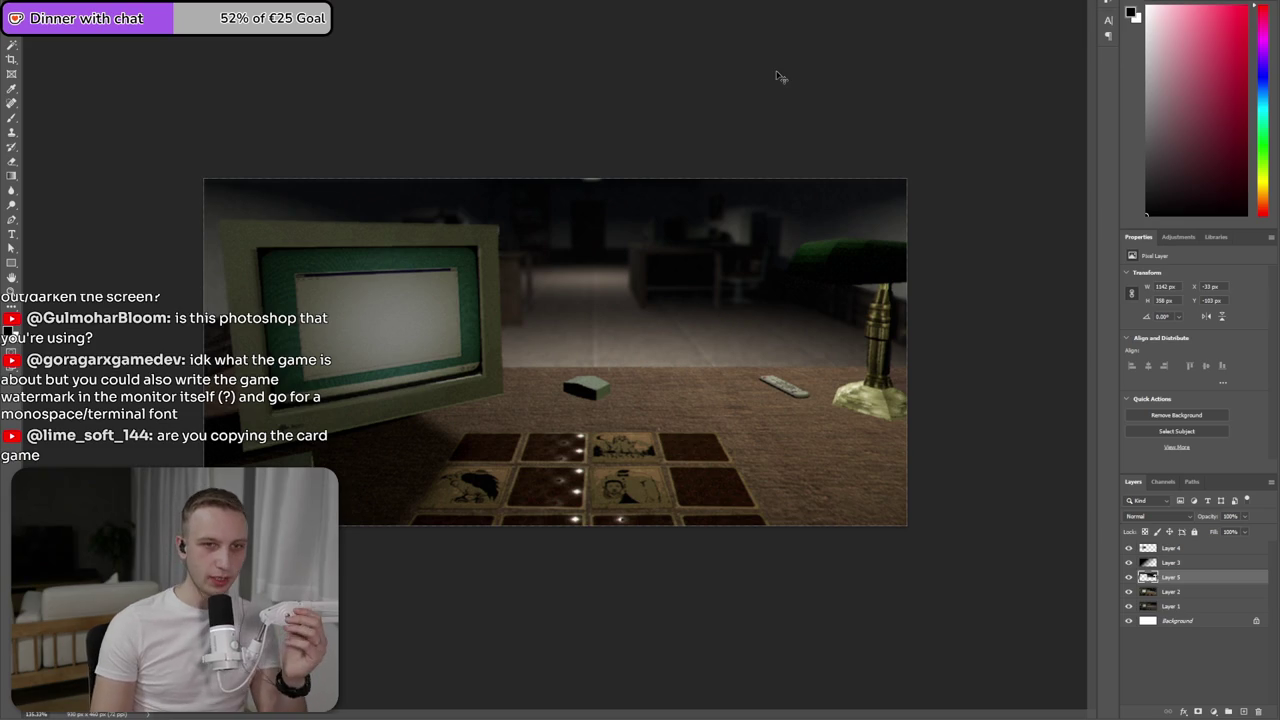
- Scroll up the YouTube Steam capsule video page and dismiss the thanks-for-downloading notice
{"action": "scroll", "coordinate": [758, 122], "scroll_direction": "up", "scroll_amount": 1}
{"action": "scroll", "coordinate": [758, 122], "scroll_direction": "up", "scroll_amount": 1}
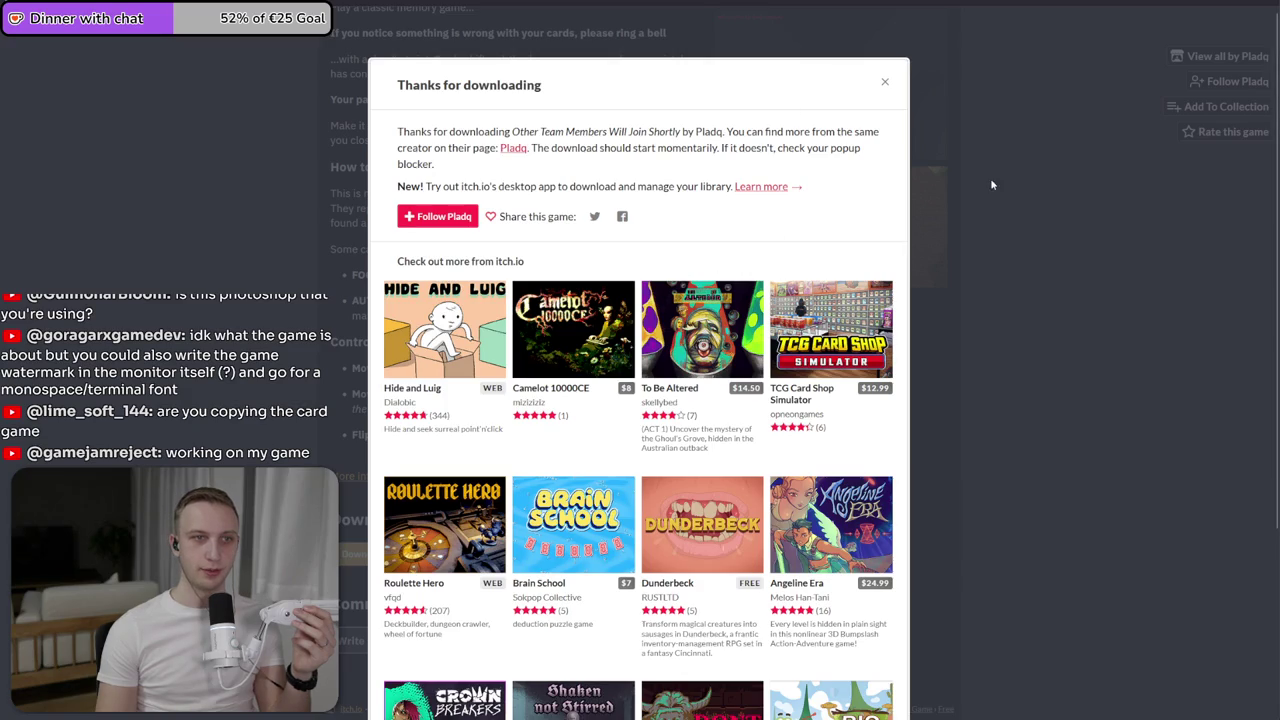
{"action": "left_click", "coordinate": [990, 178]}
{"action": "scroll", "coordinate": [591, 297], "scroll_direction": "up", "scroll_amount": 8}
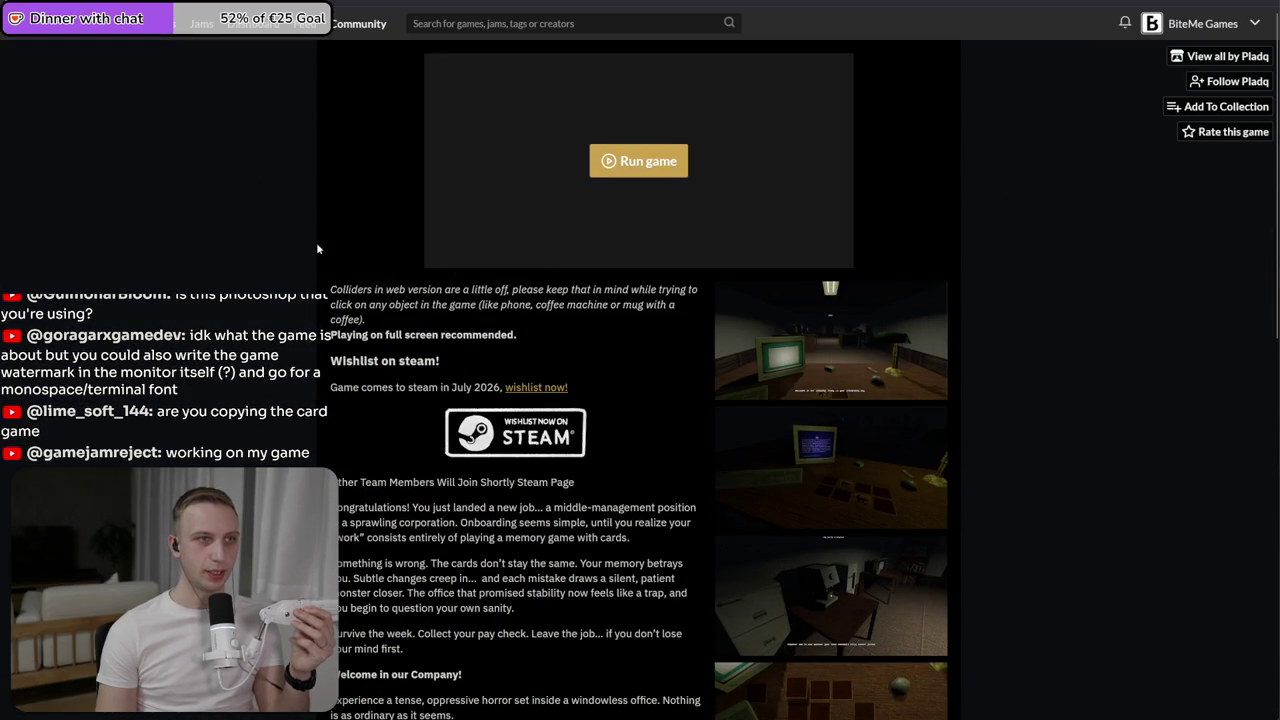
- View the screenshot shared in the Discord chat, then return to the game's itch.io page
{"action": "scroll", "coordinate": [316, 245], "scroll_direction": "down", "scroll_amount": 4}
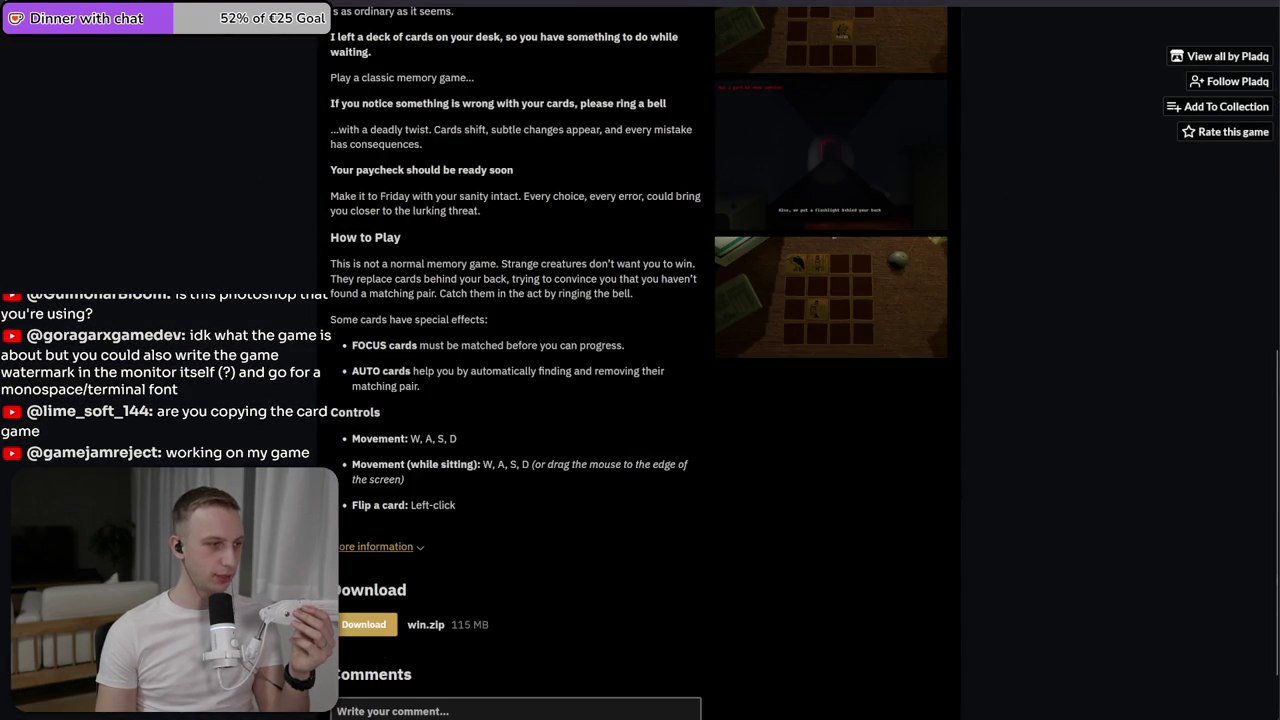
{"action": "key", "text": "alt+Tab"}
{"action": "left_click", "coordinate": [860, 260]}
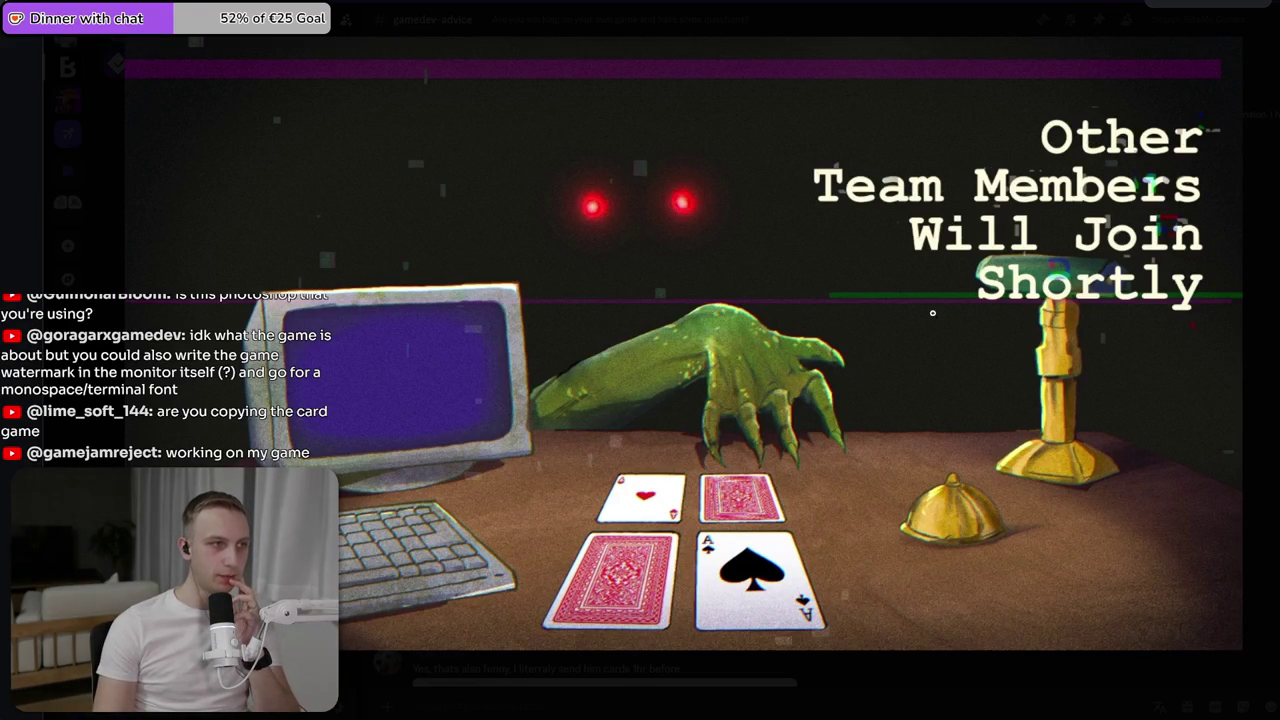
{"action": "left_click", "coordinate": [882, 33]}
{"action": "key", "text": "alt+Tab"}
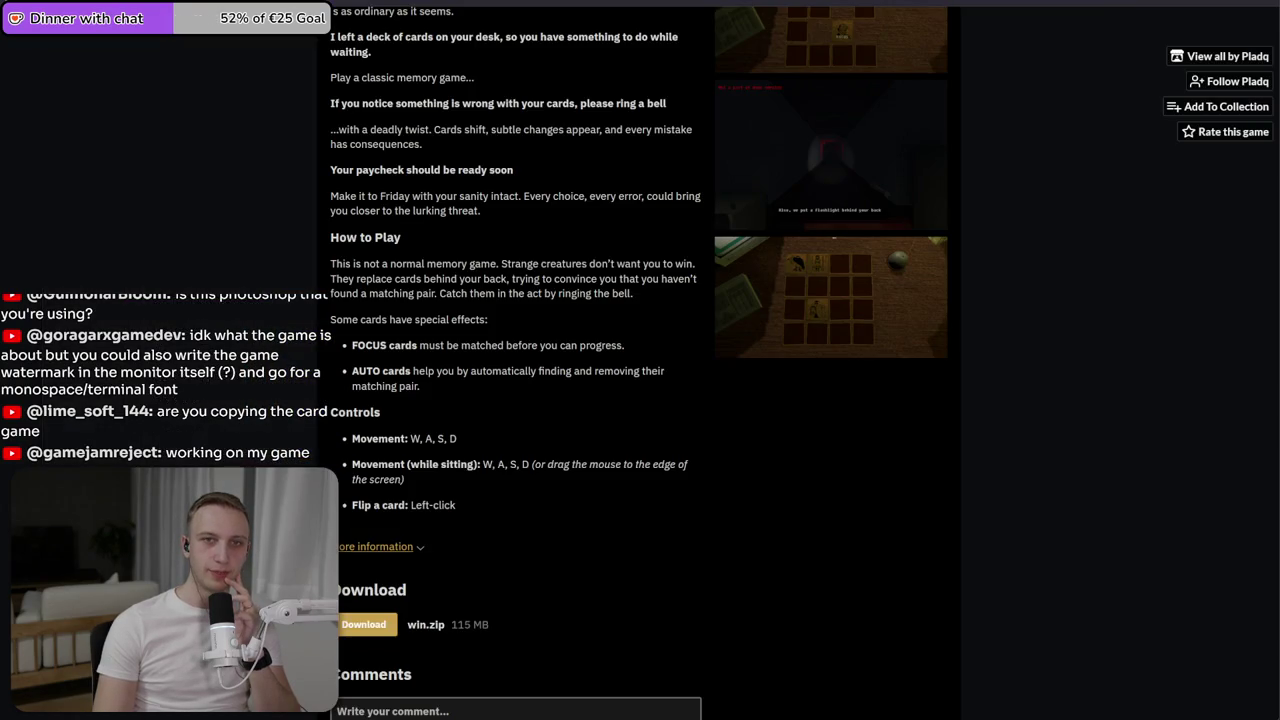
{"action": "key", "text": "ctrl+t"}
- Reach DaFont's Retro fonts page through a 'dafont retro' search, then return to the office screenshot document
{"action": "type", "text": "dafont"}
{"action": "key", "text": "Return"}
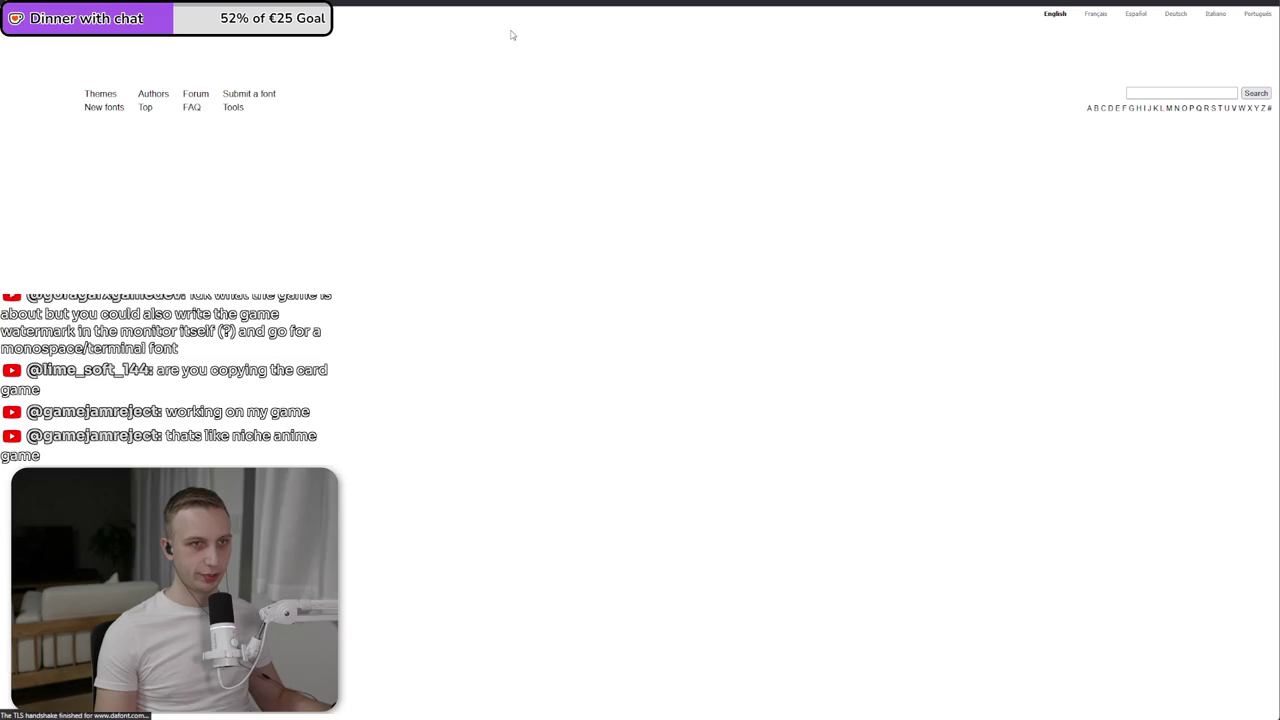
{"action": "key", "text": "ctrl+l"}
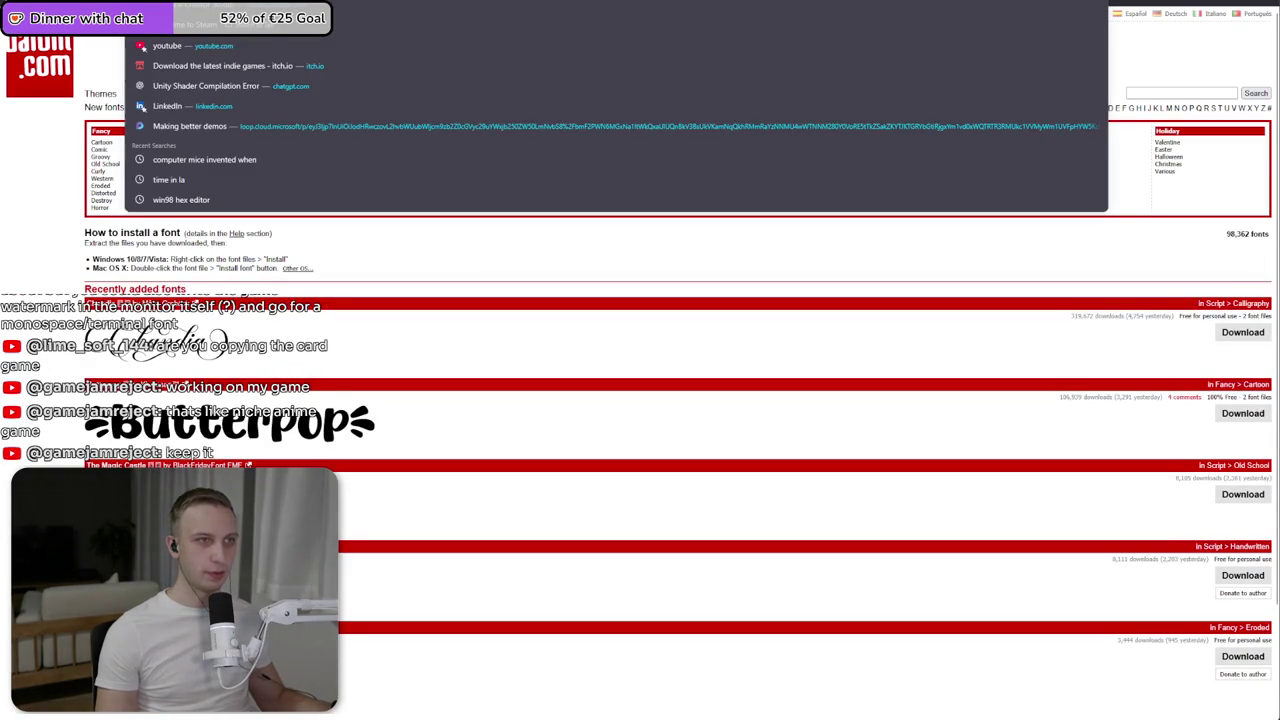
{"action": "type", "text": "dafont retro"}
{"action": "key", "text": "Return"}
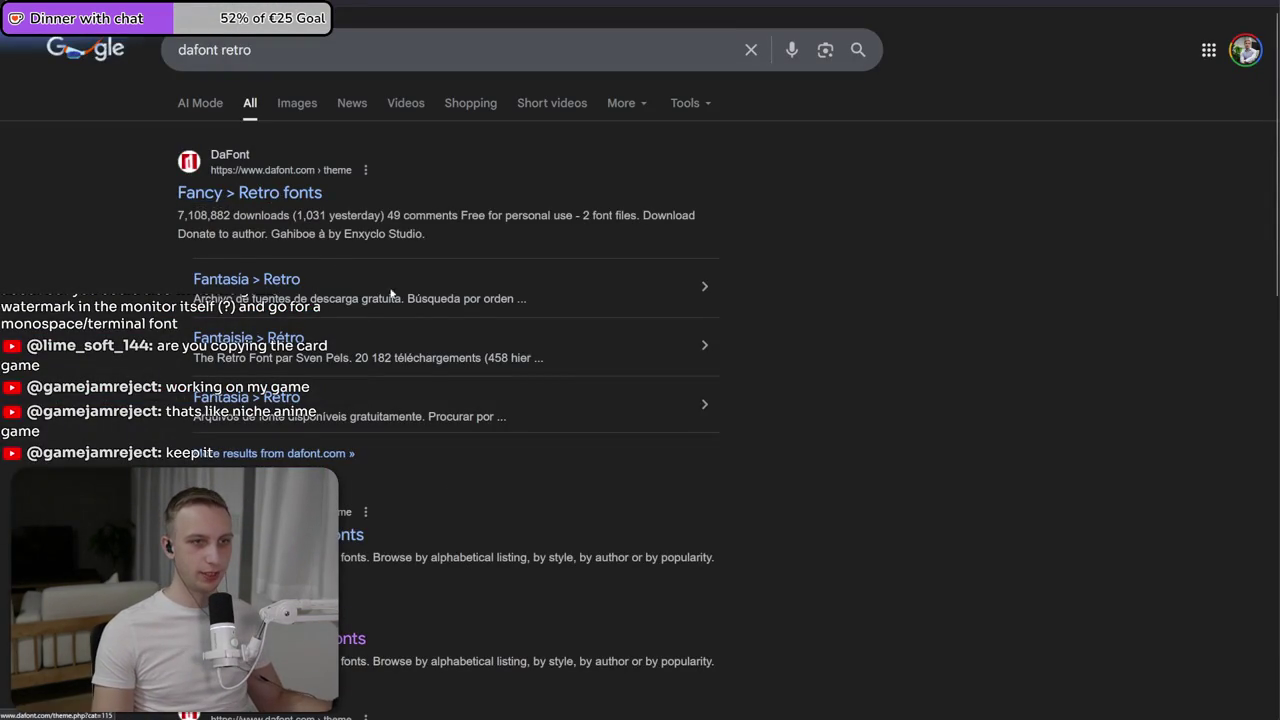
{"action": "left_click", "coordinate": [366, 285]}
{"action": "key", "text": "alt+Tab"}
{"action": "key", "text": "alt+Tab"}
{"action": "key", "text": "alt+Tab"}
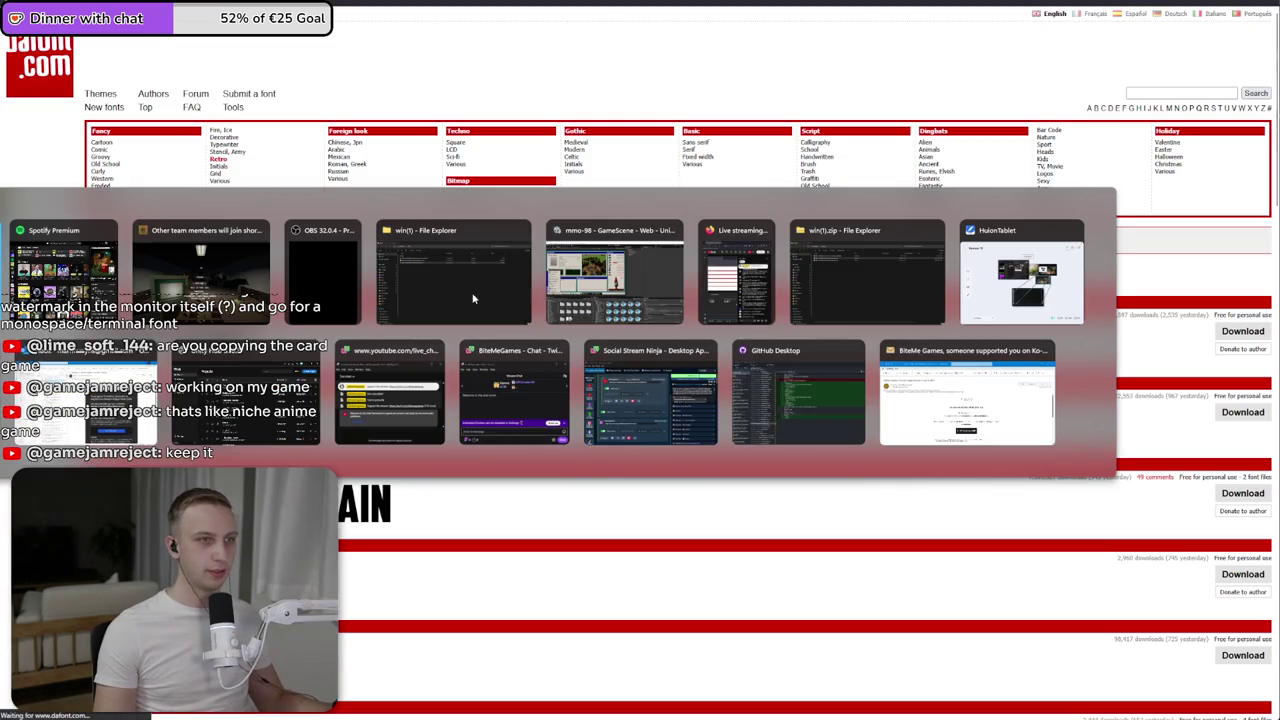
{"action": "left_click", "coordinate": [184, 242]}
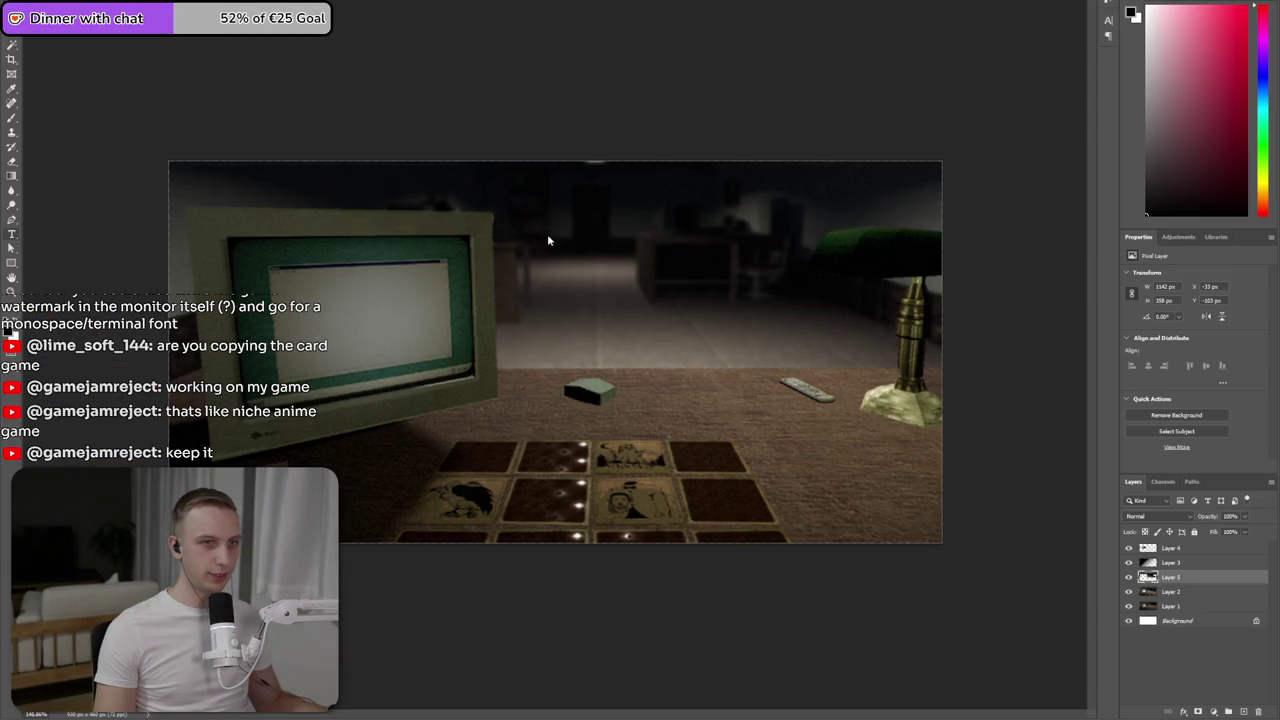
- Draw a text box over the upper right of the image and set the text colour to white
{"action": "right_click", "coordinate": [12, 234]}
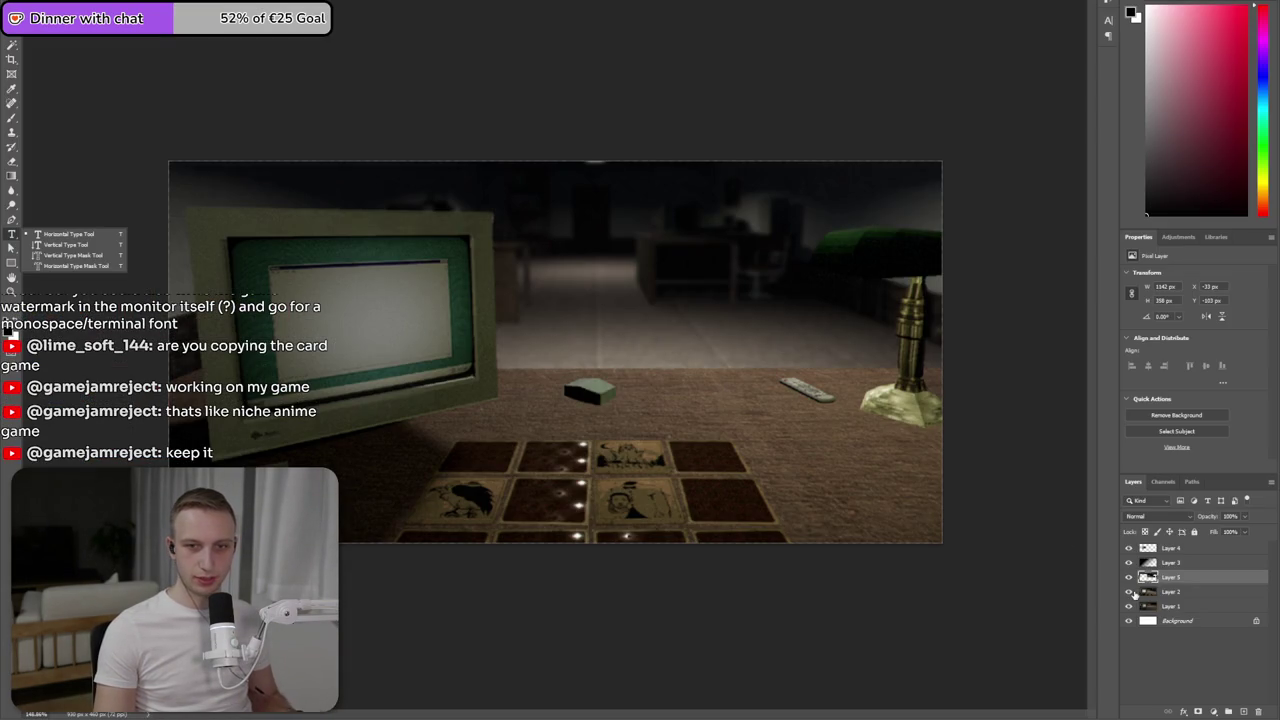
{"action": "left_click_drag", "start_coordinate": [510, 190], "coordinate": [910, 416]}
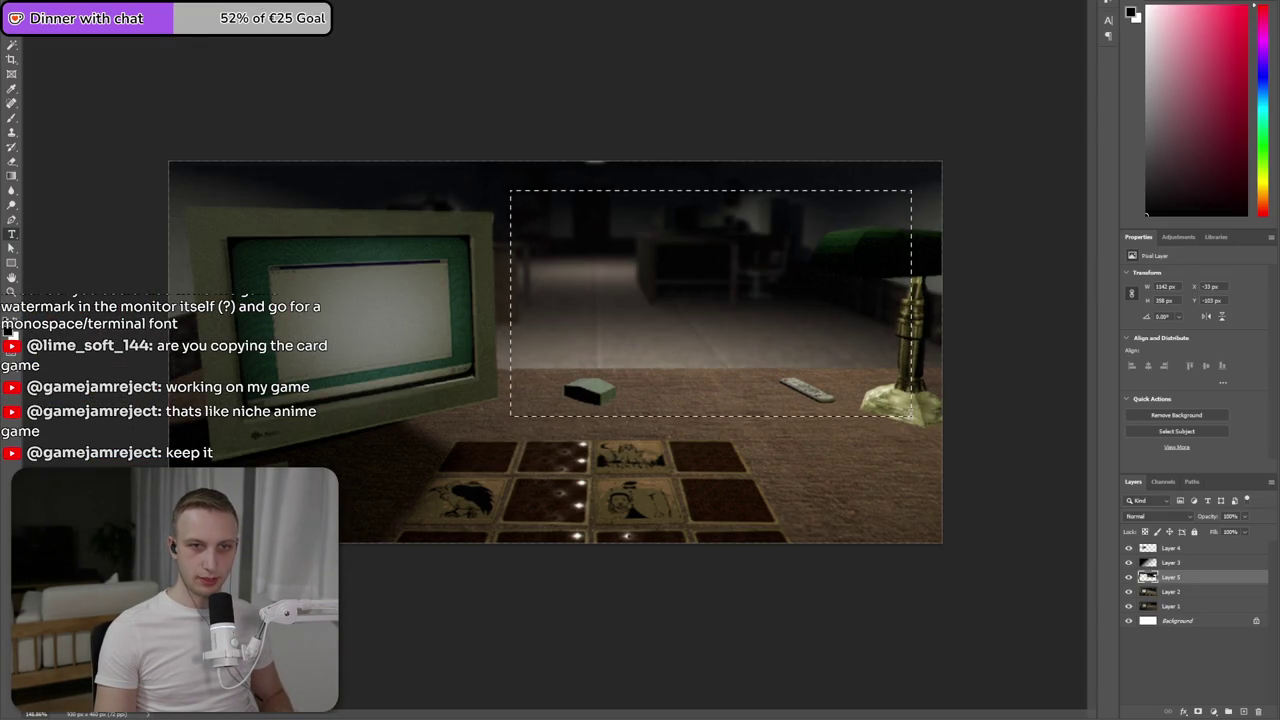
{"action": "key", "text": "BackSpace"}
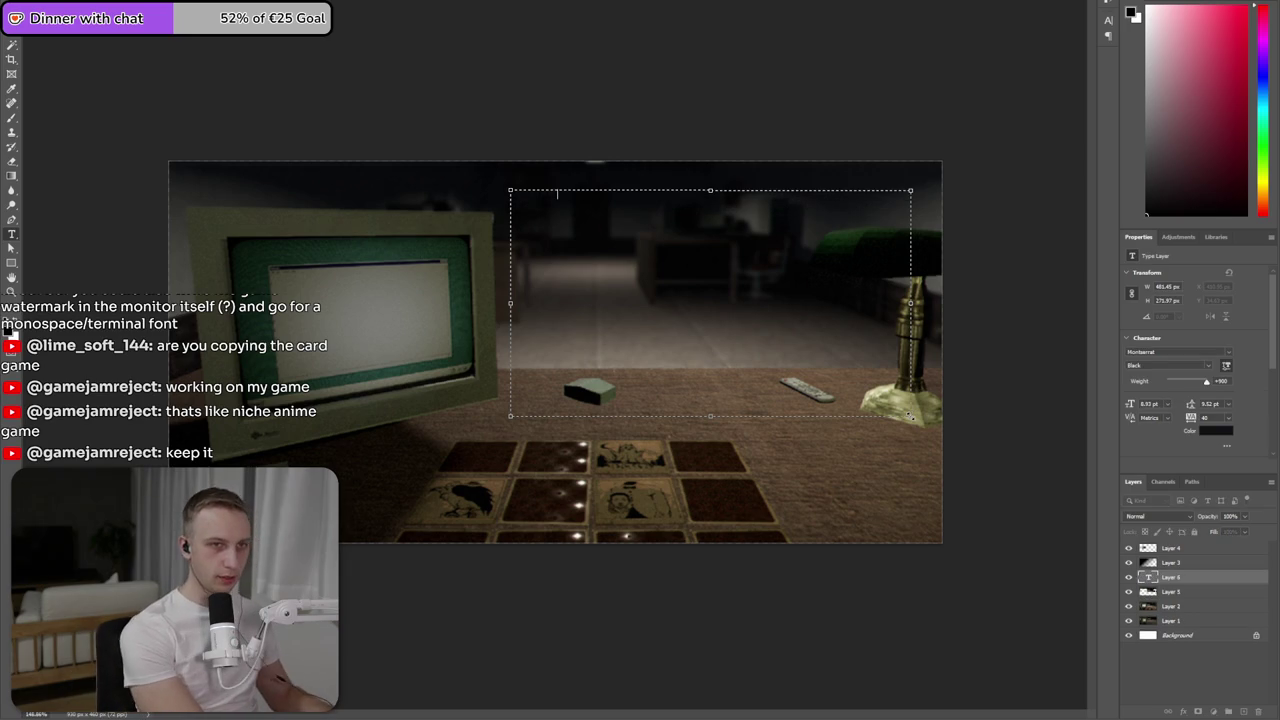
{"action": "key", "text": "ctrl+a"}
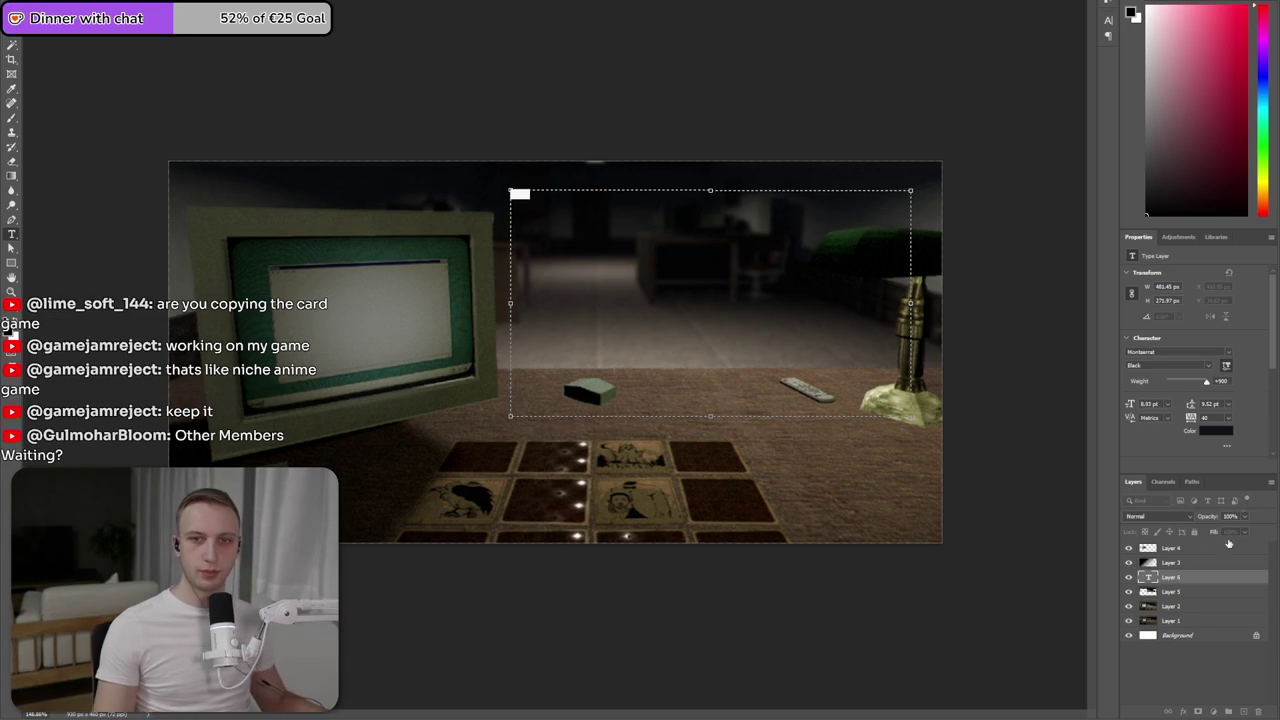
{"action": "left_click", "coordinate": [1216, 431]}
{"action": "left_click_drag", "start_coordinate": [608, 263], "coordinate": [229, 94]}
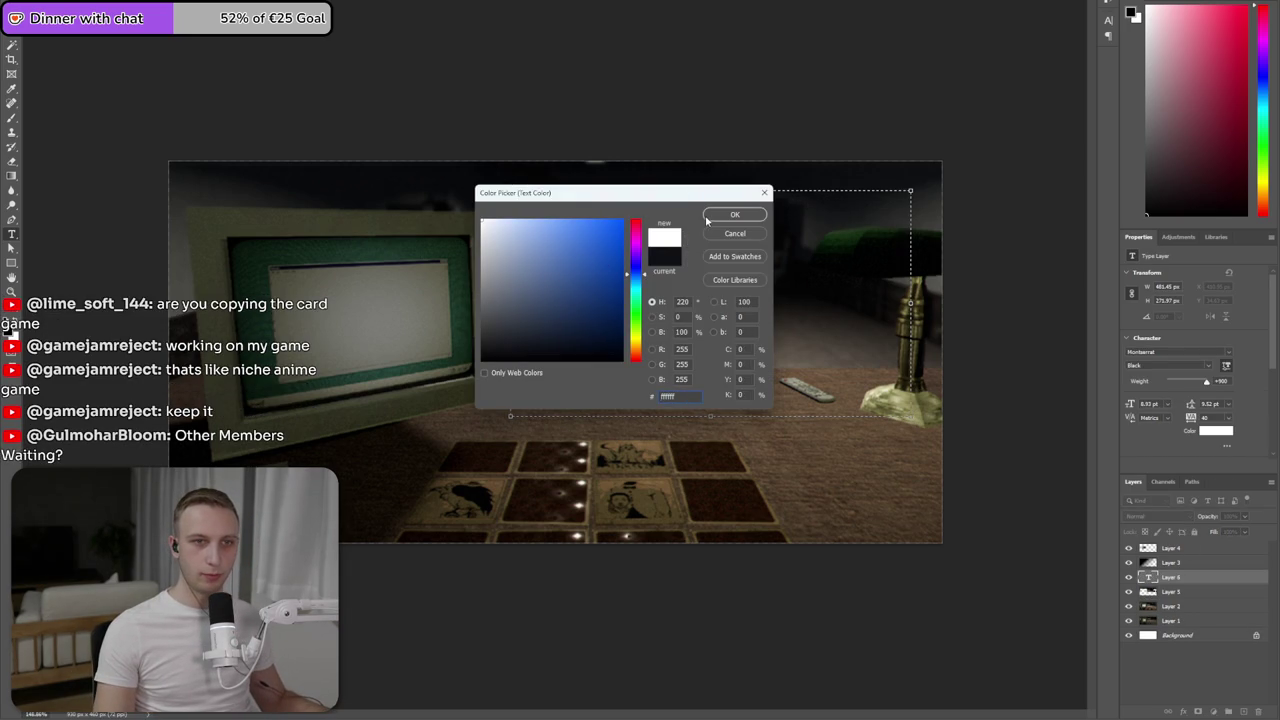
{"action": "left_click", "coordinate": [709, 218]}
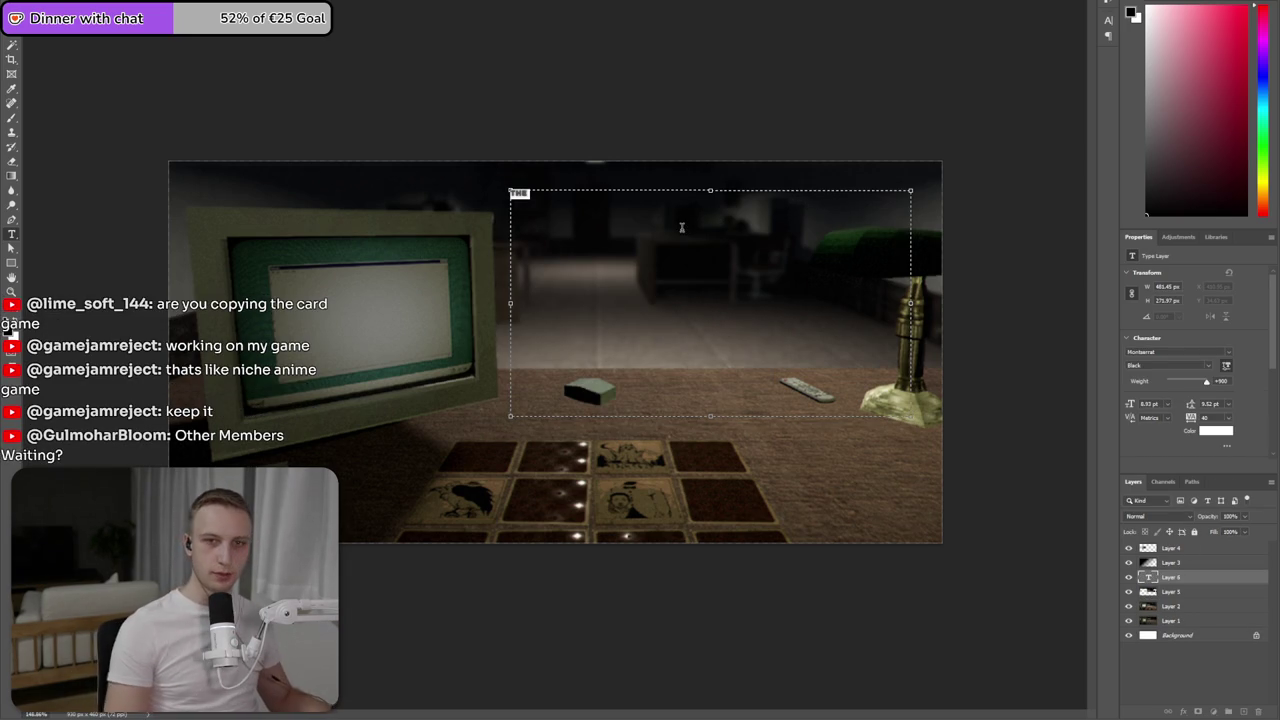
- Set the type to Montserrat Black at 36 pt
{"action": "left_click", "coordinate": [1175, 352]}
{"action": "left_click", "coordinate": [1178, 353]}
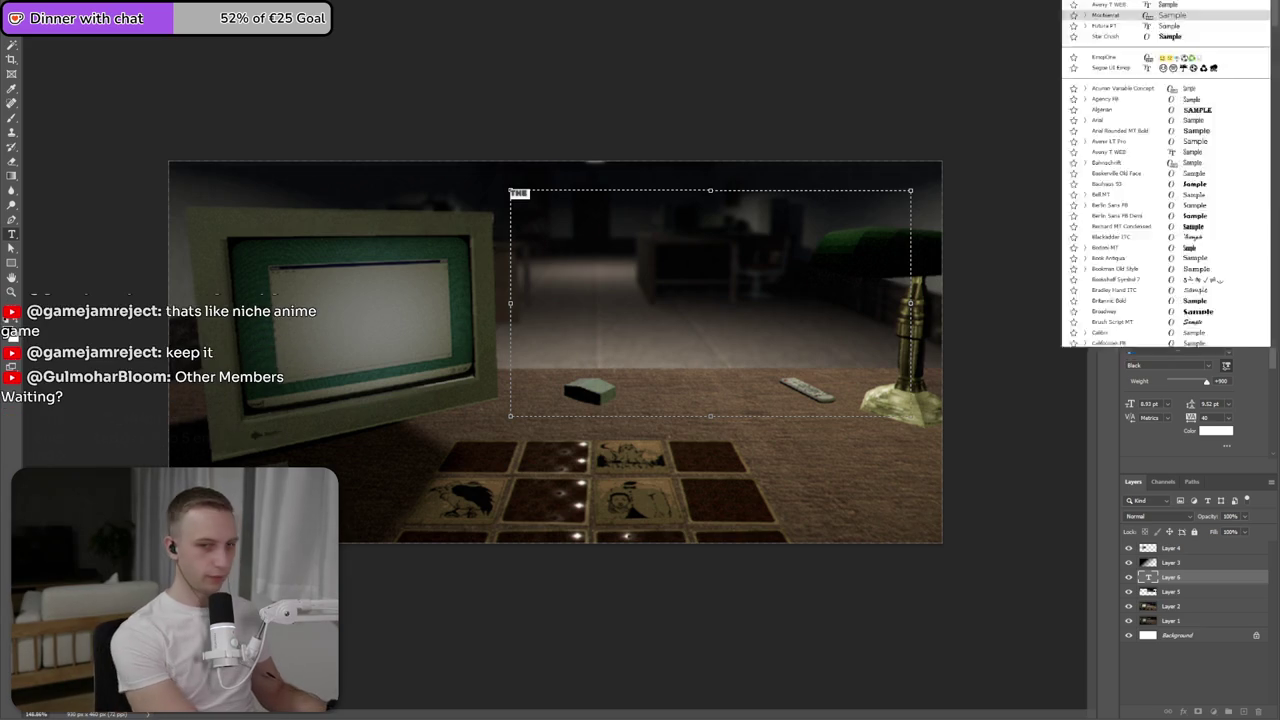
{"action": "left_click", "coordinate": [1178, 353]}
{"action": "left_click", "coordinate": [1178, 353]}
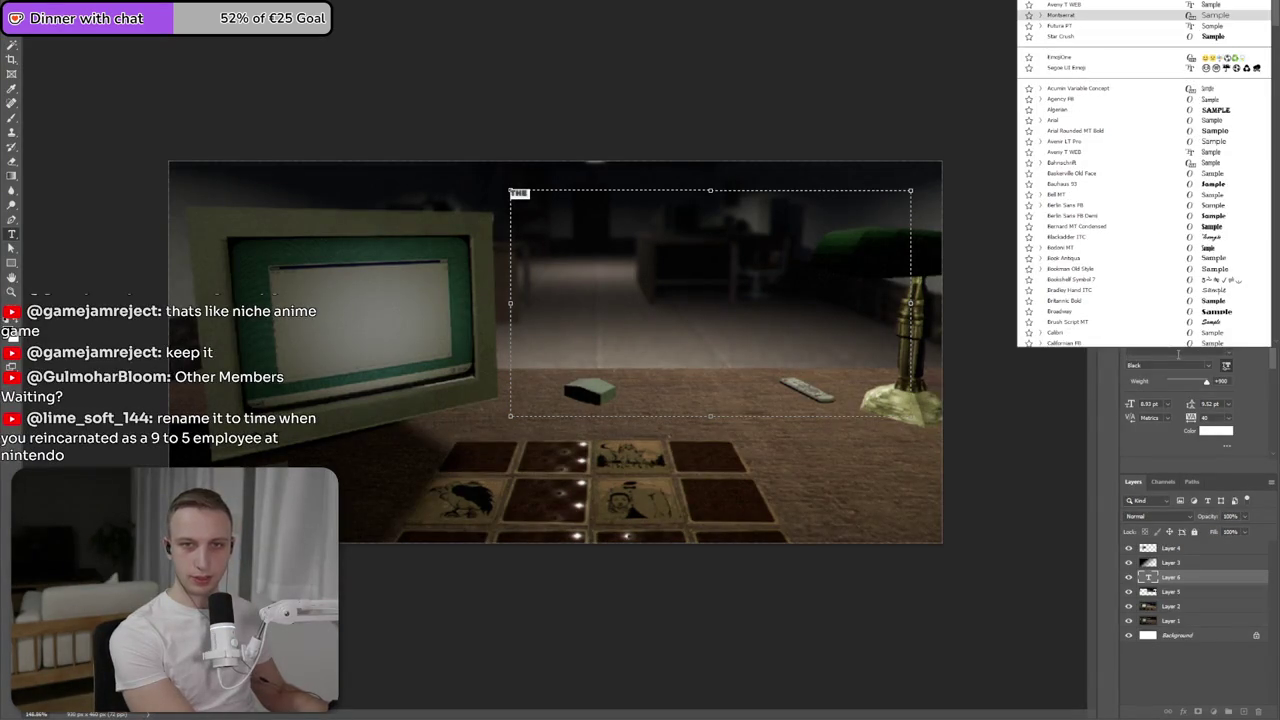
{"action": "left_click", "coordinate": [1178, 353]}
{"action": "left_click", "coordinate": [1178, 353]}
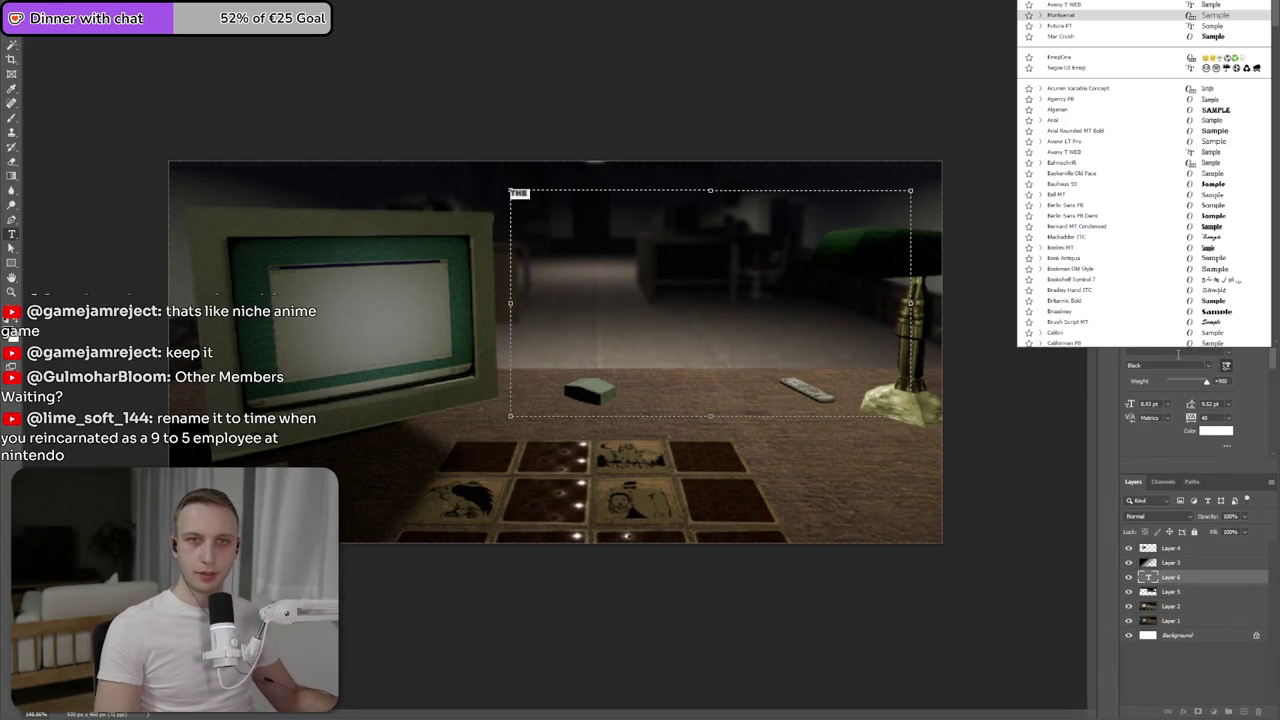
{"action": "left_click", "coordinate": [1150, 388]}
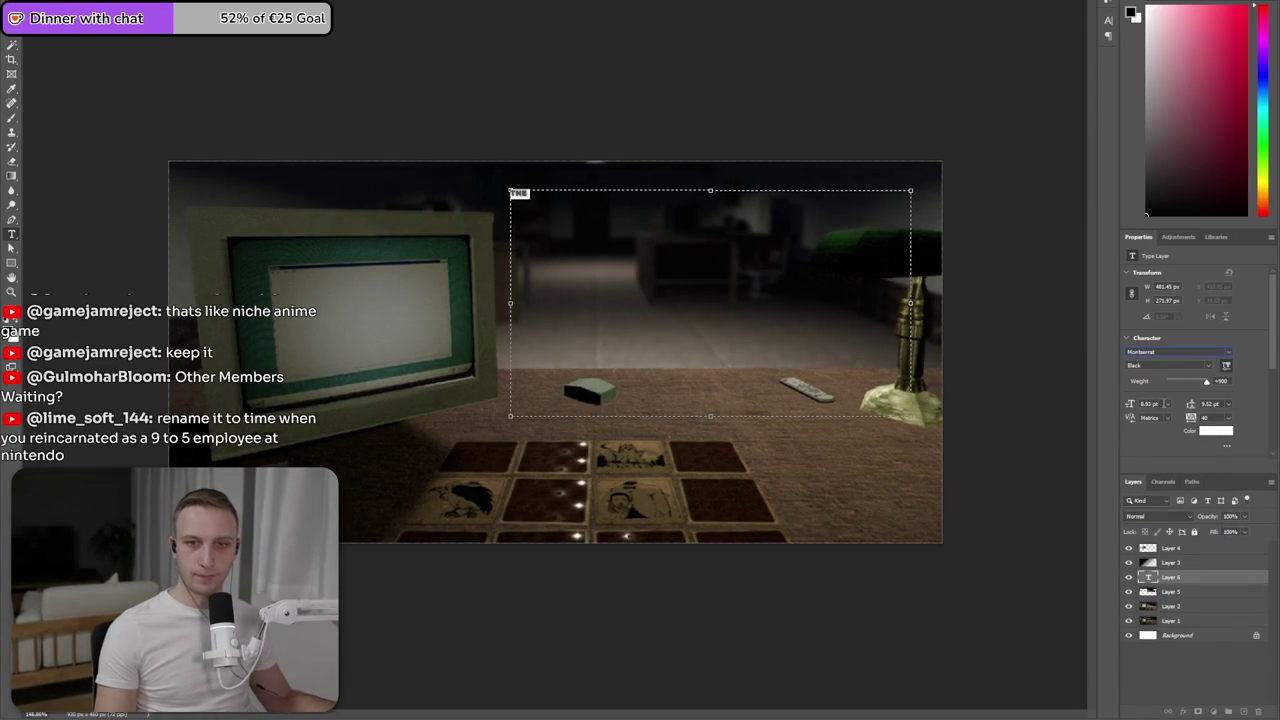
{"action": "left_click", "coordinate": [1168, 405]}
{"action": "left_click", "coordinate": [1160, 525]}
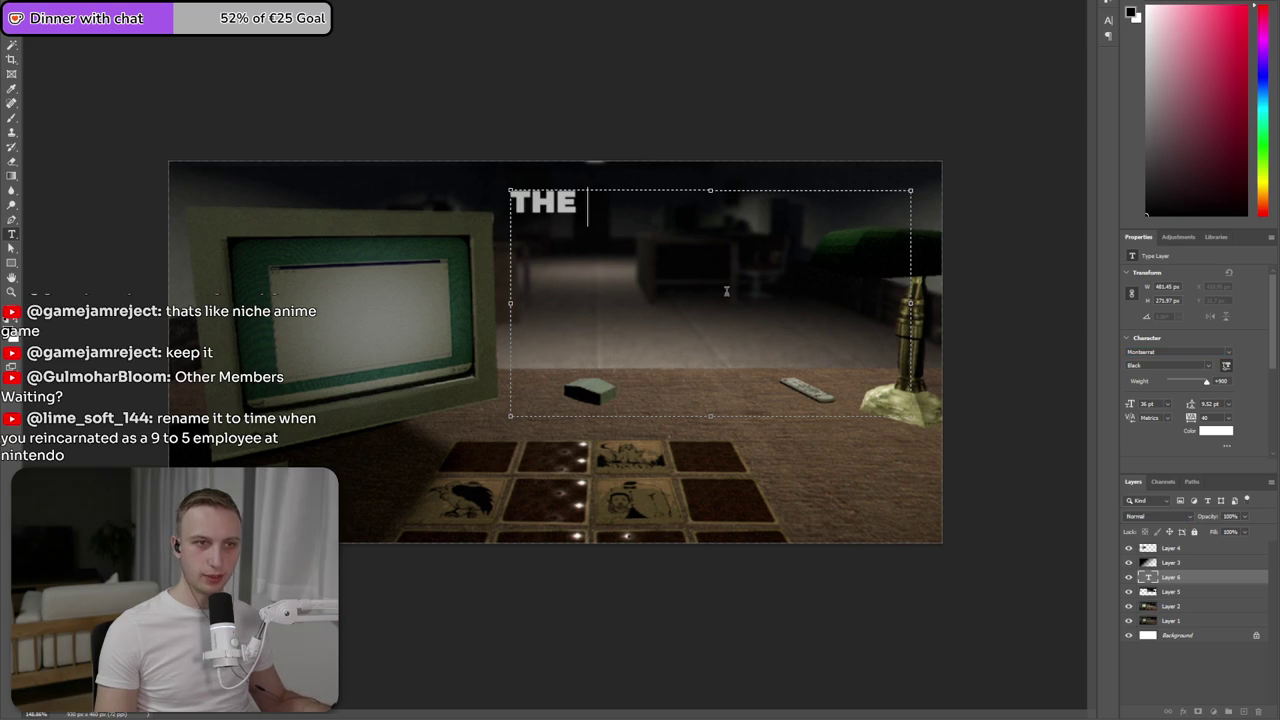
- Type the heading 'THE OTHERS WILL JOIN SHOTYLU' across two lines
{"action": "type", "text": "OTHERRS W"}
{"action": "key", "text": "BackSpace"}
{"action": "key", "text": "BackSpace"}
{"action": "key", "text": "Left"}
{"action": "key", "text": "BackSpace"}
{"action": "type", "text": "S"}
{"action": "key", "text": "Right"}
{"action": "key", "text": "BackSpace"}
{"action": "type", "text": "WI"}
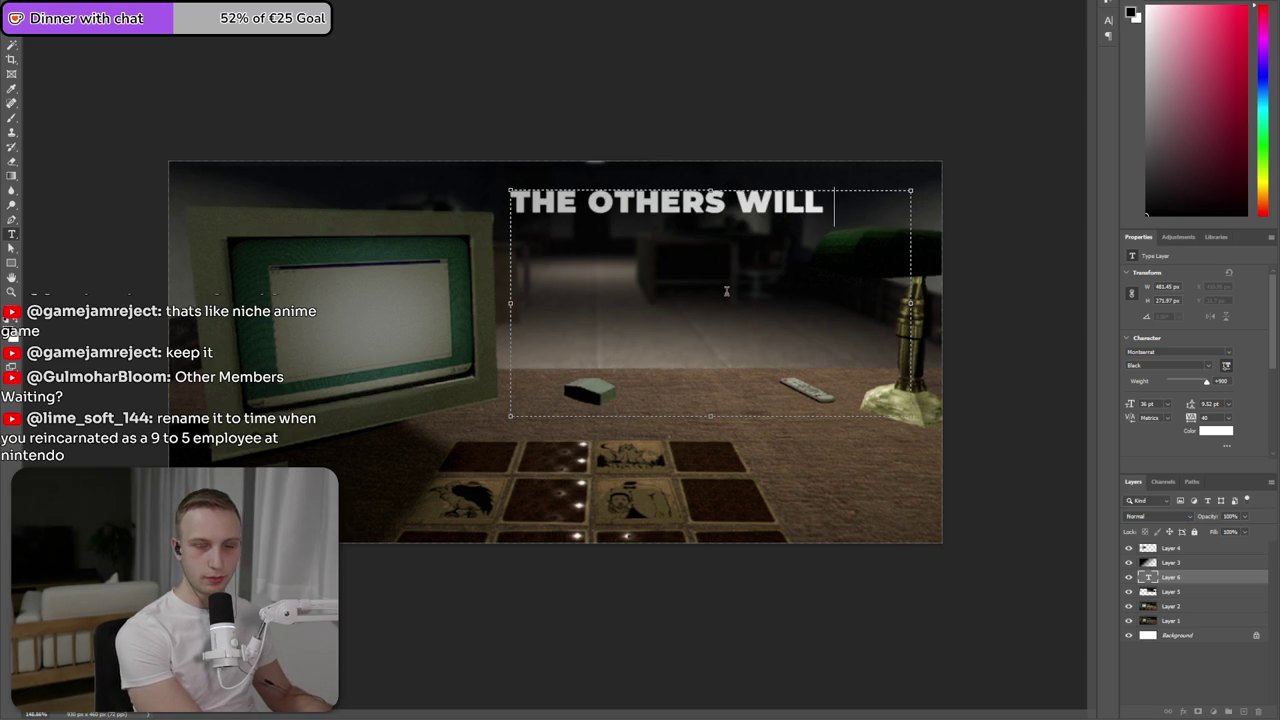
{"action": "key", "text": "Return"}
{"action": "type", "text": "JOIN SHOURTL"}
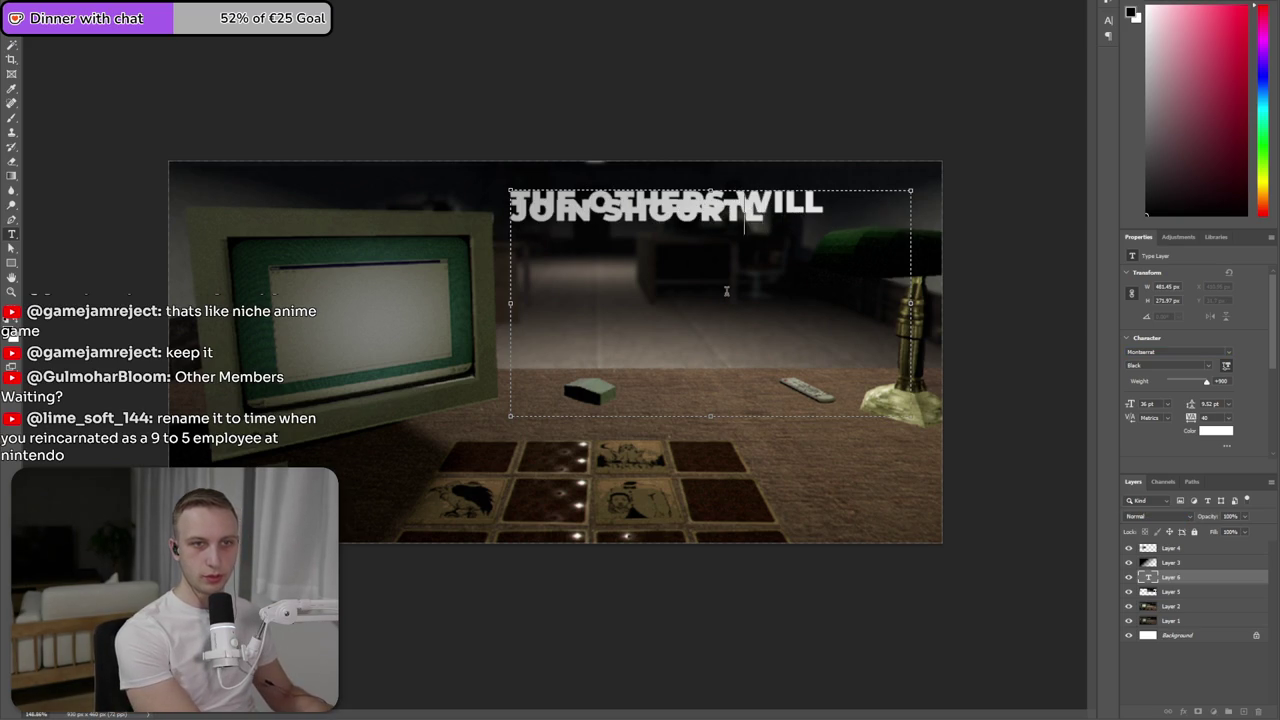
{"action": "type", "text": "Y"}
- Set the heading's leading to Auto and move the text layer to the top of the stack
{"action": "key", "text": "ctrl+a"}
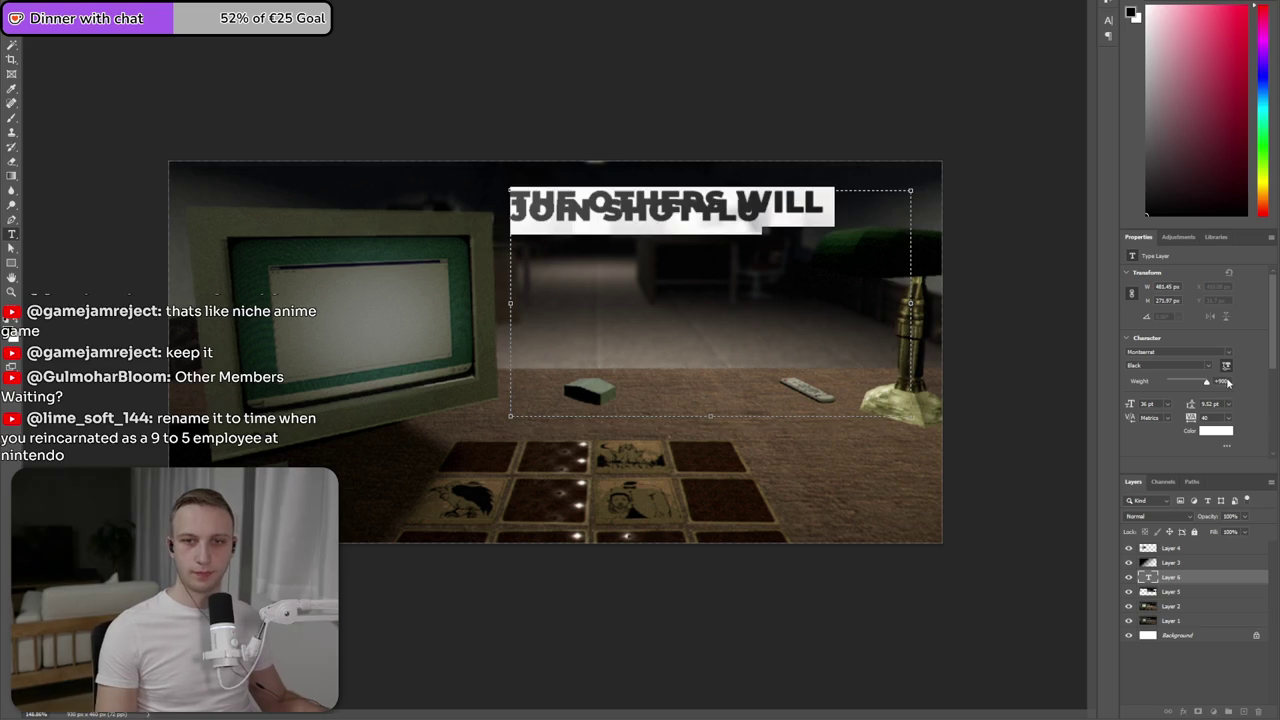
{"action": "left_click", "coordinate": [1233, 405]}
{"action": "left_click", "coordinate": [1215, 410]}
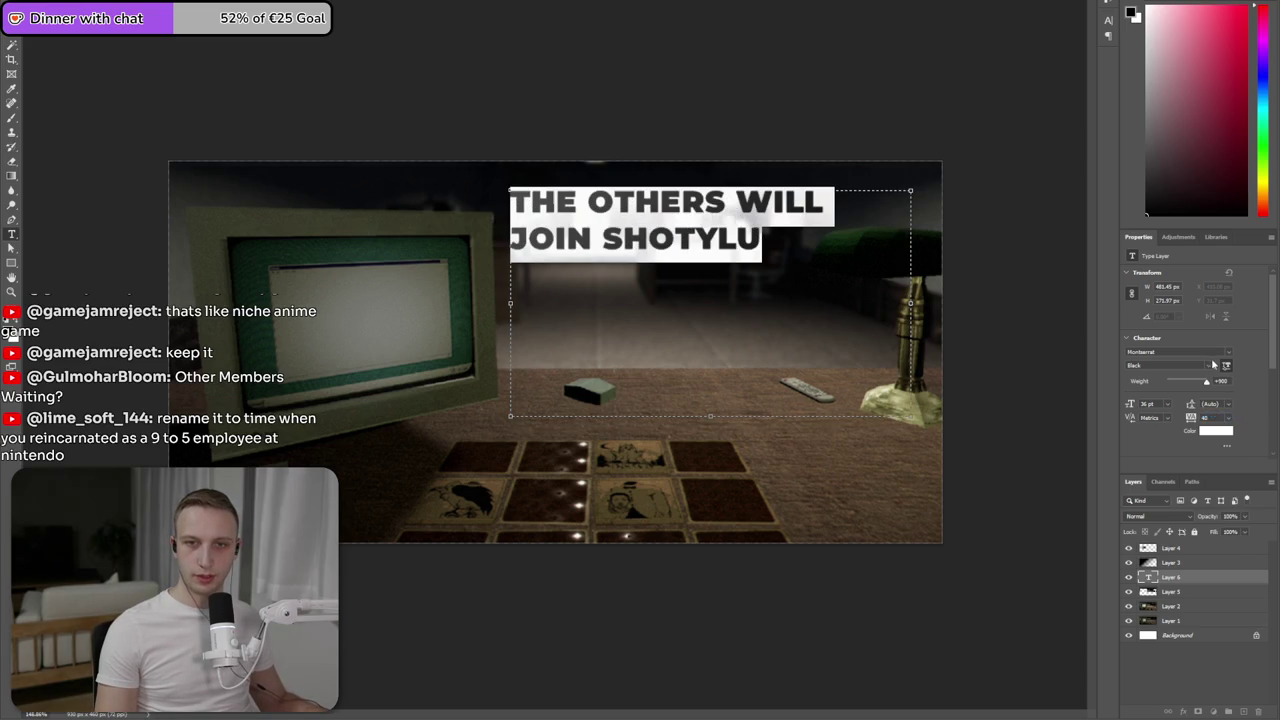
{"action": "left_click_drag", "start_coordinate": [1180, 586], "coordinate": [1178, 549]}
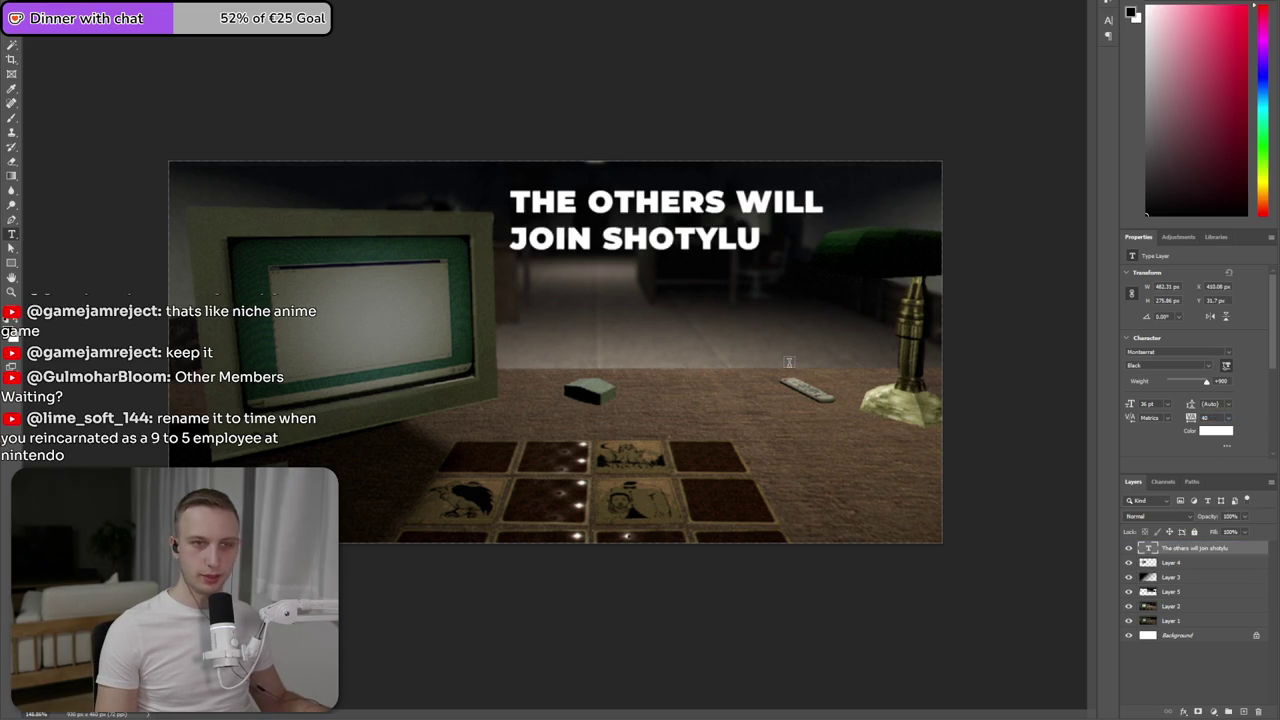
{"action": "key", "text": "alt+Tab"}
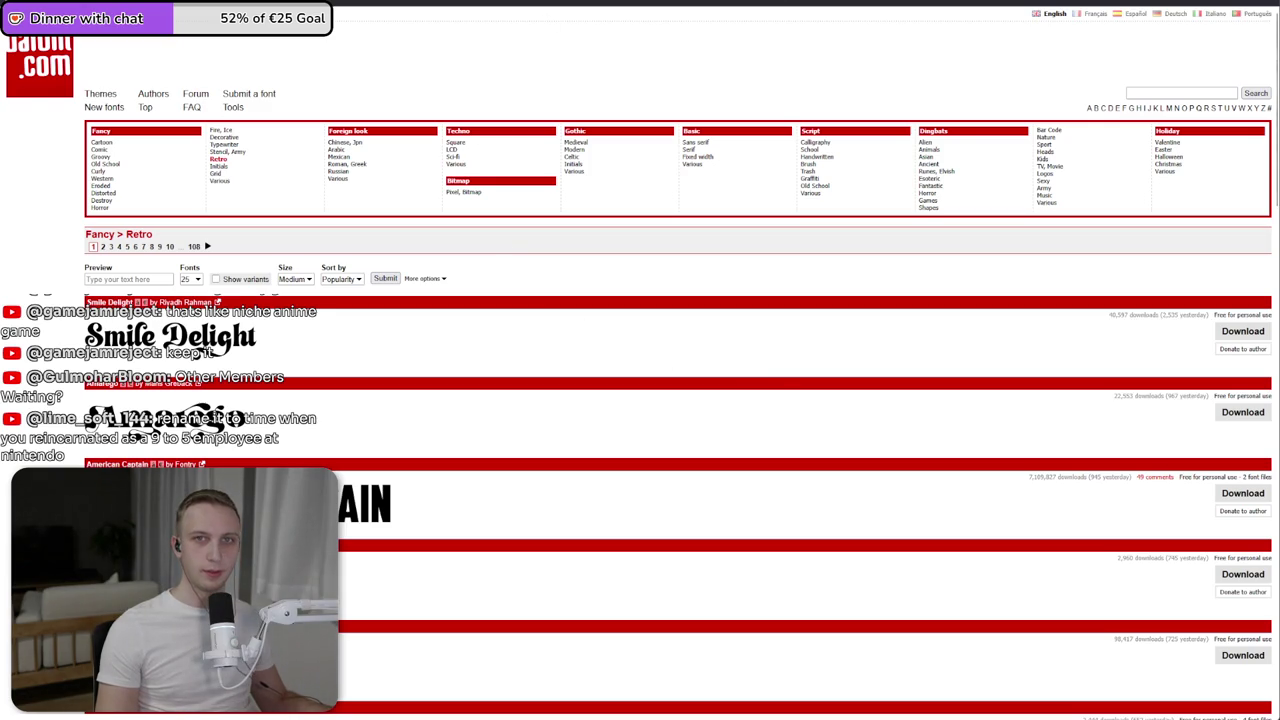
- Search Google for 'psx vhs font', then replace the query with 'vcr osd mono'
{"action": "key", "text": "ctrl+t"}
{"action": "type", "text": "v"}
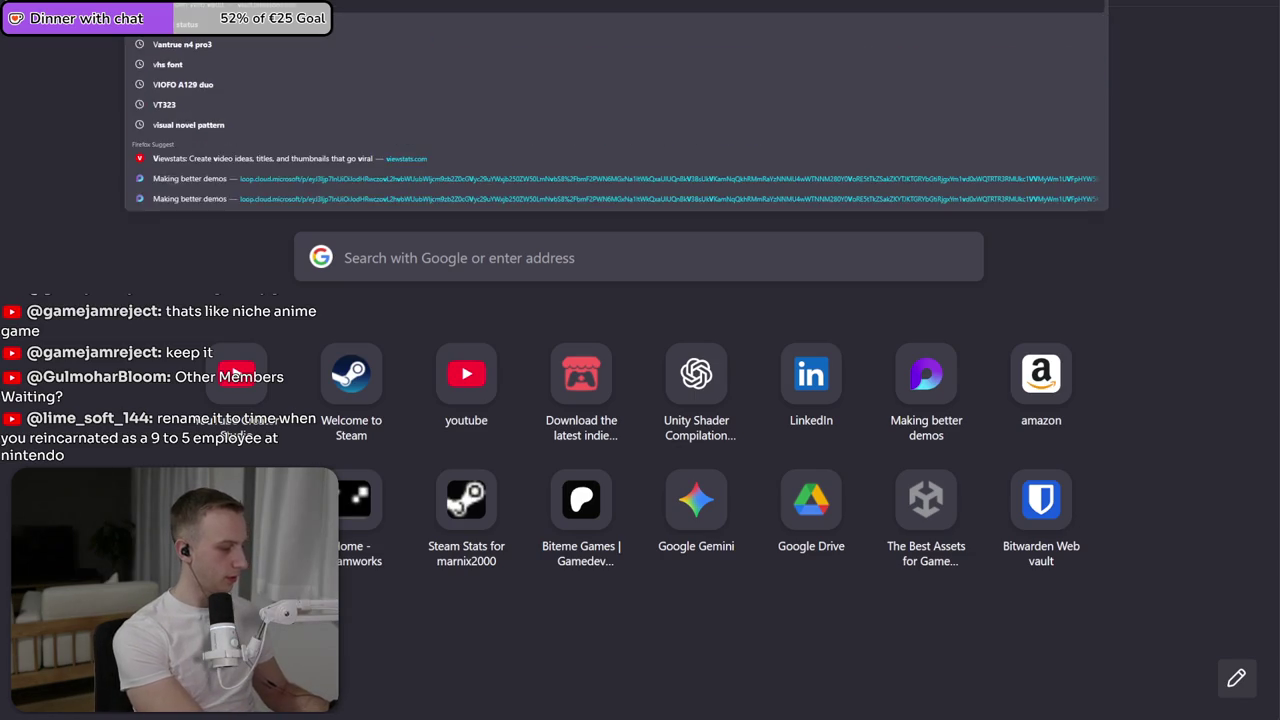
{"action": "key", "text": "BackSpace"}
{"action": "type", "text": "psx vhs font"}
{"action": "key", "text": "Return"}
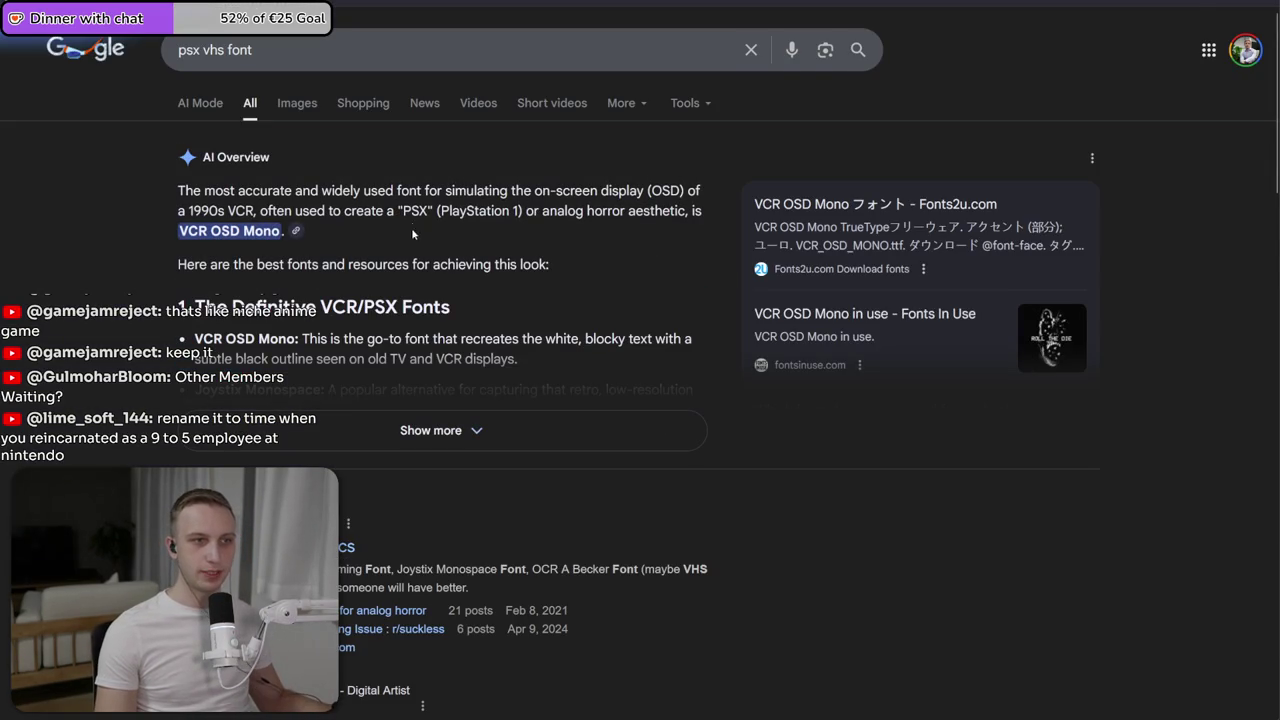
{"action": "scroll", "coordinate": [411, 220], "scroll_direction": "down", "scroll_amount": 4}
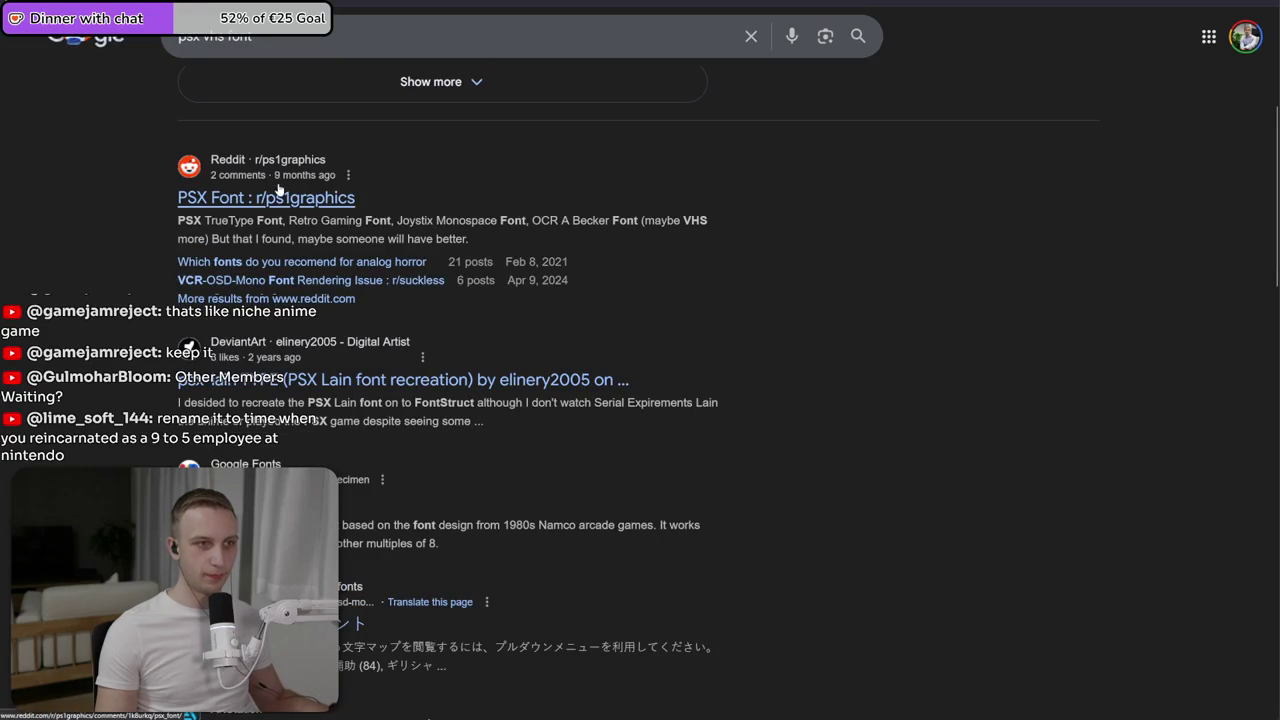
{"action": "left_click", "coordinate": [617, 27]}
{"action": "key", "text": "ctrl+a"}
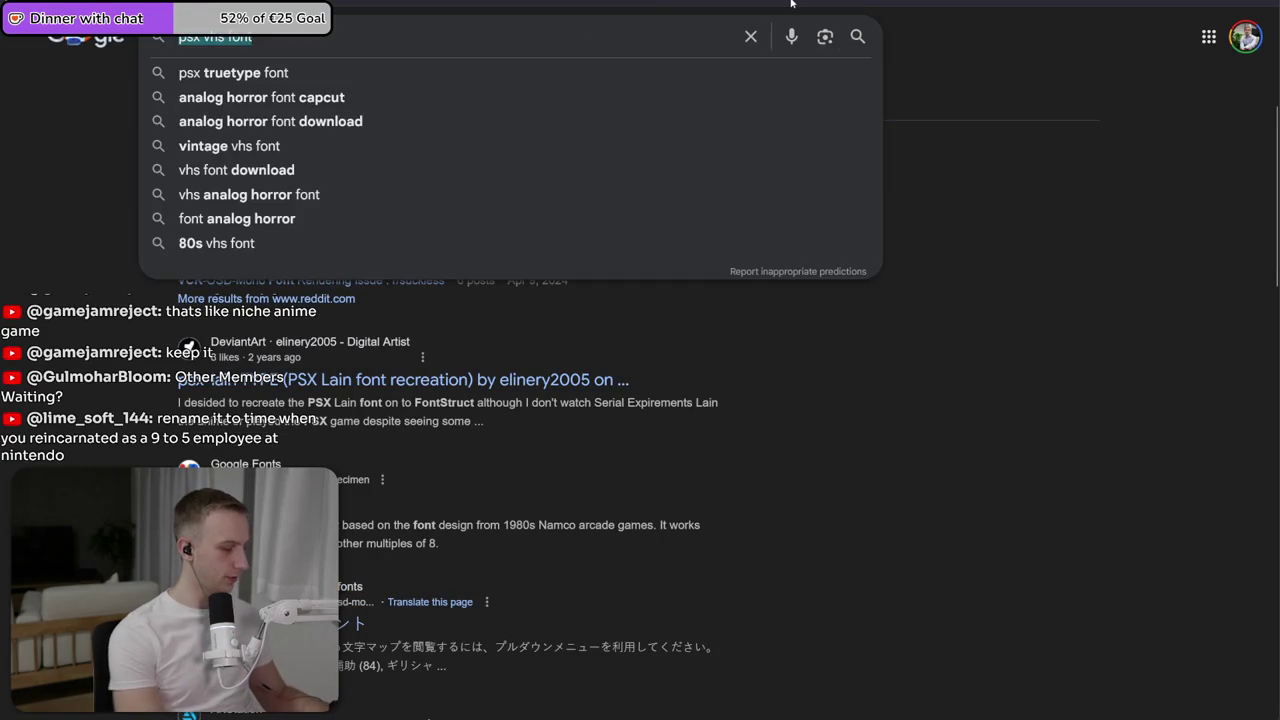
{"action": "type", "text": "vcr osd mono"}
{"action": "key", "text": "Return"}
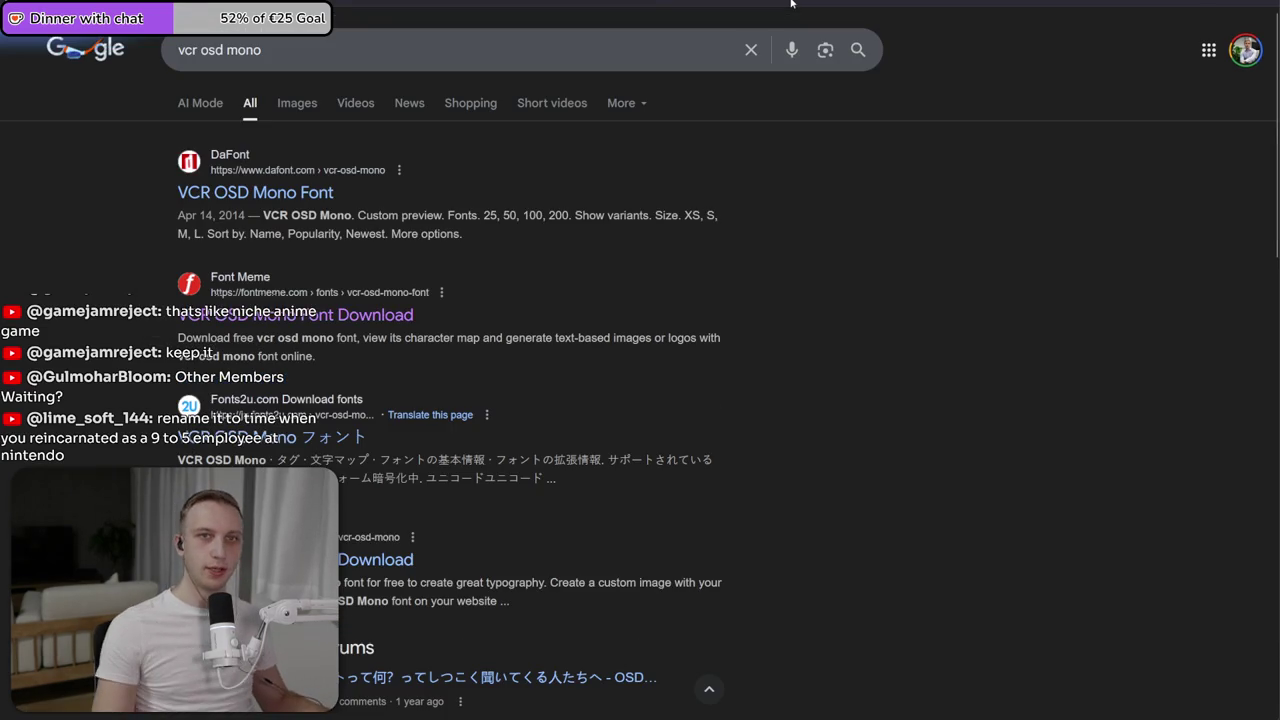
- Clear the 'the boba' Steam store search and open the Font Meme VCR OSD Mono result
{"action": "key", "text": "alt+Tab"}
{"action": "left_click", "coordinate": [866, 94]}
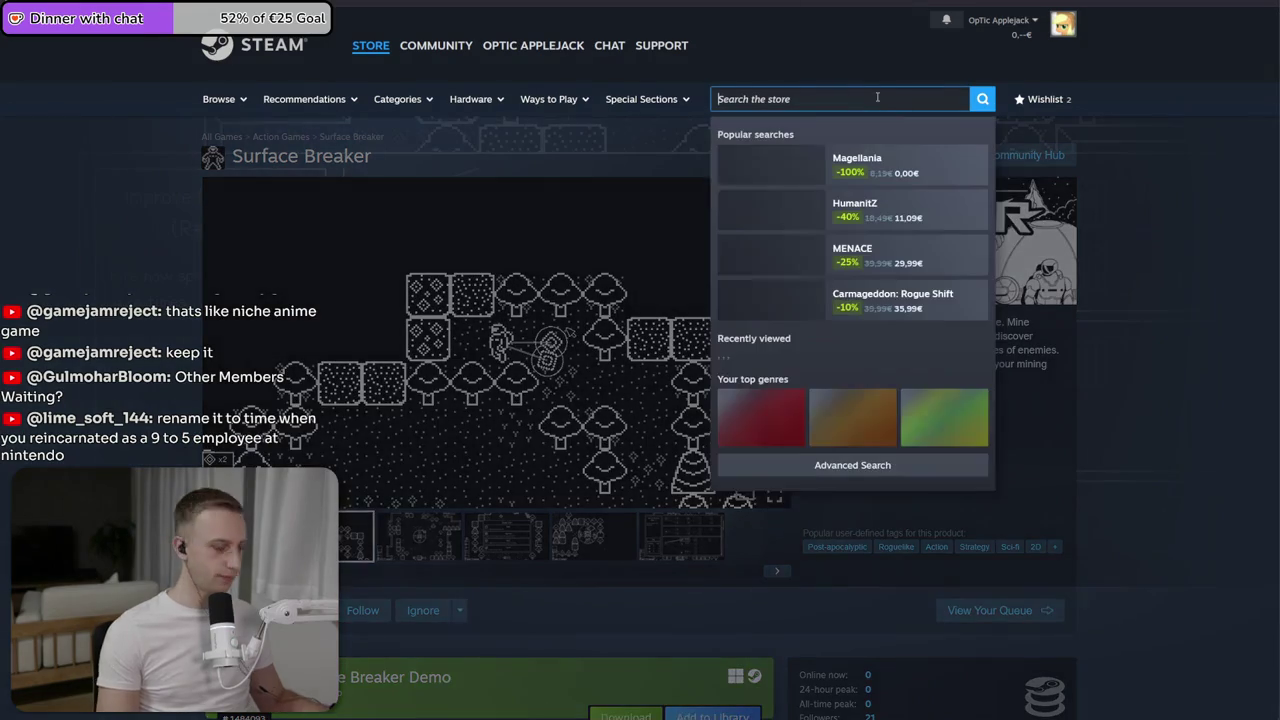
{"action": "type", "text": "the boba"}
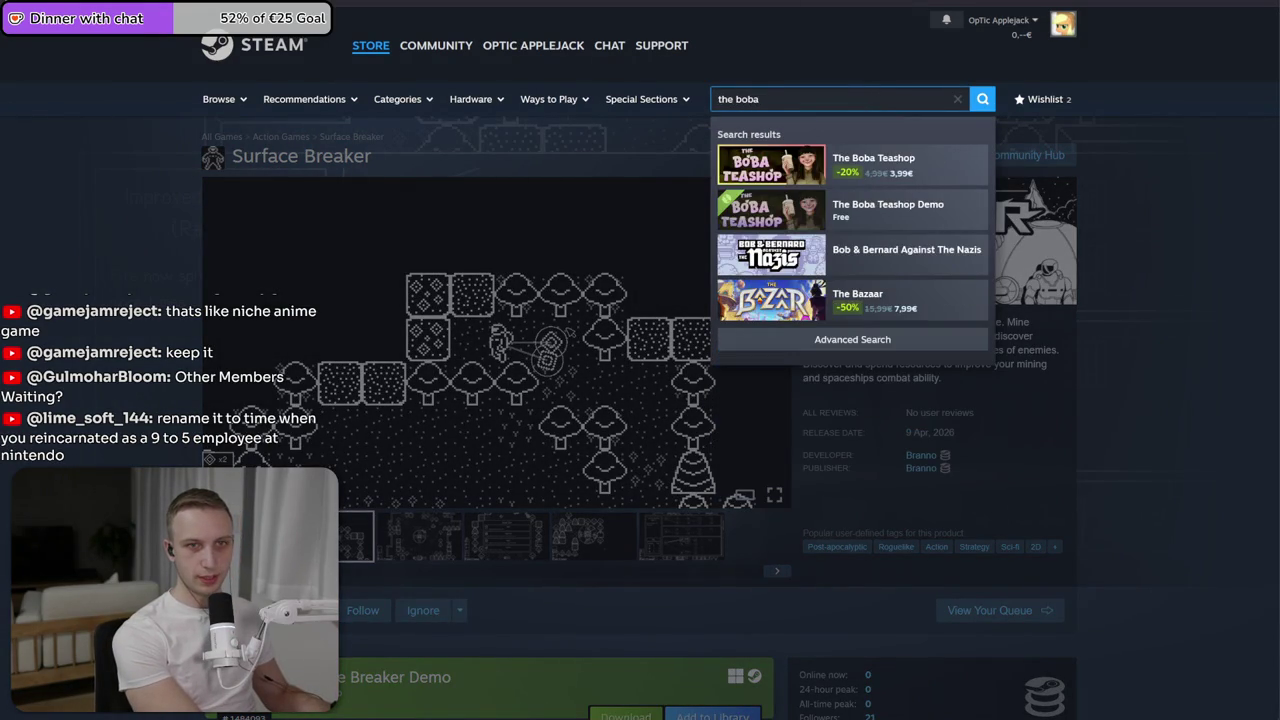
{"action": "key", "text": "BackSpace"}
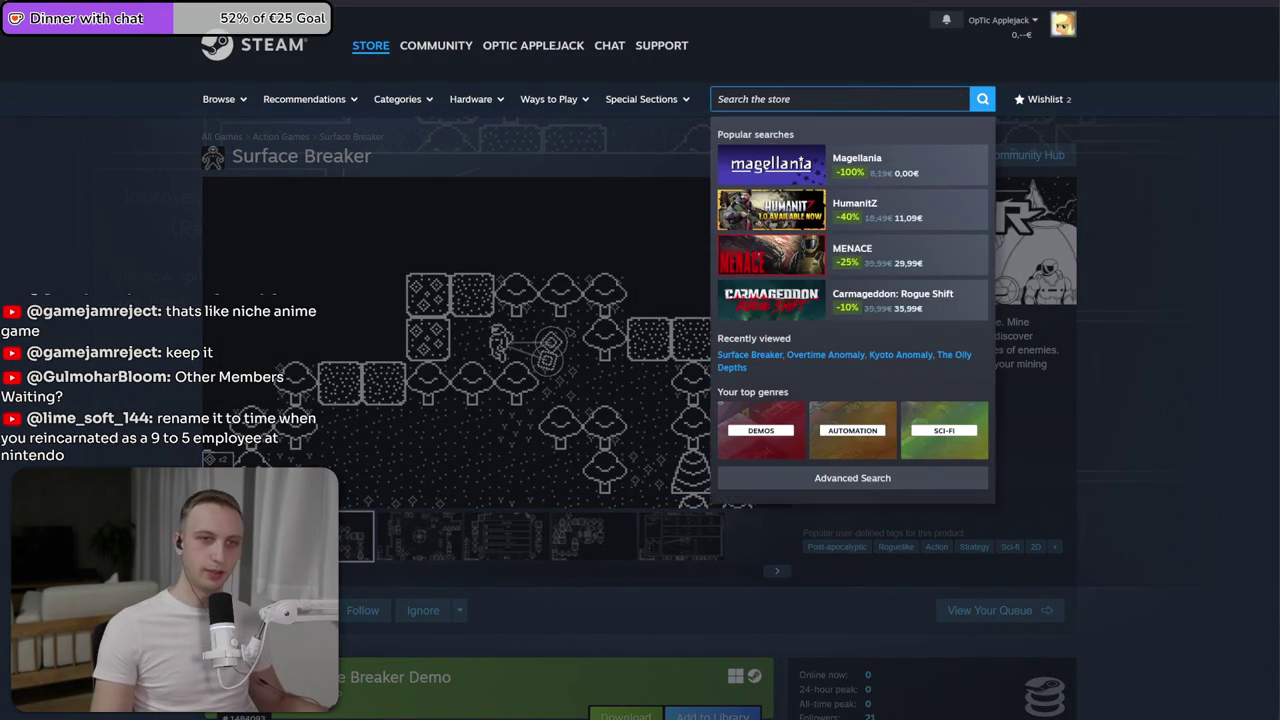
{"action": "key", "text": "alt+Tab"}
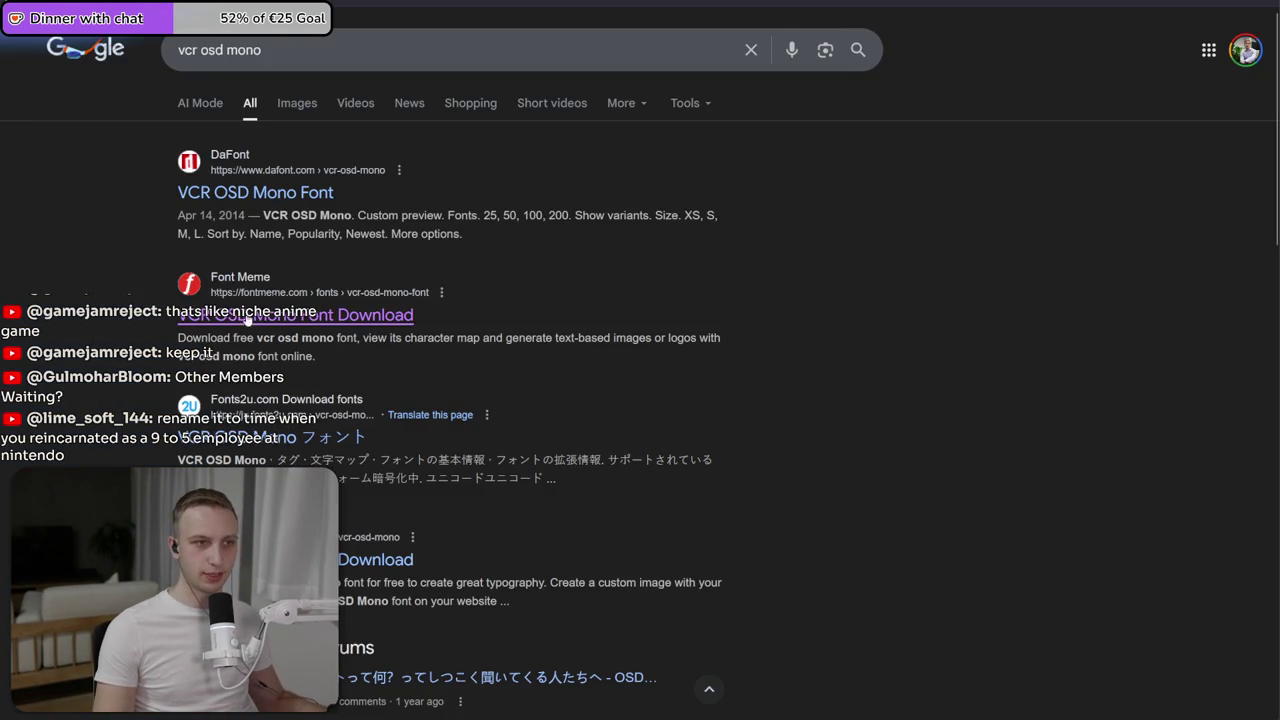
{"action": "left_click", "coordinate": [405, 316]}
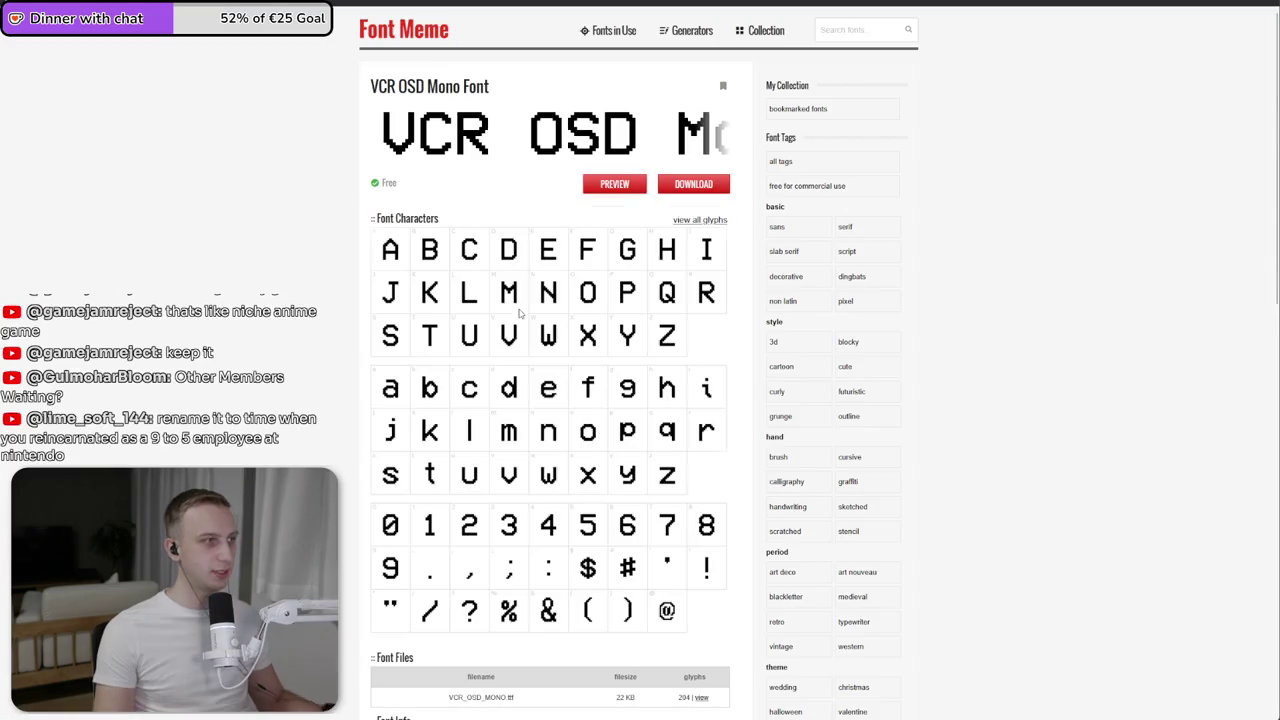
- Download the VCR OSD Mono font and confirm replacing the installed copy, then return to Photoshop
{"action": "left_click", "coordinate": [661, 185]}
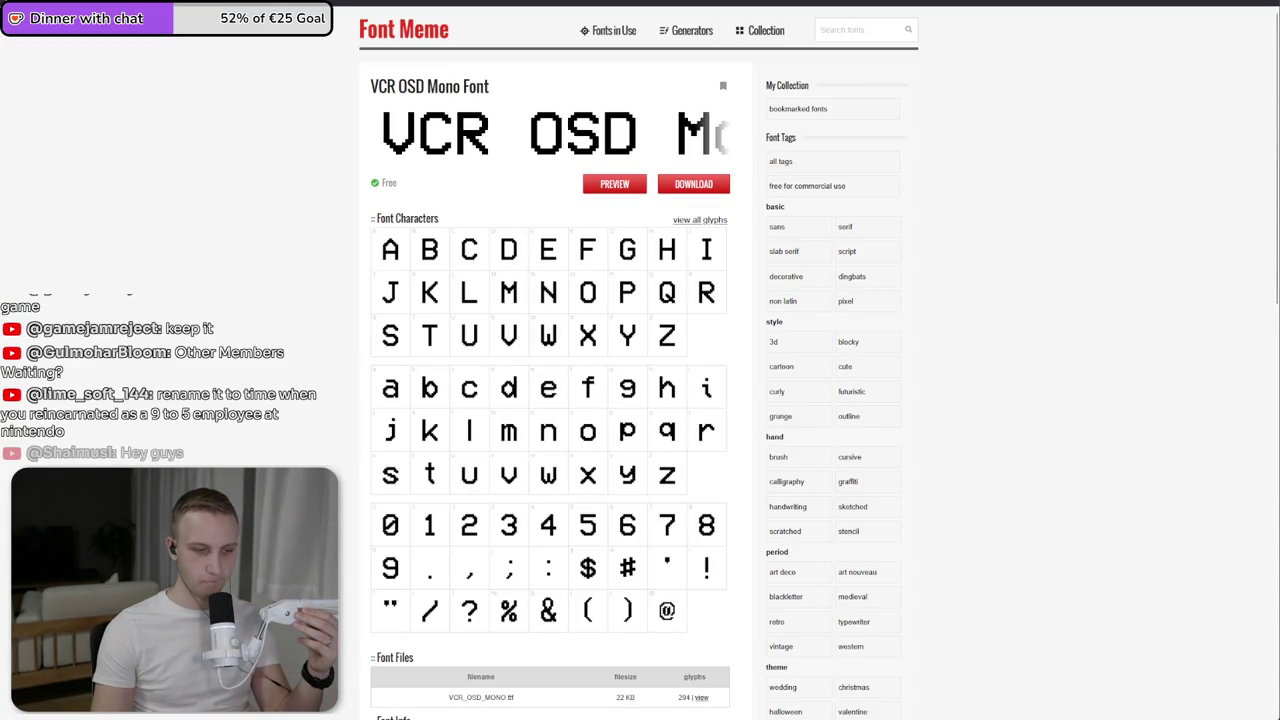
{"action": "left_click", "coordinate": [345, 344]}
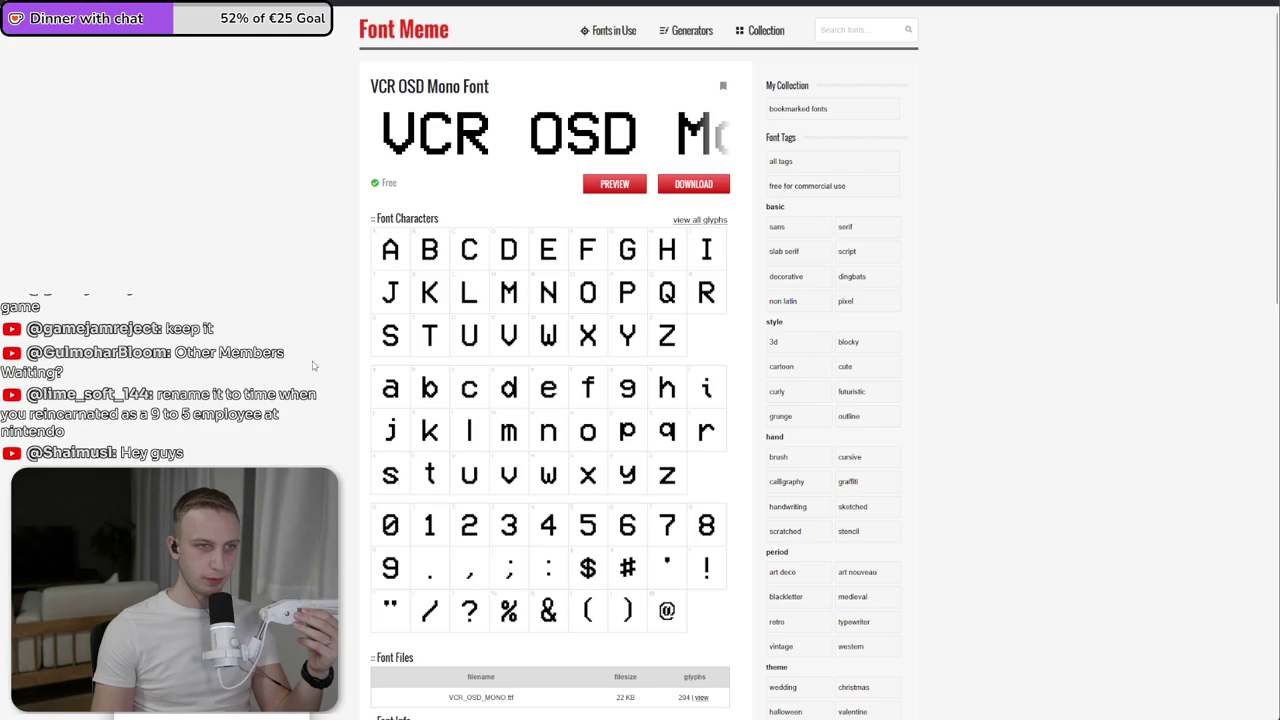
{"action": "key", "text": "alt+Tab"}
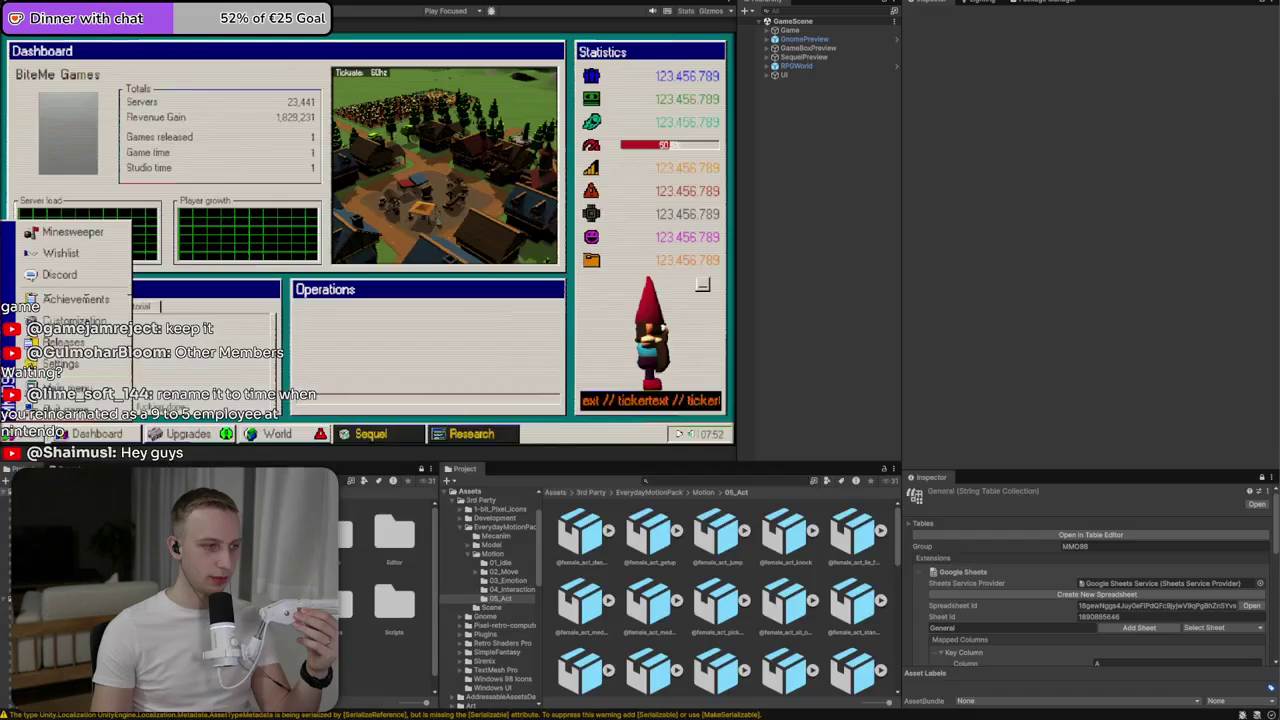
{"action": "key", "text": "alt+Tab"}
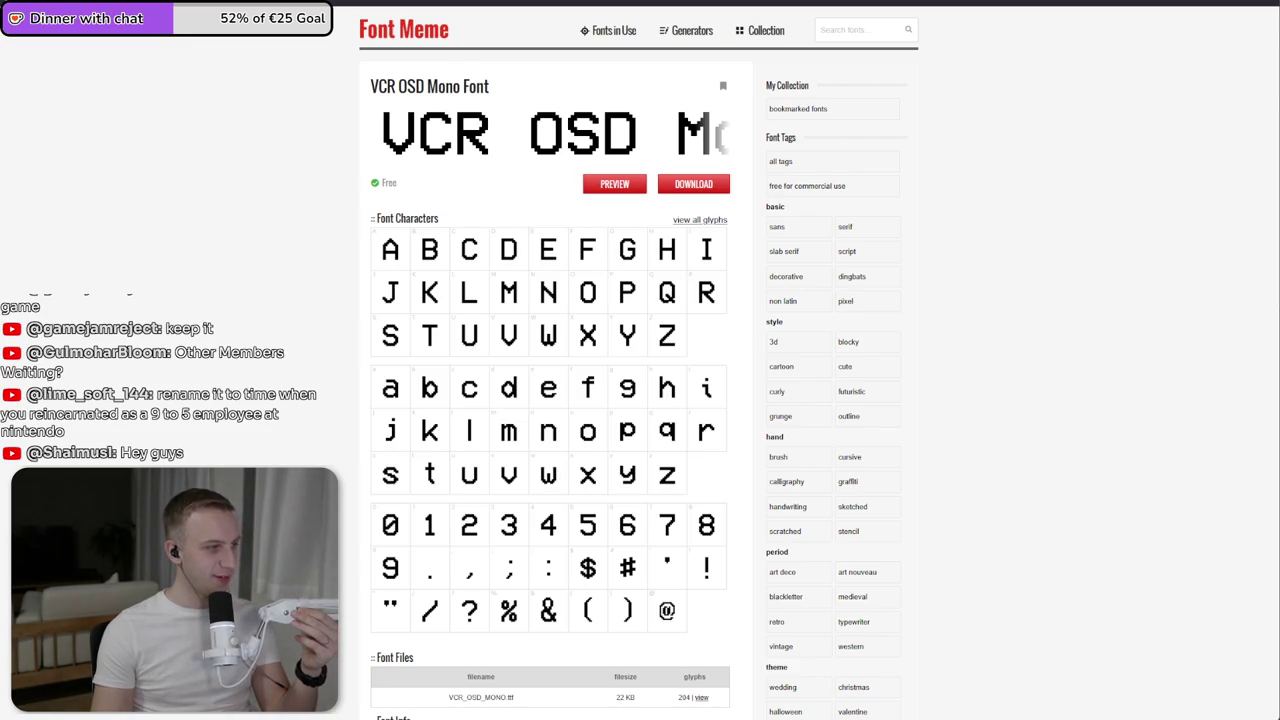
{"action": "key", "text": "alt+Tab"}
{"action": "key", "text": "alt+Tab"}
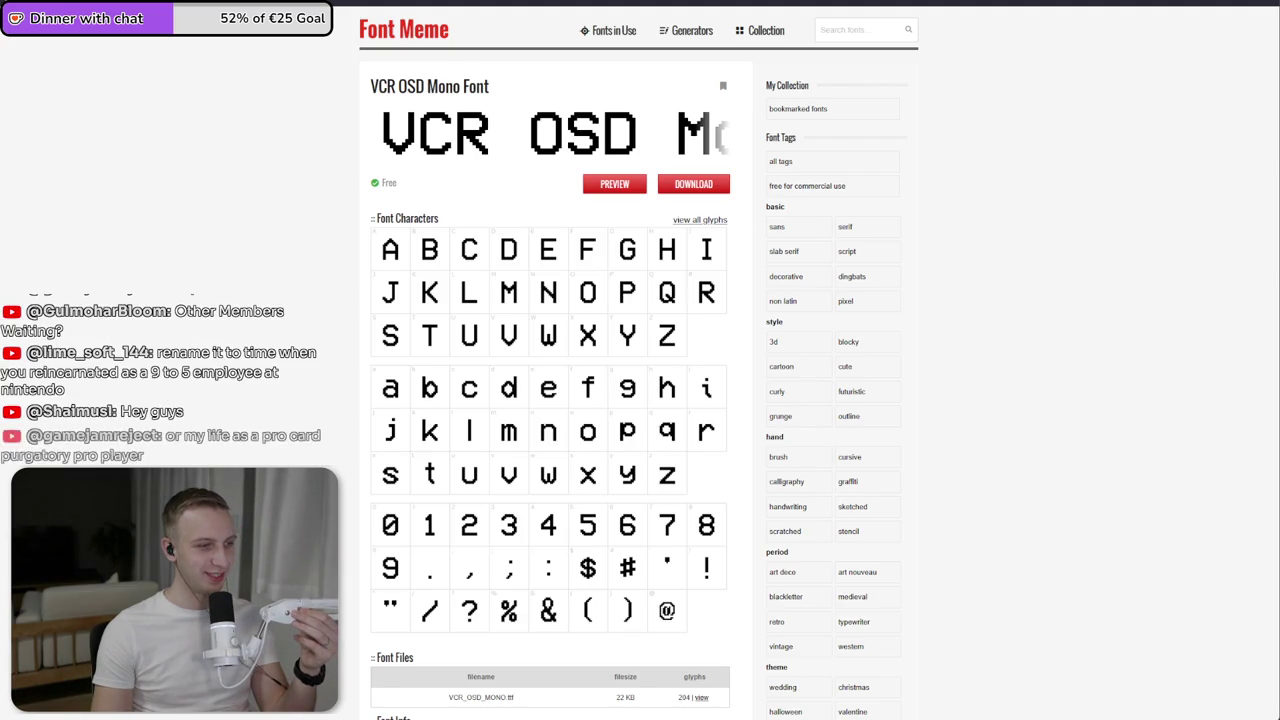
{"action": "key", "text": "alt+Tab"}
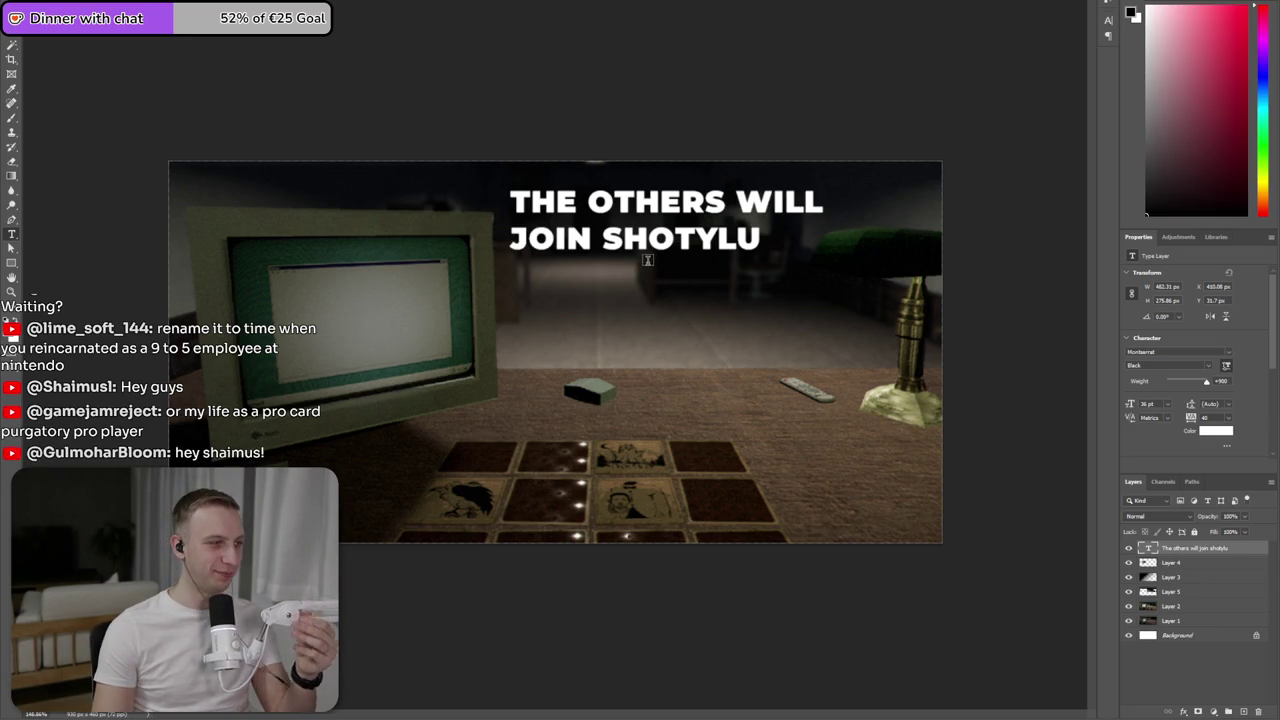
- Change the title's font to VCR OSD Mono
{"action": "left_click", "coordinate": [668, 255]}
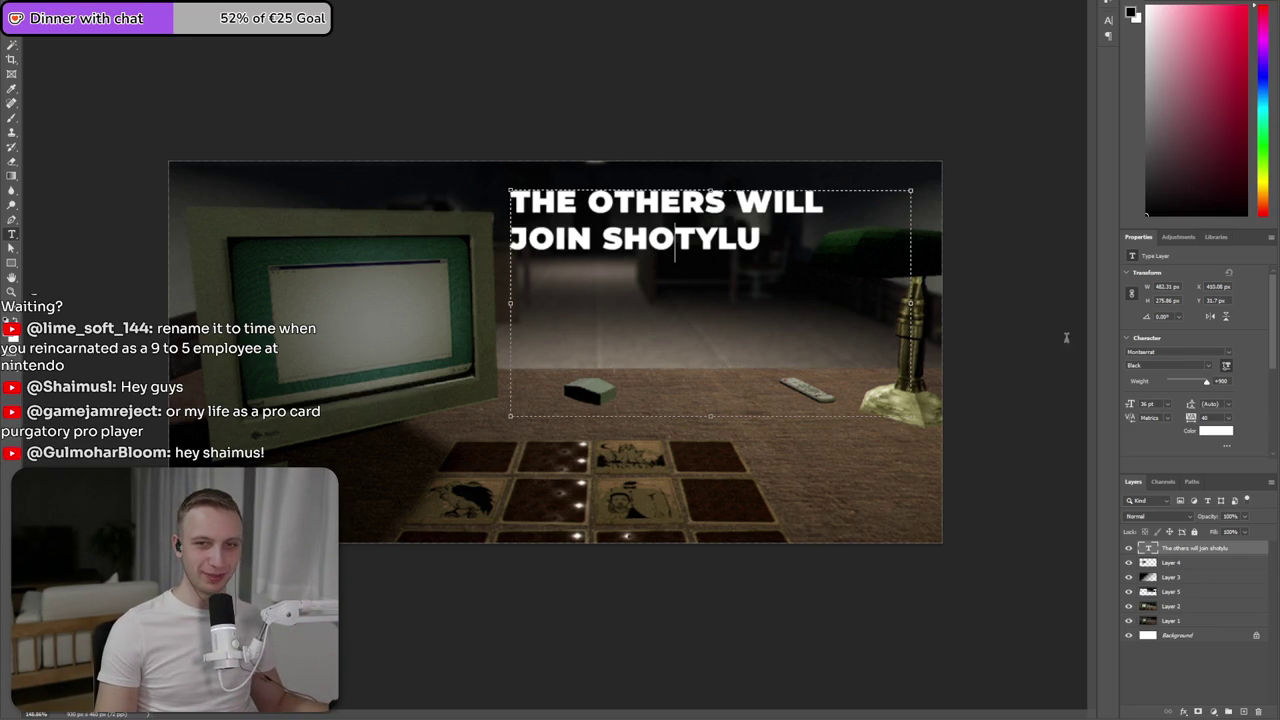
{"action": "key", "text": "ctrl+a"}
{"action": "left_click", "coordinate": [1181, 351]}
{"action": "type", "text": "vc"}
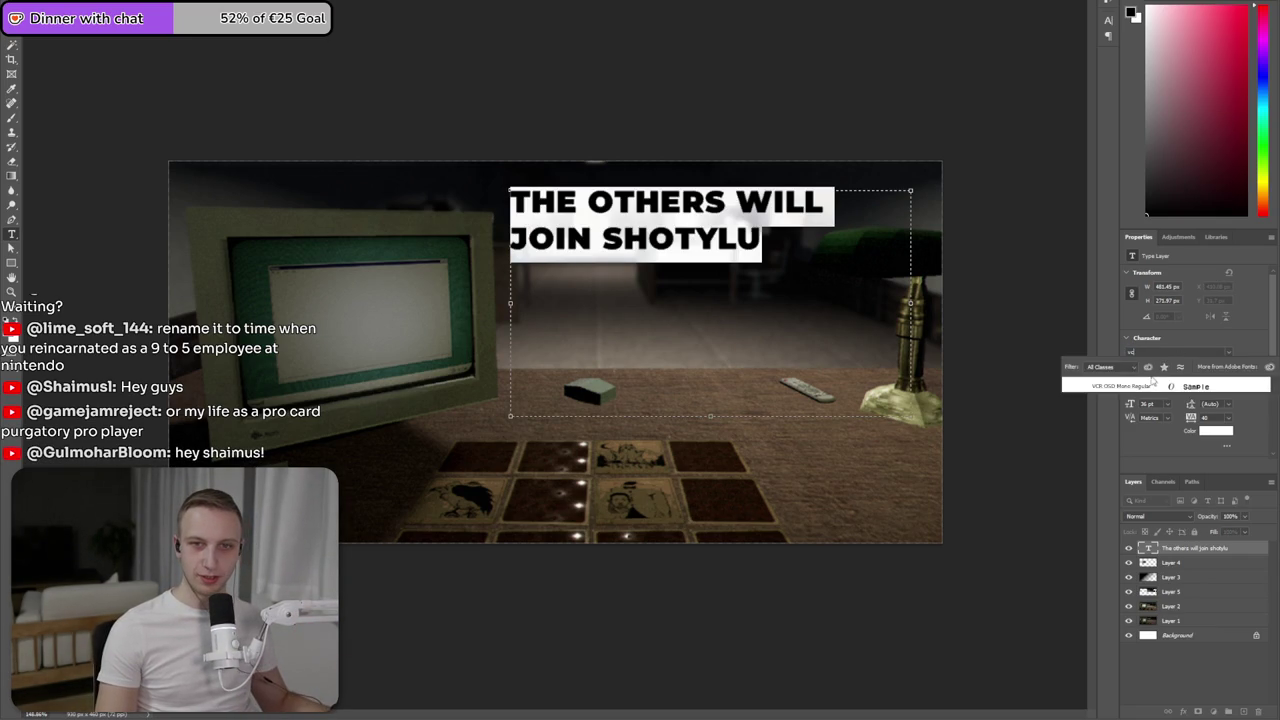
{"action": "left_click", "coordinate": [1154, 385]}
- Correct the misspelled word SHOTYLU to SHORTLY
{"action": "left_click", "coordinate": [757, 265]}
{"action": "key", "text": "BackSpace"}
{"action": "key", "text": "BackSpace"}
{"action": "key", "text": "BackSpace"}
{"action": "key", "text": "BackSpace"}
{"action": "type", "text": "RTY"}
{"action": "key", "text": "BackSpace"}
{"action": "type", "text": "LU"}
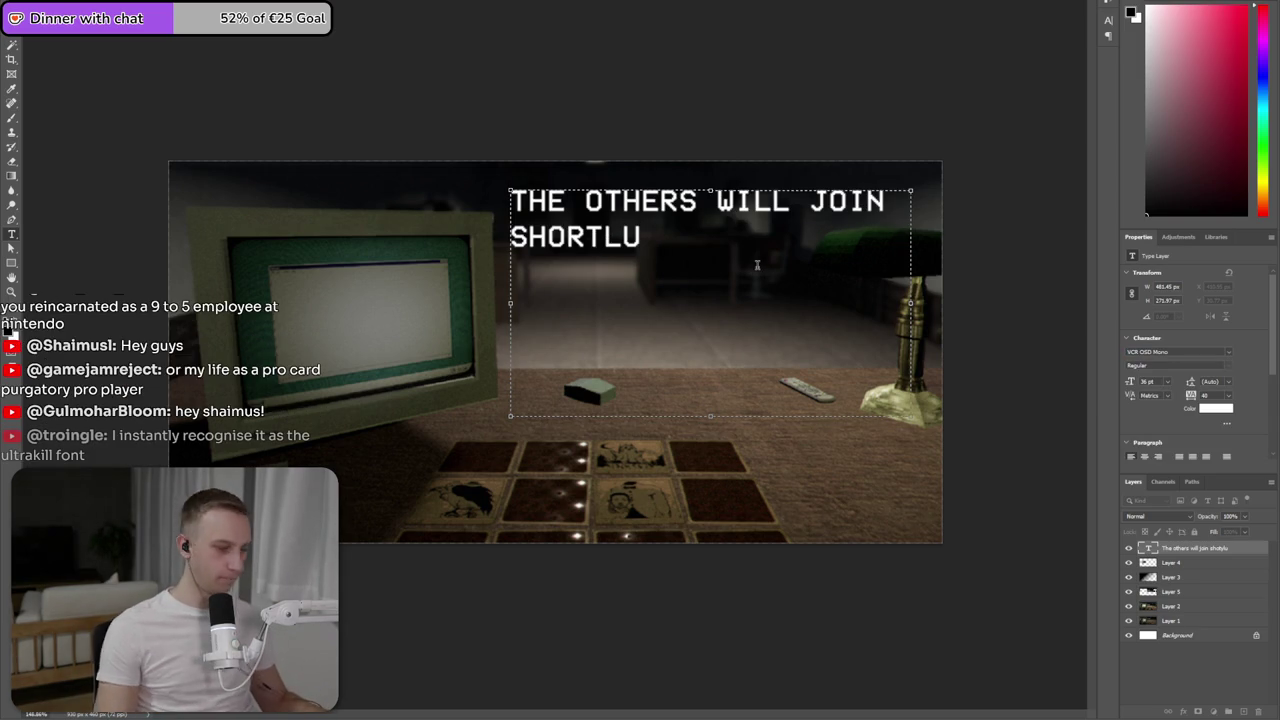
{"action": "key", "text": "BackSpace"}
{"action": "type", "text": "Y"}
- Add line breaks before WILL and before SHORTLY so the title spans three lines
{"action": "key", "text": "Up"}
{"action": "key", "text": "Right"}
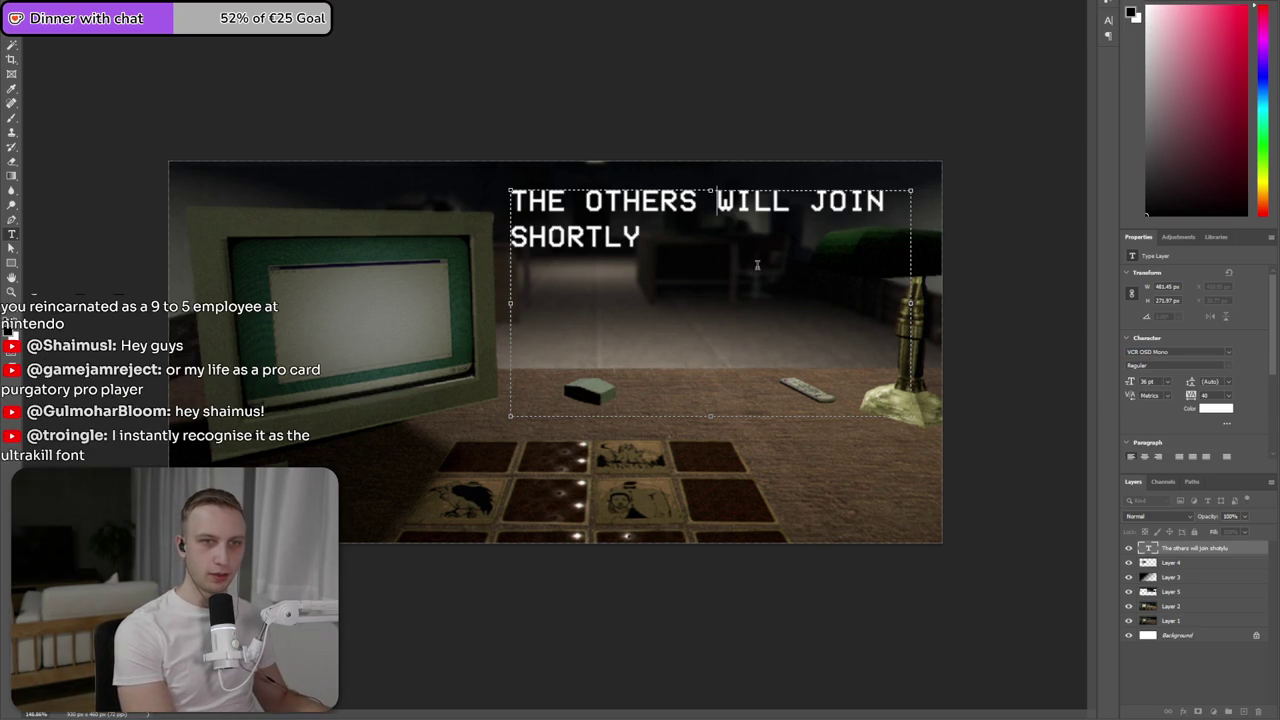
{"action": "key", "text": "Return"}
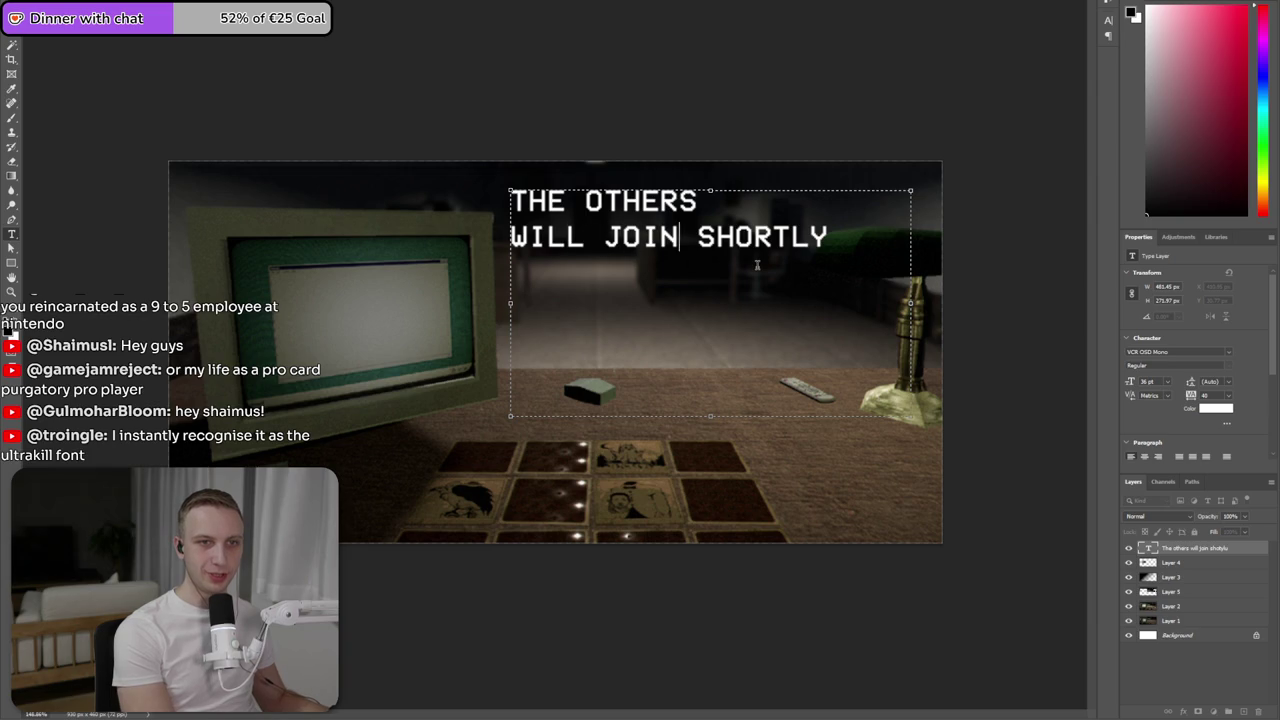
{"action": "key", "text": "Right"}
{"action": "key", "text": "Right"}
{"action": "key", "text": "Return"}
{"action": "key", "text": "ctrl+a"}
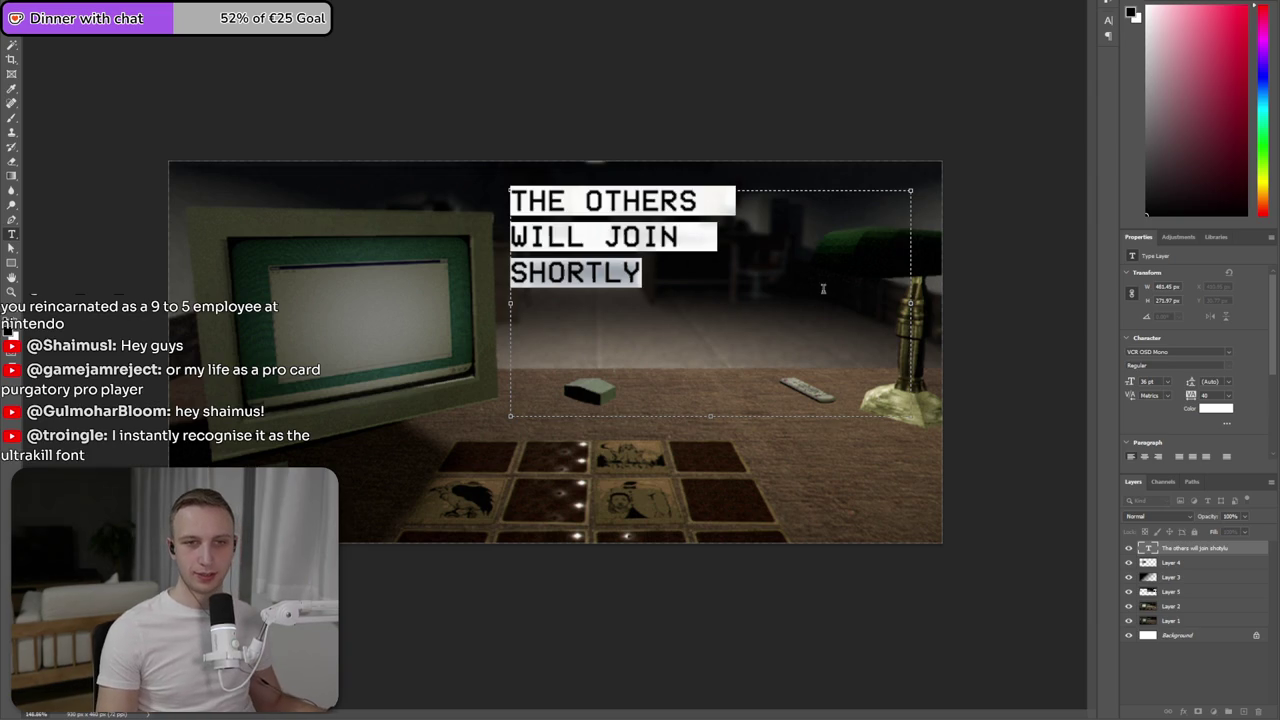
- Right-align the title and shrink its text box tightly around the three lines
{"action": "left_click", "coordinate": [1158, 456]}
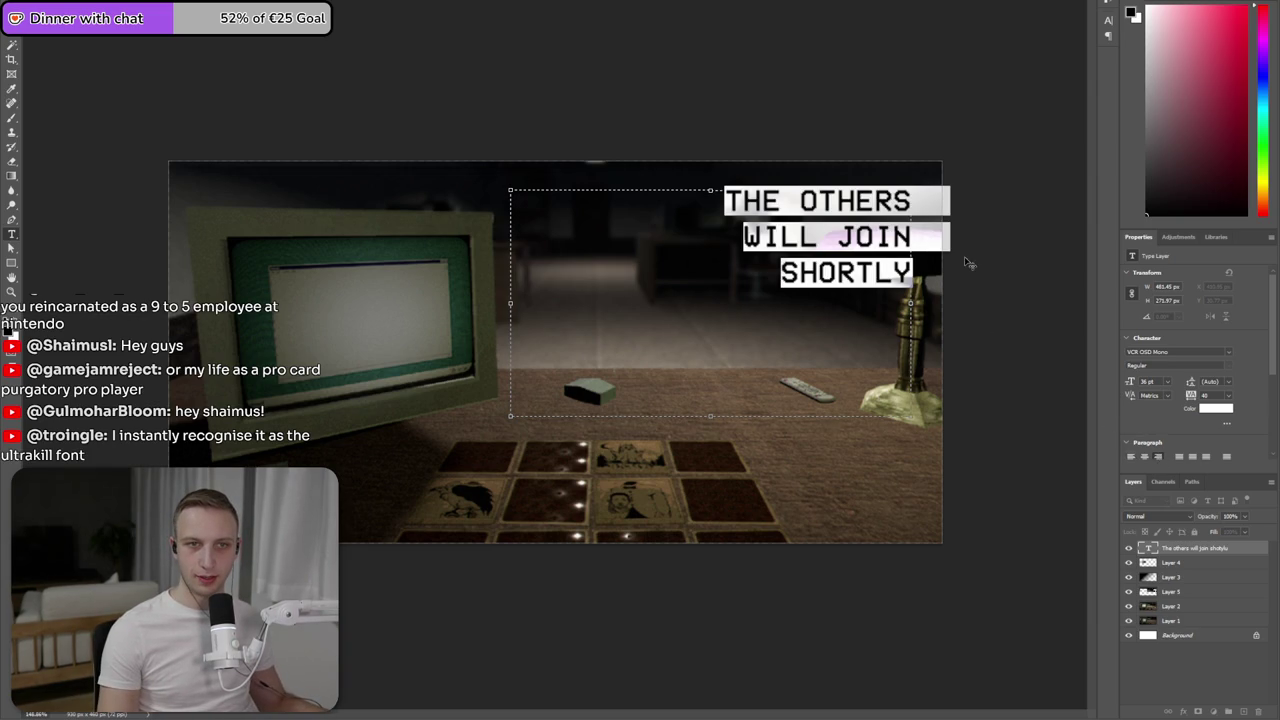
{"action": "left_click", "coordinate": [1036, 243]}
{"action": "key", "text": "ctrl+t"}
{"action": "key", "text": "Escape"}
{"action": "key", "text": "t"}
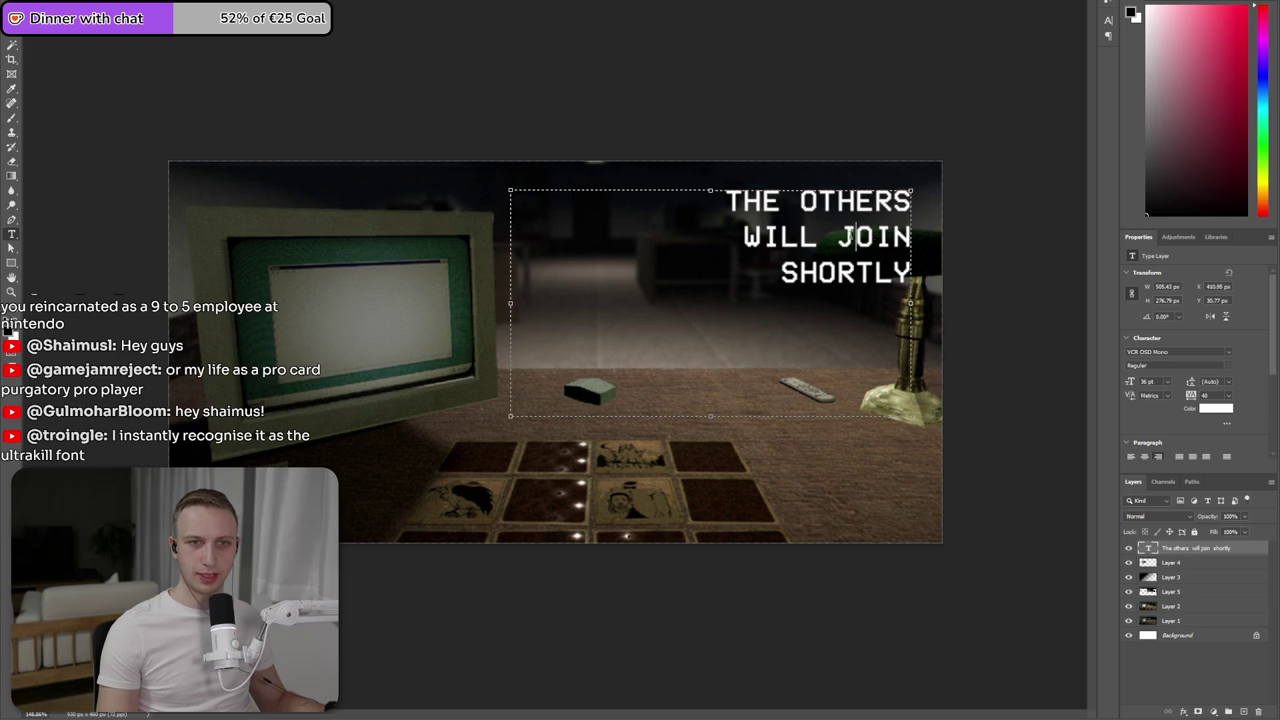
{"action": "double_click", "coordinate": [853, 237]}
{"action": "key", "text": "ctrl+a"}
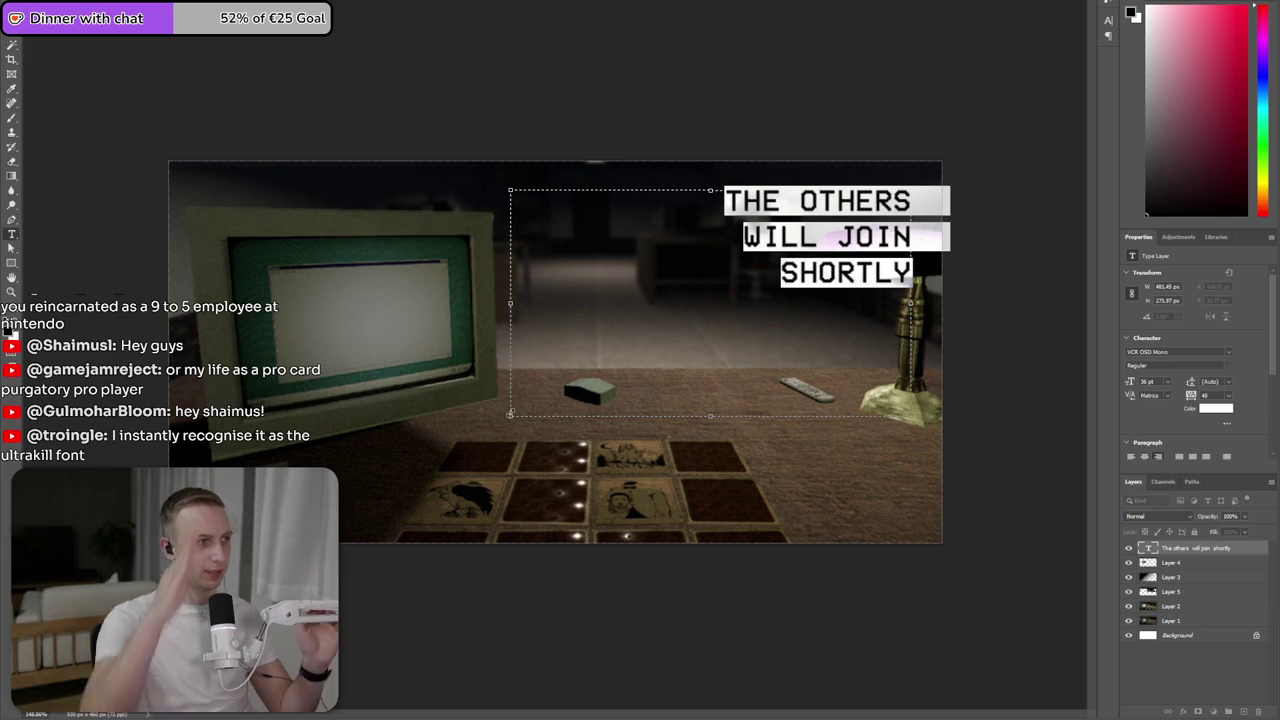
{"action": "left_click_drag", "start_coordinate": [510, 413], "coordinate": [719, 290]}
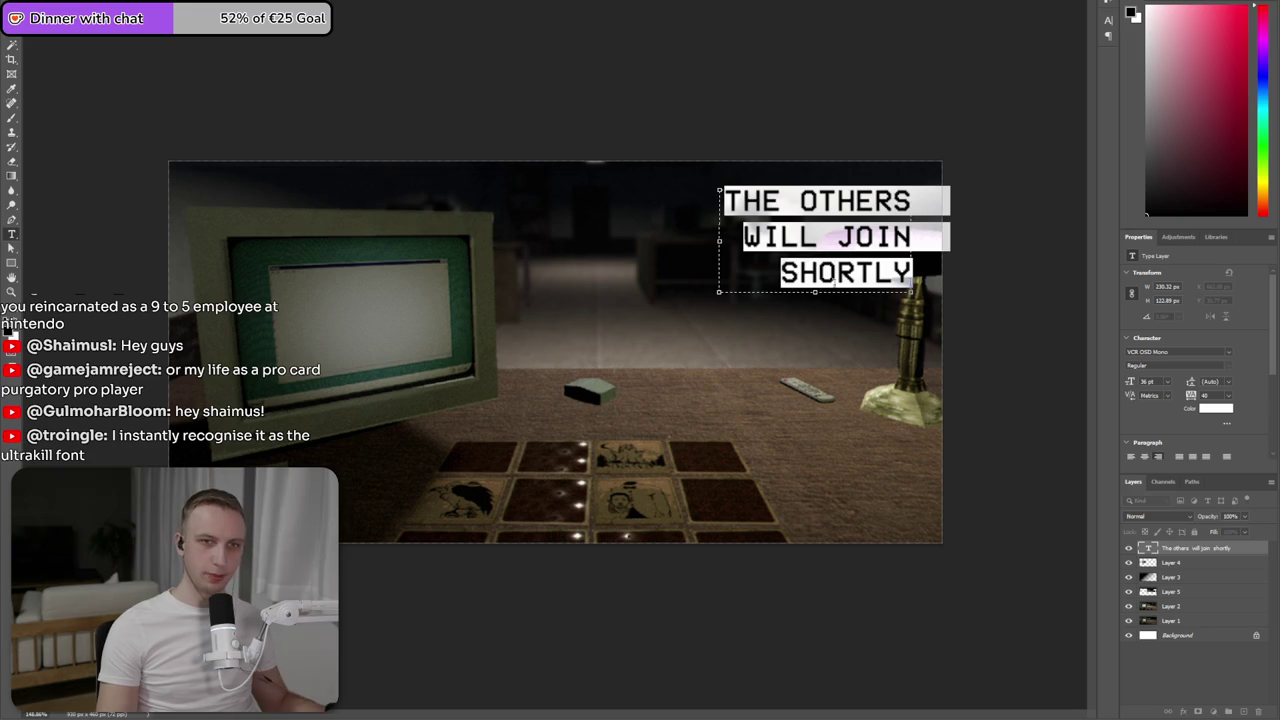
{"action": "key", "text": "BackSpace"}
{"action": "key", "text": "ctrl+z"}
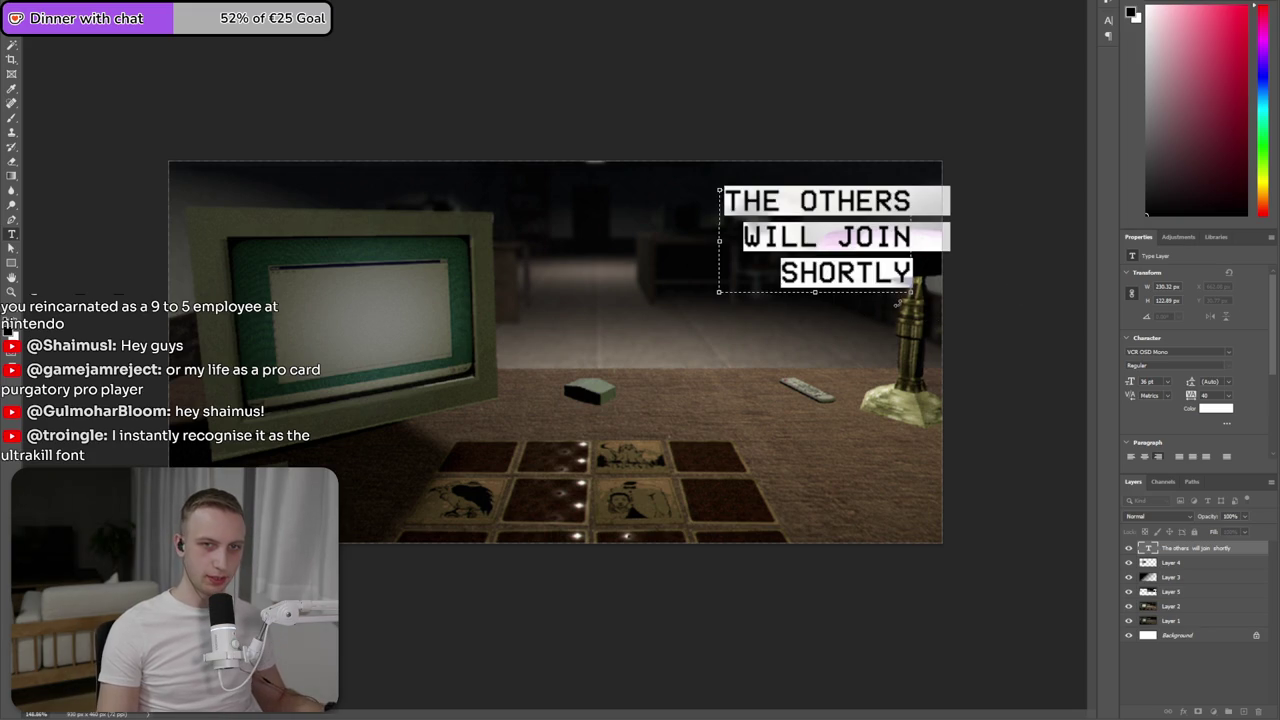
- Tighten the title's letter spacing and set its line spacing to 36 pt
{"action": "left_click", "coordinate": [1230, 382]}
{"action": "left_click", "coordinate": [1236, 382]}
{"action": "left_click", "coordinate": [1230, 400]}
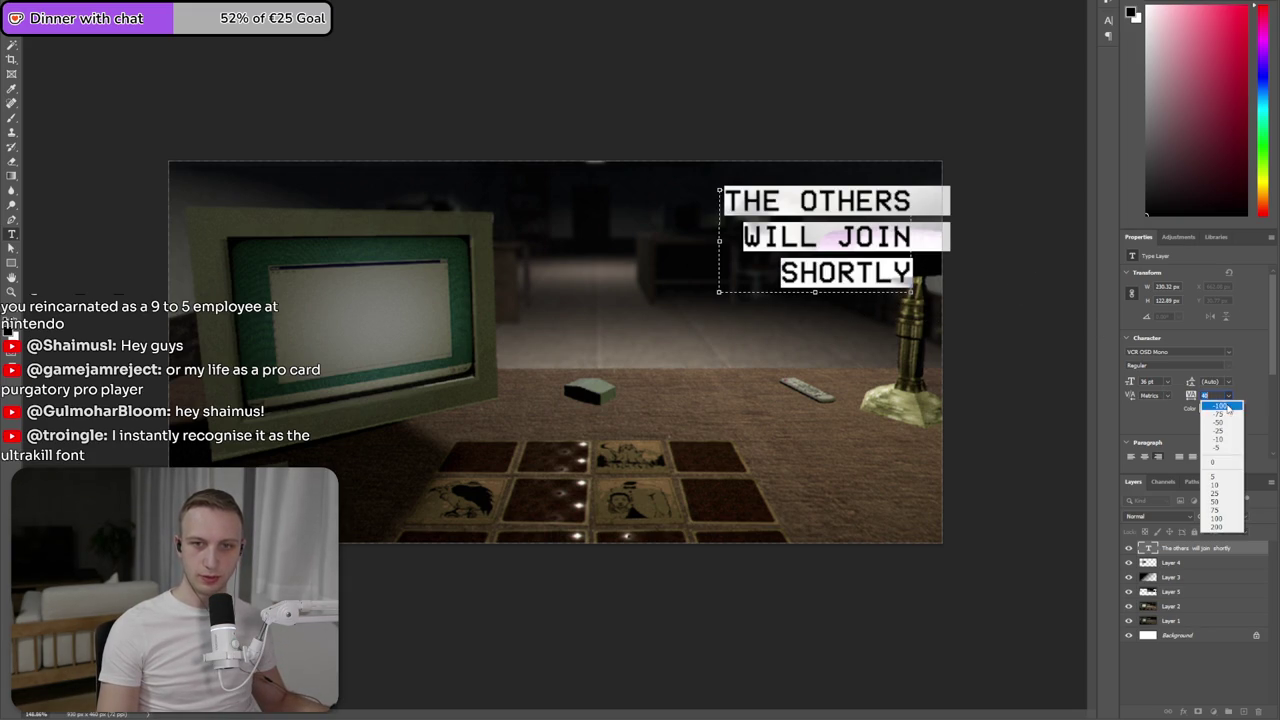
{"action": "left_click", "coordinate": [1210, 462]}
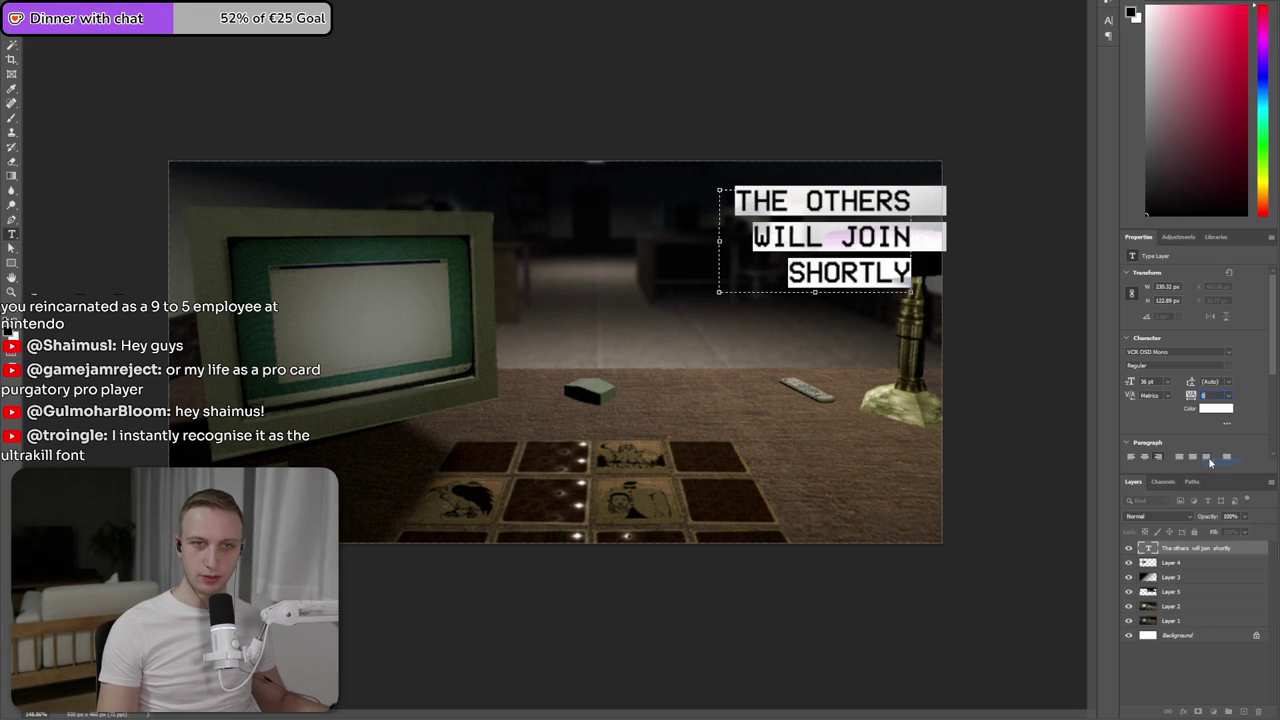
{"action": "left_click", "coordinate": [1232, 383]}
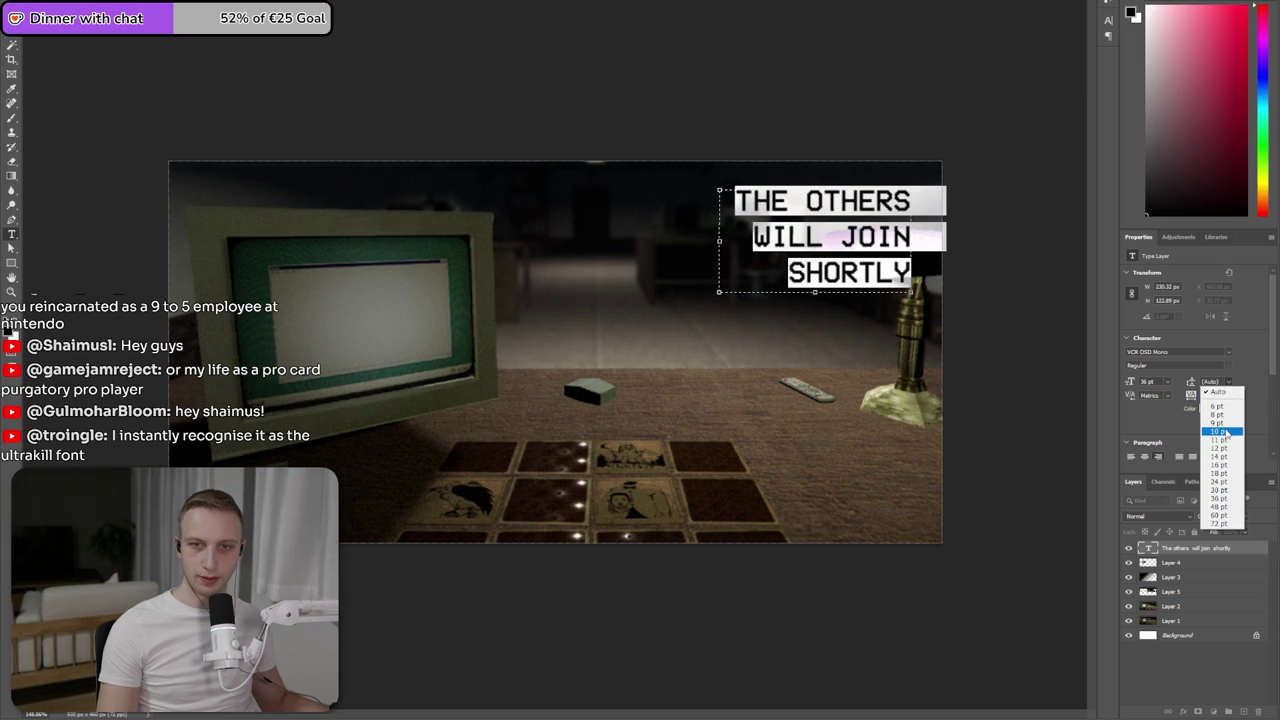
{"action": "left_click", "coordinate": [1224, 492]}
{"action": "left_click", "coordinate": [1232, 383]}
{"action": "left_click", "coordinate": [1224, 503]}
{"action": "left_click", "coordinate": [1027, 285]}
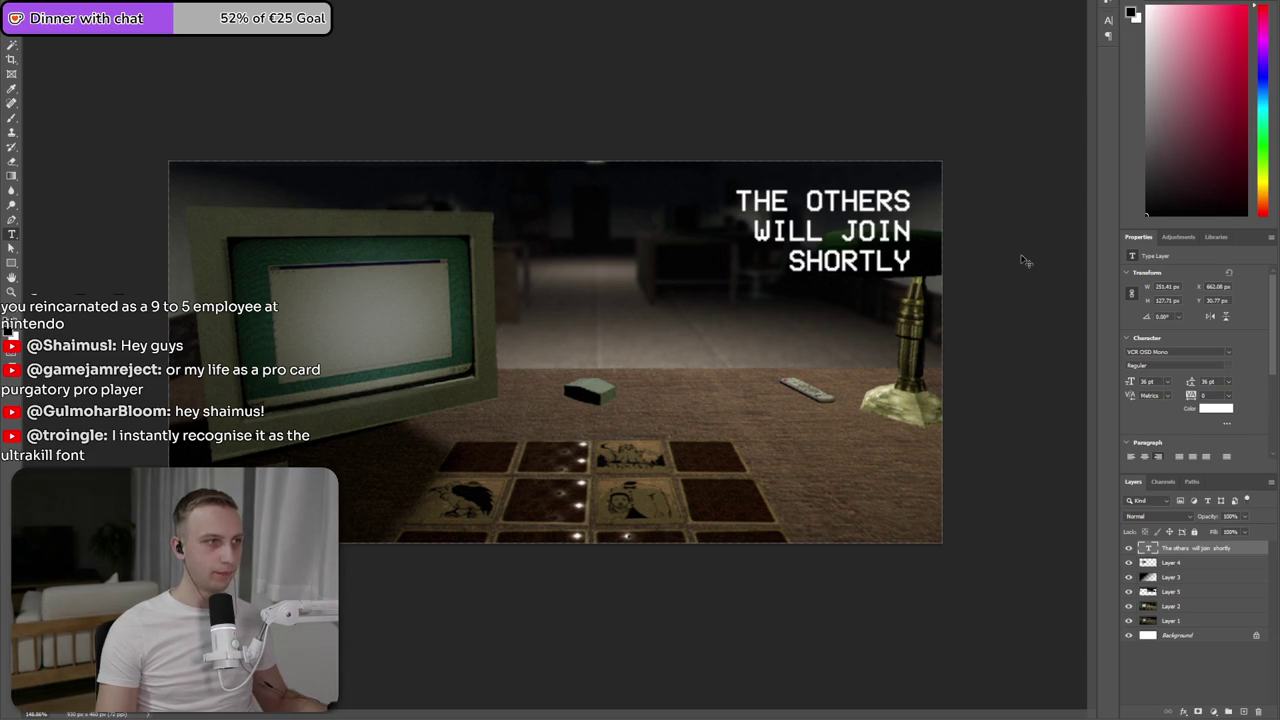
{"action": "key", "text": "ctrl+t"}
- Scale the title up to about 56 pt, shift it right of centre, then view Discord's reference image
{"action": "left_click_drag", "start_coordinate": [719, 292], "coordinate": [601, 350]}
{"action": "key", "text": "Return"}
{"action": "key", "text": "t"}
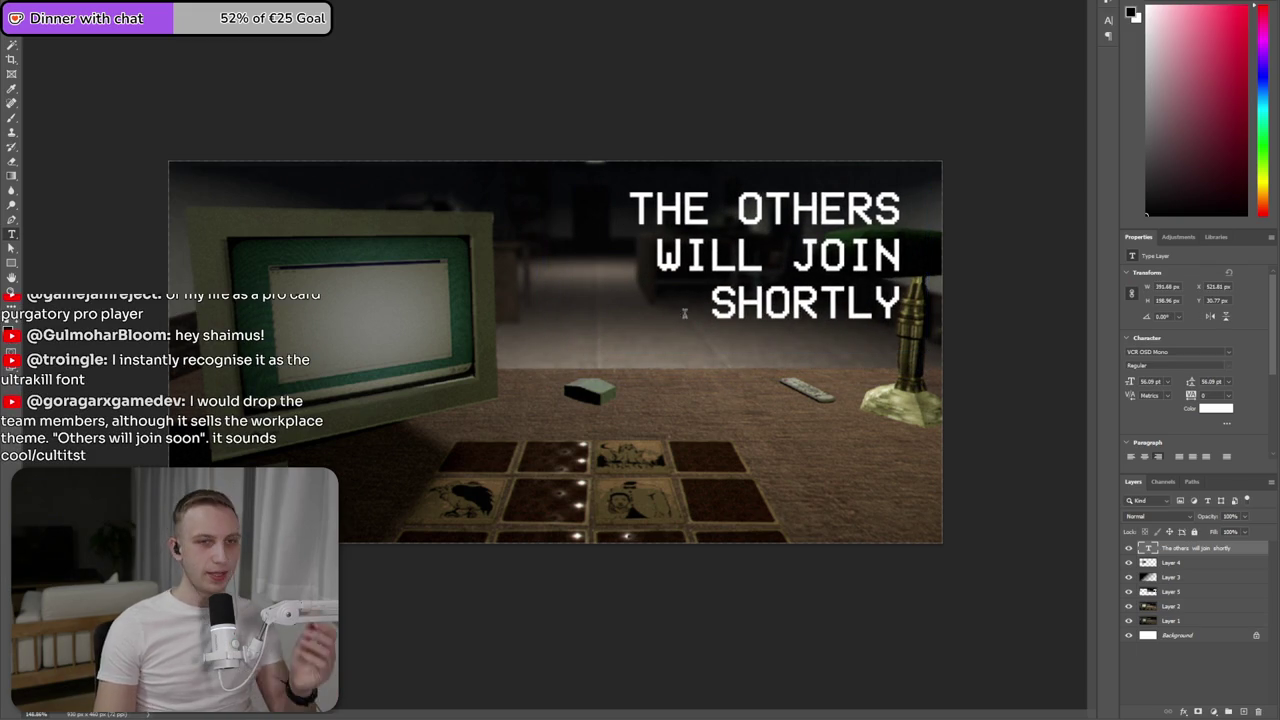
{"action": "left_click", "coordinate": [795, 255]}
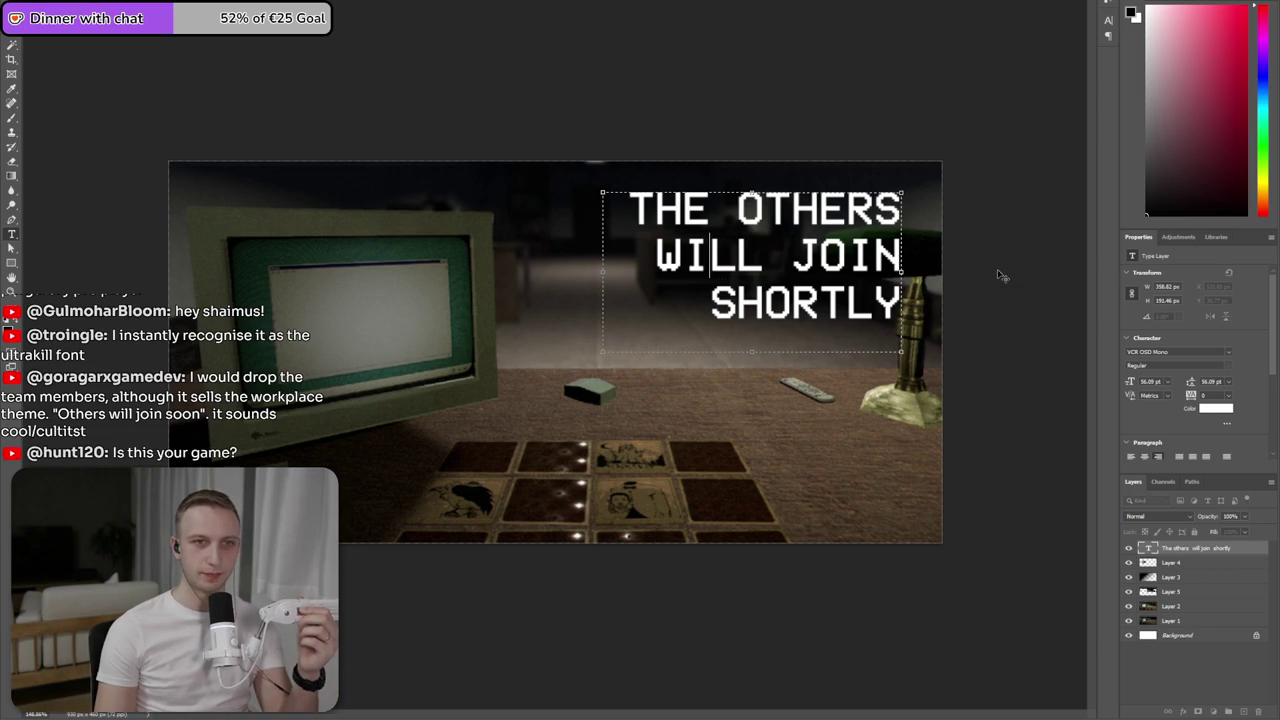
{"action": "mouse_move", "coordinate": [868, 248]}
{"action": "left_mouse_down"}
{"action": "mouse_move", "coordinate": [703, 268]}
{"action": "mouse_move", "coordinate": [920, 212]}
{"action": "mouse_move", "coordinate": [611, 253]}
{"action": "left_mouse_up"}
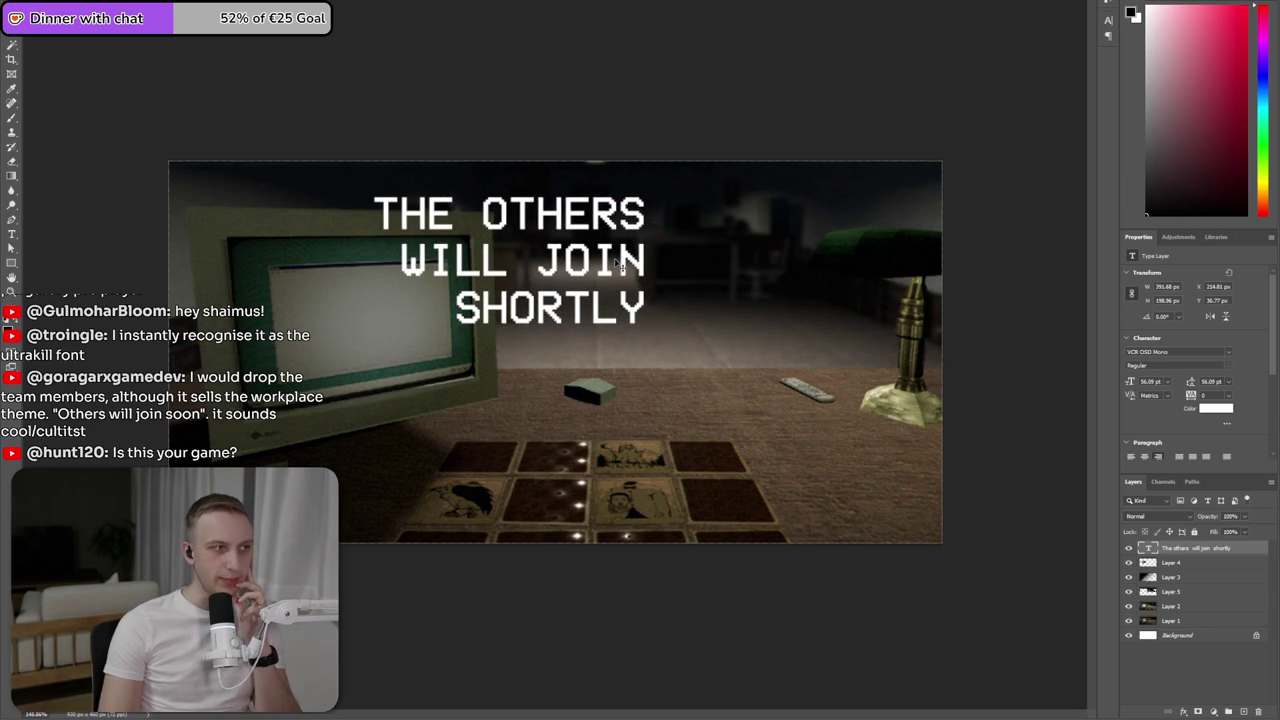
{"action": "mouse_move", "coordinate": [618, 264]}
{"action": "left_mouse_down"}
{"action": "mouse_move", "coordinate": [903, 268]}
{"action": "mouse_move", "coordinate": [795, 274]}
{"action": "left_mouse_up"}
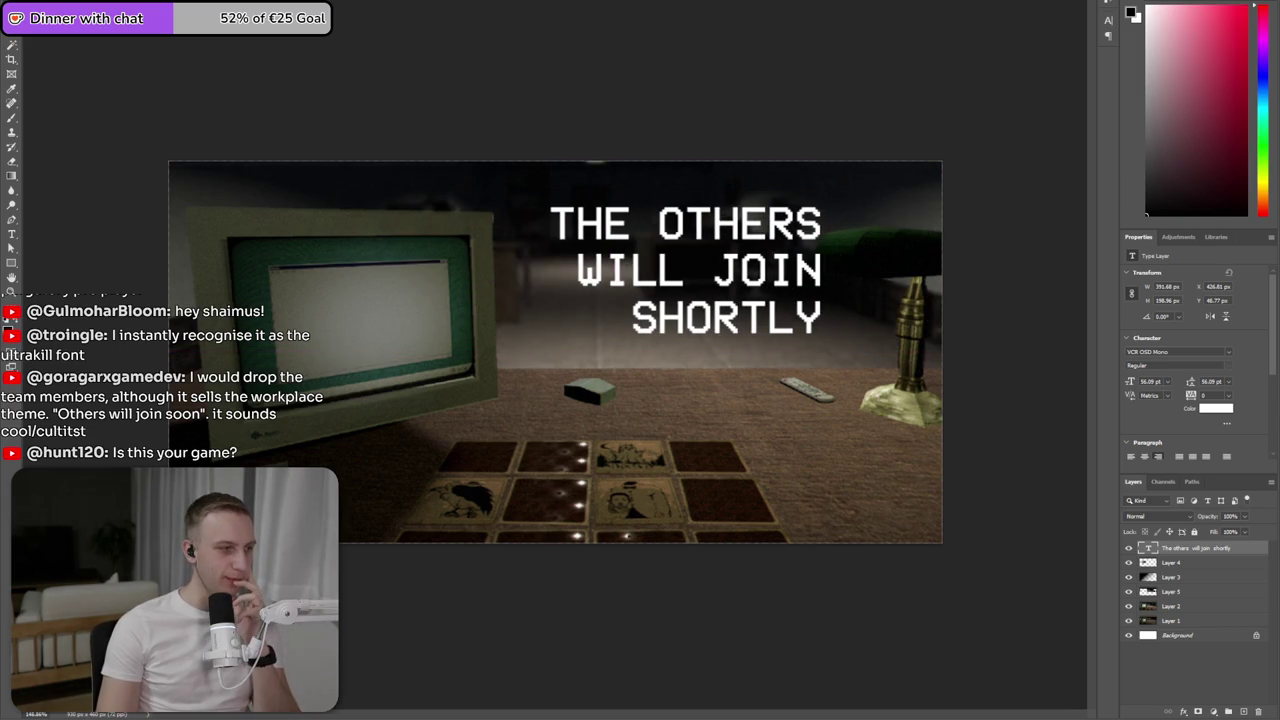
{"action": "key", "text": "alt+Tab"}
{"action": "left_click", "coordinate": [665, 347]}
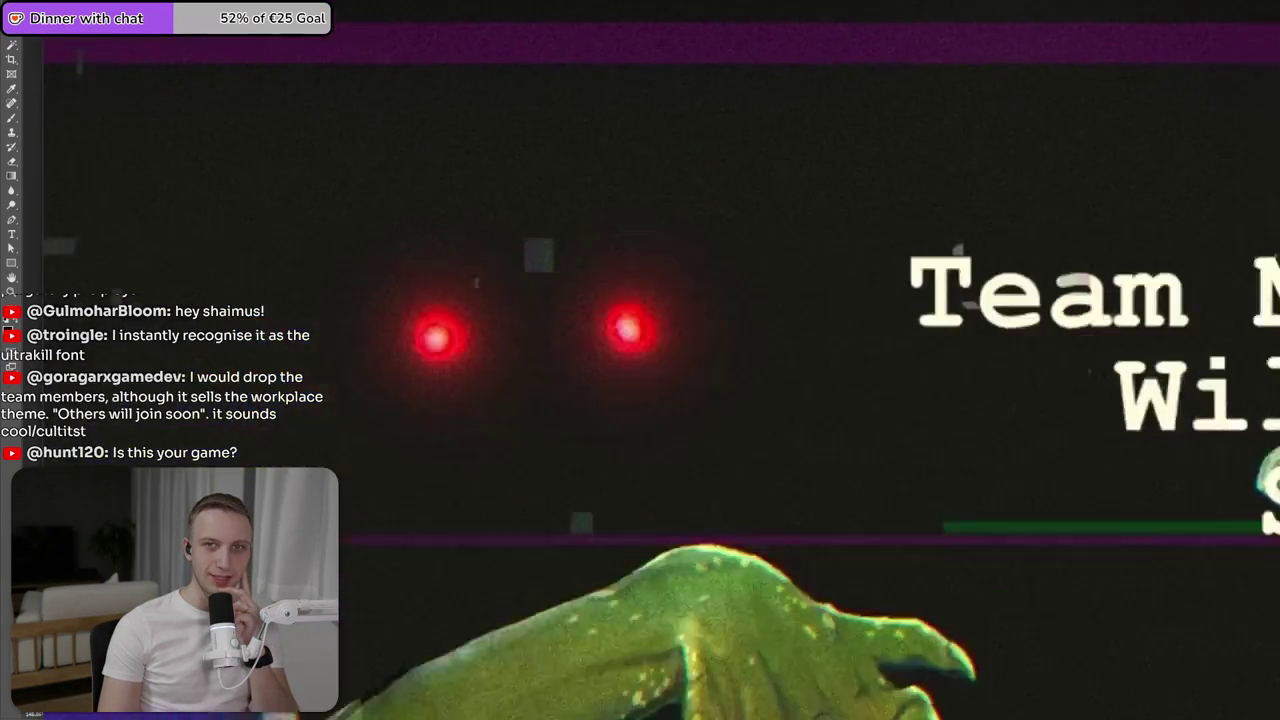
- Close the Discord image preview and return to the Photoshop Untitled-2 title mock-up
{"action": "key", "text": "alt+Tab"}
{"action": "key", "text": "alt+Tab"}
{"action": "key", "text": "Escape"}
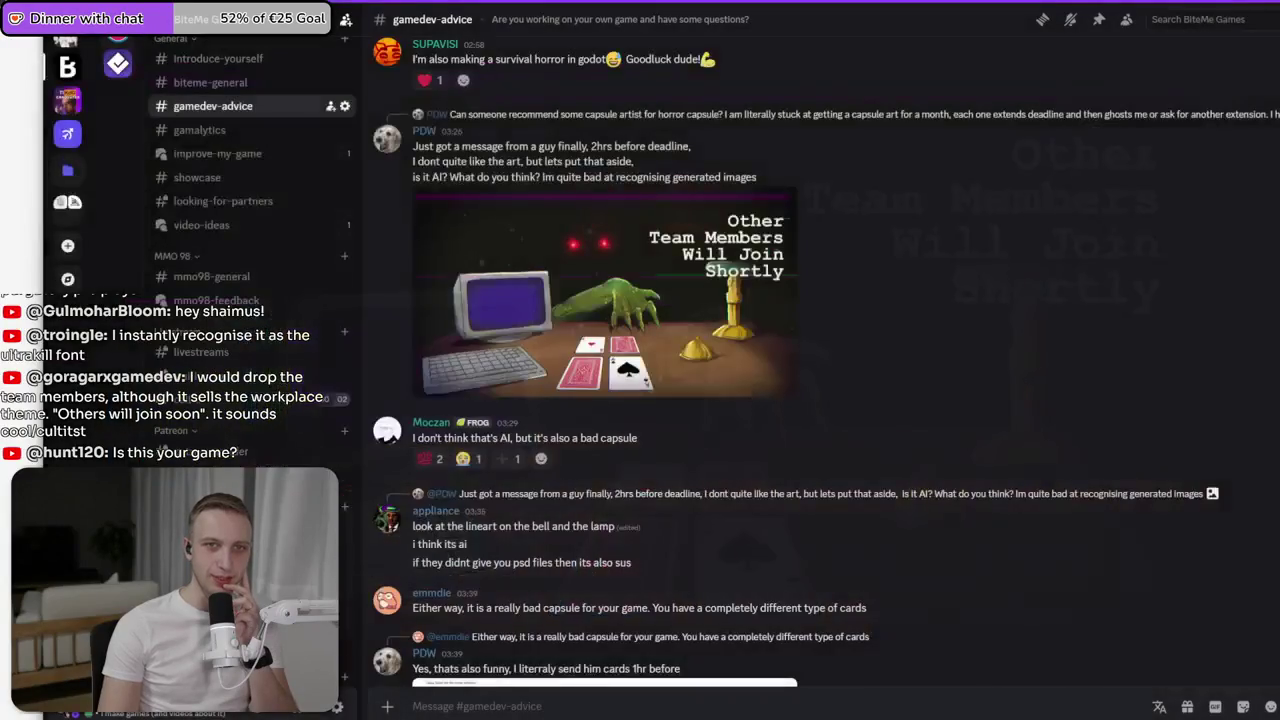
{"action": "key", "text": "alt+Tab"}
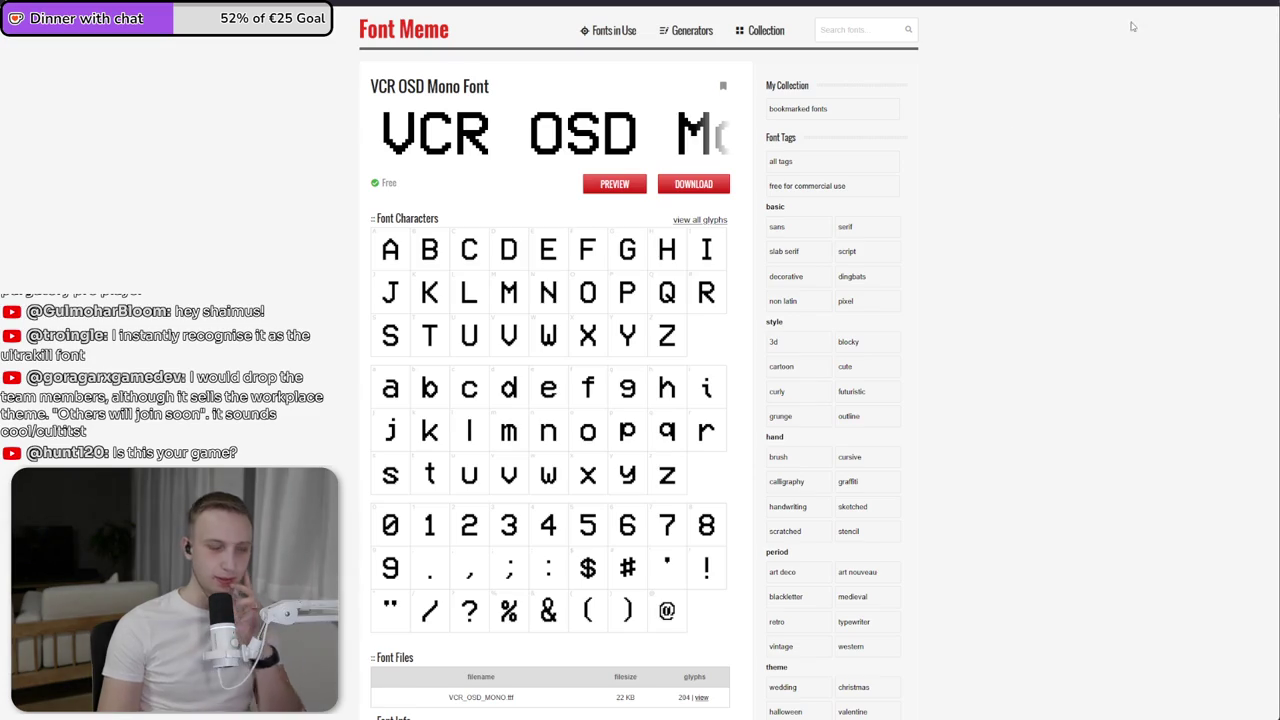
{"action": "mouse_move", "coordinate": [108, 330]}
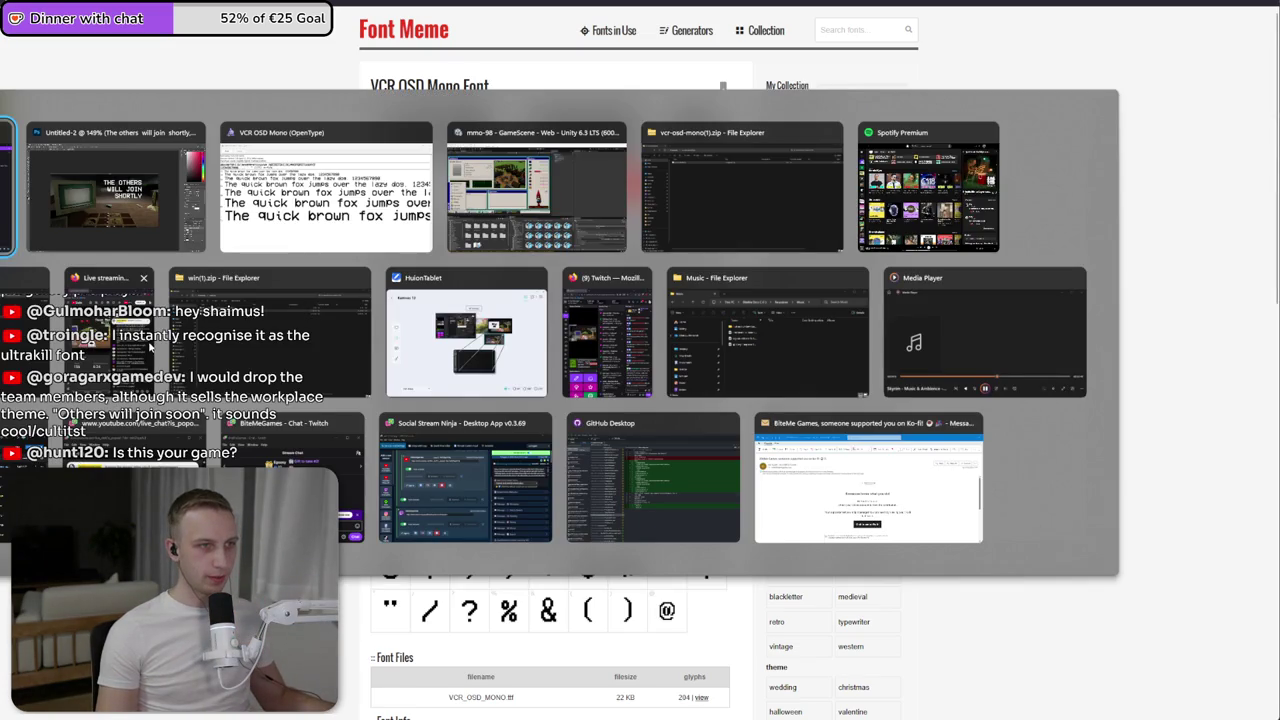
{"action": "left_click", "coordinate": [151, 214]}
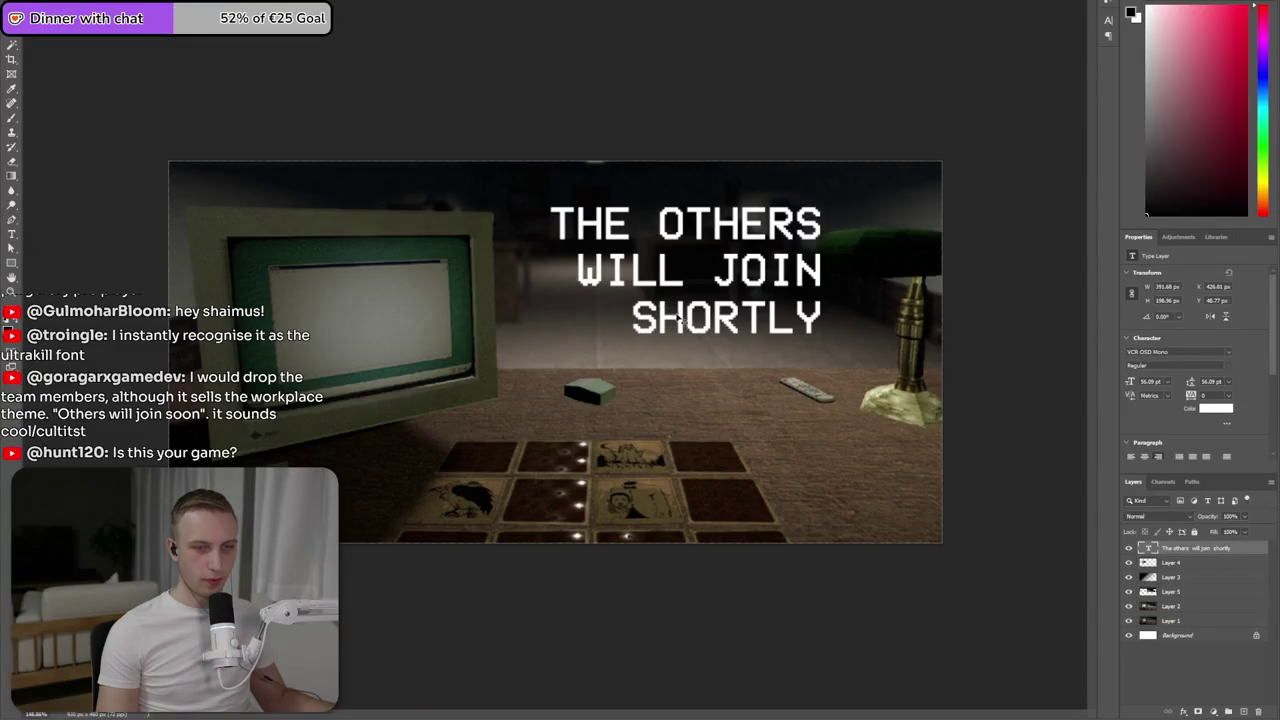
- Try the title in the lower left, then return it to the upper right
{"action": "left_click_drag", "start_coordinate": [683, 320], "coordinate": [308, 420]}
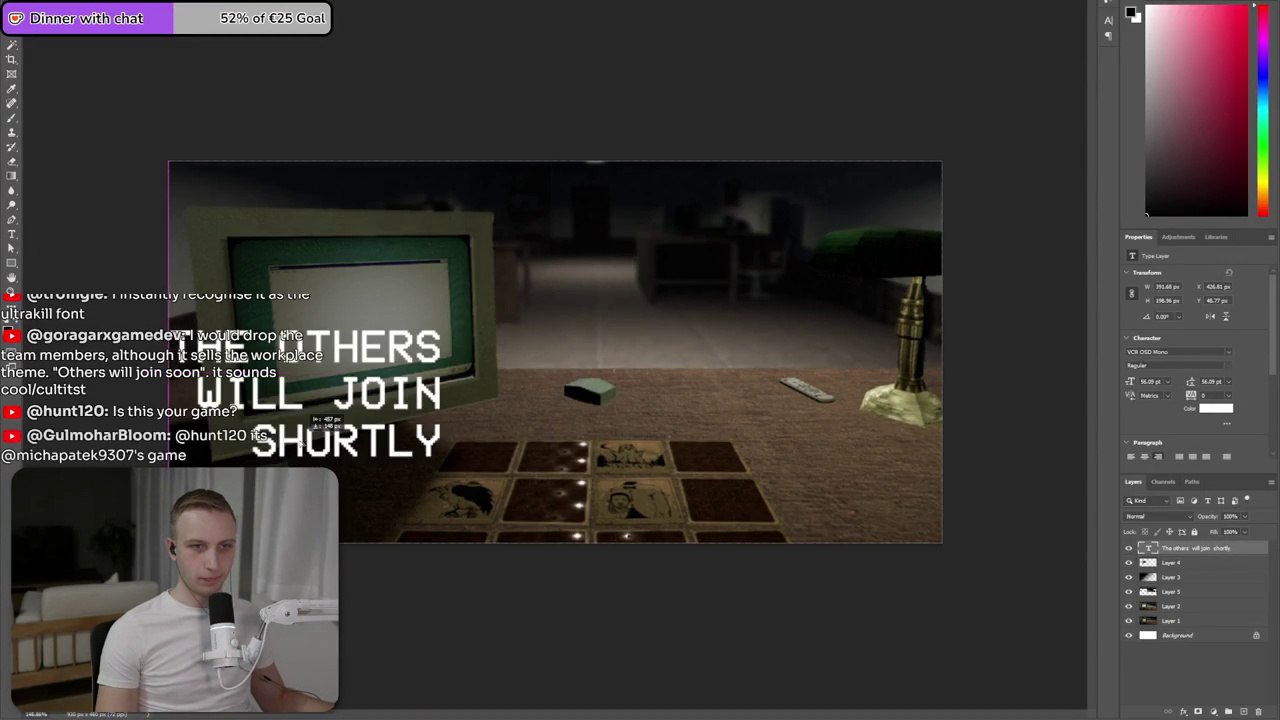
{"action": "left_click_drag", "start_coordinate": [310, 418], "coordinate": [372, 363]}
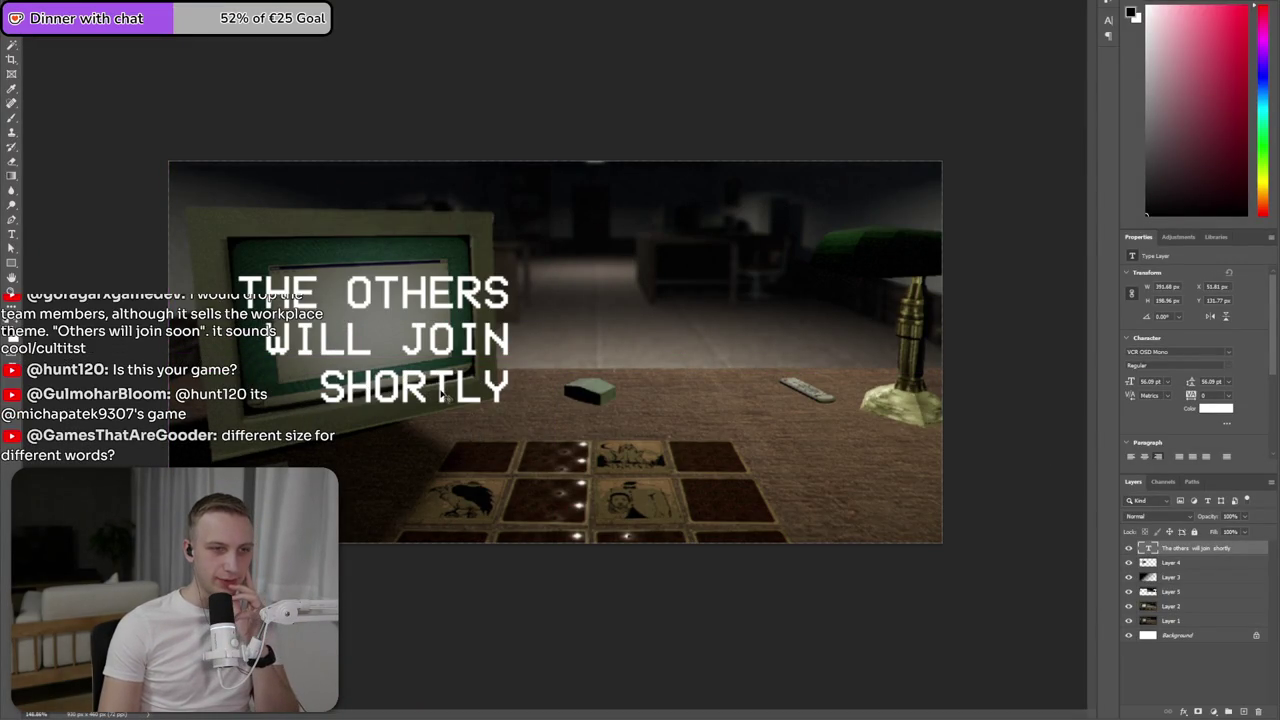
{"action": "left_click_drag", "start_coordinate": [441, 395], "coordinate": [819, 315]}
- Enlarge the WILL JOIN line, trying 60 and 64 pt before settling on 61 pt, and commit
{"action": "double_click", "coordinate": [811, 283]}
{"action": "left_click", "coordinate": [690, 255]}
{"action": "left_click_drag", "start_coordinate": [642, 258], "coordinate": [947, 238]}
{"action": "left_click", "coordinate": [1168, 382]}
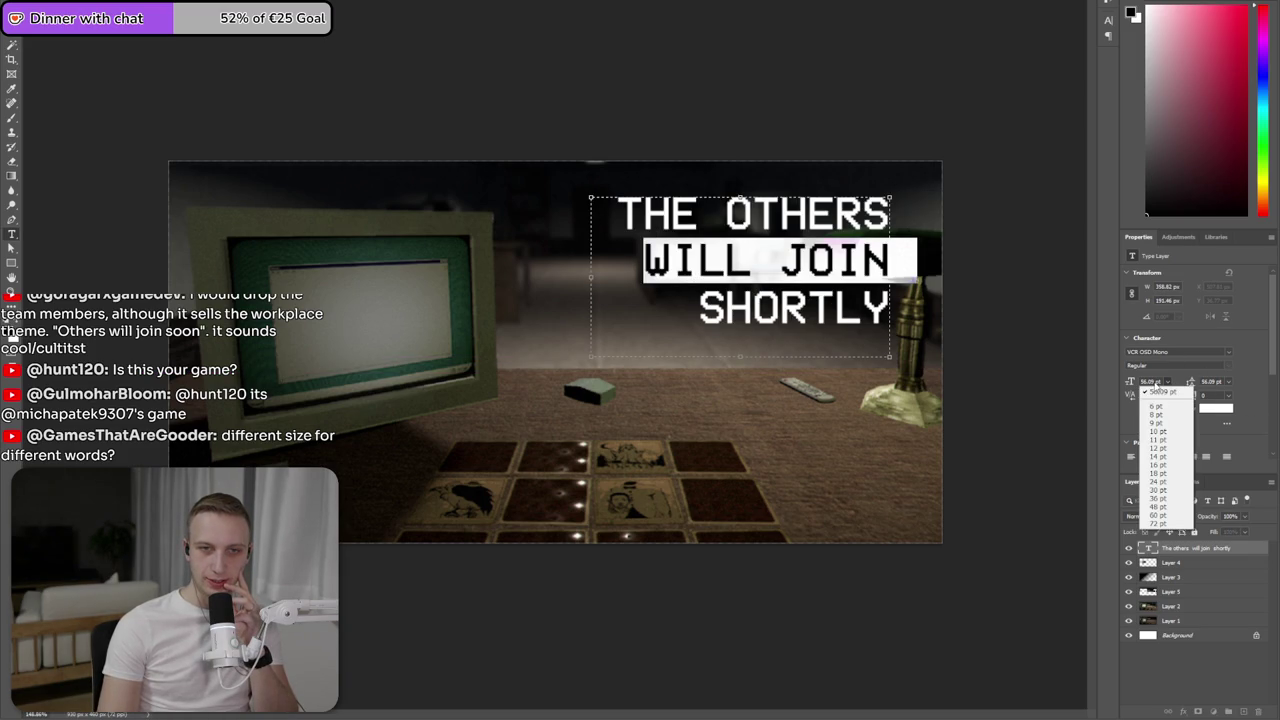
{"action": "left_click", "coordinate": [1167, 516]}
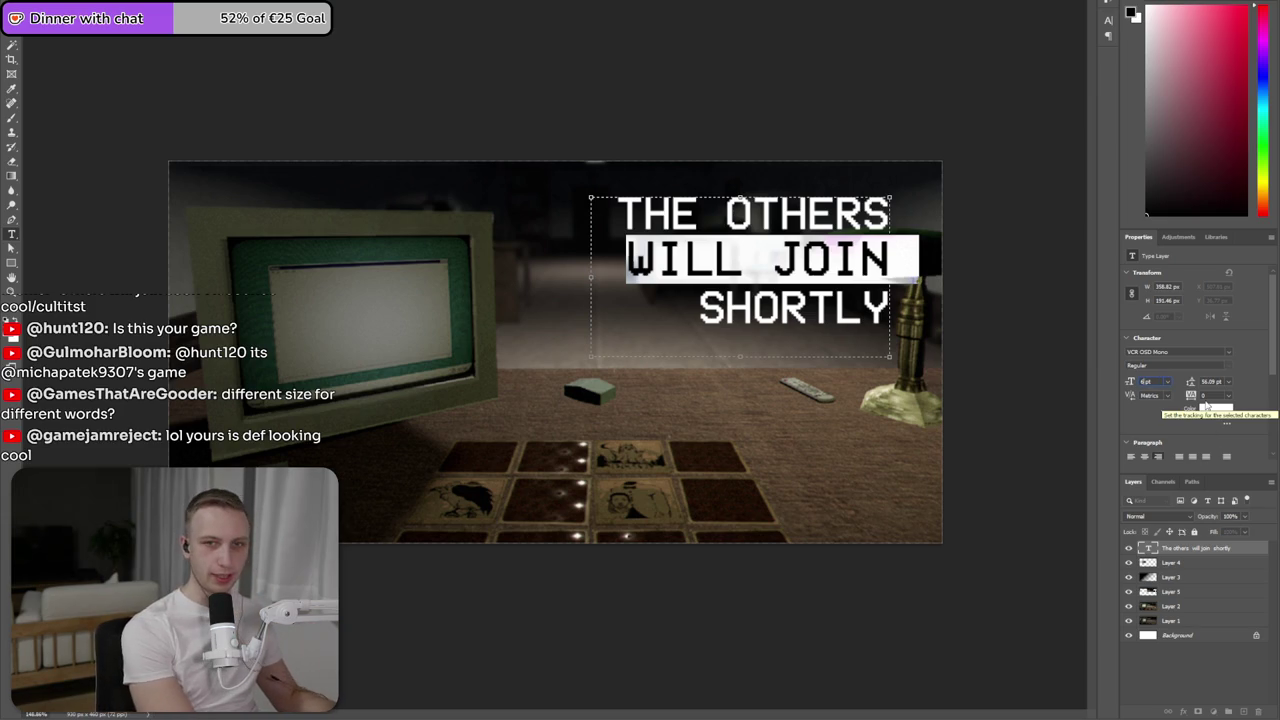
{"action": "type", "text": "64"}
{"action": "key", "text": "Return"}
{"action": "left_click", "coordinate": [1150, 381]}
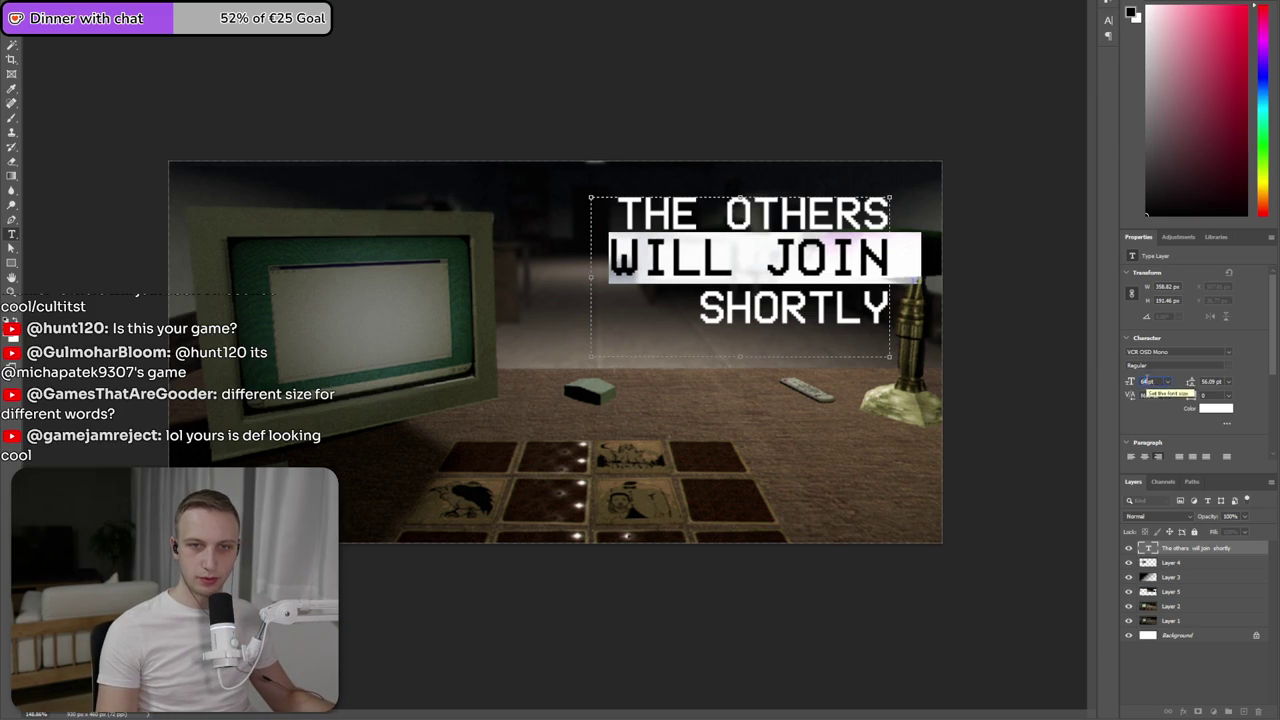
{"action": "type", "text": "61"}
{"action": "key", "text": "Return"}
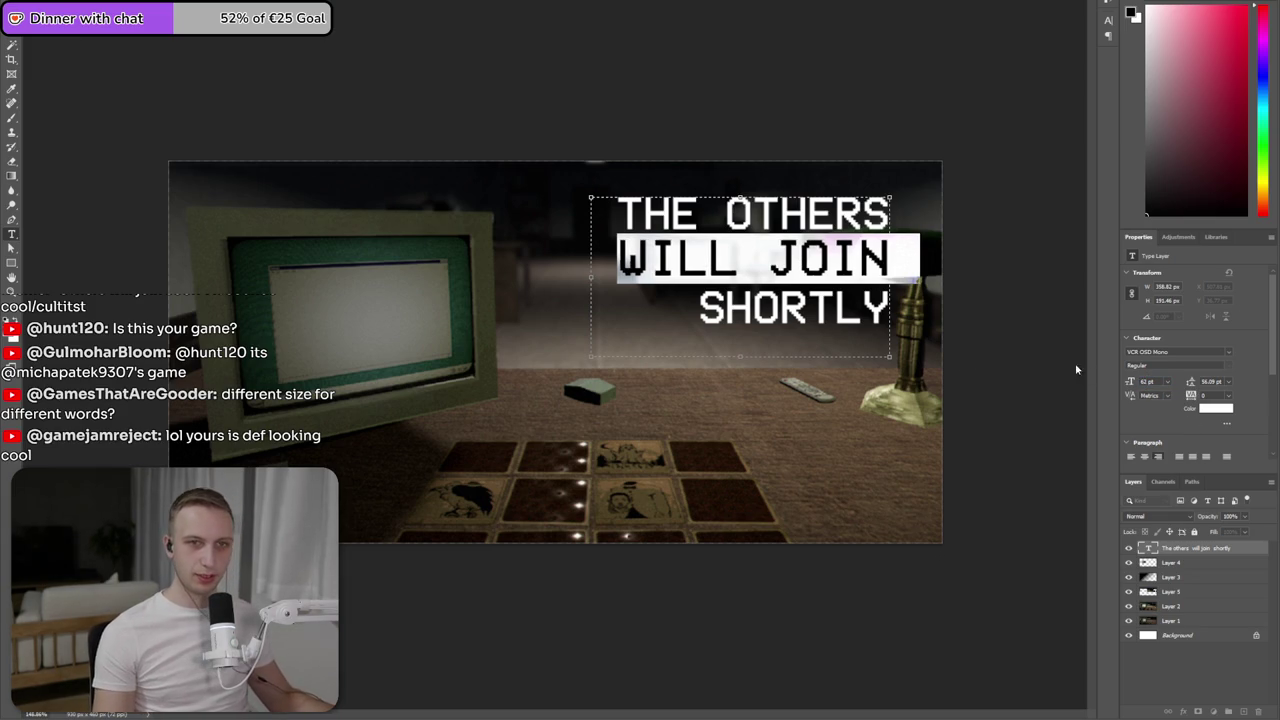
{"action": "left_click", "coordinate": [739, 312]}
{"action": "left_click", "coordinate": [1077, 500]}
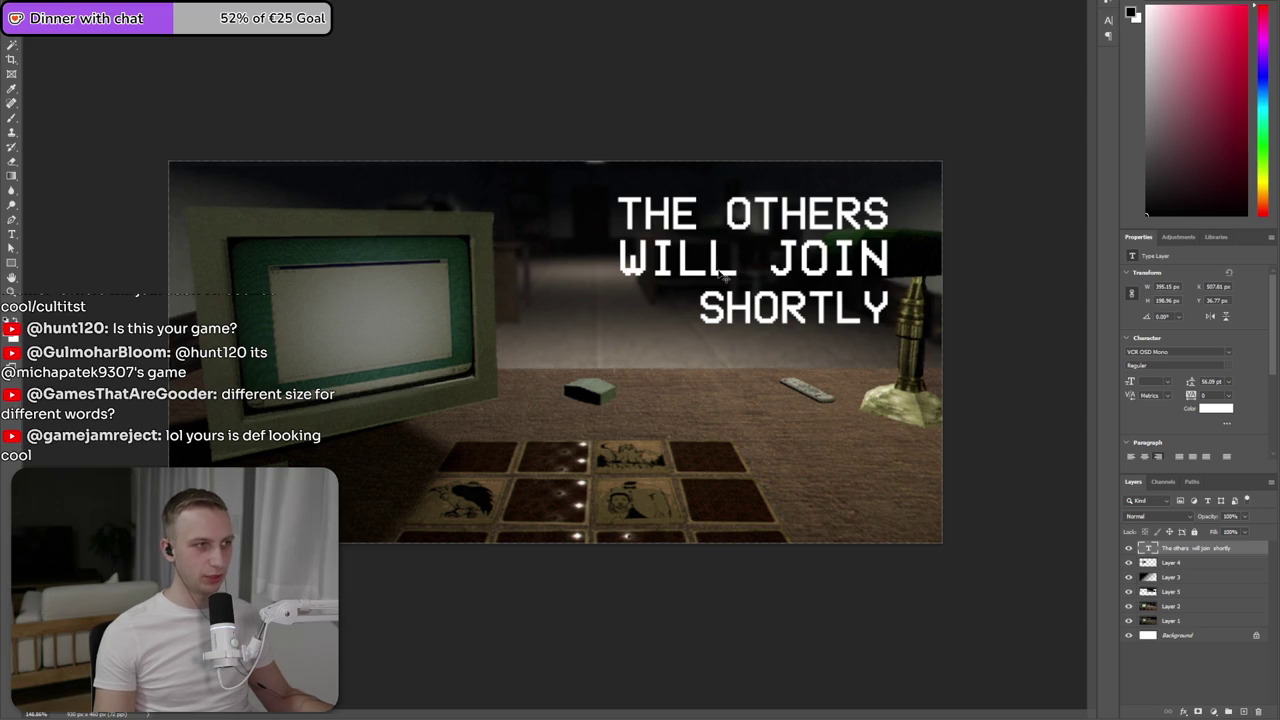
- Reselect the title text and set its font size to 56 pt
{"action": "double_click", "coordinate": [723, 270]}
{"action": "double_click", "coordinate": [690, 260]}
{"action": "key", "text": "ctrl+a"}
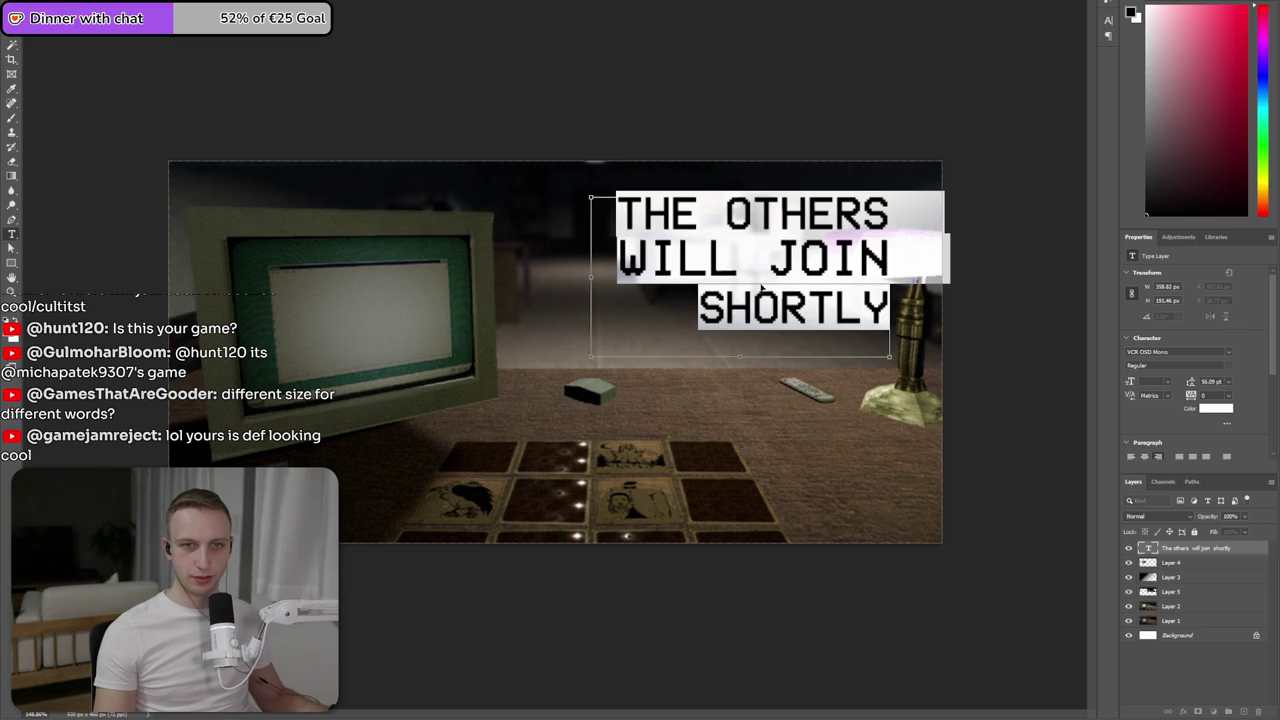
{"action": "left_click", "coordinate": [1166, 382]}
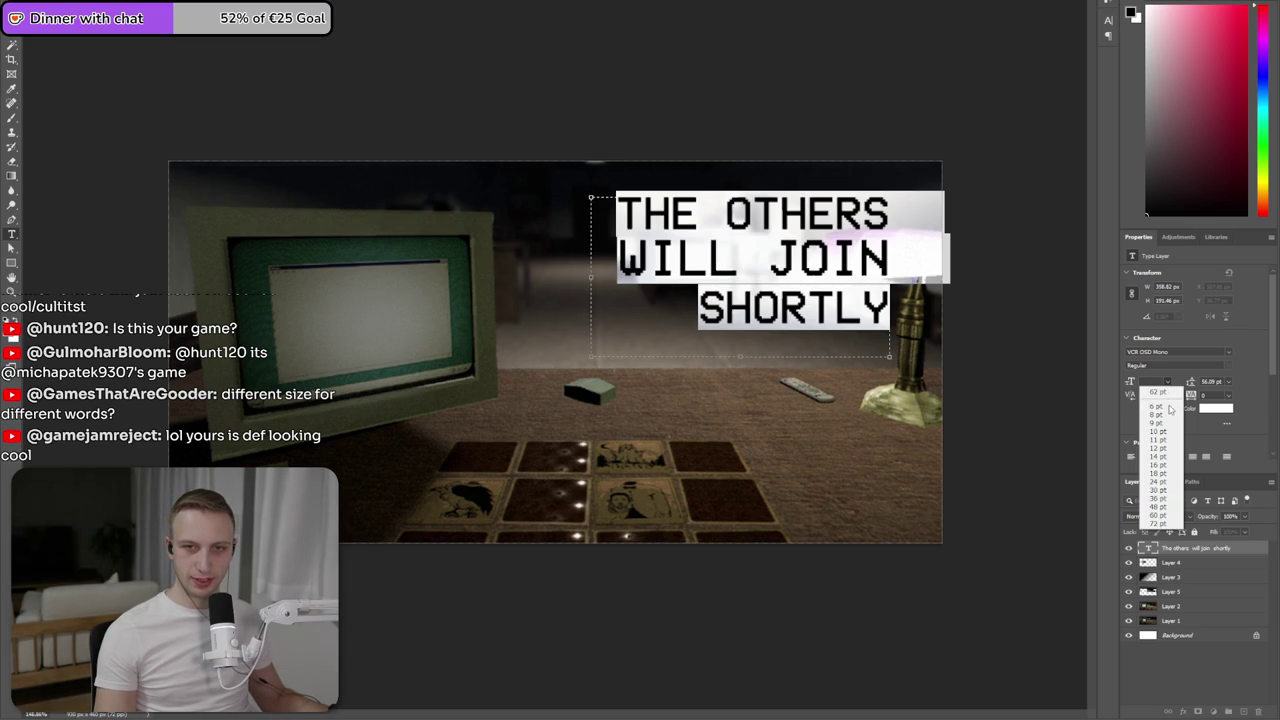
{"action": "left_click", "coordinate": [1161, 383]}
{"action": "type", "text": "56"}
{"action": "key", "text": "Return"}
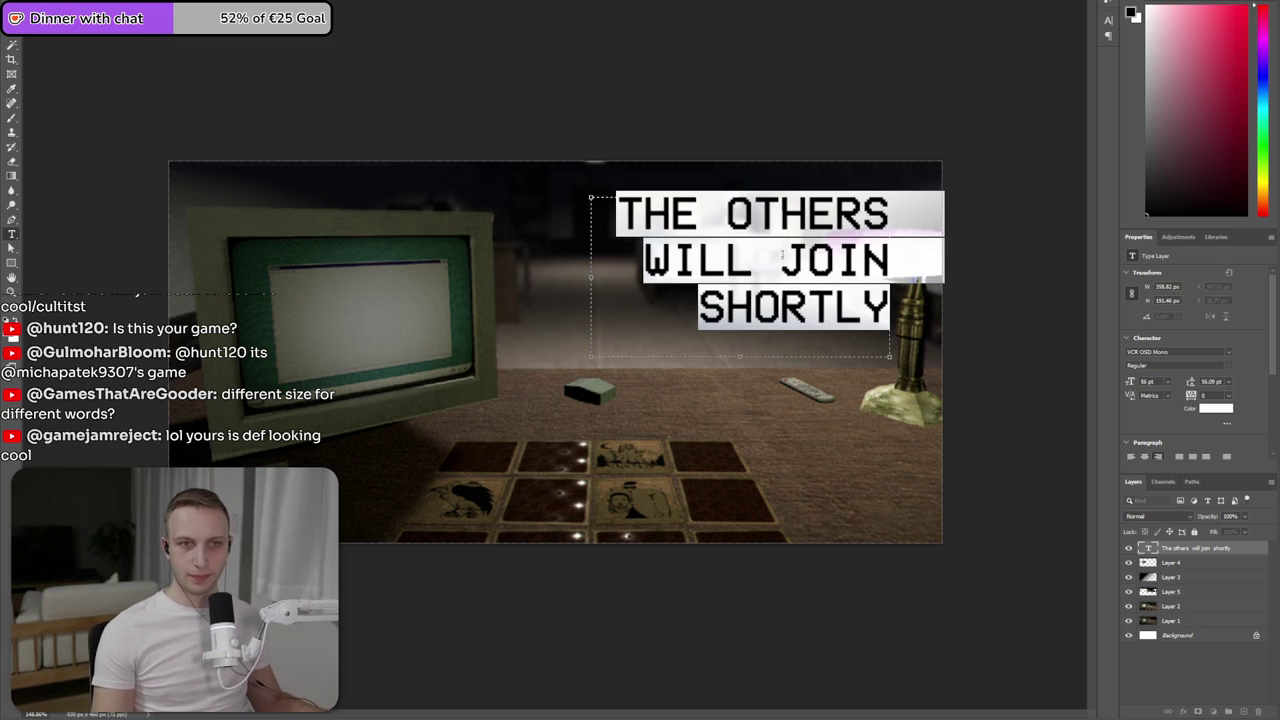
- Set the WILL JOIN line's tracking to 50 and commit the edit
{"action": "left_click", "coordinate": [755, 258]}
{"action": "left_click_drag", "start_coordinate": [669, 258], "coordinate": [1043, 253]}
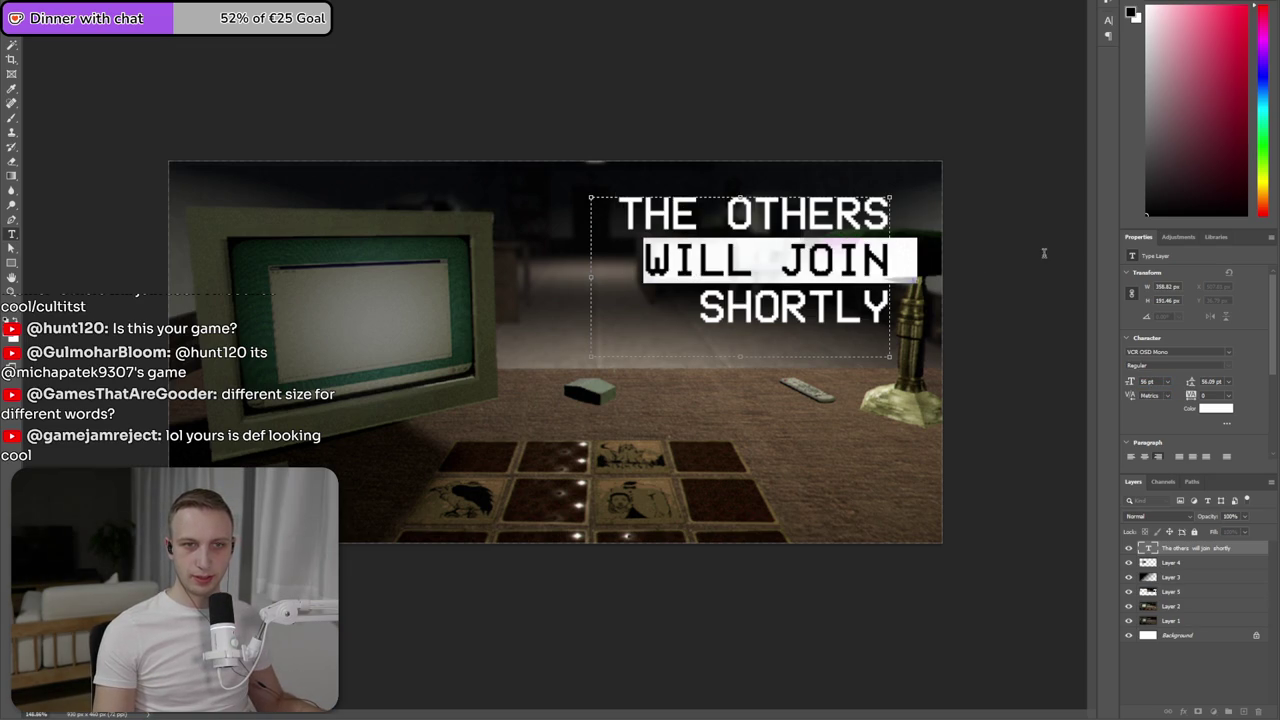
{"action": "left_click", "coordinate": [1236, 398]}
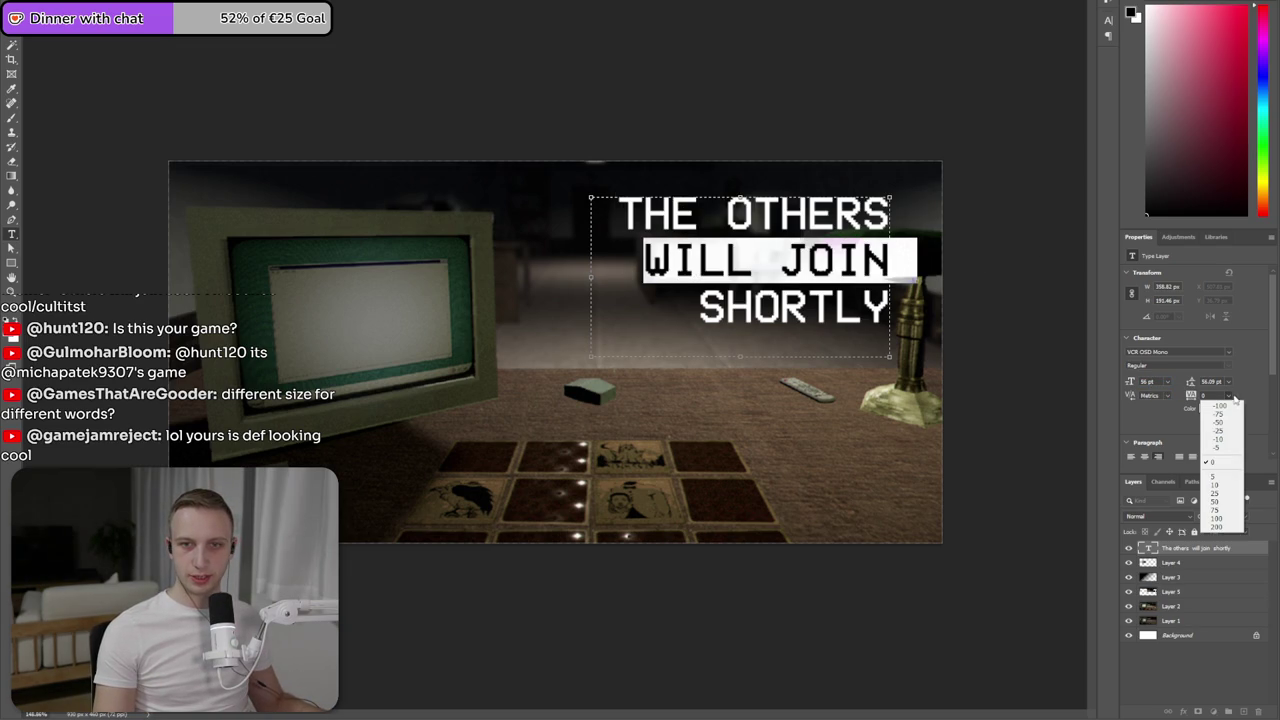
{"action": "left_click", "coordinate": [1232, 503]}
{"action": "key", "text": "ctrl+h"}
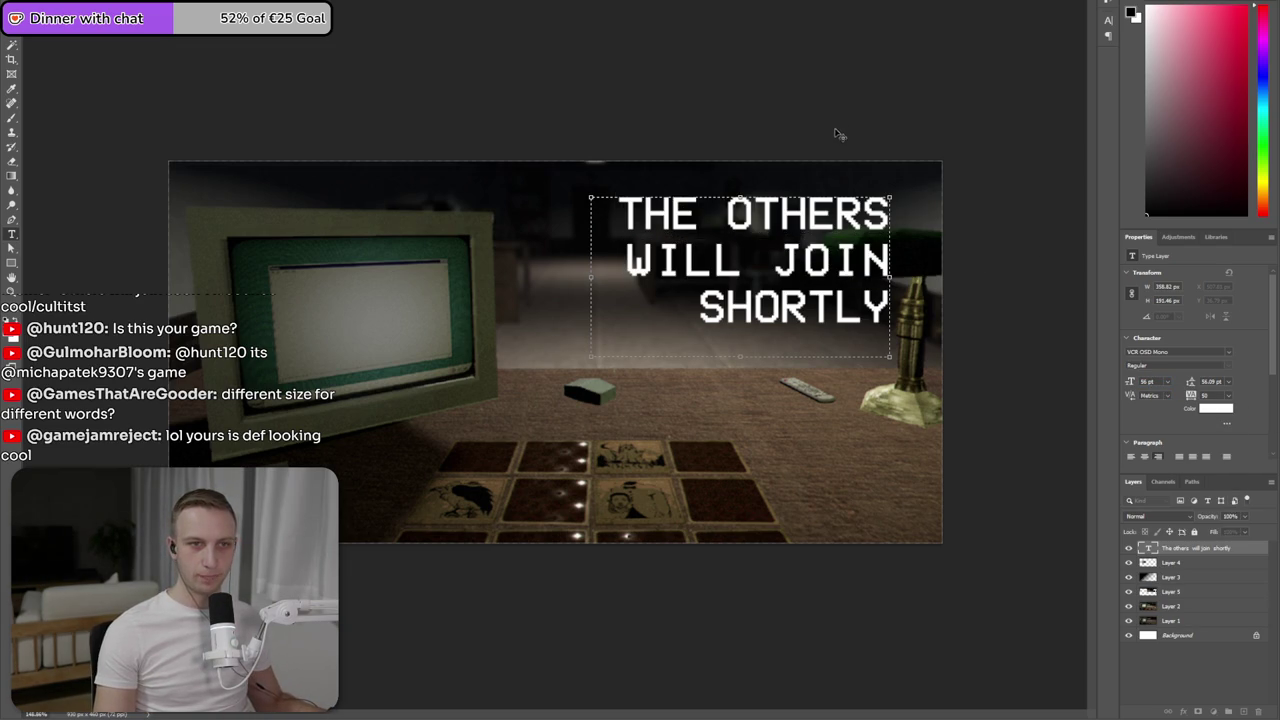
{"action": "key", "text": "ctrl+Return"}
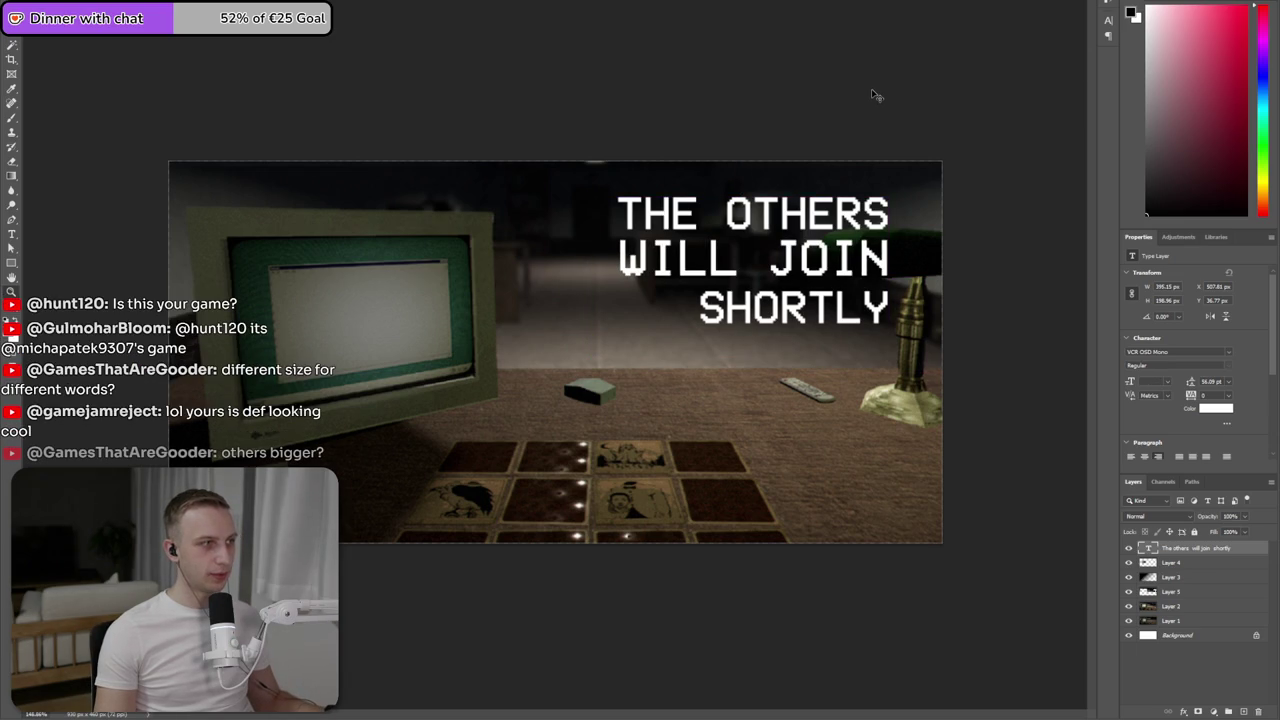
- Undo the wider spacing, make a hidden backup copy of the title, and reposition it upper right
{"action": "key", "text": "ctrl+z"}
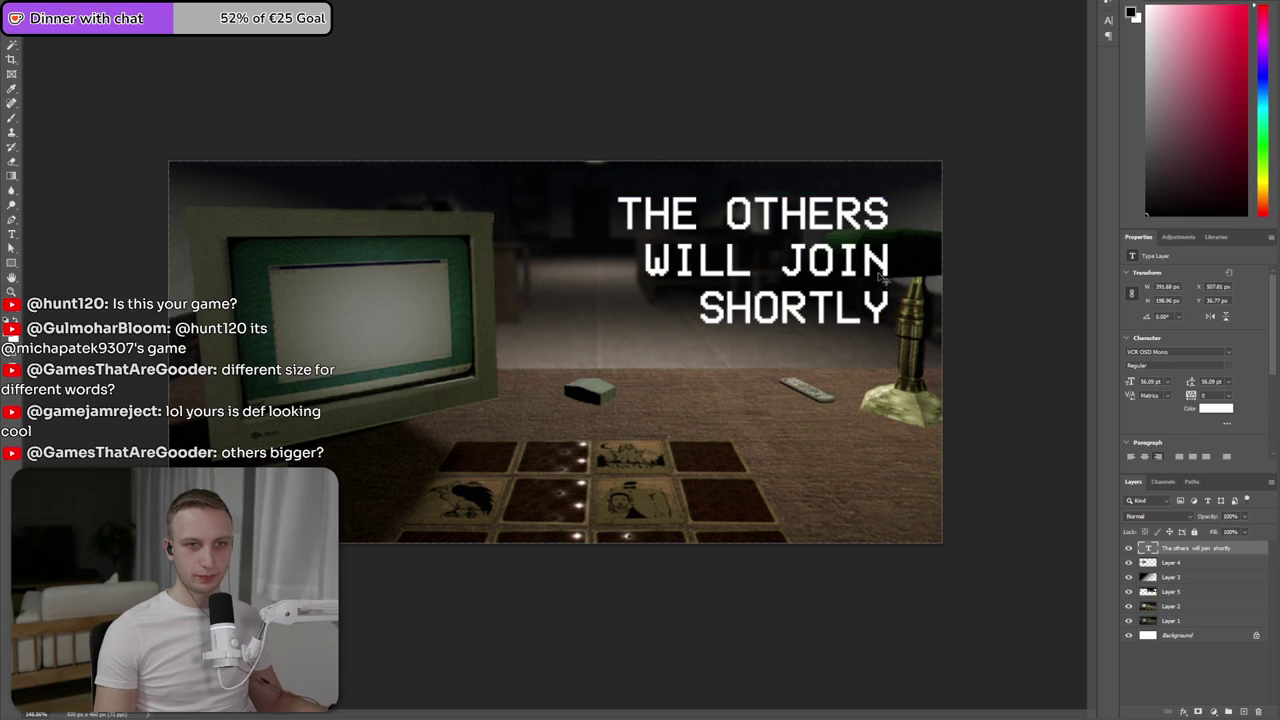
{"action": "left_click_drag", "start_coordinate": [883, 280], "coordinate": [892, 278]}
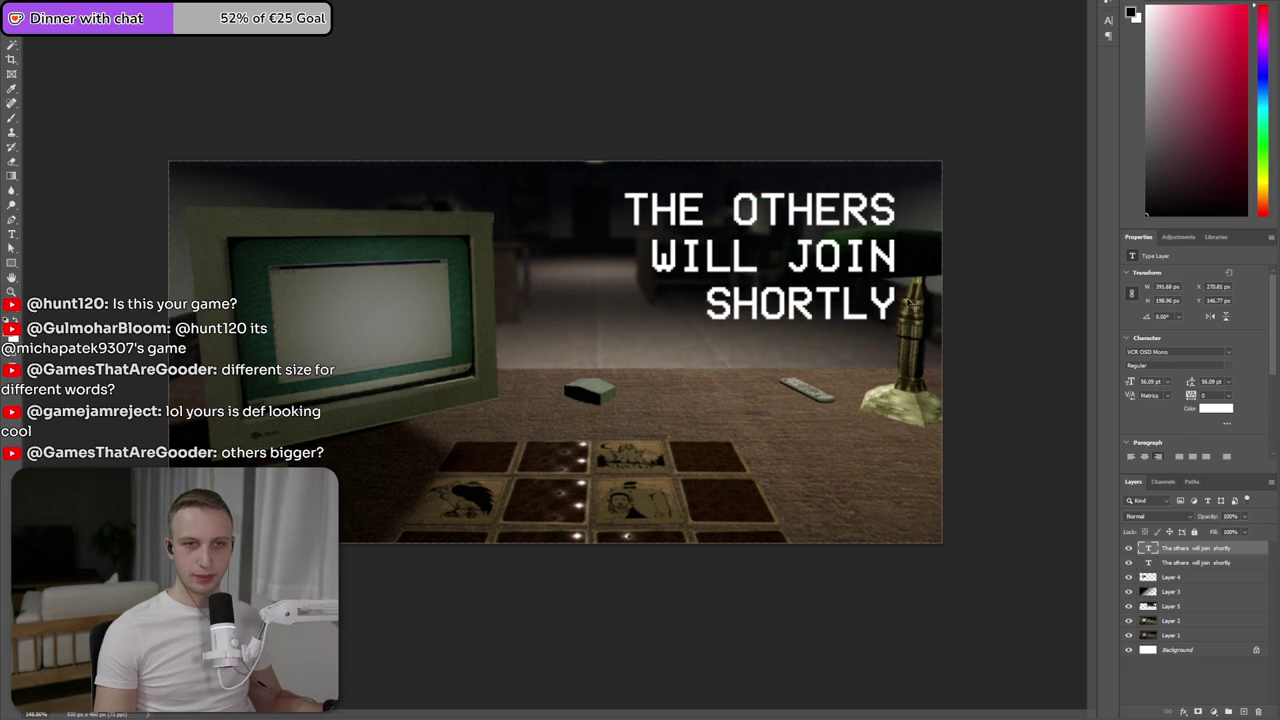
{"action": "left_click", "coordinate": [1129, 563]}
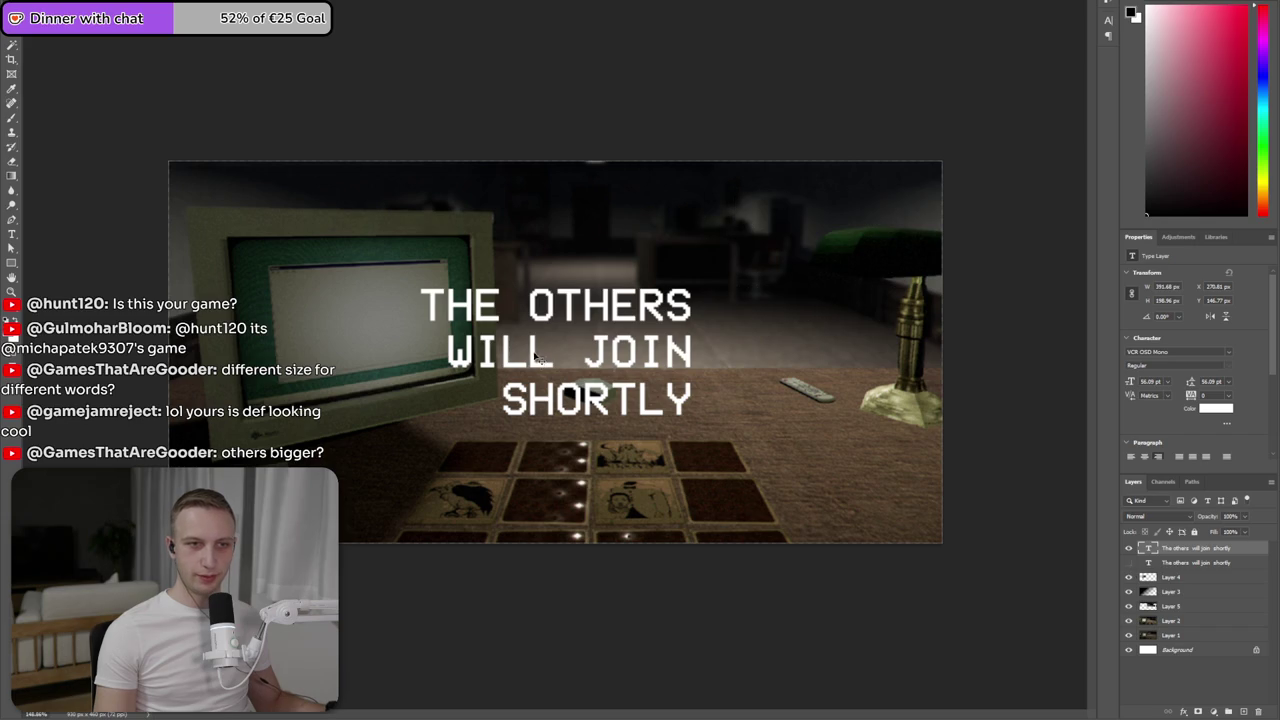
{"action": "left_click_drag", "start_coordinate": [535, 357], "coordinate": [745, 262]}
- Retype the title as OTHER TEAM MEMBERS WILL JOIN SHORTLY and widen its text box
{"action": "double_click", "coordinate": [768, 240]}
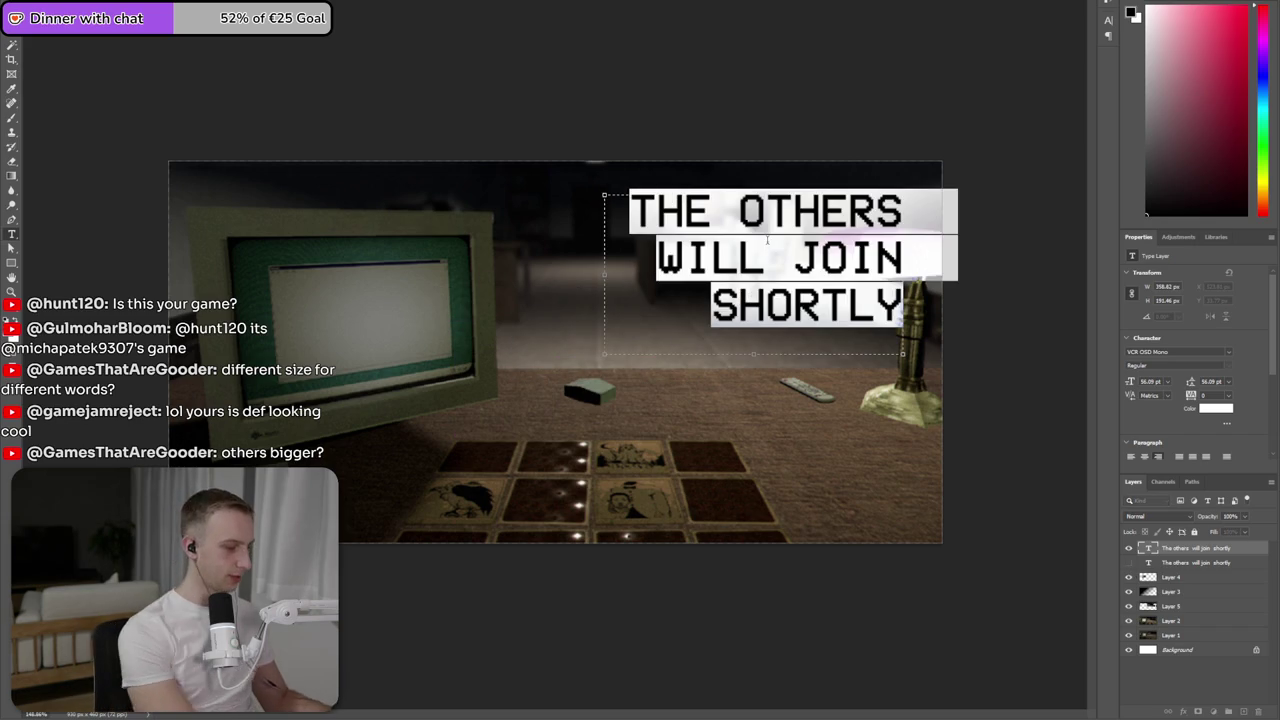
{"action": "type", "text": "OTHER TEAM"}
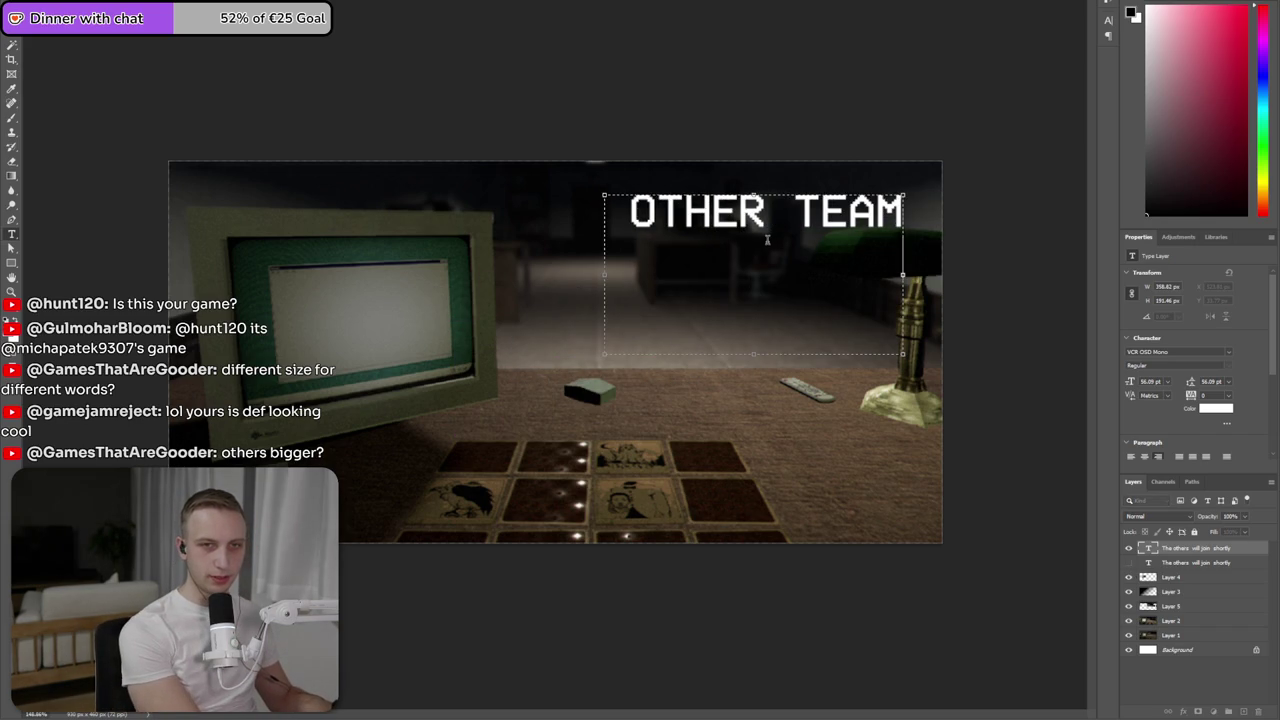
{"action": "key", "text": "Return"}
{"action": "type", "text": "MEMBER"}
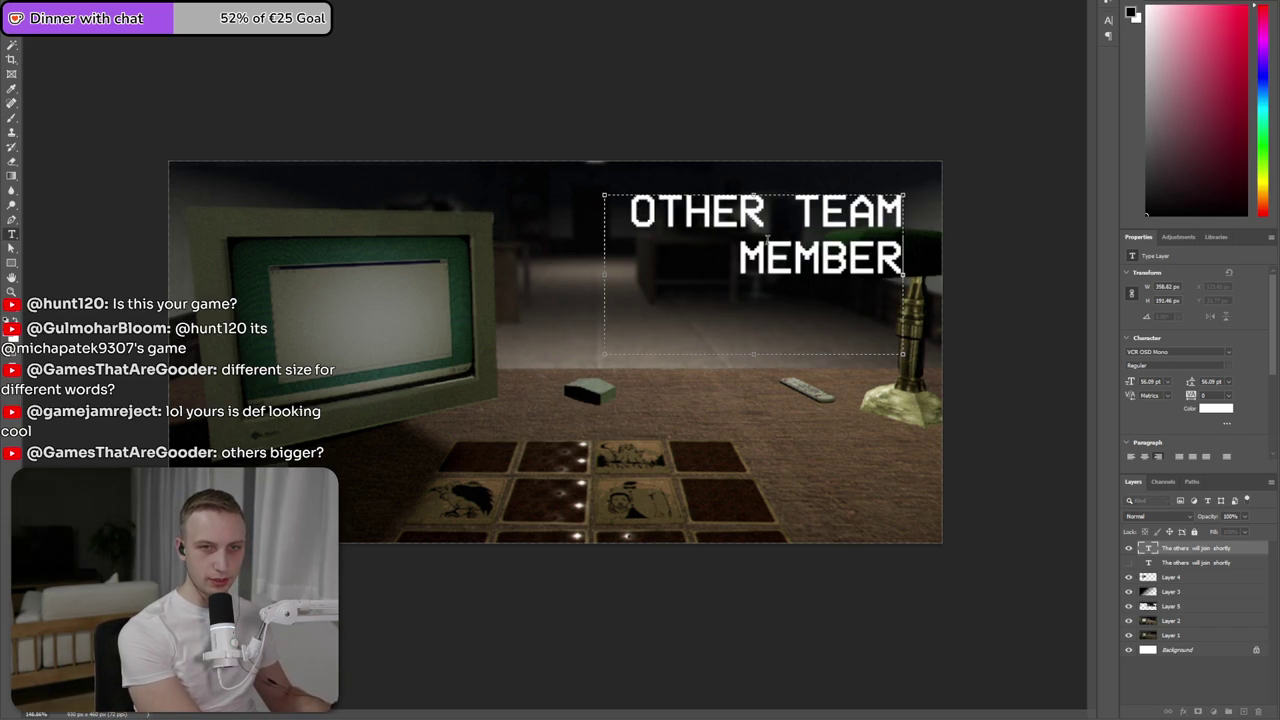
{"action": "type", "text": "S WILL"}
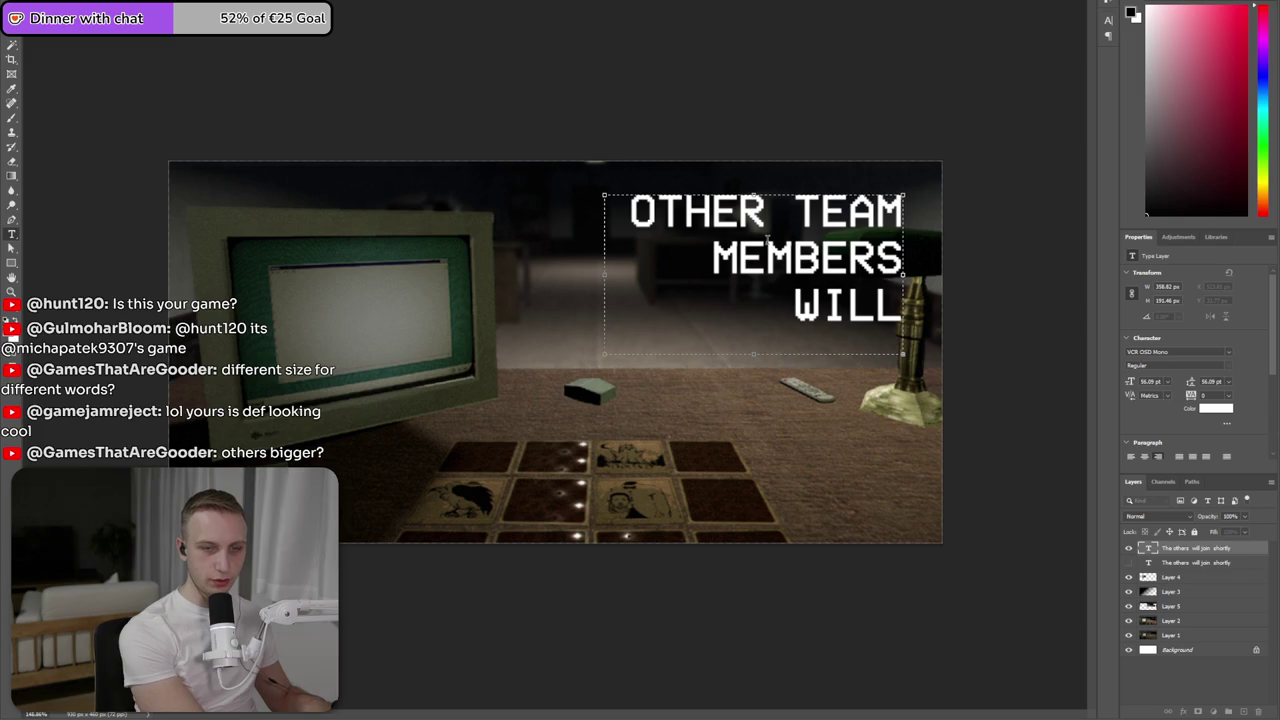
{"action": "key", "text": "ctrl+a"}
{"action": "left_click", "coordinate": [621, 349]}
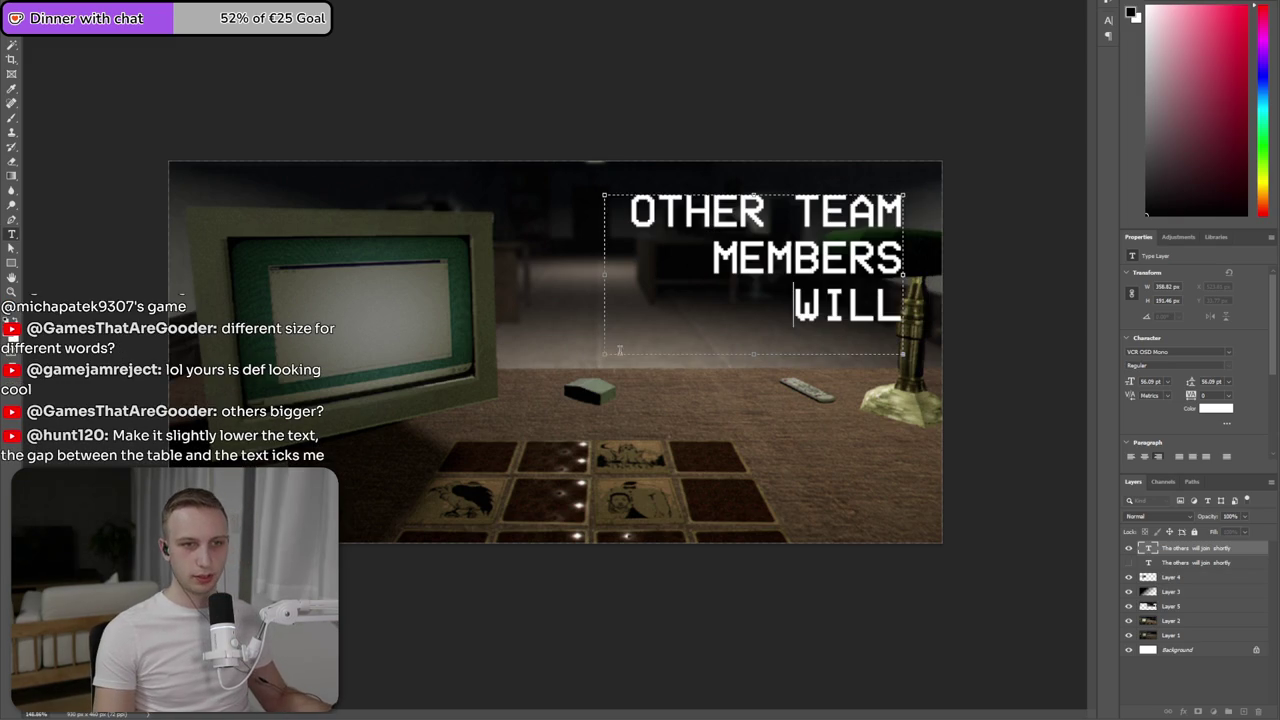
{"action": "left_click_drag", "start_coordinate": [604, 352], "coordinate": [522, 348]}
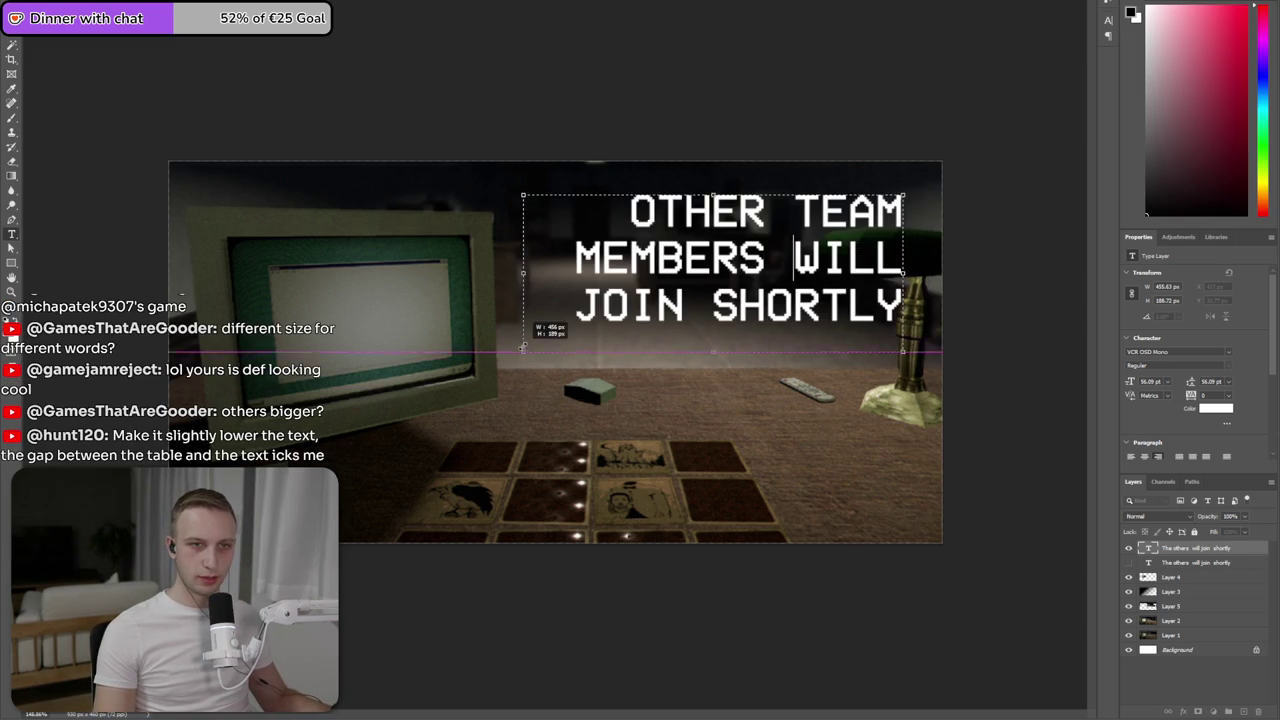
{"action": "left_click", "coordinate": [1022, 314]}
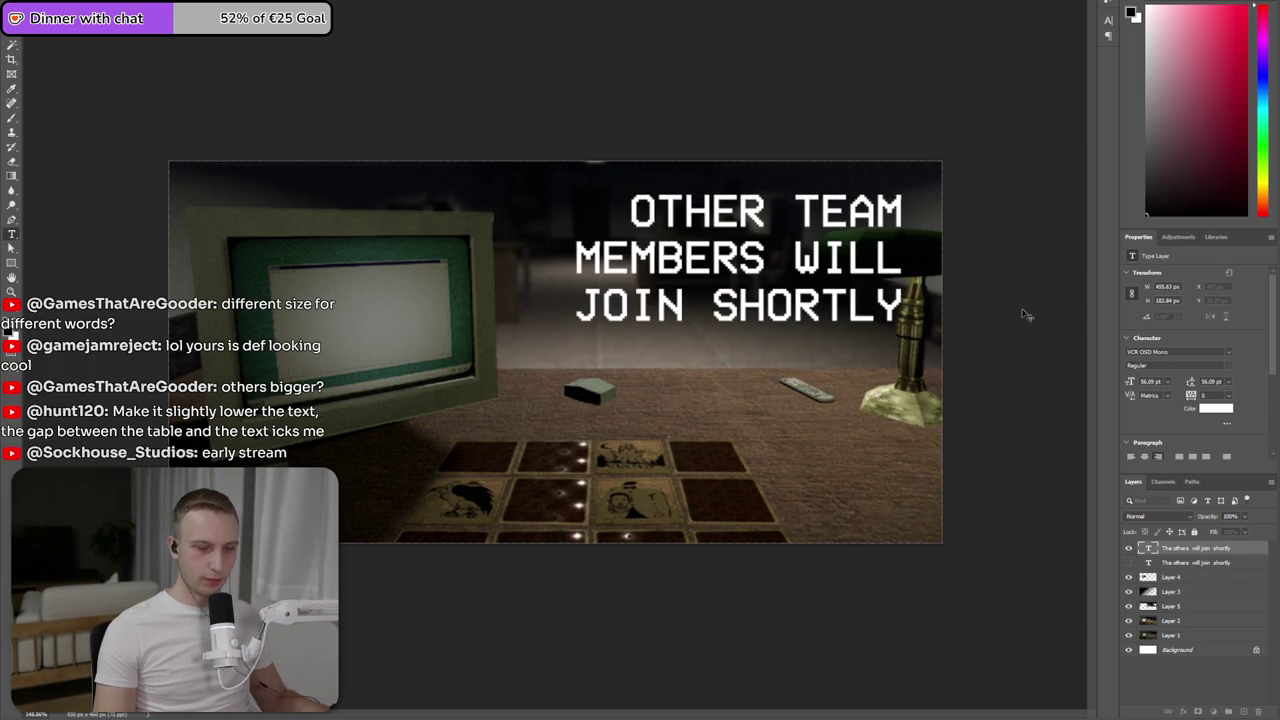
- Drag the three-line title down and left to just above the table, then select Layer 5
{"action": "mouse_move", "coordinate": [817, 288]}
{"action": "left_mouse_down"}
{"action": "mouse_move", "coordinate": [802, 370]}
{"action": "mouse_move", "coordinate": [815, 307]}
{"action": "left_mouse_up"}
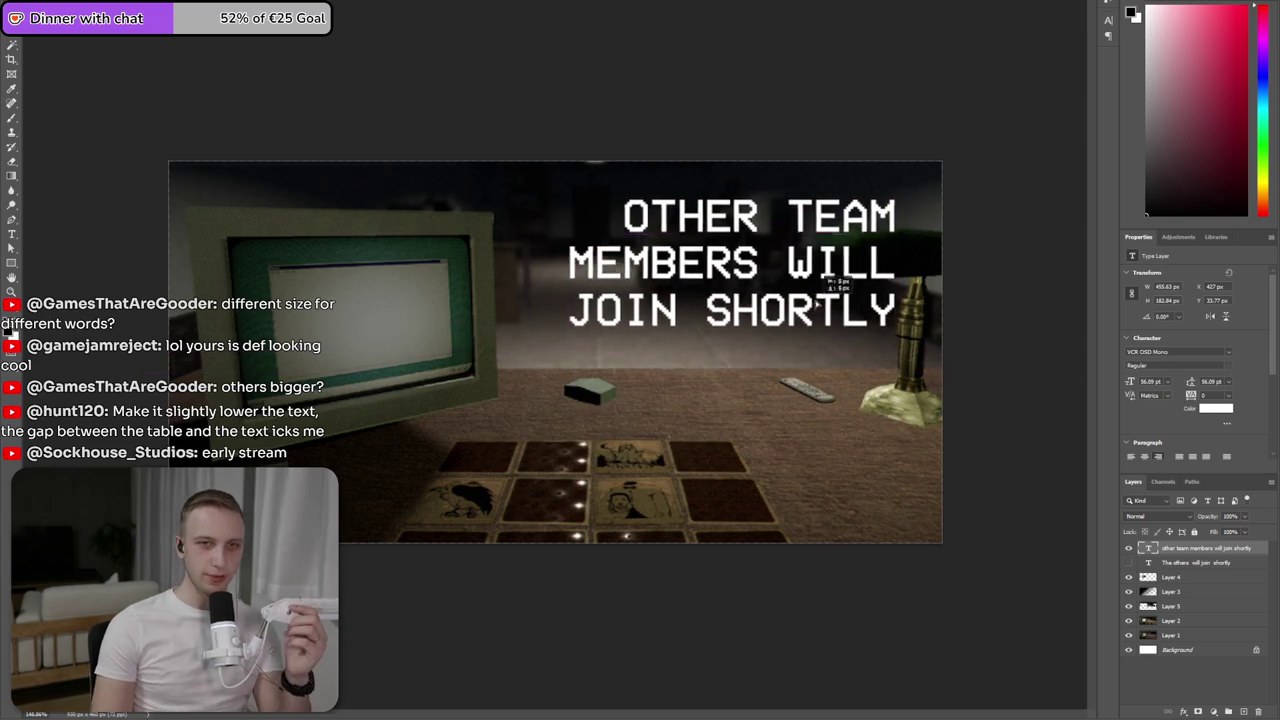
{"action": "left_click_drag", "start_coordinate": [815, 307], "coordinate": [832, 295]}
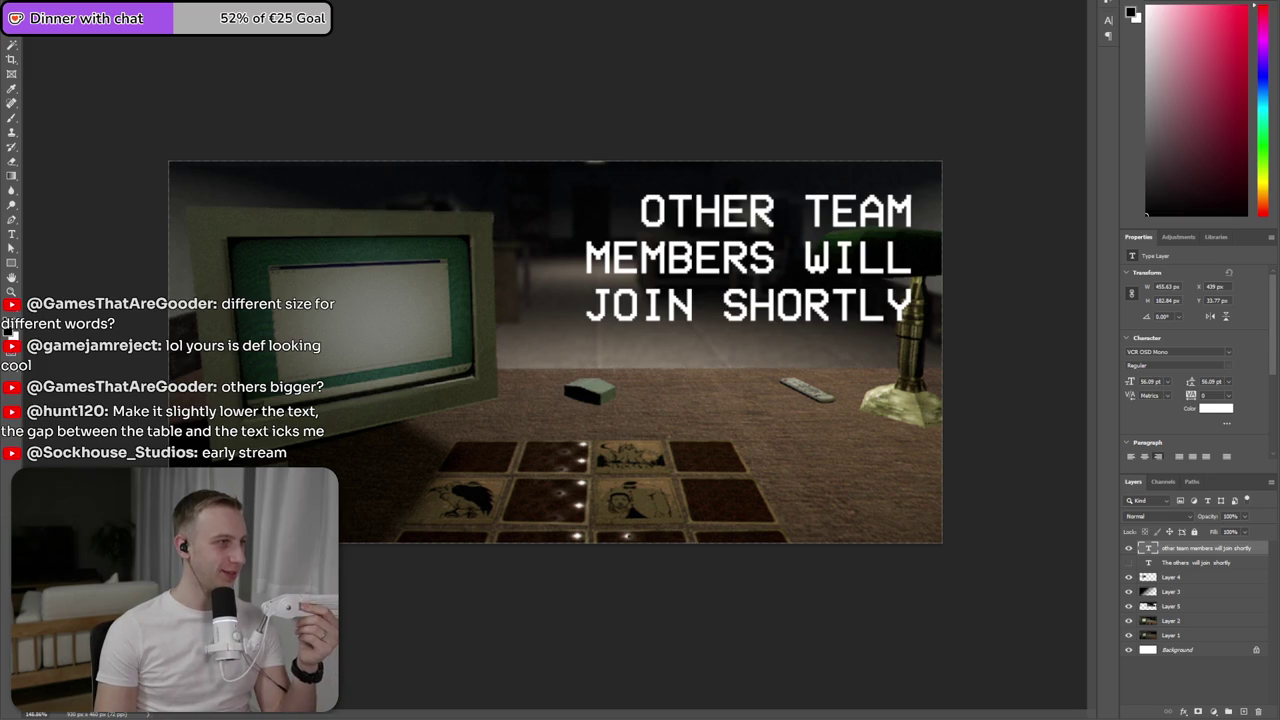
{"action": "mouse_move", "coordinate": [754, 280]}
{"action": "left_mouse_down"}
{"action": "mouse_move", "coordinate": [740, 318]}
{"action": "mouse_move", "coordinate": [584, 363]}
{"action": "mouse_move", "coordinate": [582, 246]}
{"action": "mouse_move", "coordinate": [562, 276]}
{"action": "left_mouse_up"}
{"action": "left_click", "coordinate": [1183, 607]}
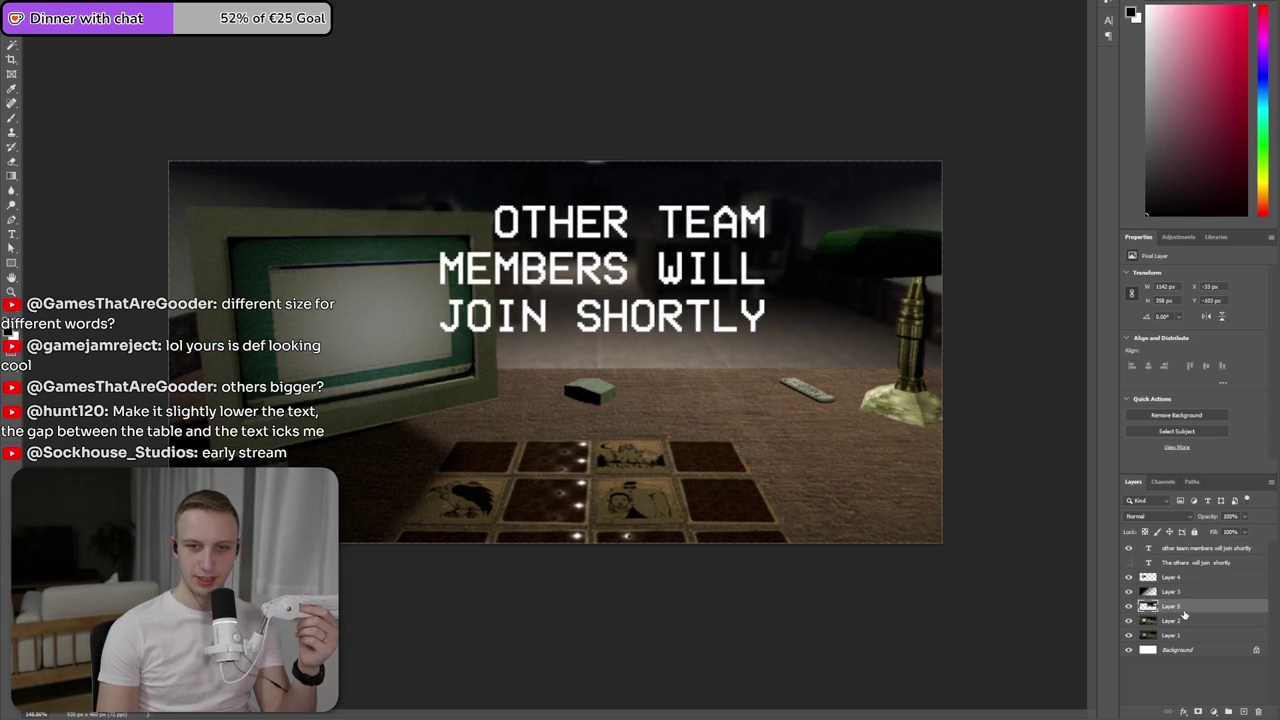
- Hide the title, overlay layers and Layer 1 so only Layer 2 shows, then zoom in on the lamp
{"action": "left_click", "coordinate": [1183, 621]}
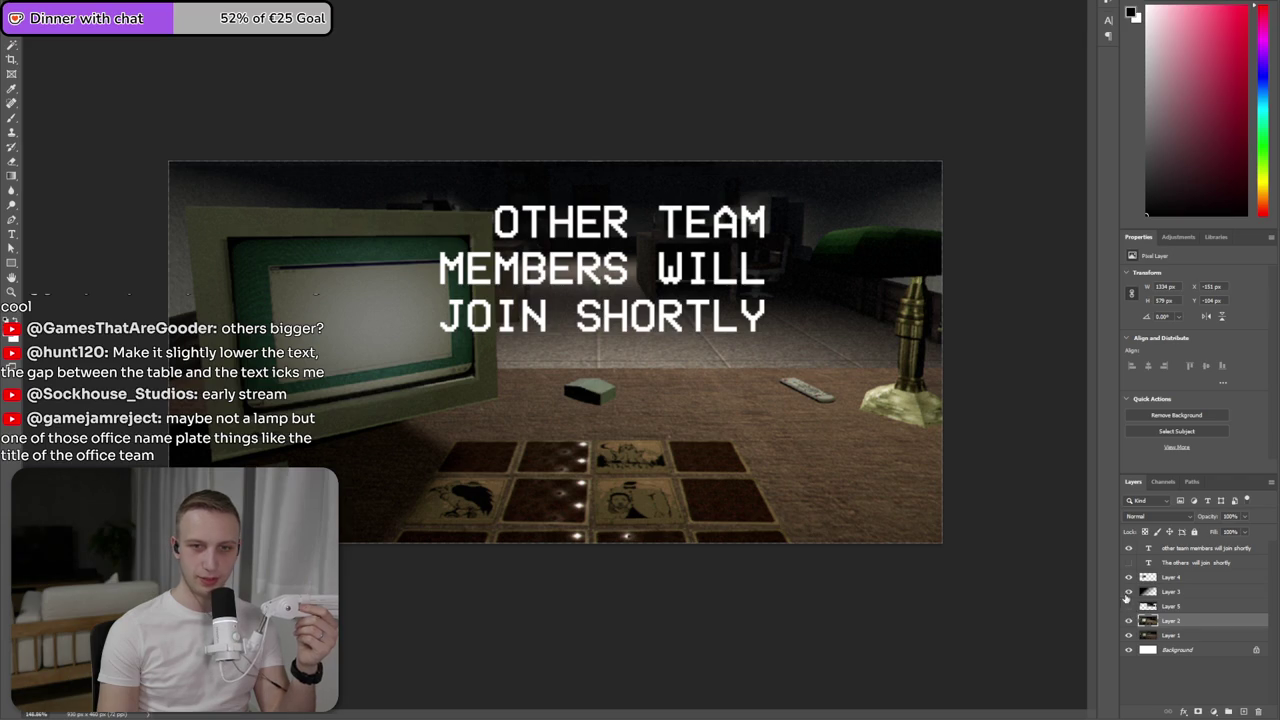
{"action": "left_click_drag", "start_coordinate": [1128, 606], "coordinate": [1128, 548]}
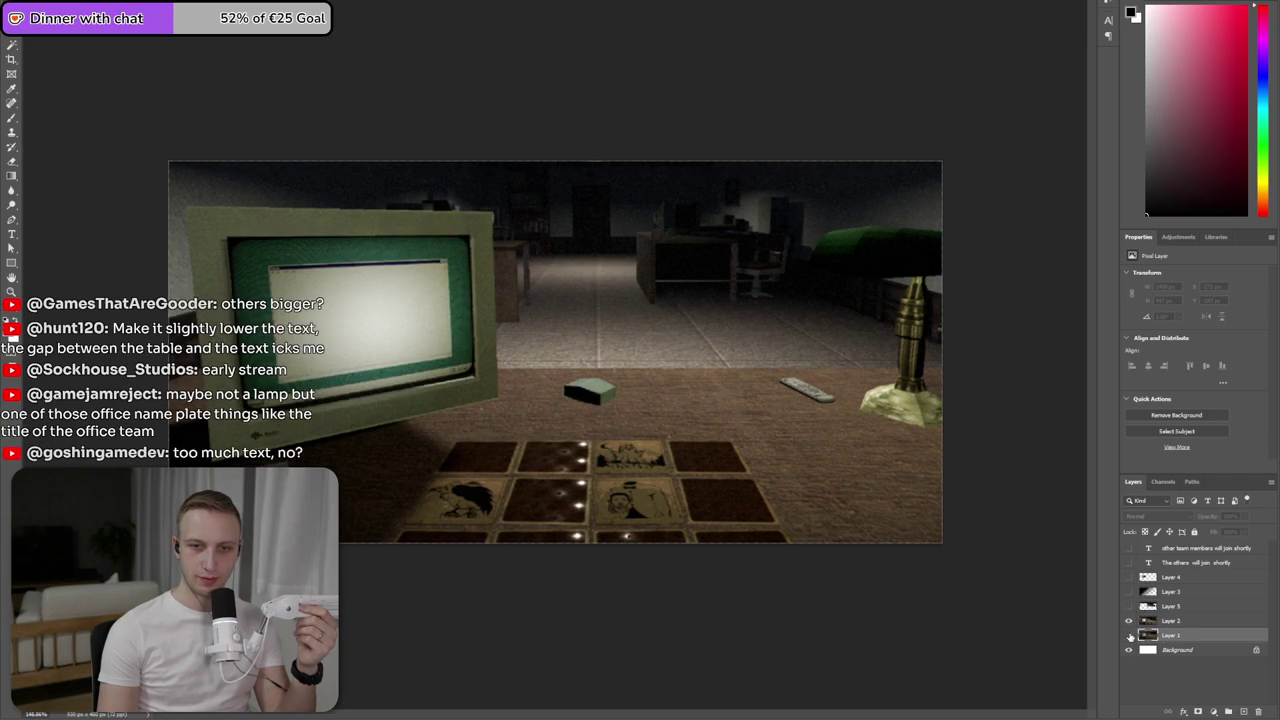
{"action": "left_click", "coordinate": [1129, 635]}
{"action": "key", "text": "ctrl+t"}
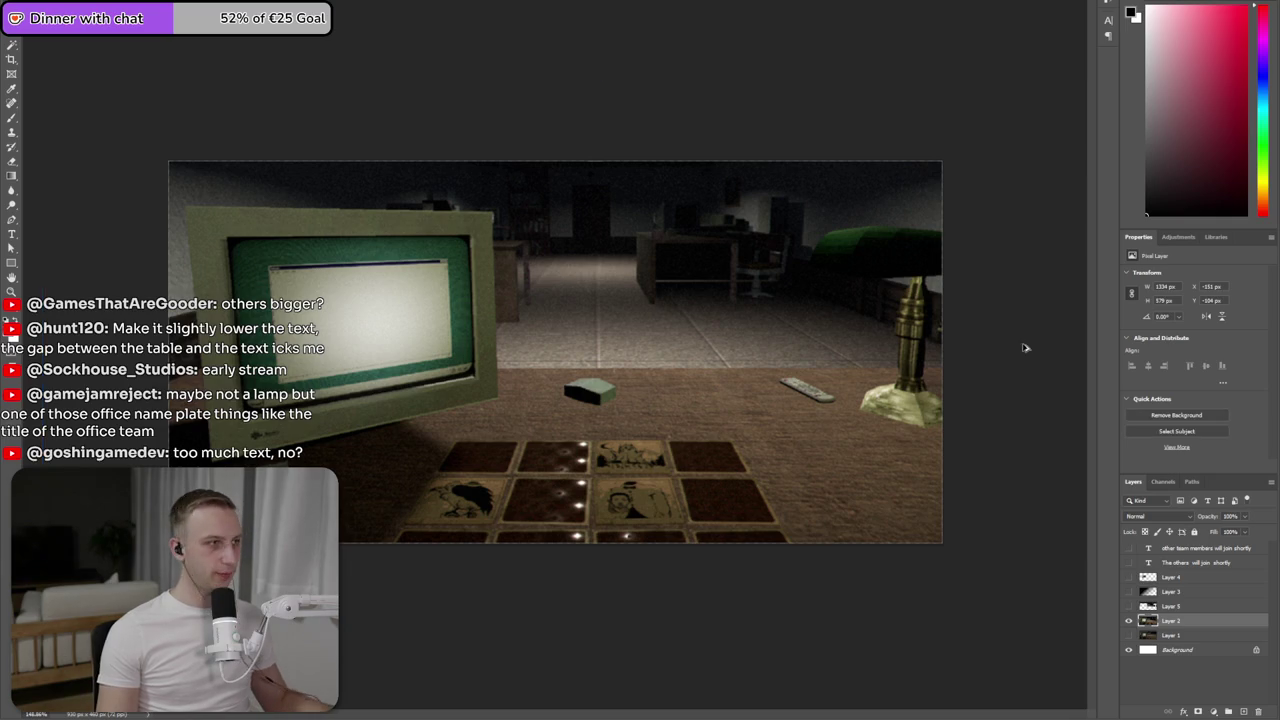
{"action": "key", "text": "ctrl+plus"}
{"action": "scroll", "coordinate": [743, 251], "scroll_direction": "up", "scroll_amount": 2}
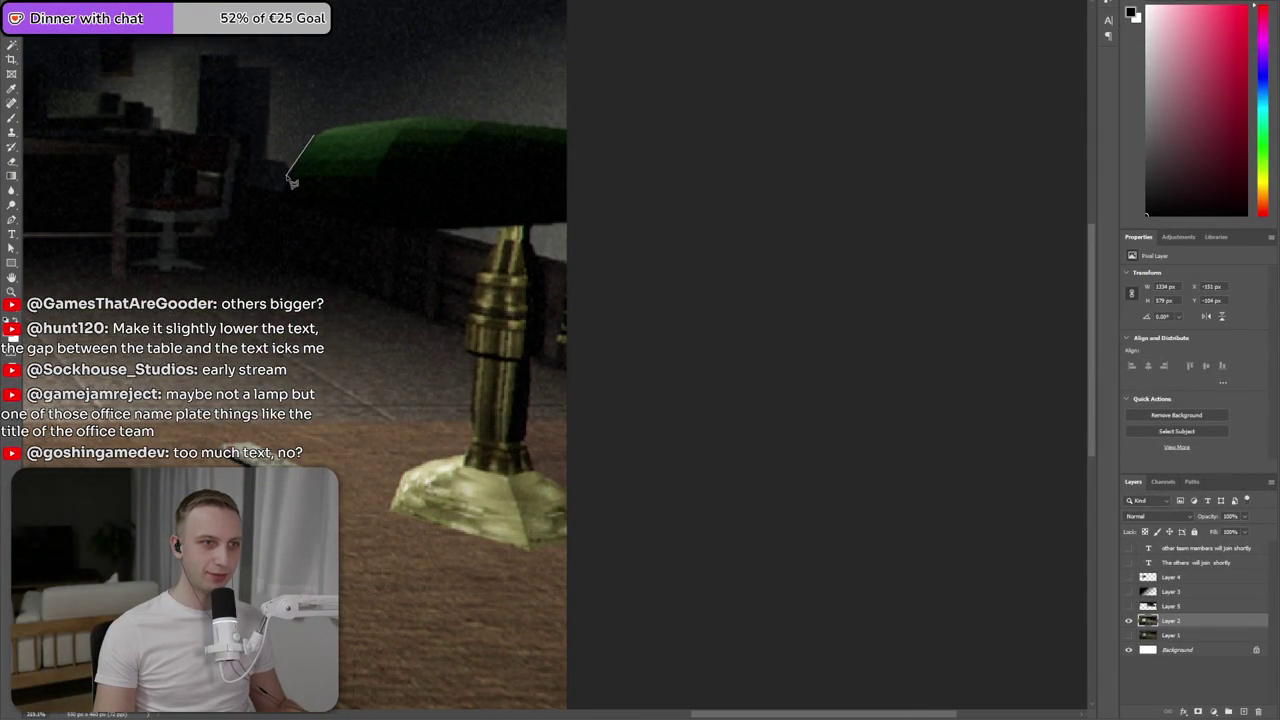
- Trace a polygonal lasso outline around the desk lamp's shade, stem and base, then fit the image
{"action": "left_click_drag", "start_coordinate": [284, 213], "coordinate": [455, 237]}
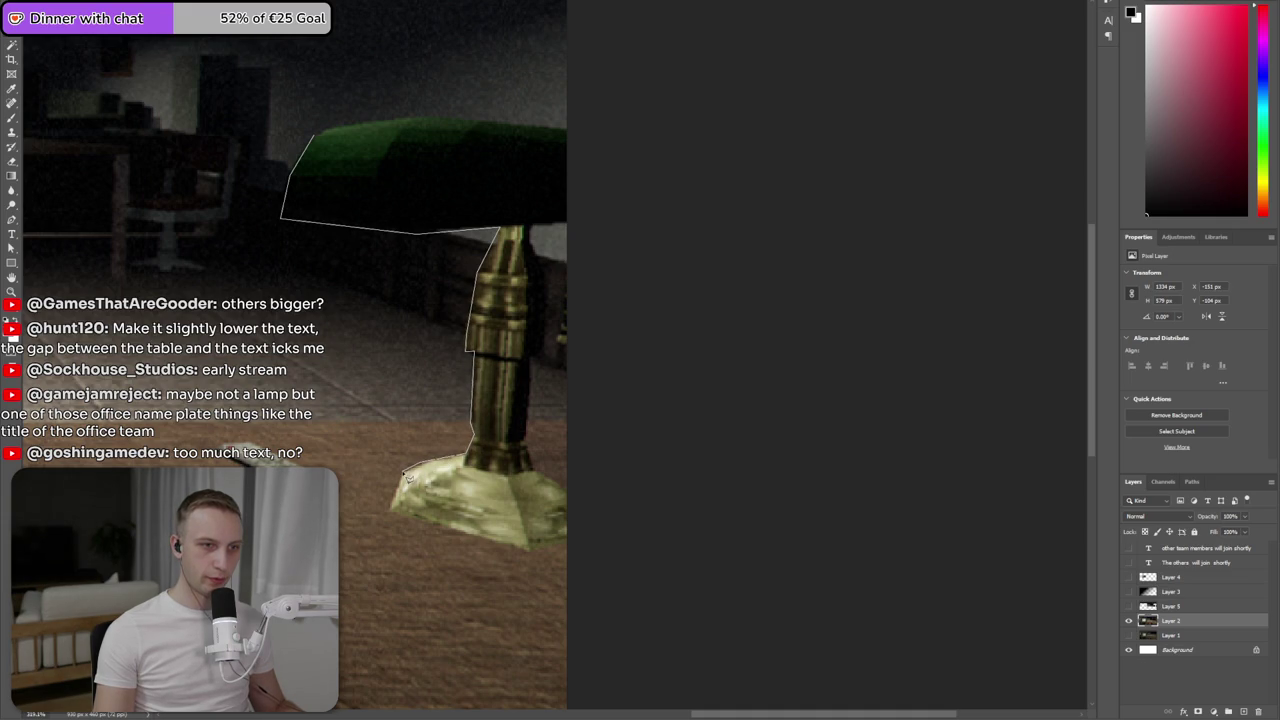
{"action": "left_click", "coordinate": [452, 538]}
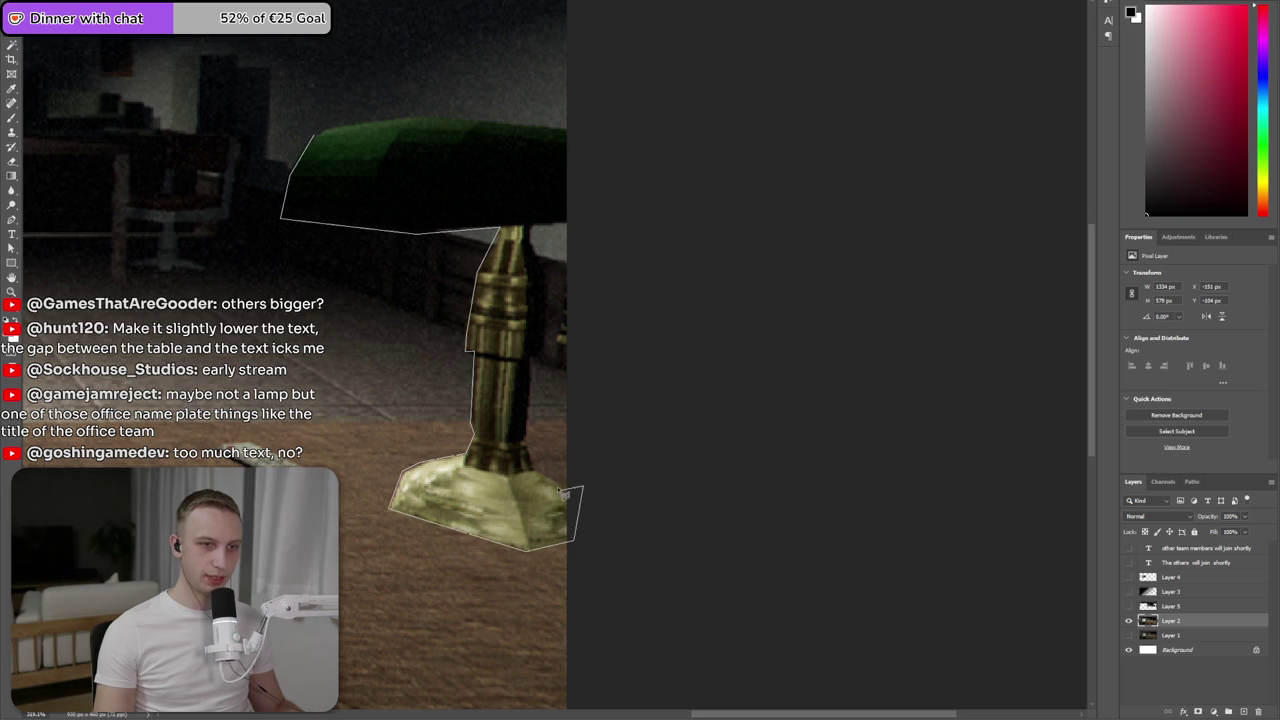
{"action": "left_click", "coordinate": [532, 458]}
{"action": "left_click", "coordinate": [541, 366]}
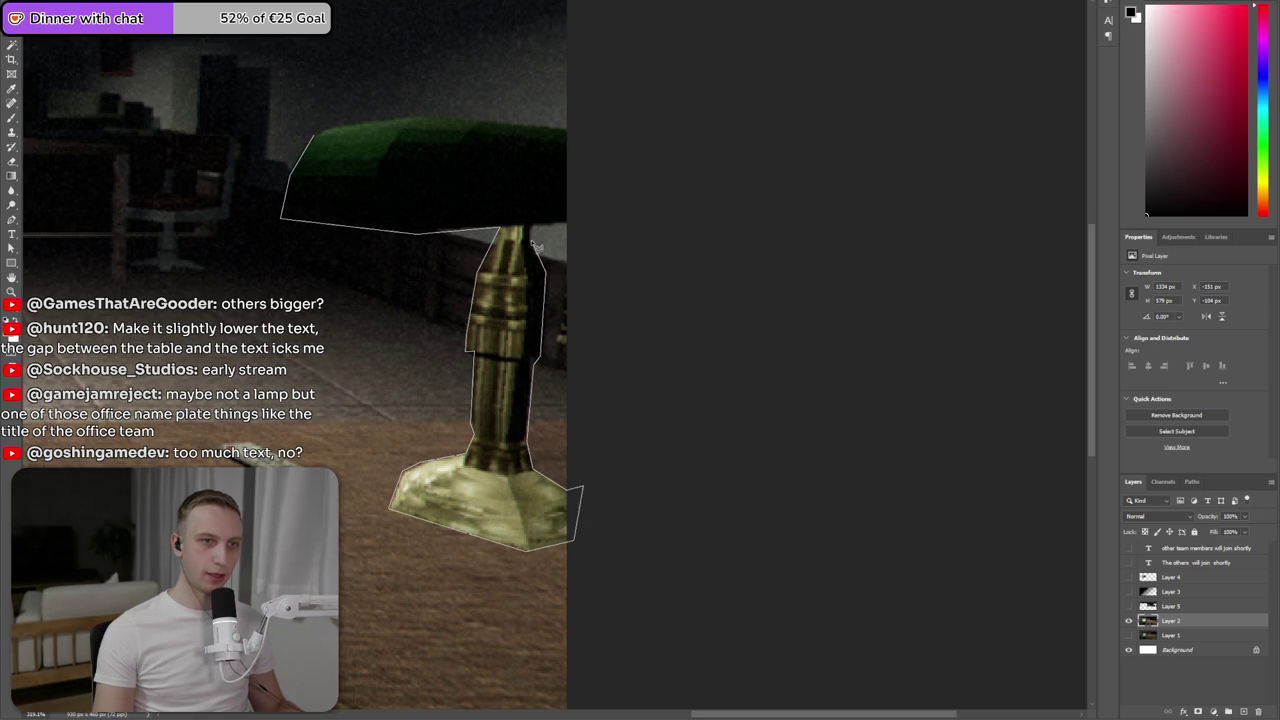
{"action": "left_click", "coordinate": [606, 222]}
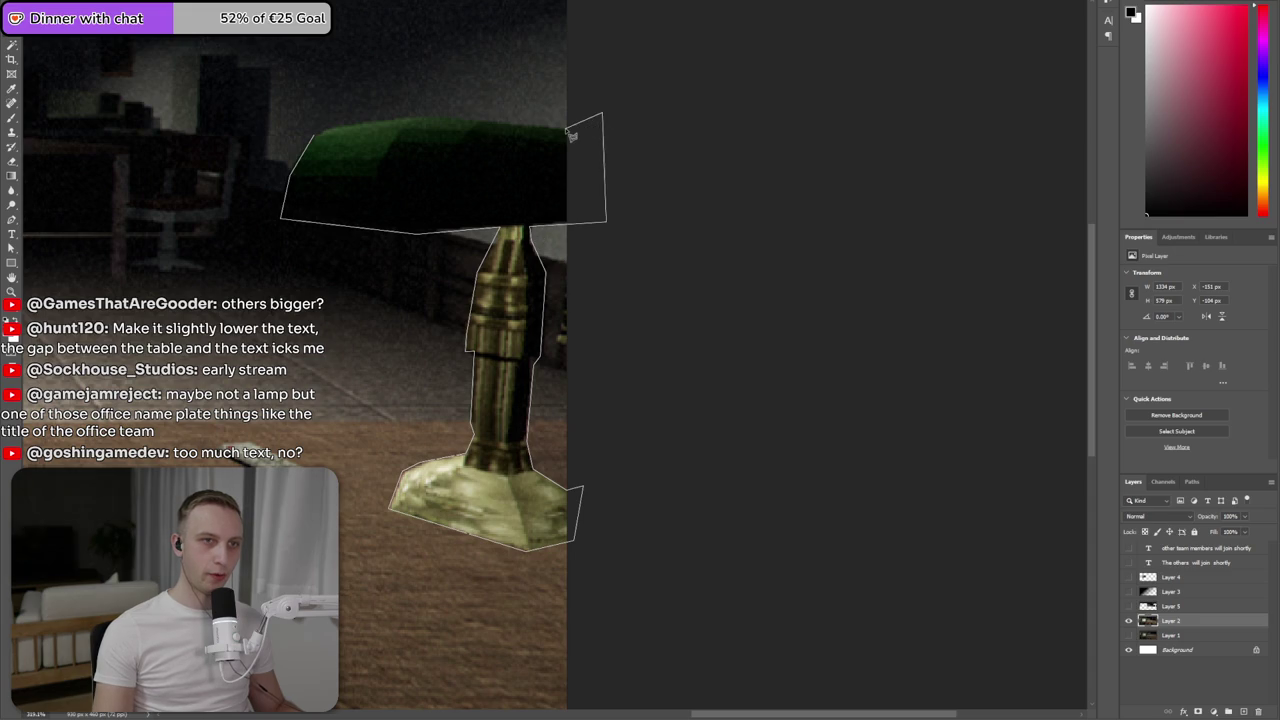
{"action": "left_click", "coordinate": [565, 128]}
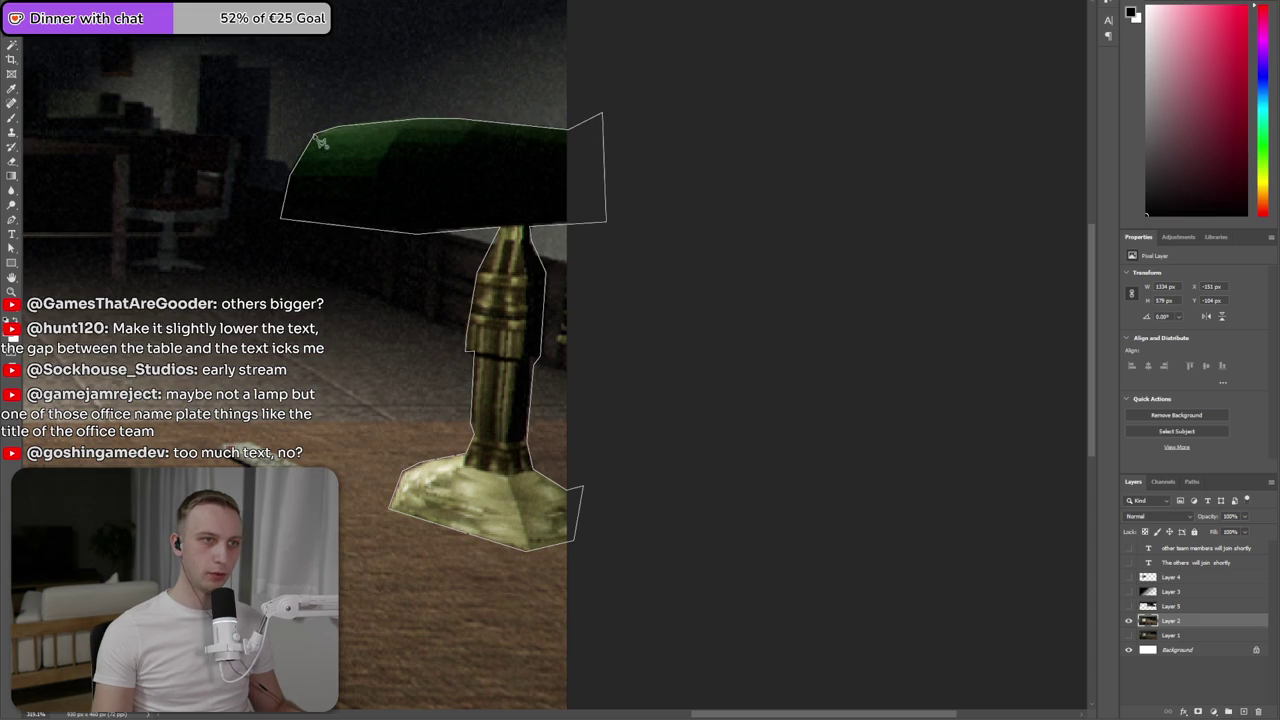
{"action": "left_click", "coordinate": [322, 142]}
{"action": "key", "text": "ctrl+0"}
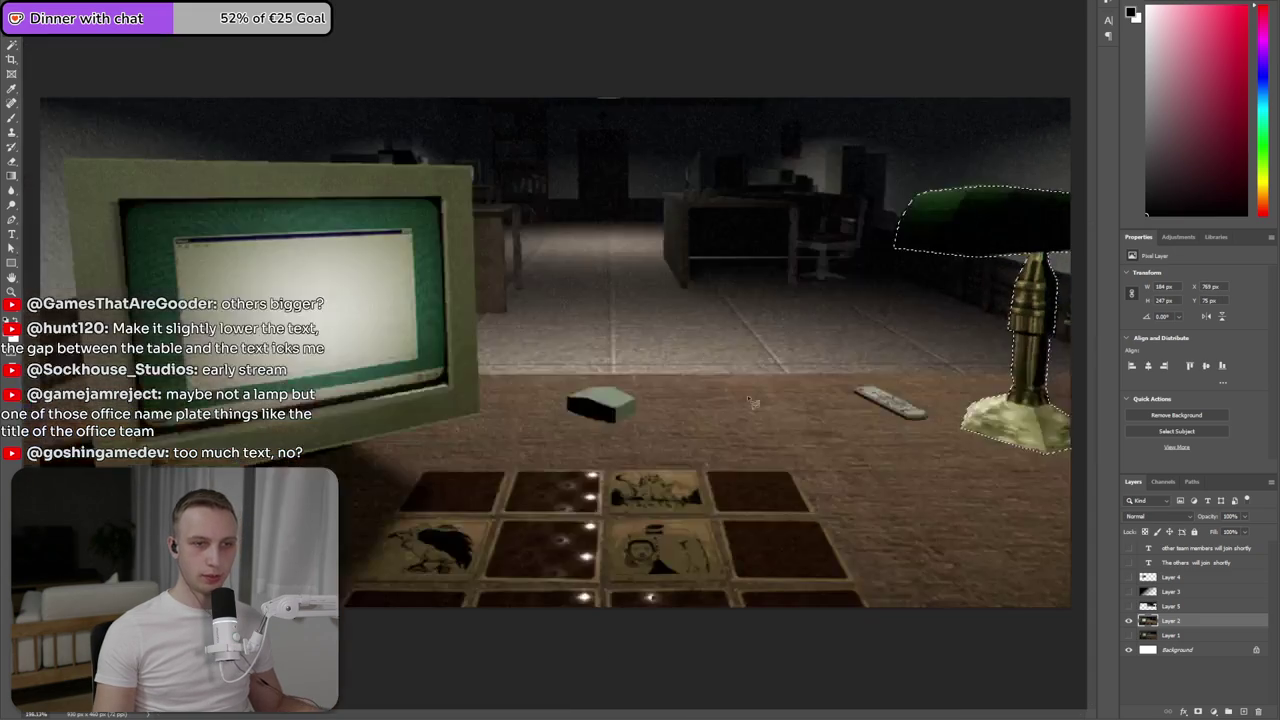
{"action": "key", "text": "ctrl+BackSpace"}
{"action": "key", "text": "ctrl+v"}
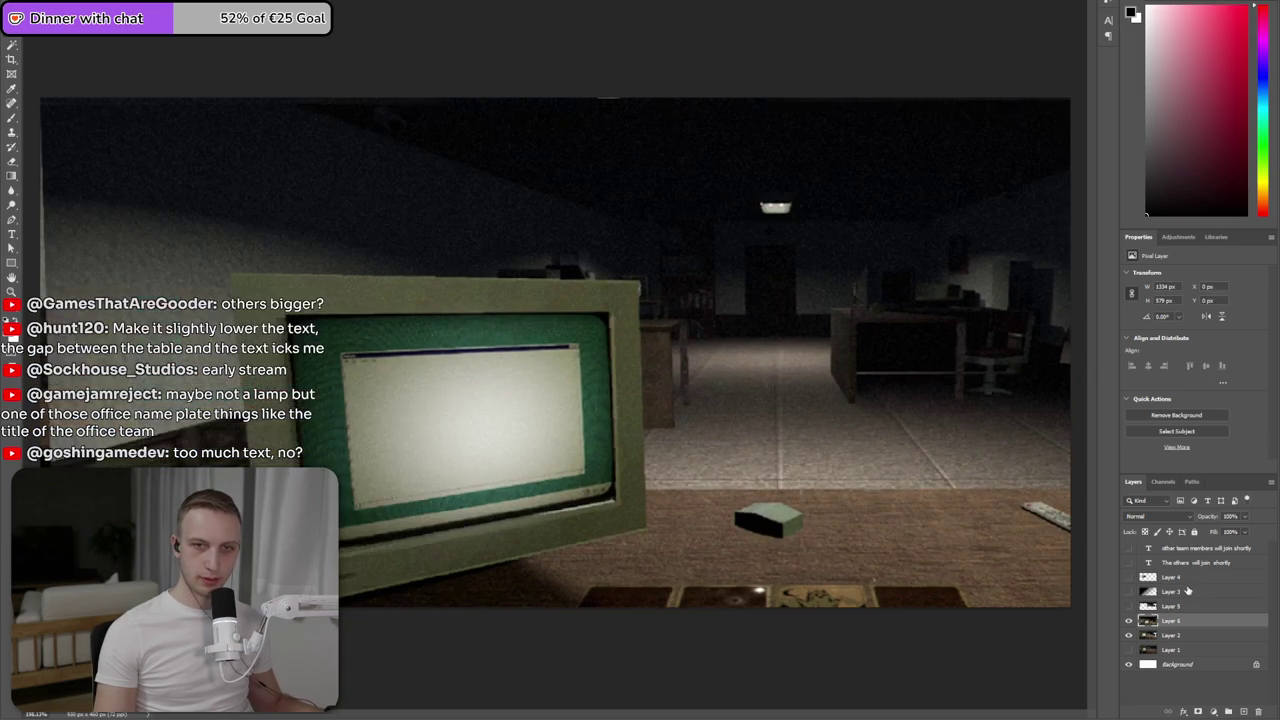
{"action": "key", "text": "ctrl+z"}
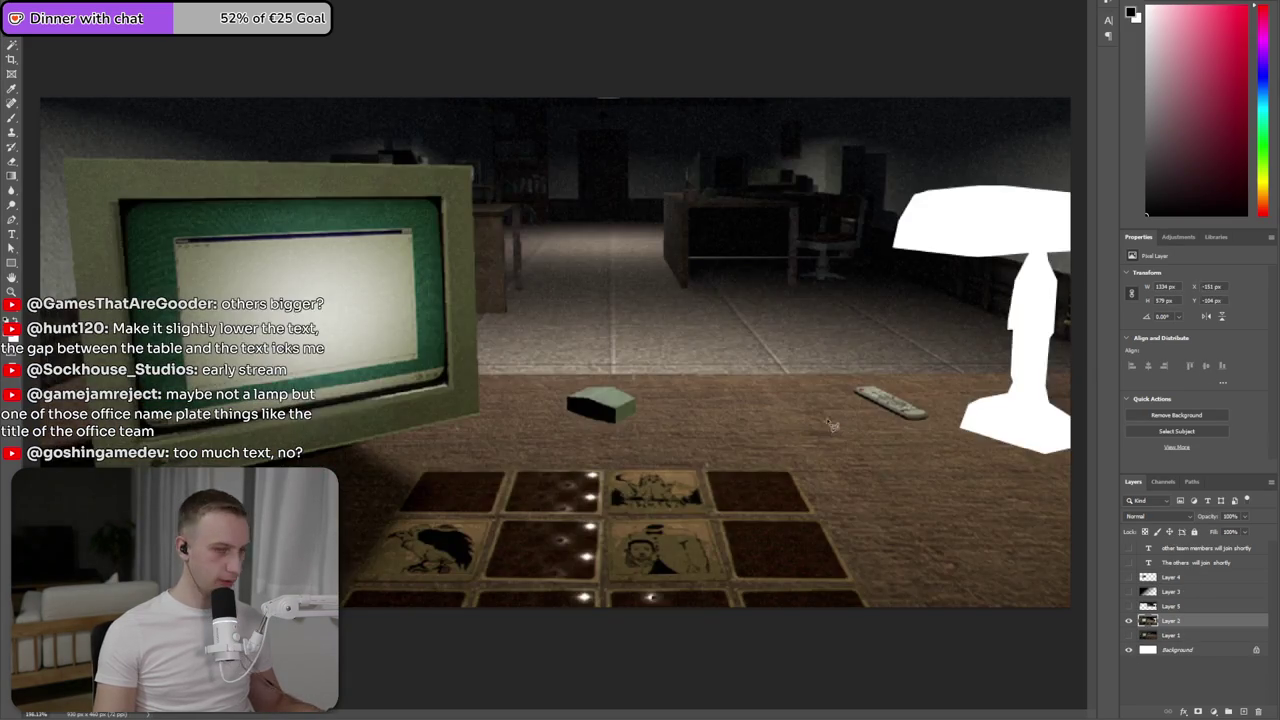
{"action": "key", "text": "ctrl+shift+z"}
{"action": "key", "text": "ctrl+z"}
{"action": "key", "text": "ctrl+z"}
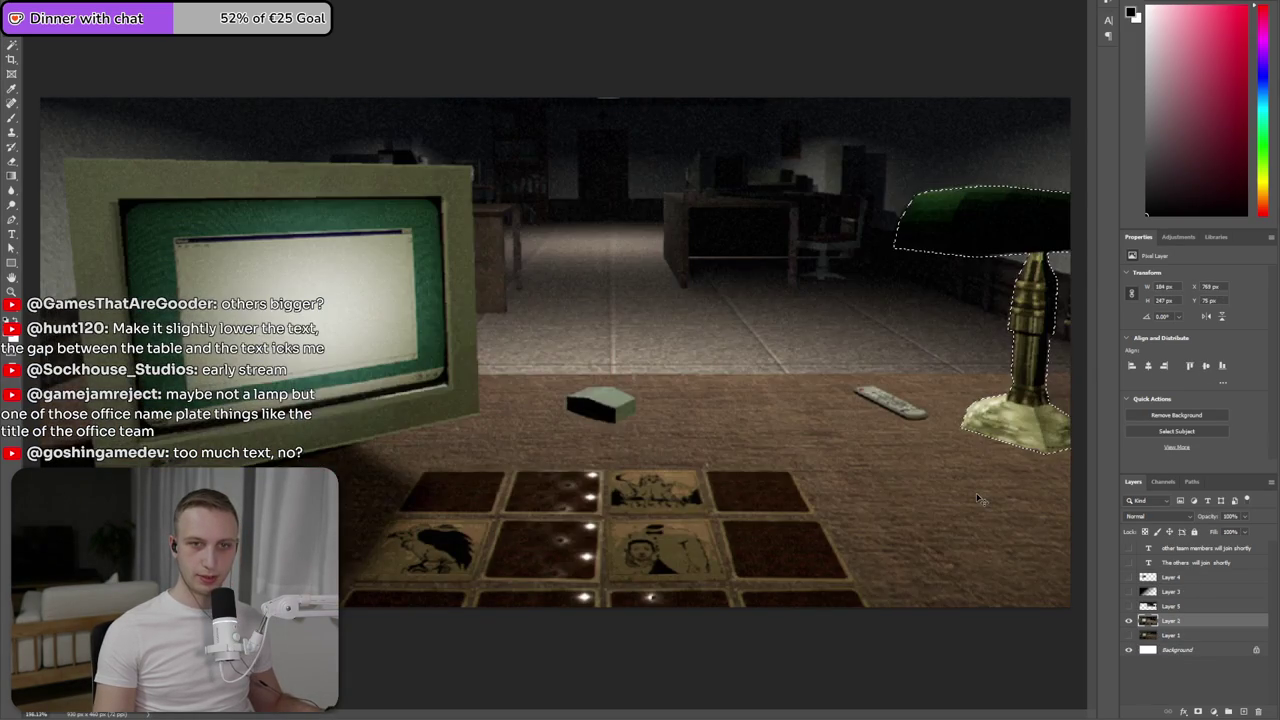
{"action": "key", "text": "ctrl+v"}
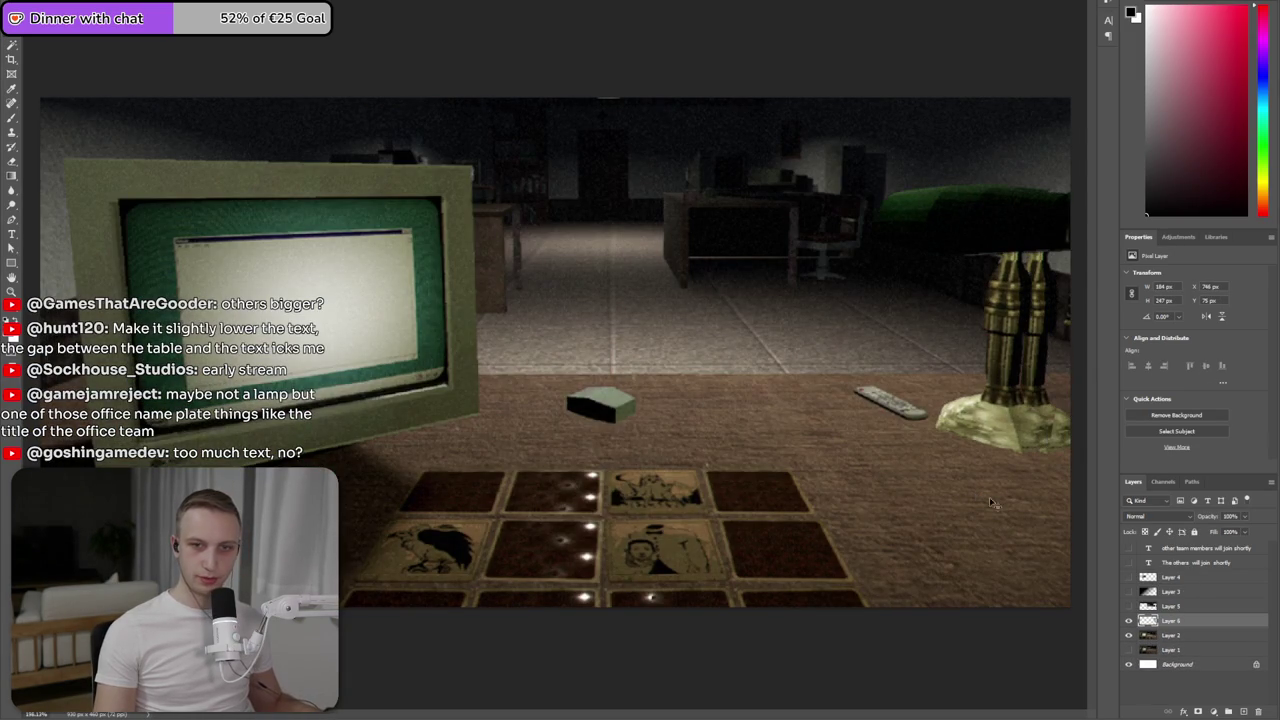
{"action": "key", "text": "ctrl+t"}
{"action": "left_click_drag", "start_coordinate": [991, 404], "coordinate": [995, 504]}
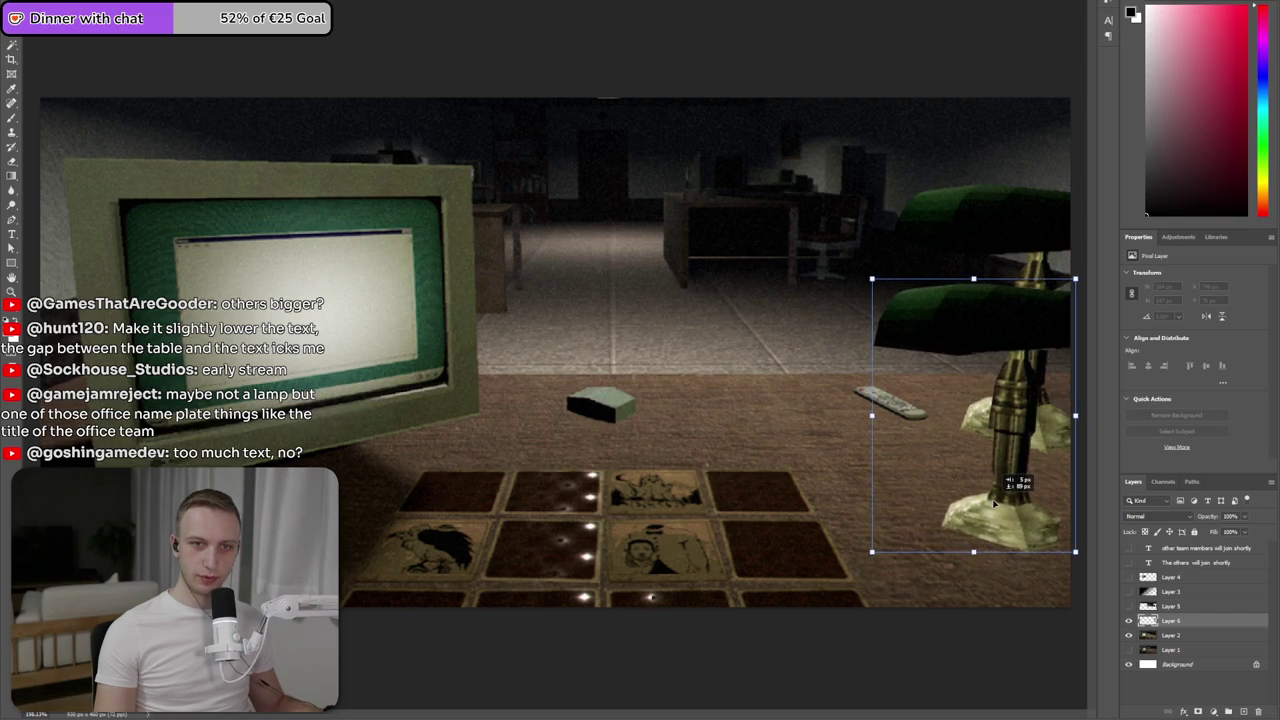
{"action": "key", "text": "Return"}
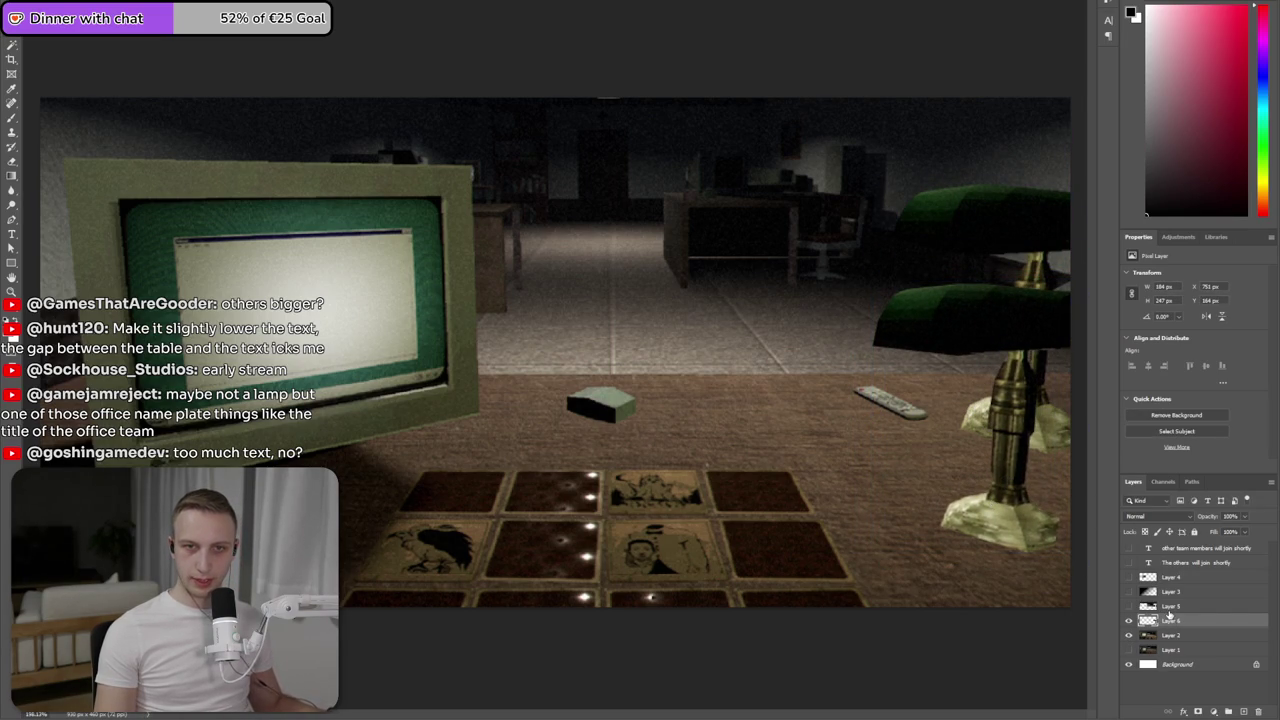
{"action": "key", "text": "Delete"}
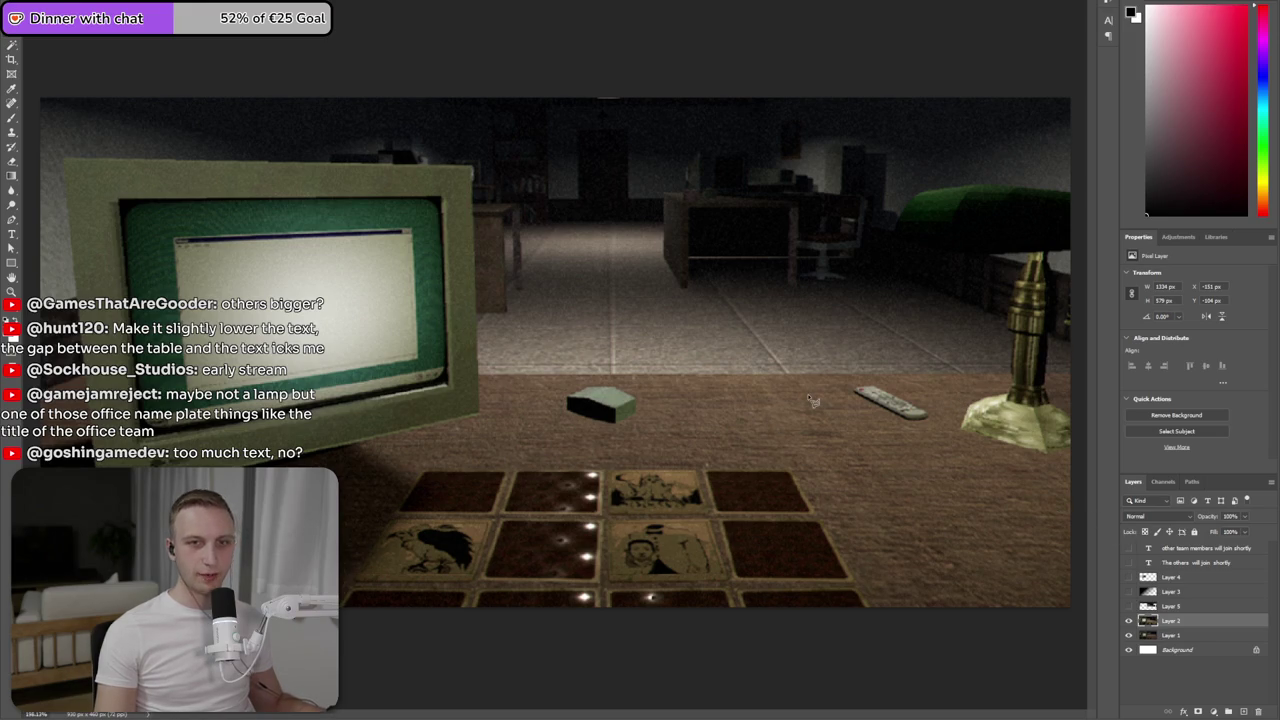
- Zoom in on the desk lamp and open then dismiss the Select menu
{"action": "scroll", "coordinate": [906, 401], "scroll_direction": "up", "scroll_amount": 1}
{"action": "scroll", "coordinate": [886, 408], "scroll_direction": "right", "scroll_amount": 5}
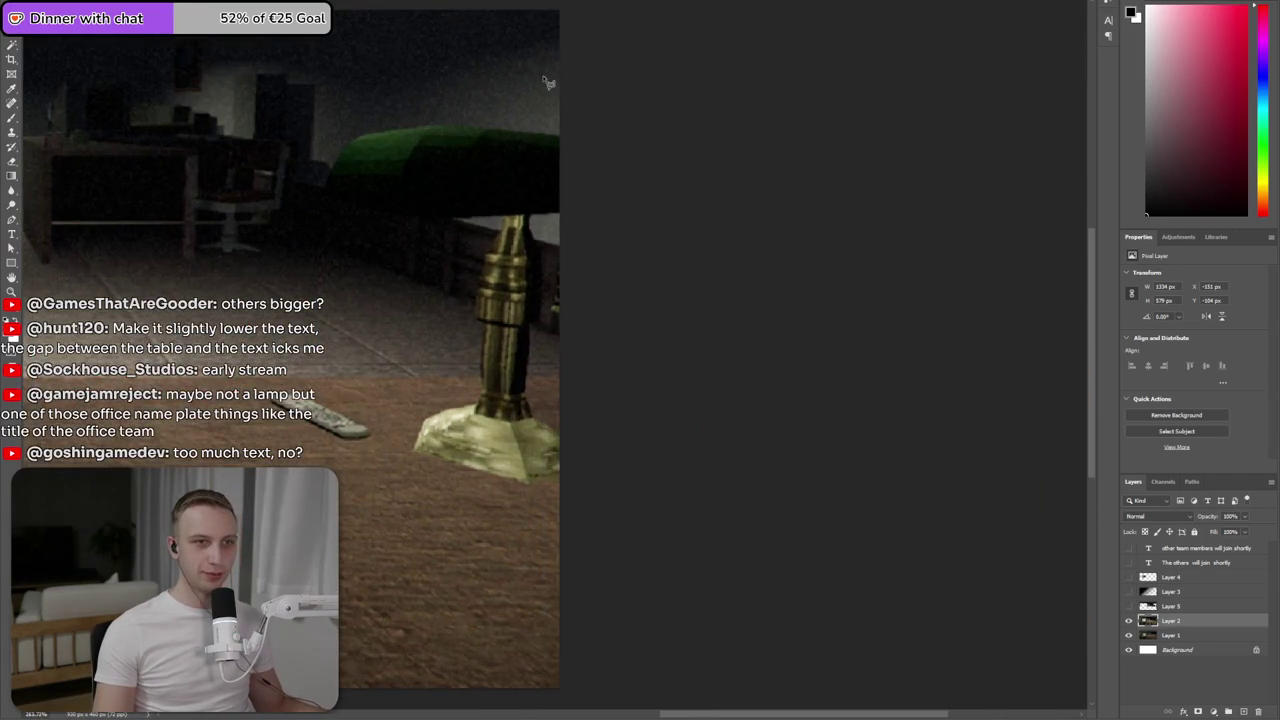
{"action": "scroll", "coordinate": [520, 300], "scroll_direction": "up", "scroll_amount": 2}
{"action": "scroll", "coordinate": [503, 523], "scroll_direction": "up", "scroll_amount": 2}
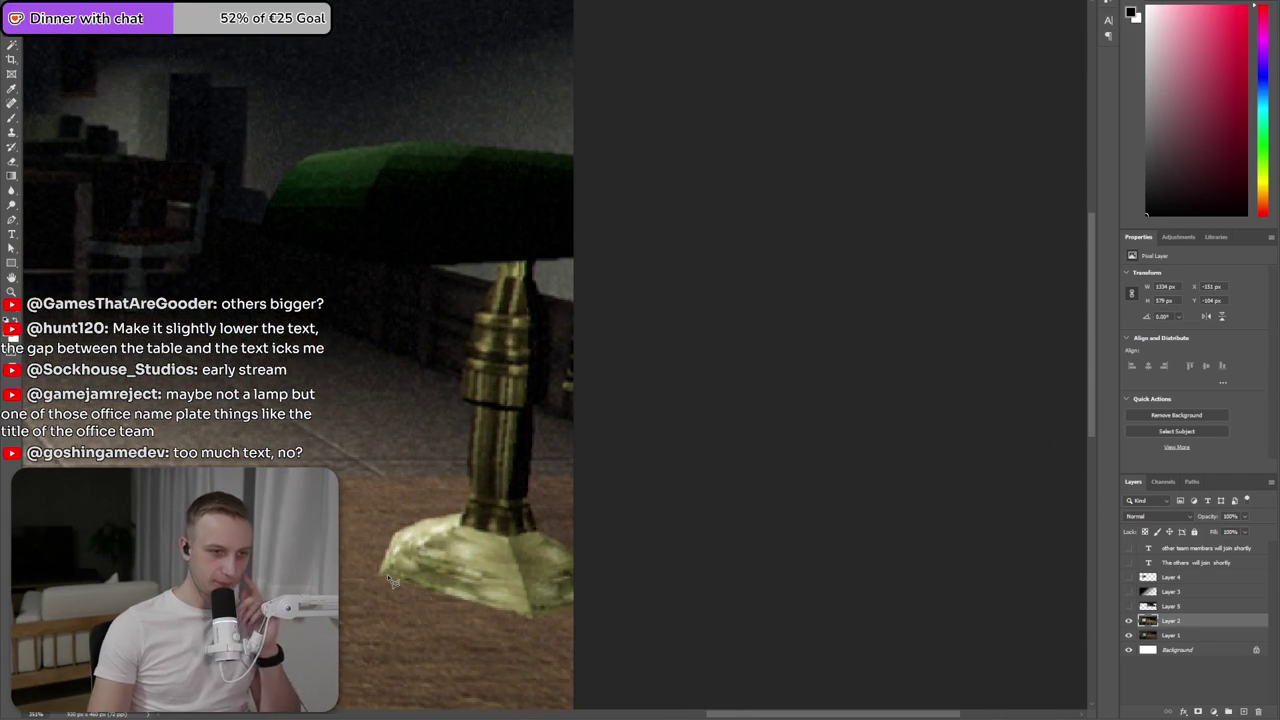
{"action": "left_click", "coordinate": [140, 10]}
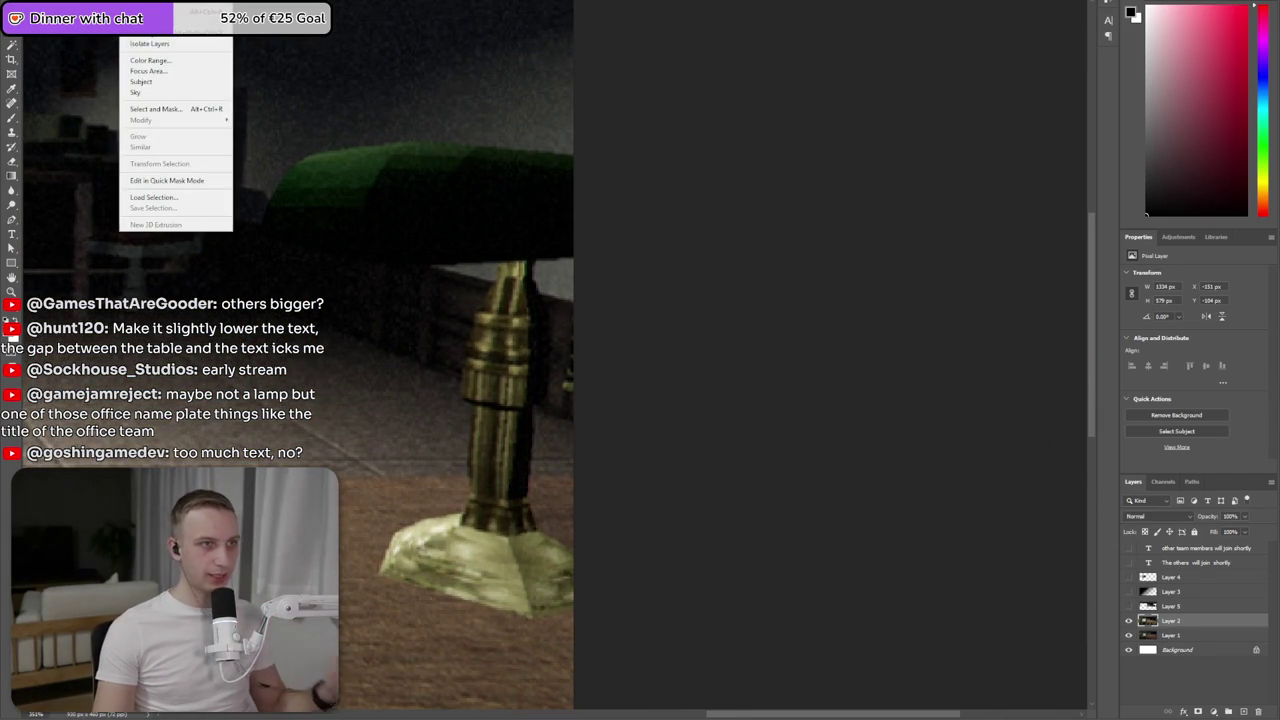
{"action": "left_click", "coordinate": [168, 82]}
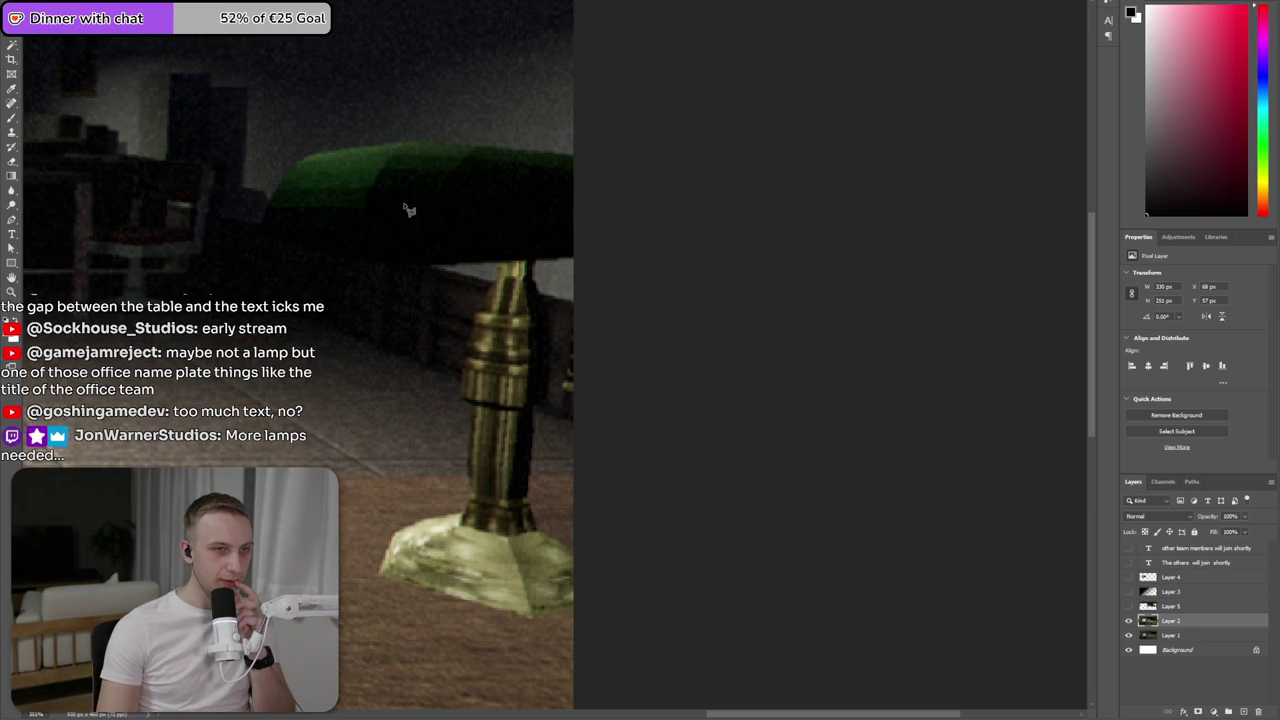
- Redraw a polygonal lasso outline around the lamp shade, stem and base
{"action": "left_click", "coordinate": [620, 180]}
{"action": "left_click", "coordinate": [577, 150]}
{"action": "left_click", "coordinate": [342, 120]}
{"action": "left_click", "coordinate": [269, 146]}
{"action": "left_click", "coordinate": [254, 287]}
{"action": "left_click", "coordinate": [475, 287]}
{"action": "left_click", "coordinate": [457, 508]}
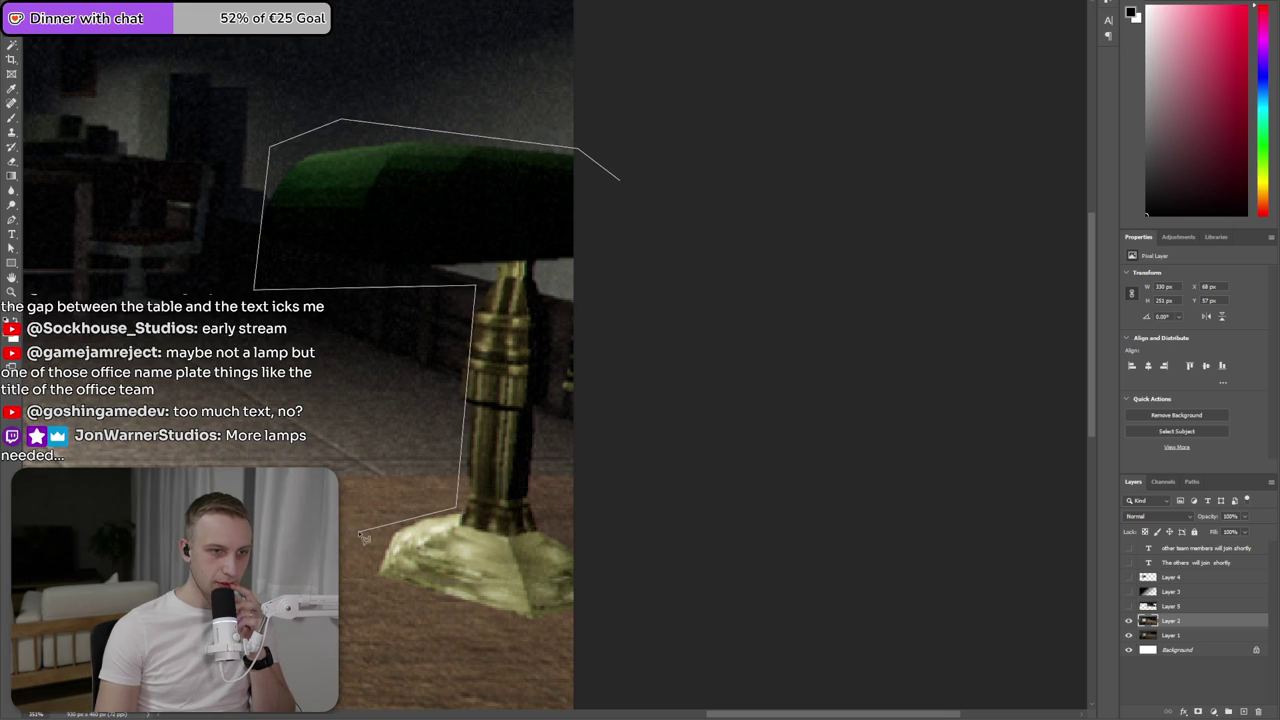
{"action": "left_click", "coordinate": [375, 592]}
{"action": "left_click", "coordinate": [573, 638]}
{"action": "left_click", "coordinate": [623, 637]}
{"action": "left_click", "coordinate": [597, 495]}
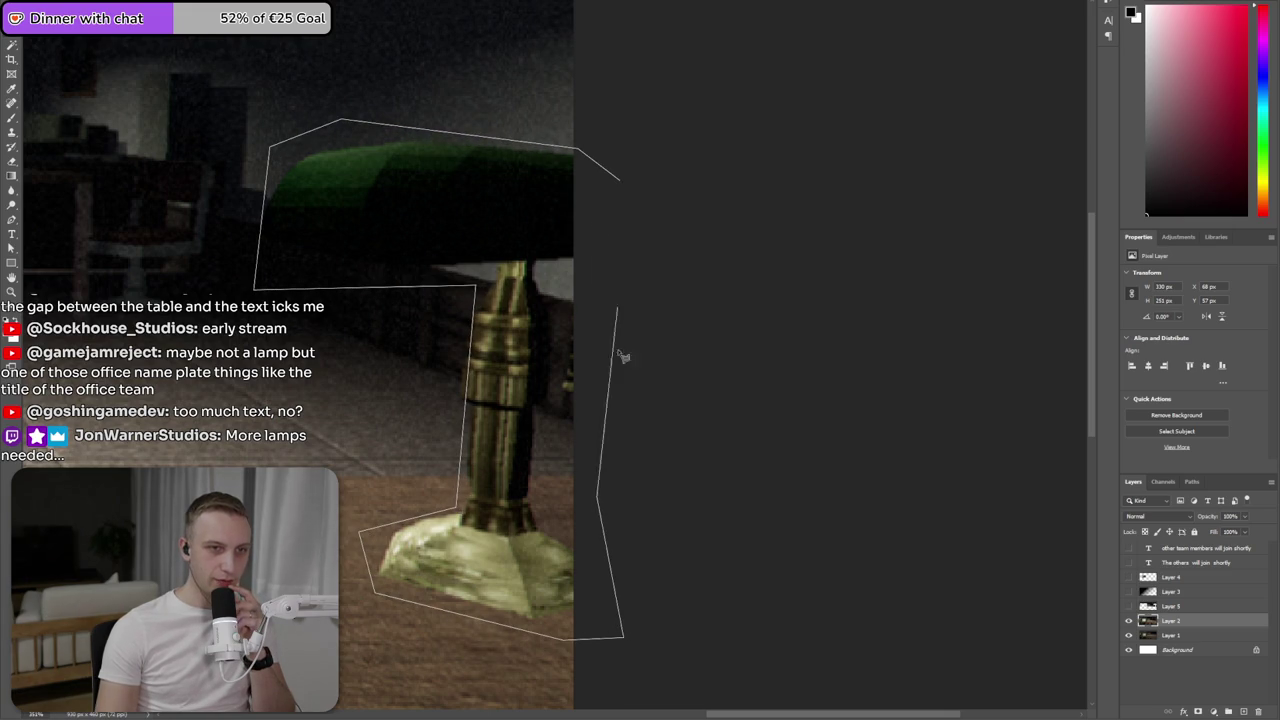
{"action": "left_click", "coordinate": [623, 182]}
- Run a Type menu command, confirm discarding the selection with OK, and fit to screen
{"action": "left_click", "coordinate": [62, 2]}
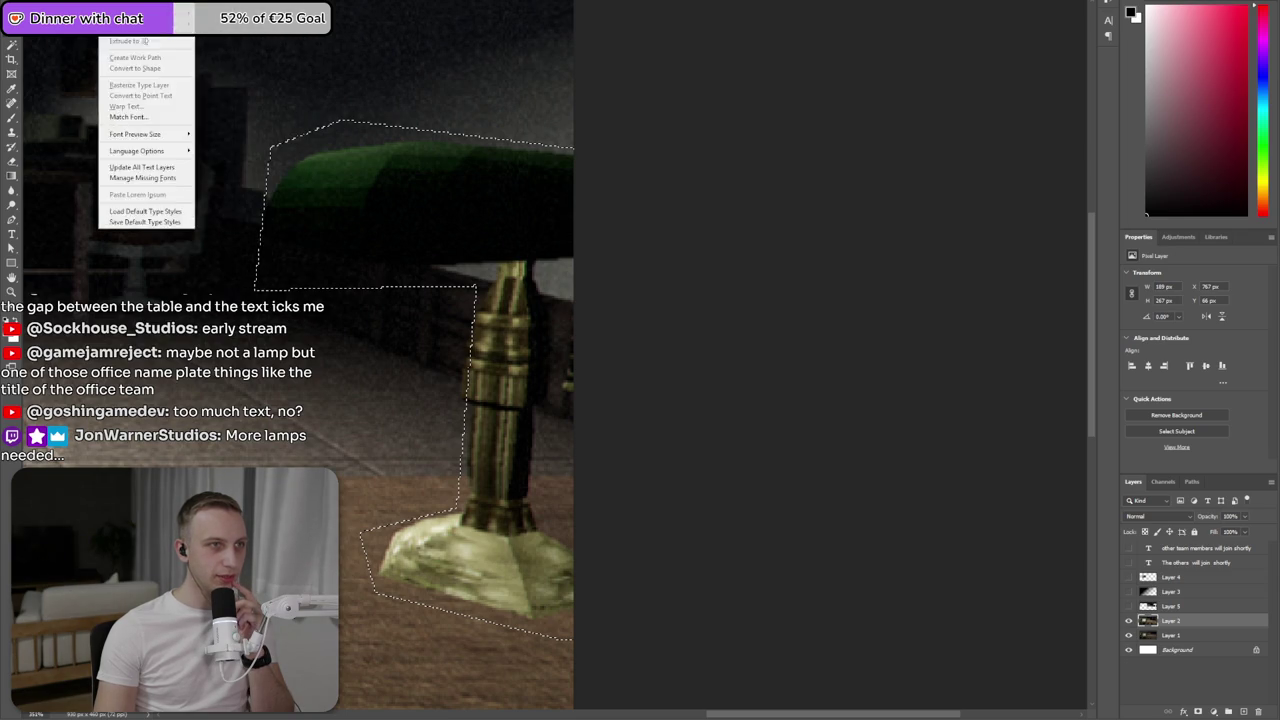
{"action": "left_click", "coordinate": [141, 81]}
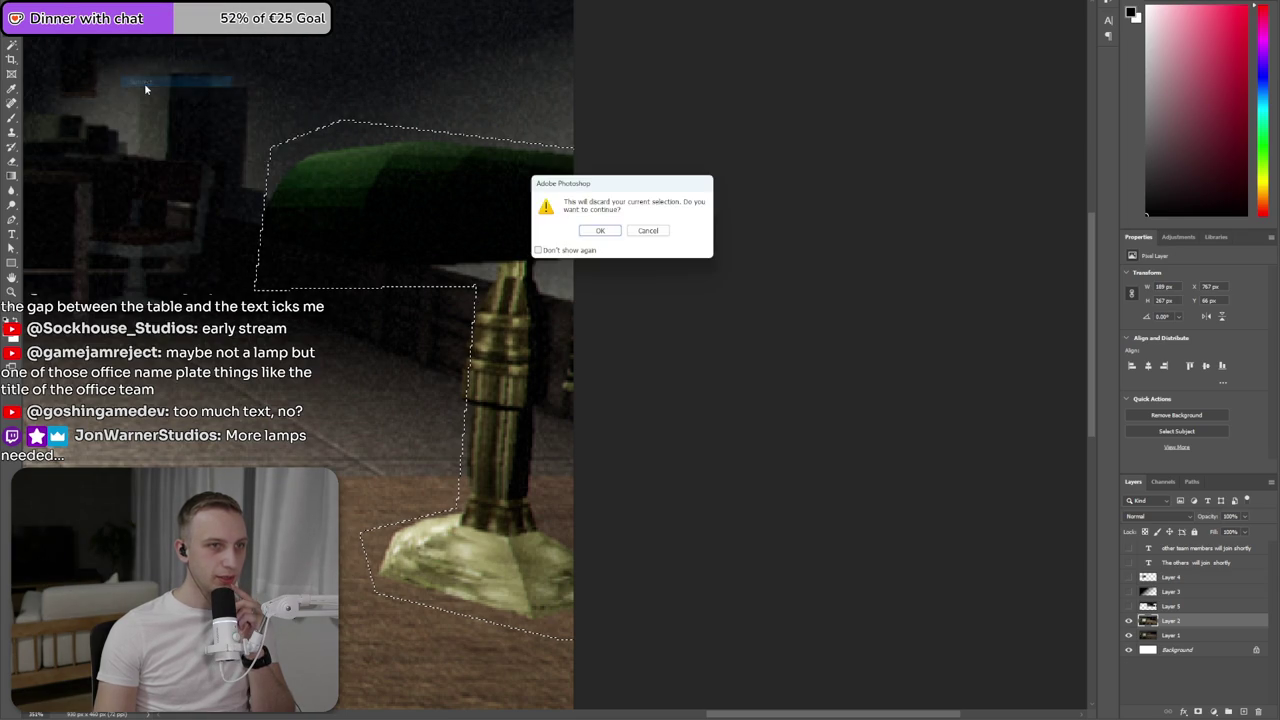
{"action": "left_click", "coordinate": [597, 232]}
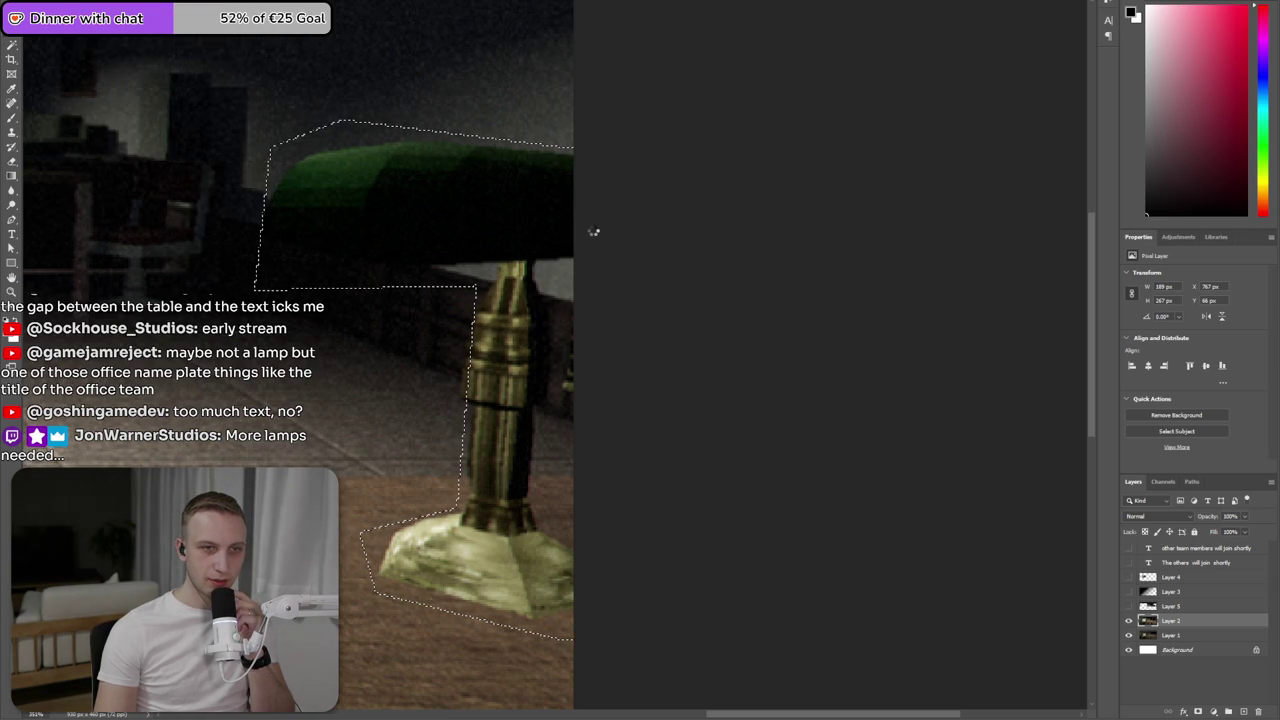
{"action": "key", "text": "ctrl+0"}
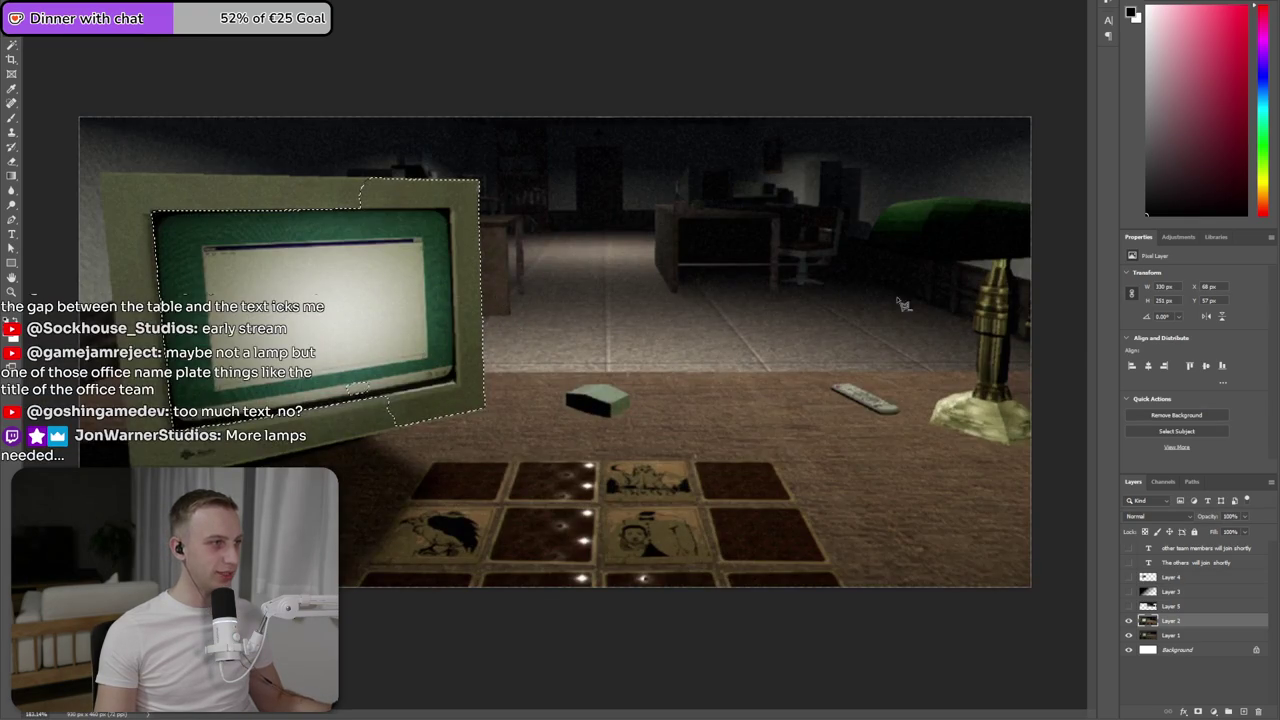
- Zoom in and enclose the lamp's shade, stem and base in a seven-point polygonal selection
{"action": "scroll", "coordinate": [880, 278], "scroll_direction": "up", "scroll_amount": 3}
{"action": "scroll", "coordinate": [598, 258], "scroll_direction": "up", "scroll_amount": 2}
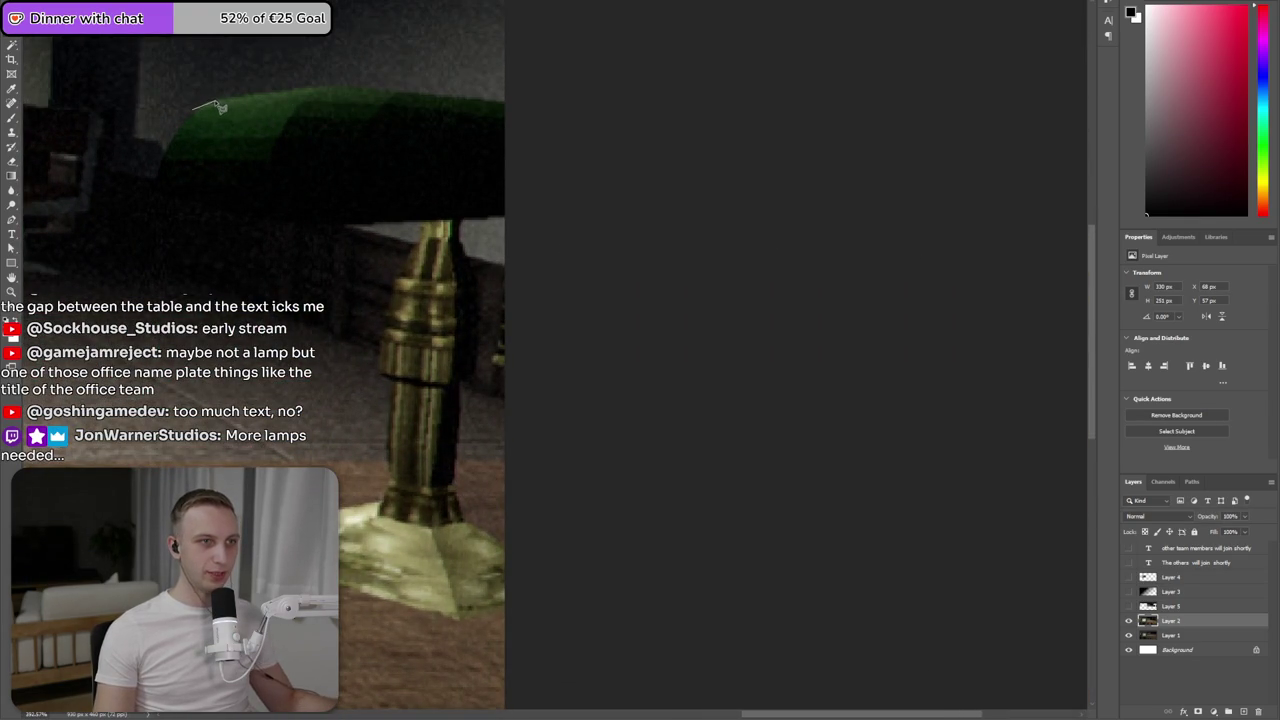
{"action": "left_click", "coordinate": [542, 103]}
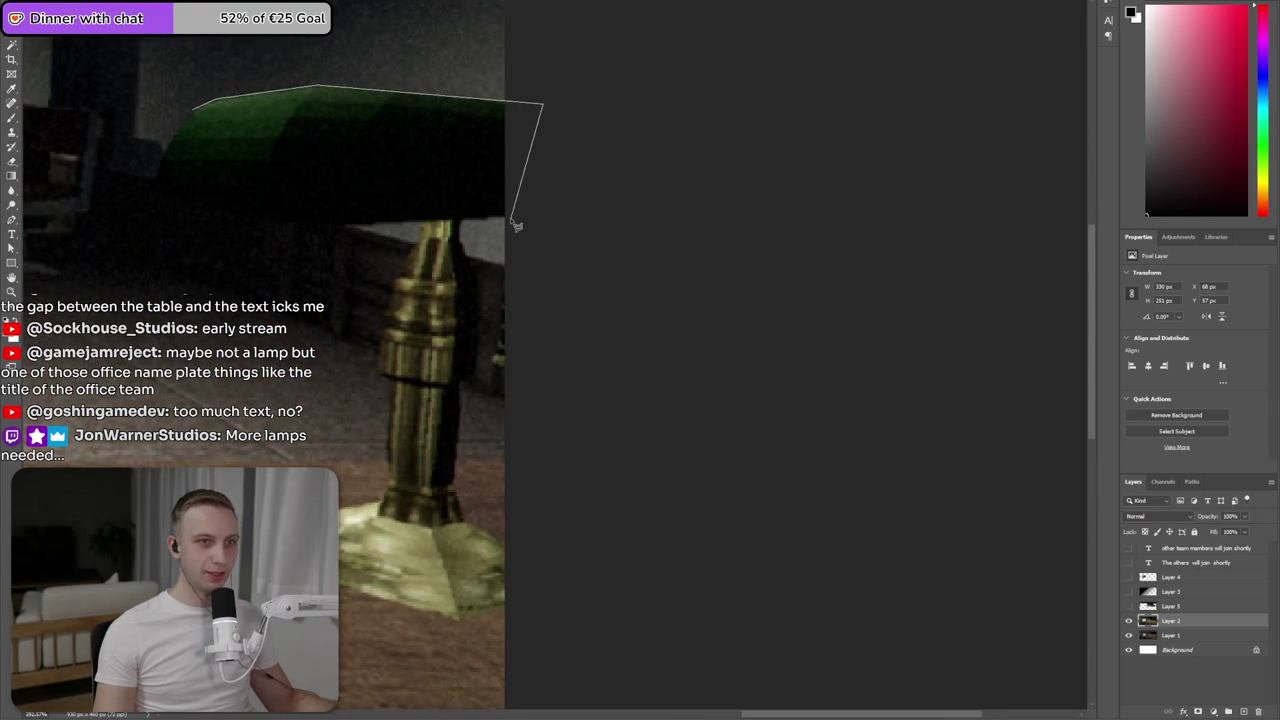
{"action": "left_click", "coordinate": [481, 285]}
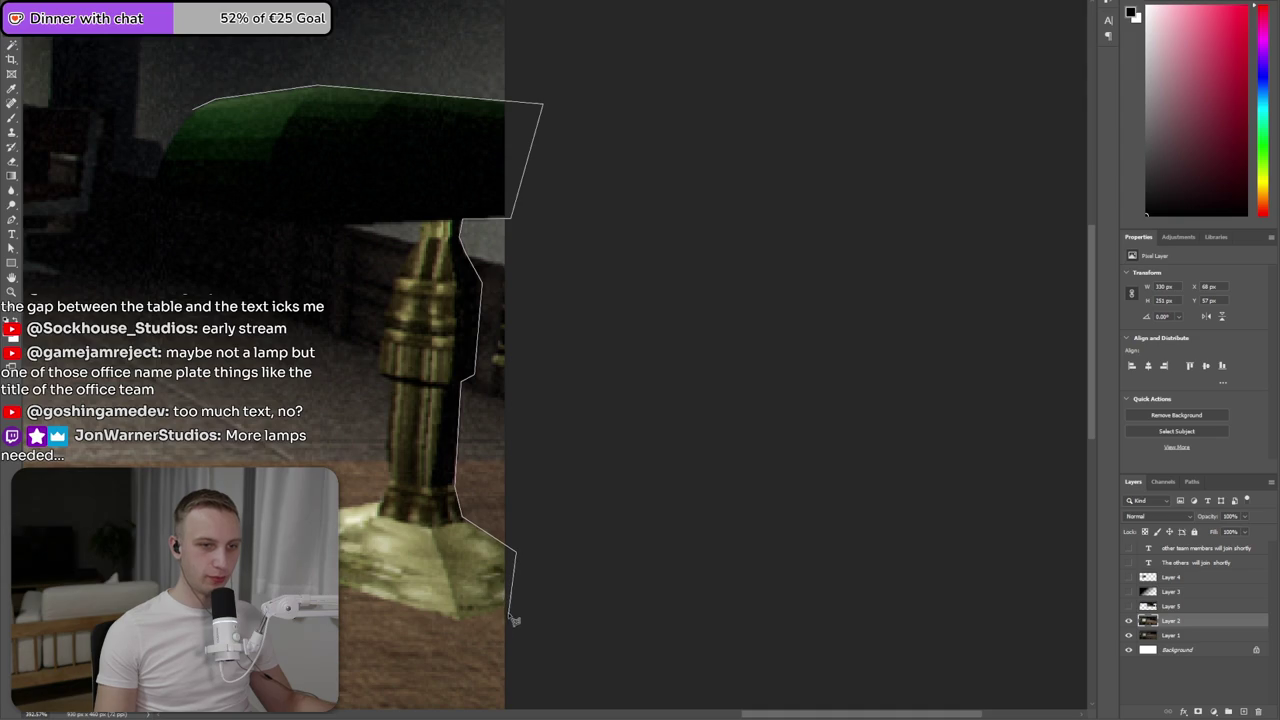
{"action": "left_click", "coordinate": [460, 620]}
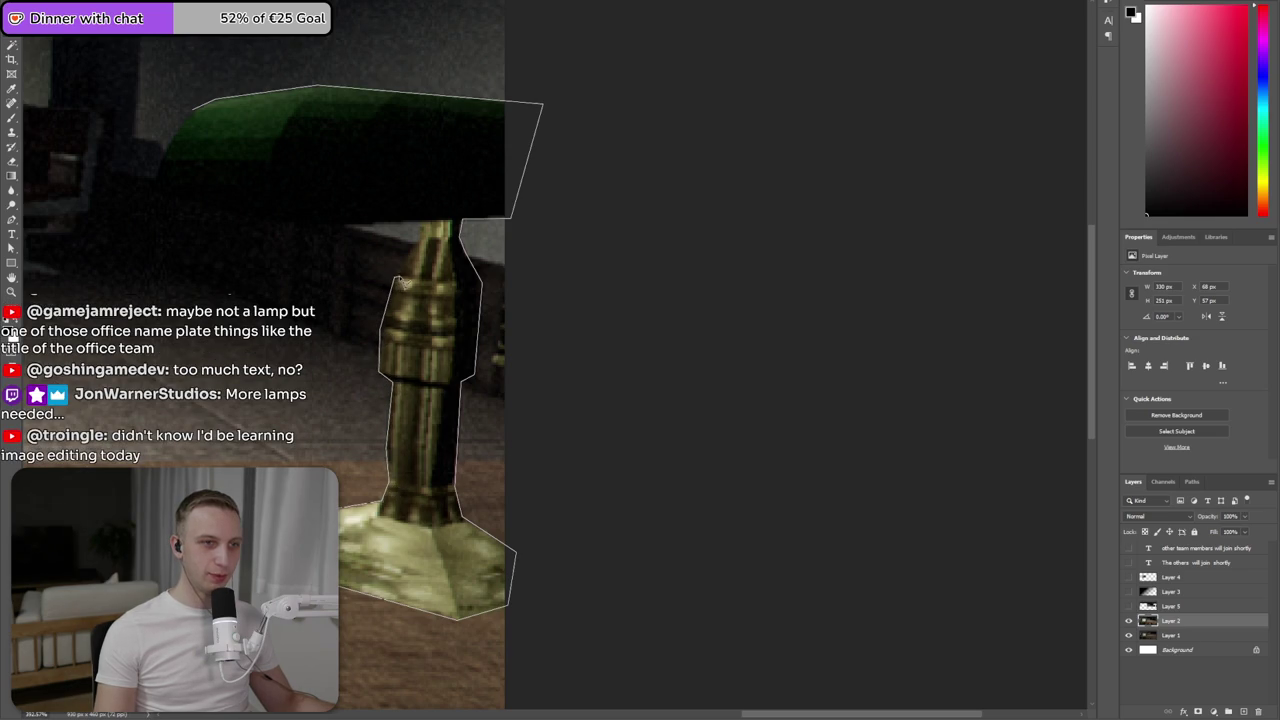
{"action": "left_click", "coordinate": [421, 225]}
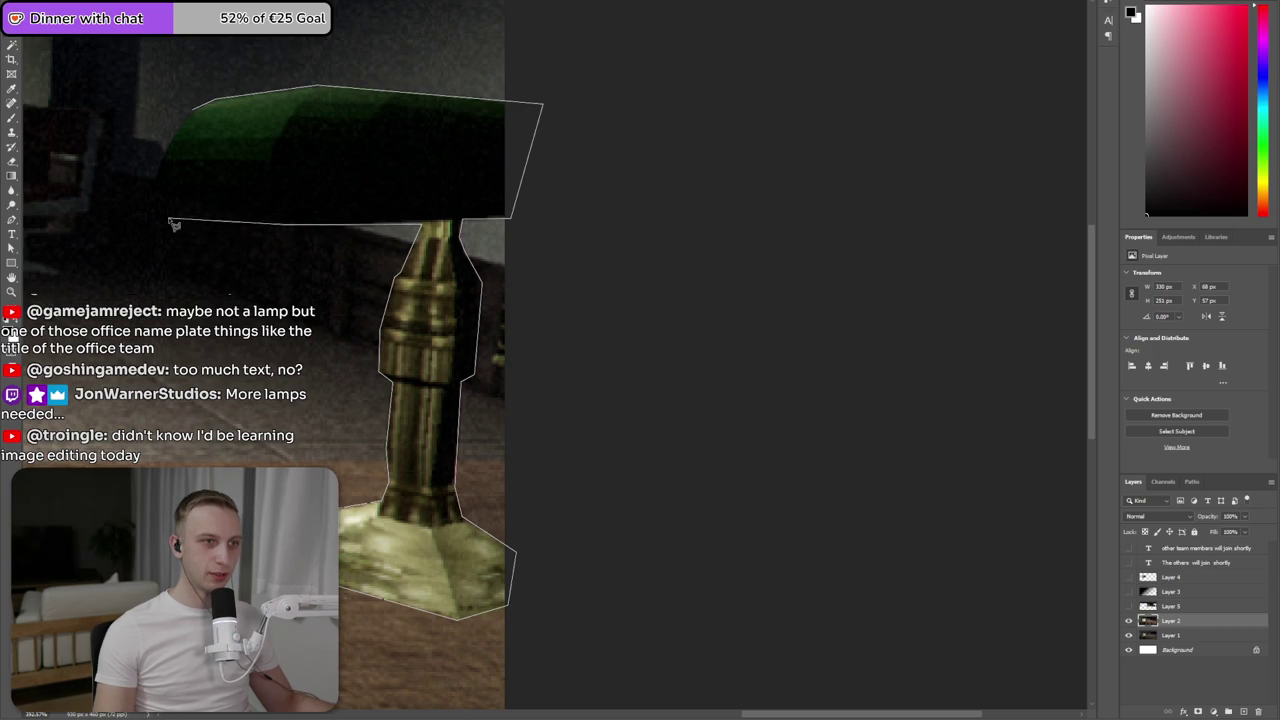
{"action": "left_click", "coordinate": [156, 219]}
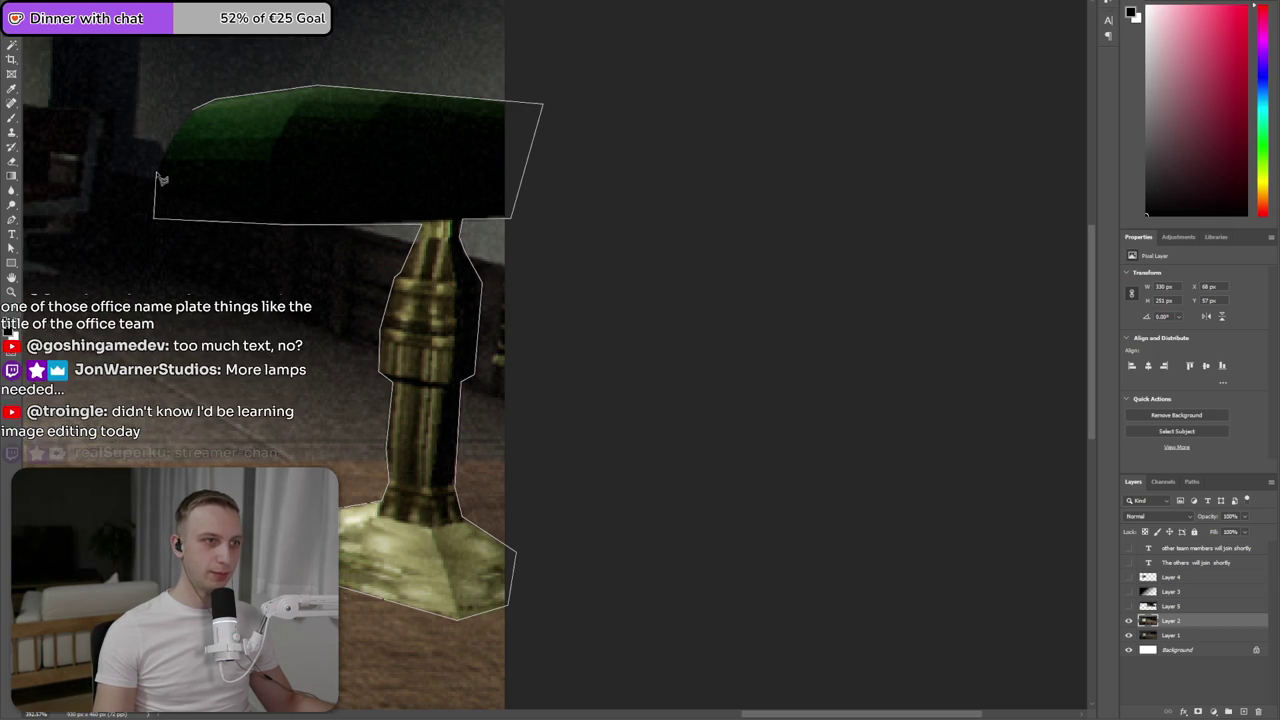
{"action": "left_click", "coordinate": [157, 171]}
{"action": "left_click", "coordinate": [198, 120]}
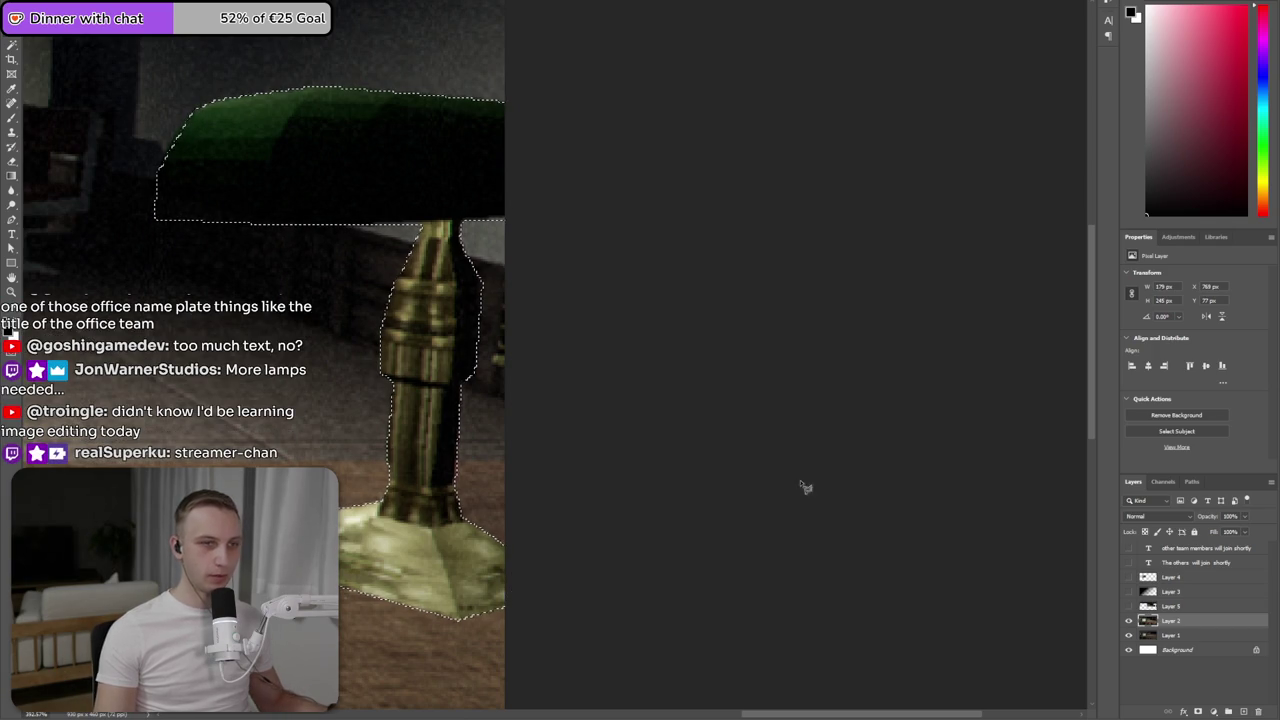
- Cut the lamp and paste it onto its own layer, hide Layer 1, and offset the lamp down-right
{"action": "key", "text": "Delete"}
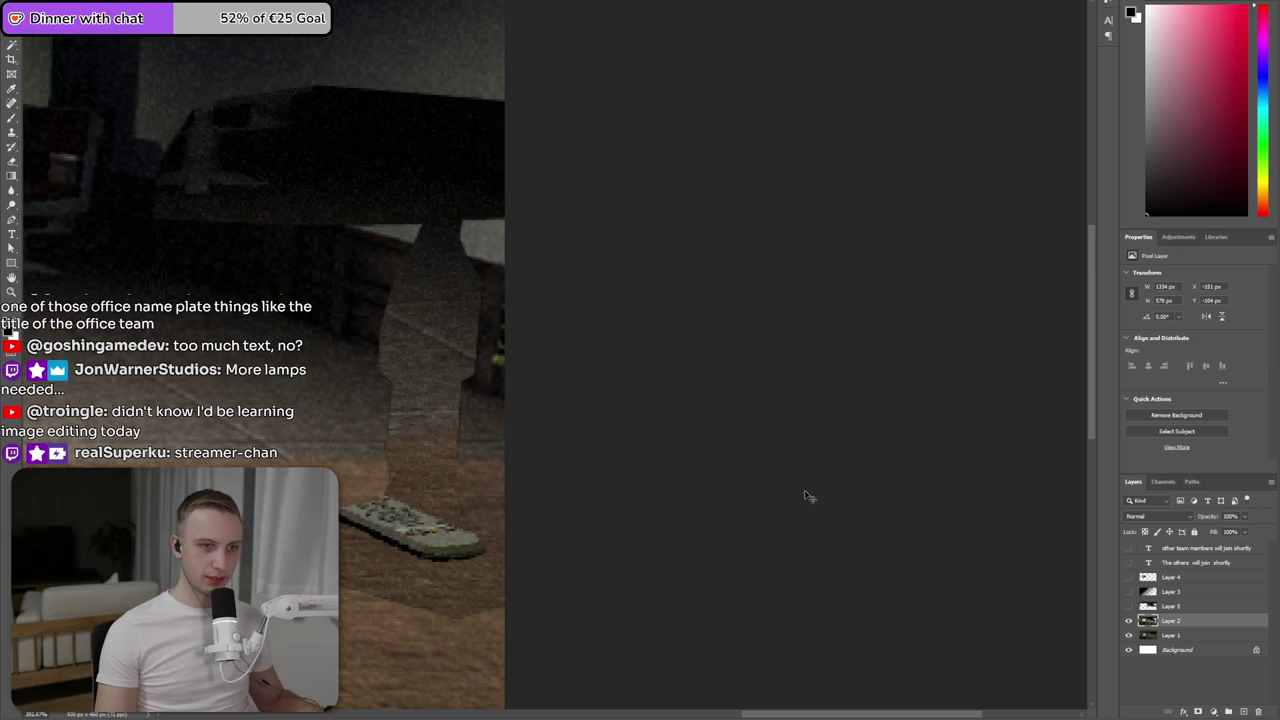
{"action": "key", "text": "ctrl+v"}
{"action": "left_click", "coordinate": [1129, 650]}
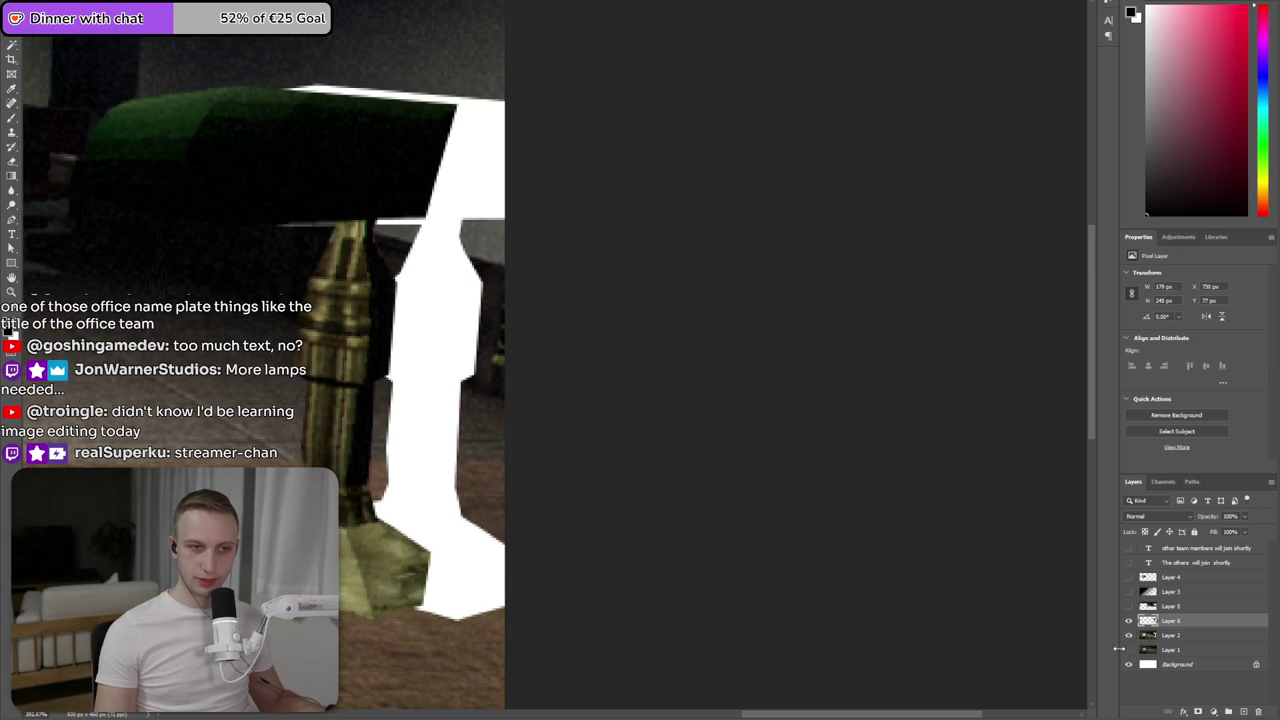
{"action": "key", "text": "ctrl+minus"}
{"action": "key", "text": "ctrl+minus"}
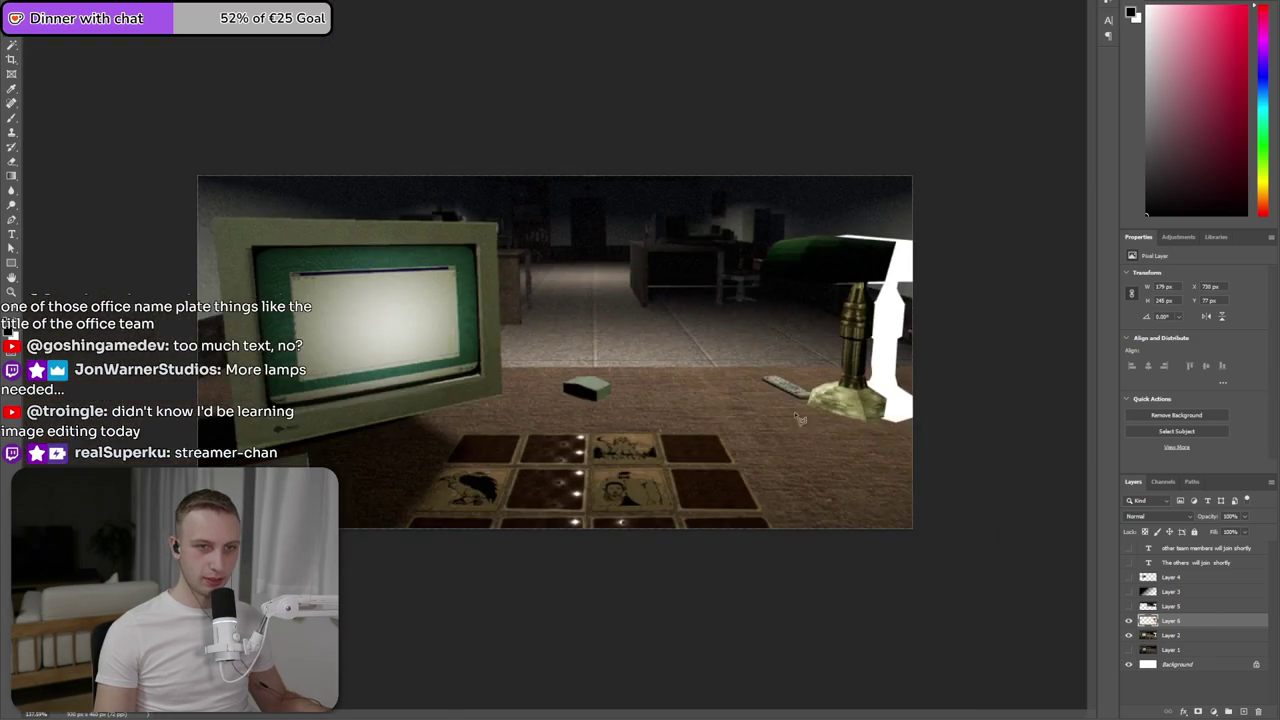
{"action": "mouse_move", "coordinate": [849, 452]}
{"action": "left_mouse_down"}
{"action": "mouse_move", "coordinate": [869, 498]}
{"action": "mouse_move", "coordinate": [876, 477]}
{"action": "left_mouse_up"}
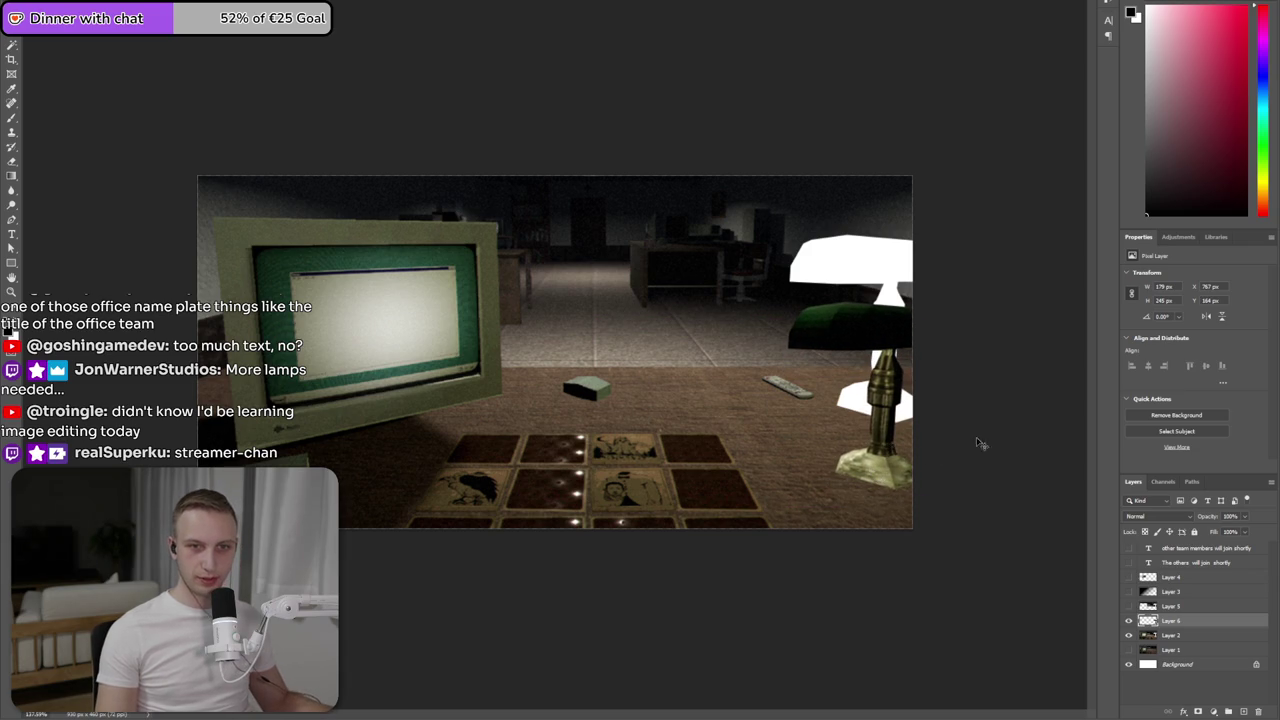
- Hide the separated lamp layer, switch to Layer 2 and select the white lamp-shaped gap
{"action": "scroll", "coordinate": [968, 443], "scroll_direction": "up", "scroll_amount": 2}
{"action": "scroll", "coordinate": [987, 425], "scroll_direction": "up", "scroll_amount": 1}
{"action": "scroll", "coordinate": [987, 425], "scroll_direction": "right", "scroll_amount": 2}
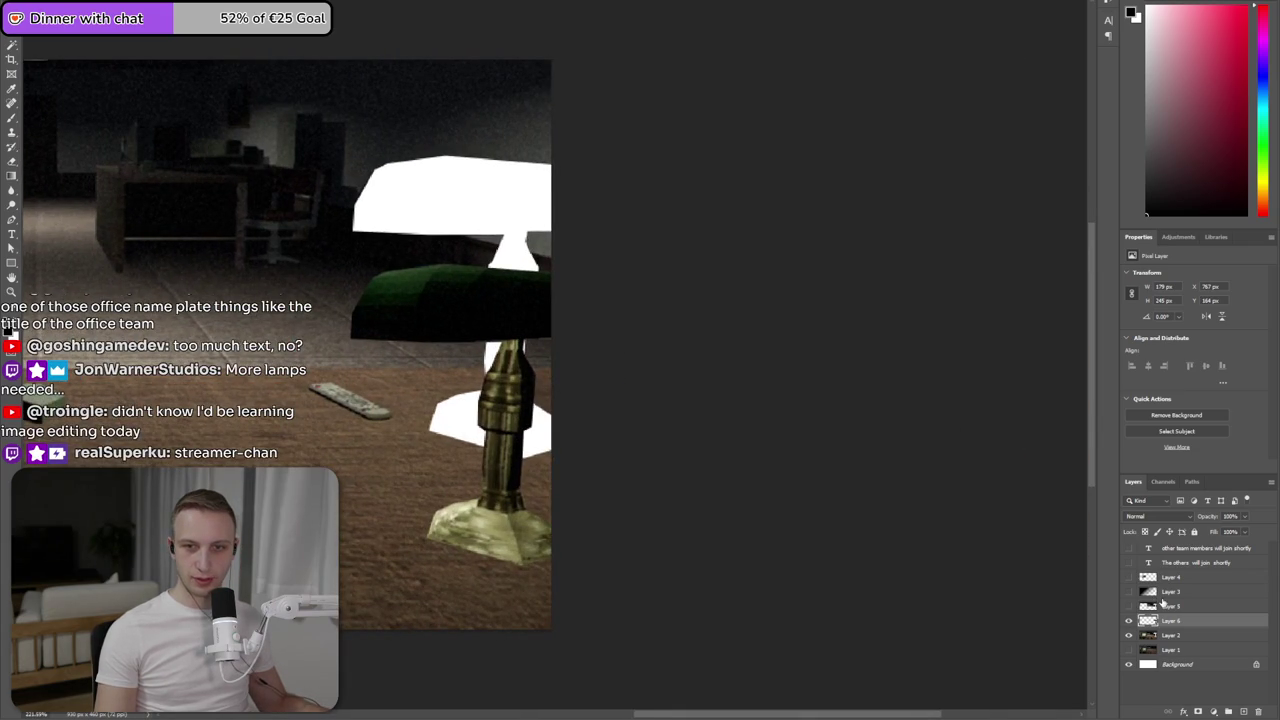
{"action": "key", "text": "ctrl+comma"}
{"action": "left_click", "coordinate": [1163, 637]}
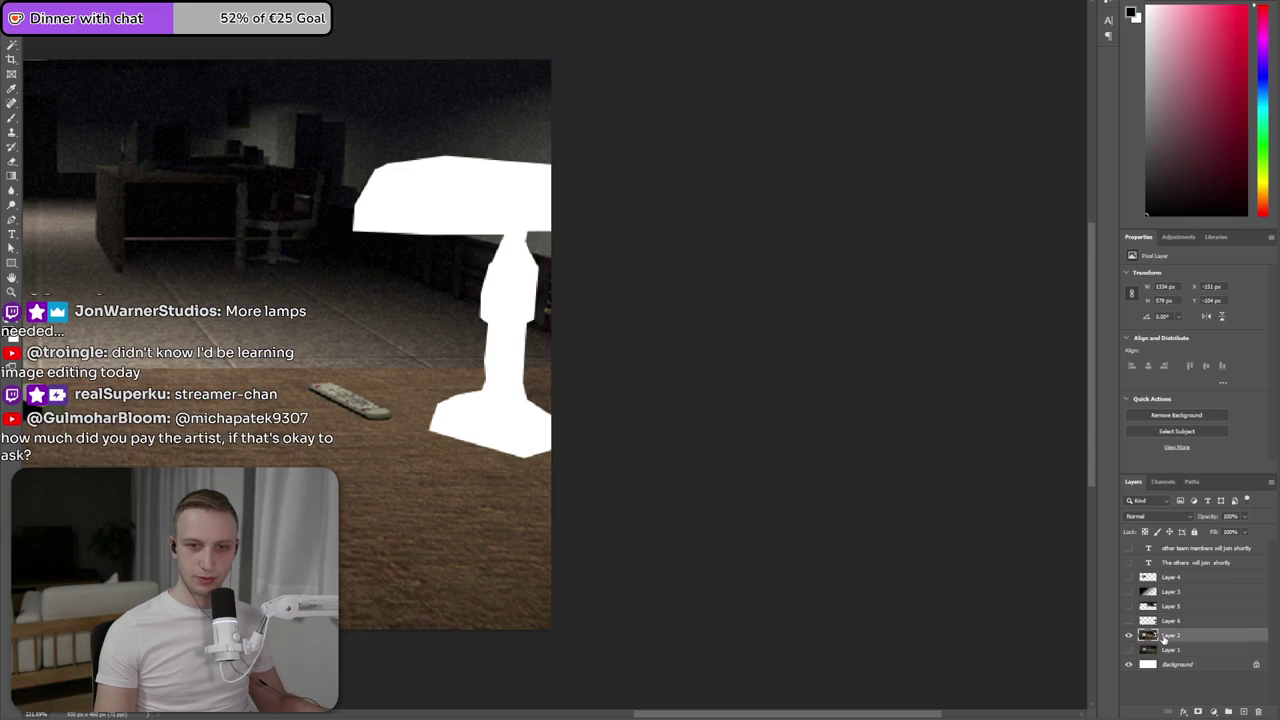
{"action": "left_click", "coordinate": [430, 198]}
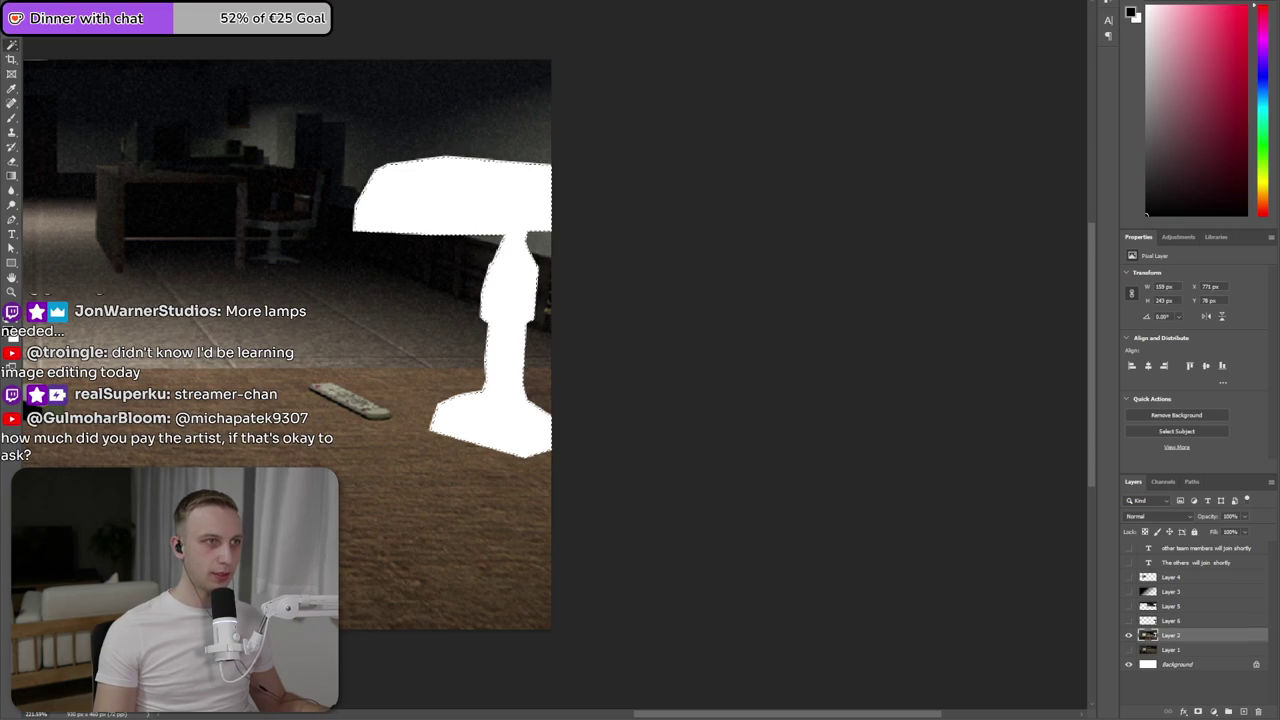
- Apply a content-aware fill to the lamp gap, then undo it
{"action": "left_click", "coordinate": [45, 20]}
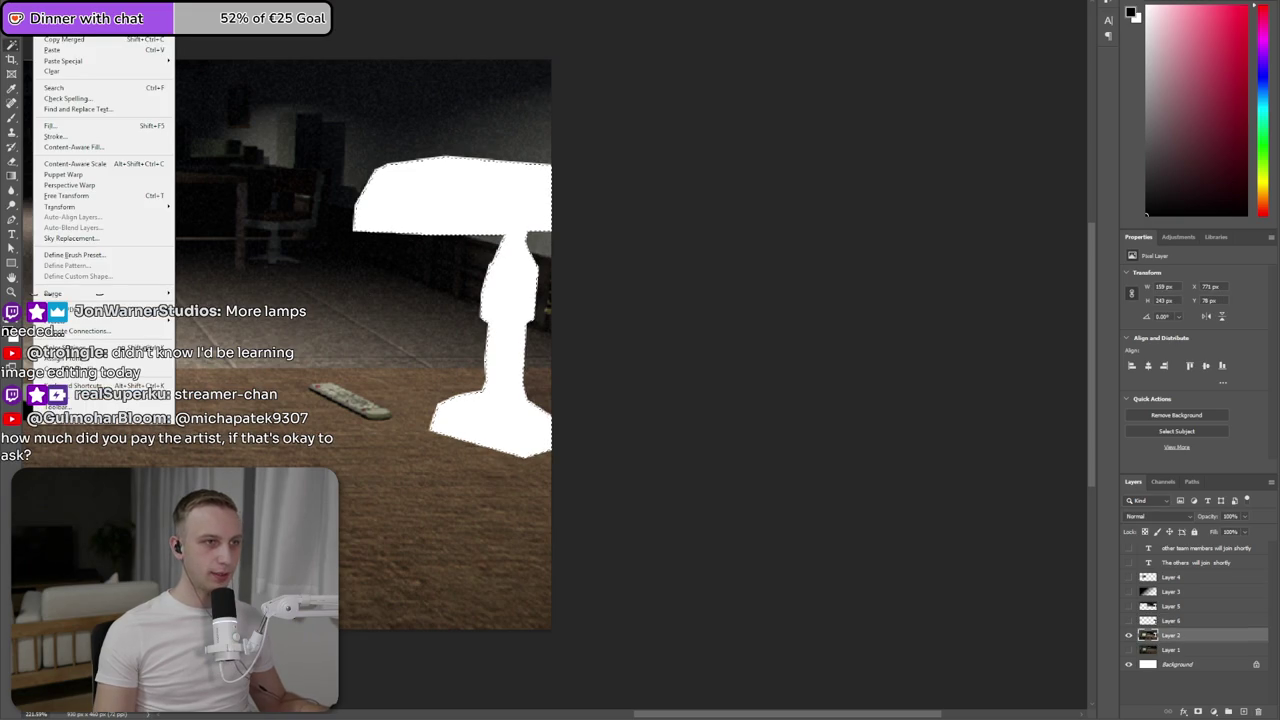
{"action": "left_click", "coordinate": [90, 147]}
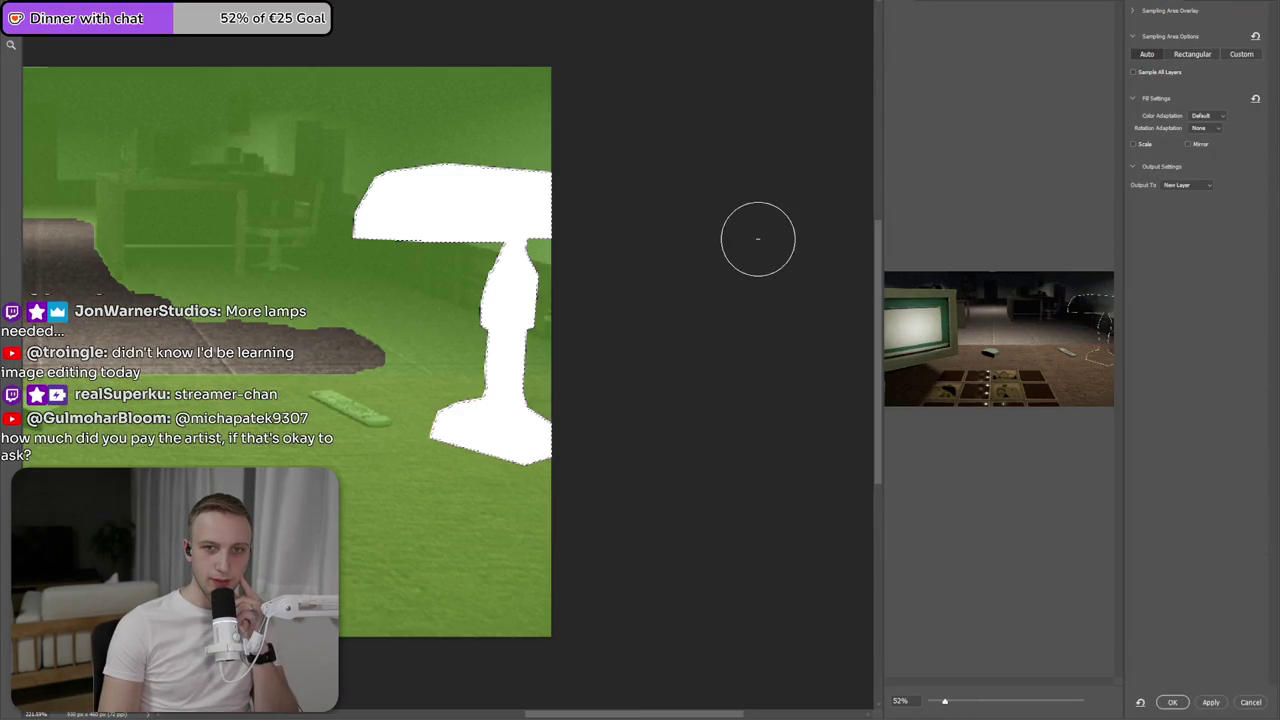
{"action": "left_click", "coordinate": [1210, 702]}
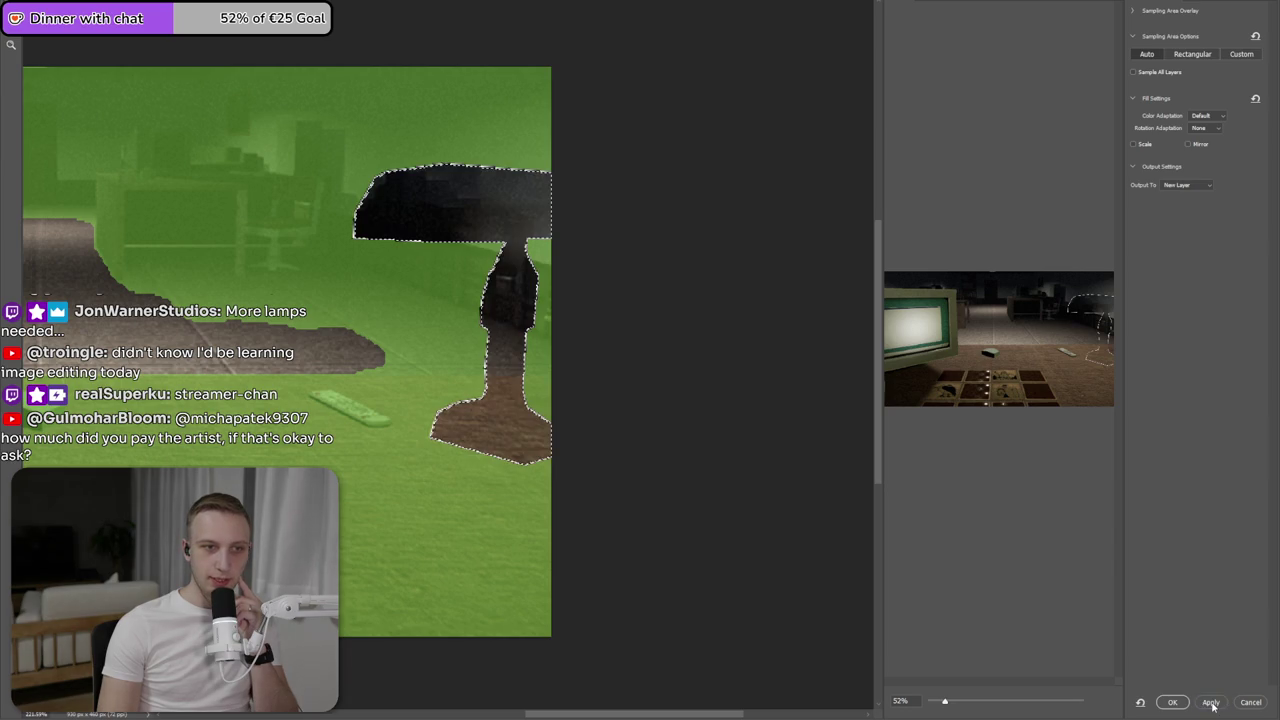
{"action": "left_click", "coordinate": [1172, 702]}
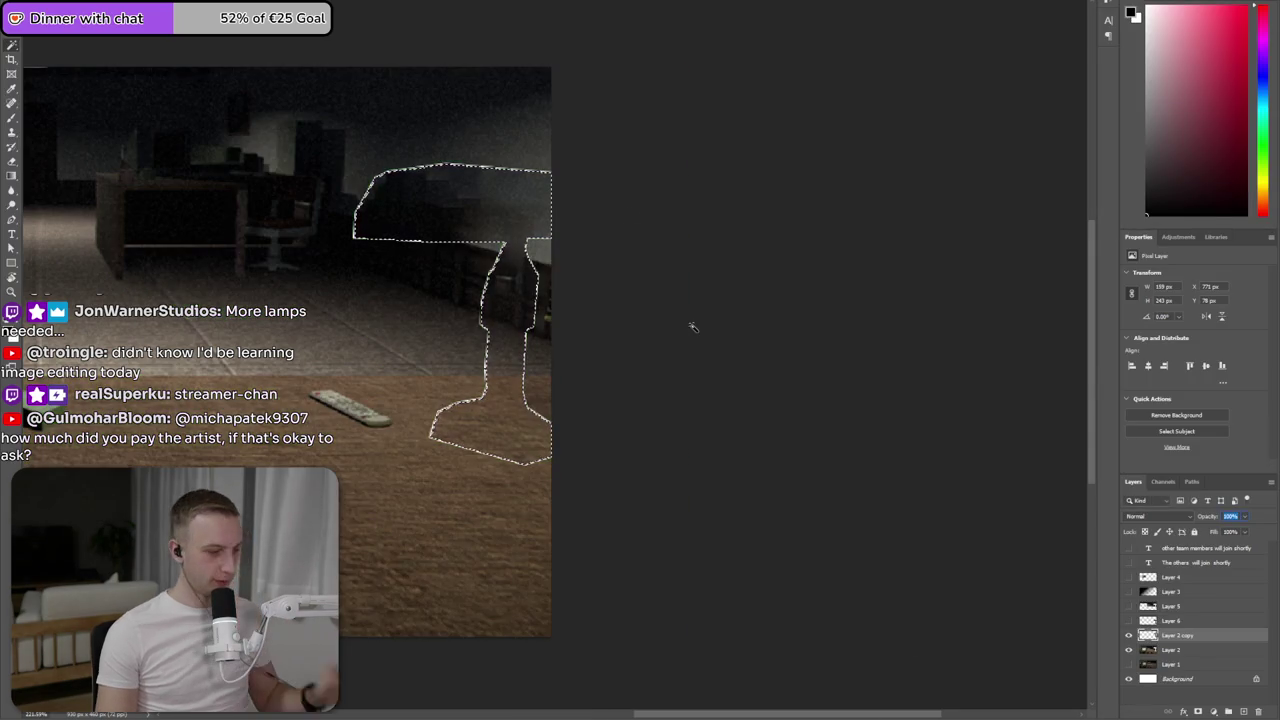
{"action": "key", "text": "ctrl+z"}
- Expand the gap selection's edge by +12% in Select and Mask and reselect the gap
{"action": "left_click", "coordinate": [135, 10]}
{"action": "left_click", "coordinate": [183, 108]}
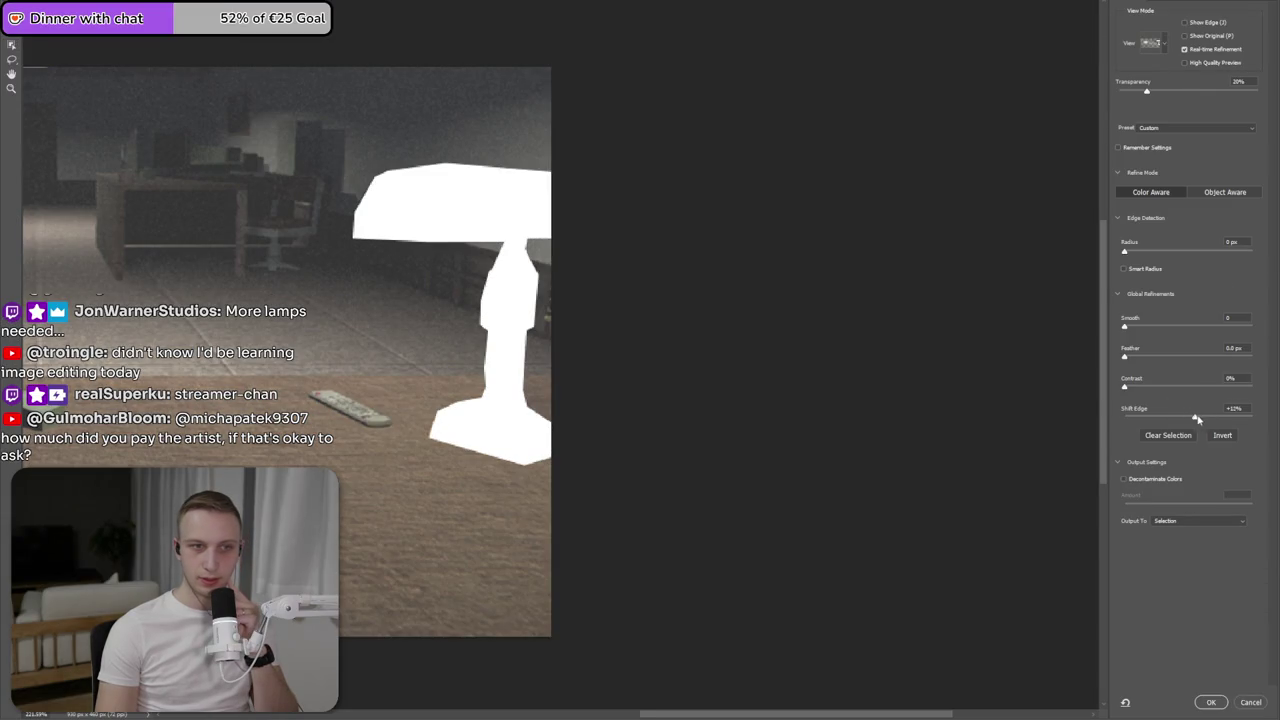
{"action": "left_click", "coordinate": [1211, 702]}
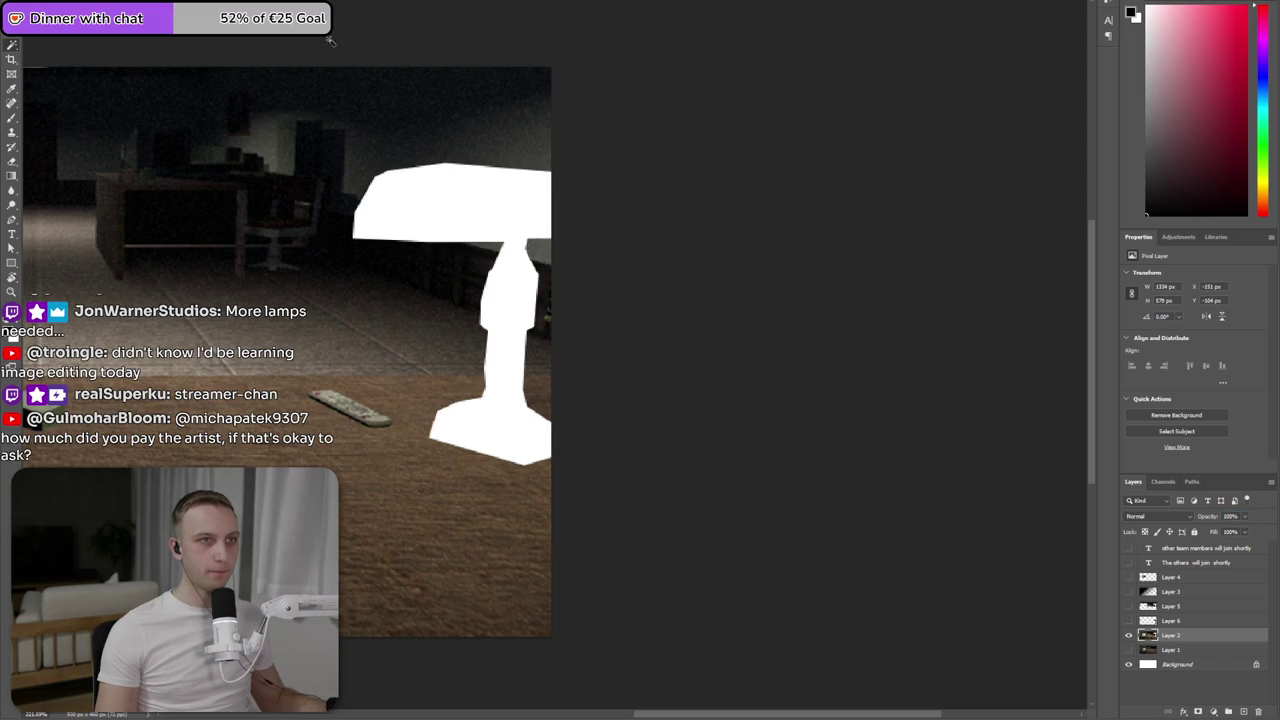
{"action": "left_click", "coordinate": [521, 210]}
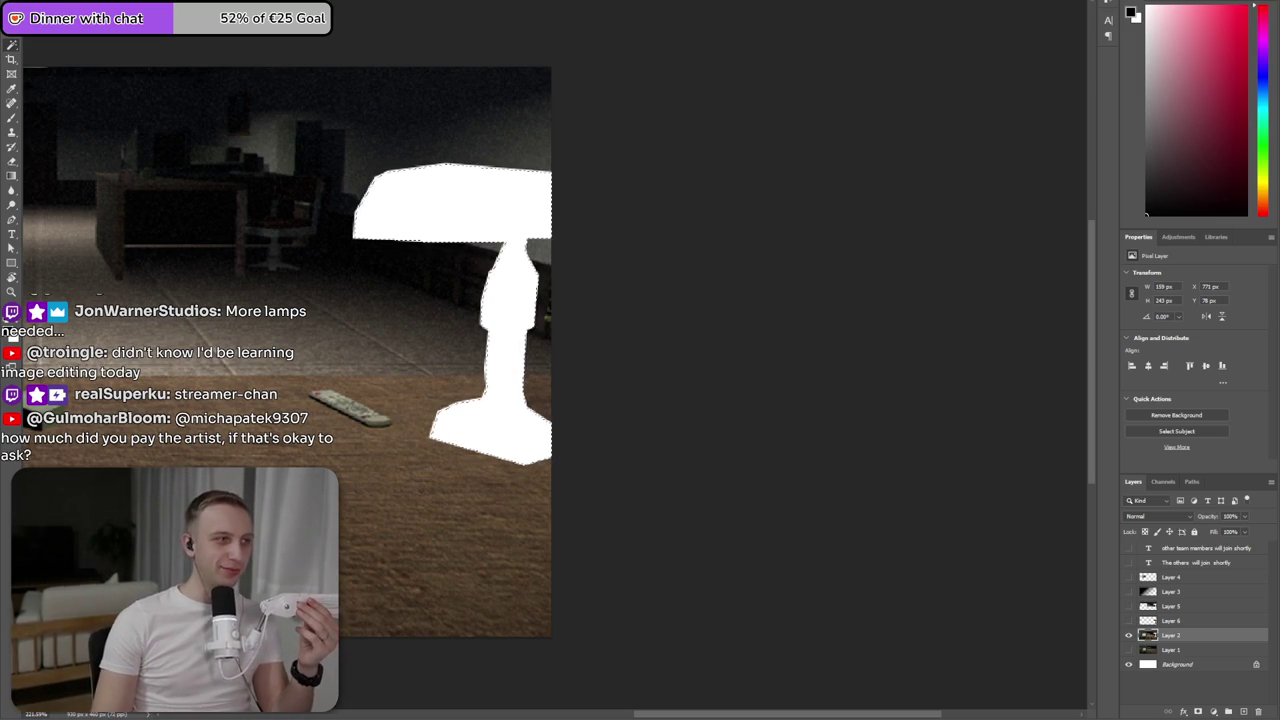
- Replace the selection with a wider Polygonal Lasso outline around the lamp gap
{"action": "key", "text": "ctrl+d"}
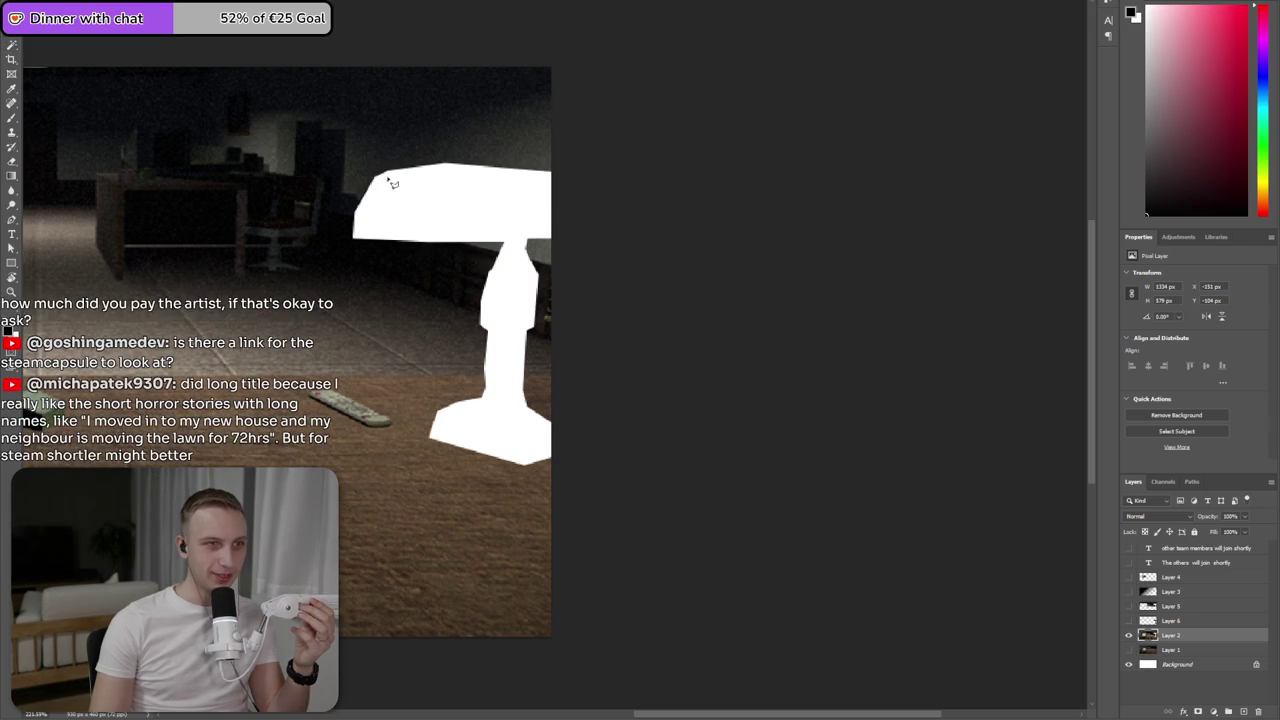
{"action": "left_click", "coordinate": [446, 162]}
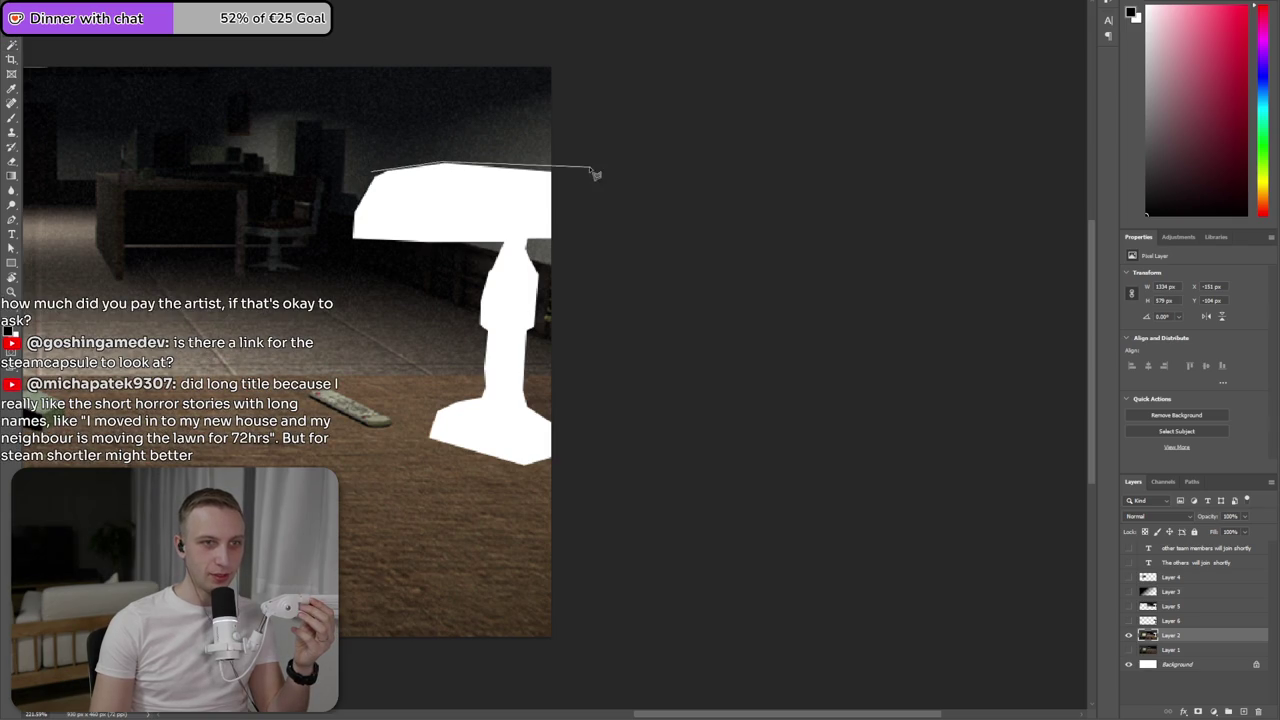
{"action": "left_click", "coordinate": [570, 170]}
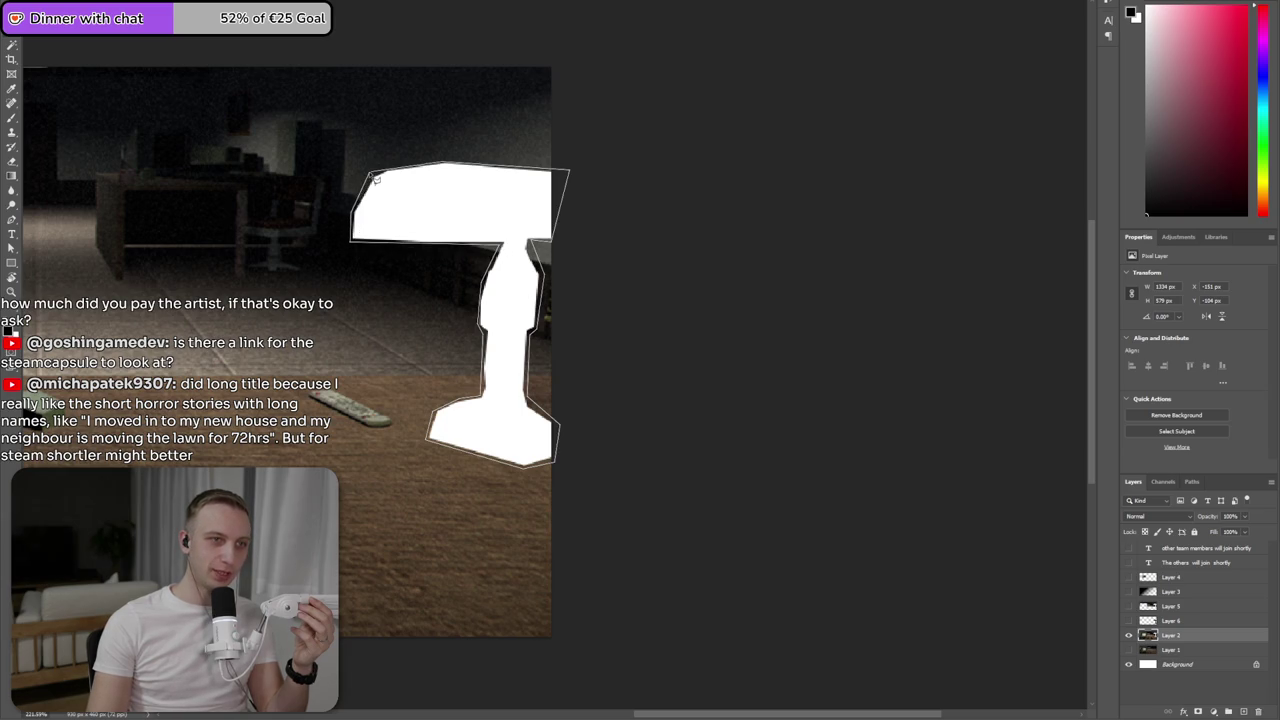
{"action": "left_click", "coordinate": [378, 178]}
- Content-Aware Fill the gap to a new layer, then deselect and fit the image on screen
{"action": "key", "text": "alt+f"}
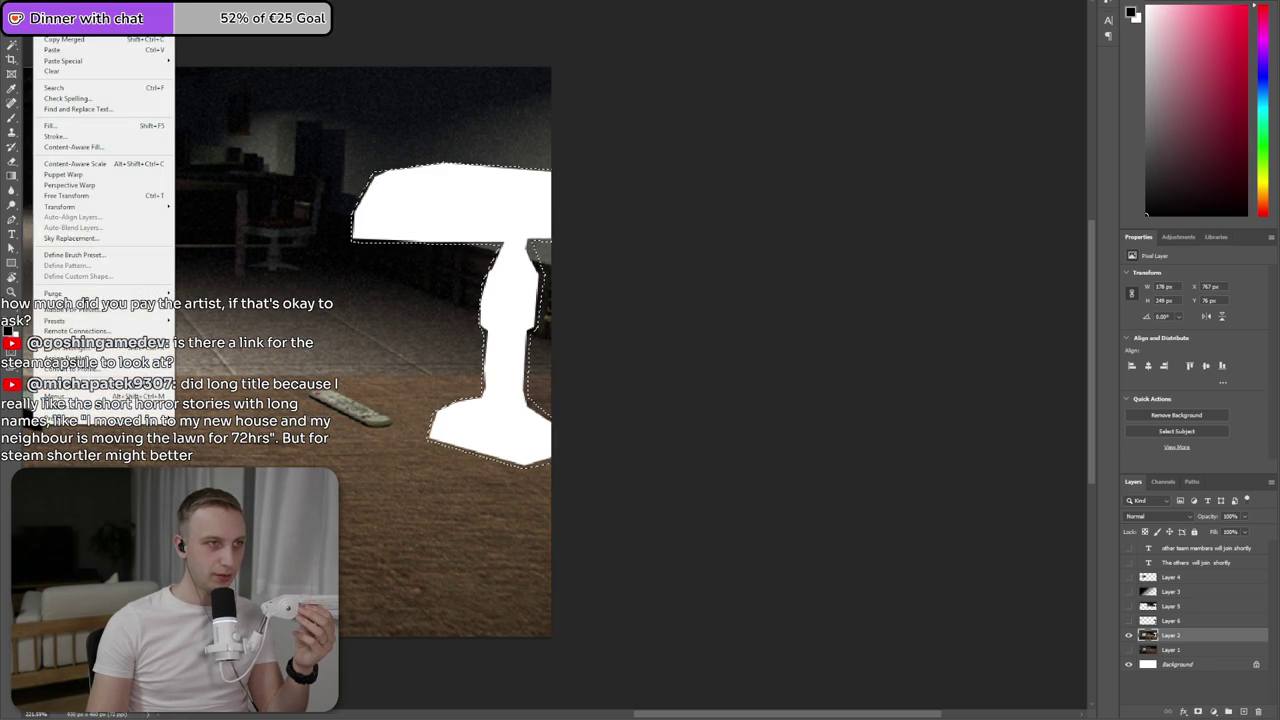
{"action": "left_click", "coordinate": [75, 147]}
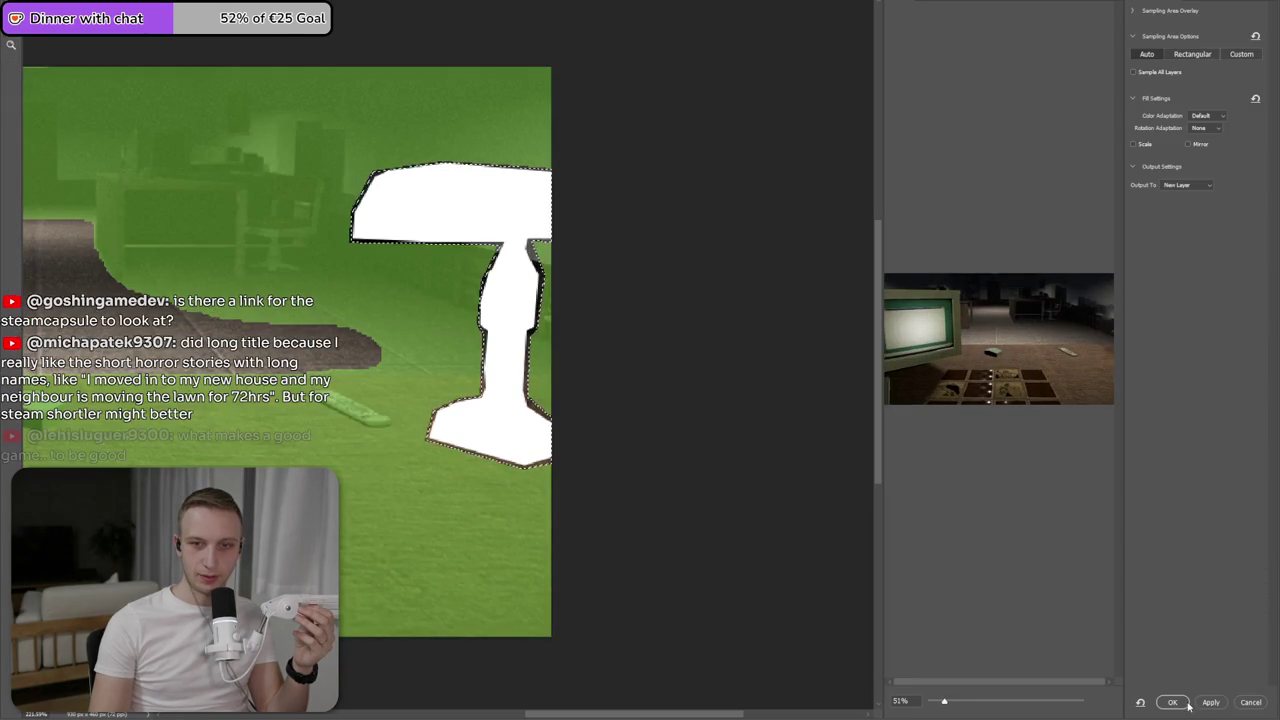
{"action": "left_click", "coordinate": [1210, 703]}
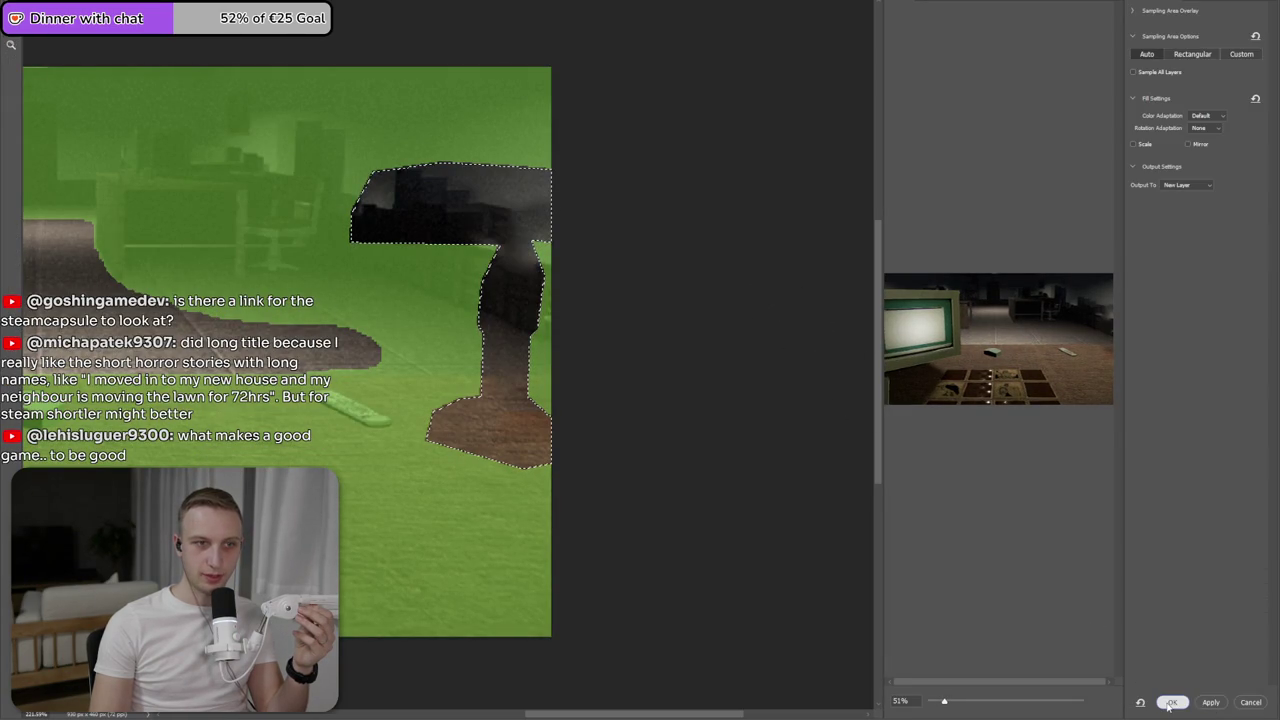
{"action": "left_click", "coordinate": [1170, 703]}
{"action": "key", "text": "ctrl+d"}
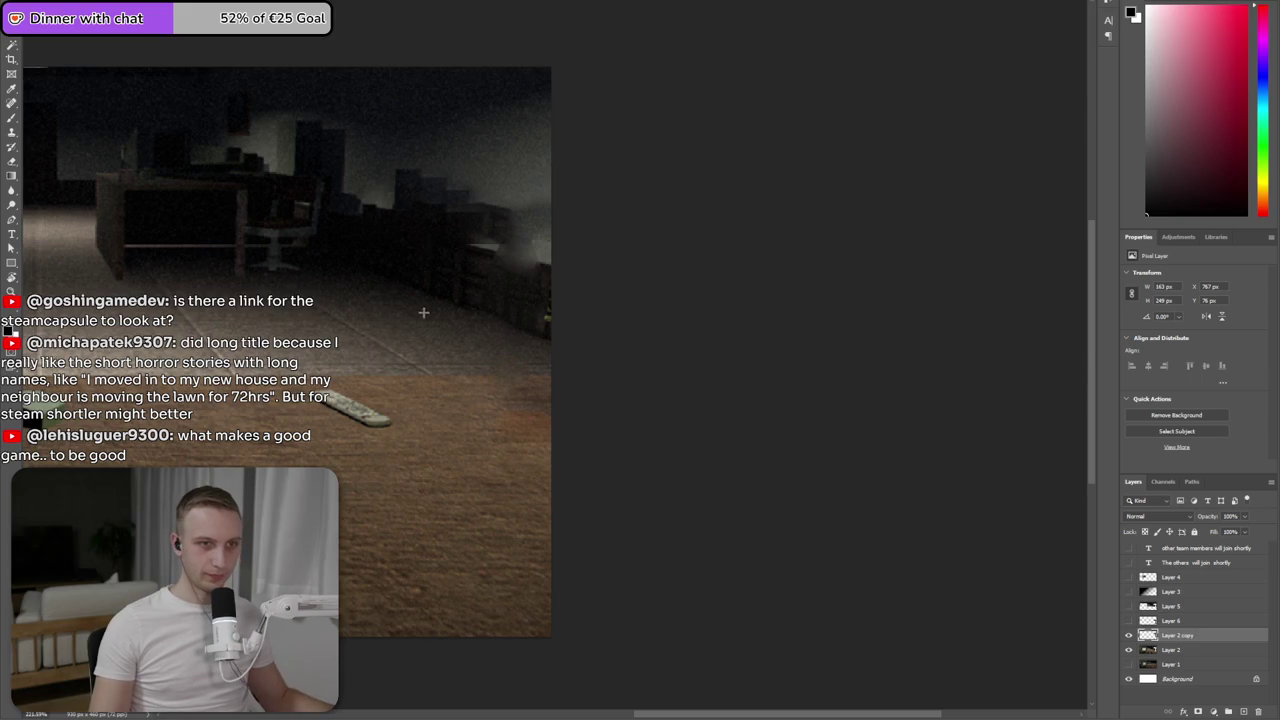
{"action": "key", "text": "ctrl+0"}
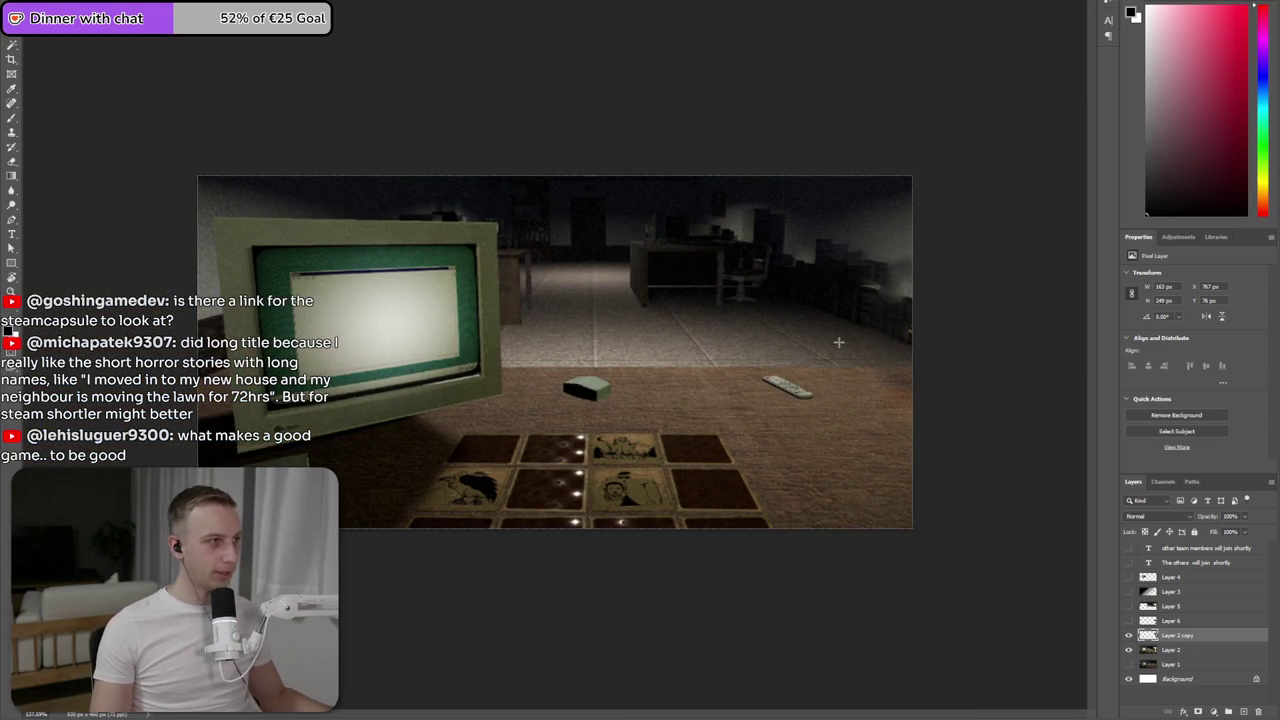
- Delete Layer 5 and make the cut-out lamp layer visible again
{"action": "key", "text": "ctrl+plus"}
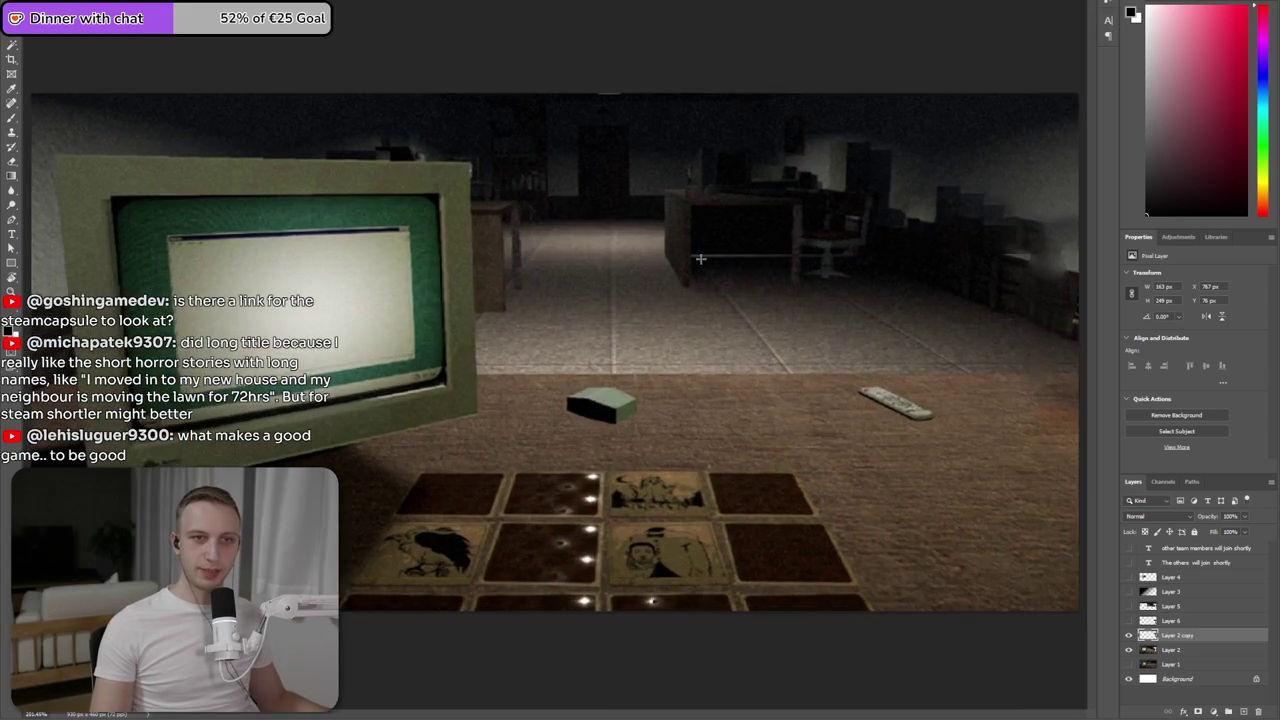
{"action": "key", "text": "ctrl+minus"}
{"action": "left_click", "coordinate": [1178, 622]}
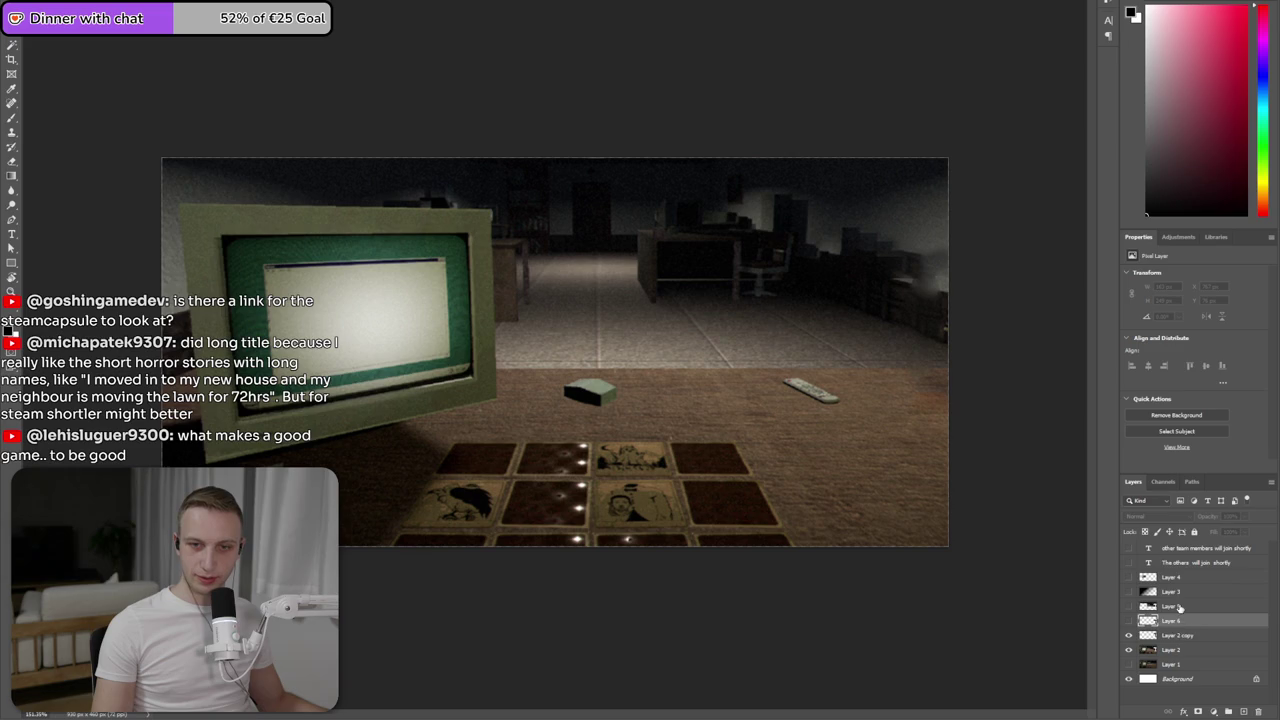
{"action": "left_click", "coordinate": [1176, 606]}
{"action": "key", "text": "Delete"}
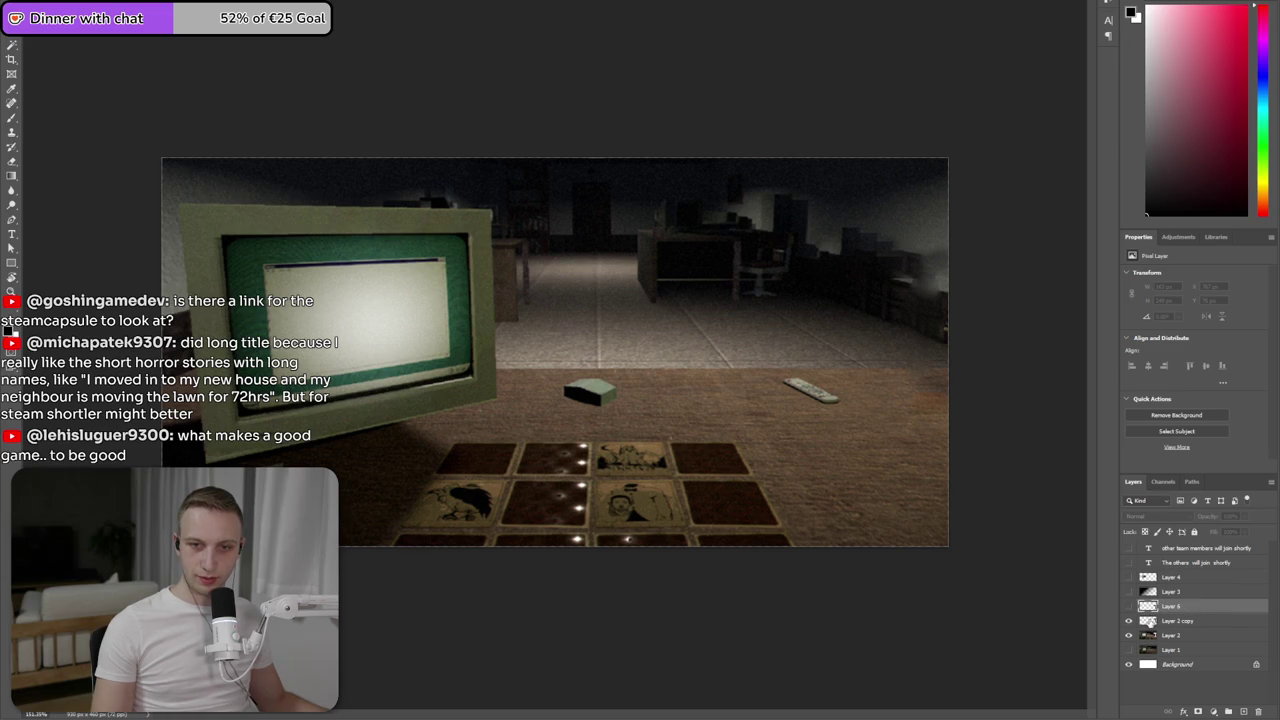
{"action": "left_click", "coordinate": [1127, 607]}
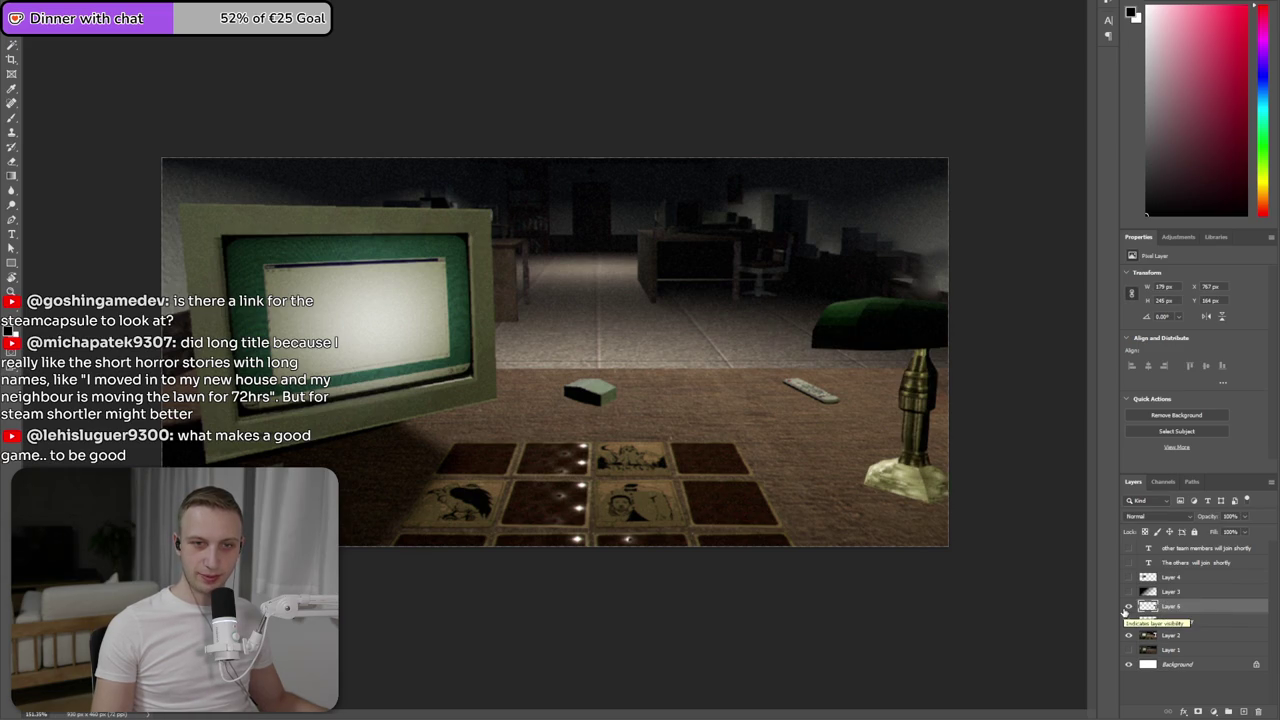
- Scale the lamp down against the scene's right edge, commit it, and hide its layer
{"action": "left_click_drag", "start_coordinate": [903, 487], "coordinate": [905, 428]}
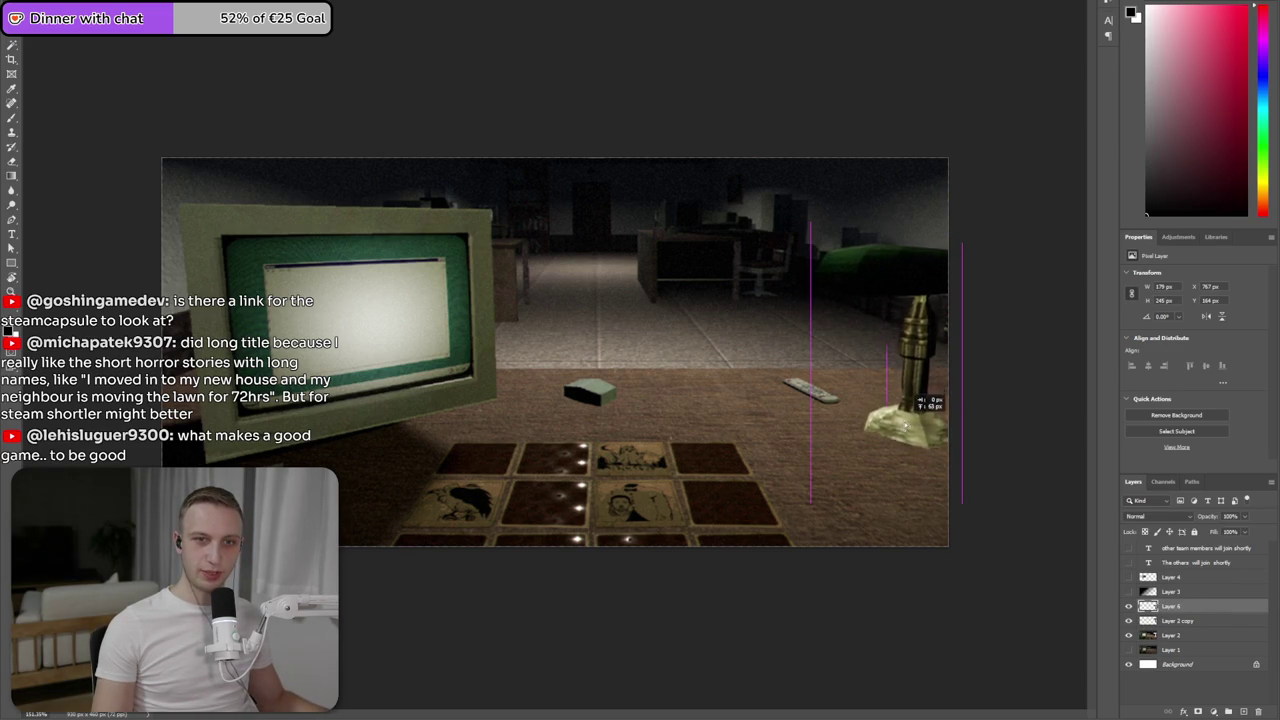
{"action": "mouse_move", "coordinate": [930, 458]}
{"action": "left_mouse_down"}
{"action": "mouse_move", "coordinate": [934, 488]}
{"action": "mouse_move", "coordinate": [906, 466]}
{"action": "left_mouse_up"}
{"action": "left_click", "coordinate": [880, 327]}
{"action": "left_click_drag", "start_coordinate": [860, 258], "coordinate": [913, 350]}
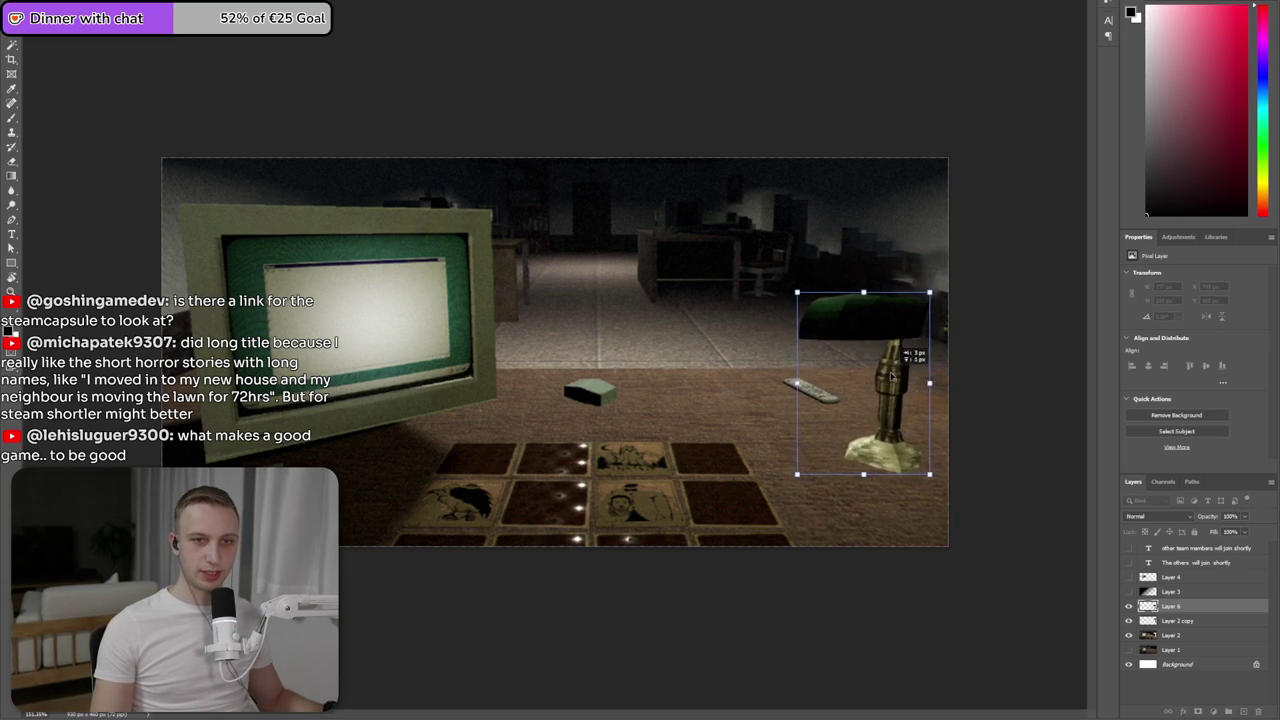
{"action": "left_click_drag", "start_coordinate": [887, 275], "coordinate": [915, 354]}
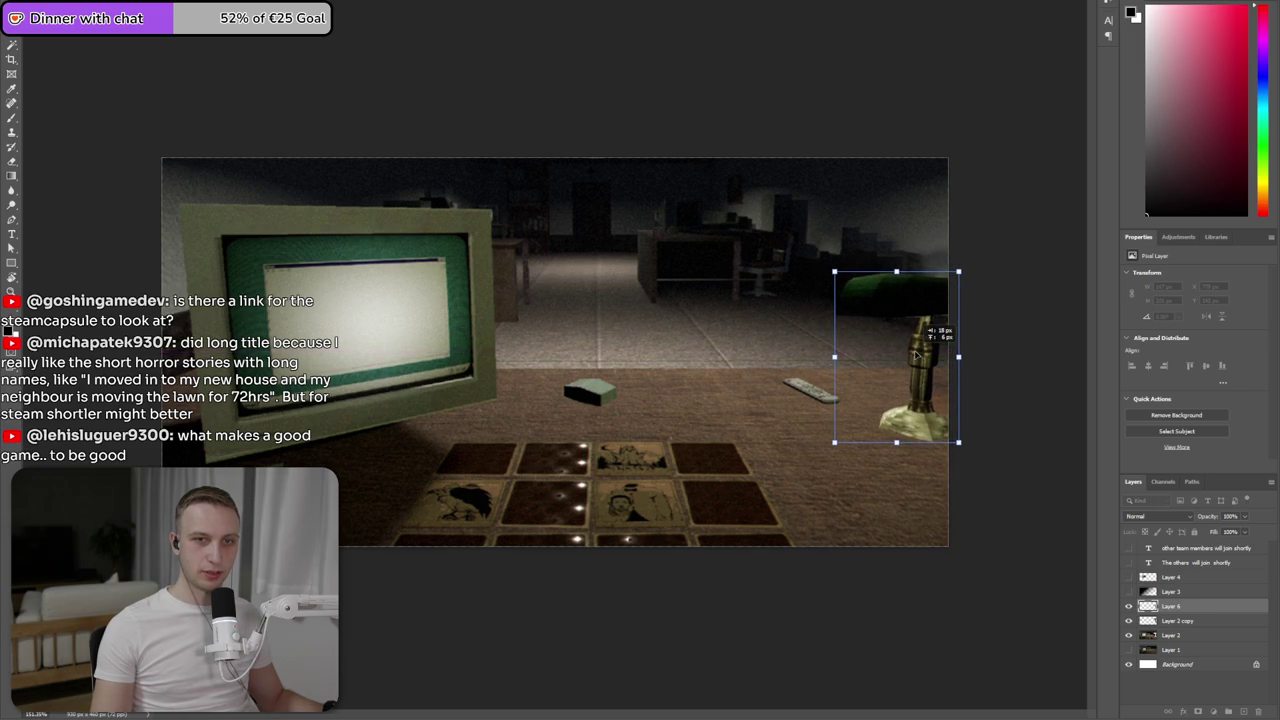
{"action": "left_click_drag", "start_coordinate": [938, 428], "coordinate": [932, 426]}
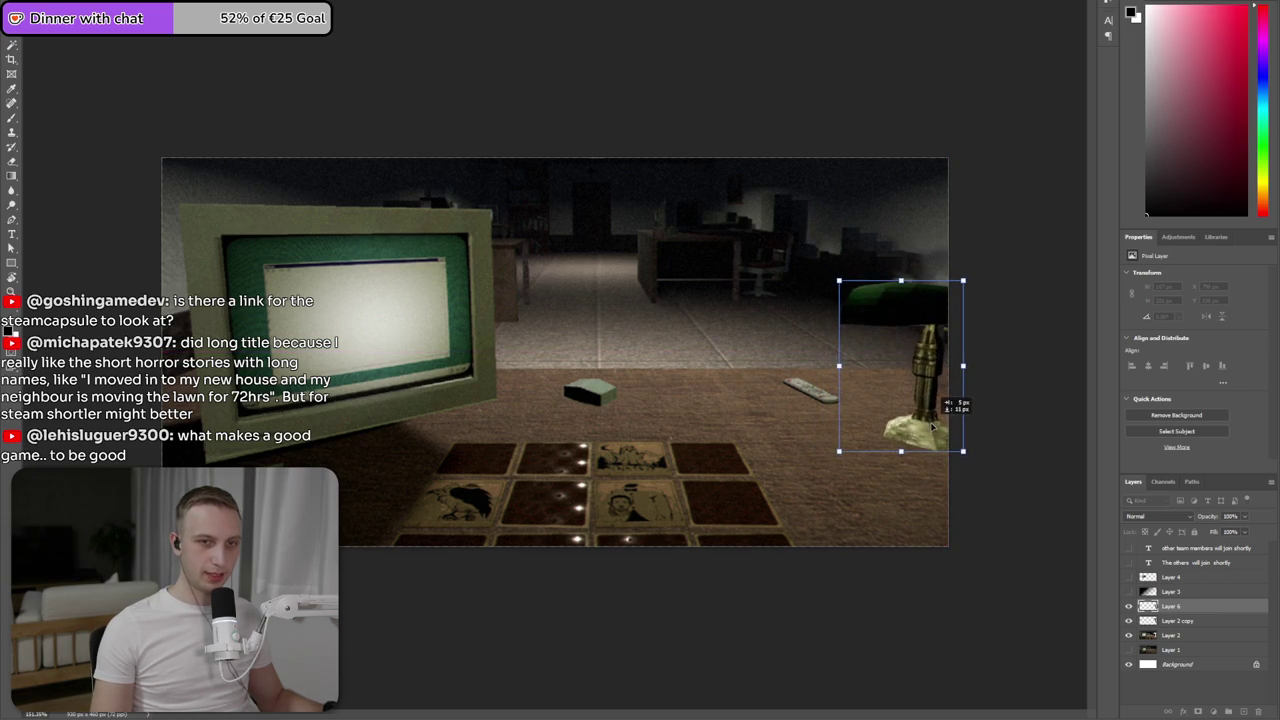
{"action": "key", "text": "Return"}
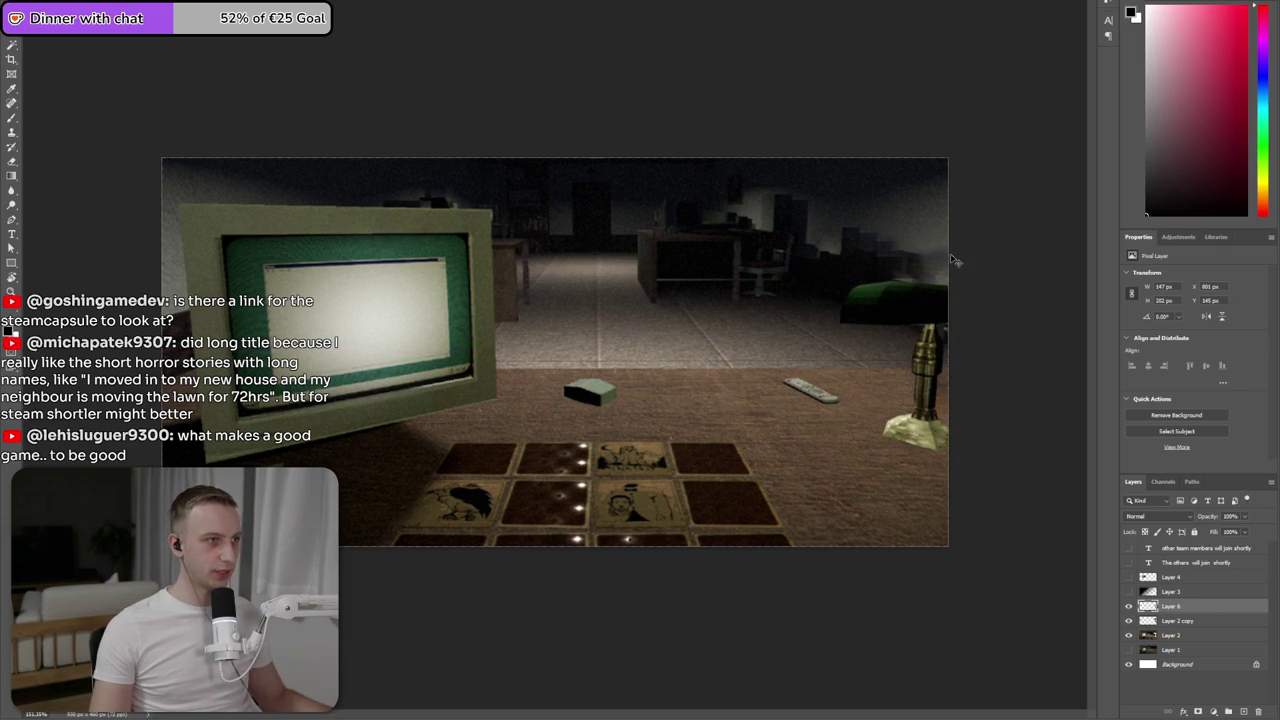
{"action": "left_click", "coordinate": [1129, 606]}
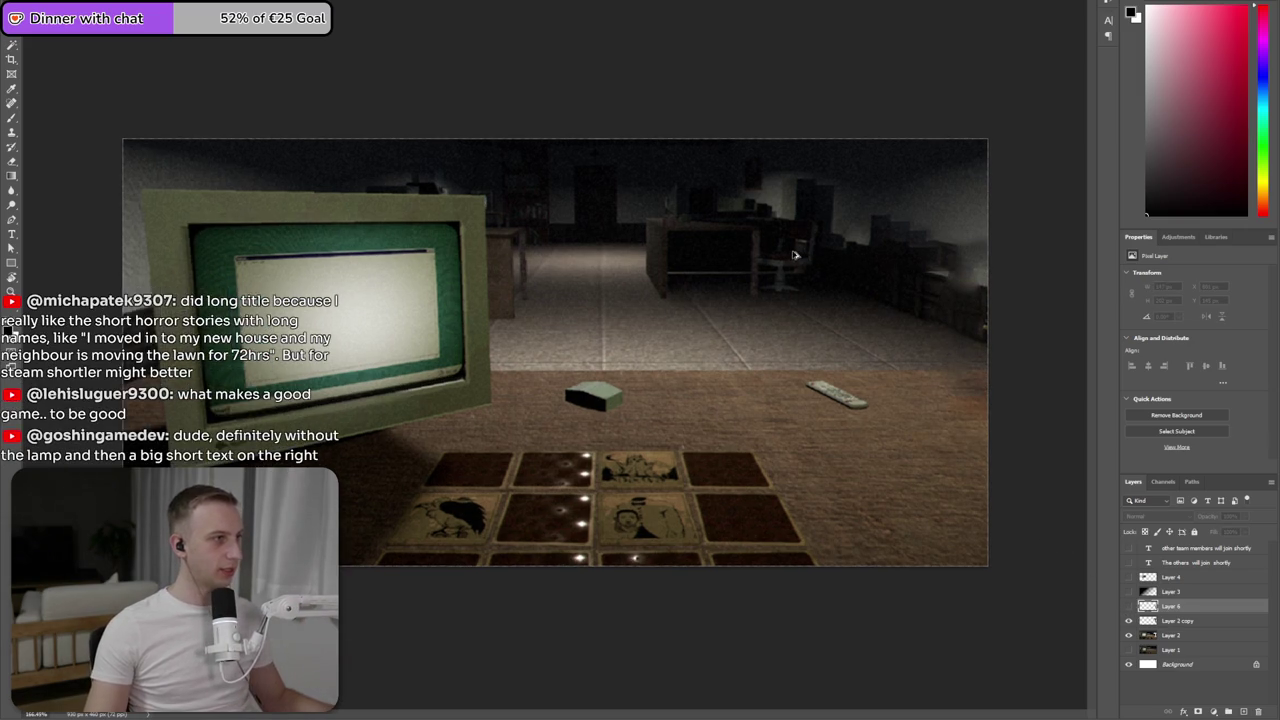
- Rename Layer 6 to 'Lamp'
{"action": "scroll", "coordinate": [950, 373], "scroll_direction": "up", "scroll_amount": 3}
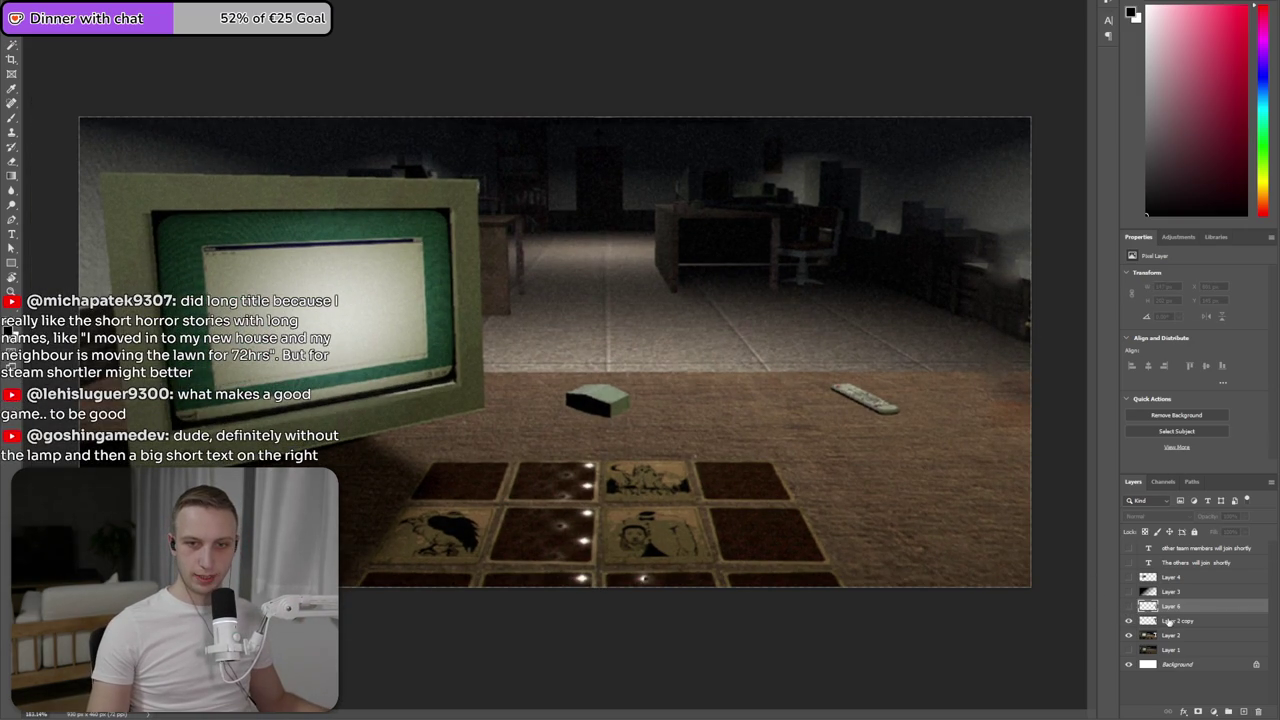
{"action": "left_click", "coordinate": [1192, 636]}
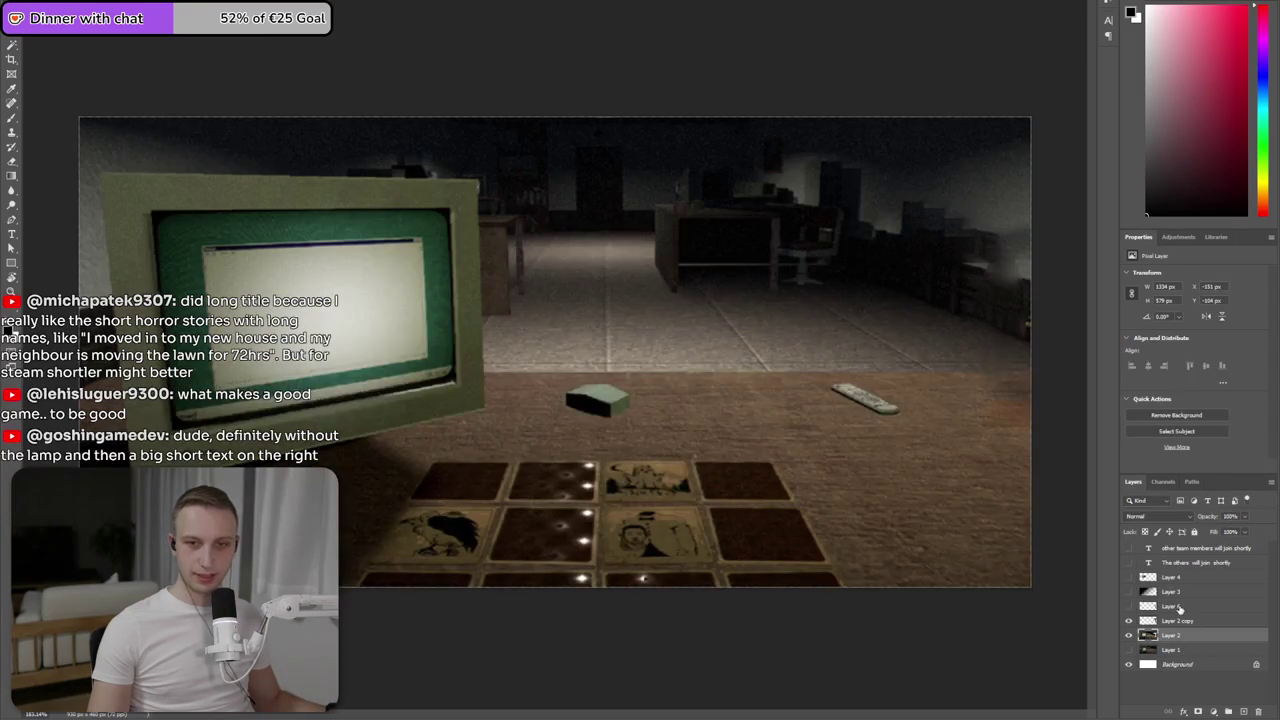
{"action": "left_click", "coordinate": [1180, 607]}
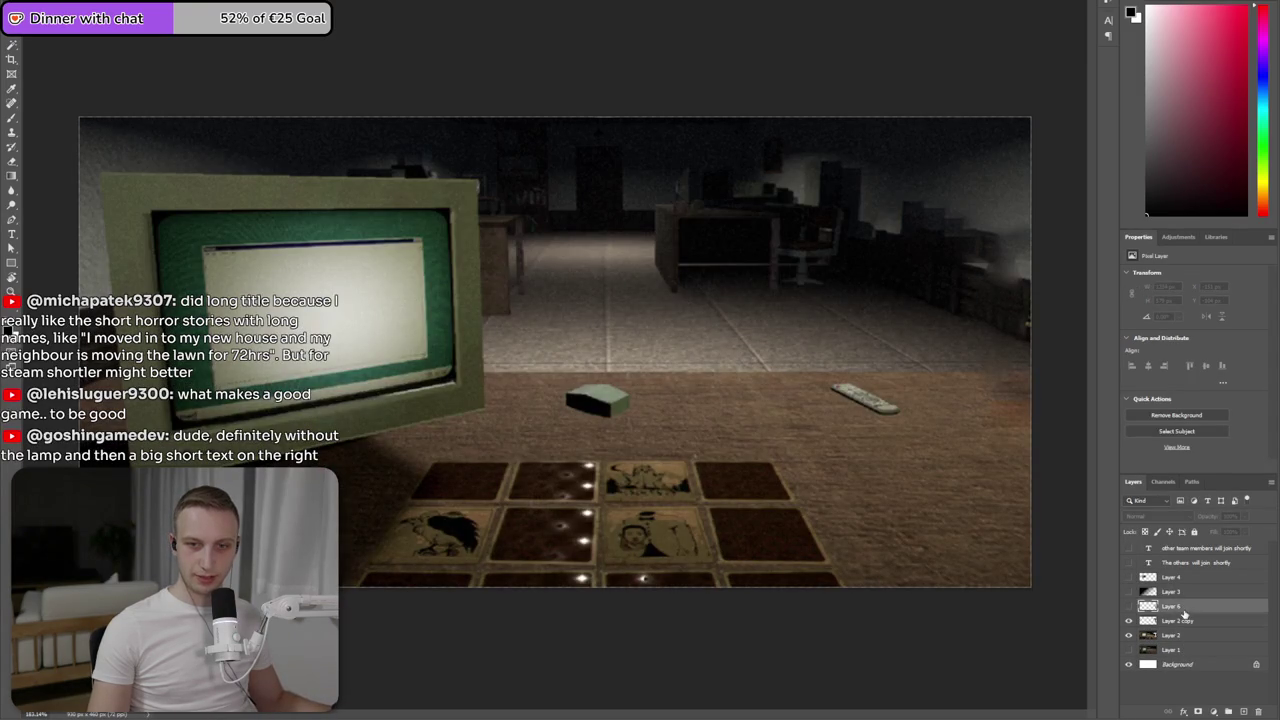
{"action": "left_click", "coordinate": [1182, 624]}
{"action": "left_click", "coordinate": [1172, 612]}
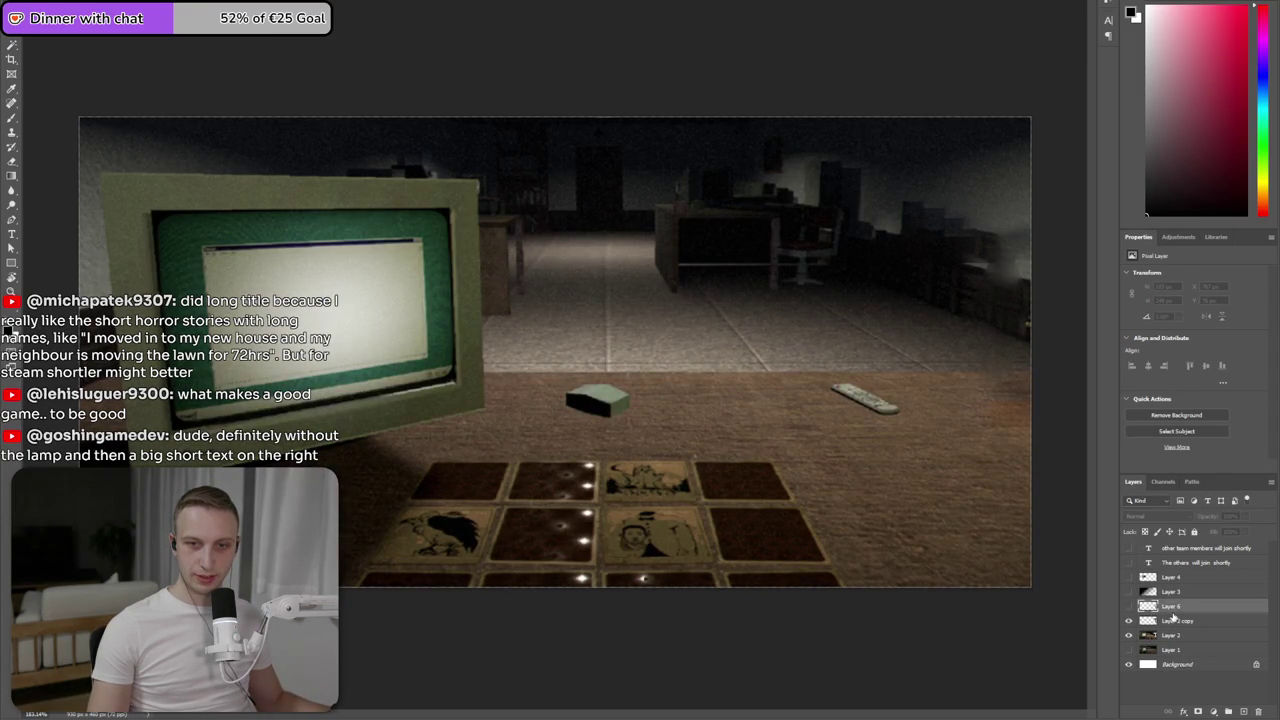
{"action": "left_click", "coordinate": [1129, 606]}
{"action": "left_click", "coordinate": [1129, 606]}
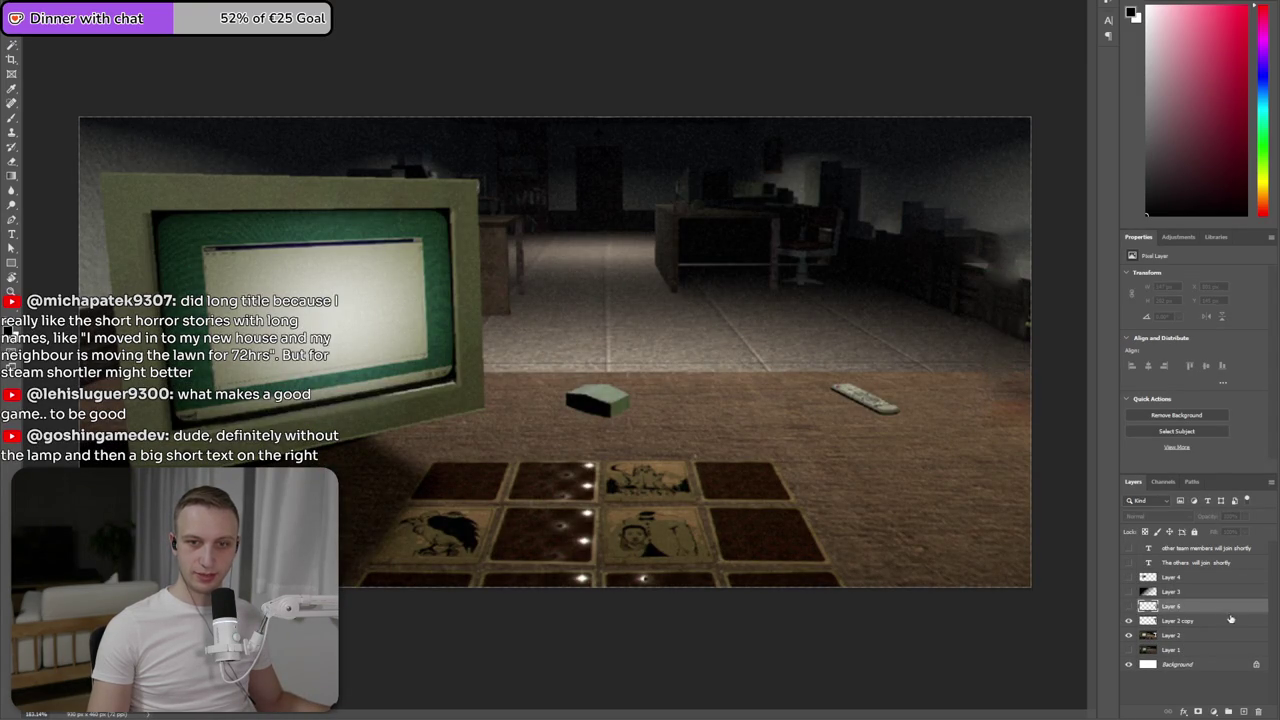
{"action": "type", "text": "Lamp"}
{"action": "key", "text": "Return"}
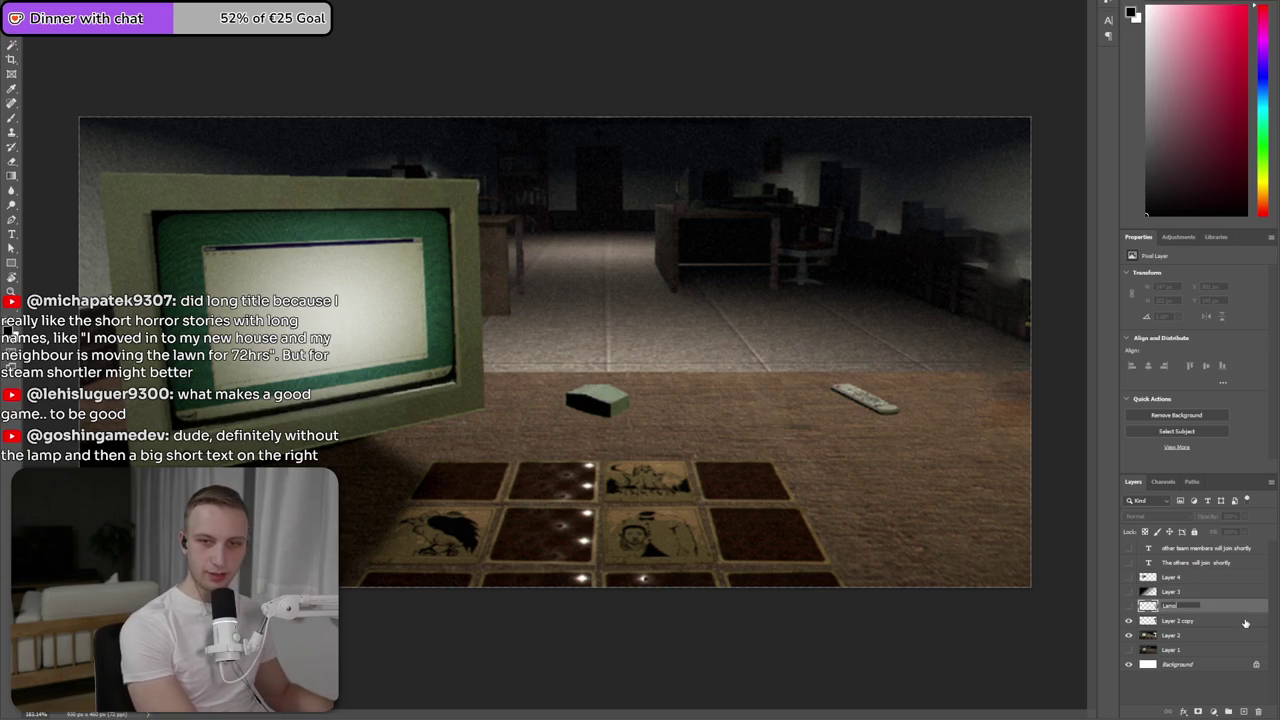
- Merge Layer 2 copy and Layer 2 into one layer, keeping the lamp hidden
{"action": "left_click", "coordinate": [1129, 621]}
{"action": "left_click", "coordinate": [1129, 621]}
{"action": "left_click", "coordinate": [1186, 621]}
{"action": "left_click", "coordinate": [1183, 638], "text": "shift"}
{"action": "right_click", "coordinate": [1183, 640]}
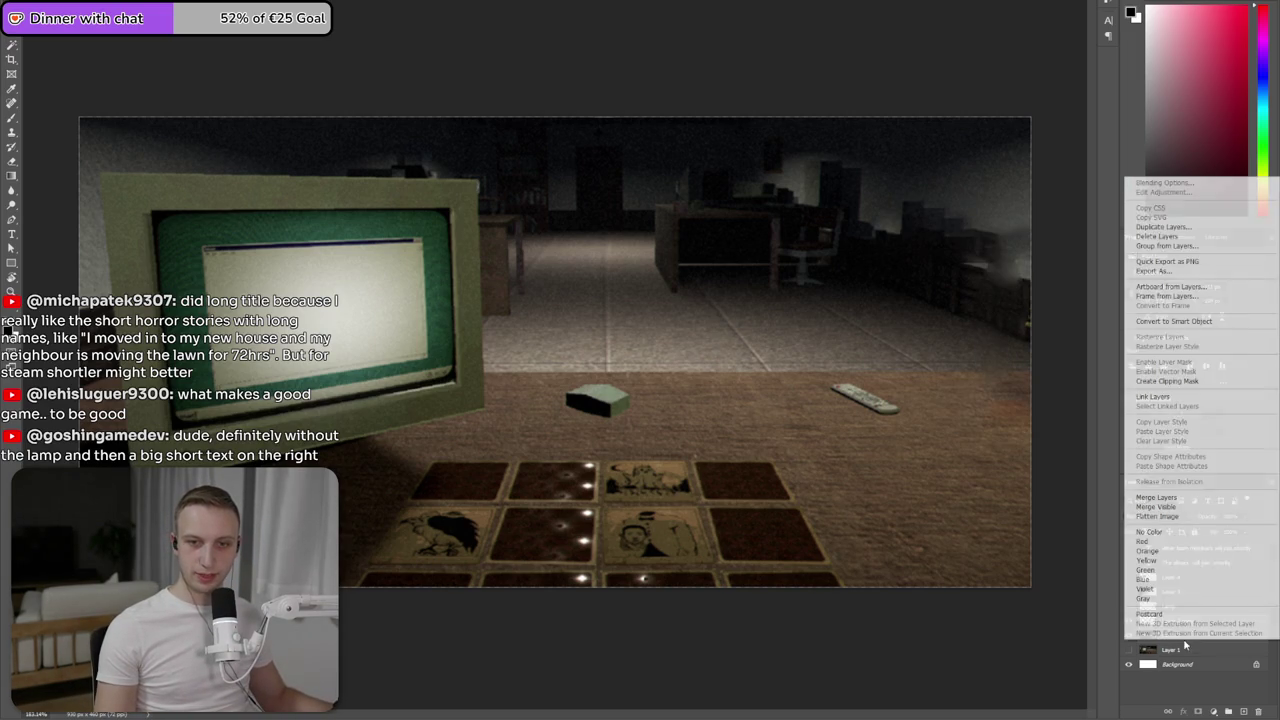
{"action": "left_click", "coordinate": [1170, 498]}
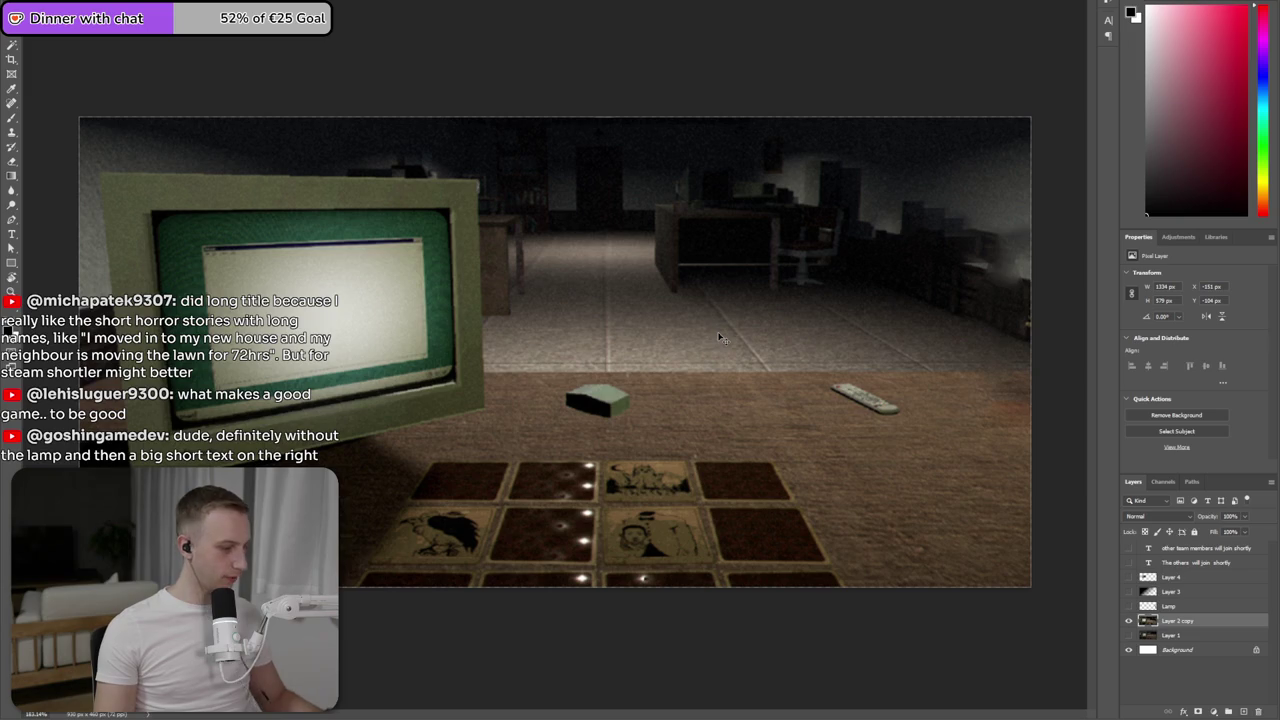
- Copy the back of the room above the desk to Layer 5, shifted slightly up and left
{"action": "mouse_move", "coordinate": [1039, 368]}
{"action": "left_mouse_down"}
{"action": "mouse_move", "coordinate": [492, 372]}
{"action": "mouse_move", "coordinate": [483, 188]}
{"action": "left_mouse_up"}
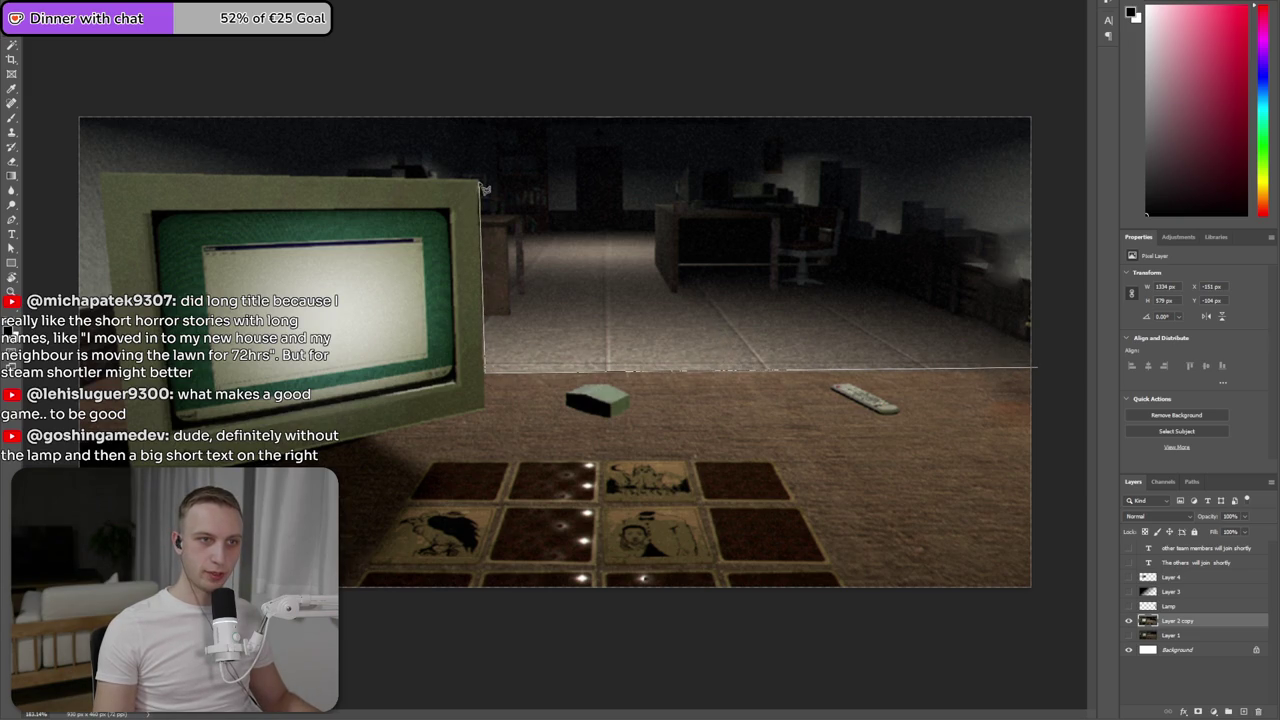
{"action": "mouse_move", "coordinate": [399, 187]}
{"action": "left_mouse_down"}
{"action": "mouse_move", "coordinate": [104, 177]}
{"action": "mouse_move", "coordinate": [120, 312]}
{"action": "left_mouse_up"}
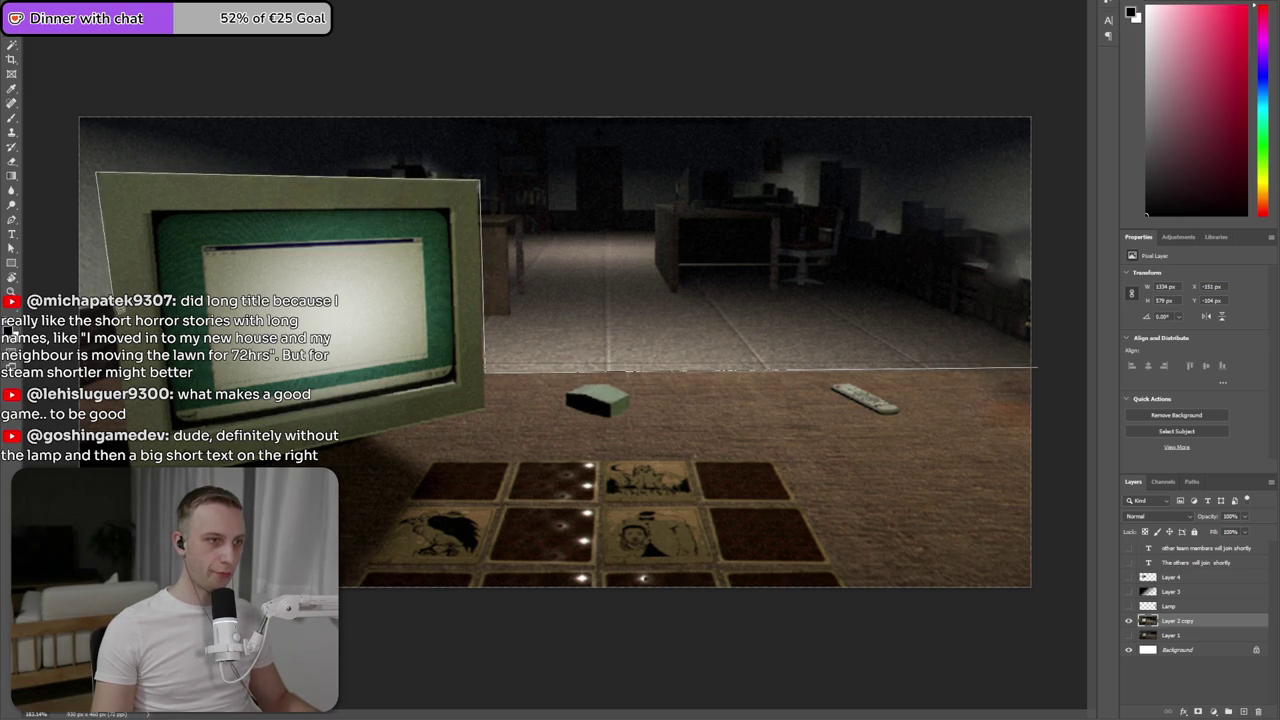
{"action": "mouse_move", "coordinate": [56, 258]}
{"action": "left_mouse_down"}
{"action": "mouse_move", "coordinate": [58, 60]}
{"action": "mouse_move", "coordinate": [1052, 82]}
{"action": "mouse_move", "coordinate": [1062, 372]}
{"action": "mouse_move", "coordinate": [1040, 372]}
{"action": "left_mouse_up"}
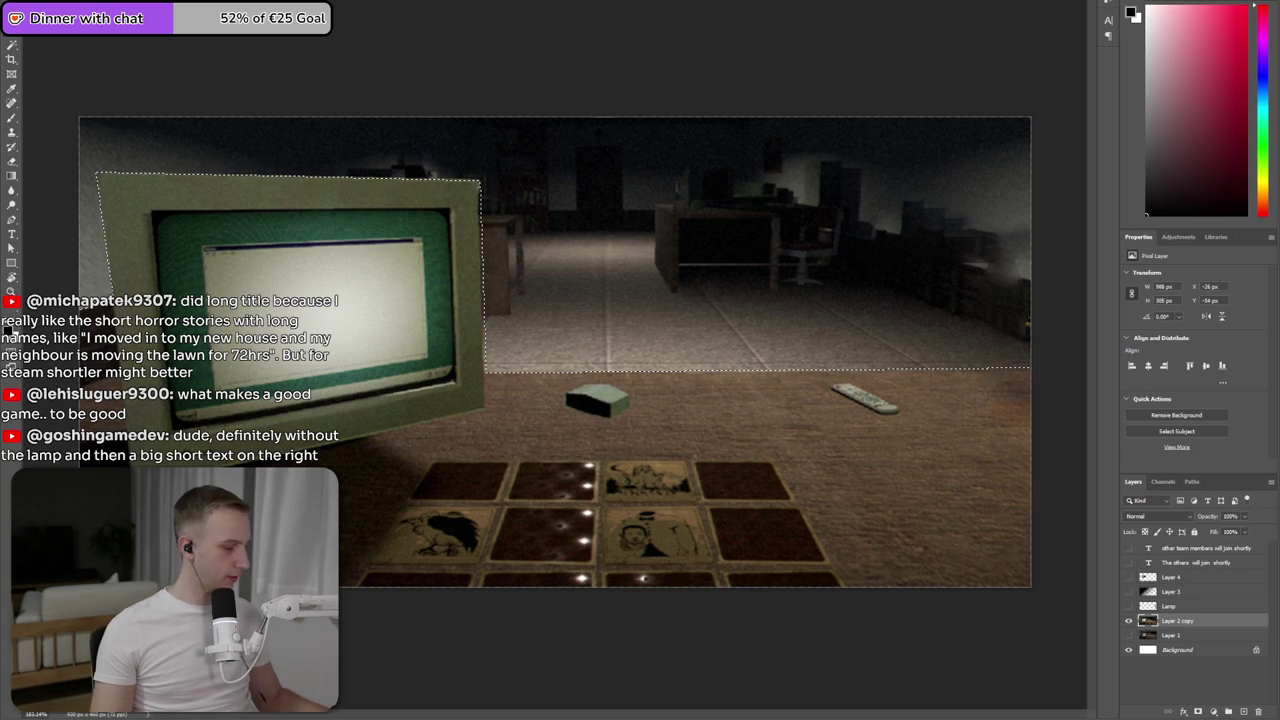
{"action": "key", "text": "ctrl+j"}
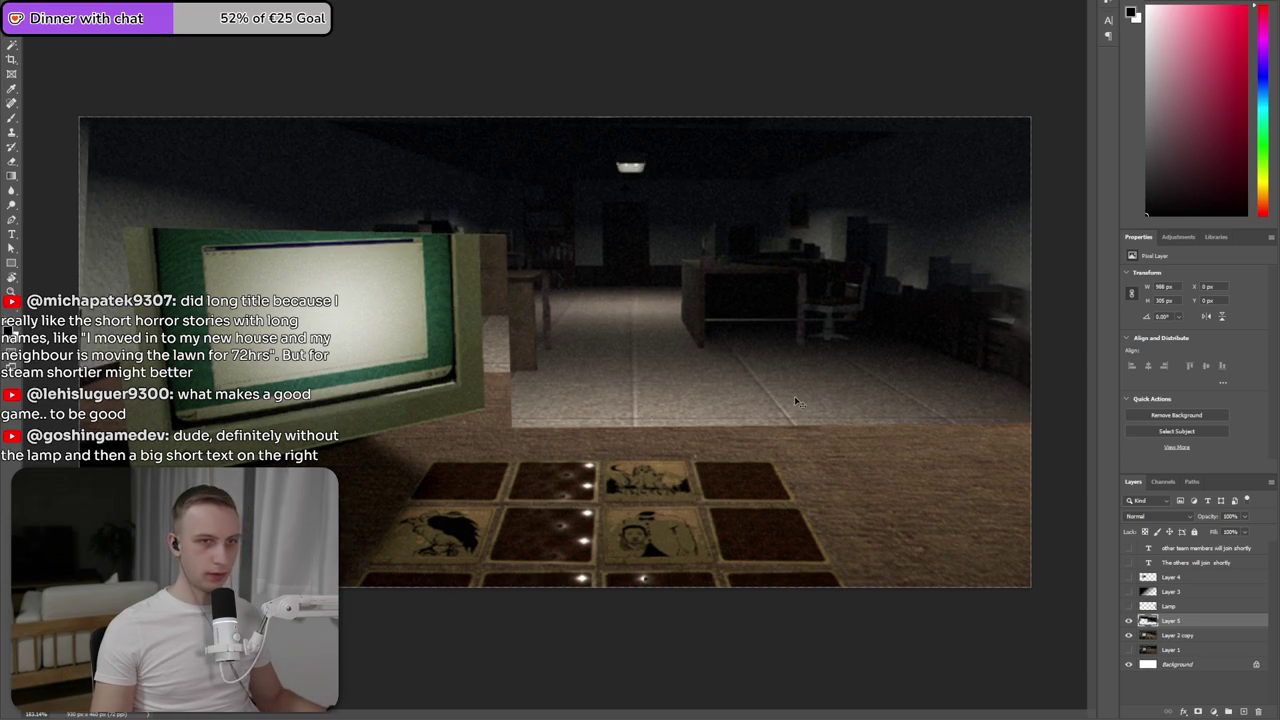
{"action": "left_click_drag", "start_coordinate": [800, 405], "coordinate": [697, 333]}
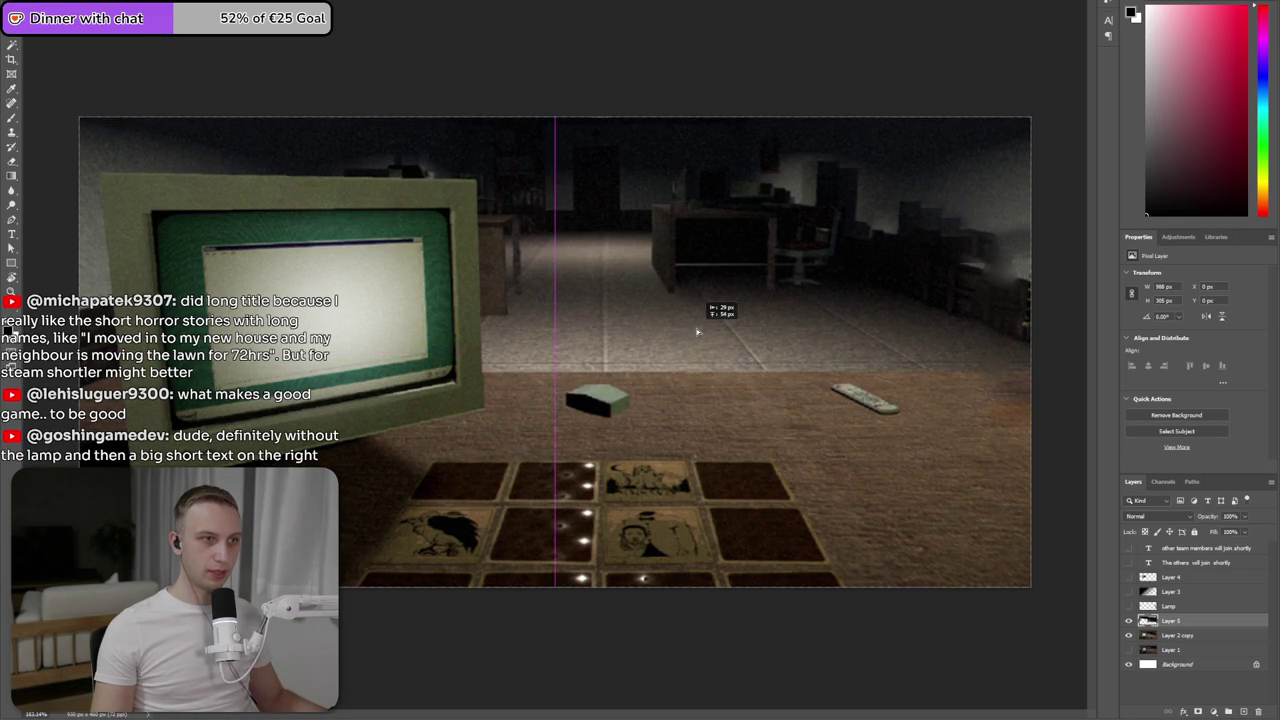
{"action": "left_click_drag", "start_coordinate": [697, 333], "coordinate": [700, 333]}
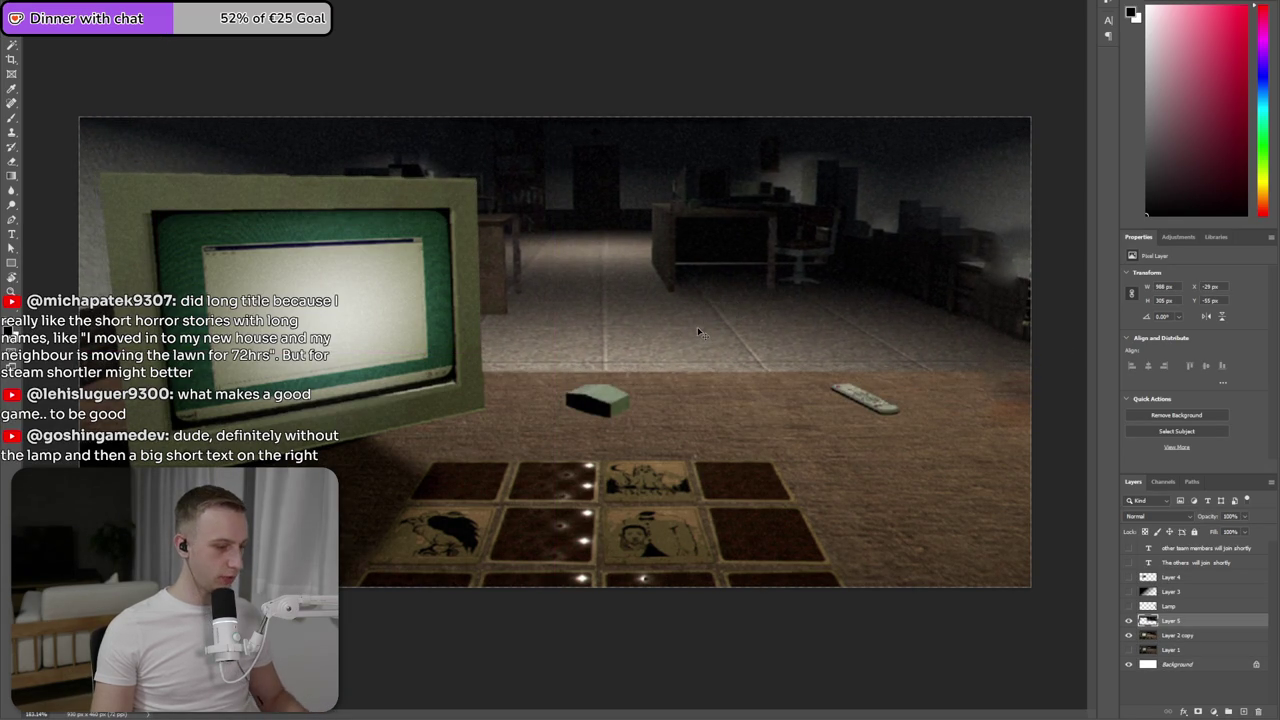
{"action": "key", "text": "Down"}
{"action": "key", "text": "Down"}
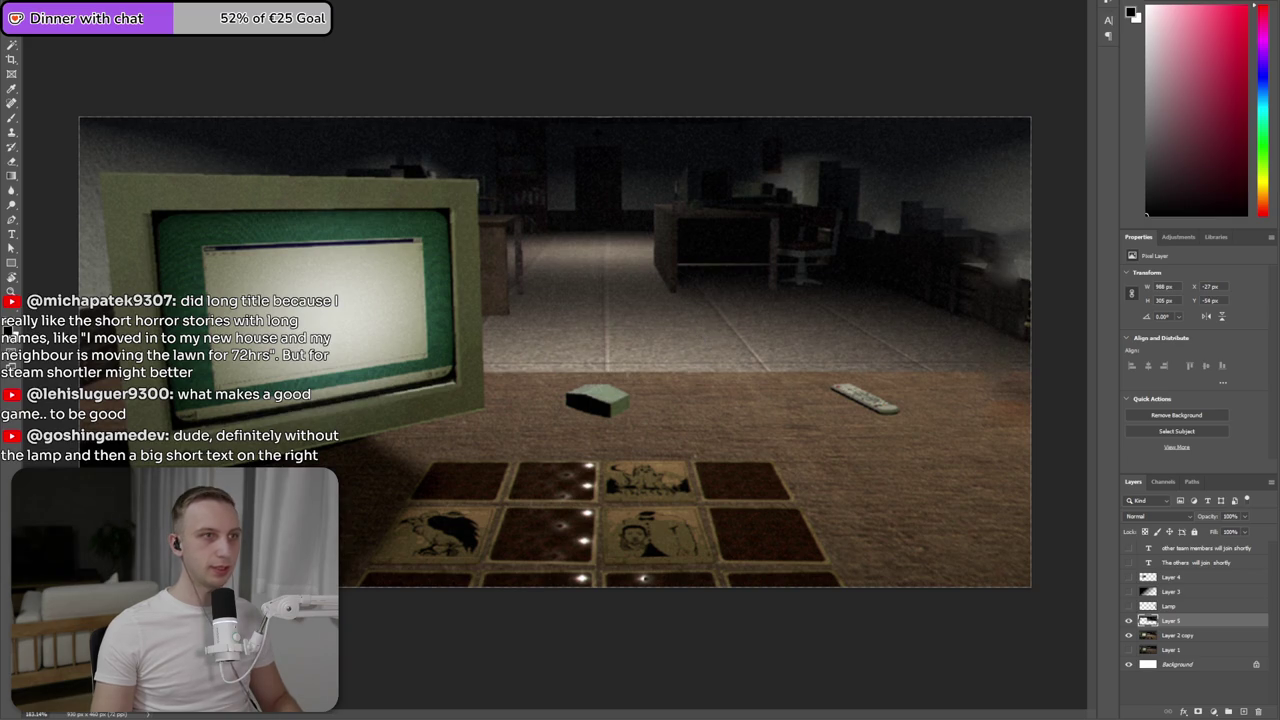
- Apply a 2.4-pixel Gaussian Blur to the copied upper-room layer
{"action": "left_click", "coordinate": [160, 2]}
{"action": "mouse_move", "coordinate": [160, 94]}
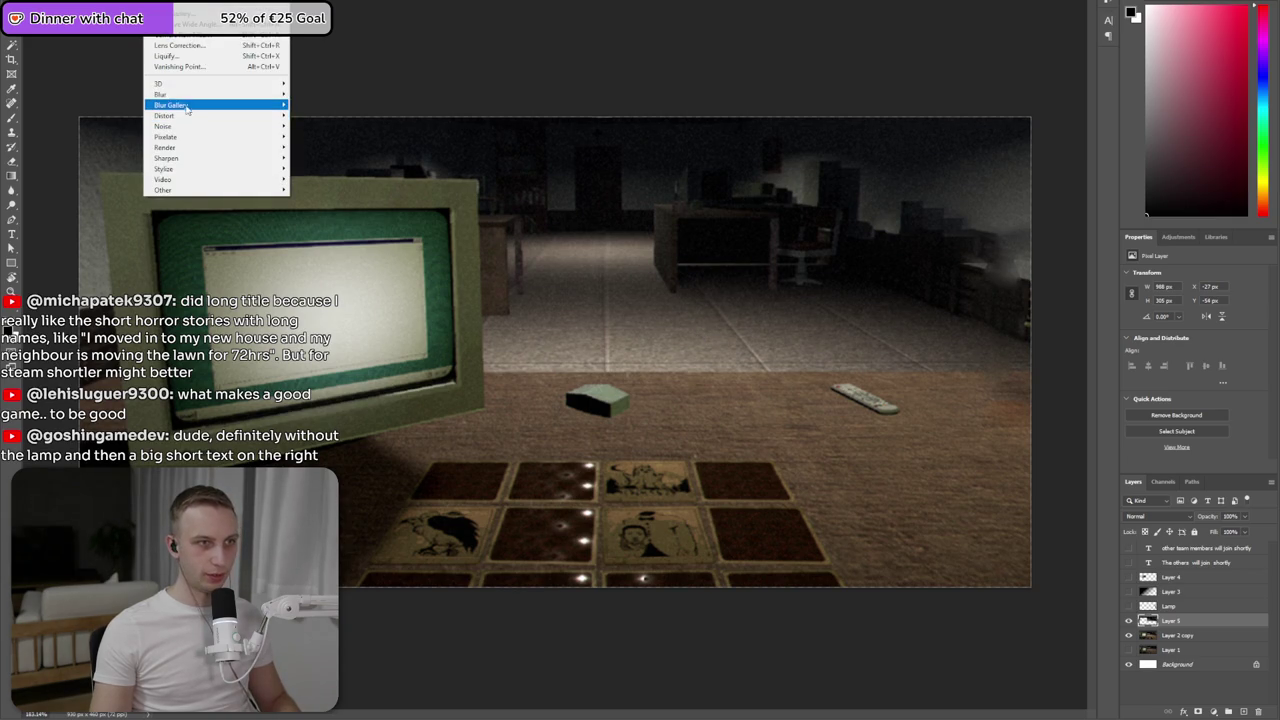
{"action": "left_click", "coordinate": [335, 136]}
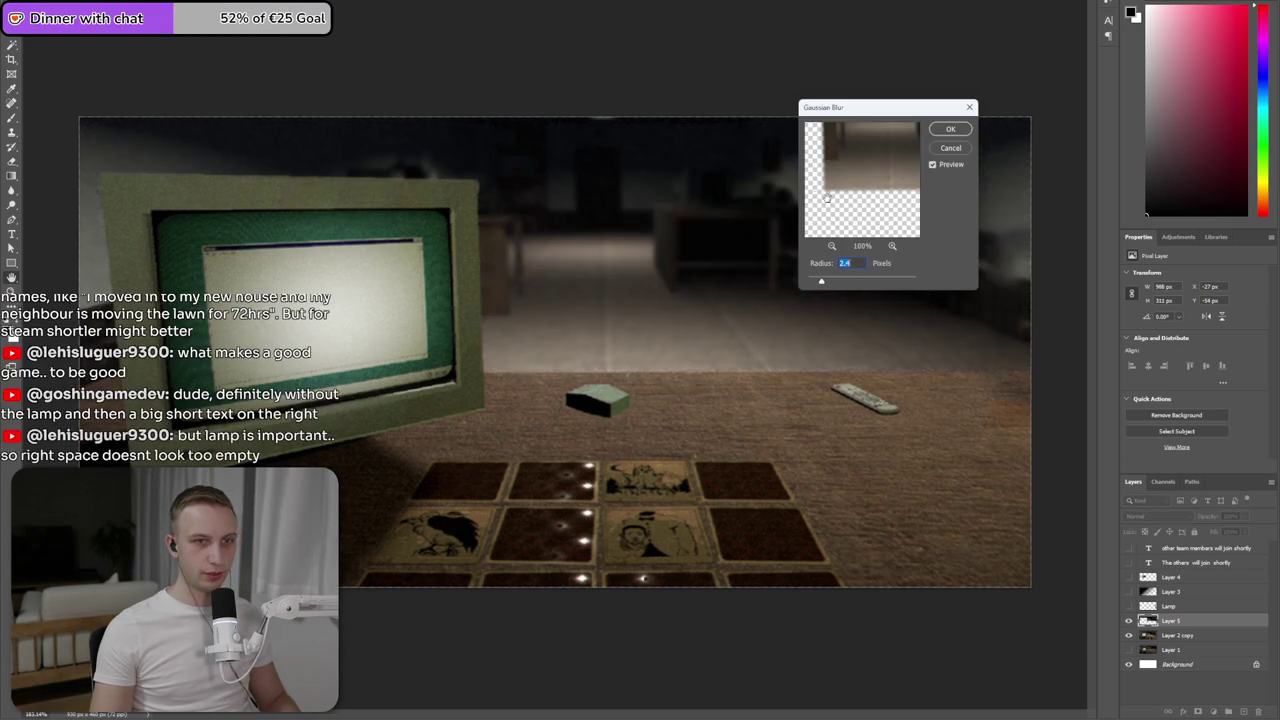
{"action": "left_click", "coordinate": [952, 131]}
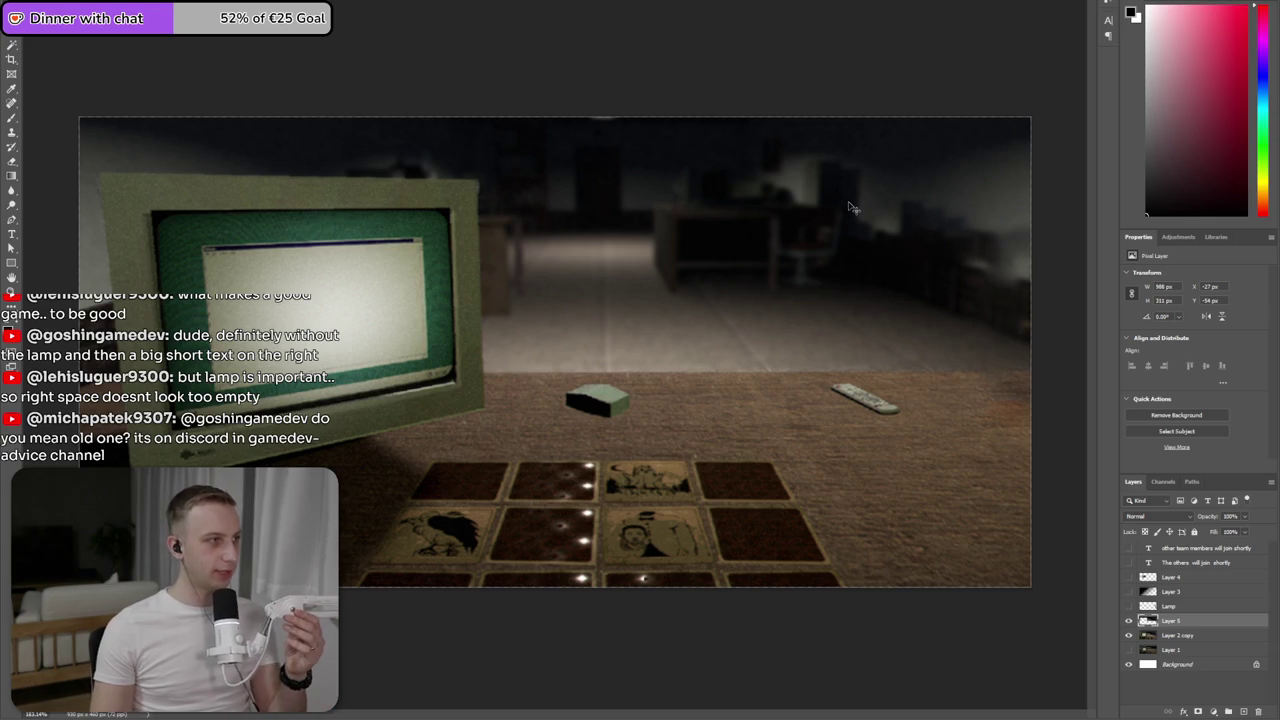
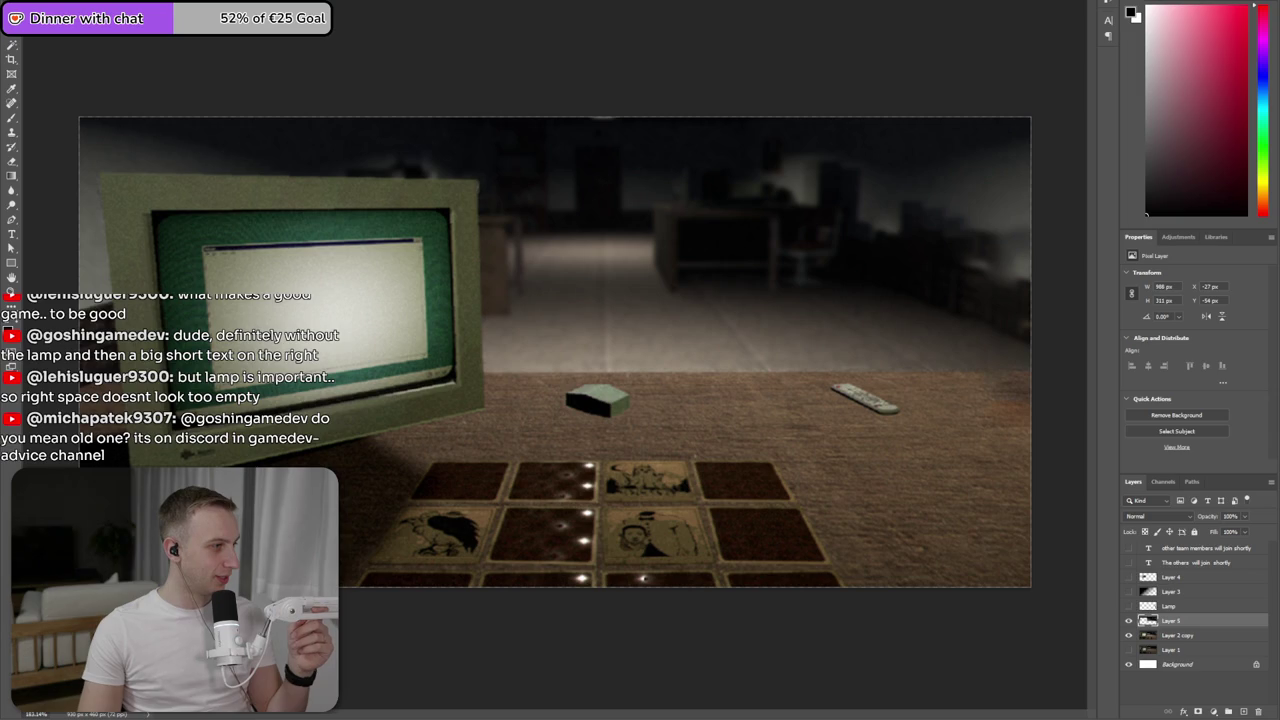
- Review the posted capsule image full size in Discord, then return to the desk scene
{"action": "key", "text": "alt+Tab"}
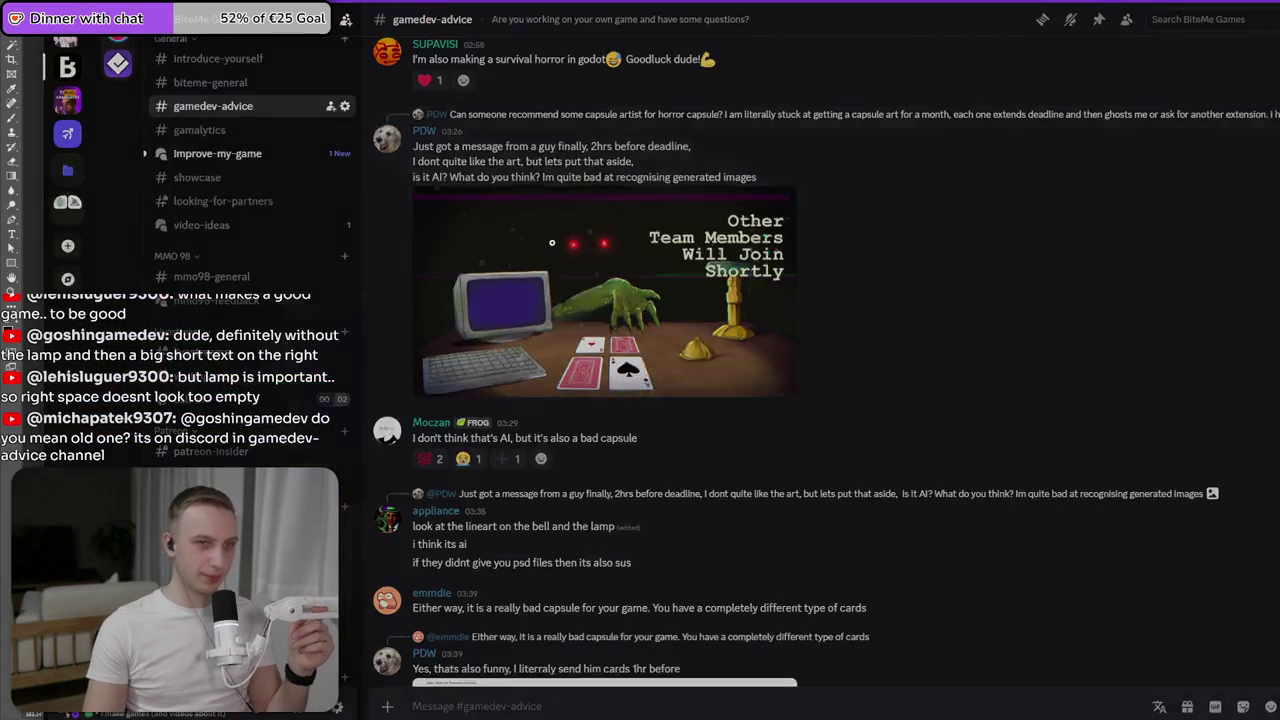
{"action": "left_click", "coordinate": [575, 264]}
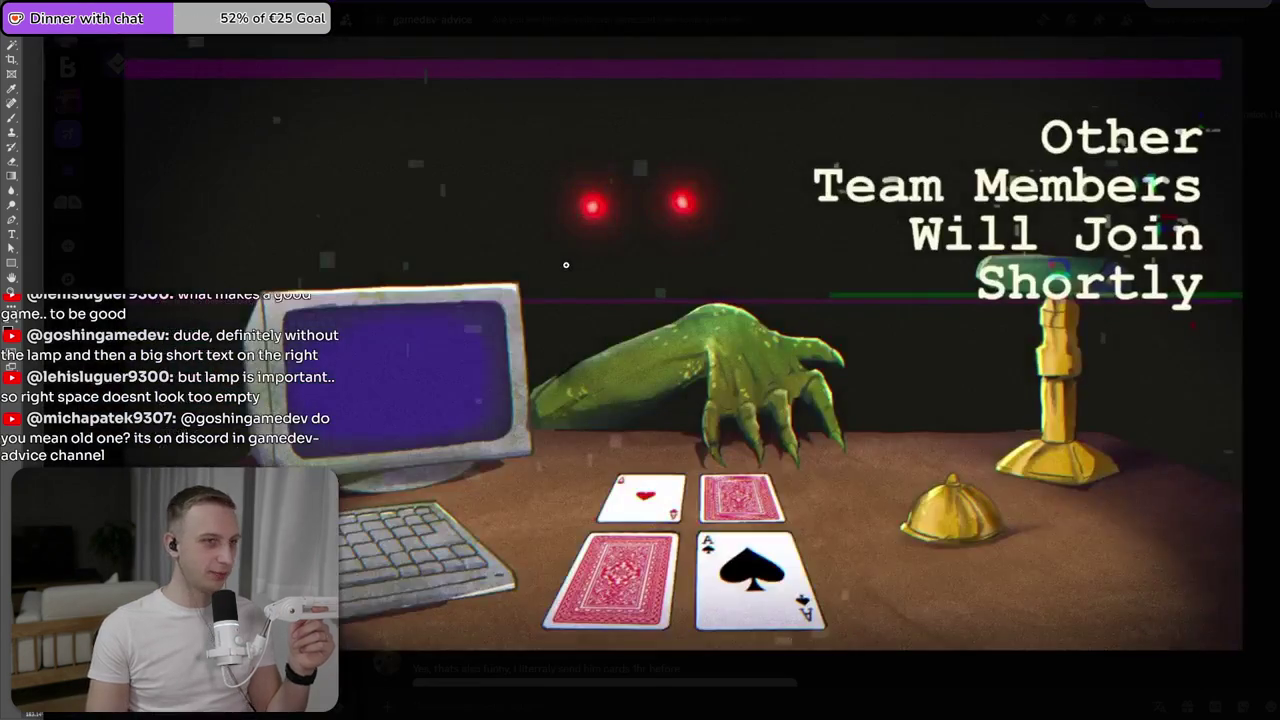
{"action": "left_click", "coordinate": [635, 357]}
{"action": "left_click", "coordinate": [635, 357]}
{"action": "left_click", "coordinate": [816, 24]}
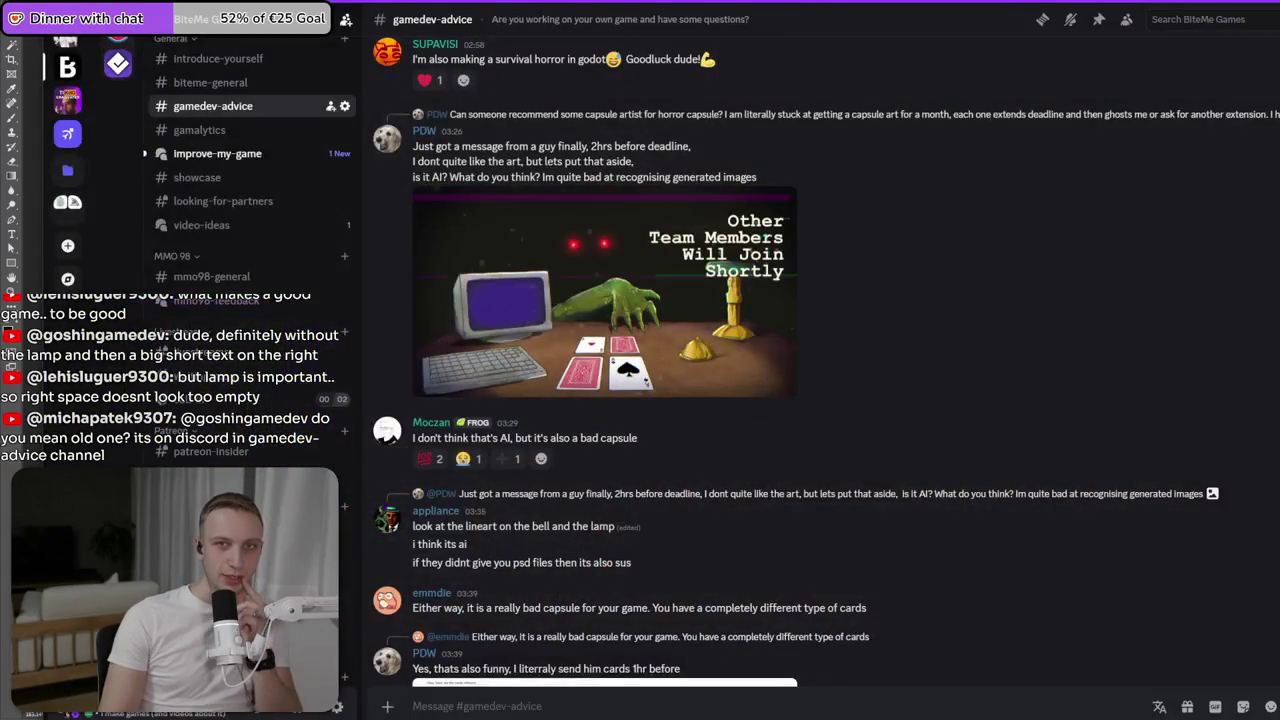
{"action": "key", "text": "alt+Tab"}
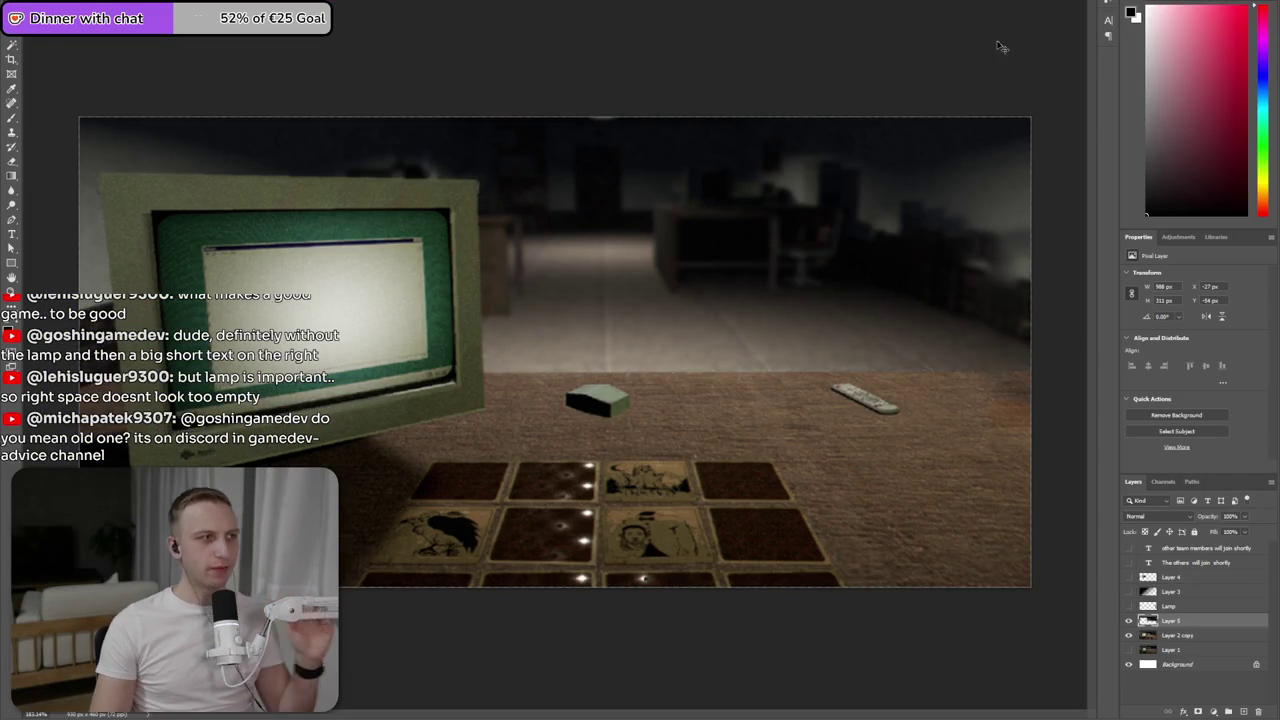
- Turn on Layer 4 to darken the monitor and zoom toward the scene's right side
{"action": "left_click", "coordinate": [1129, 591]}
{"action": "left_click", "coordinate": [1129, 578]}
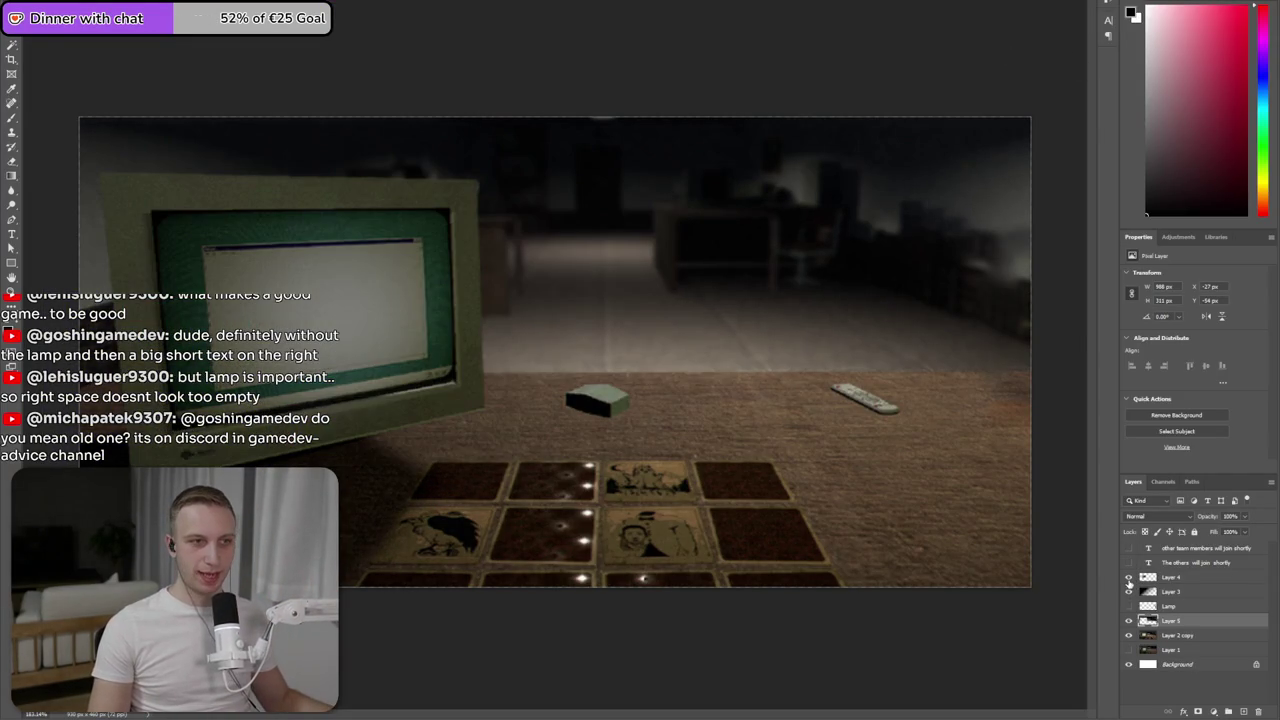
{"action": "key", "text": "ctrl+minus"}
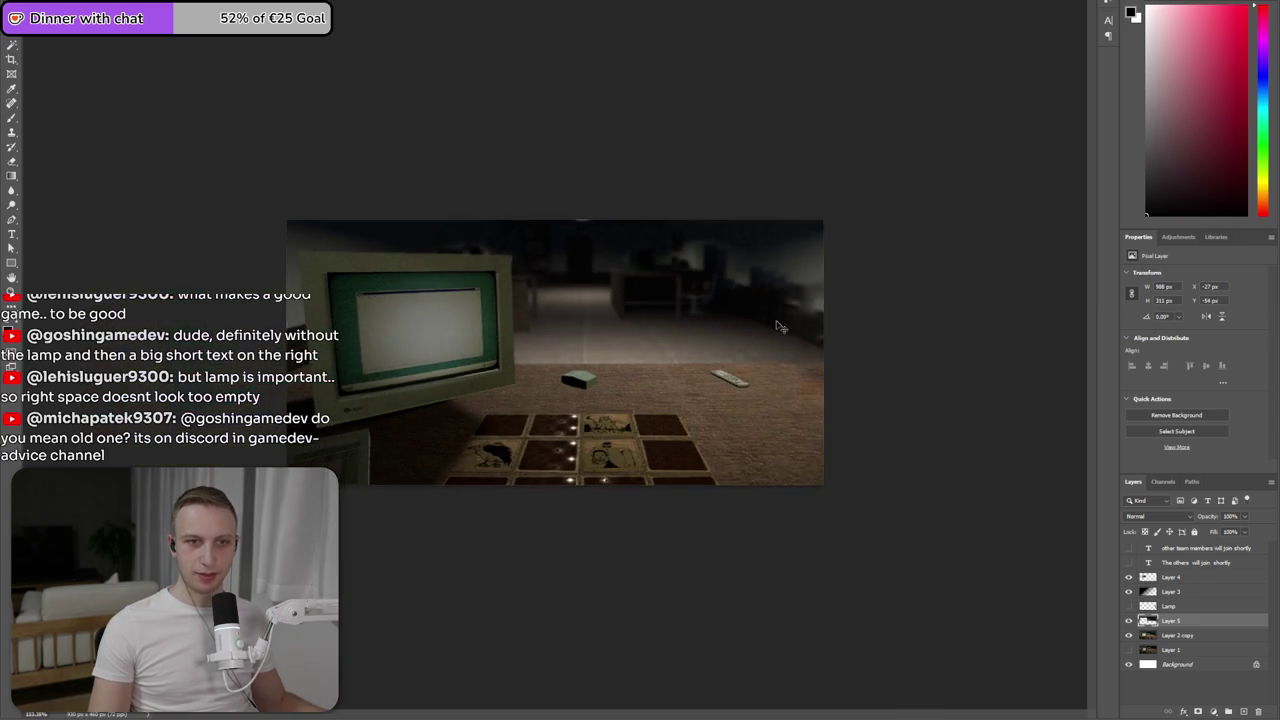
{"action": "key", "text": "ctrl+plus"}
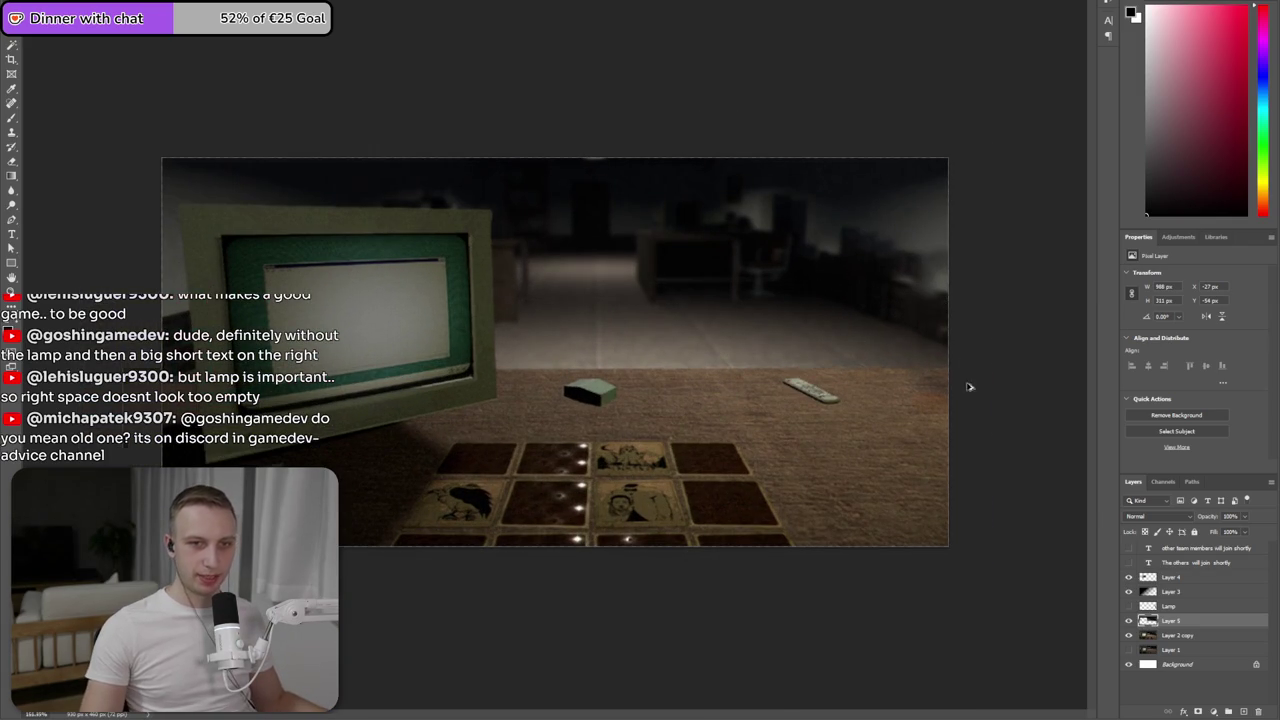
{"action": "key", "text": "ctrl+plus"}
{"action": "key", "text": "ctrl+plus"}
- On Layer 2 copy, heal the pale spot at the desk's right edge
{"action": "left_click", "coordinate": [1176, 635]}
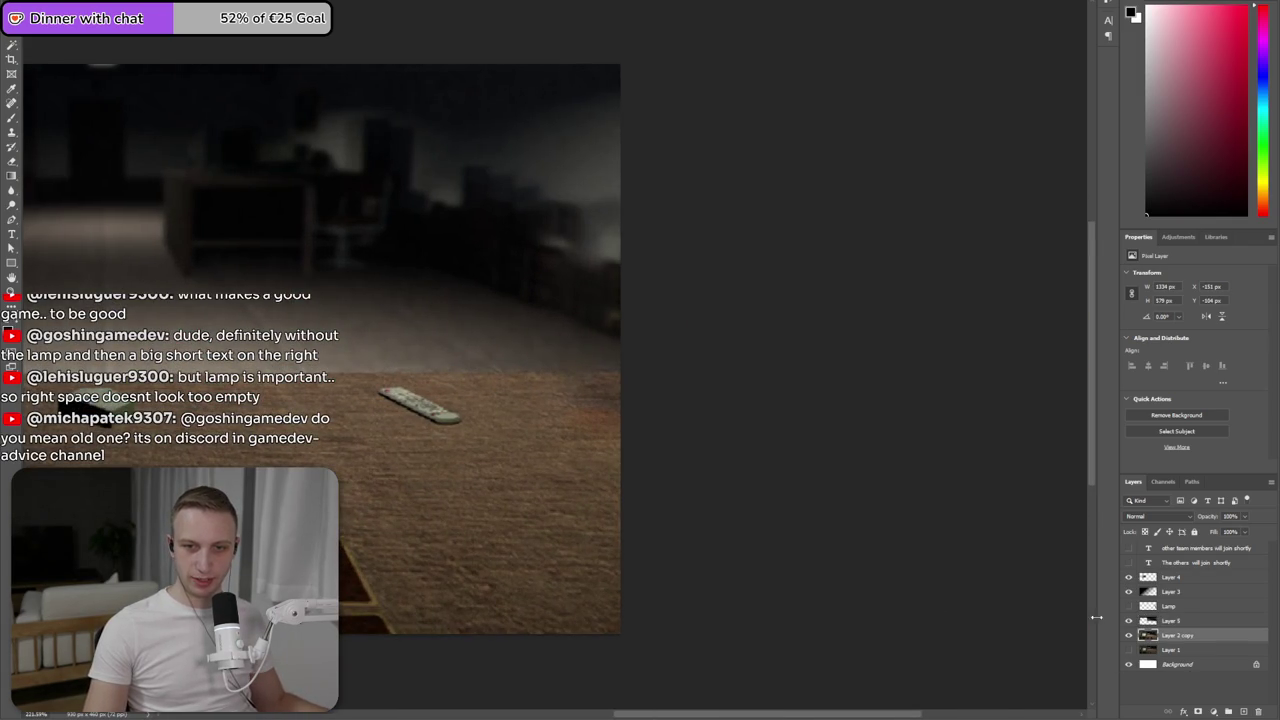
{"action": "key", "text": "ctrl+plus"}
{"action": "left_click", "coordinate": [12, 103]}
{"action": "left_click_drag", "start_coordinate": [594, 451], "coordinate": [546, 443]}
{"action": "left_click_drag", "start_coordinate": [584, 533], "coordinate": [566, 486]}
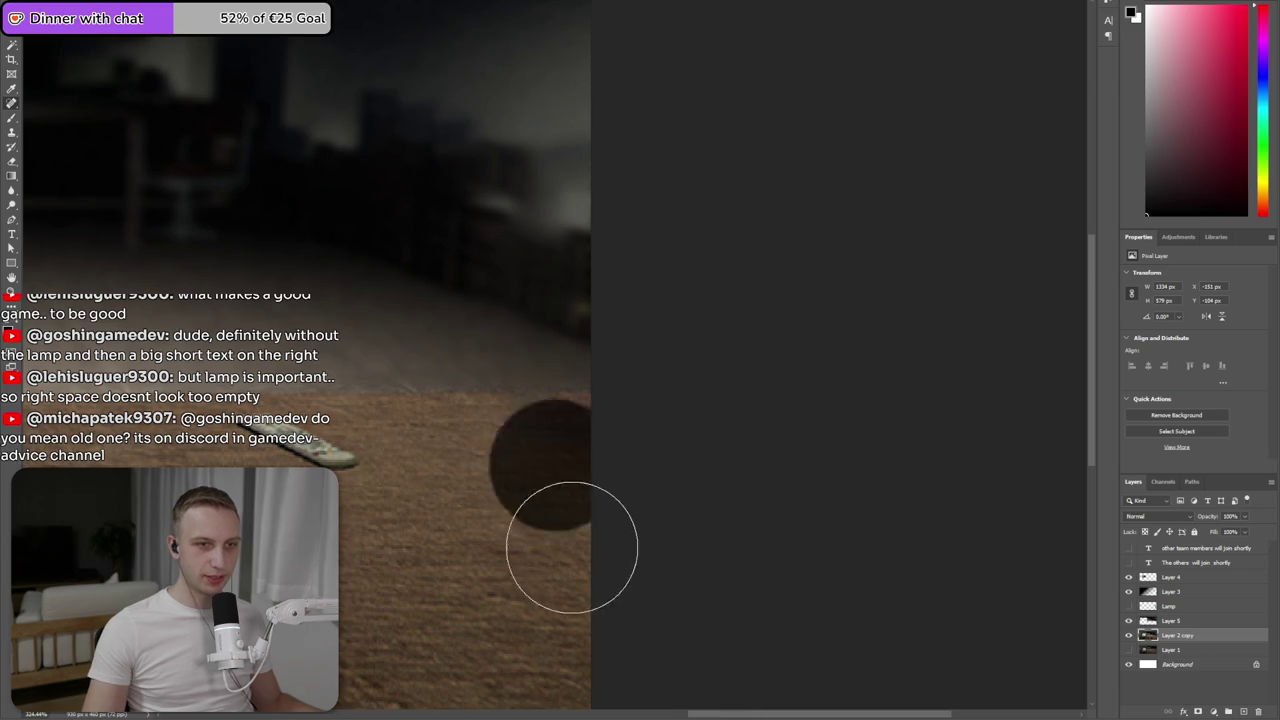
{"action": "left_click_drag", "start_coordinate": [551, 571], "coordinate": [531, 457]}
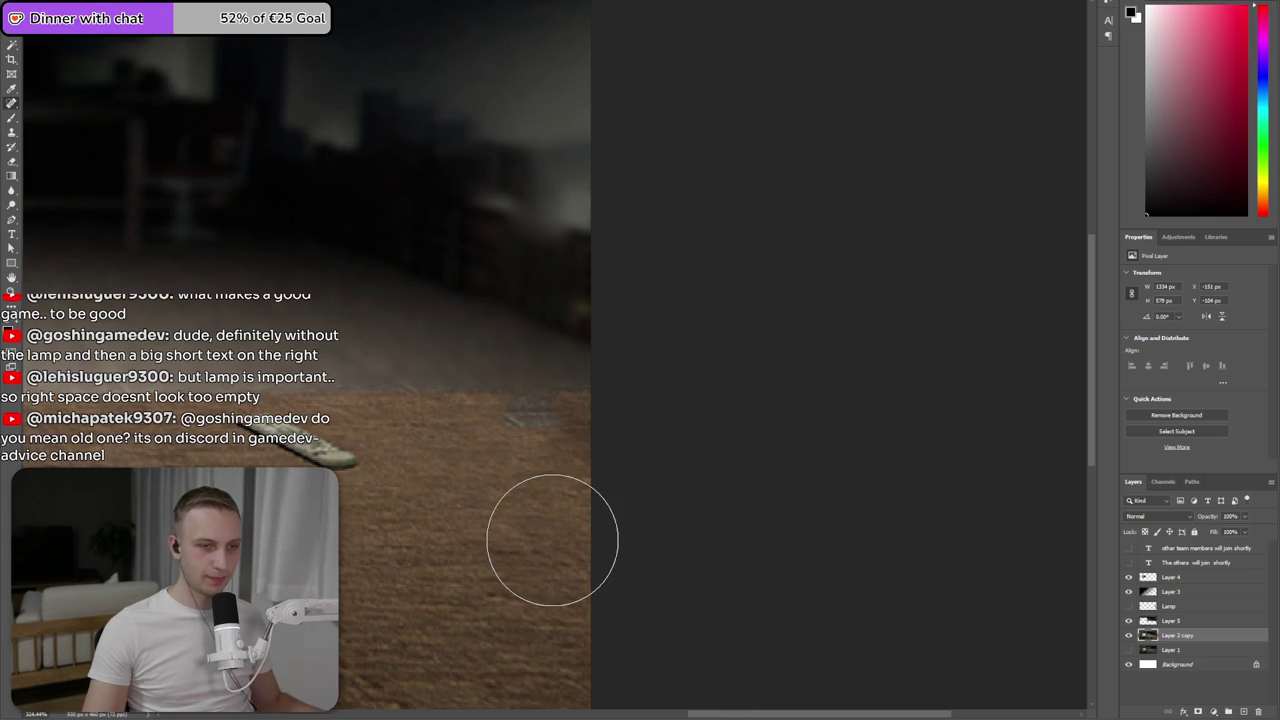
- Try painting sampled desk brown over the pale spot, then undo the strokes
{"action": "key", "text": "b"}
{"action": "left_click", "coordinate": [577, 408], "text": "alt"}
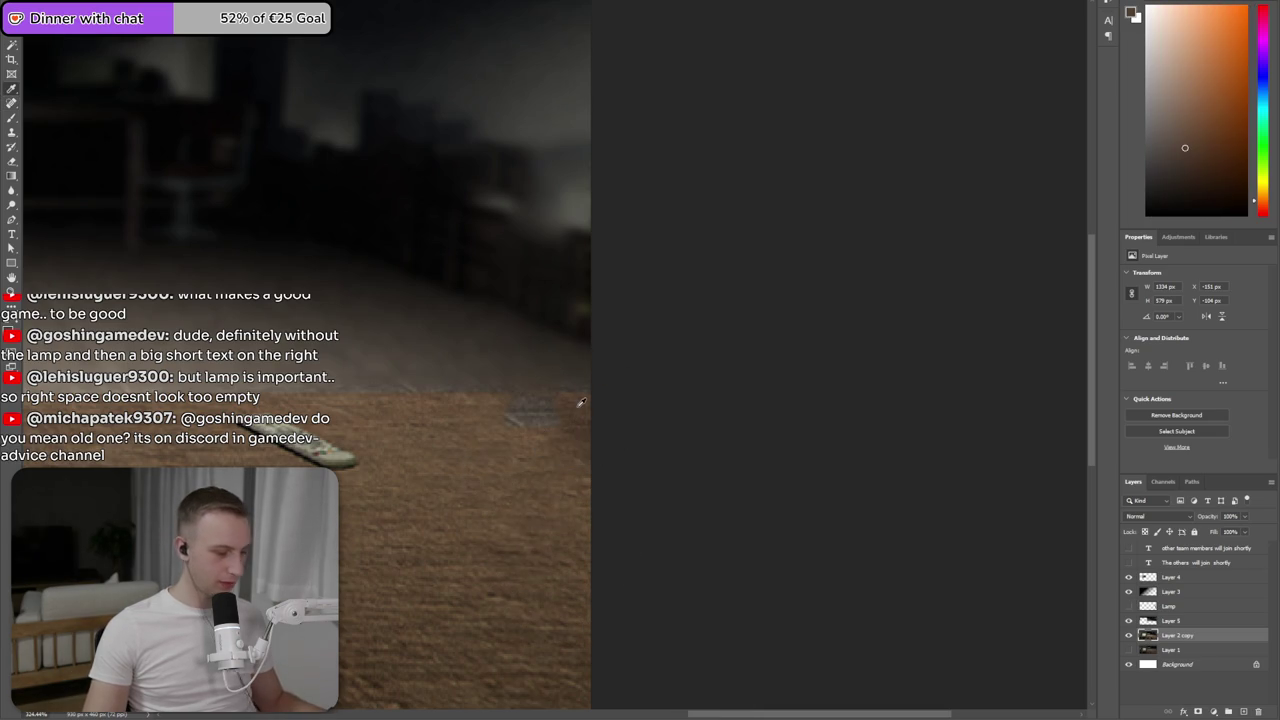
{"action": "left_click_drag", "start_coordinate": [557, 410], "coordinate": [520, 420]}
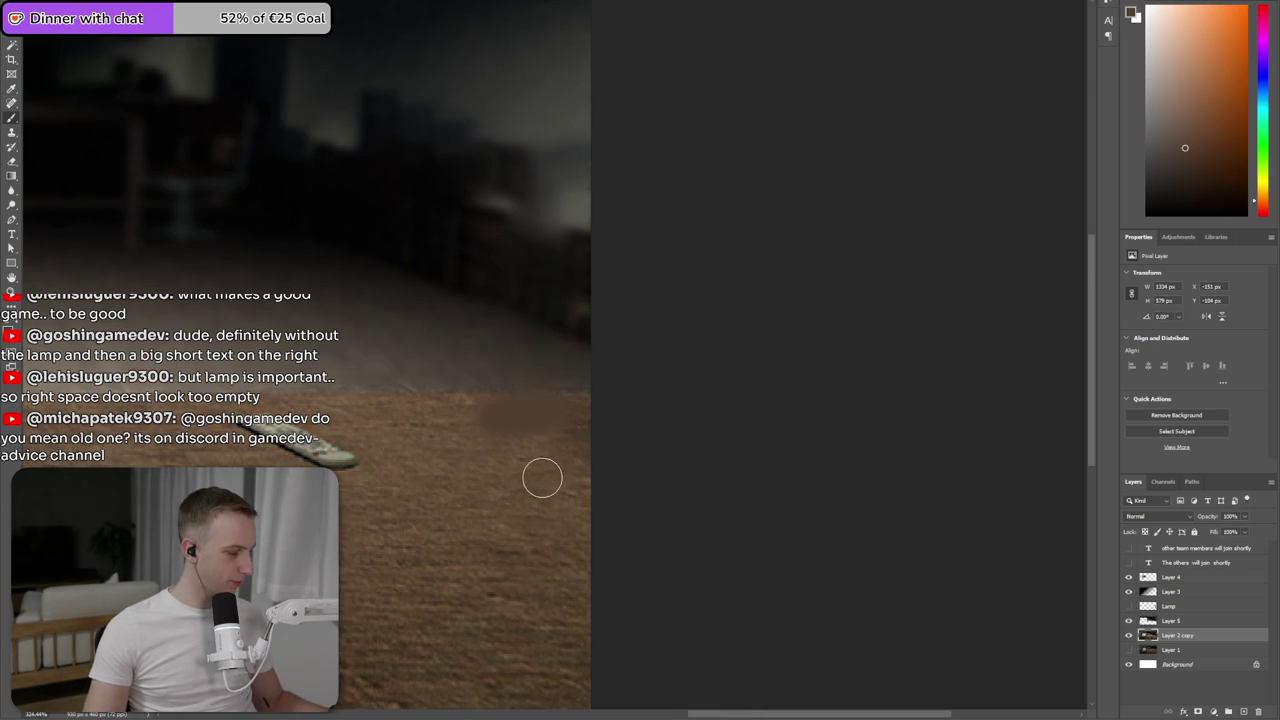
{"action": "left_click", "coordinate": [509, 457]}
{"action": "key", "text": "ctrl+z"}
{"action": "key", "text": "ctrl+z"}
{"action": "left_click", "coordinate": [549, 466]}
{"action": "key", "text": "ctrl+z"}
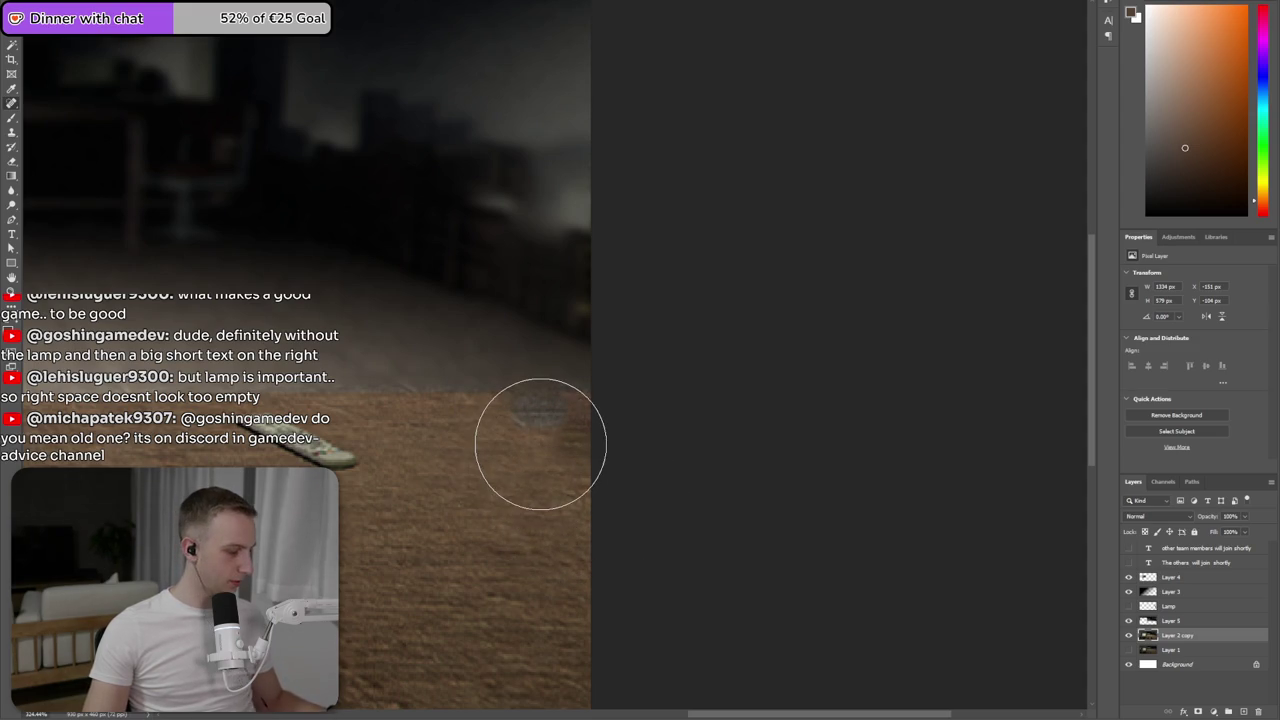
- Patch the marqueed pale spot with Content-Aware Fill, excluding nearby areas from sampling
{"action": "left_click_drag", "start_coordinate": [492, 390], "coordinate": [600, 442]}
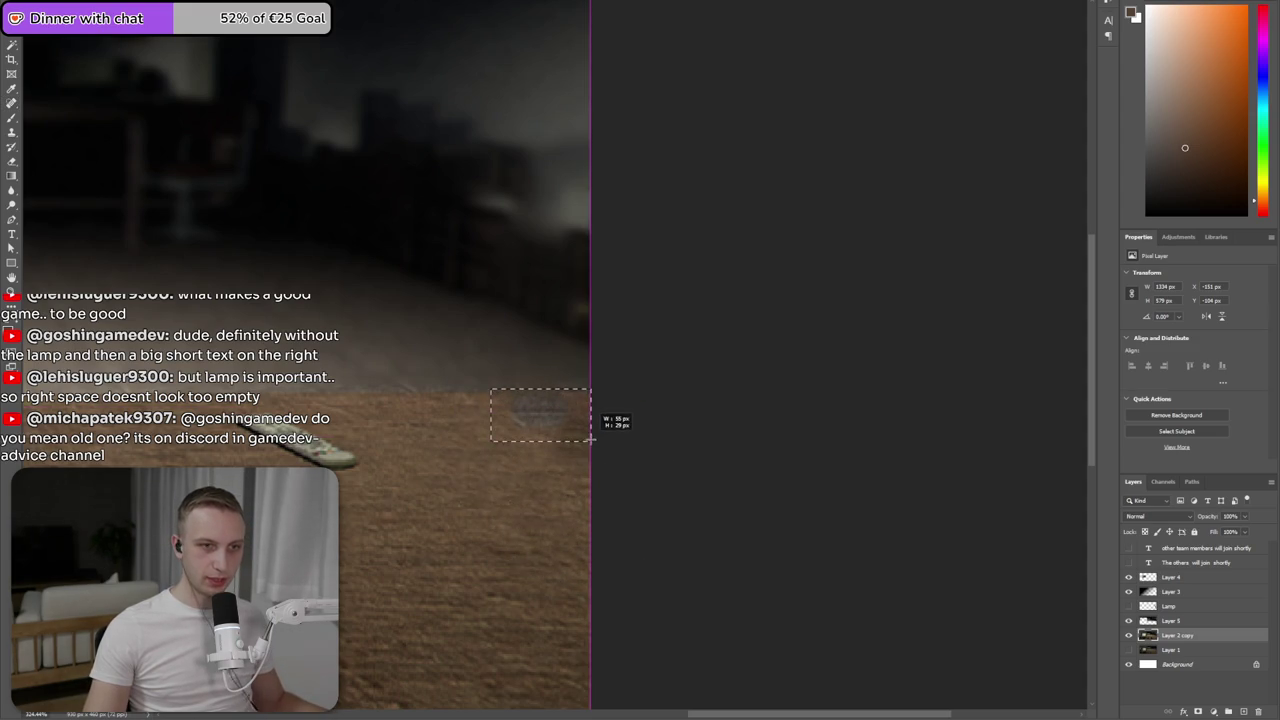
{"action": "left_click", "coordinate": [45, 18]}
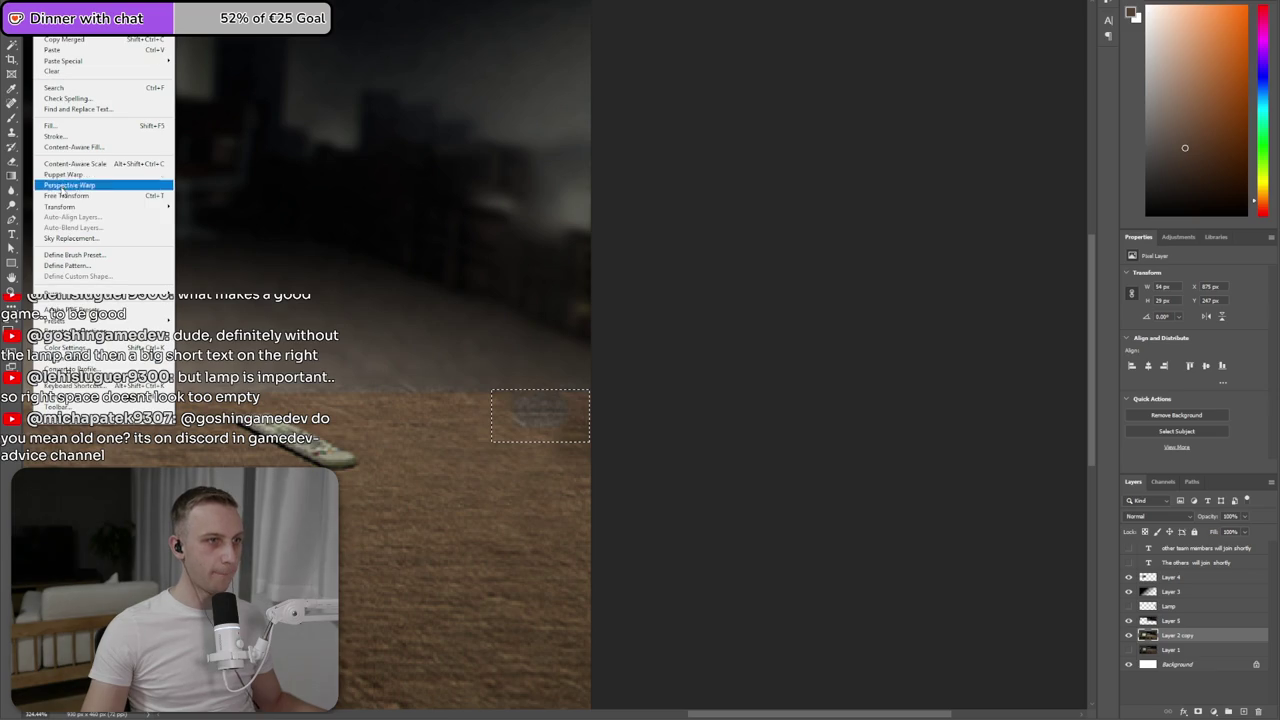
{"action": "left_click", "coordinate": [97, 147]}
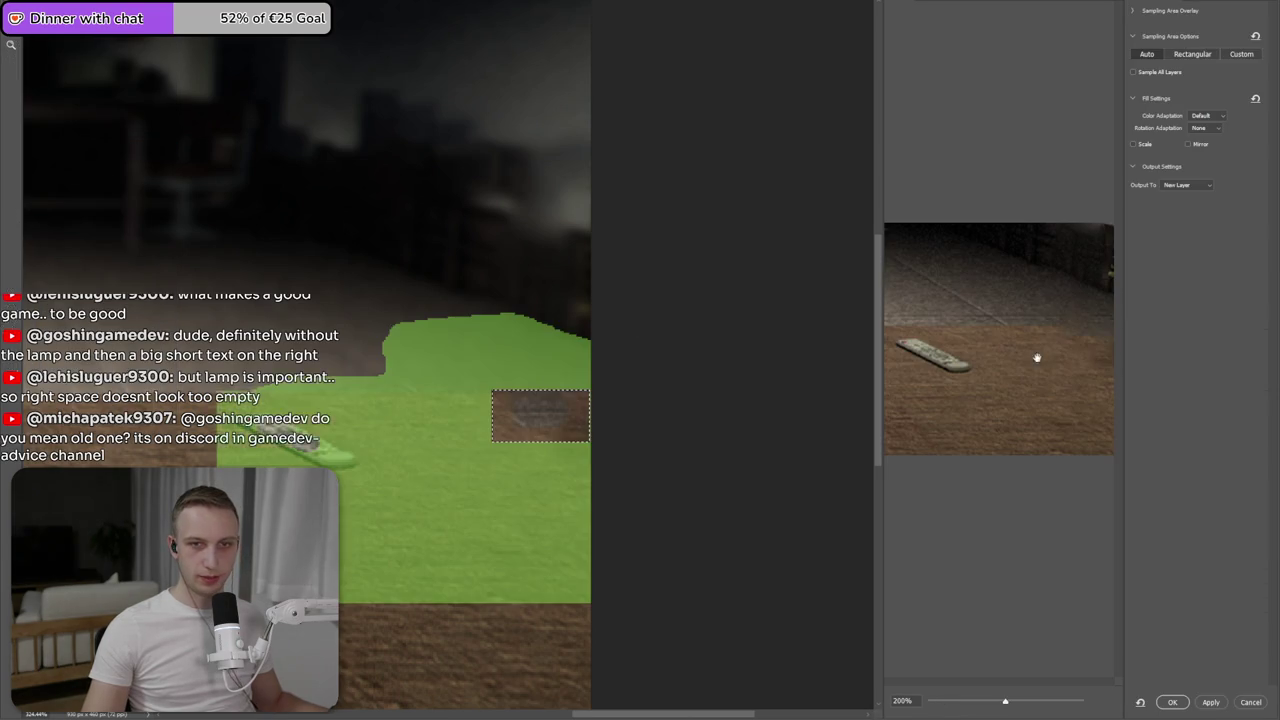
{"action": "left_click_drag", "start_coordinate": [588, 354], "coordinate": [586, 378]}
{"action": "mouse_move", "coordinate": [410, 377]}
{"action": "left_mouse_down"}
{"action": "mouse_move", "coordinate": [388, 371]}
{"action": "mouse_move", "coordinate": [594, 337]}
{"action": "mouse_move", "coordinate": [363, 349]}
{"action": "mouse_move", "coordinate": [314, 371]}
{"action": "mouse_move", "coordinate": [222, 375]}
{"action": "left_mouse_up"}
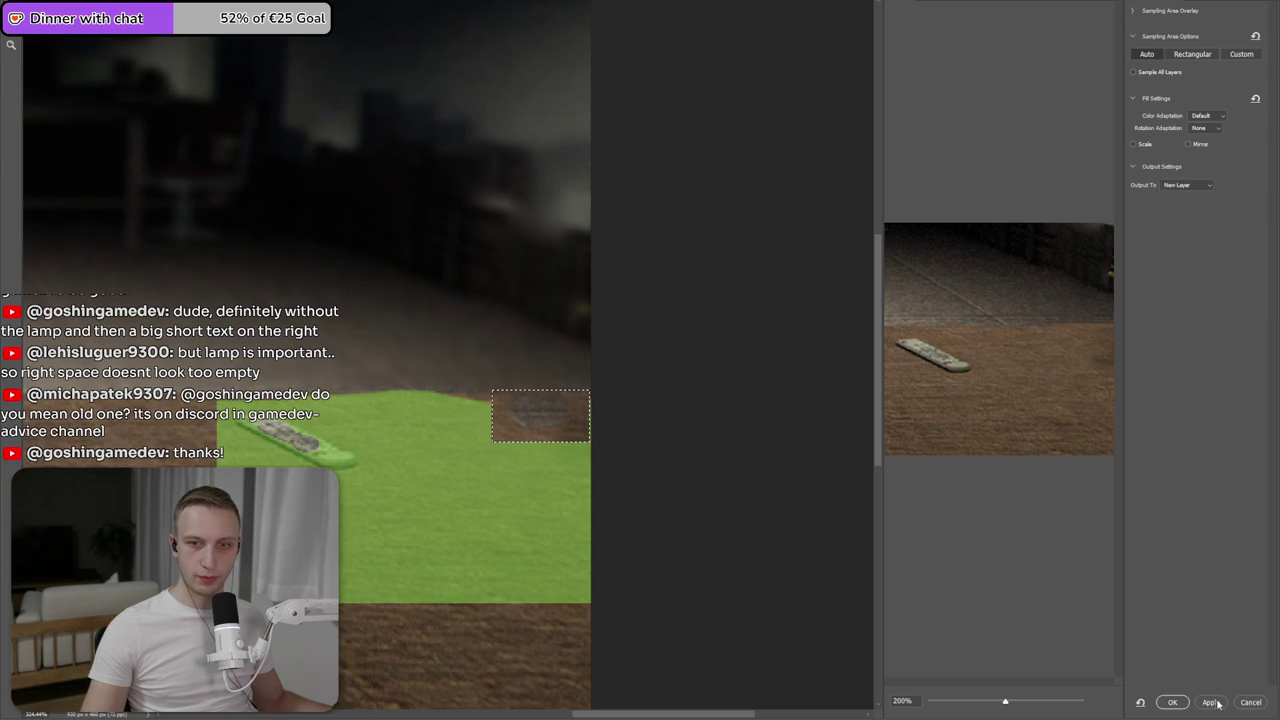
{"action": "left_click", "coordinate": [1175, 703]}
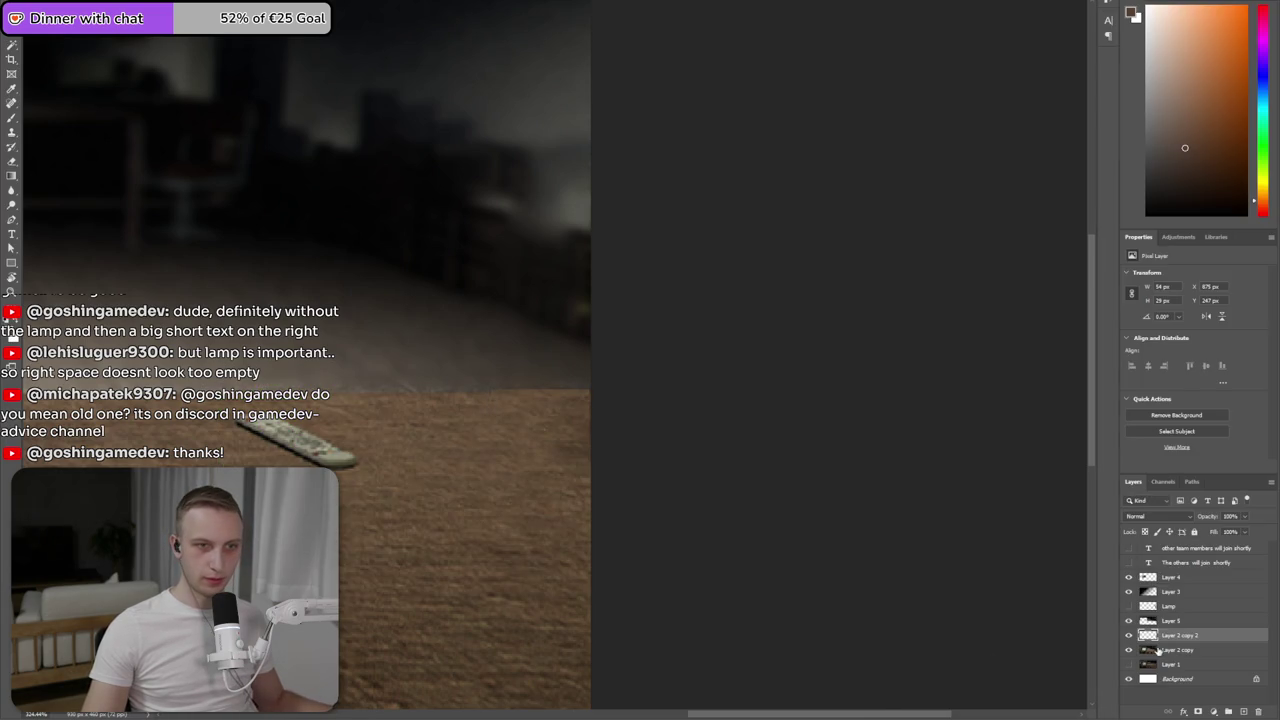
- Merge the fill patch layer into the scene layer and fit the view
{"action": "key", "text": "ctrl+0"}
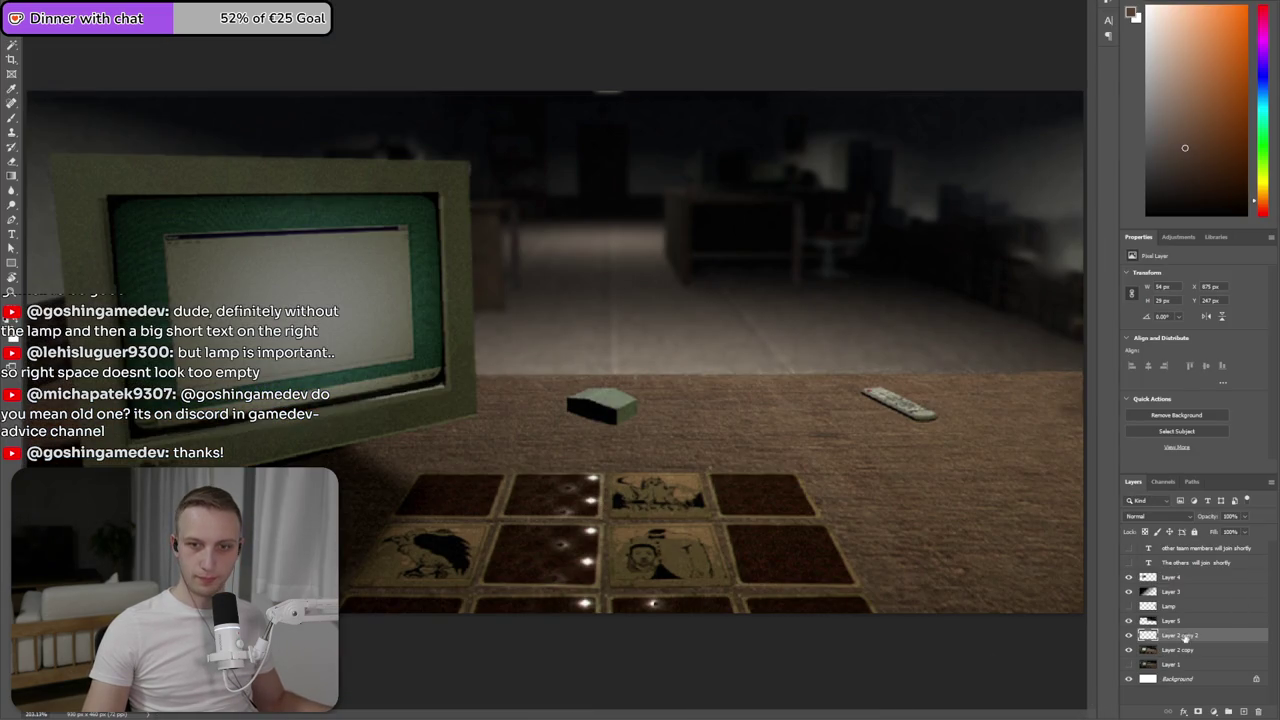
{"action": "right_click", "coordinate": [1190, 636]}
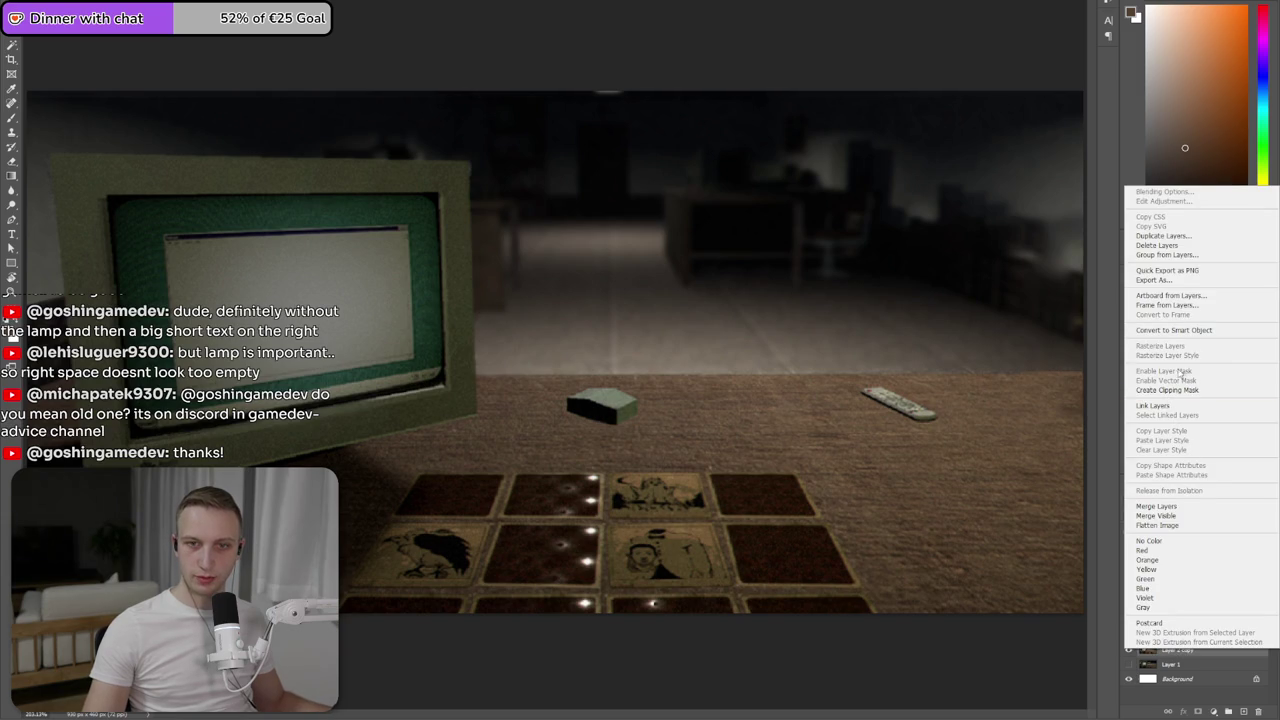
{"action": "left_click", "coordinate": [1180, 508]}
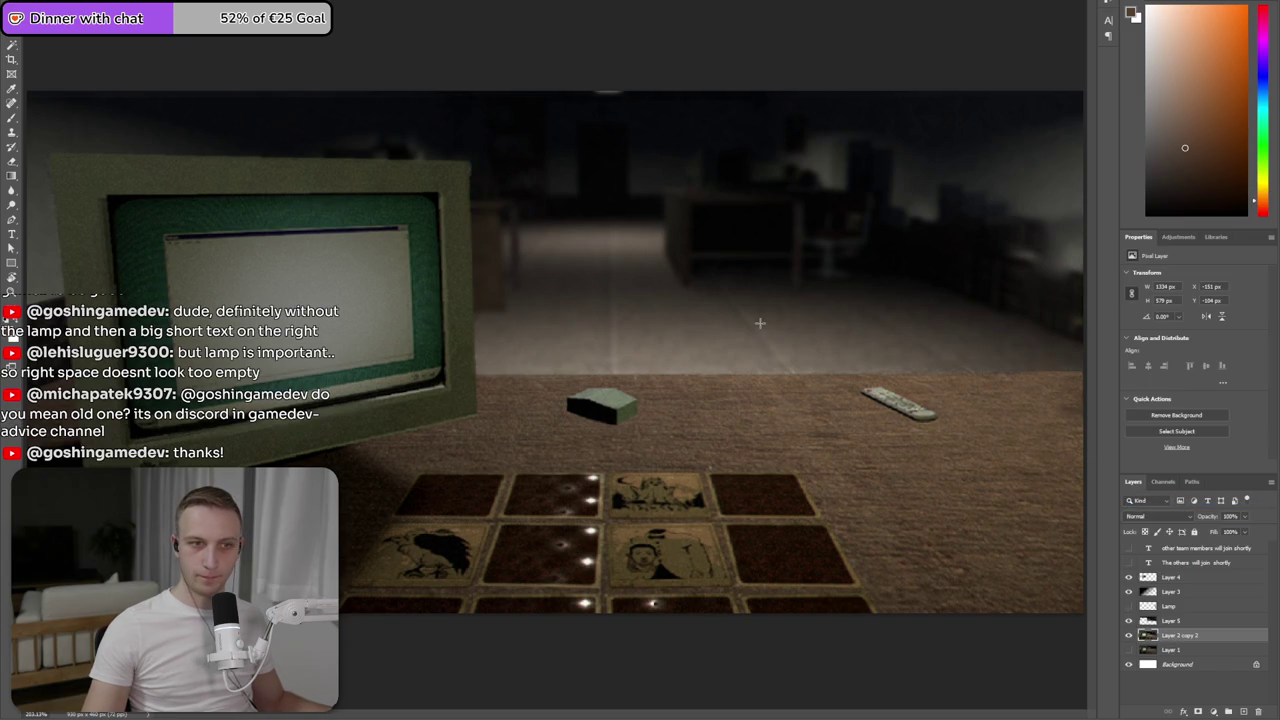
{"action": "key", "text": "ctrl+minus"}
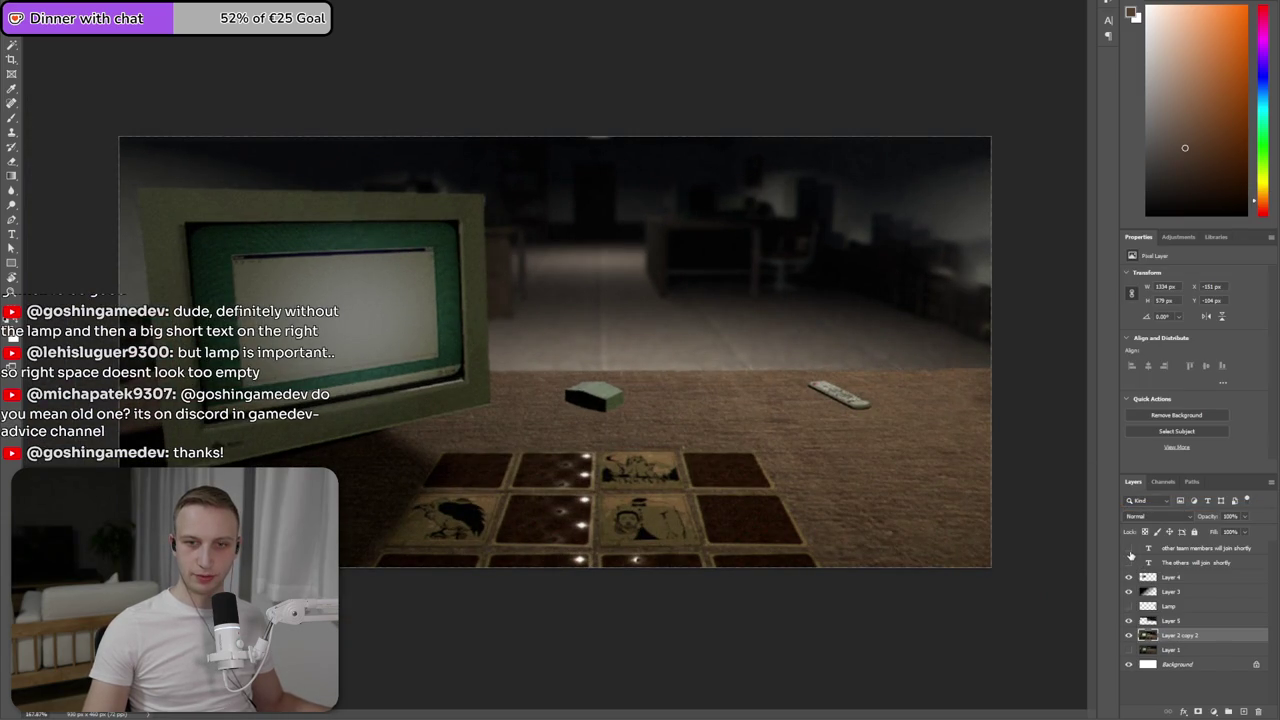
- Show the OTHER TEAM MEMBERS WILL JOIN SHORTLY layer, hide the shorter tagline, and place it upper right
{"action": "left_click", "coordinate": [1129, 549]}
{"action": "left_click_drag", "start_coordinate": [742, 312], "coordinate": [922, 318]}
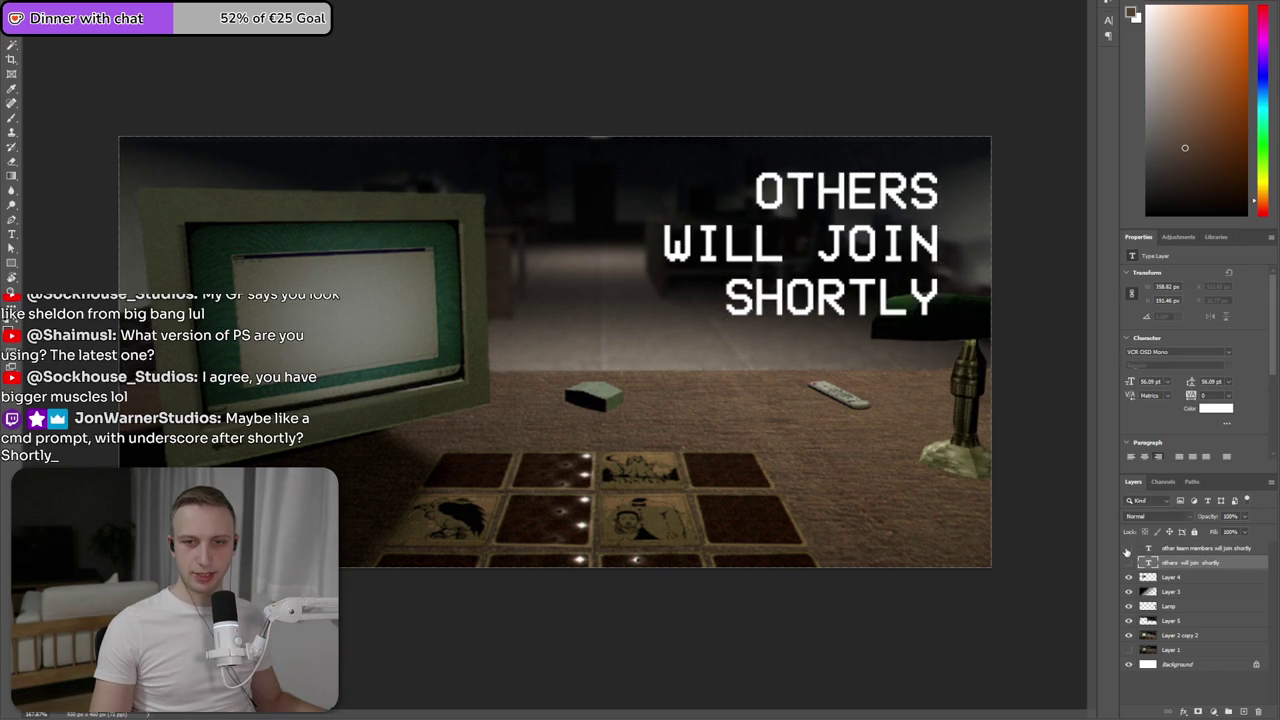
{"action": "left_click", "coordinate": [1128, 549]}
{"action": "left_click", "coordinate": [1128, 562]}
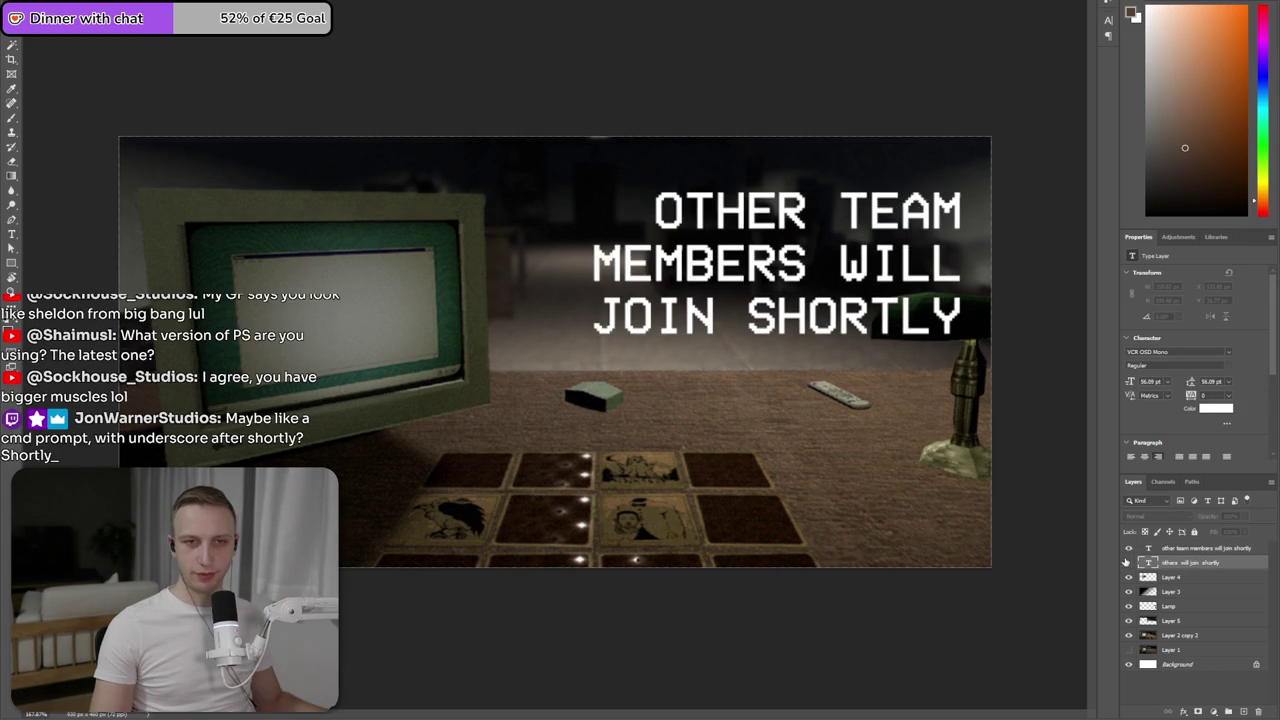
{"action": "left_click_drag", "start_coordinate": [944, 283], "coordinate": [940, 274]}
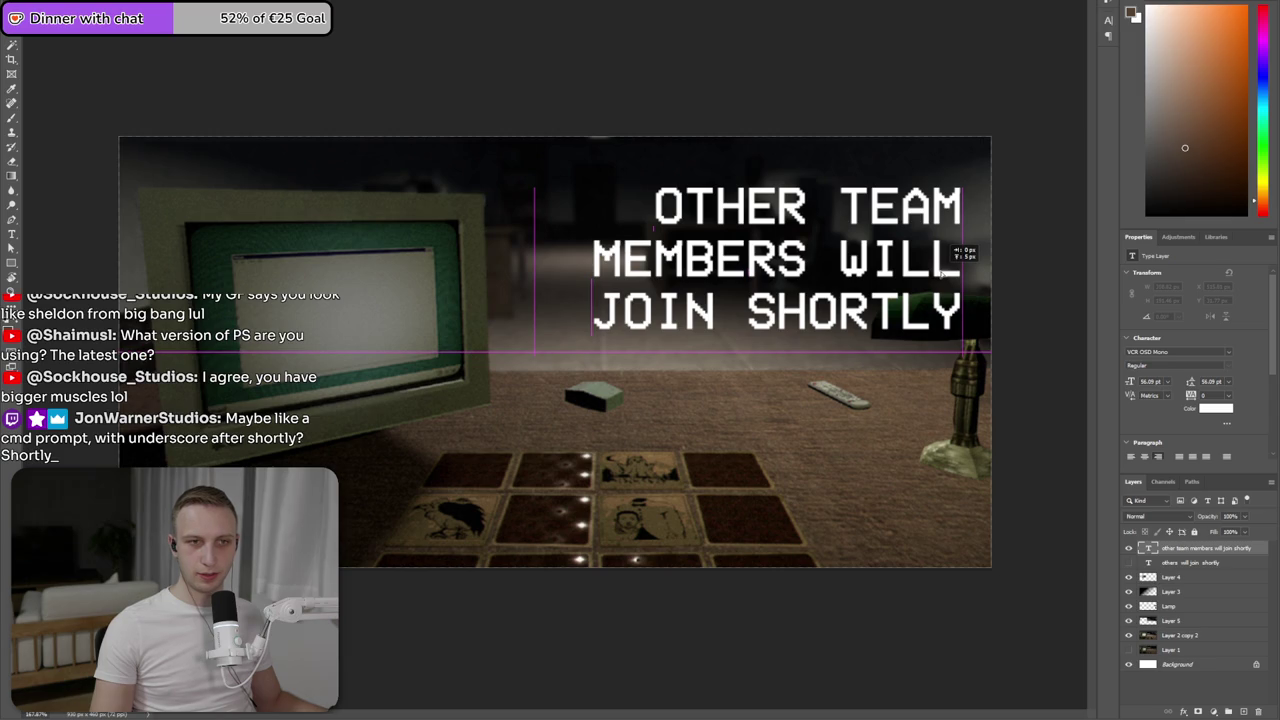
{"action": "left_click_drag", "start_coordinate": [945, 272], "coordinate": [958, 263]}
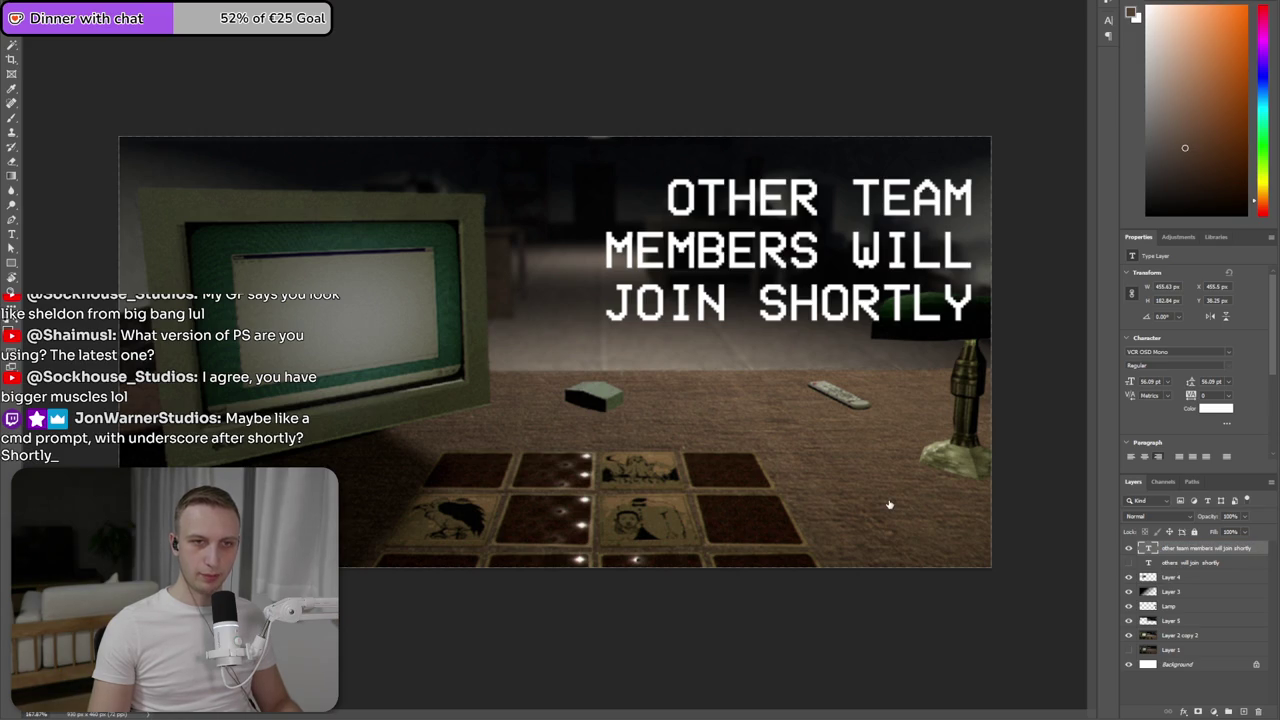
- Add a 100% opacity drop shadow with reduced size to the title
{"action": "double_click", "coordinate": [1240, 548]}
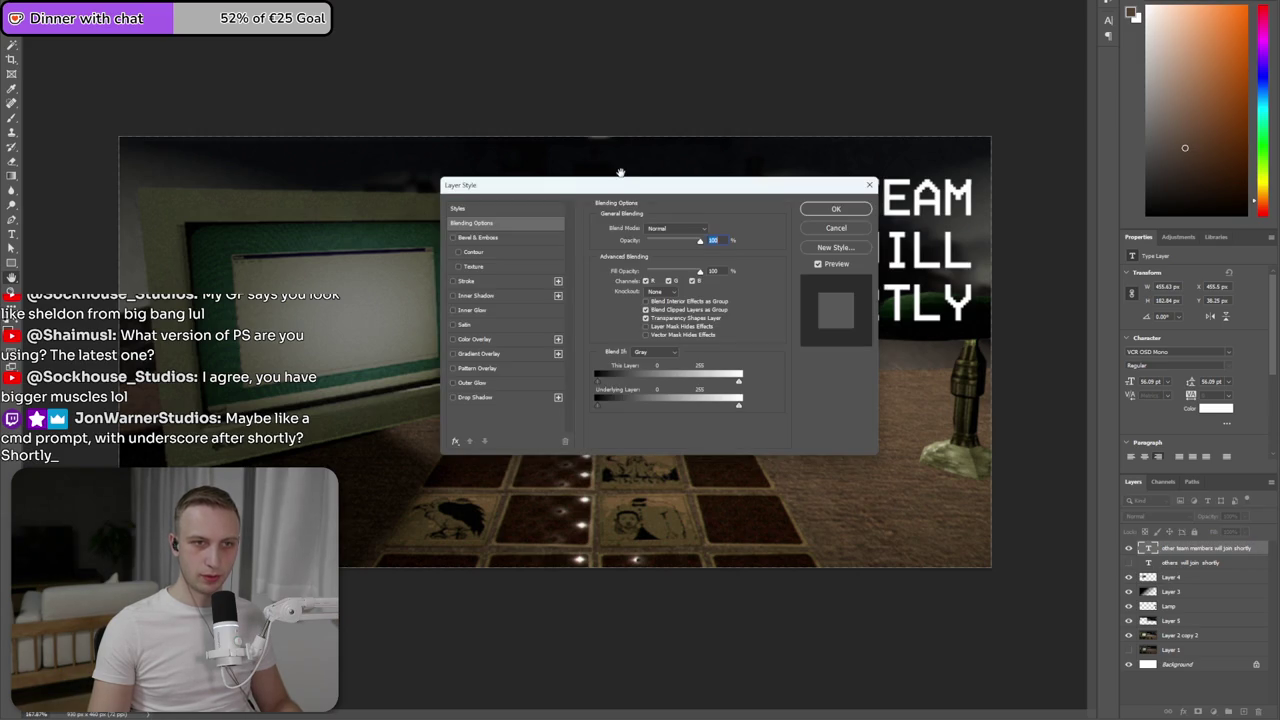
{"action": "left_click_drag", "start_coordinate": [630, 188], "coordinate": [379, 235]}
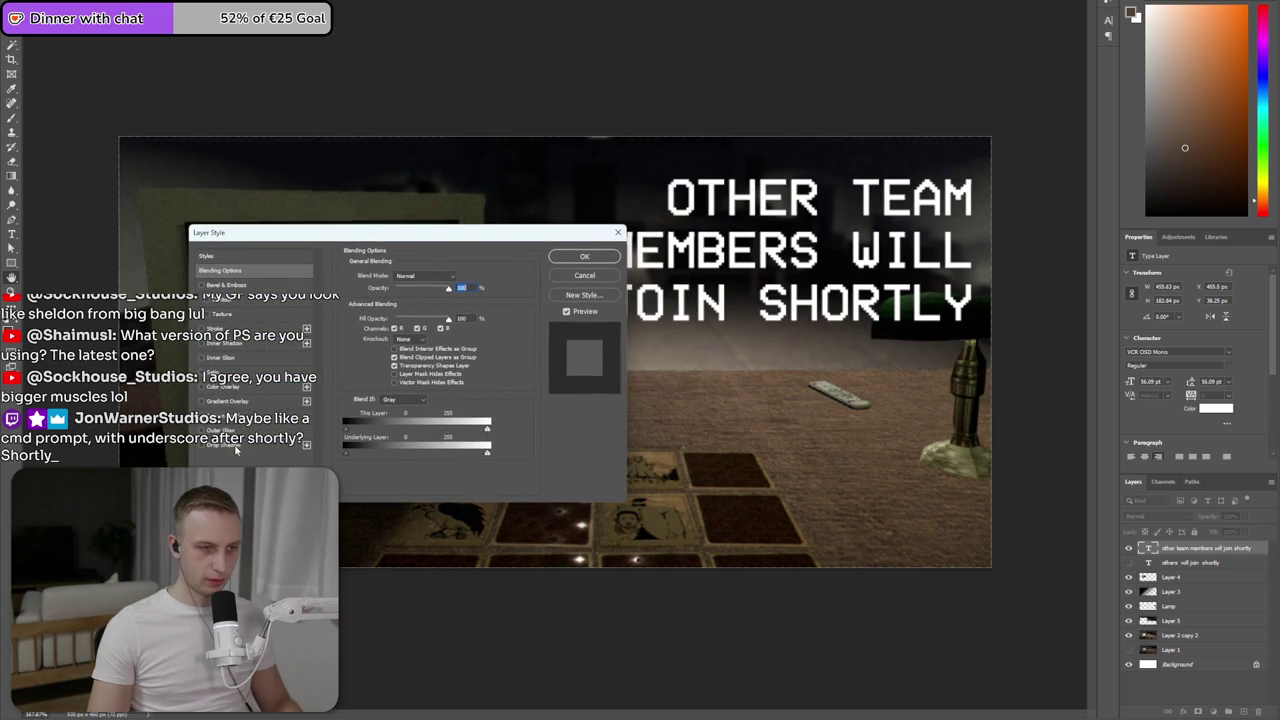
{"action": "left_click", "coordinate": [236, 446]}
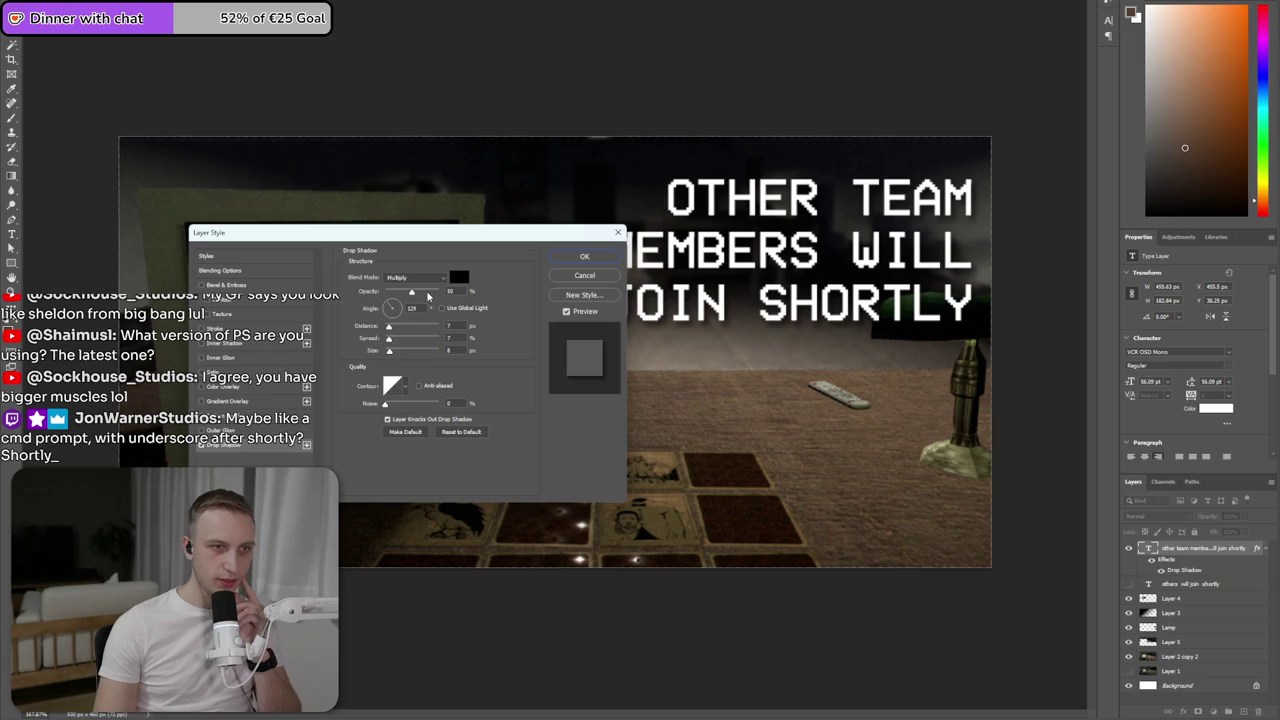
{"action": "left_click_drag", "start_coordinate": [410, 293], "coordinate": [778, 305]}
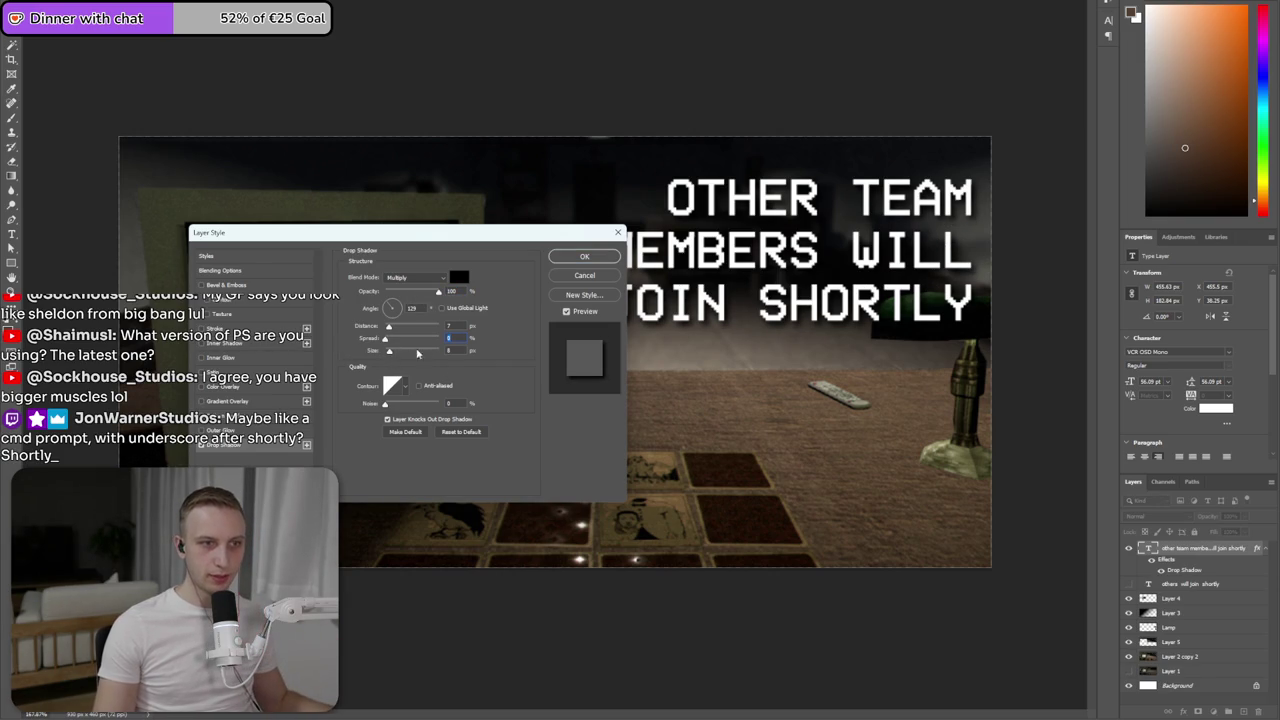
{"action": "left_click_drag", "start_coordinate": [390, 354], "coordinate": [385, 352]}
{"action": "left_click", "coordinate": [613, 263]}
- Adjust the drop shadow to distance 5, angle about 143, with more spread for a harder edge
{"action": "scroll", "coordinate": [930, 313], "scroll_direction": "up", "scroll_amount": 3}
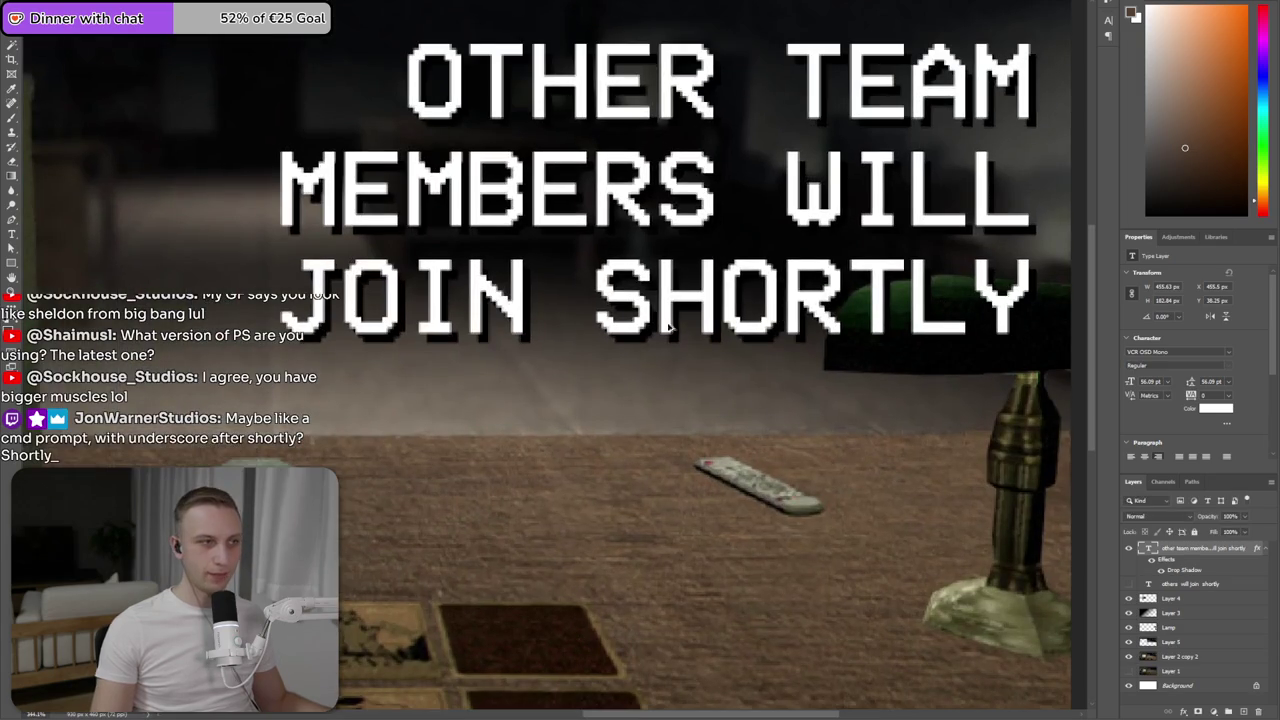
{"action": "scroll", "coordinate": [676, 330], "scroll_direction": "up", "scroll_amount": 2}
{"action": "scroll", "coordinate": [676, 330], "scroll_direction": "up", "scroll_amount": 1}
{"action": "scroll", "coordinate": [656, 328], "scroll_direction": "up", "scroll_amount": 2}
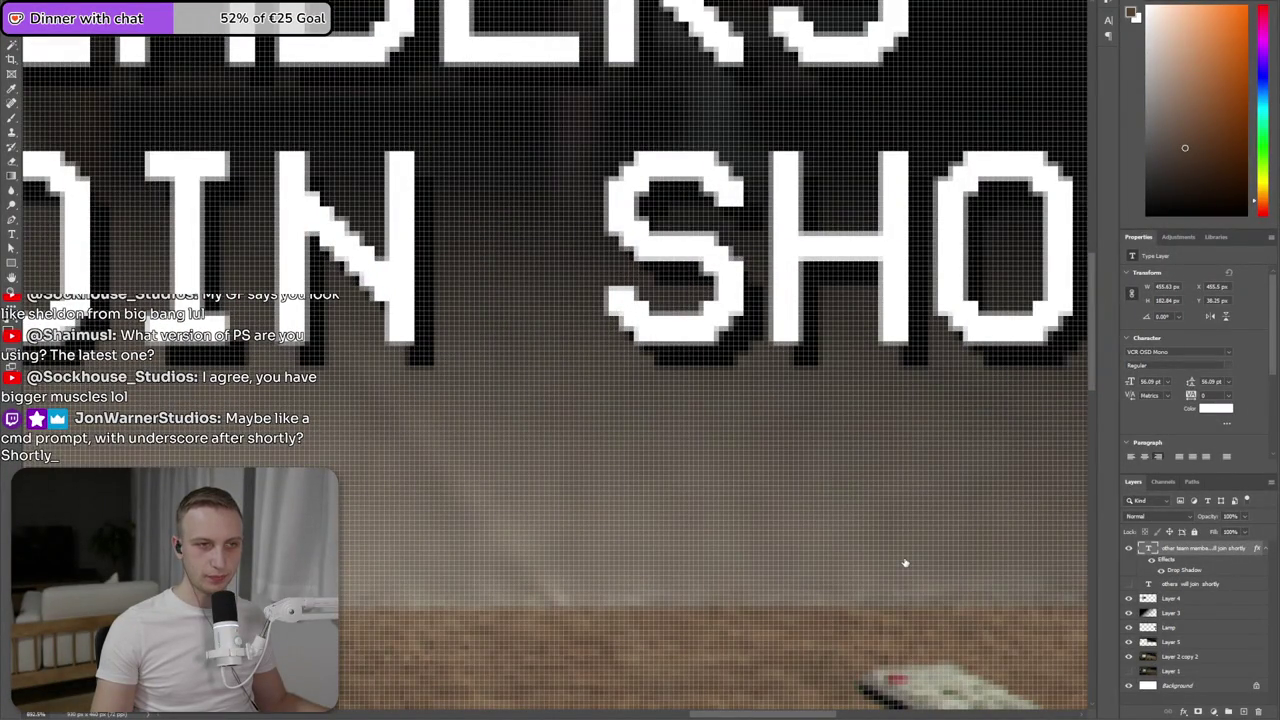
{"action": "key", "text": "ctrl+alt+b"}
{"action": "left_click", "coordinate": [238, 446]}
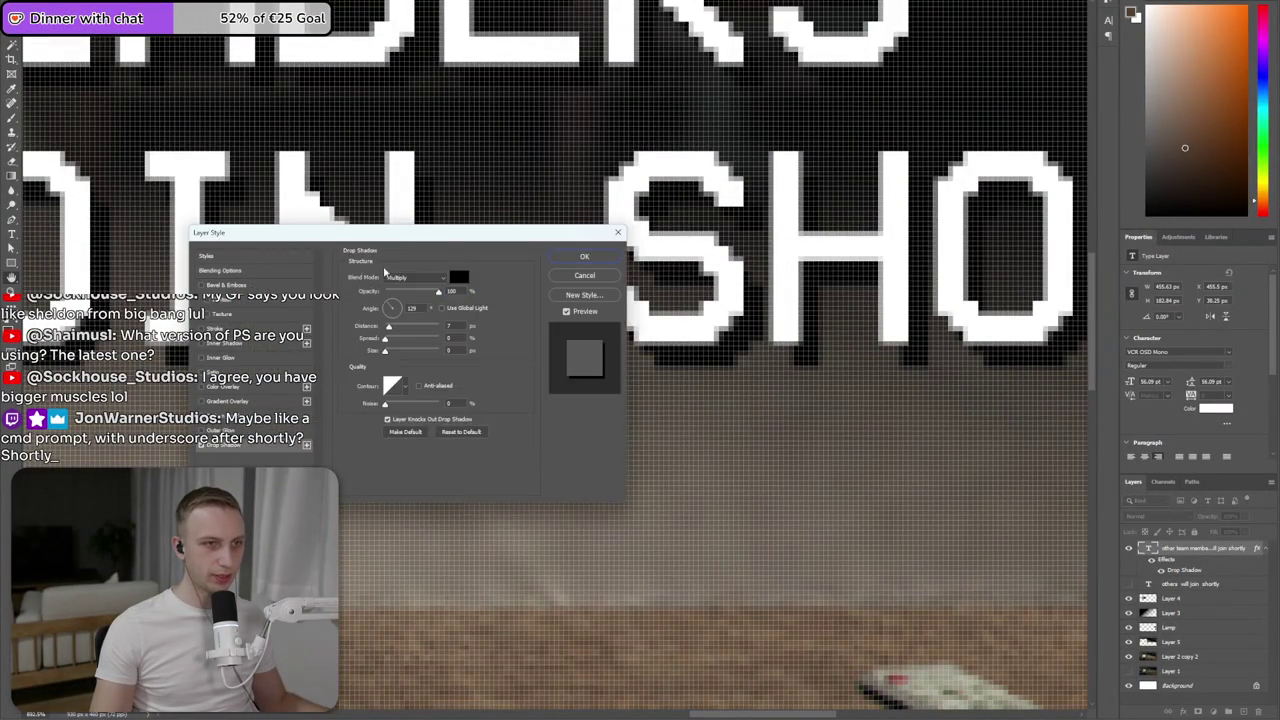
{"action": "left_click_drag", "start_coordinate": [396, 236], "coordinate": [854, 418]}
{"action": "left_click_drag", "start_coordinate": [476, 339], "coordinate": [465, 333]}
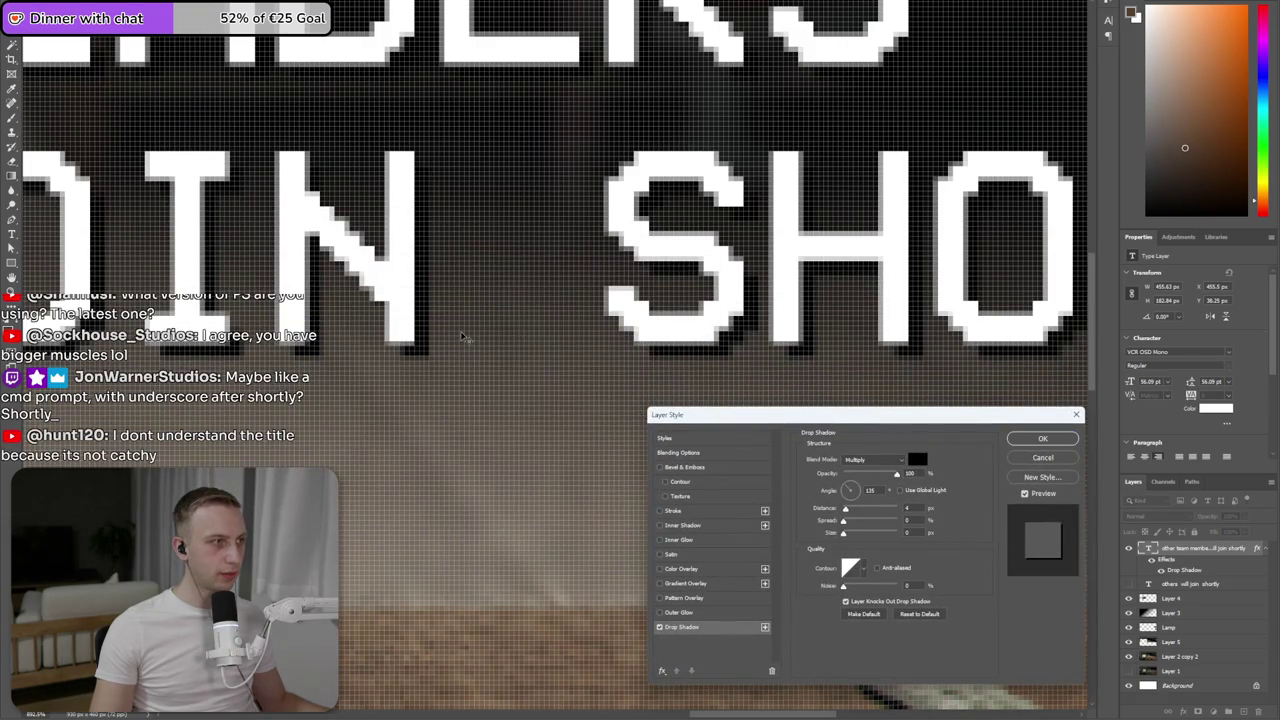
{"action": "left_click_drag", "start_coordinate": [464, 333], "coordinate": [471, 334]}
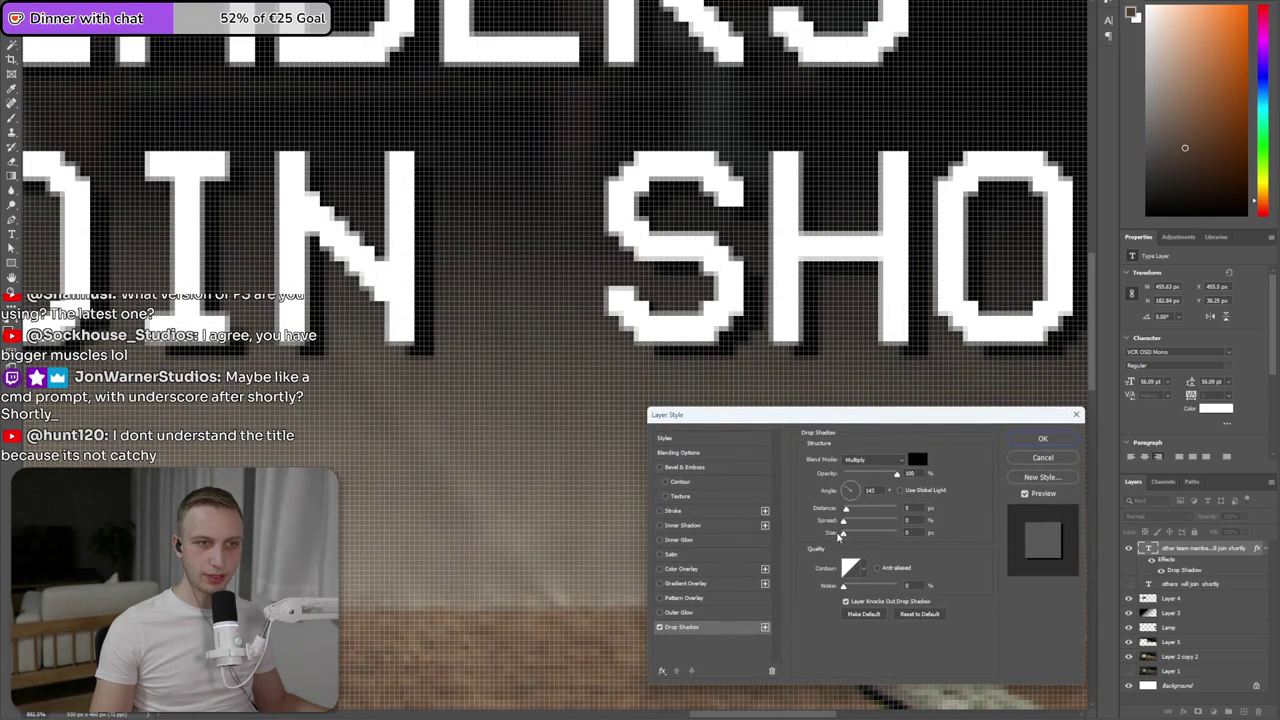
{"action": "left_click_drag", "start_coordinate": [843, 520], "coordinate": [851, 521]}
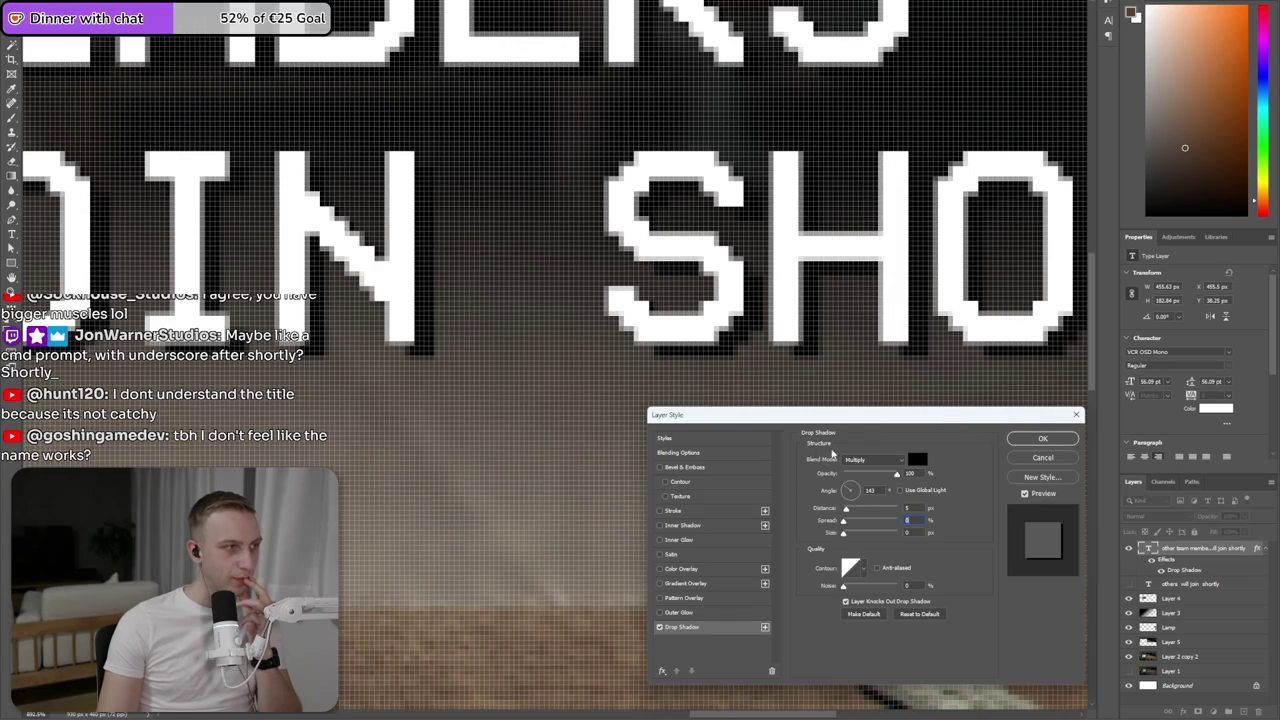
{"action": "left_click", "coordinate": [1040, 439]}
- Switch to the running game build and resume the paused game
{"action": "scroll", "coordinate": [483, 409], "scroll_direction": "down", "scroll_amount": 2}
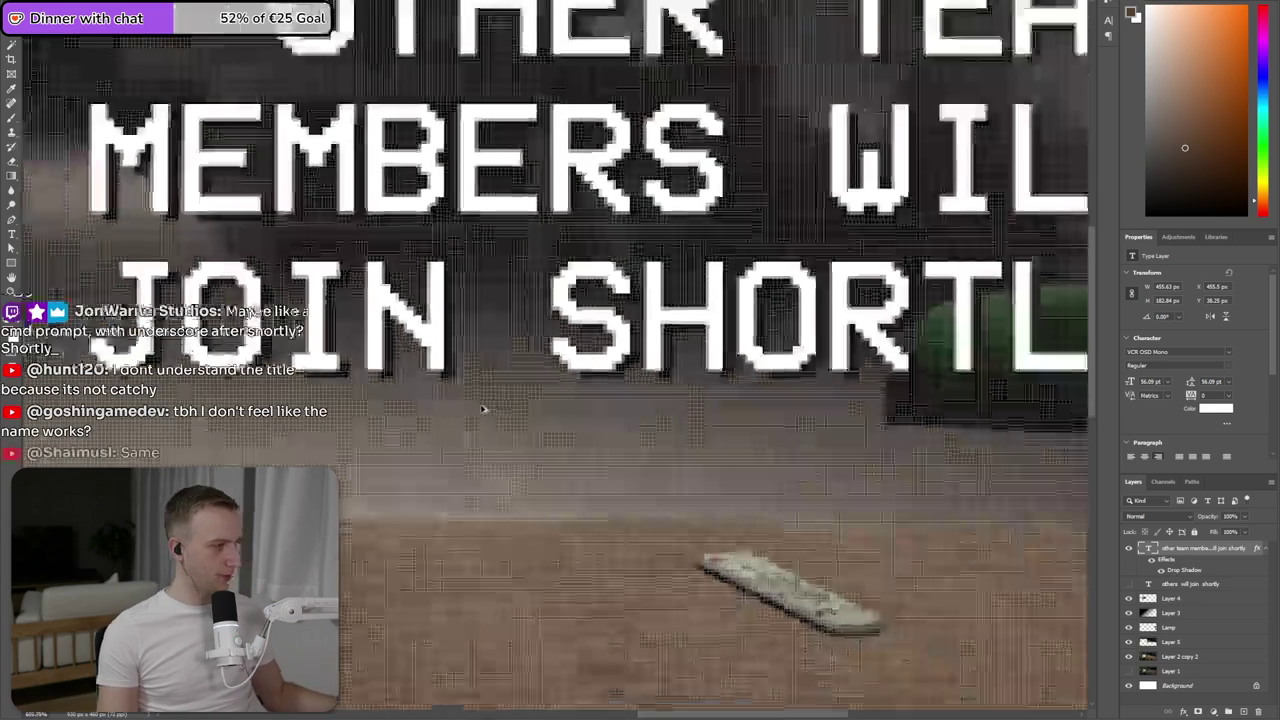
{"action": "scroll", "coordinate": [483, 409], "scroll_direction": "down", "scroll_amount": 3}
{"action": "scroll", "coordinate": [450, 414], "scroll_direction": "down", "scroll_amount": 1}
{"action": "scroll", "coordinate": [414, 419], "scroll_direction": "down", "scroll_amount": 1}
{"action": "scroll", "coordinate": [487, 409], "scroll_direction": "up", "scroll_amount": 1}
{"action": "scroll", "coordinate": [905, 338], "scroll_direction": "down", "scroll_amount": 1}
{"action": "scroll", "coordinate": [965, 318], "scroll_direction": "up", "scroll_amount": 1}
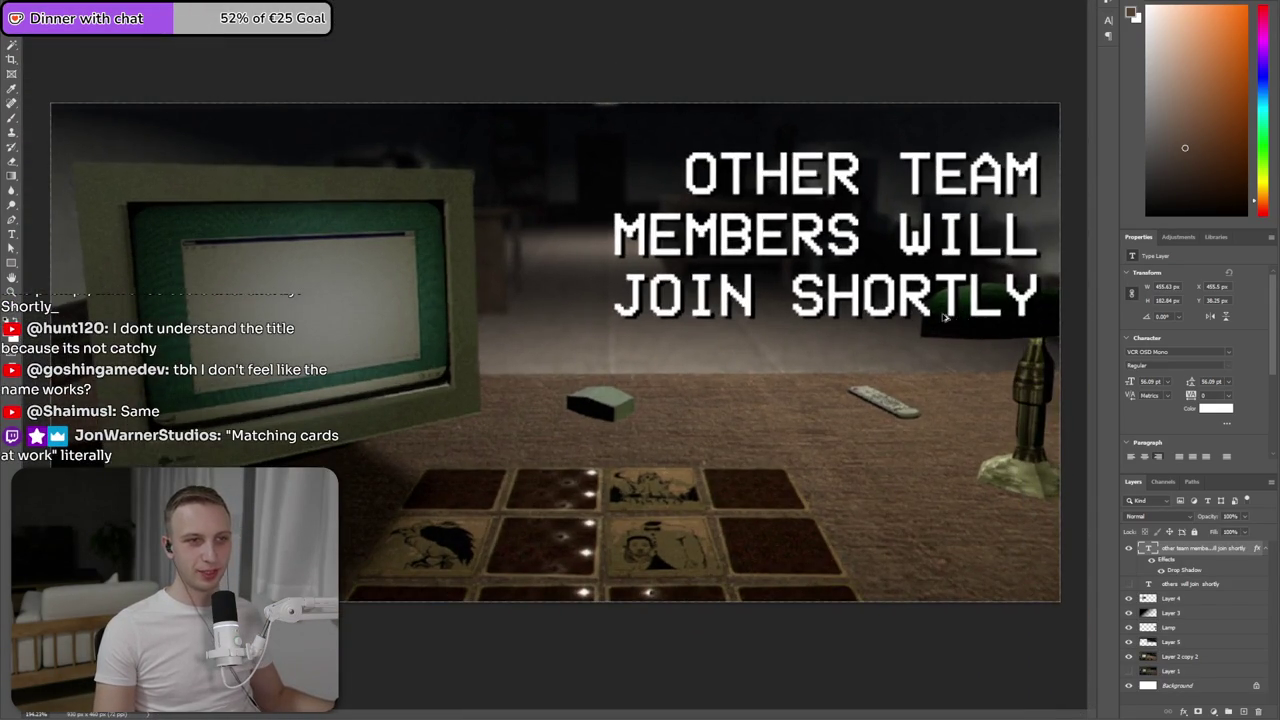
{"action": "key", "text": "alt+Tab"}
{"action": "key", "text": "alt+Tab"}
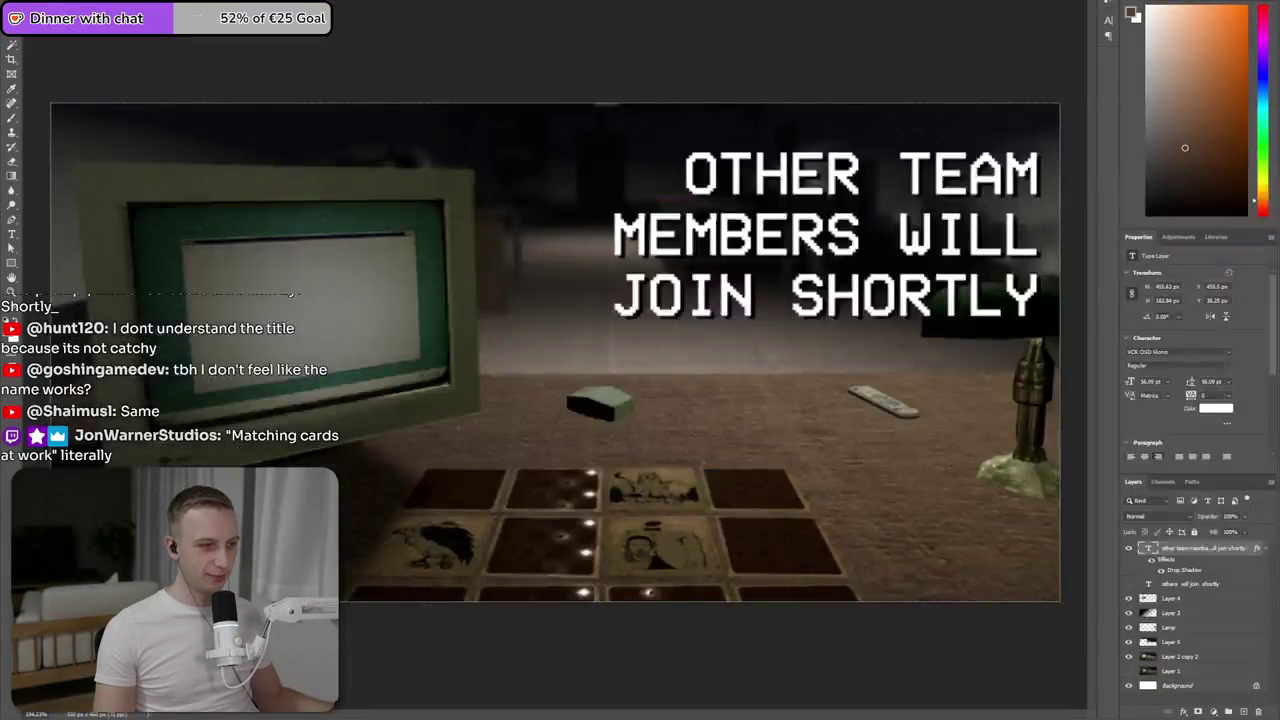
{"action": "key", "text": "alt+Tab"}
{"action": "left_click", "coordinate": [627, 270]}
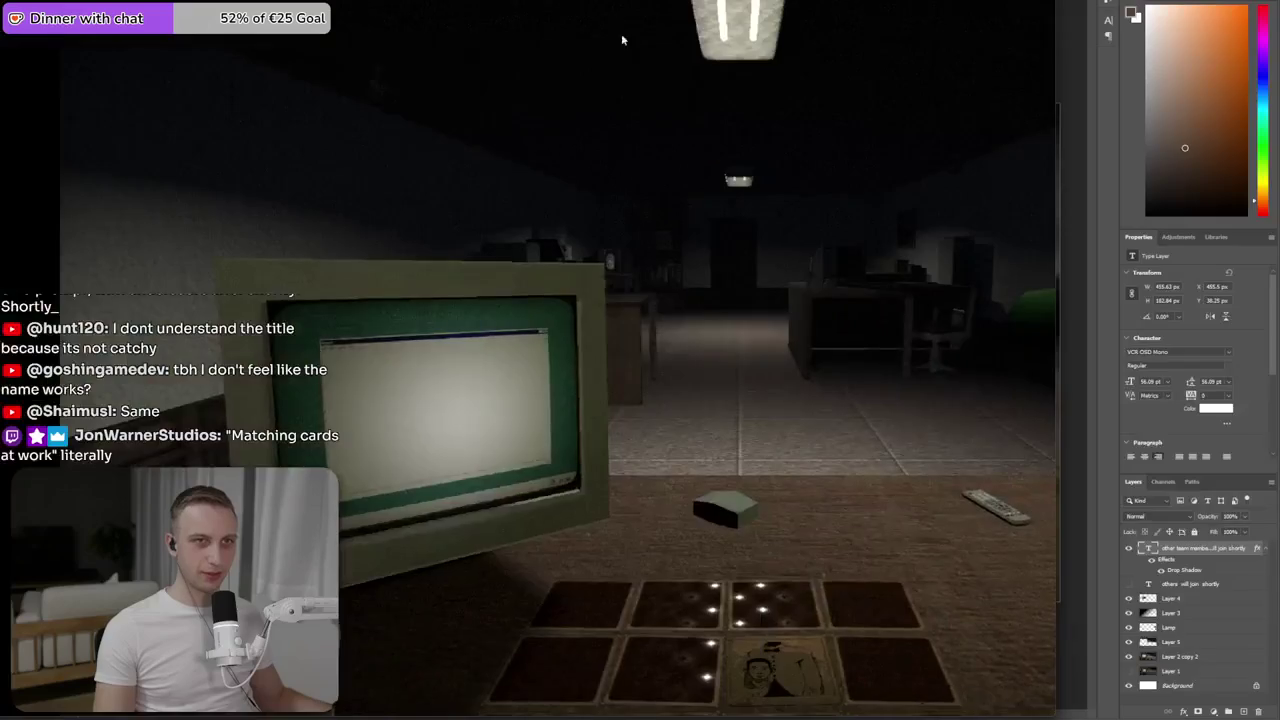
- Look across the office desk at the card grid in the game, then pause it
{"action": "mouse_move", "coordinate": [621, 33]}
{"action": "left_mouse_down"}
{"action": "mouse_move", "coordinate": [682, 298]}
{"action": "mouse_move", "coordinate": [643, 303]}
{"action": "left_mouse_up"}
{"action": "double_click", "coordinate": [643, 303]}
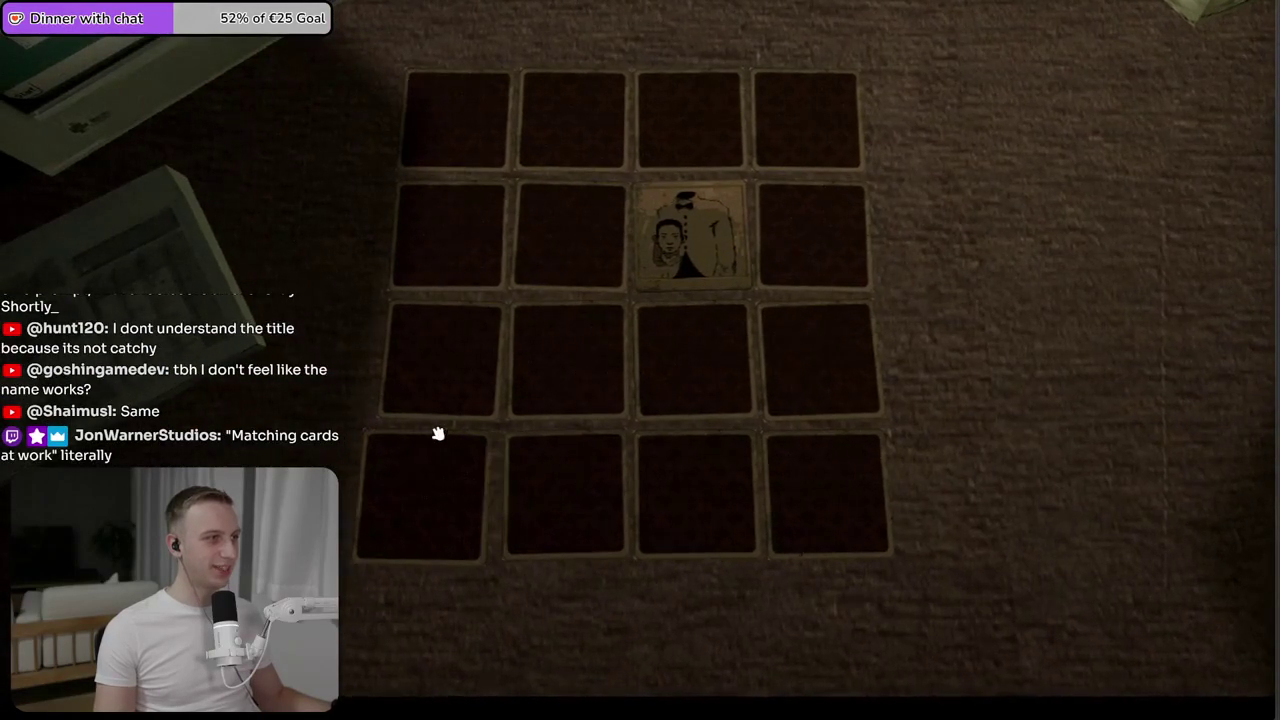
{"action": "key", "text": "Escape"}
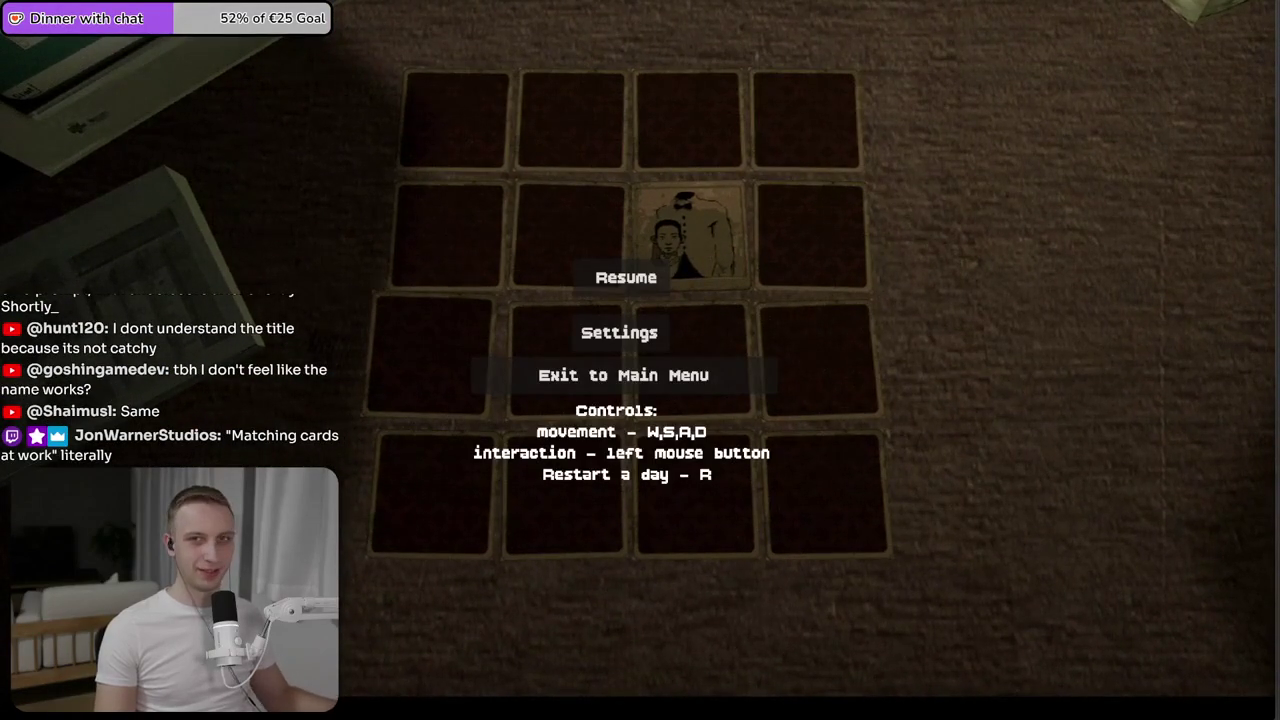
- In Photoshop, delete the hidden old title layer and place a duplicate title over the original
{"action": "key", "text": "alt+Tab"}
{"action": "key", "text": "ctrl+minus"}
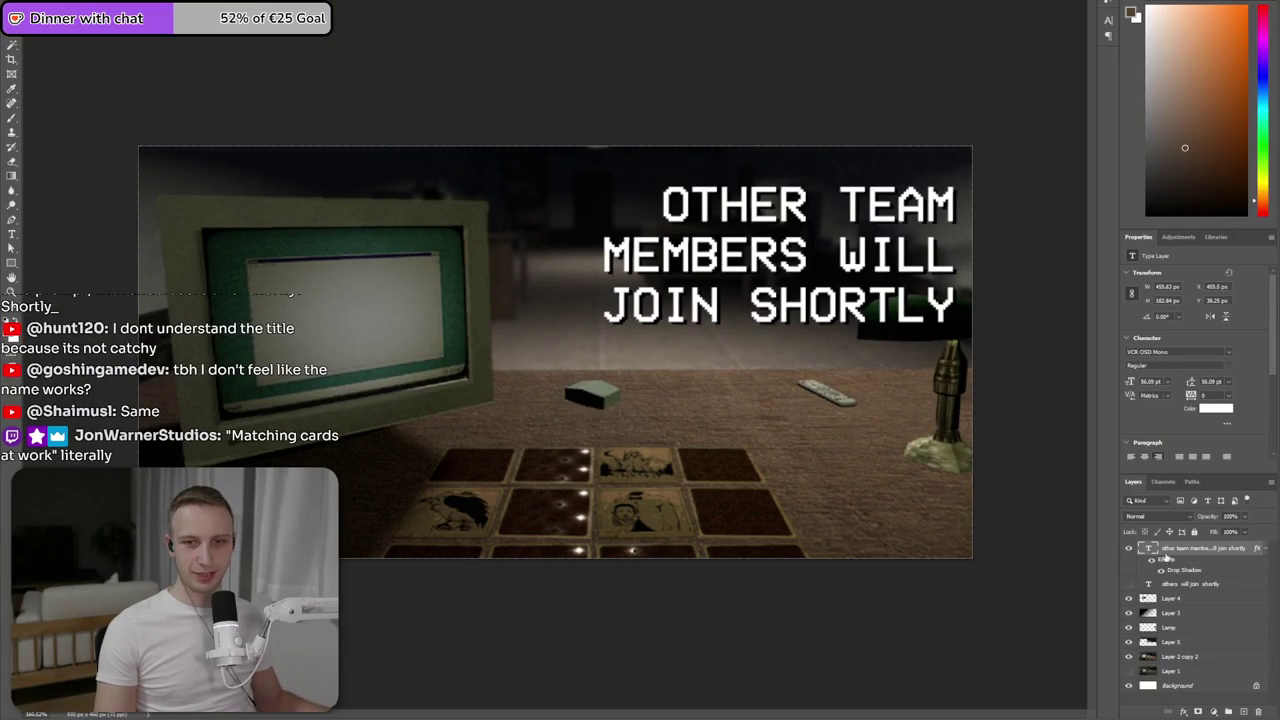
{"action": "left_click", "coordinate": [1202, 586]}
{"action": "key", "text": "Delete"}
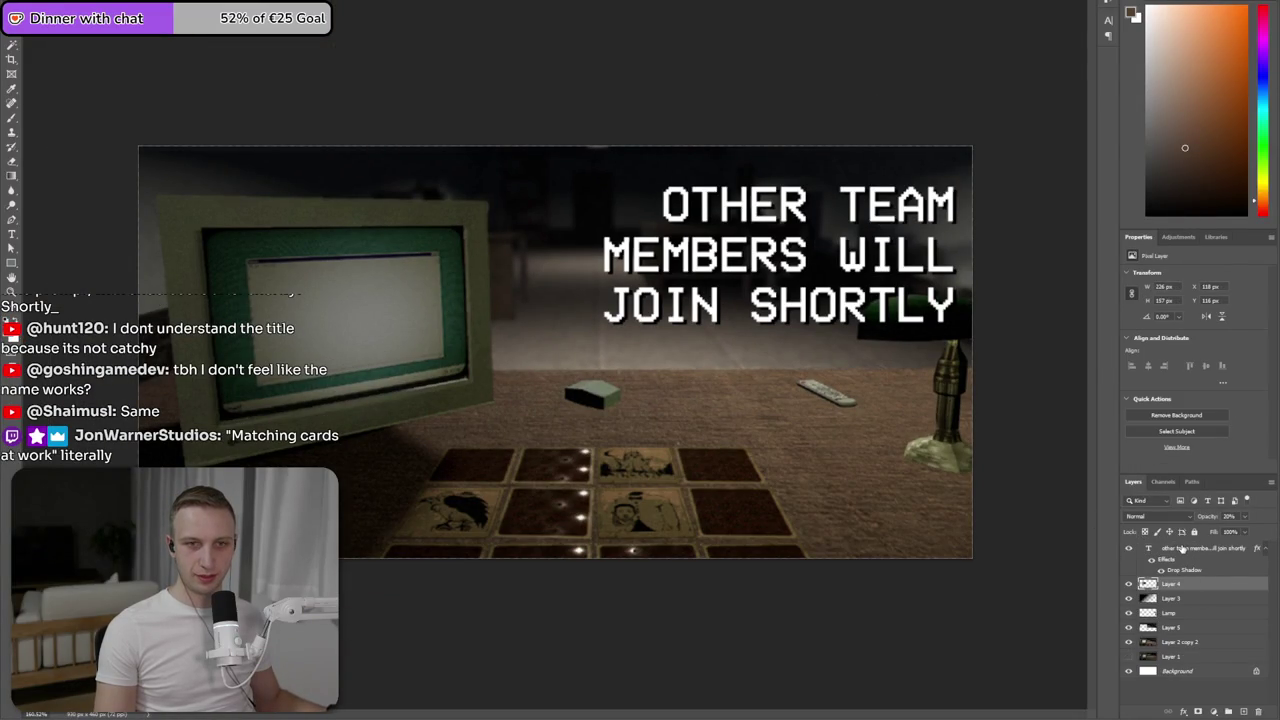
{"action": "left_click", "coordinate": [1181, 549]}
{"action": "key", "text": "ctrl+v"}
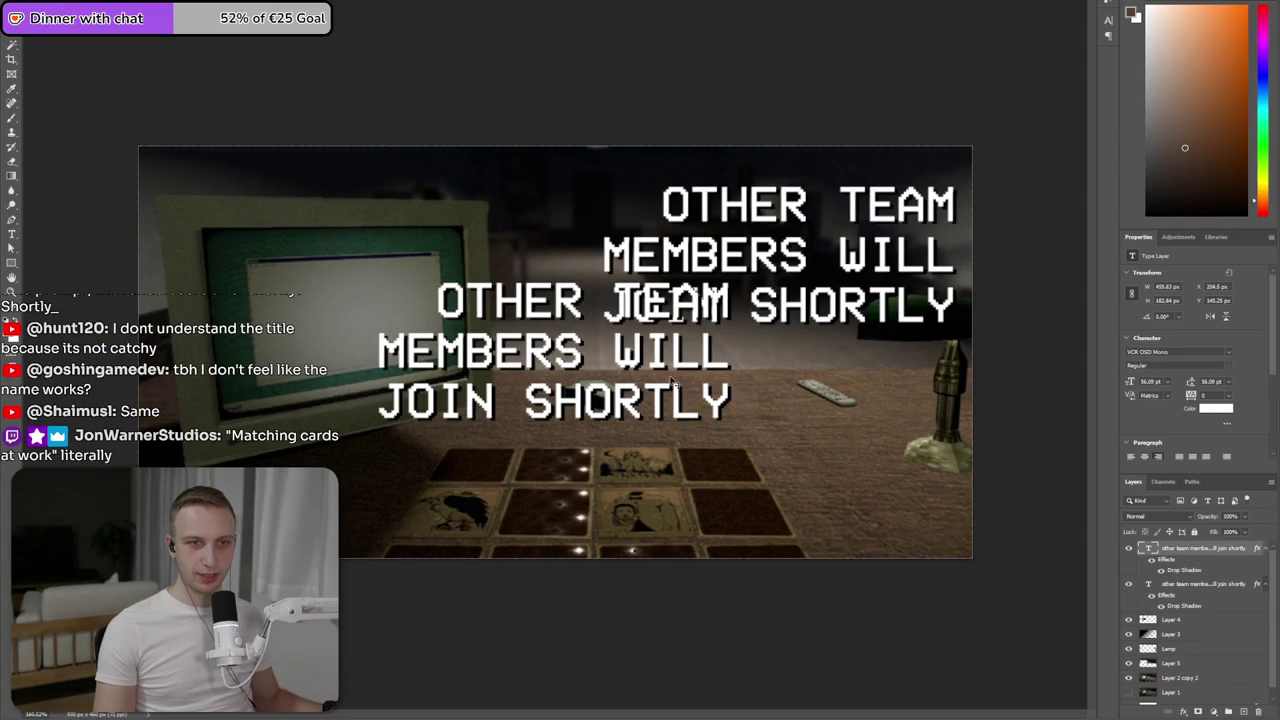
{"action": "left_click_drag", "start_coordinate": [676, 370], "coordinate": [900, 275]}
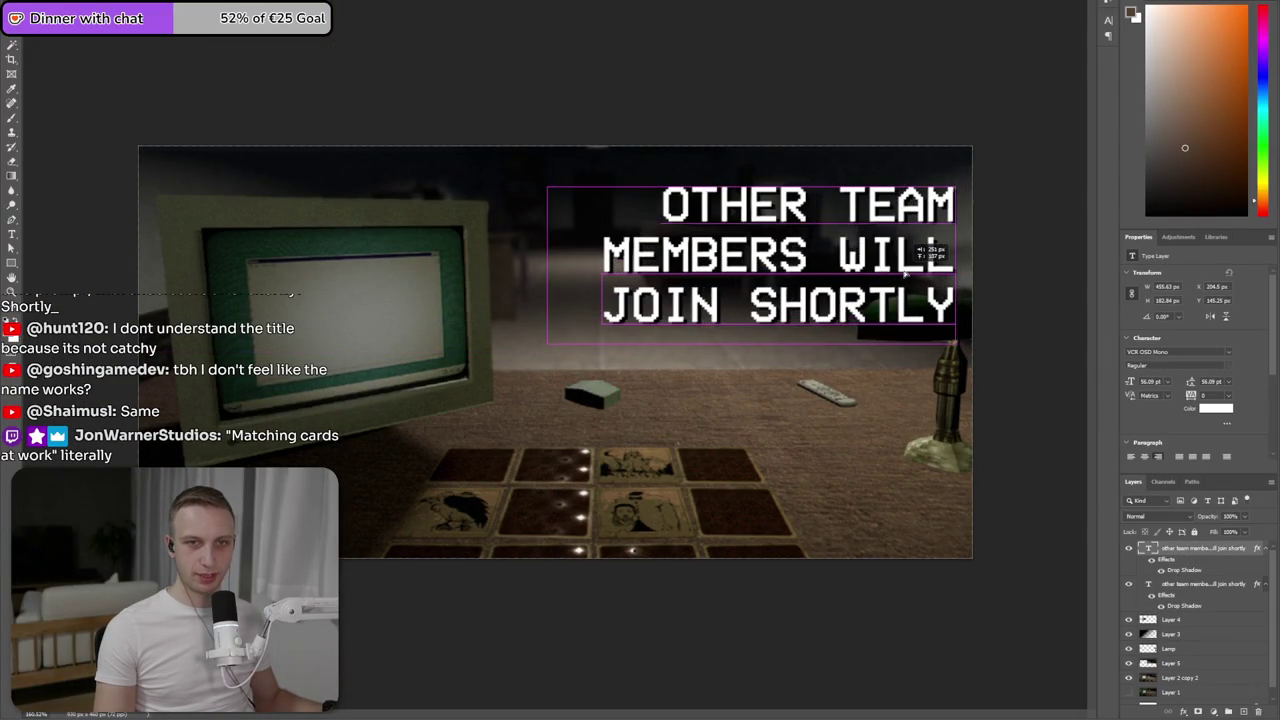
- Hide the lower title copy and try the text 'MATCHING CARDS WORK', widening the box
{"action": "left_click", "coordinate": [1129, 585]}
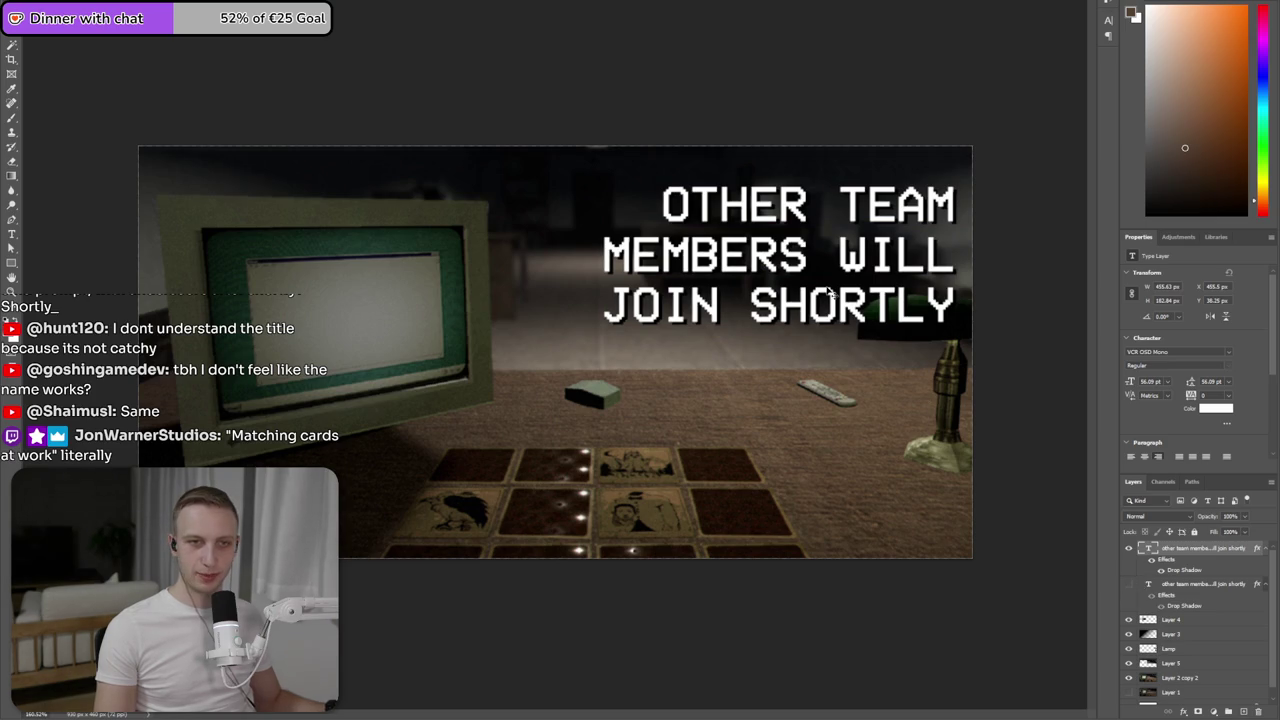
{"action": "double_click", "coordinate": [1148, 548]}
{"action": "type", "text": "MAT"}
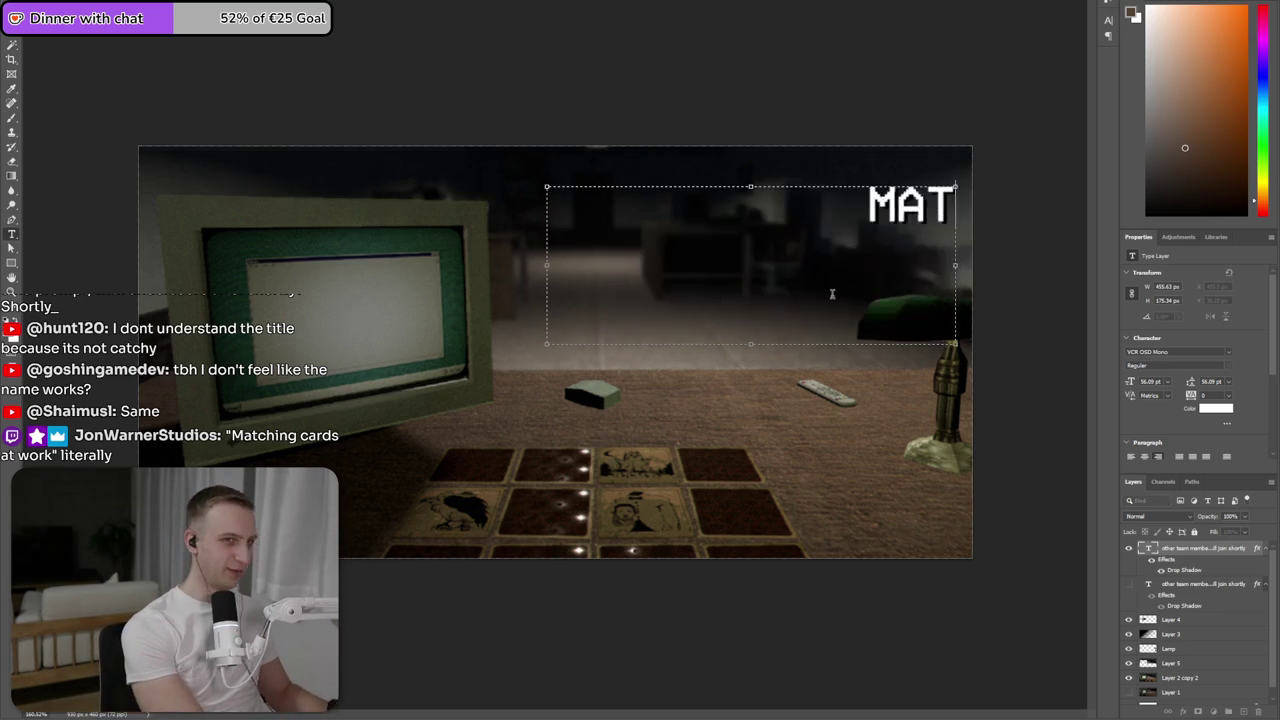
{"action": "type", "text": "CHING CARD"}
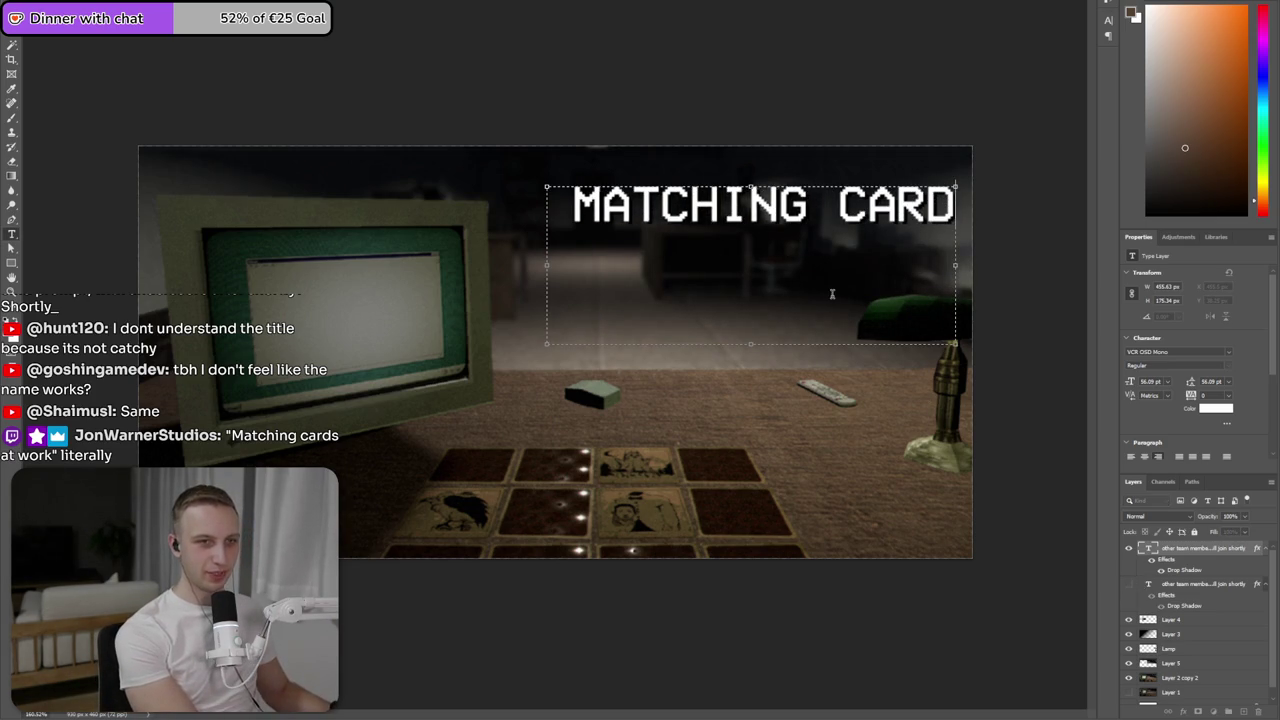
{"action": "type", "text": "SS"}
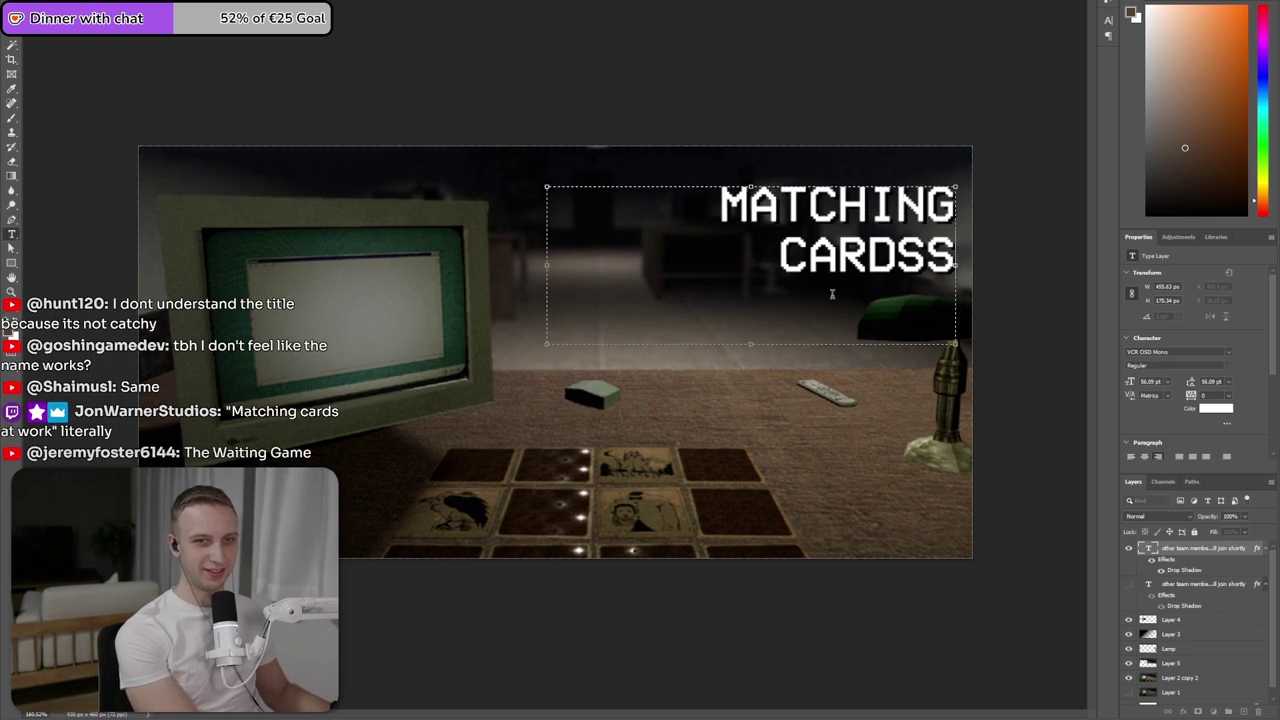
{"action": "key", "text": "BackSpace"}
{"action": "type", "text": "WORK"}
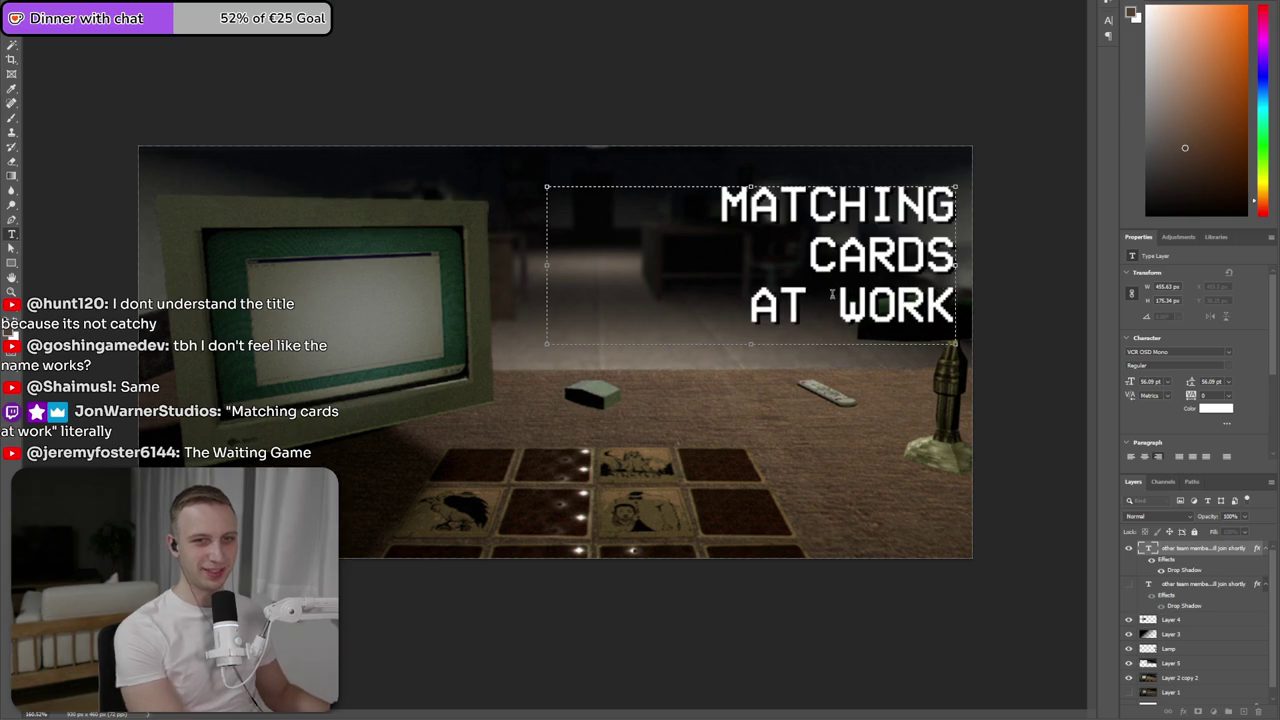
{"action": "left_click_drag", "start_coordinate": [547, 265], "coordinate": [507, 268]}
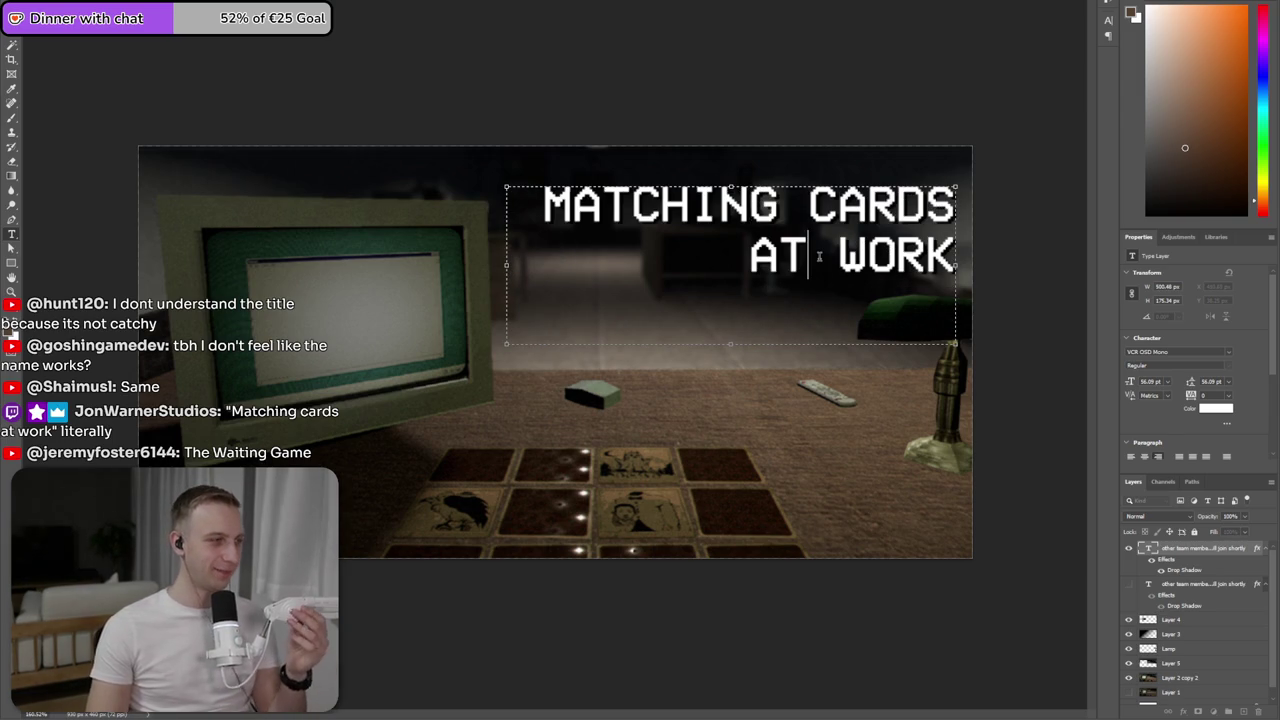
- Replace the title with 'THE / WAITING / GAME' on three lines
{"action": "key", "text": "ctrl+a"}
{"action": "type", "text": "THE"}
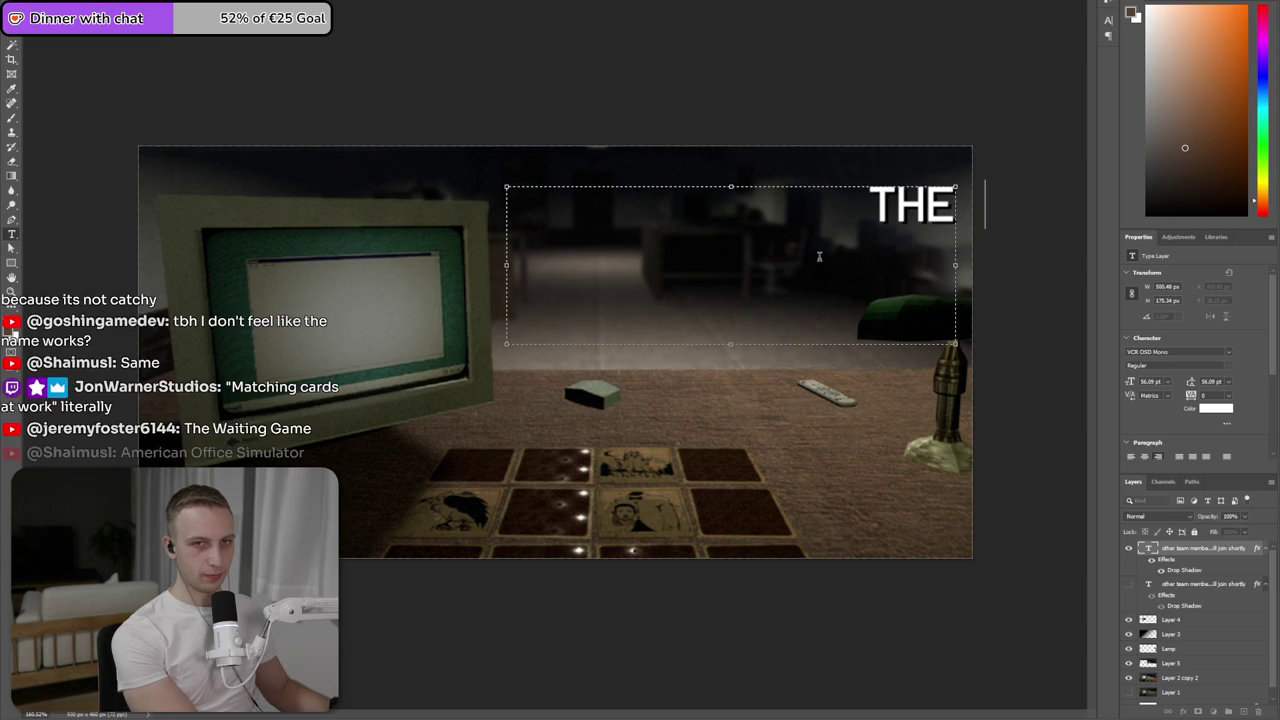
{"action": "key", "text": "Return"}
{"action": "type", "text": "WAITIN"}
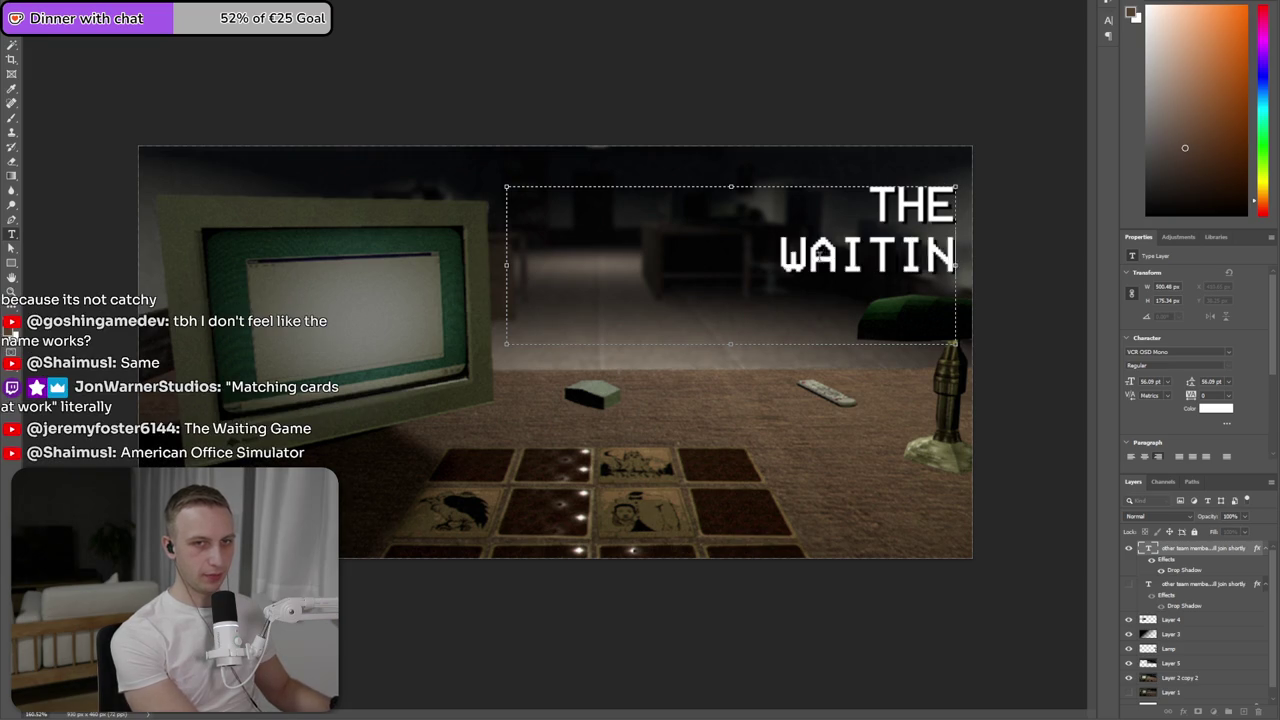
{"action": "type", "text": "G"}
{"action": "key", "text": "Return"}
{"action": "type", "text": "GAME"}
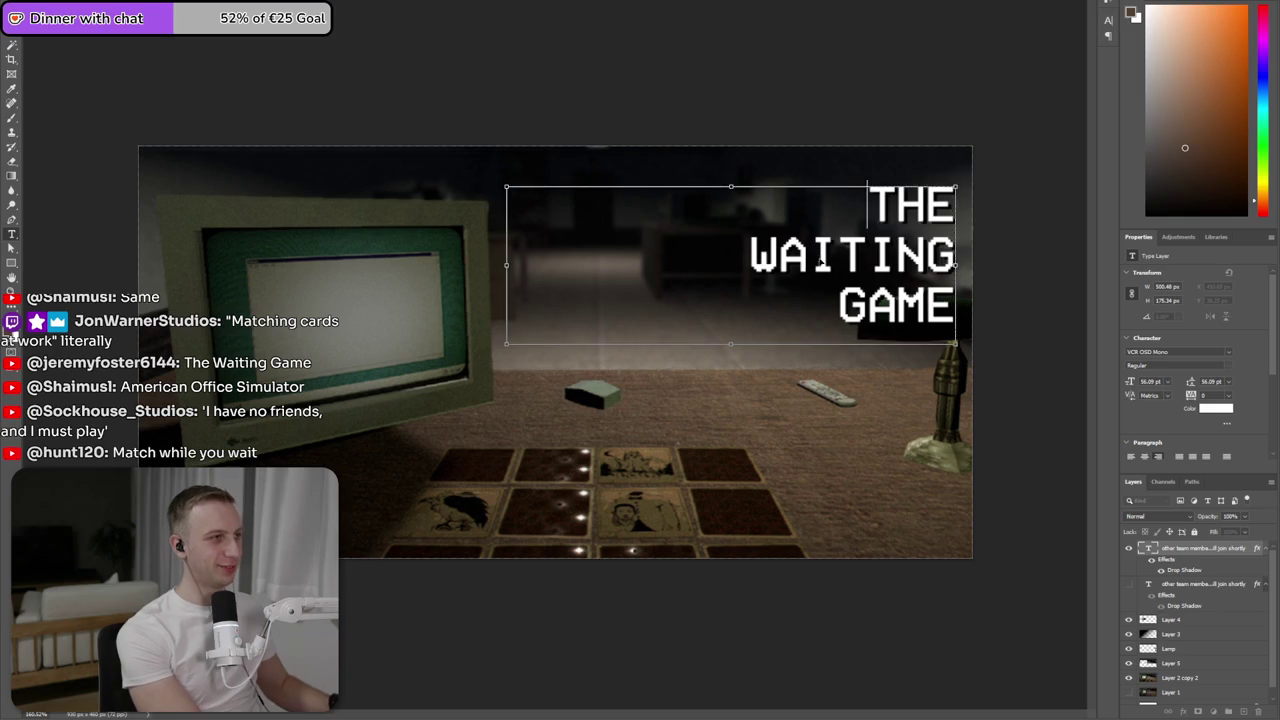
- Change the title to 'I HAVE NO FRIENDS AND I MUST PLAY' on two lines, nudged lower
{"action": "key", "text": "ctrl+a"}
{"action": "type", "text": "I HAVE NO"}
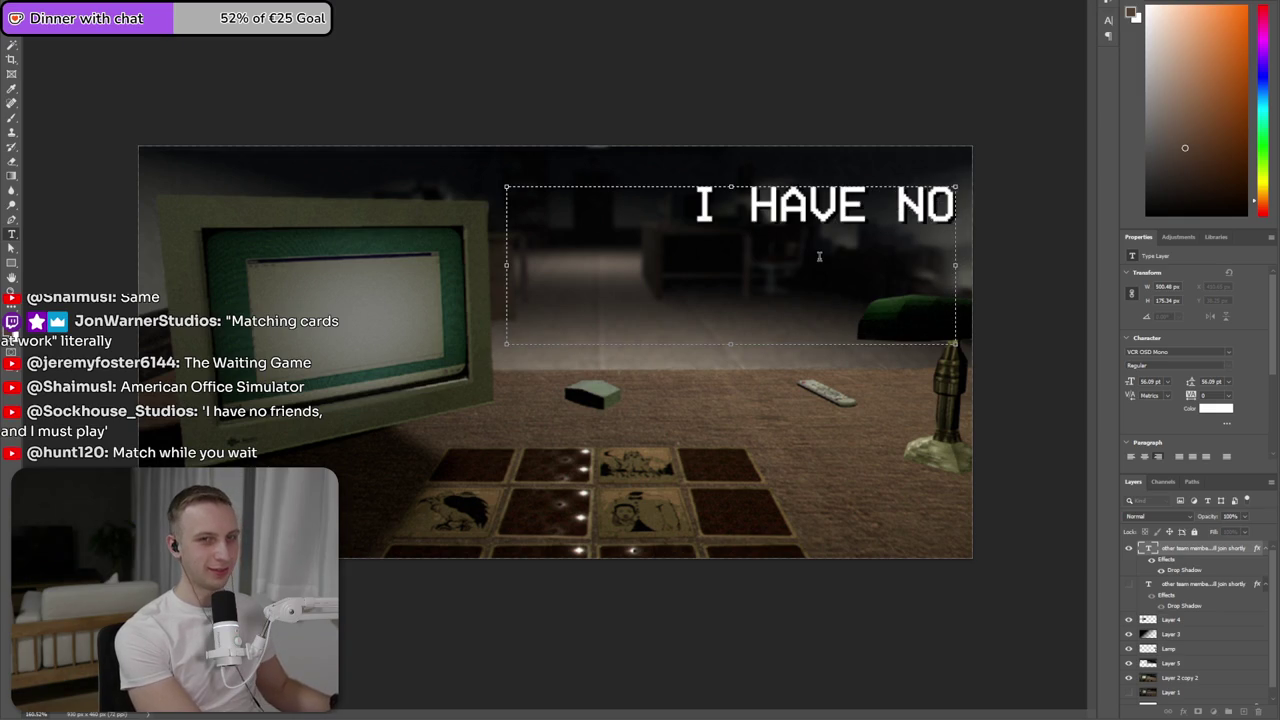
{"action": "type", "text": " FRIENDS AND I MUST PLA"}
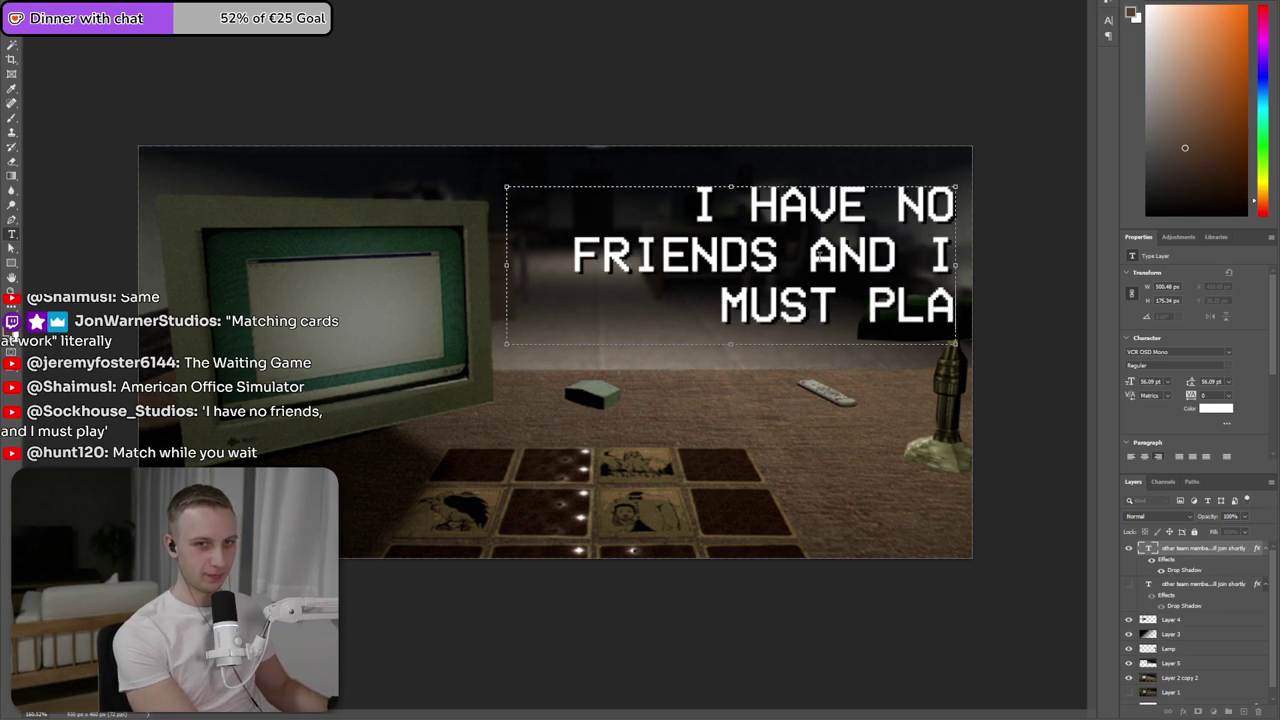
{"action": "type", "text": "Y"}
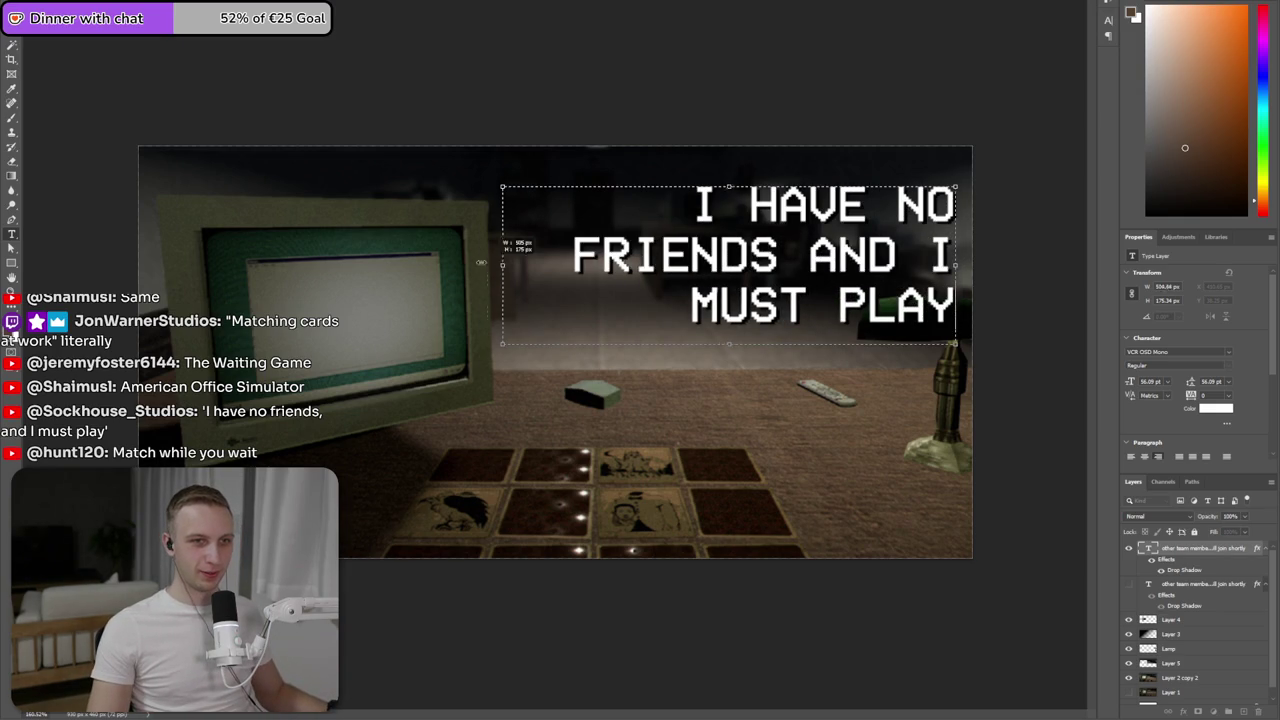
{"action": "left_click_drag", "start_coordinate": [490, 263], "coordinate": [420, 263]}
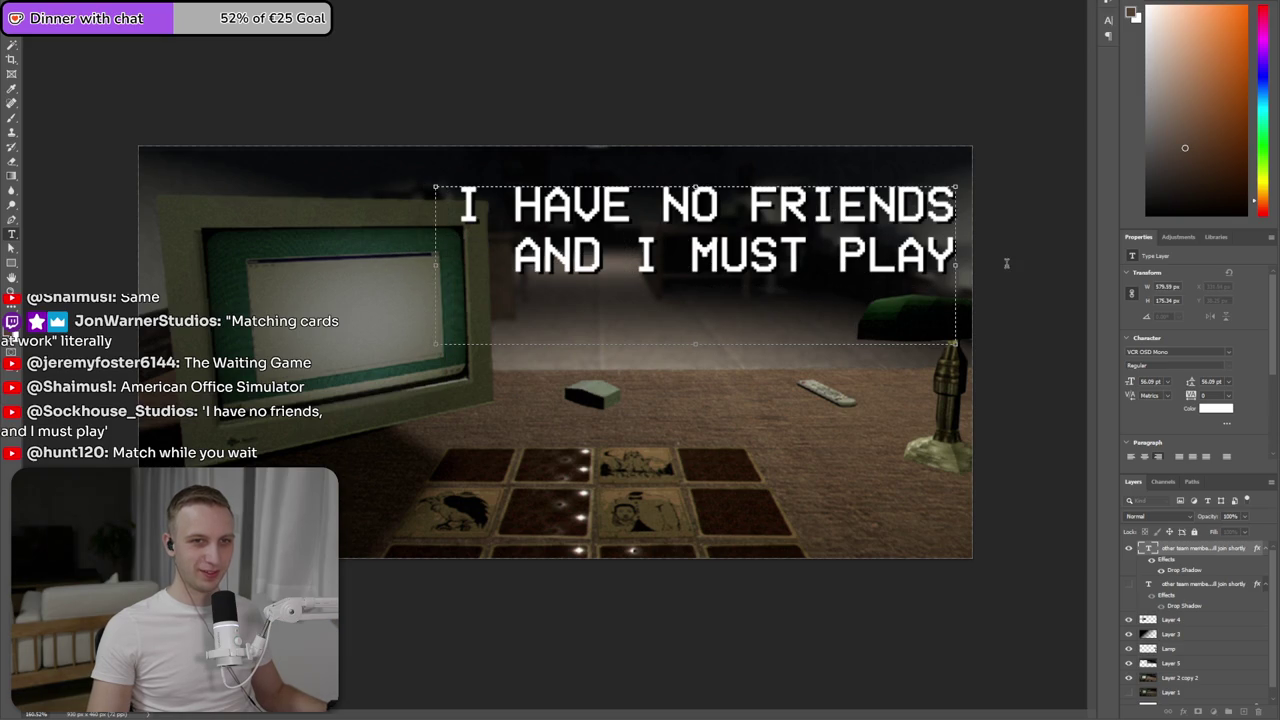
{"action": "key", "text": "ctrl+Return"}
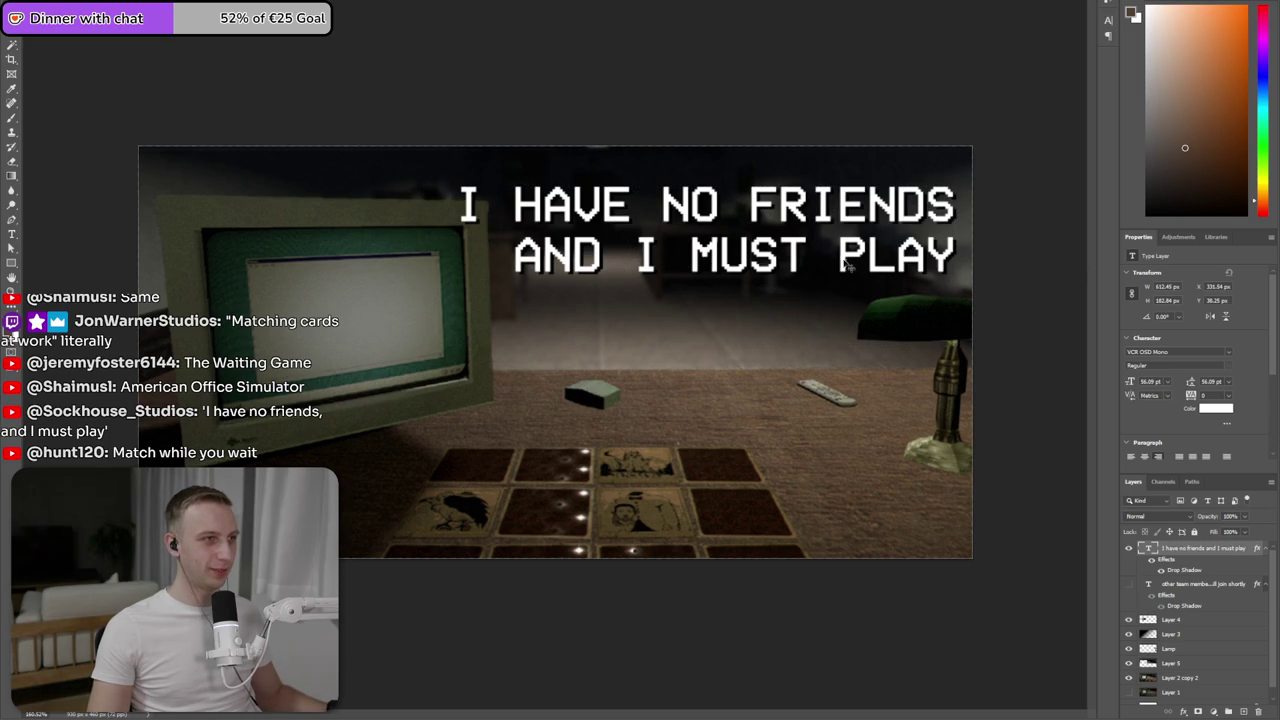
{"action": "left_click_drag", "start_coordinate": [843, 262], "coordinate": [846, 271]}
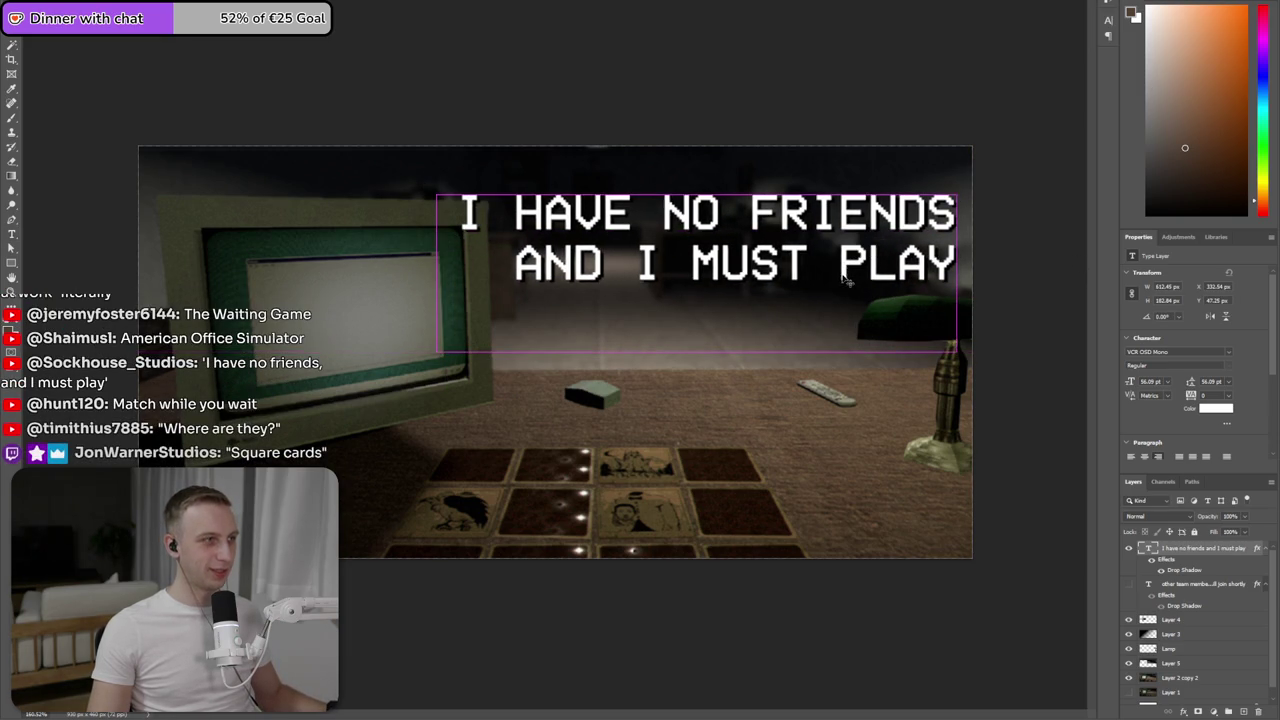
{"action": "left_click", "coordinate": [832, 260]}
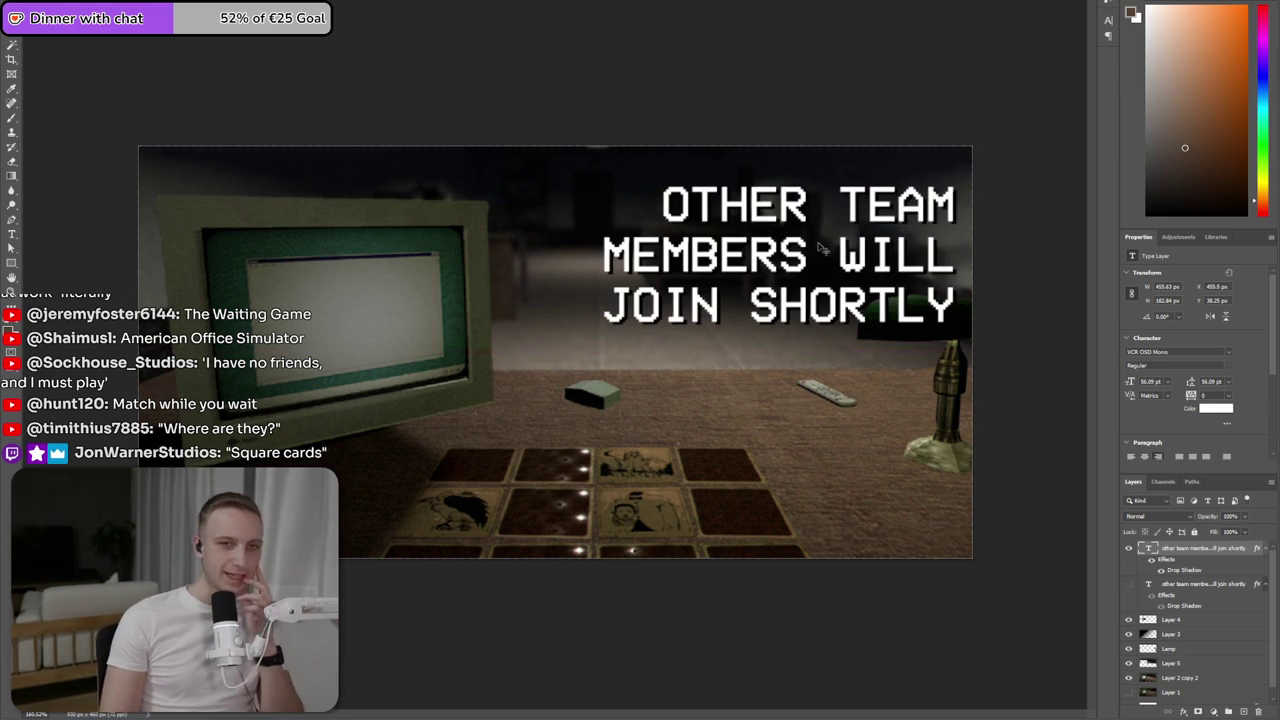
- Replace the OTHER TEAM MEMBERS tagline text with 'WAITING GAME'
{"action": "double_click", "coordinate": [820, 245]}
{"action": "left_click_drag", "start_coordinate": [838, 202], "coordinate": [808, 250]}
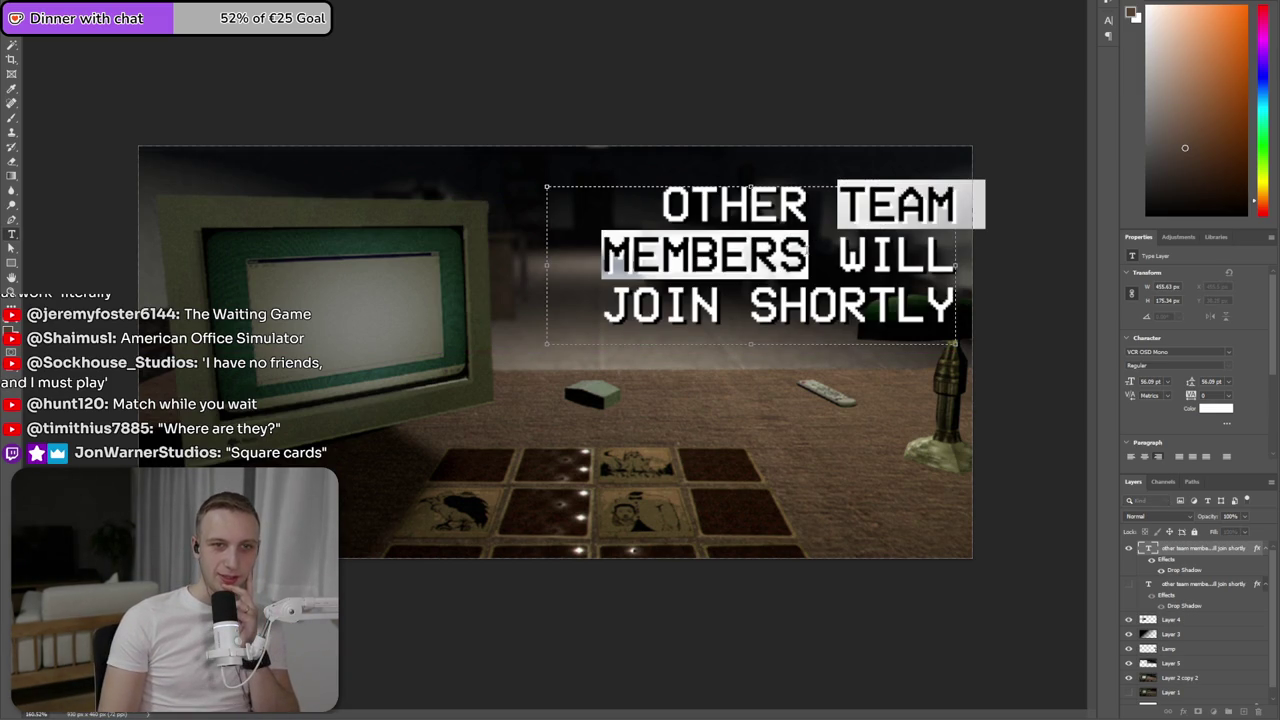
{"action": "left_click", "coordinate": [816, 253]}
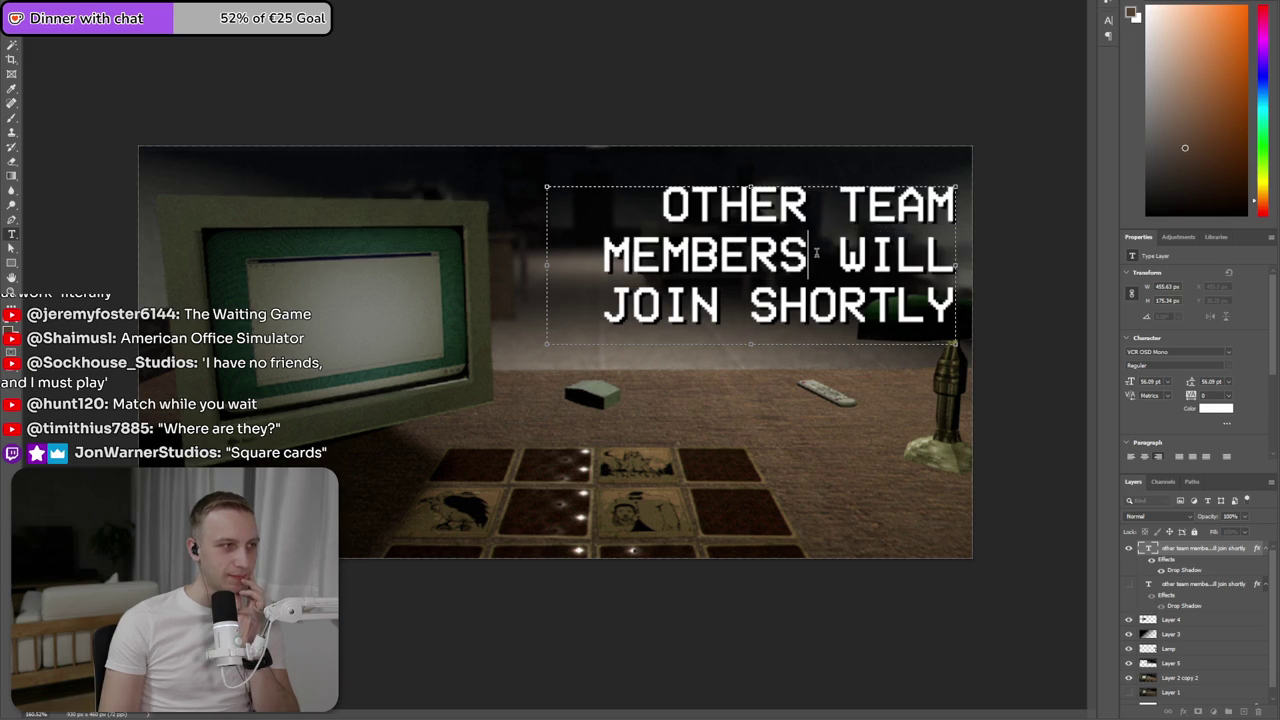
{"action": "triple_click", "coordinate": [816, 253]}
{"action": "left_click", "coordinate": [843, 222]}
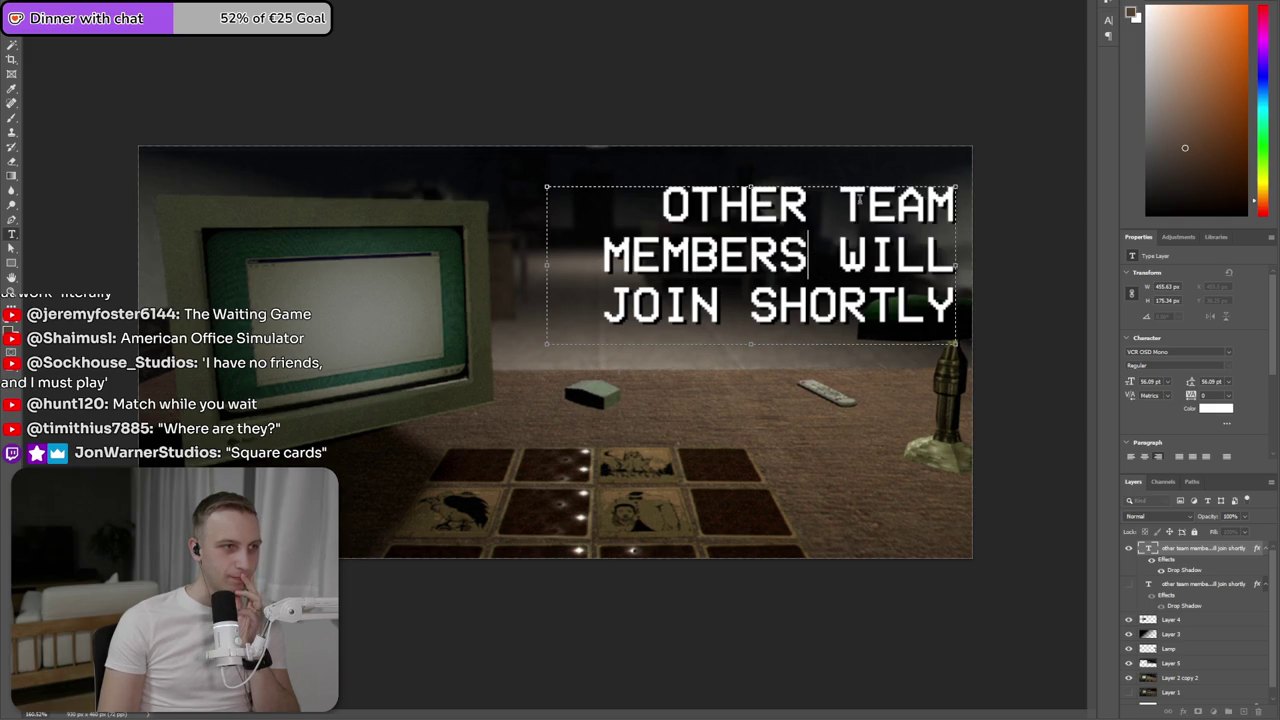
{"action": "left_click_drag", "start_coordinate": [843, 222], "coordinate": [843, 235]}
{"action": "left_click", "coordinate": [843, 235]}
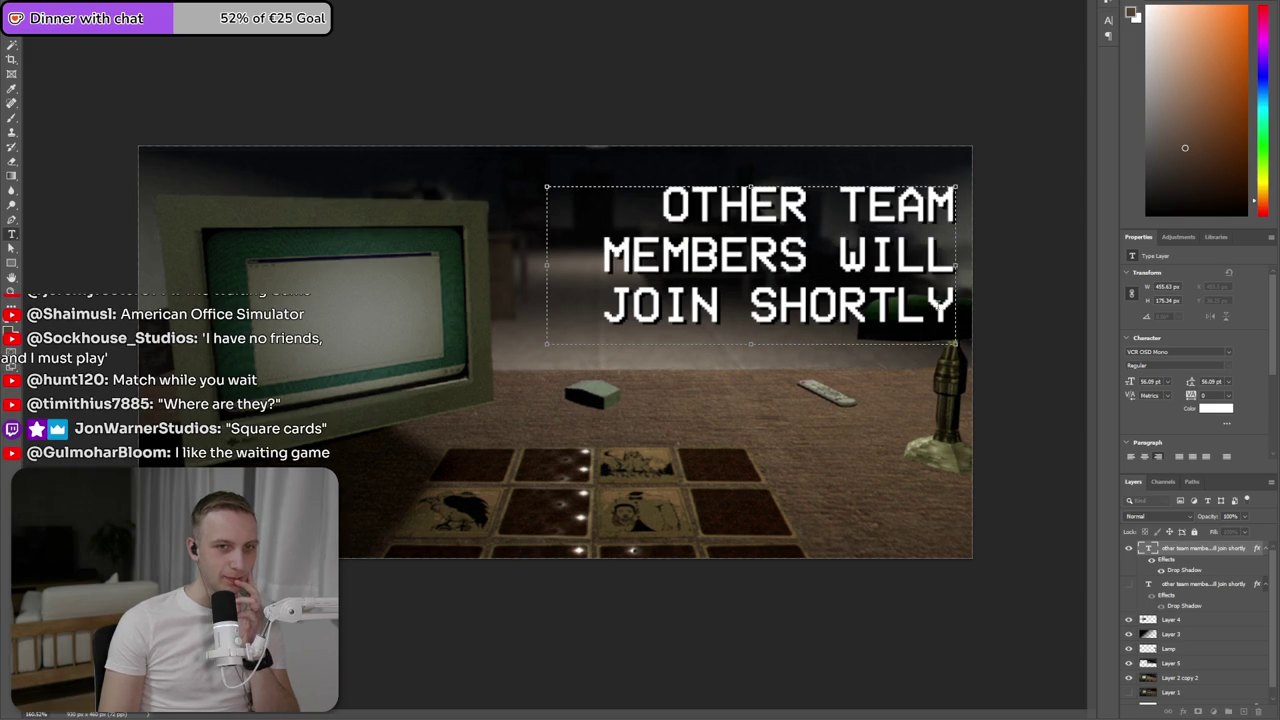
{"action": "left_click_drag", "start_coordinate": [955, 305], "coordinate": [615, 198]}
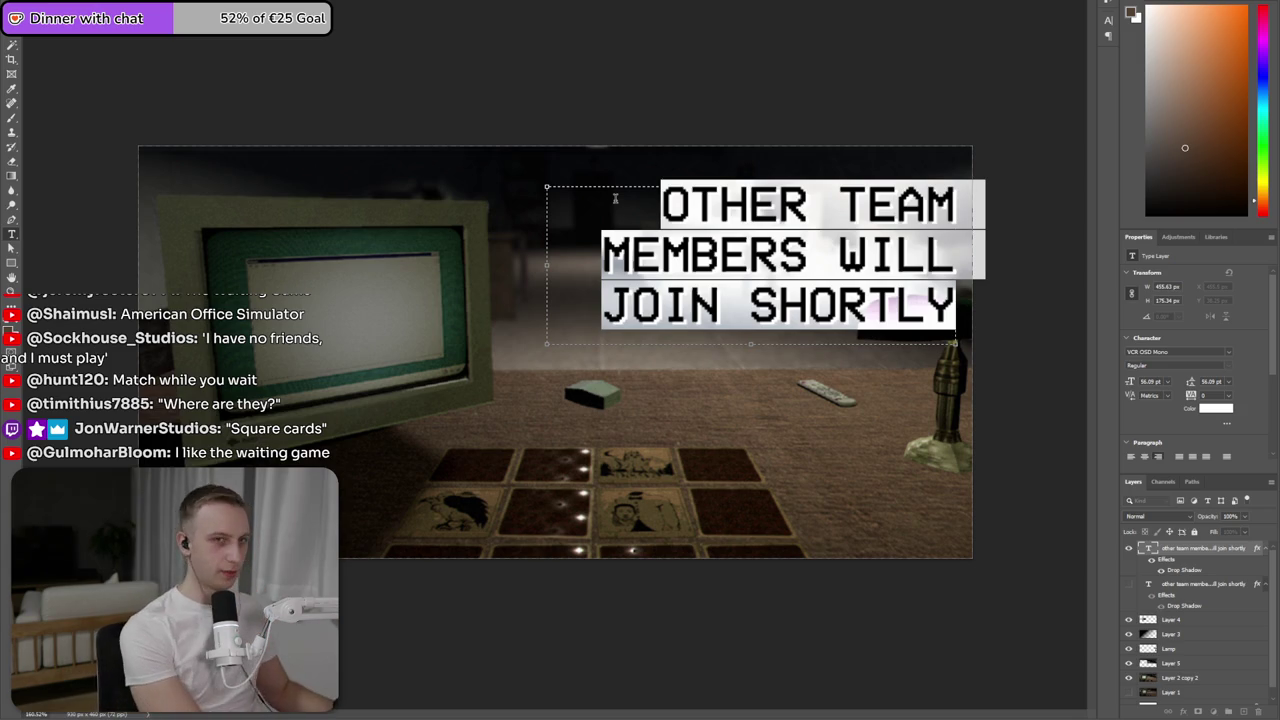
{"action": "type", "text": "WAITING GAME"}
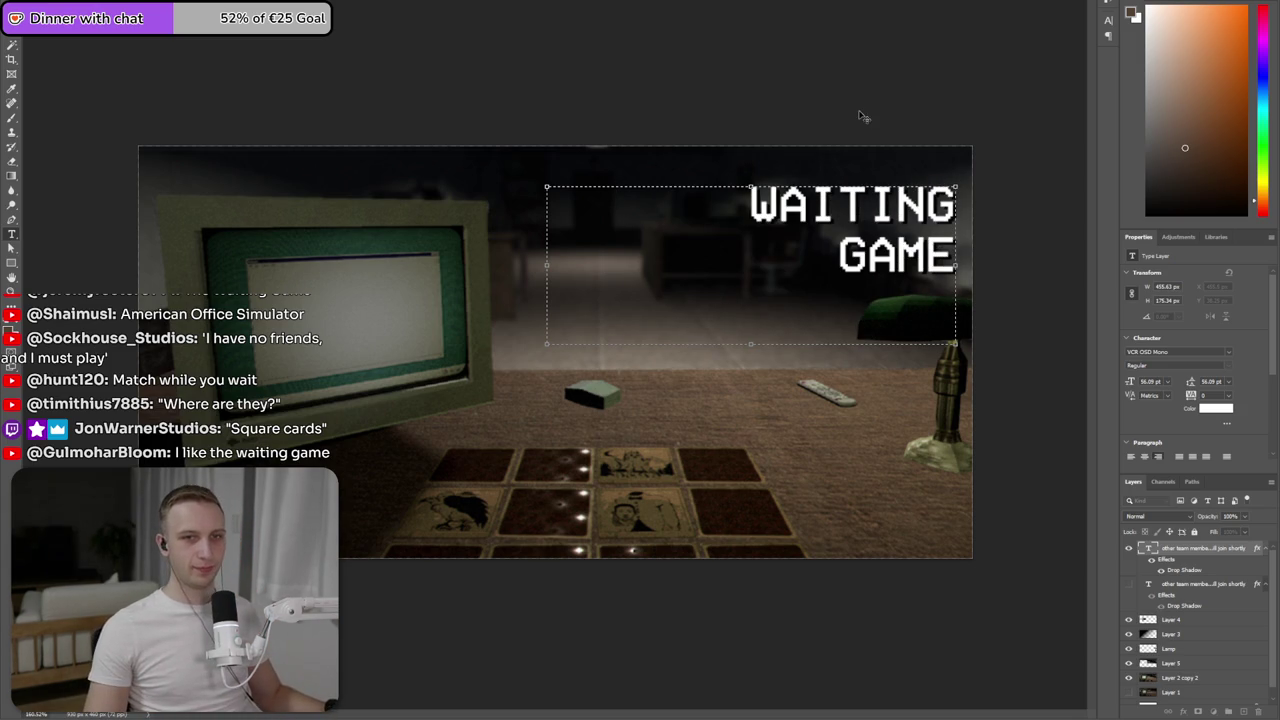
- Resize the text box so WAITING GAME fits on two lines and commit it
{"action": "key", "text": "ctrl+a"}
{"action": "left_click_drag", "start_coordinate": [547, 344], "coordinate": [758, 284]}
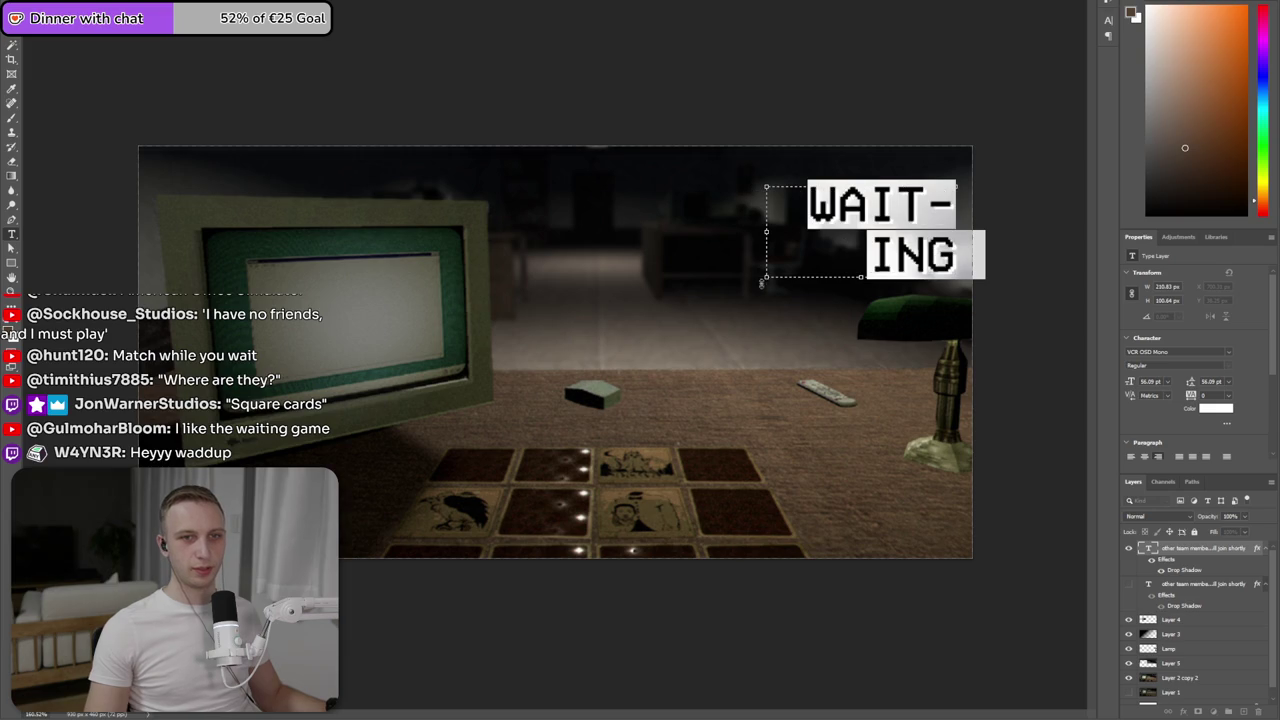
{"action": "left_click_drag", "start_coordinate": [768, 231], "coordinate": [694, 231]}
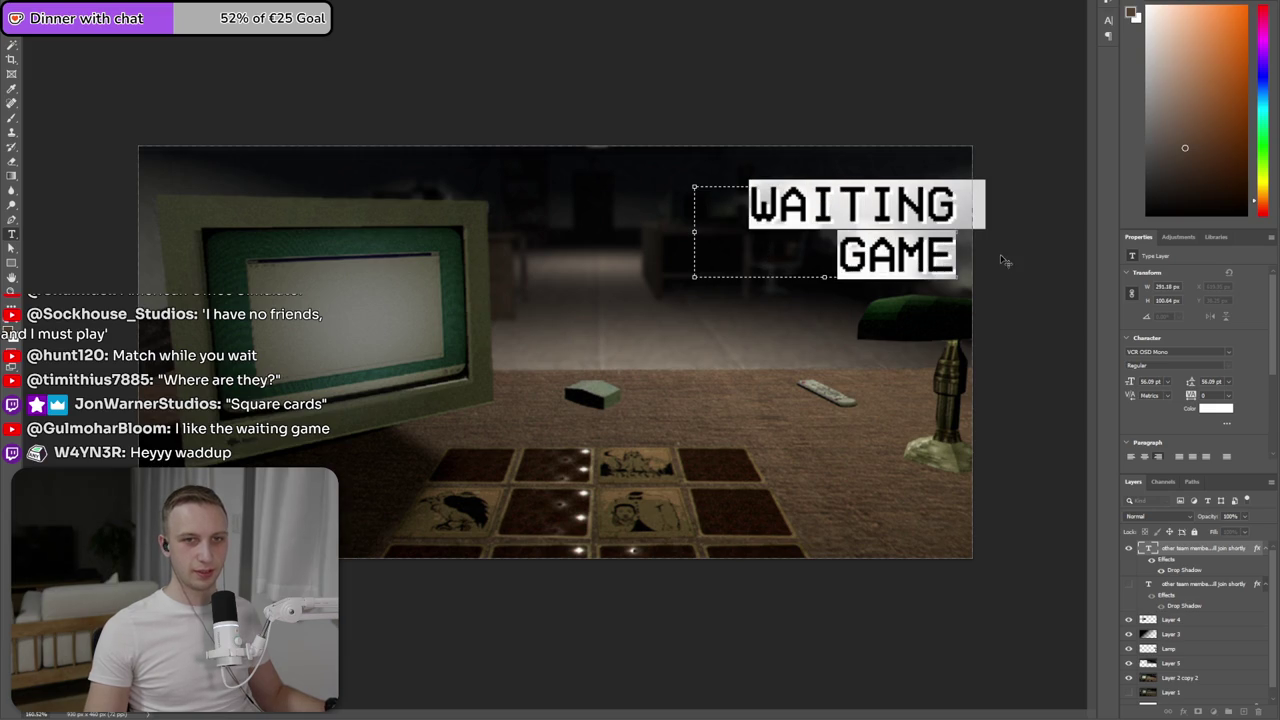
{"action": "left_click", "coordinate": [866, 204]}
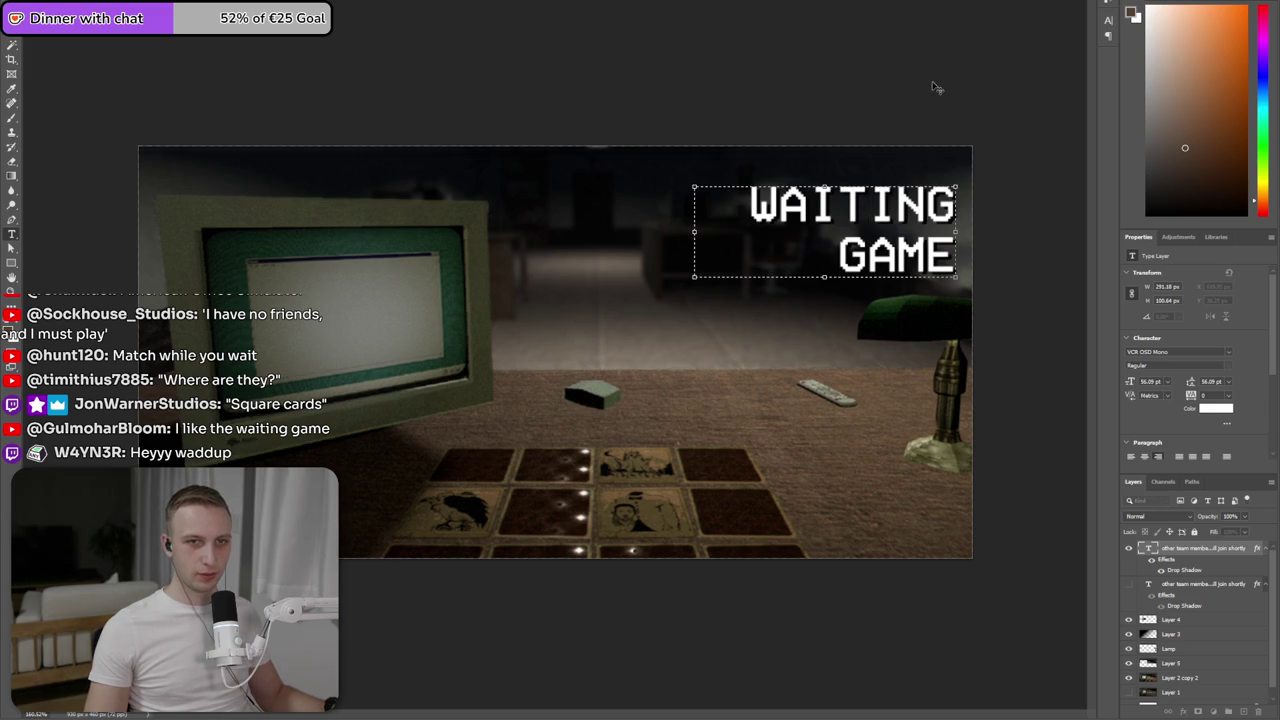
{"action": "key", "text": "ctrl+Return"}
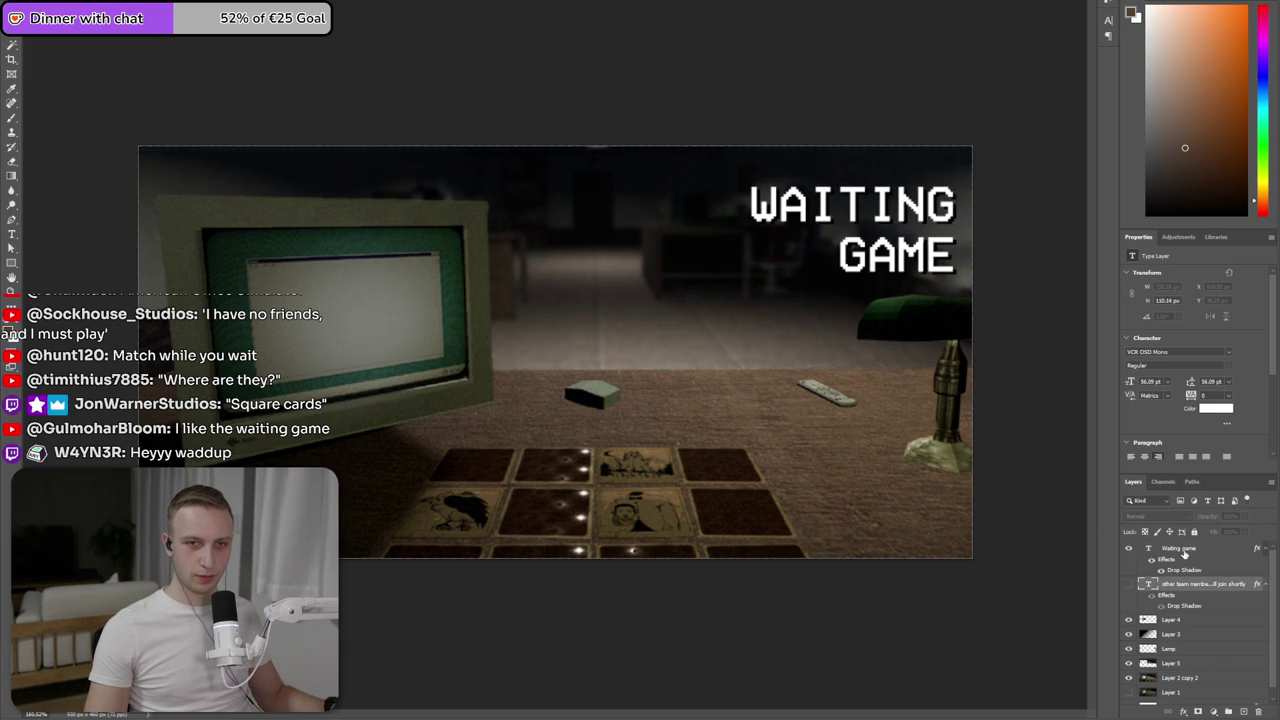
- Scale up the WAITING GAME title and shift it slightly left and down
{"action": "key", "text": "v"}
{"action": "left_click_drag", "start_coordinate": [694, 277], "coordinate": [538, 337]}
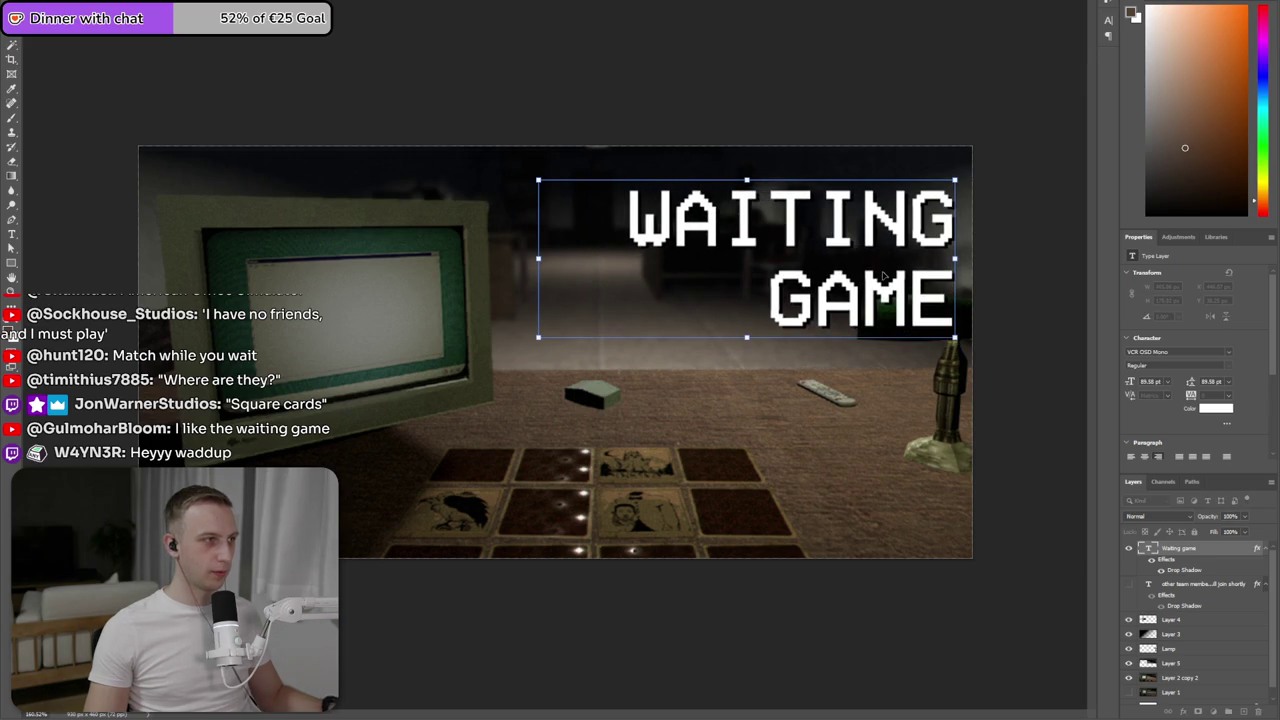
{"action": "key", "text": "Return"}
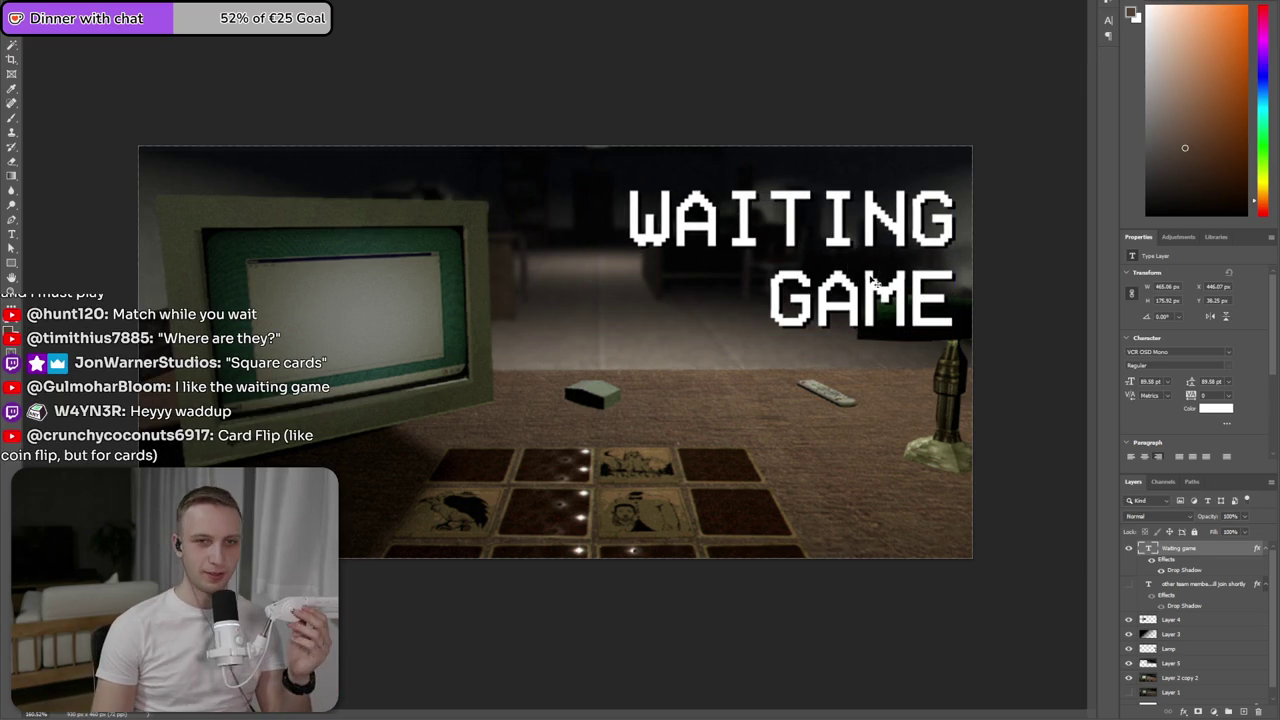
{"action": "left_click_drag", "start_coordinate": [838, 289], "coordinate": [820, 299]}
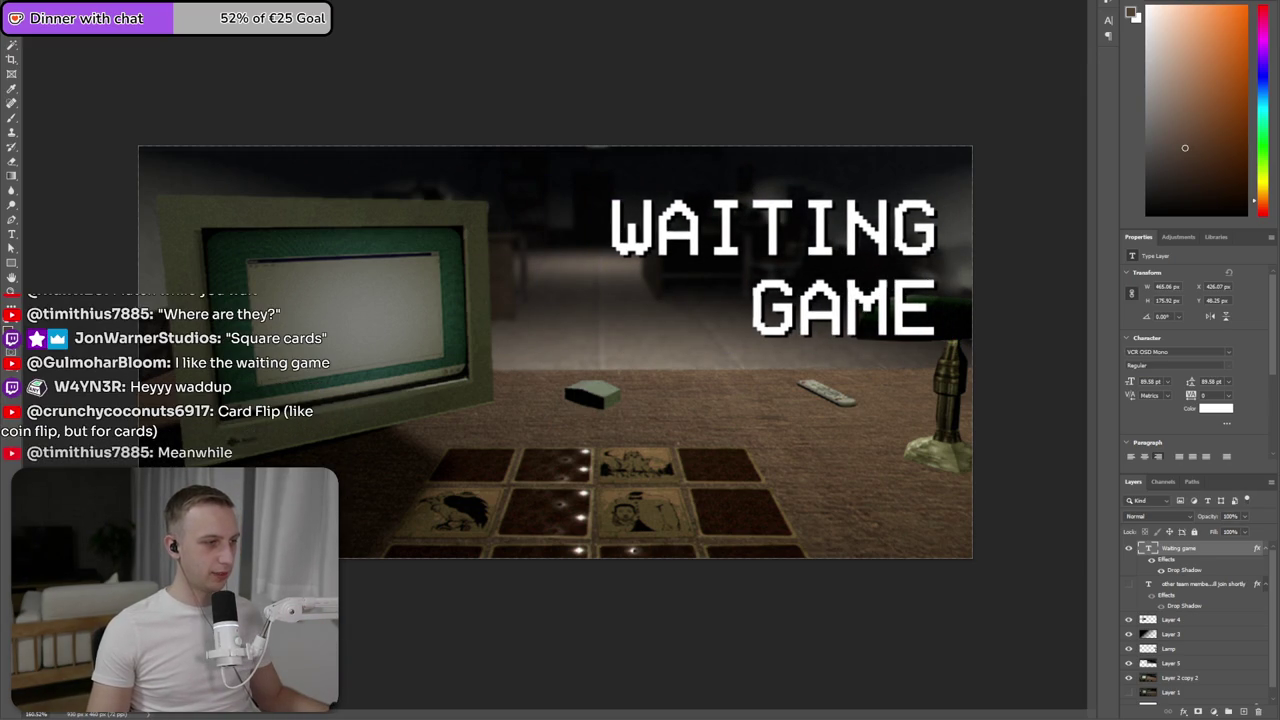
{"action": "key", "text": "alt+Tab"}
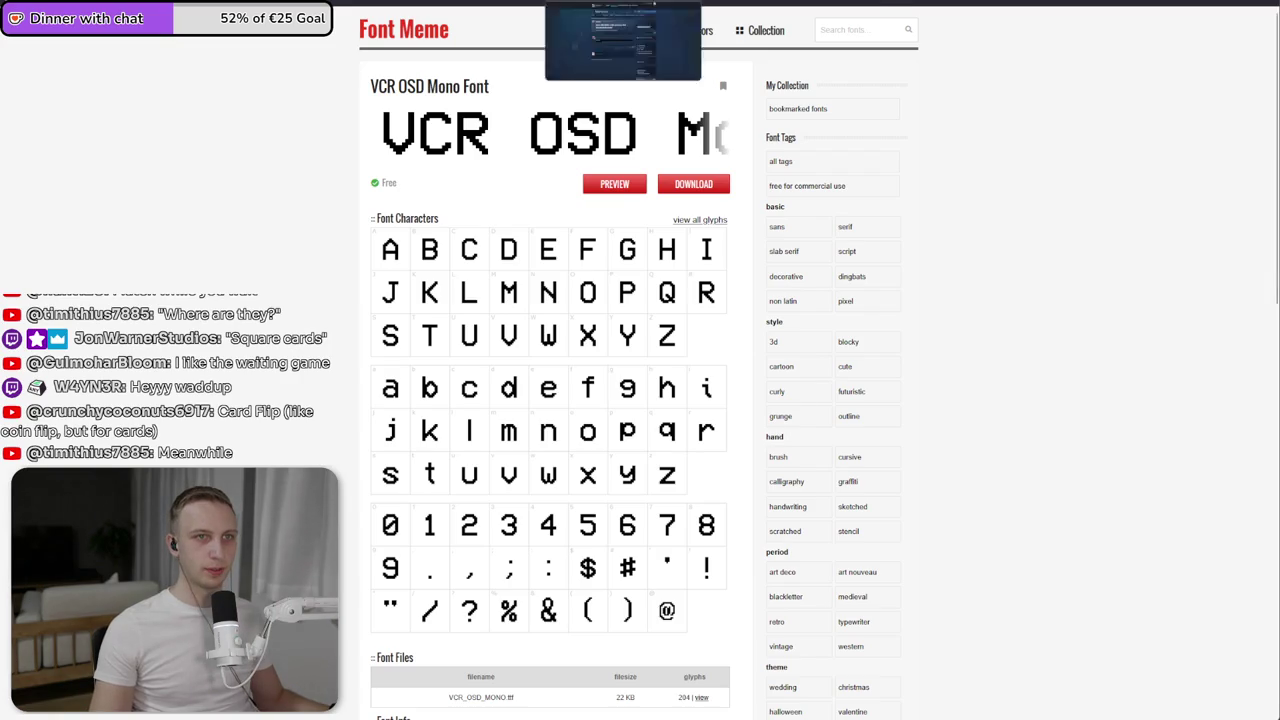
- Search the Steam store for 'kiosk', open the Kiosk store page, then return to Photoshop
{"action": "key", "text": "alt+Tab"}
{"action": "left_click", "coordinate": [870, 90]}
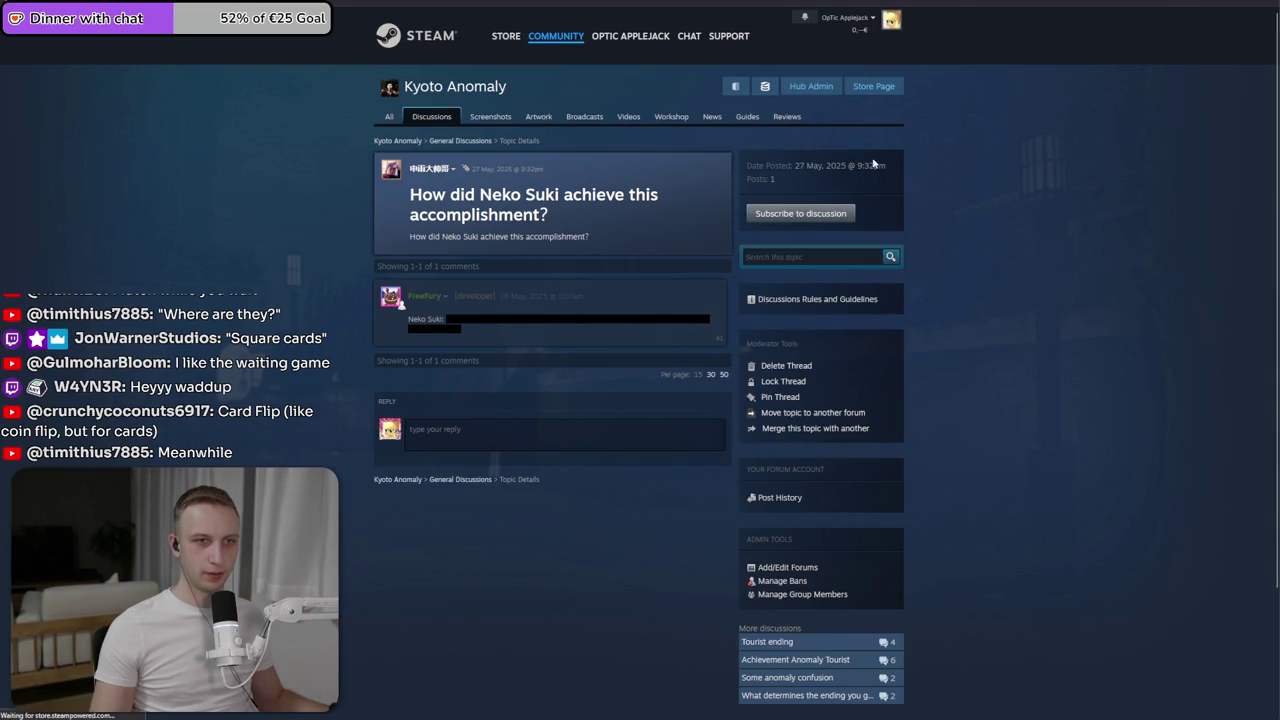
{"action": "type", "text": "kiosk"}
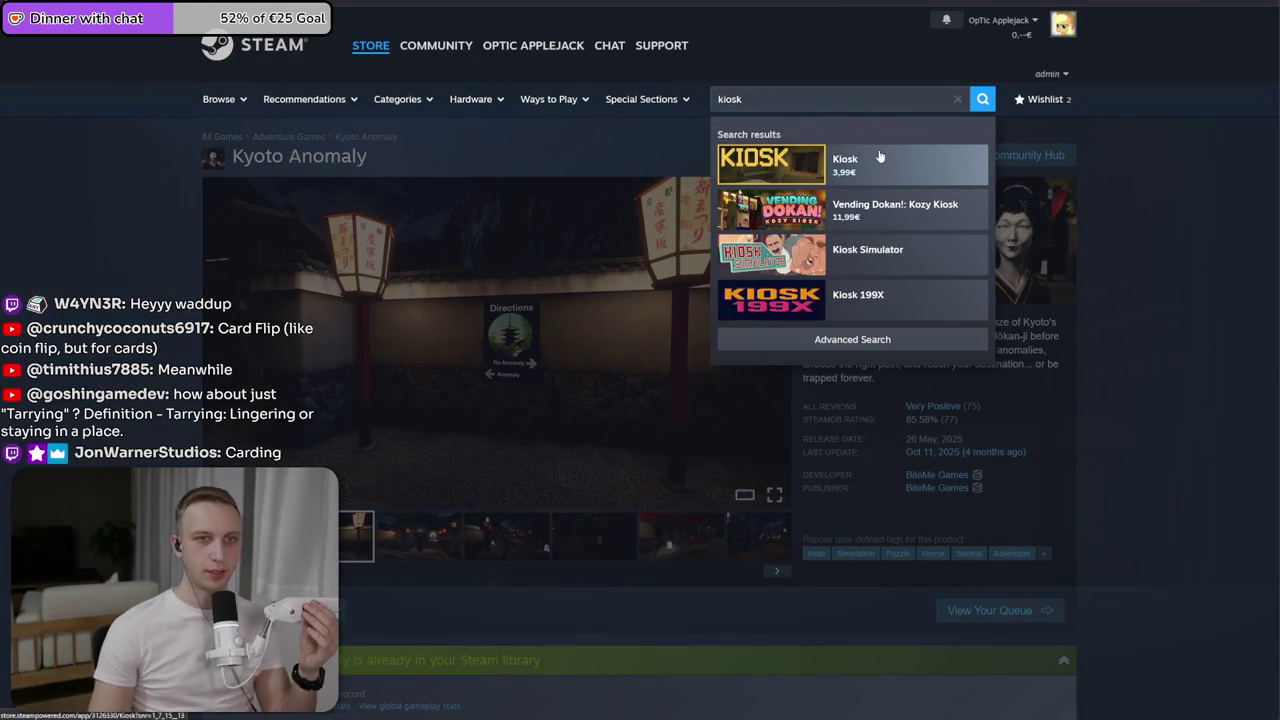
{"action": "left_click", "coordinate": [880, 160]}
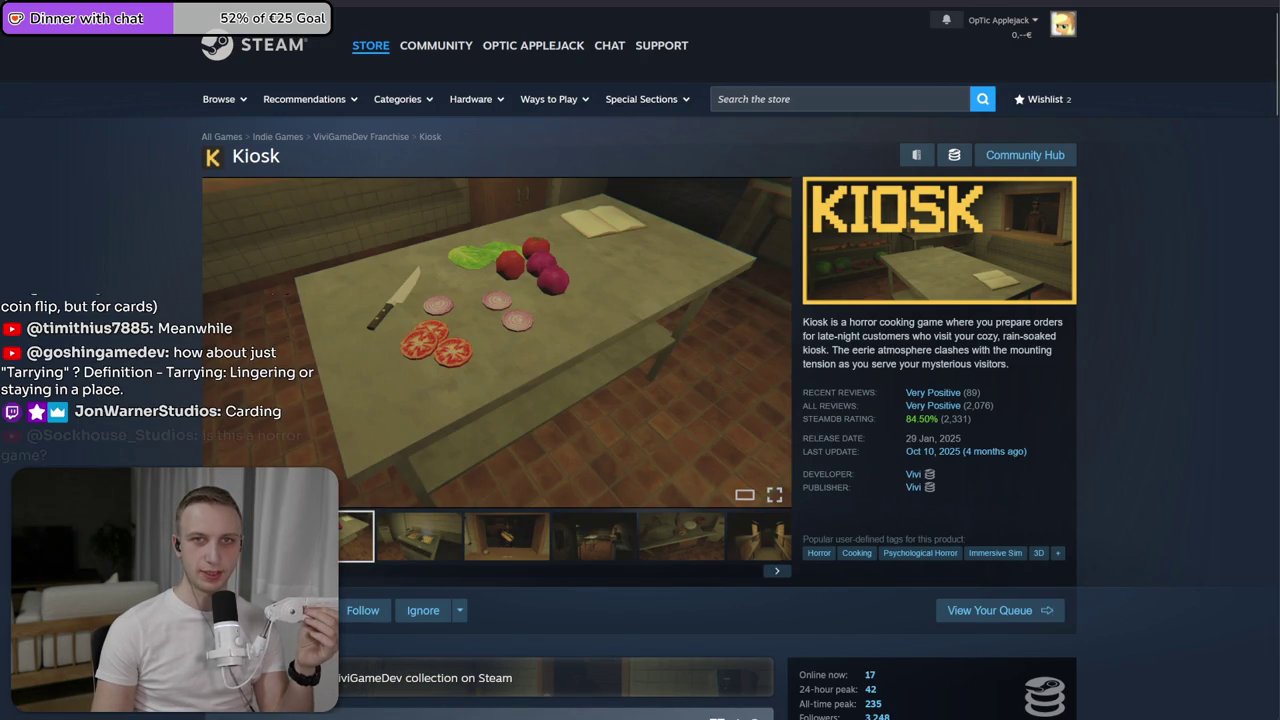
{"action": "key", "text": "alt+Tab"}
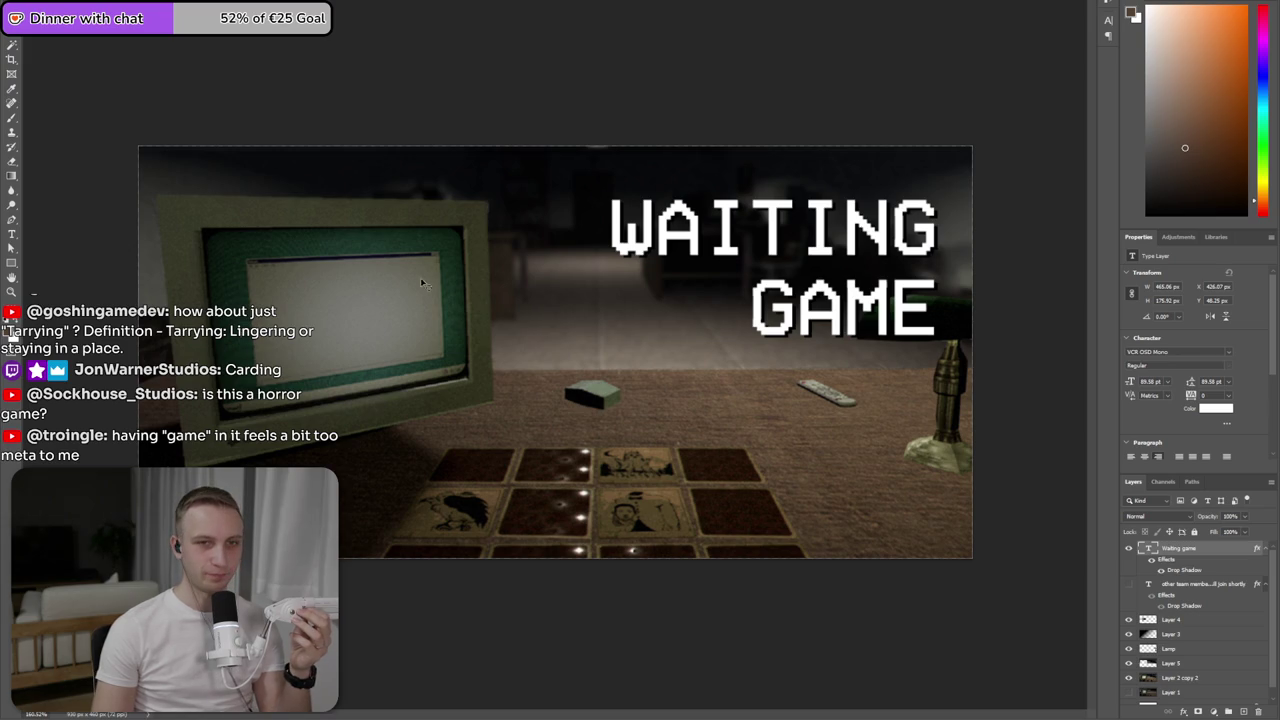
{"action": "double_click", "coordinate": [720, 270]}
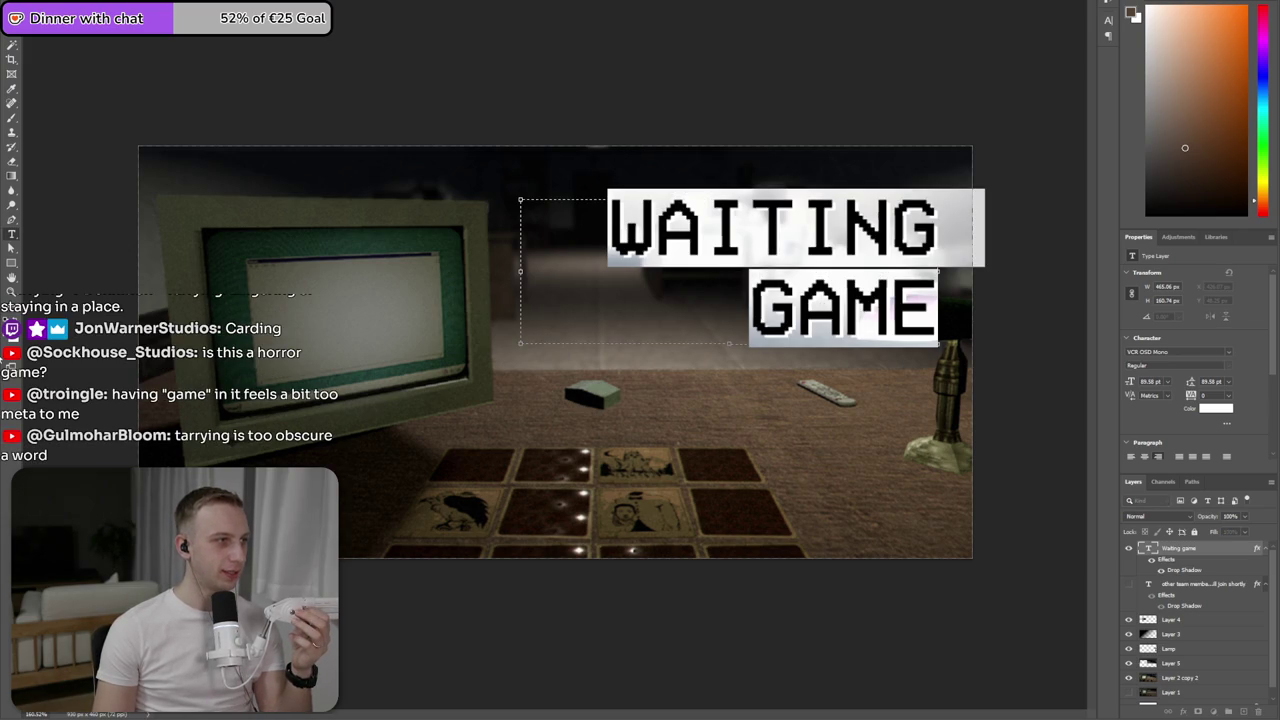
{"action": "left_click", "coordinate": [833, 262]}
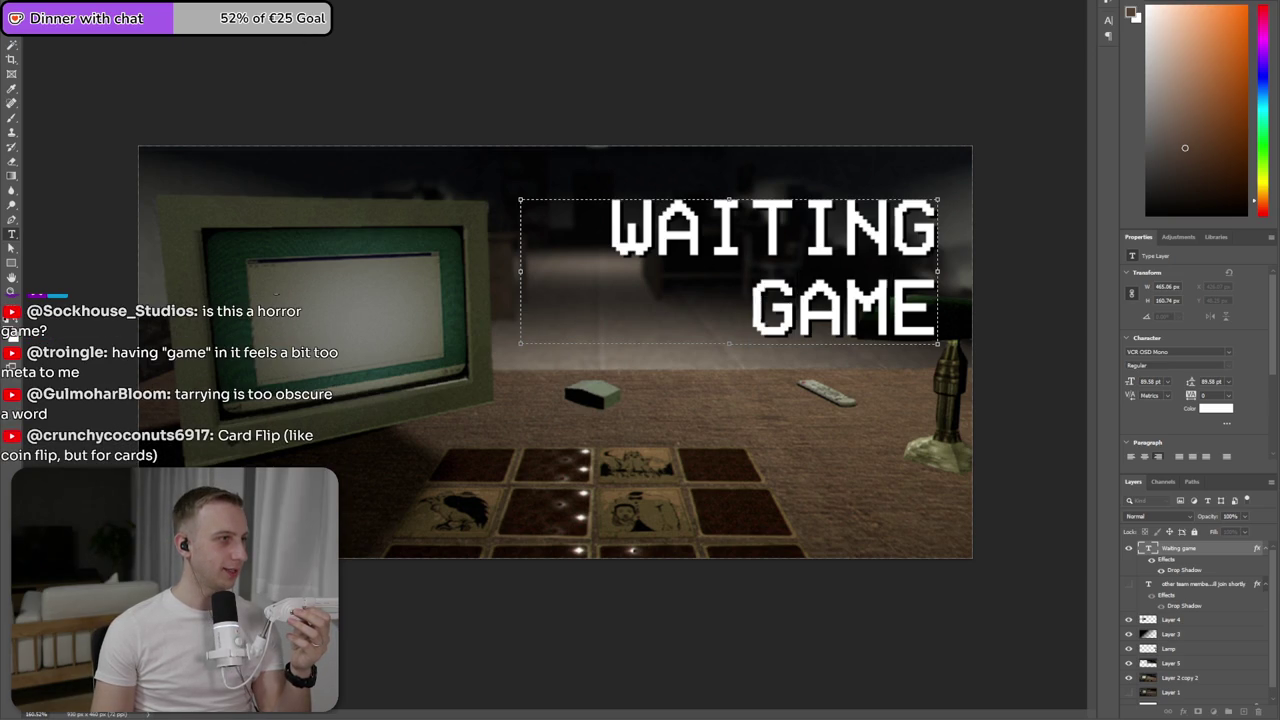
{"action": "left_click_drag", "start_coordinate": [803, 78], "coordinate": [671, 171]}
- Load the Gemini site in the browser and move its window up
{"action": "type", "text": "ai"}
{"action": "key", "text": "BackSpace"}
{"action": "key", "text": "BackSpace"}
{"action": "key", "text": "BackSpace"}
{"action": "type", "text": "gemini.google.com/"}
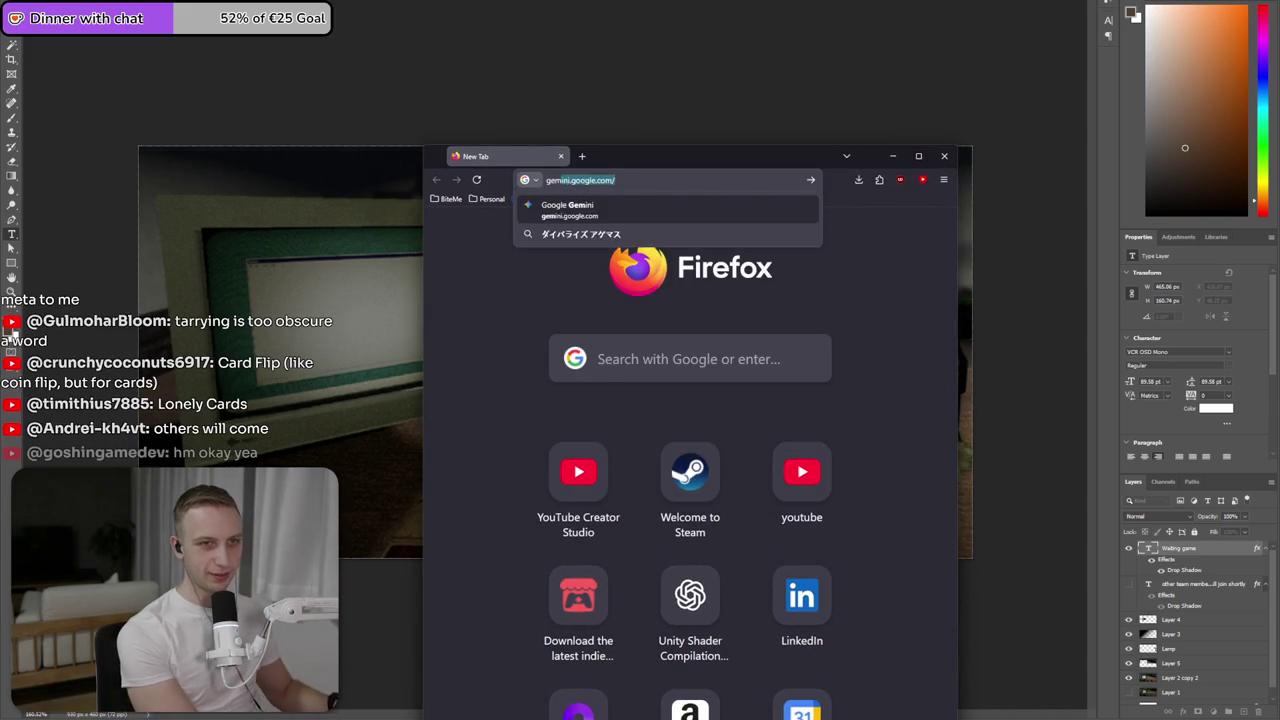
{"action": "key", "text": "Return"}
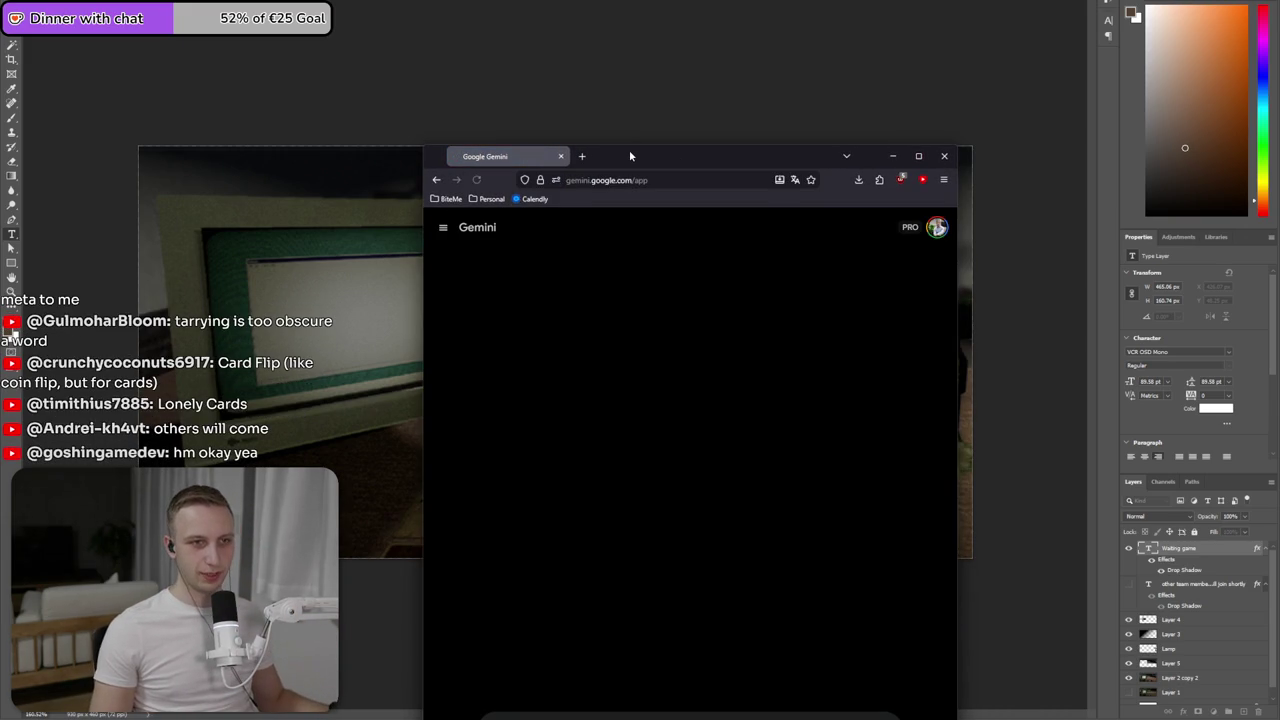
{"action": "left_click_drag", "start_coordinate": [629, 149], "coordinate": [612, 44]}
- Ask Gemini for horror game name ideas about the Memory game with cursed cards
{"action": "left_click", "coordinate": [558, 625]}
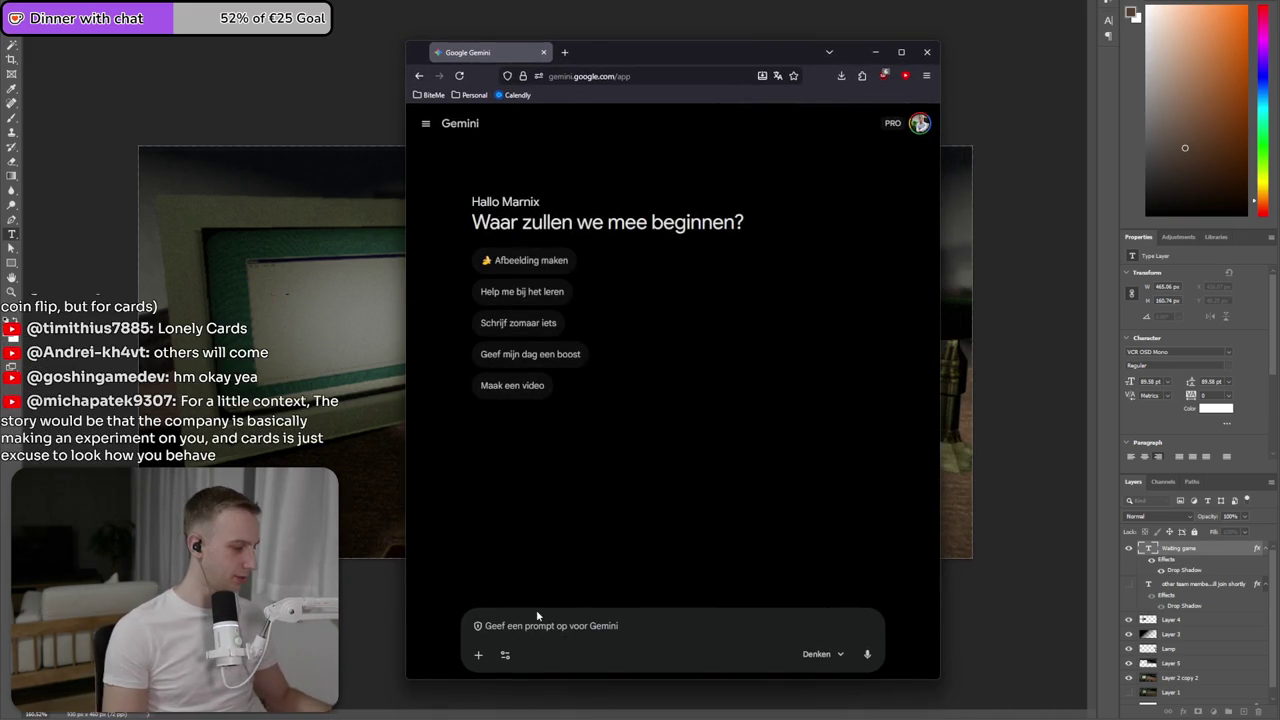
{"action": "type", "text": "What are some"}
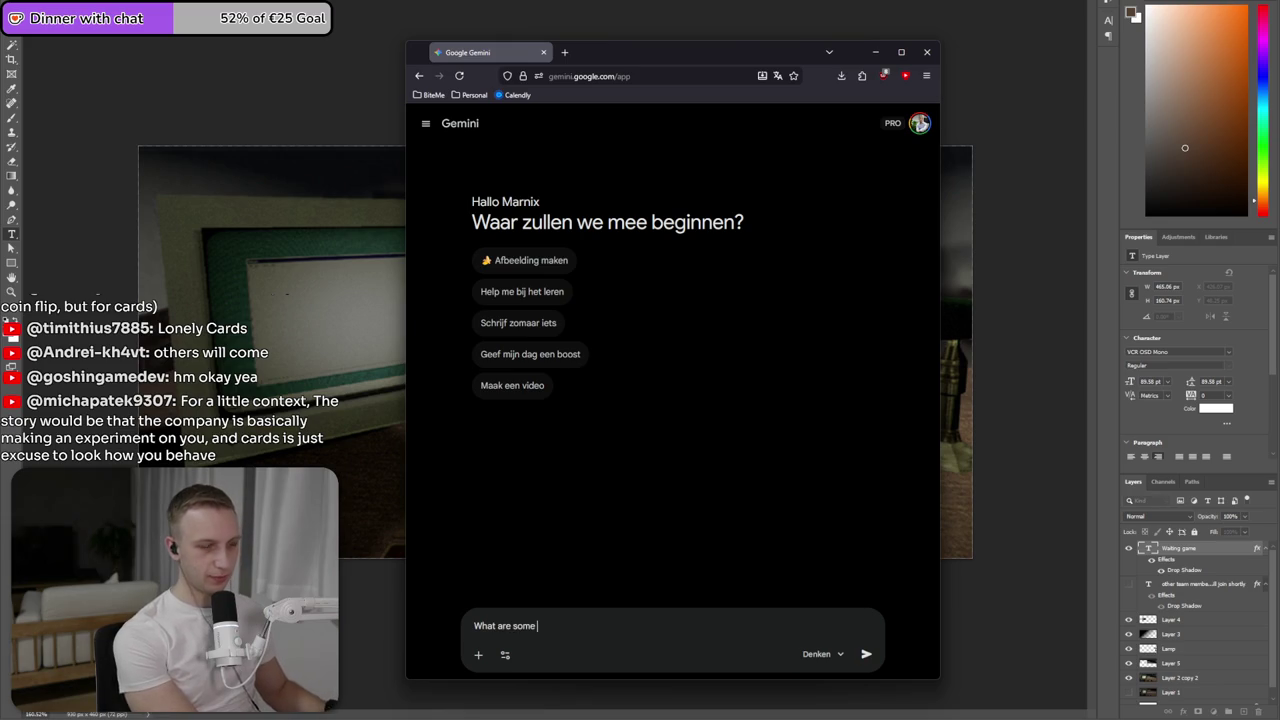
{"action": "type", "text": "rror game, cenbte"}
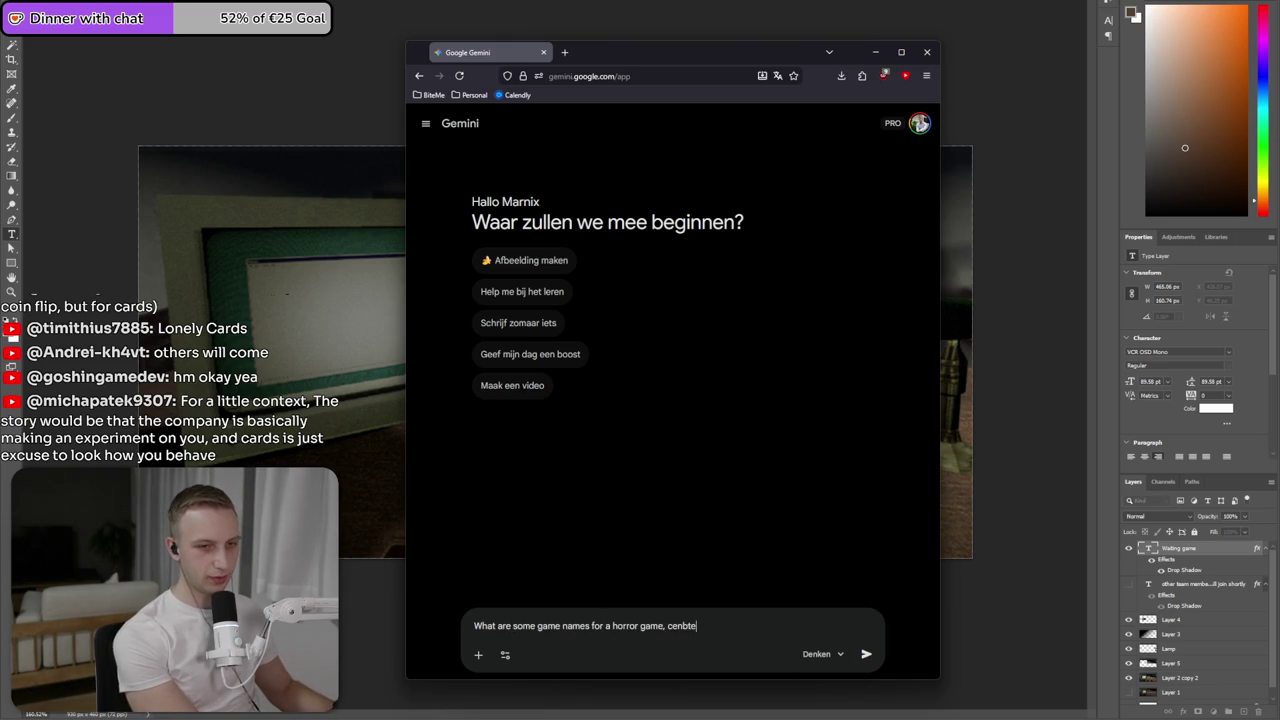
{"action": "key", "text": "BackSpace"}
{"action": "key", "text": "BackSpace"}
{"action": "key", "text": "BackSpace"}
{"action": "type", "text": "tered"}
{"action": "key", "text": "BackSpace"}
{"action": "key", "text": "BackSpace"}
{"action": "key", "text": "BackSpace"}
{"action": "type", "text": "the "}
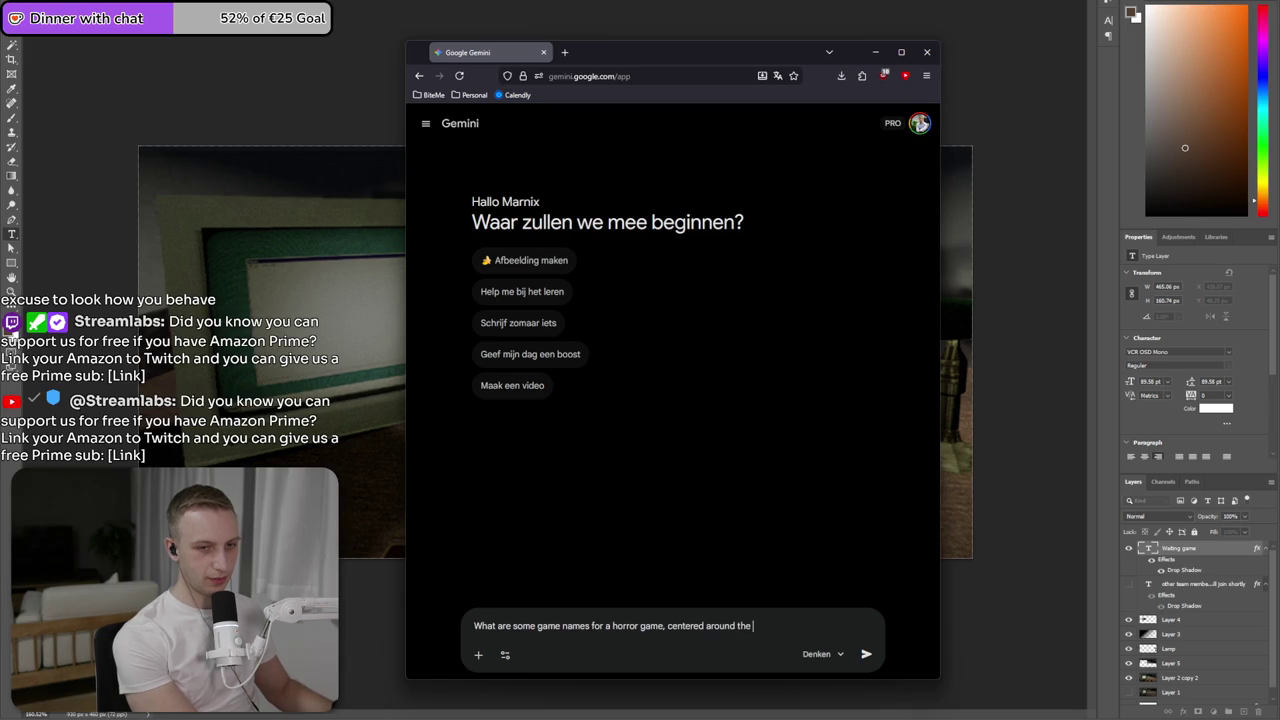
{"action": "type", "text": "Memory game, "}
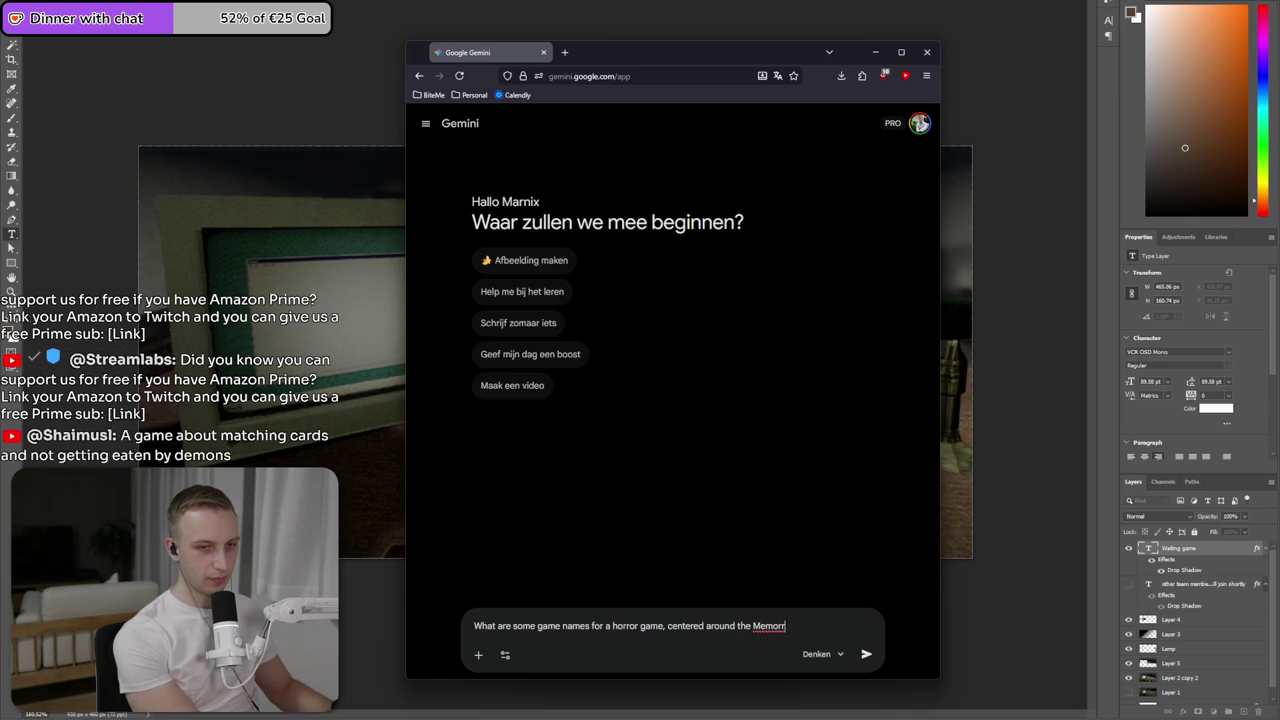
{"action": "type", "text": "with cursed cards, in a early 2000s vibe office, PSX graphics. I prefe"}
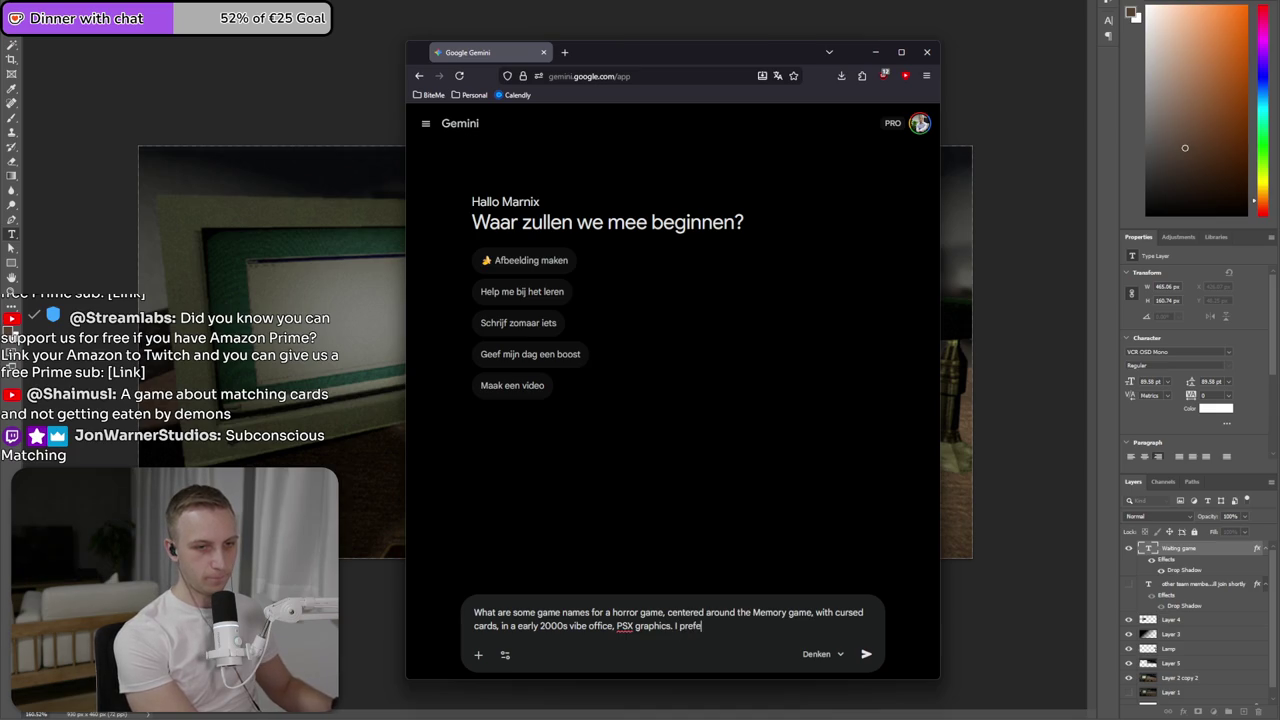
{"action": "type", "text": "r short names, 2-3"}
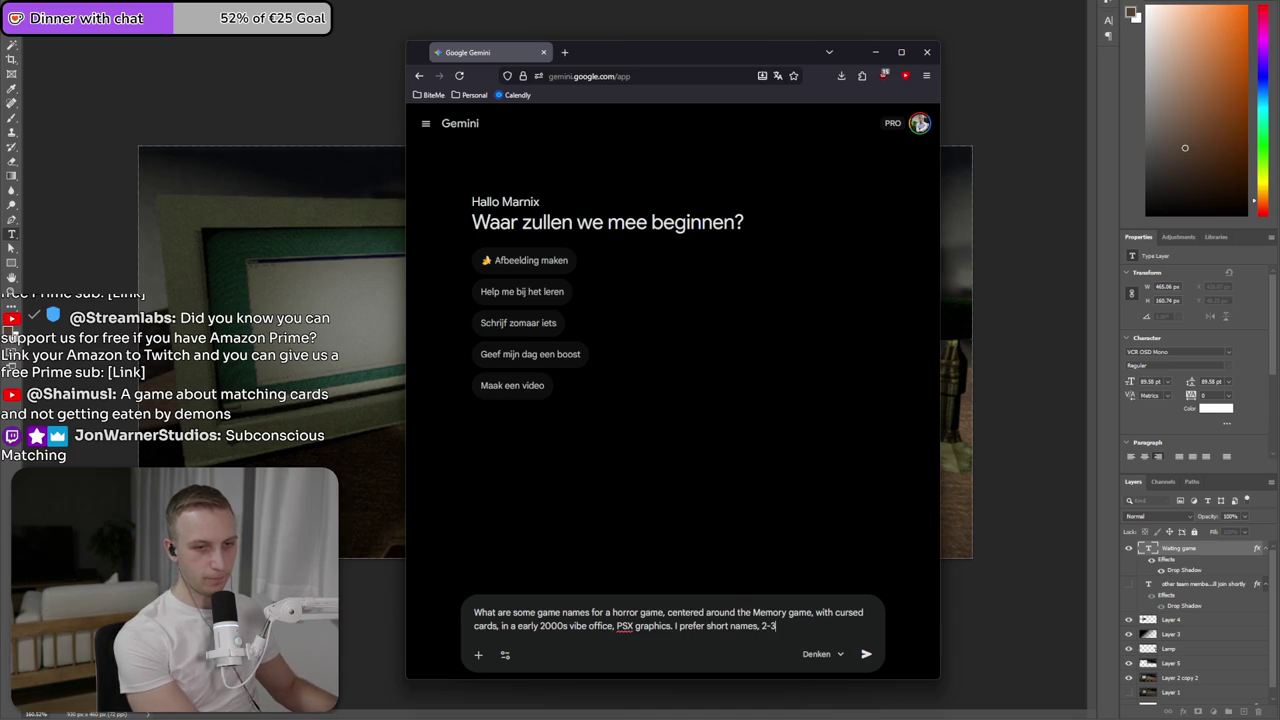
{"action": "type", "text": "s"}
{"action": "key", "text": "Return"}
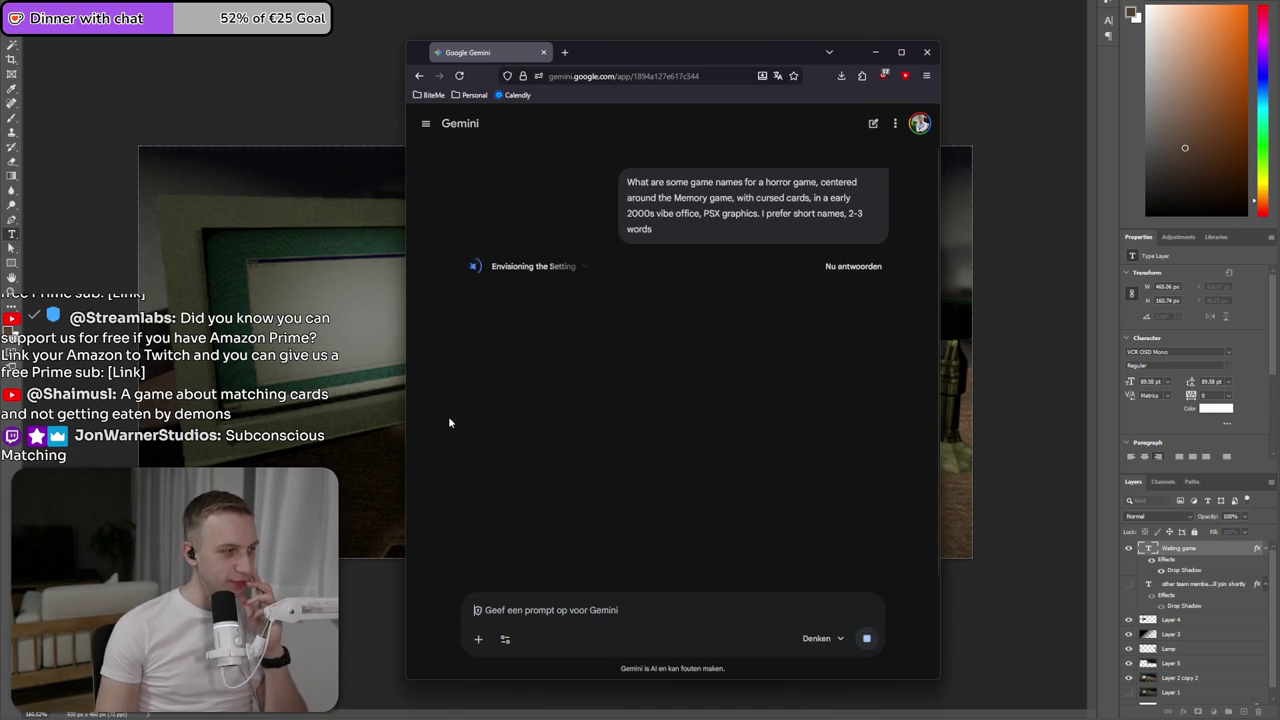
- Read through Gemini's suggested names, then minimize the browser to return to the artwork
{"action": "mouse_move", "coordinate": [637, 55]}
{"action": "left_mouse_down"}
{"action": "mouse_move", "coordinate": [579, 57]}
{"action": "mouse_move", "coordinate": [0, 230]}
{"action": "left_mouse_up"}
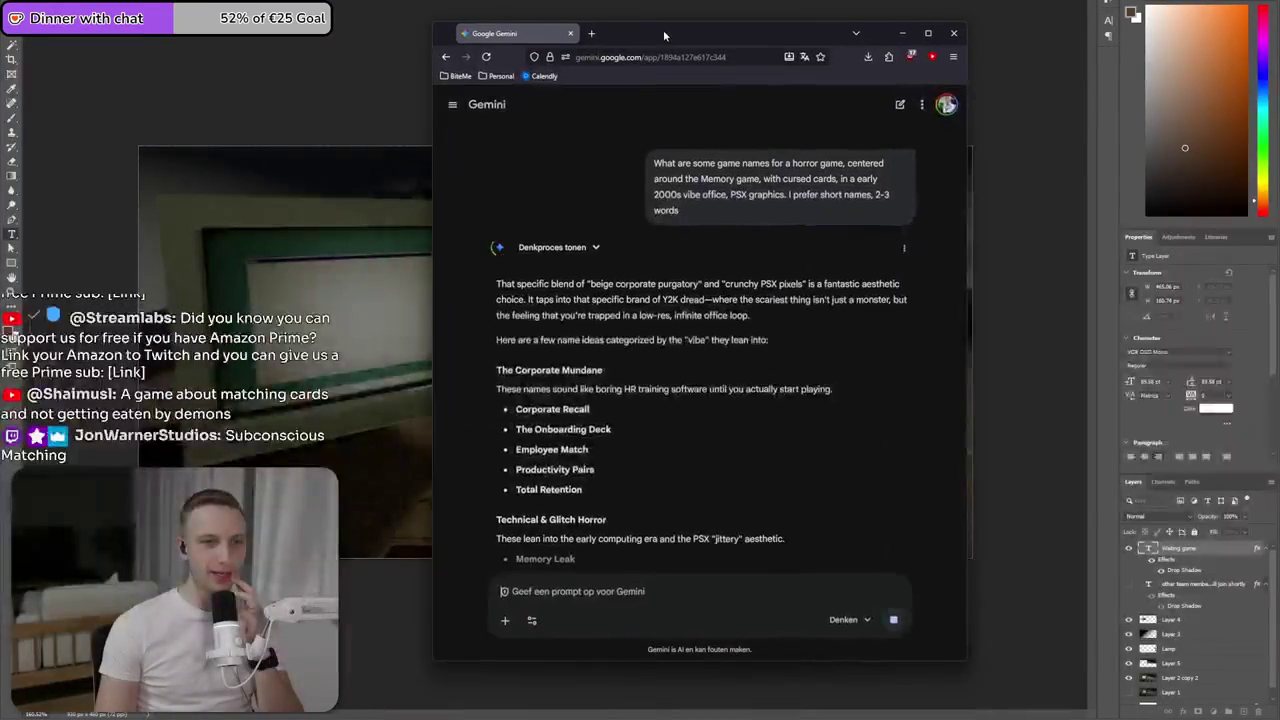
{"action": "left_click_drag", "start_coordinate": [0, 230], "coordinate": [640, 40]}
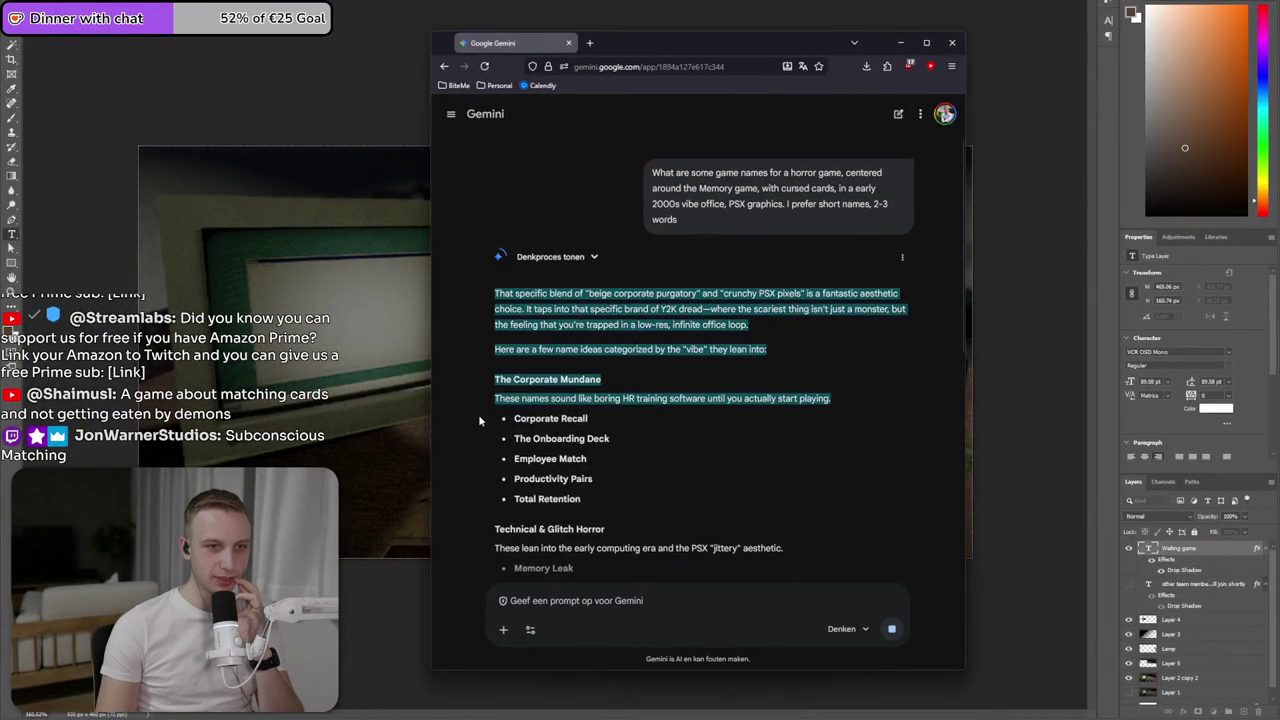
{"action": "scroll", "coordinate": [537, 458], "scroll_direction": "down", "scroll_amount": 1}
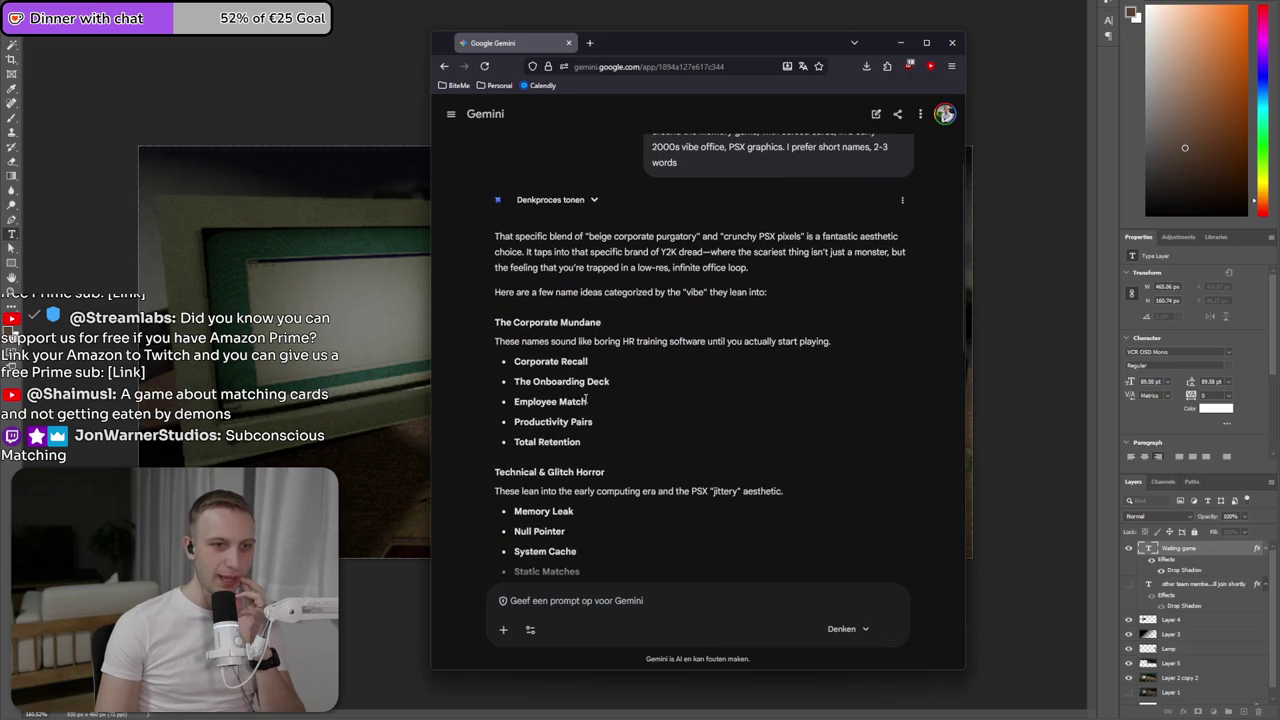
{"action": "scroll", "coordinate": [585, 430], "scroll_direction": "down", "scroll_amount": 2}
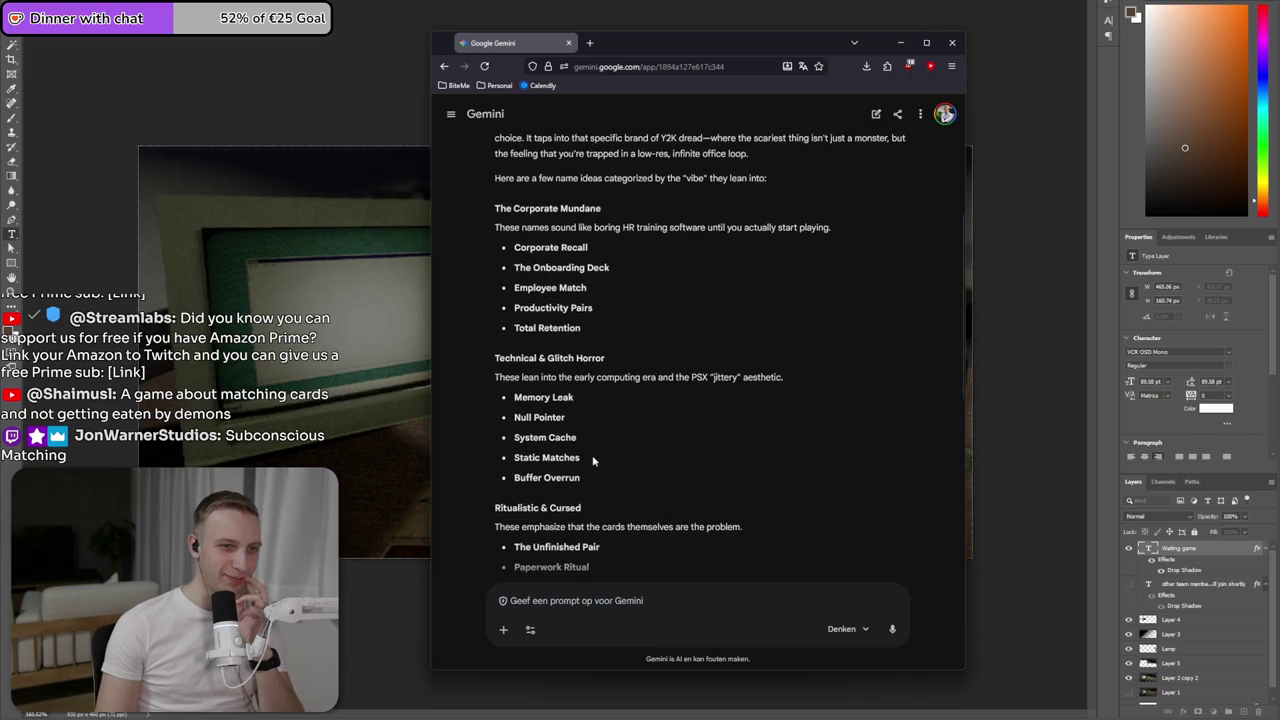
{"action": "scroll", "coordinate": [615, 478], "scroll_direction": "down", "scroll_amount": 3}
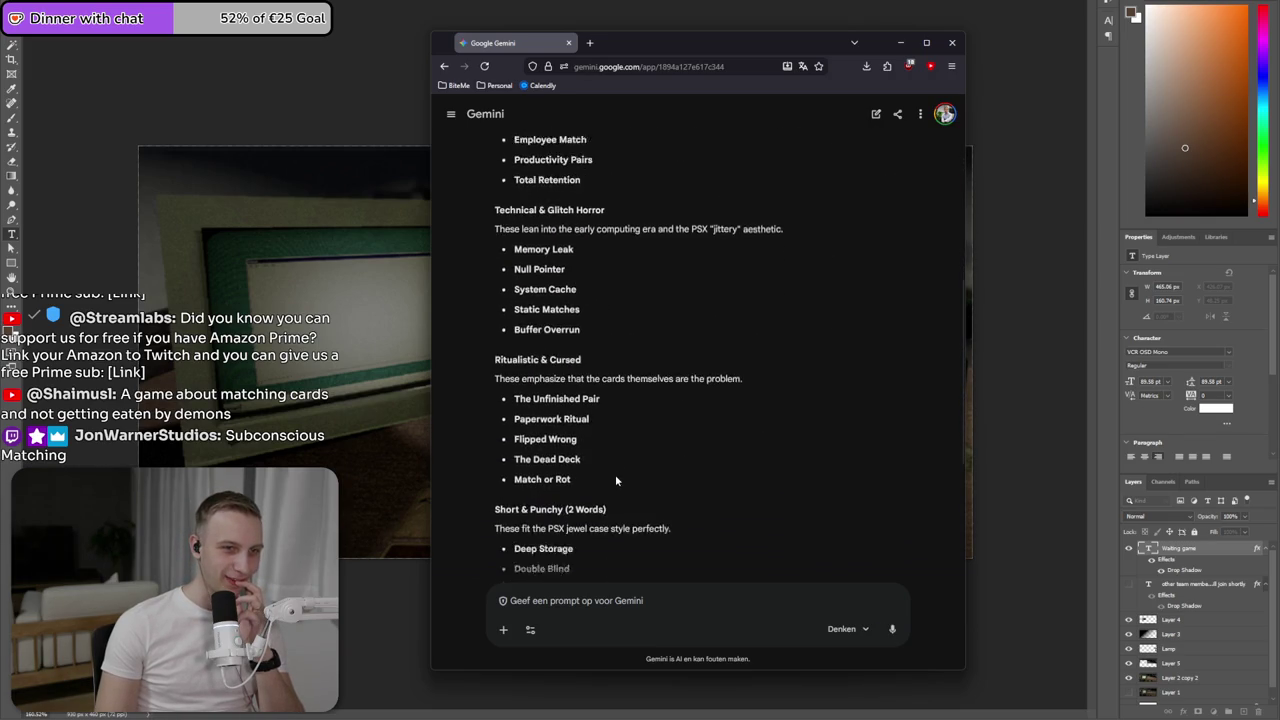
{"action": "scroll", "coordinate": [615, 474], "scroll_direction": "down", "scroll_amount": 1}
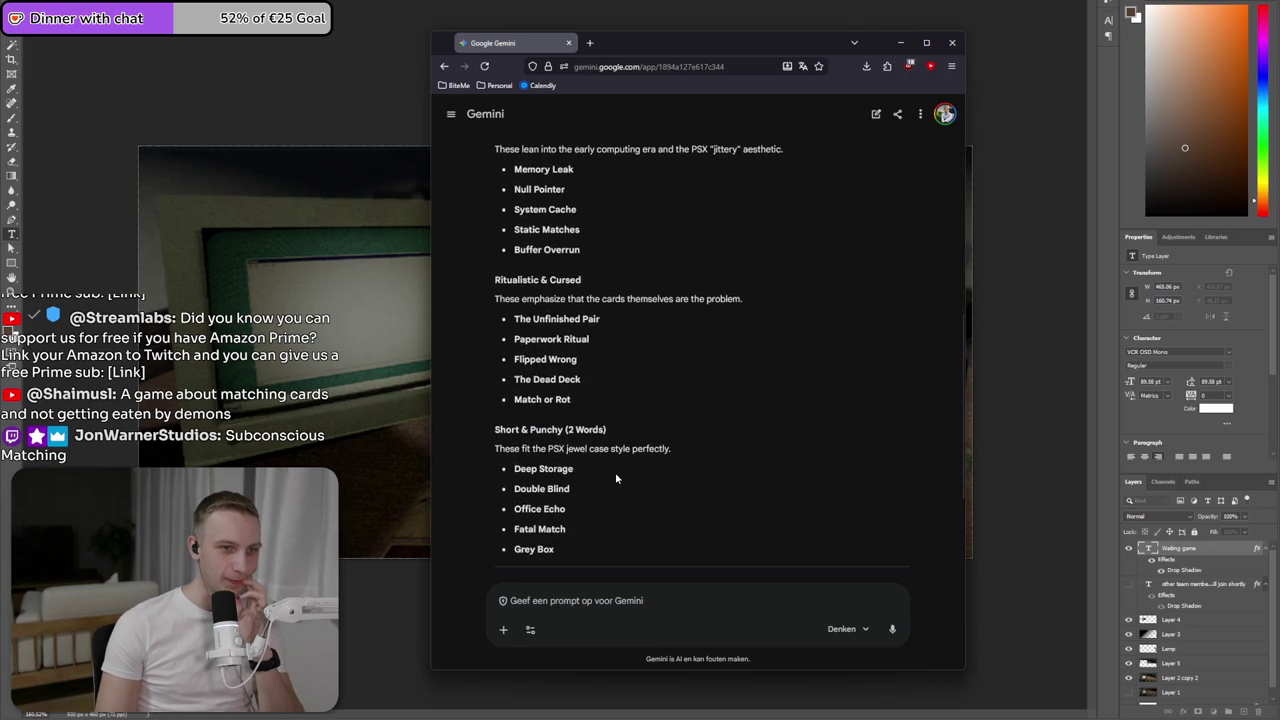
{"action": "scroll", "coordinate": [615, 478], "scroll_direction": "down", "scroll_amount": 1}
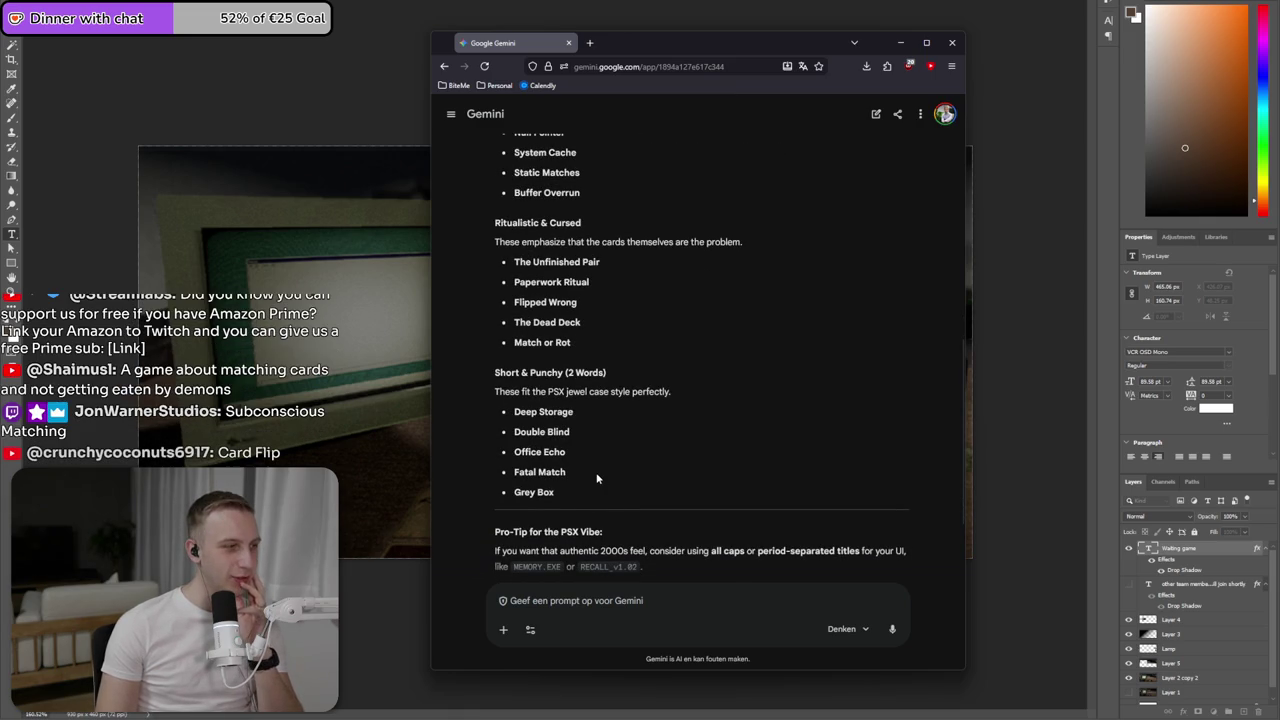
{"action": "left_click", "coordinate": [900, 42]}
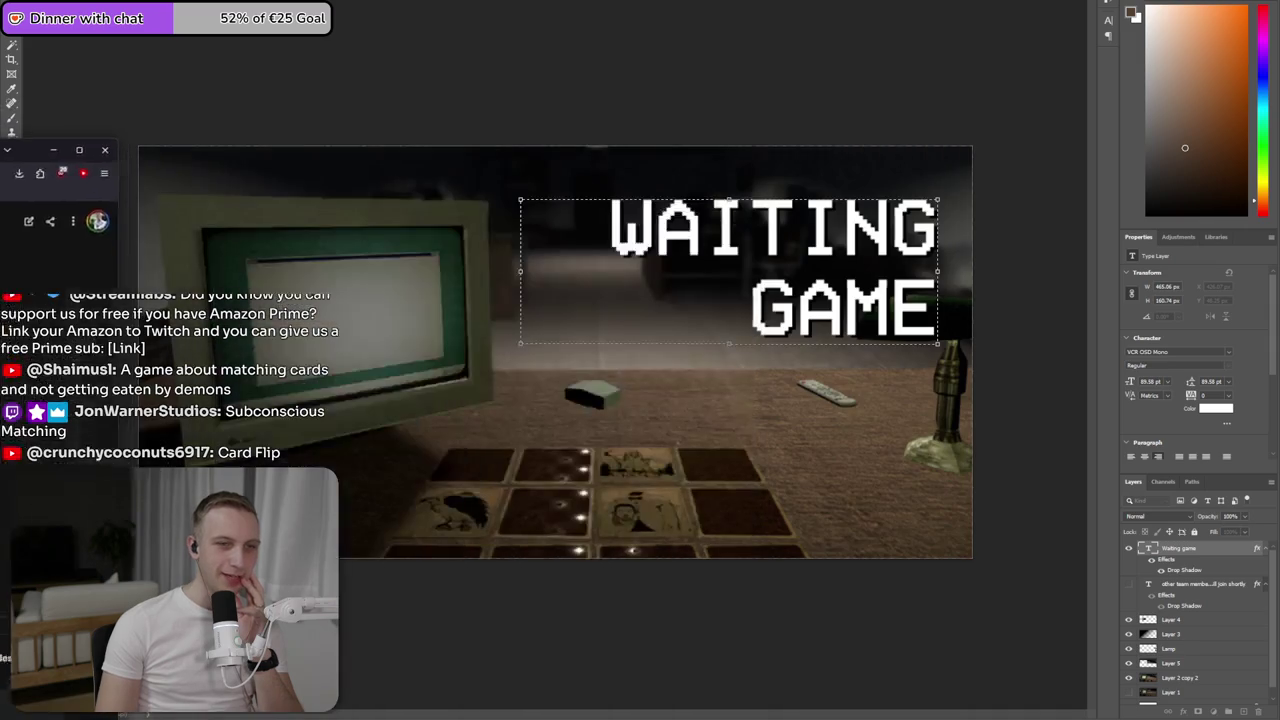
- Retype the WAITING GAME title as 'CARD FLIP'
{"action": "left_click", "coordinate": [778, 233]}
{"action": "key", "text": "ctrl+a"}
{"action": "type", "text": "CARD"}
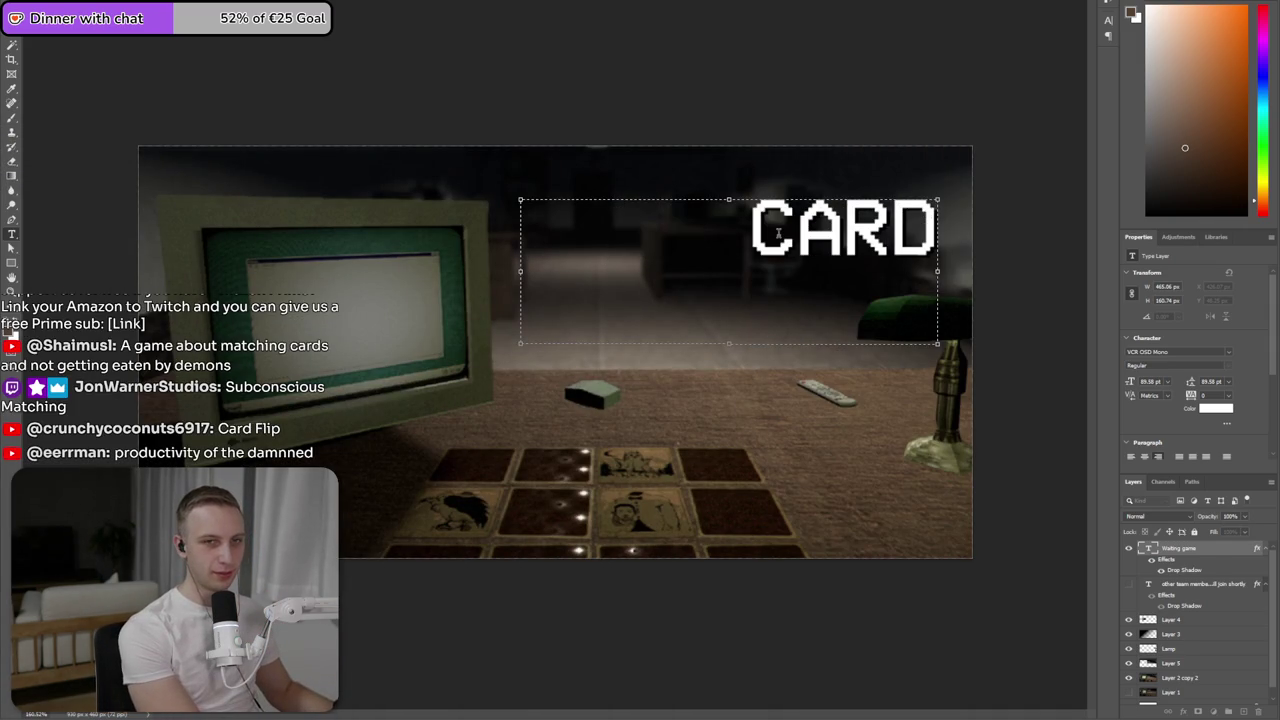
{"action": "key", "text": "BackSpace"}
{"action": "type", "text": "D FLIP"}
{"action": "left_click", "coordinate": [847, 83]}
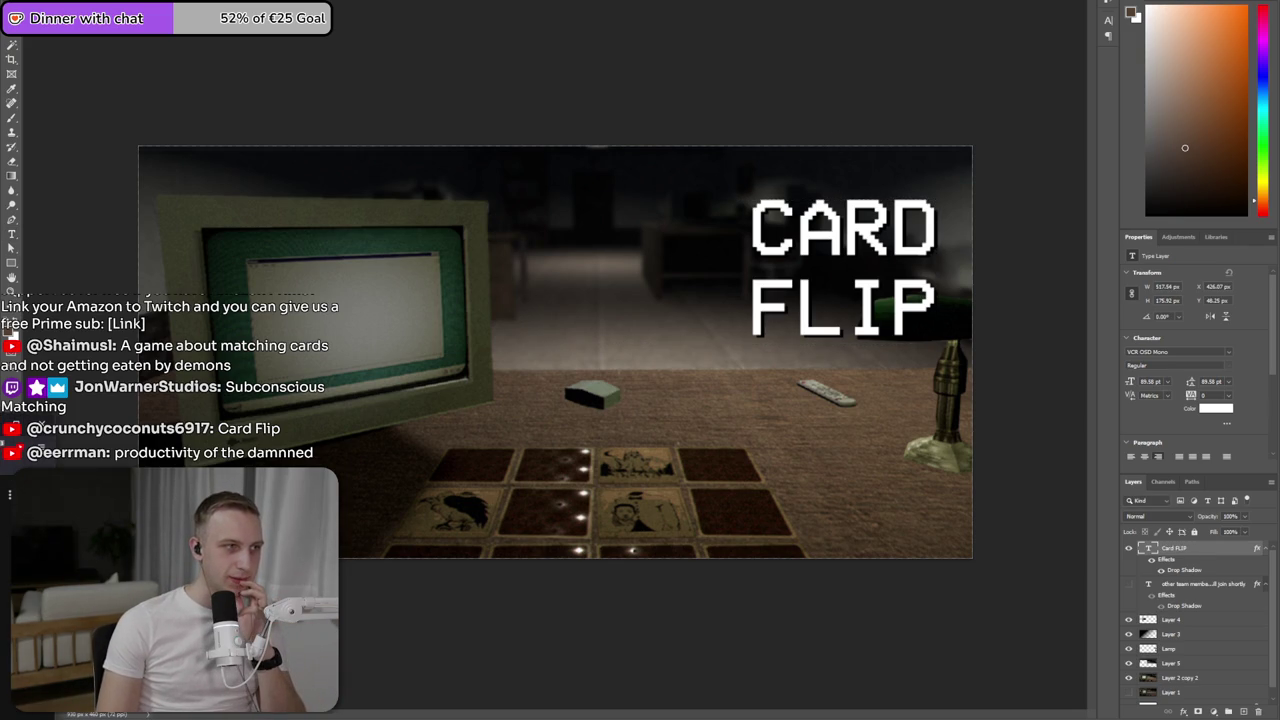
- Consult the Gemini name list, then change the title to 'CURSED MEMORY' and nudge it slightly higher
{"action": "key", "text": "alt+Tab"}
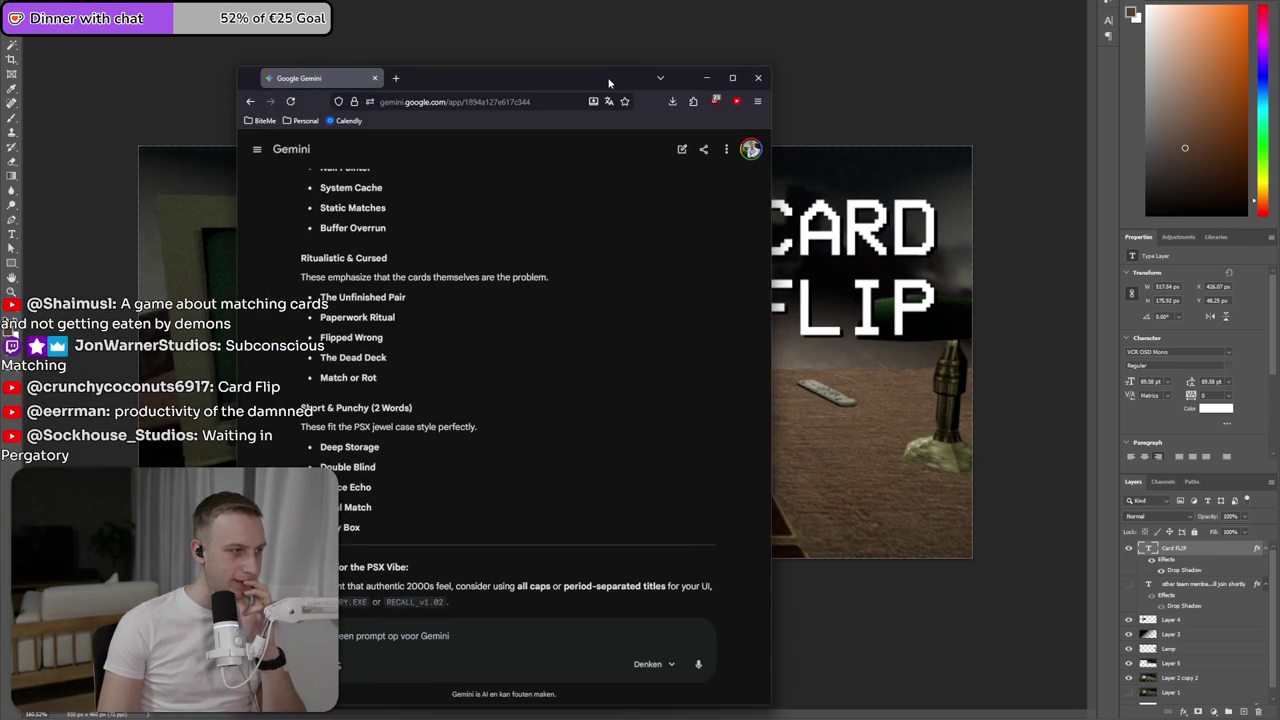
{"action": "left_click_drag", "start_coordinate": [609, 83], "coordinate": [0, 197]}
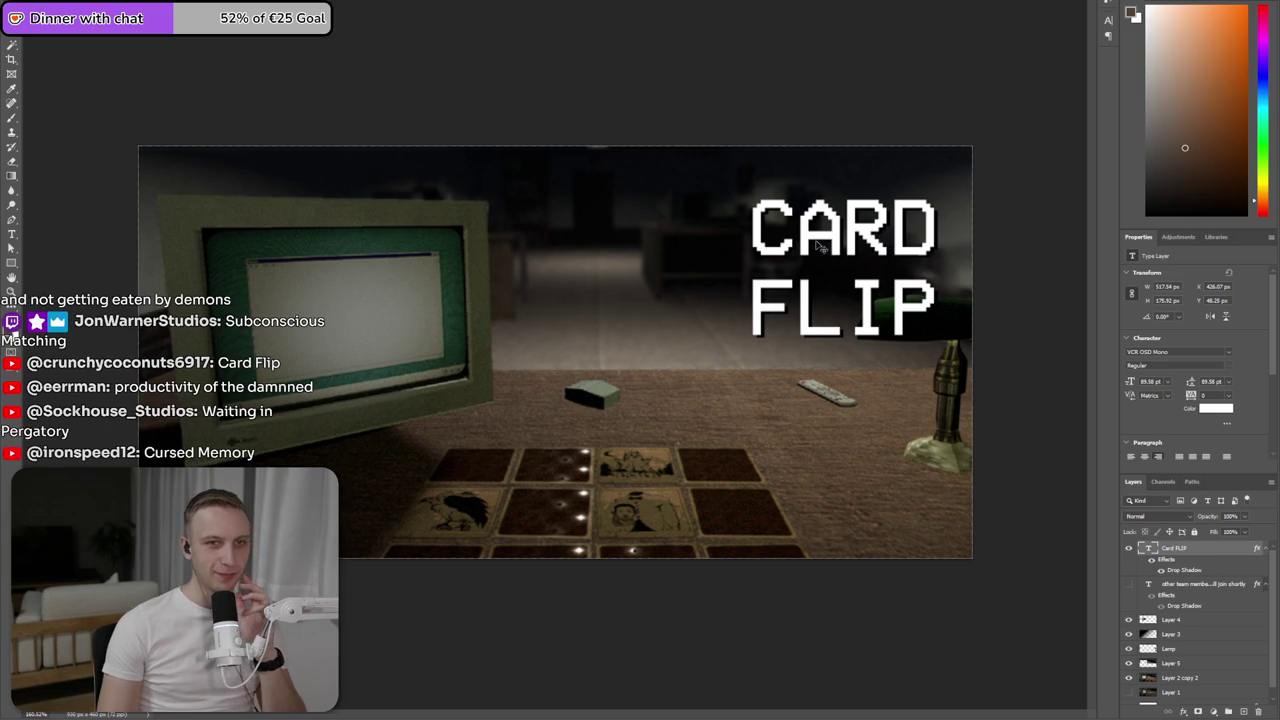
{"action": "double_click", "coordinate": [743, 270]}
{"action": "type", "text": "CUR"}
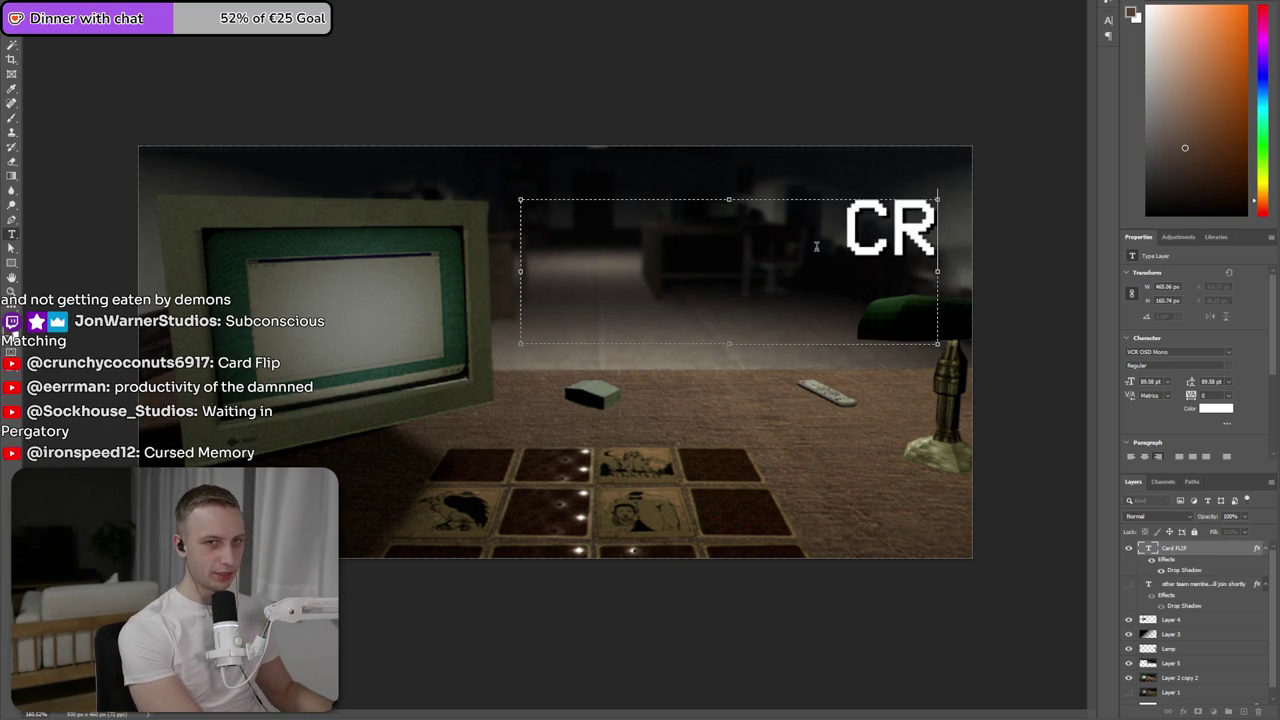
{"action": "key", "text": "BackSpace"}
{"action": "type", "text": "URSED MEM"}
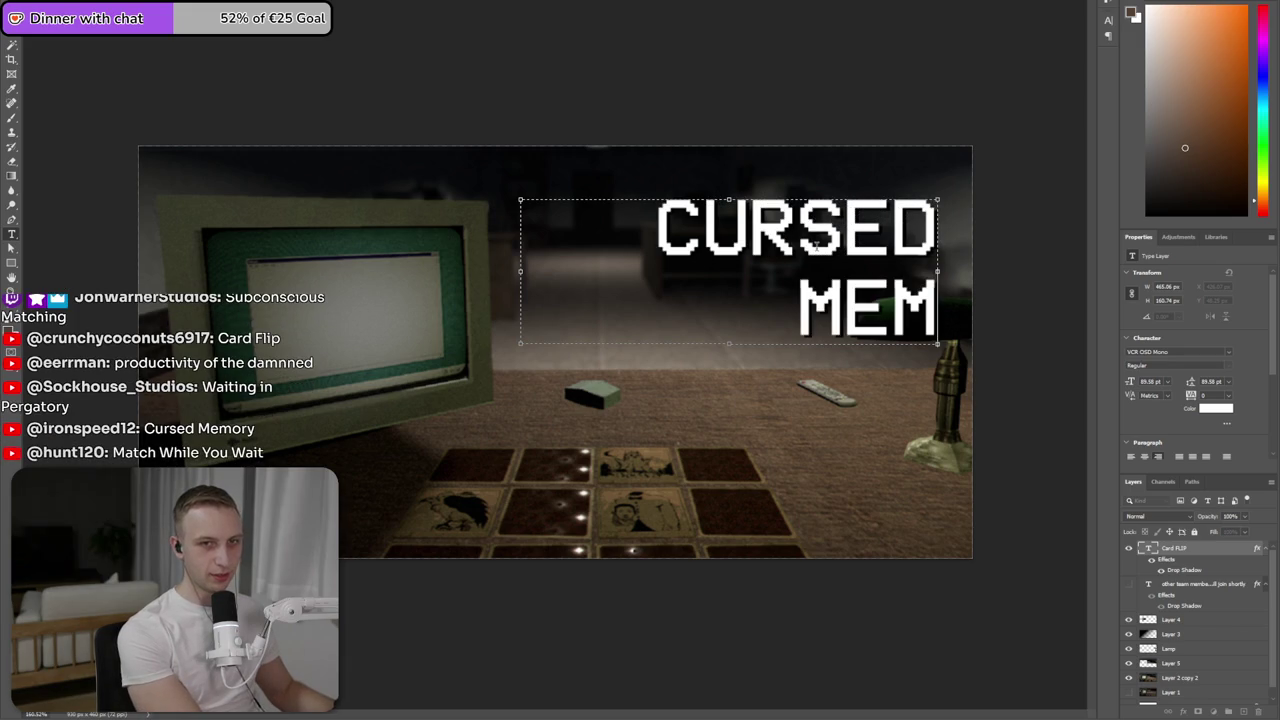
{"action": "type", "text": "ORY"}
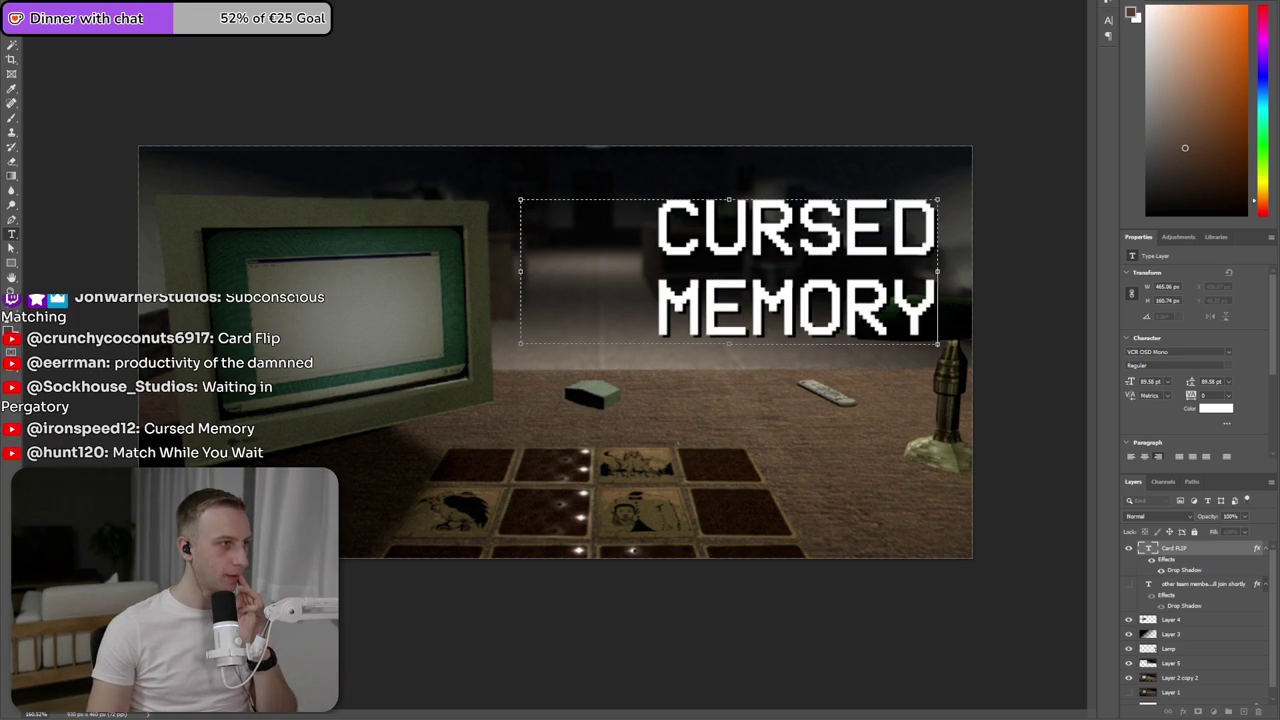
{"action": "key", "text": "ctrl+Return"}
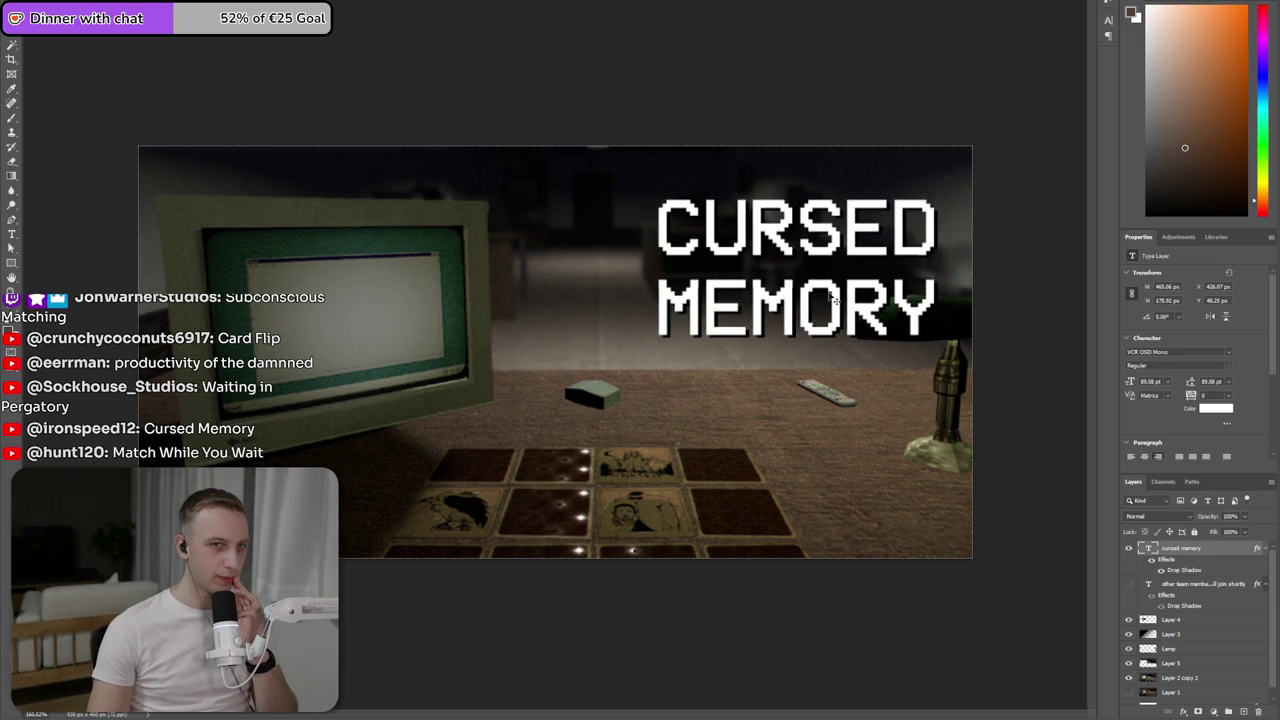
{"action": "left_click_drag", "start_coordinate": [832, 298], "coordinate": [832, 290]}
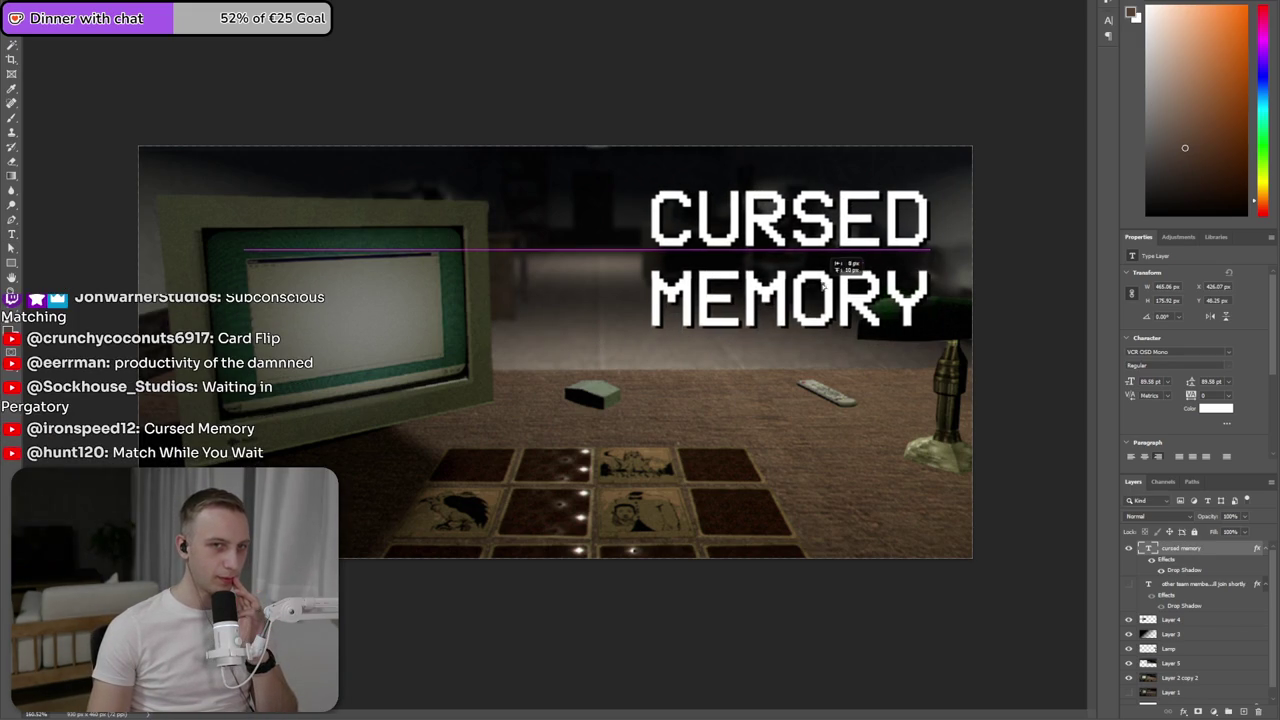
{"action": "left_click", "coordinate": [652, 290]}
{"action": "left_click", "coordinate": [699, 296]}
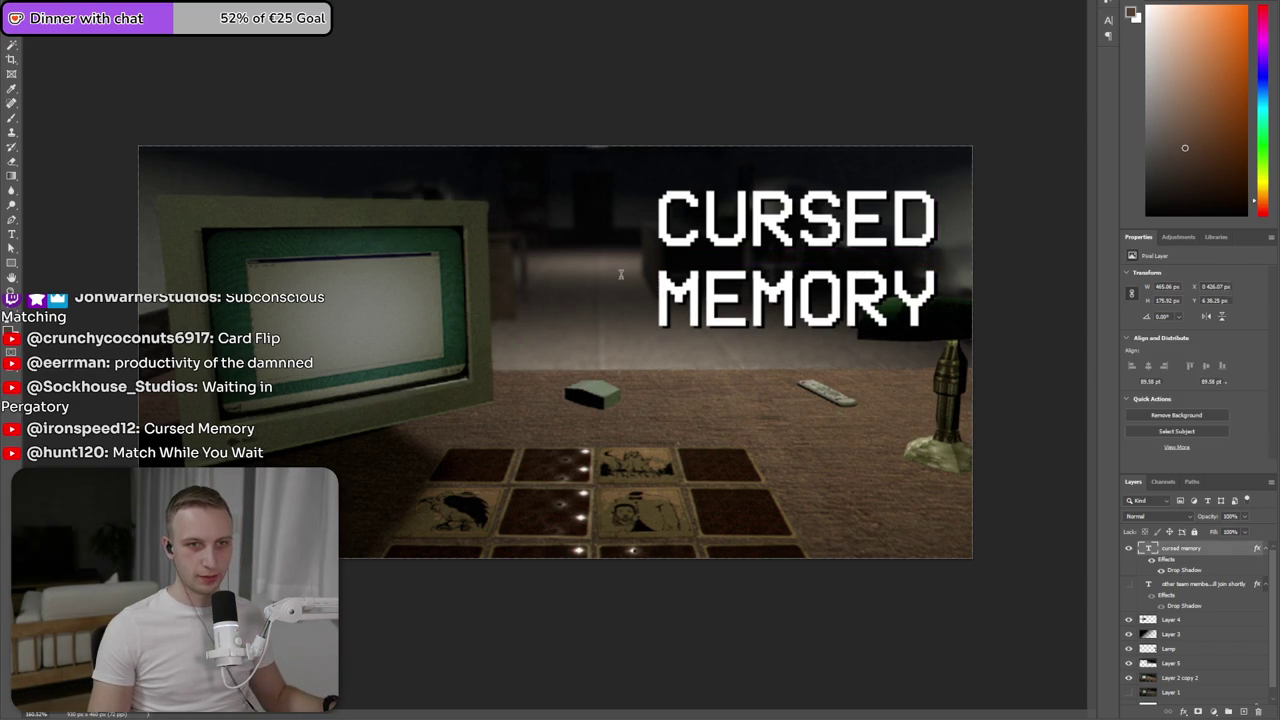
- Enlarge the CURSED MEMORY title toward the left and nudge it up slightly
{"action": "double_click", "coordinate": [661, 287]}
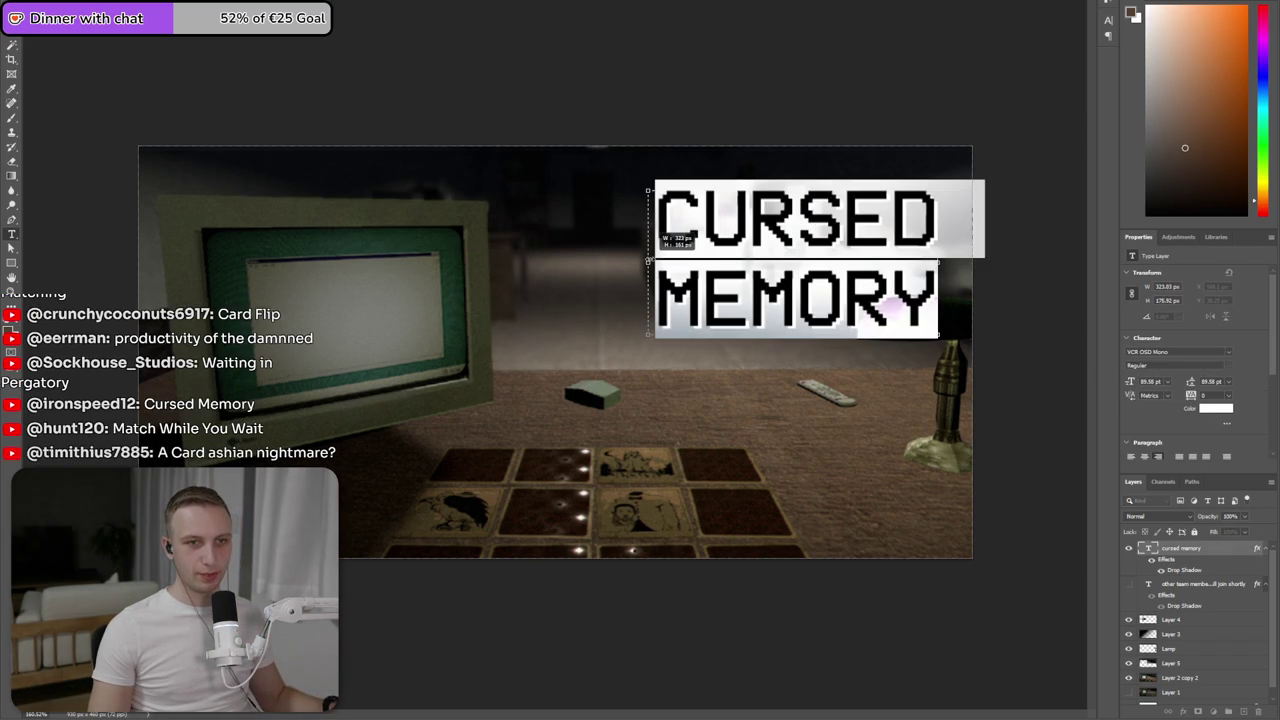
{"action": "left_click", "coordinate": [771, 106]}
{"action": "key", "text": "ctrl+t"}
{"action": "mouse_move", "coordinate": [647, 258]}
{"action": "left_mouse_down"}
{"action": "mouse_move", "coordinate": [611, 256]}
{"action": "mouse_move", "coordinate": [684, 249]}
{"action": "left_mouse_up"}
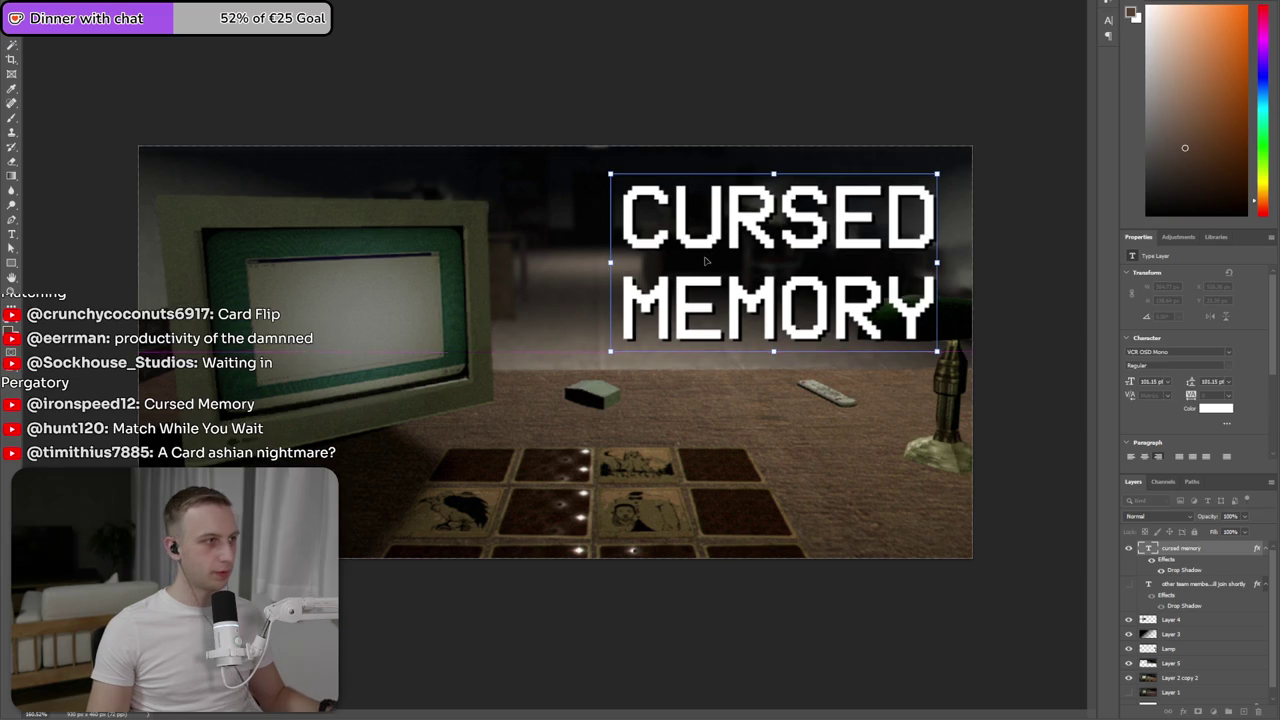
{"action": "key", "text": "Return"}
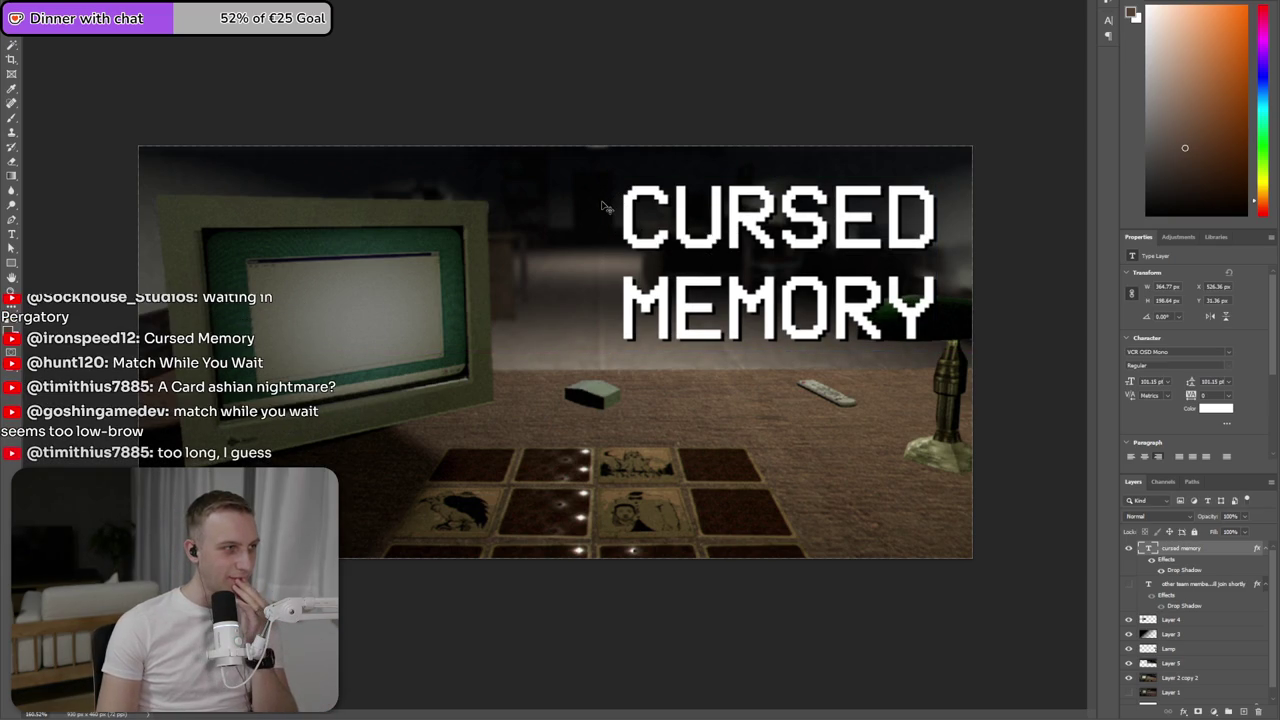
{"action": "left_click_drag", "start_coordinate": [800, 334], "coordinate": [800, 331]}
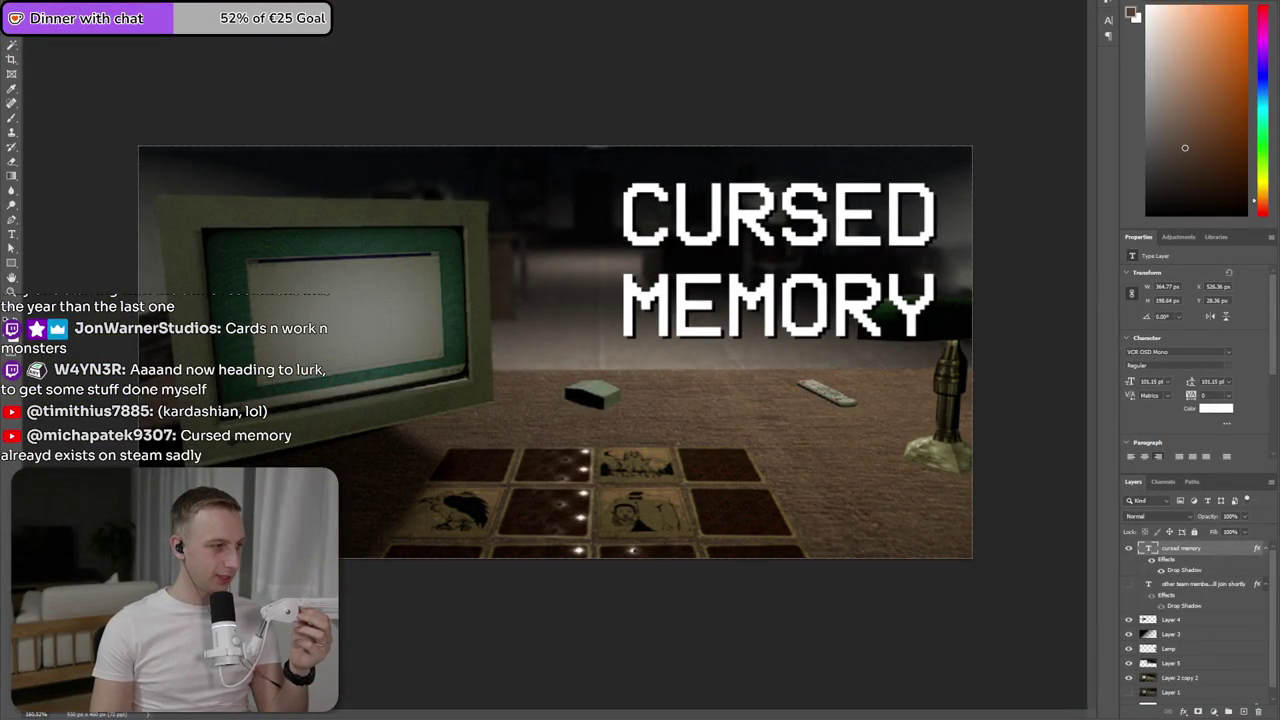
- Search Google Images for 'win98 blue screen'
{"action": "key", "text": "alt+Tab"}
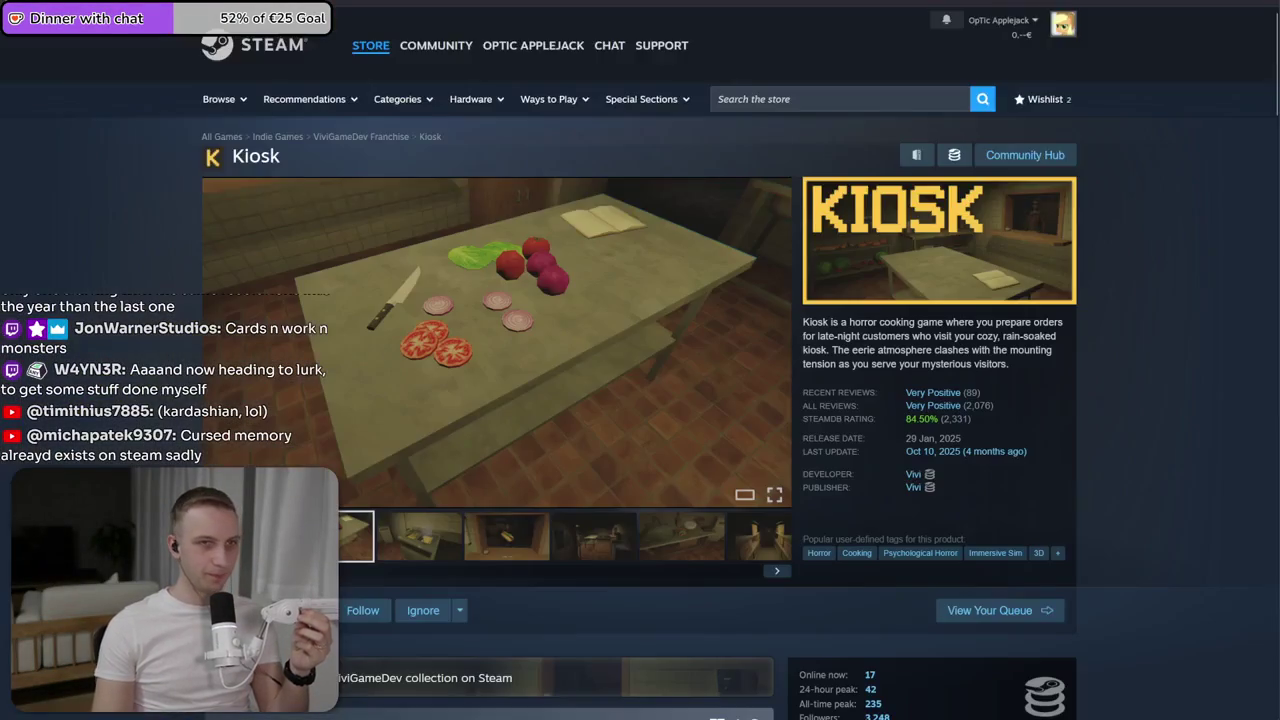
{"action": "key", "text": "ctrl+l"}
{"action": "type", "text": "file_blue"}
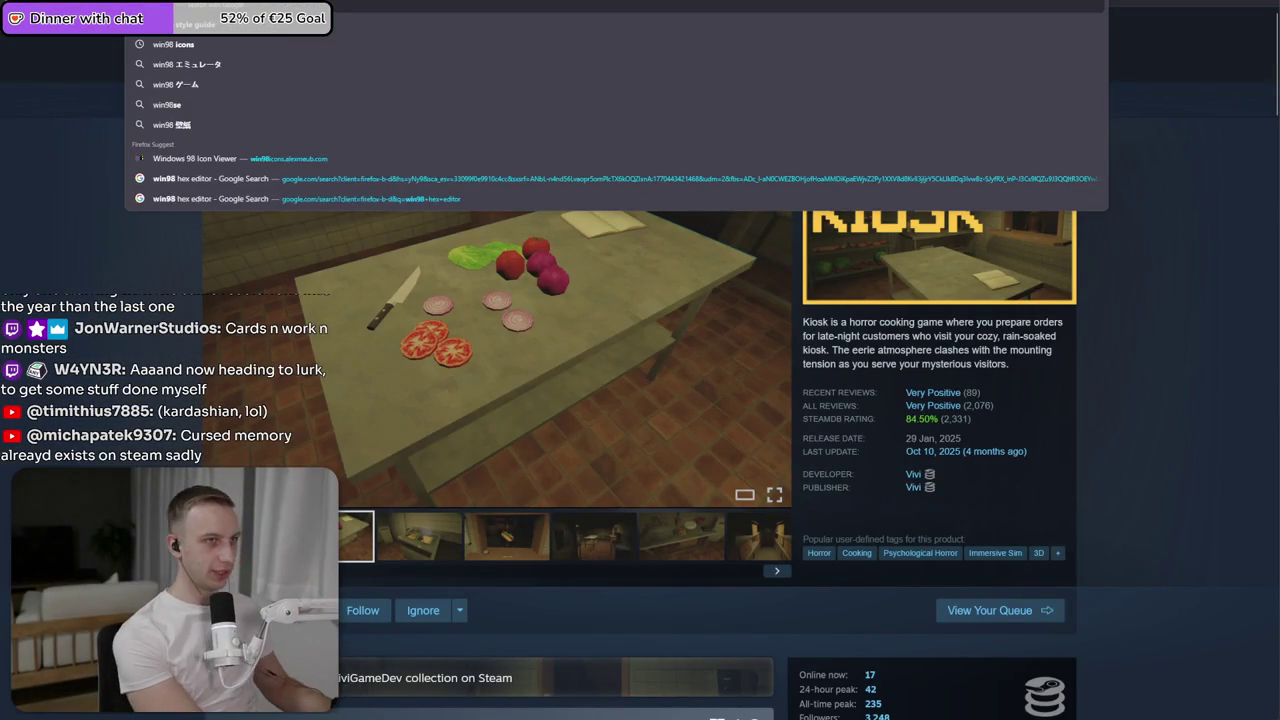
{"action": "key", "text": "Return"}
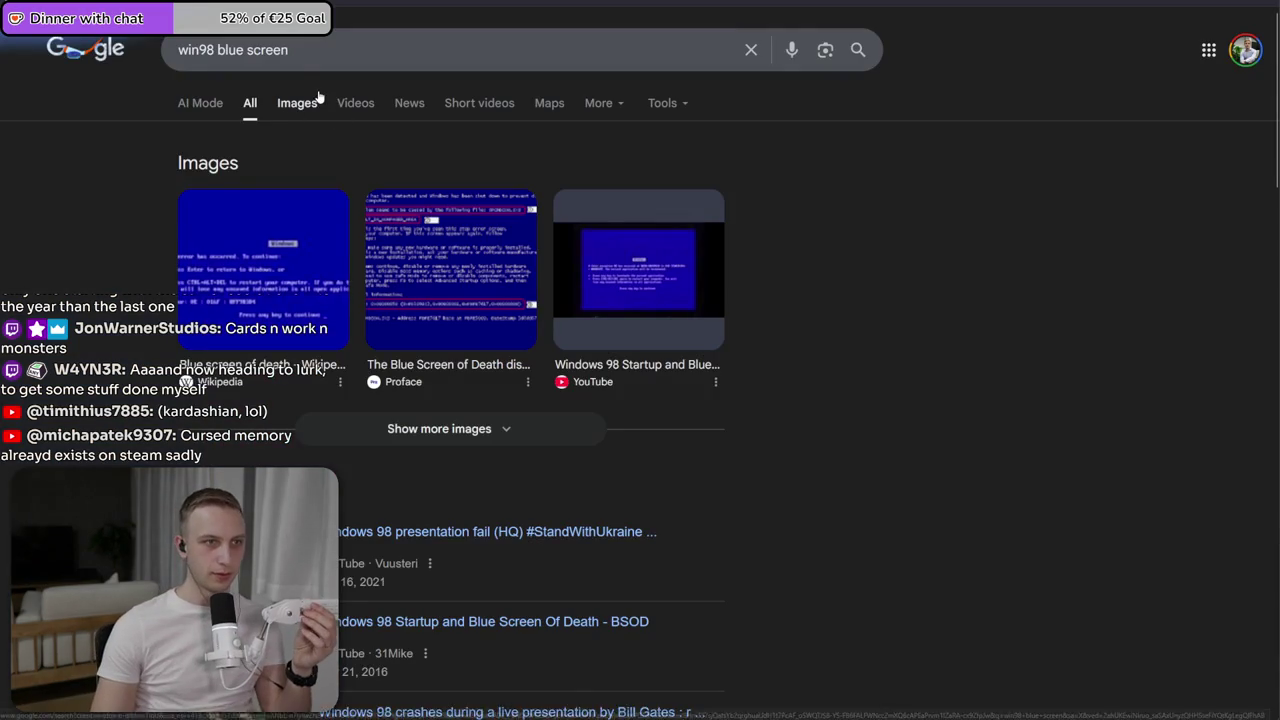
{"action": "left_click", "coordinate": [285, 102]}
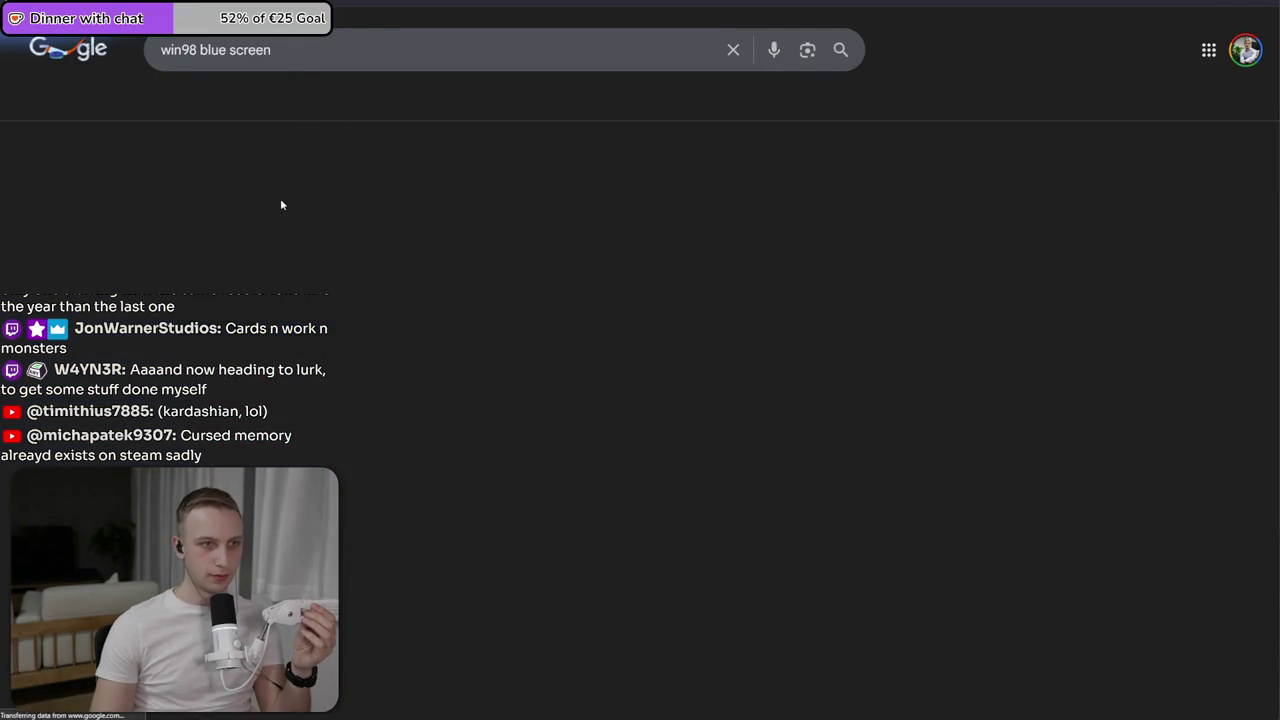
- Preview the kernel exception blue screen image and copy it
{"action": "left_click", "coordinate": [180, 247]}
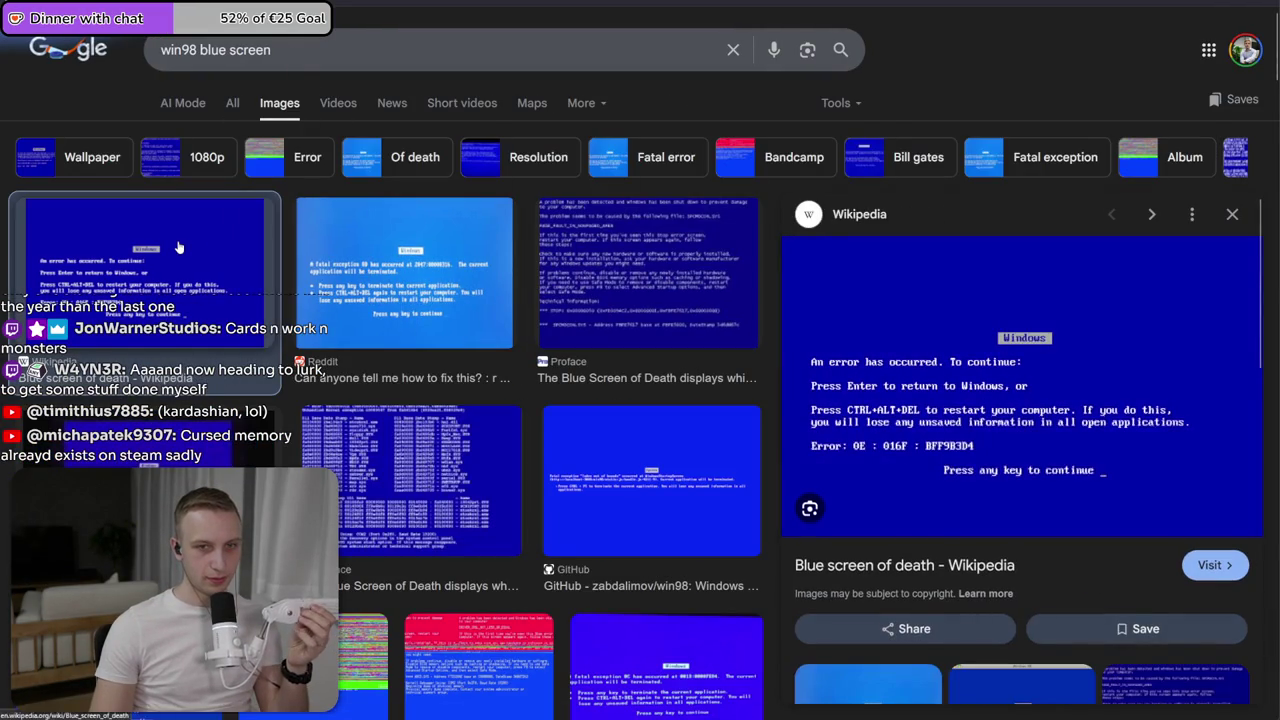
{"action": "scroll", "coordinate": [390, 408], "scroll_direction": "down", "scroll_amount": 1}
{"action": "left_click", "coordinate": [390, 408]}
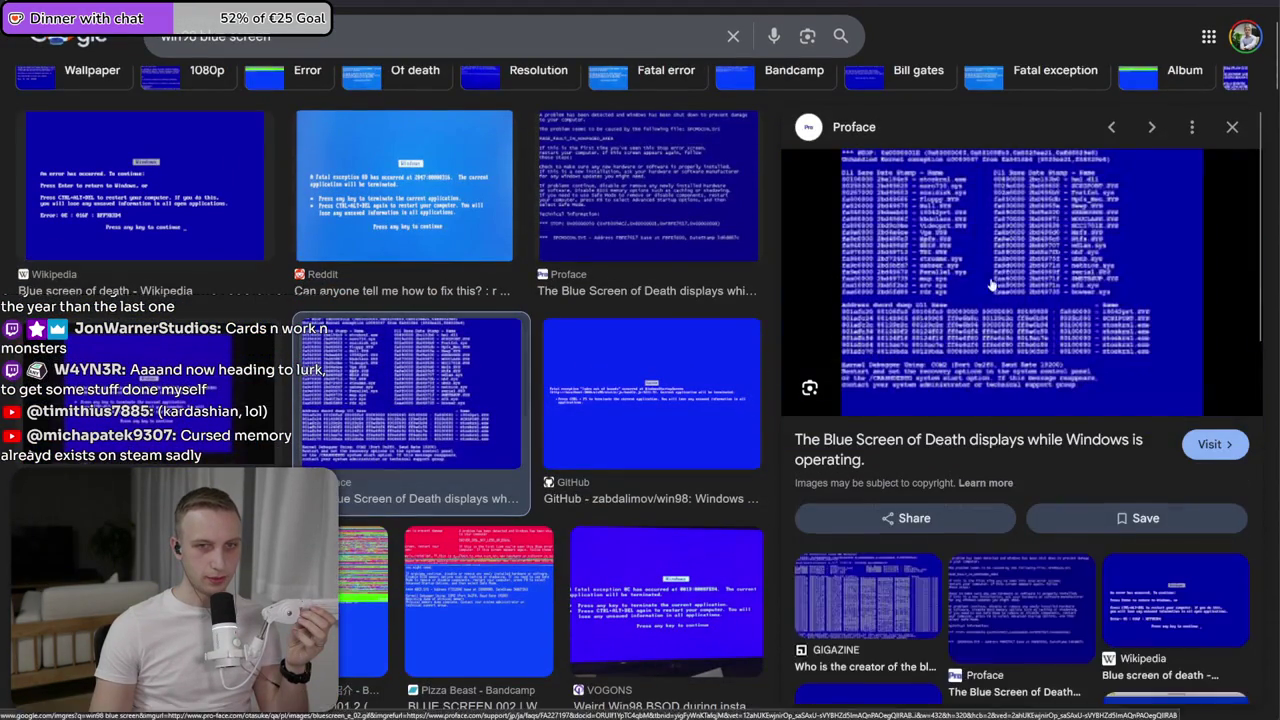
{"action": "right_click", "coordinate": [963, 217]}
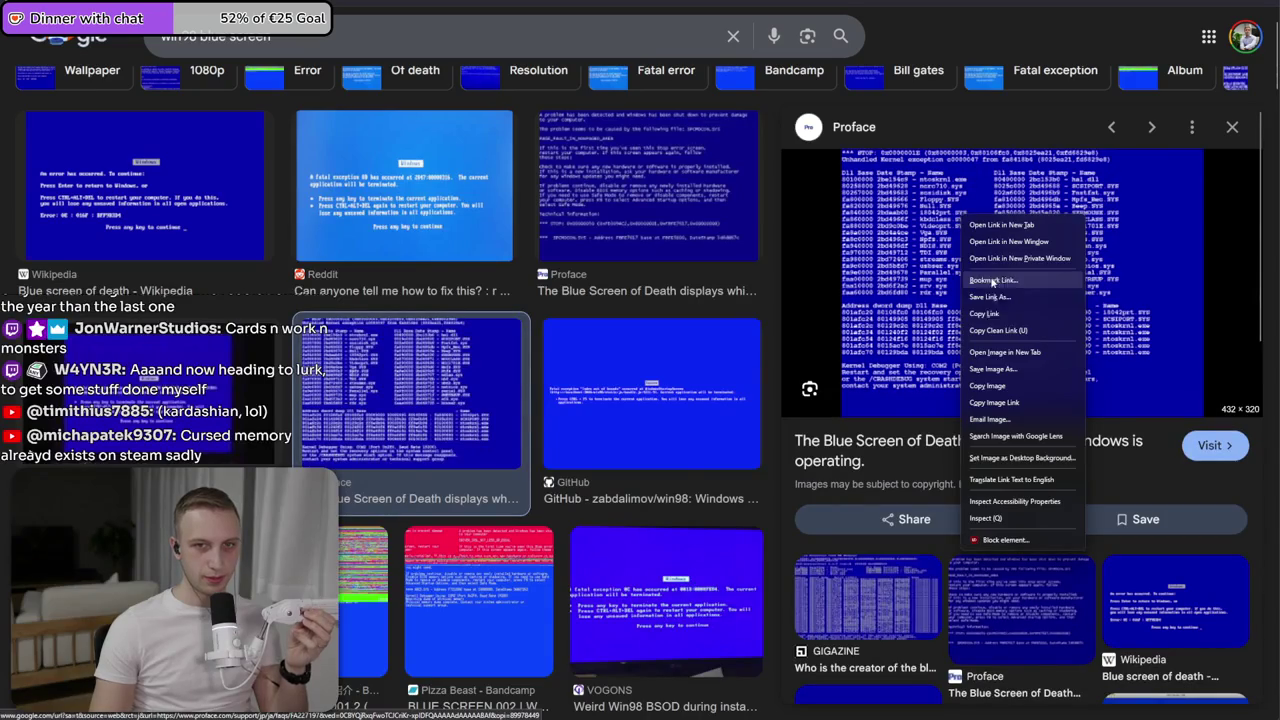
{"action": "left_click", "coordinate": [1006, 390]}
- Paste the blue screen image into the cover and scale it over the left monitor
{"action": "key", "text": "alt+Tab"}
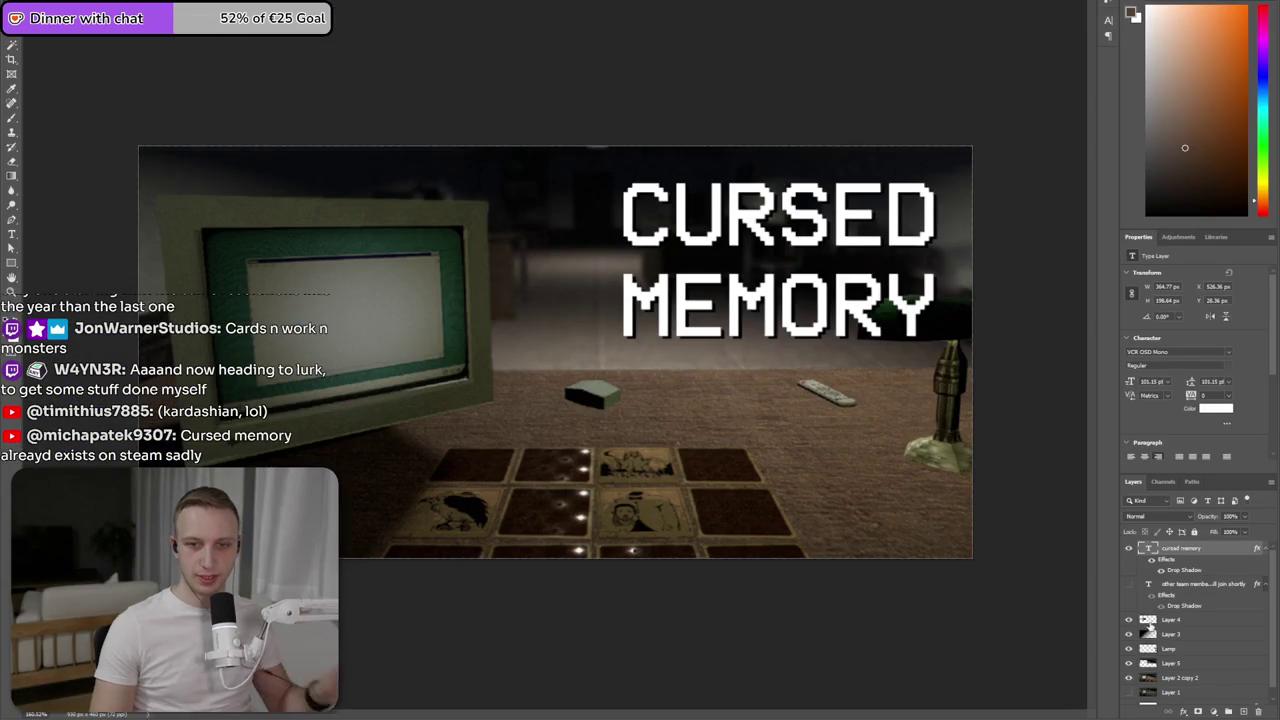
{"action": "key", "text": "ctrl+v"}
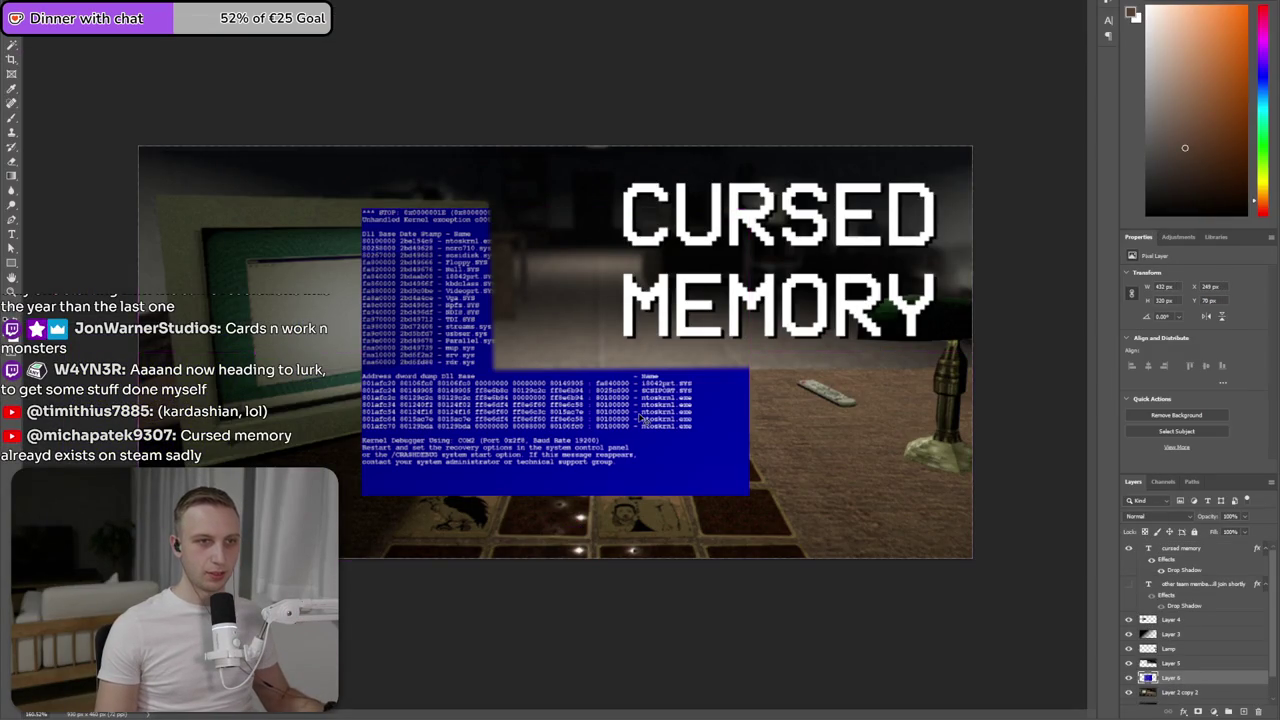
{"action": "left_click_drag", "start_coordinate": [593, 420], "coordinate": [437, 439]}
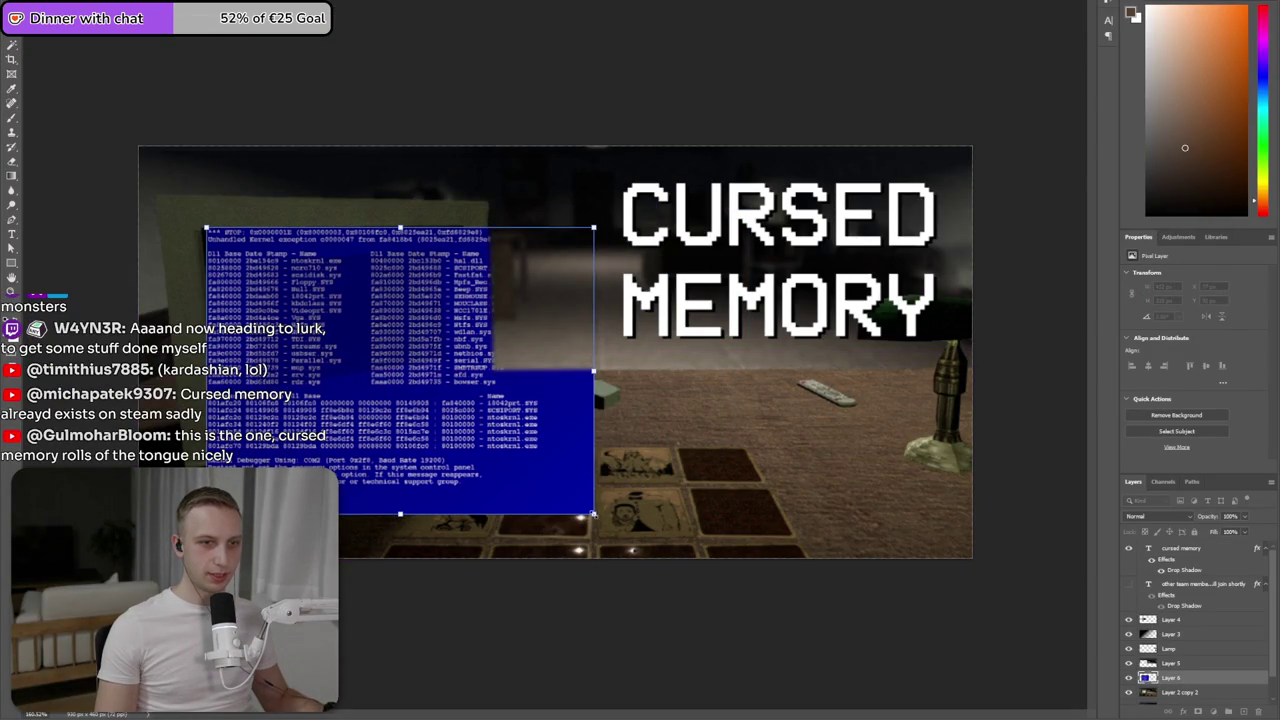
{"action": "left_click_drag", "start_coordinate": [593, 514], "coordinate": [464, 430]}
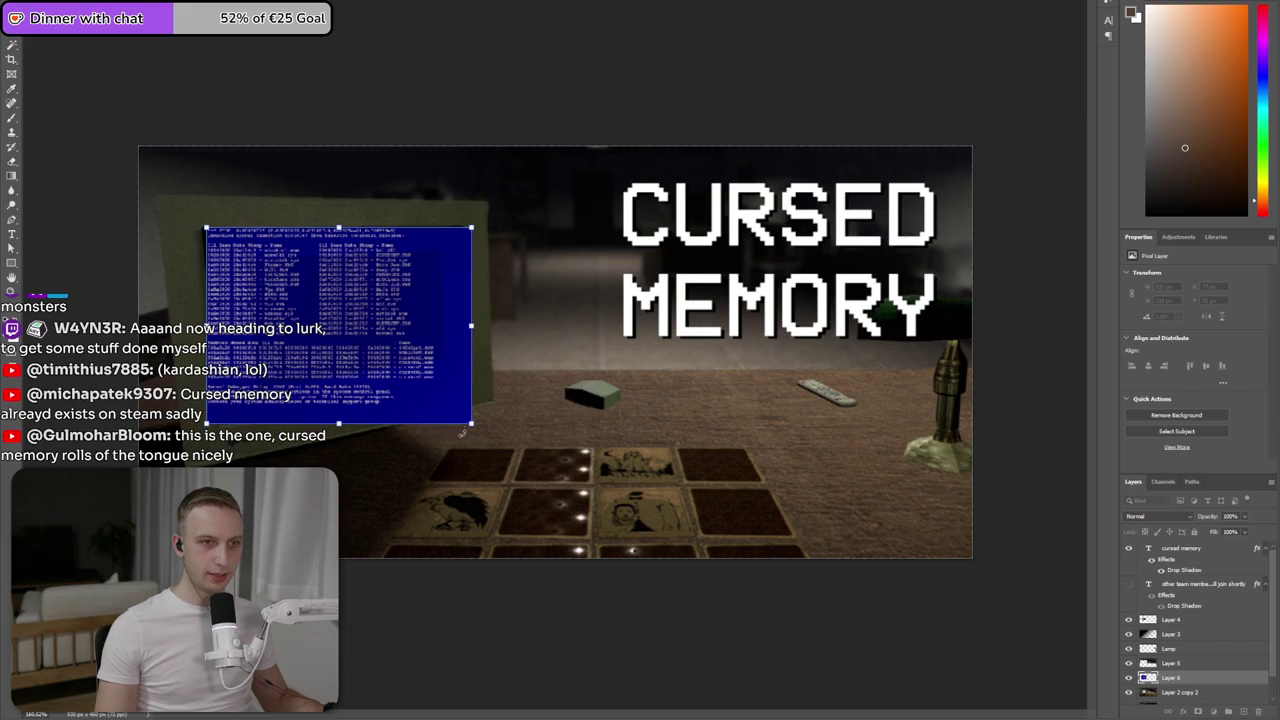
{"action": "left_click_drag", "start_coordinate": [453, 411], "coordinate": [447, 413]}
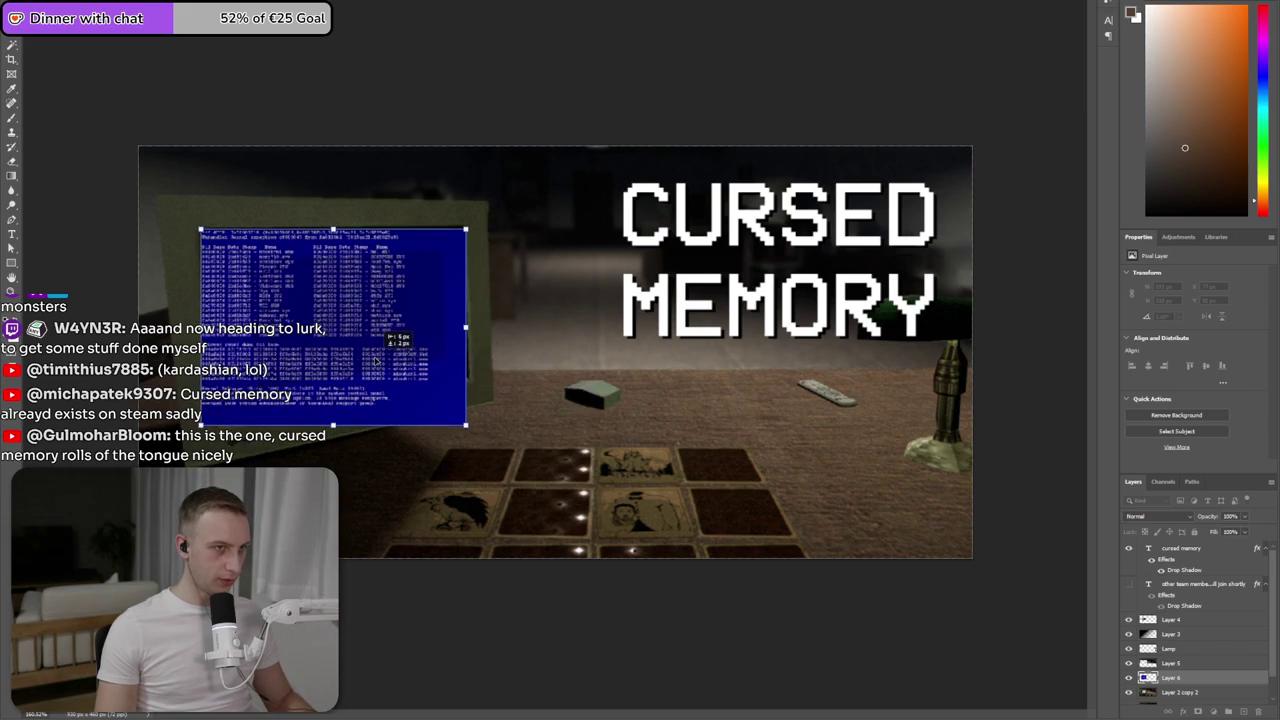
{"action": "key", "text": "Return"}
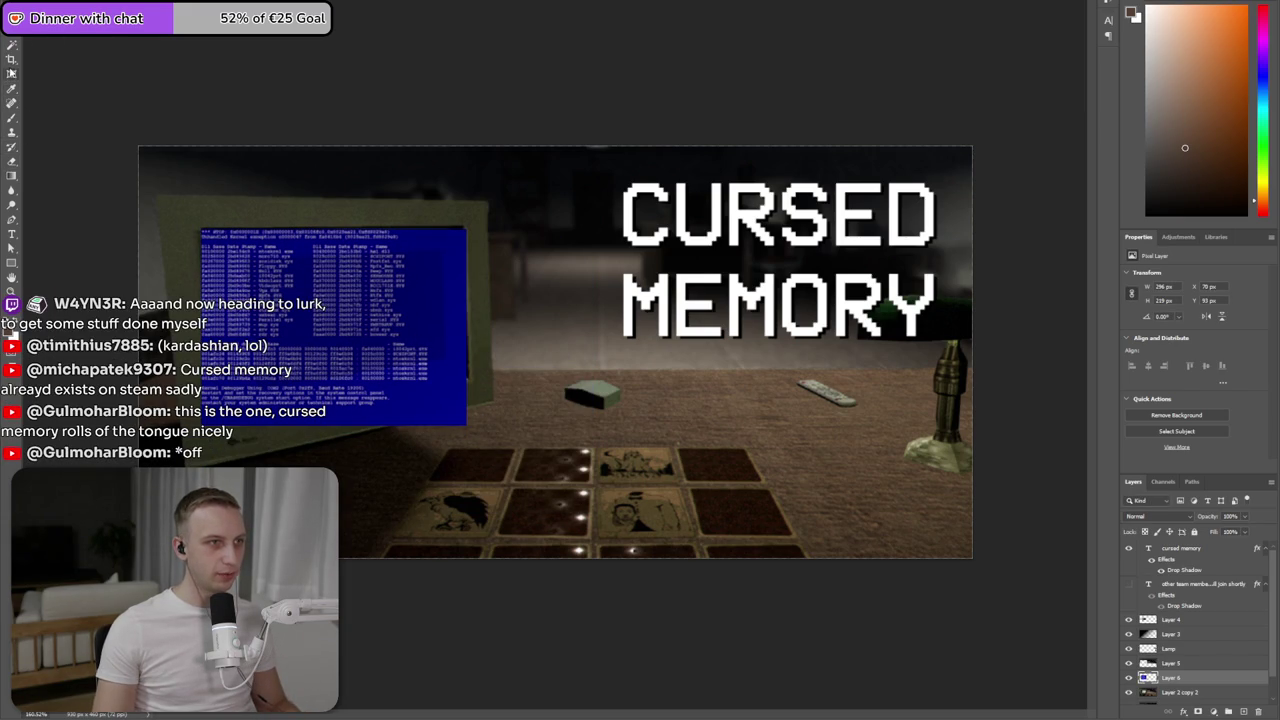
{"action": "key", "text": "alt+e"}
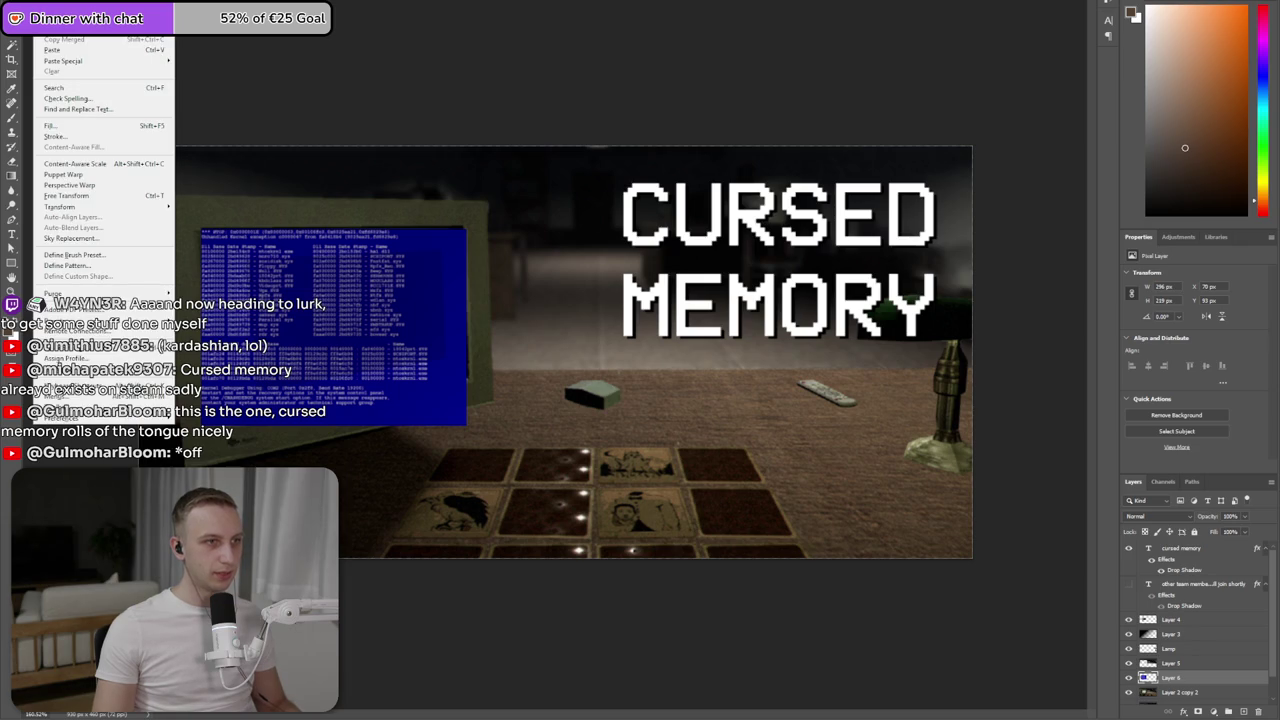
- Perspective-warp the blue screen so its corners match the monitor's screen, then hide Layer 4
{"action": "left_click", "coordinate": [68, 185]}
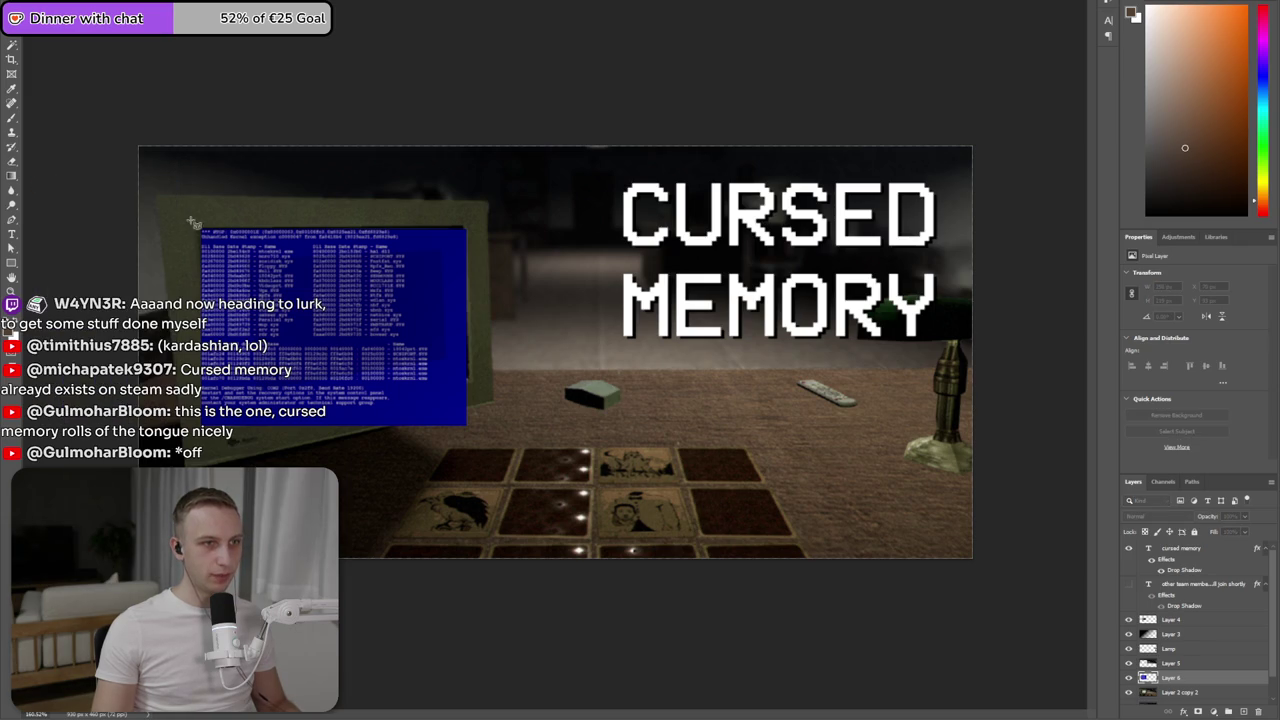
{"action": "left_click_drag", "start_coordinate": [196, 226], "coordinate": [469, 428]}
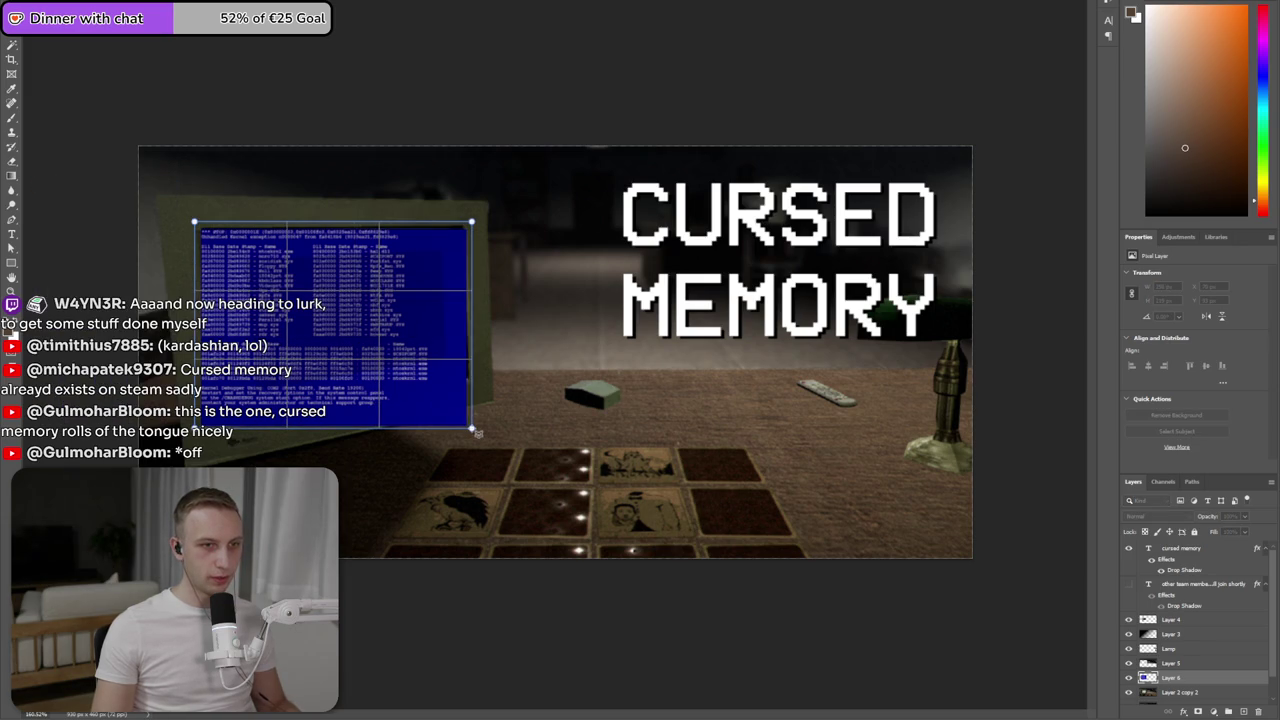
{"action": "key", "text": "w"}
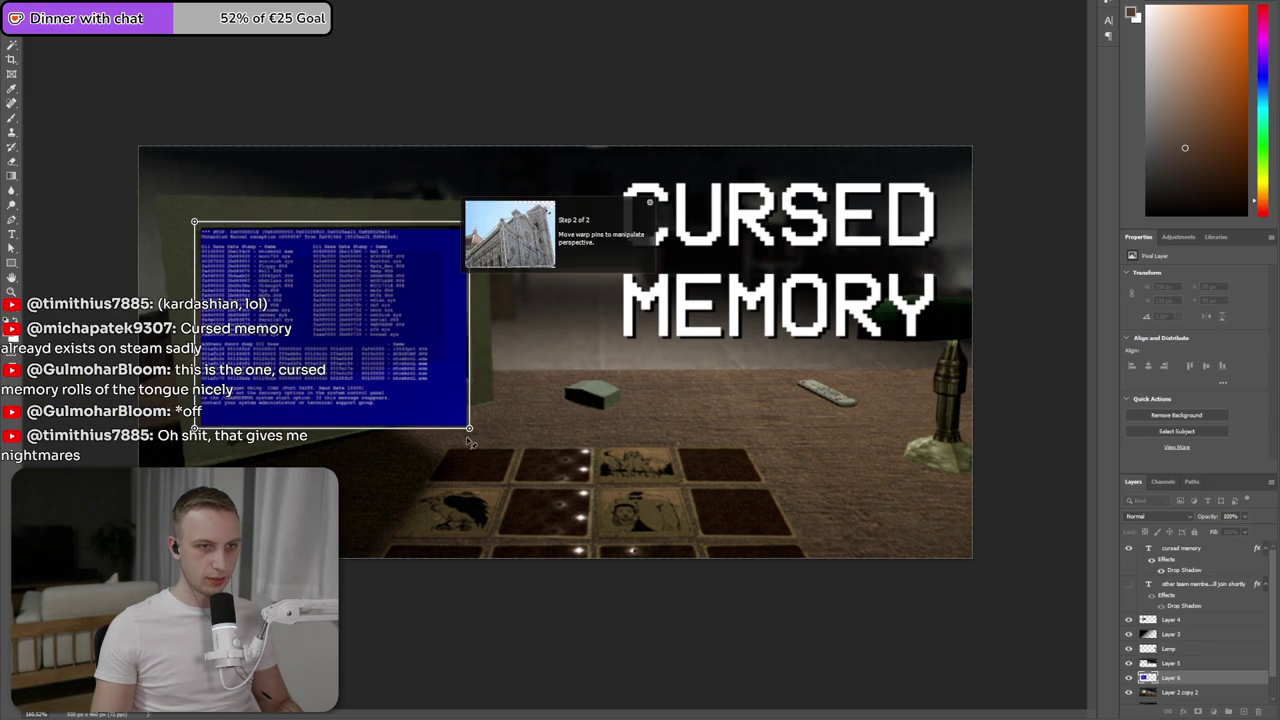
{"action": "left_click_drag", "start_coordinate": [470, 429], "coordinate": [472, 381]}
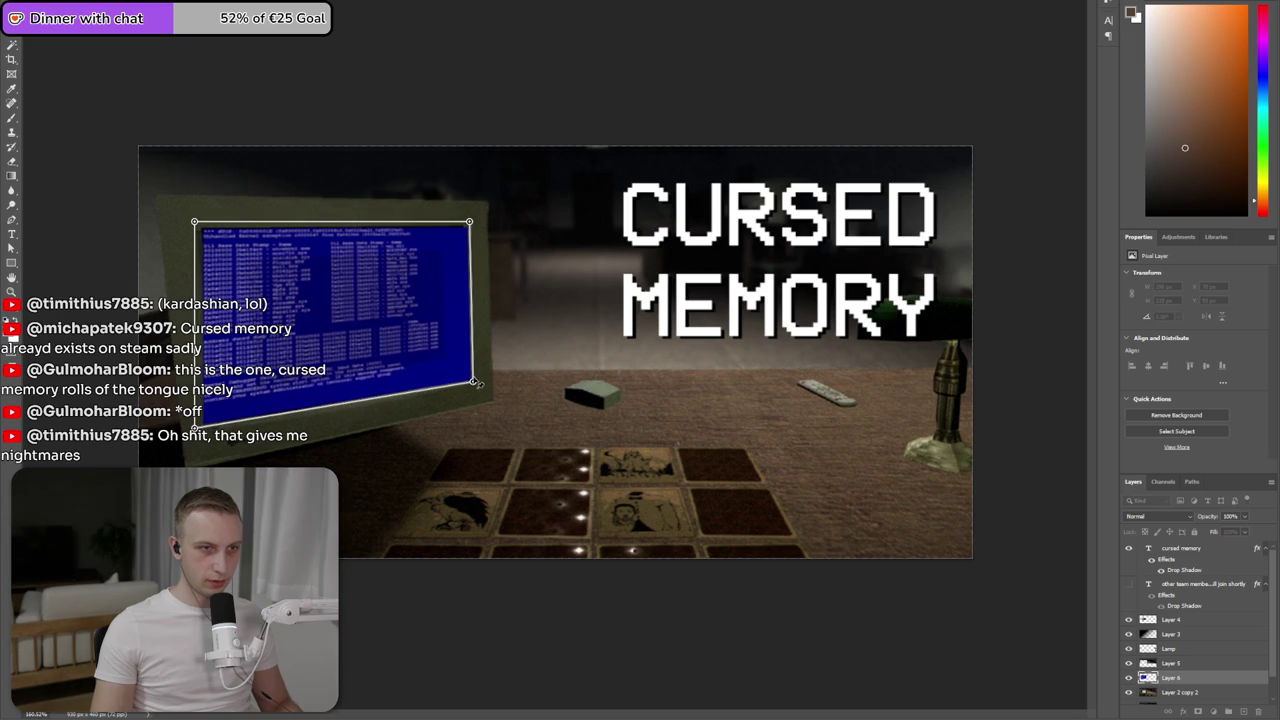
{"action": "left_click_drag", "start_coordinate": [196, 427], "coordinate": [211, 424]}
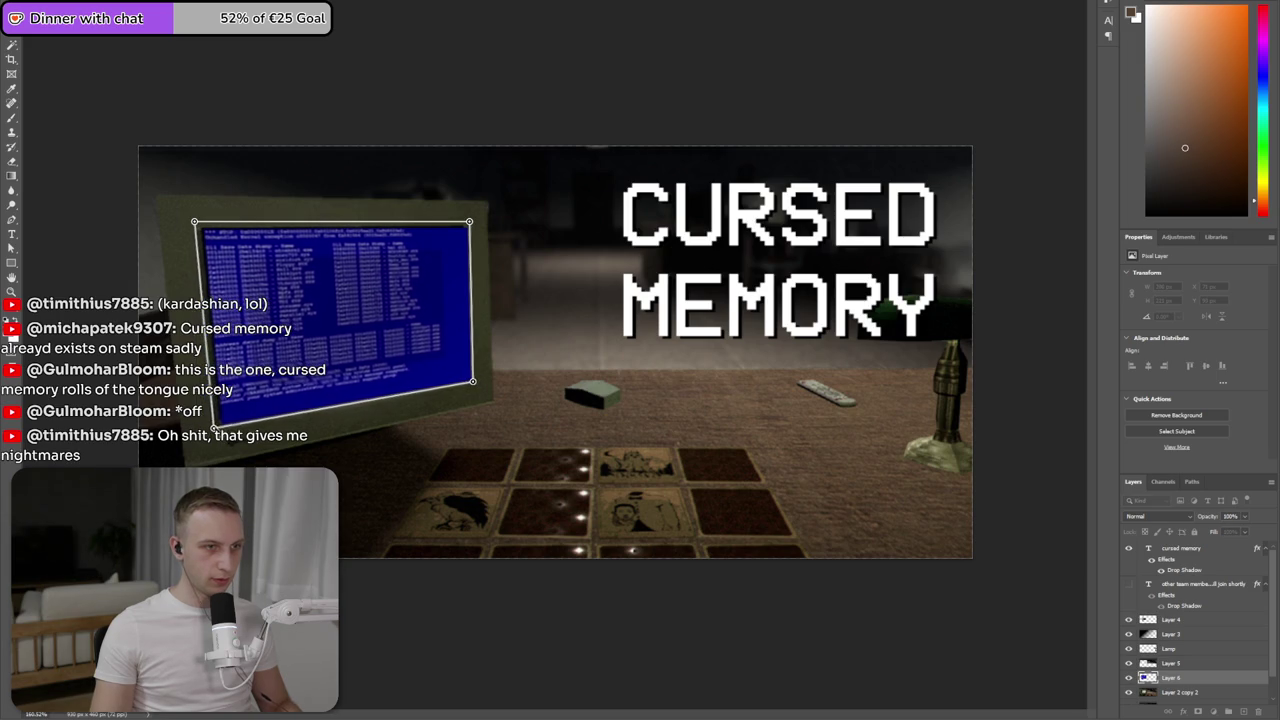
{"action": "left_click_drag", "start_coordinate": [195, 221], "coordinate": [197, 229]}
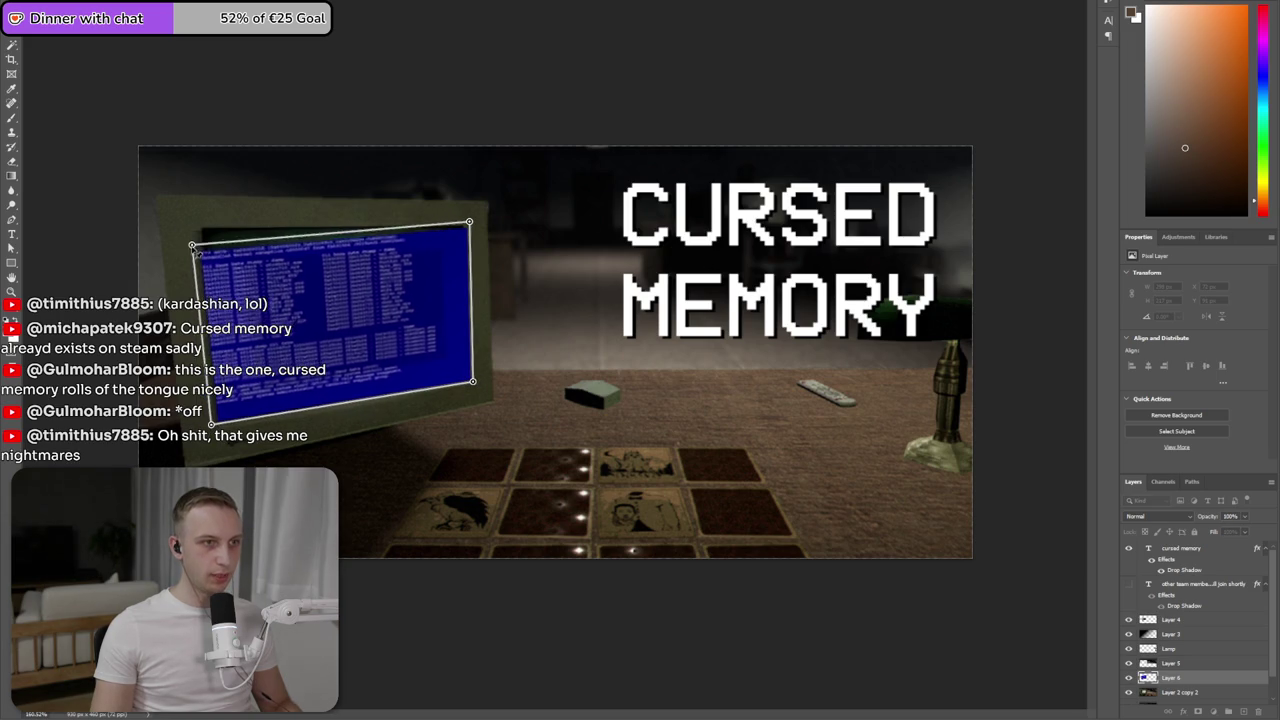
{"action": "left_click_drag", "start_coordinate": [476, 229], "coordinate": [468, 231]}
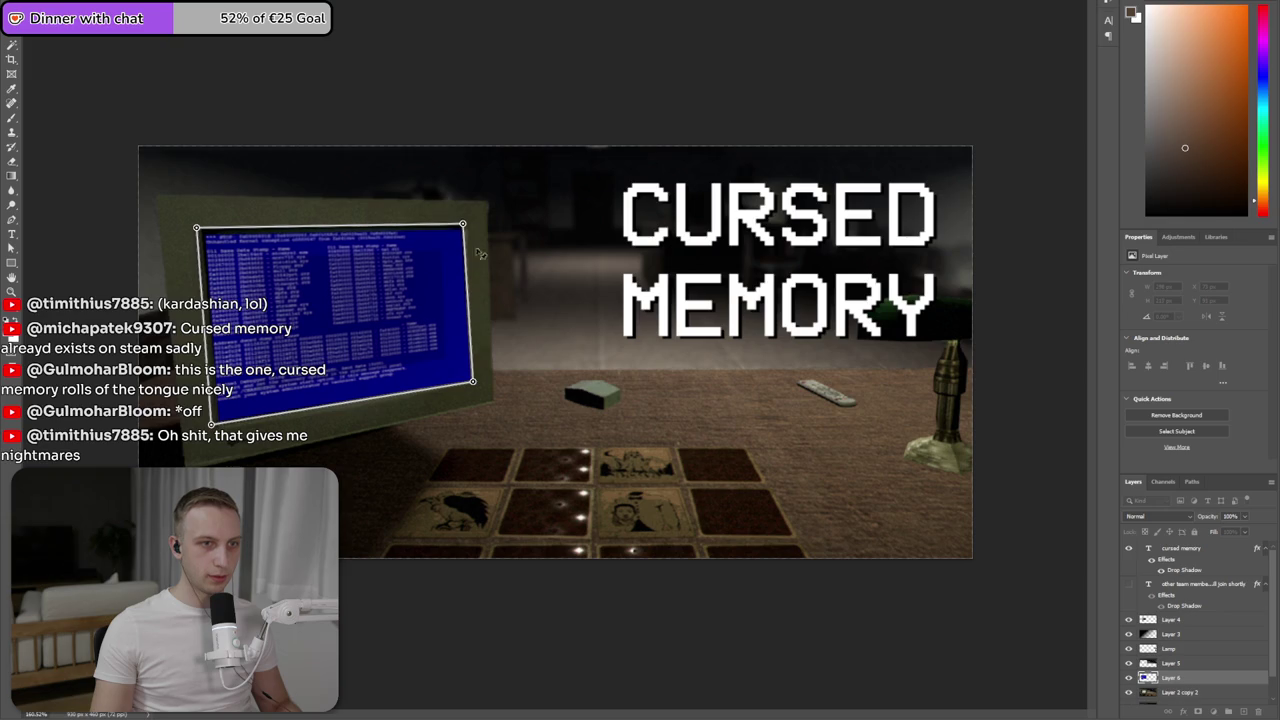
{"action": "left_click_drag", "start_coordinate": [474, 383], "coordinate": [468, 382]}
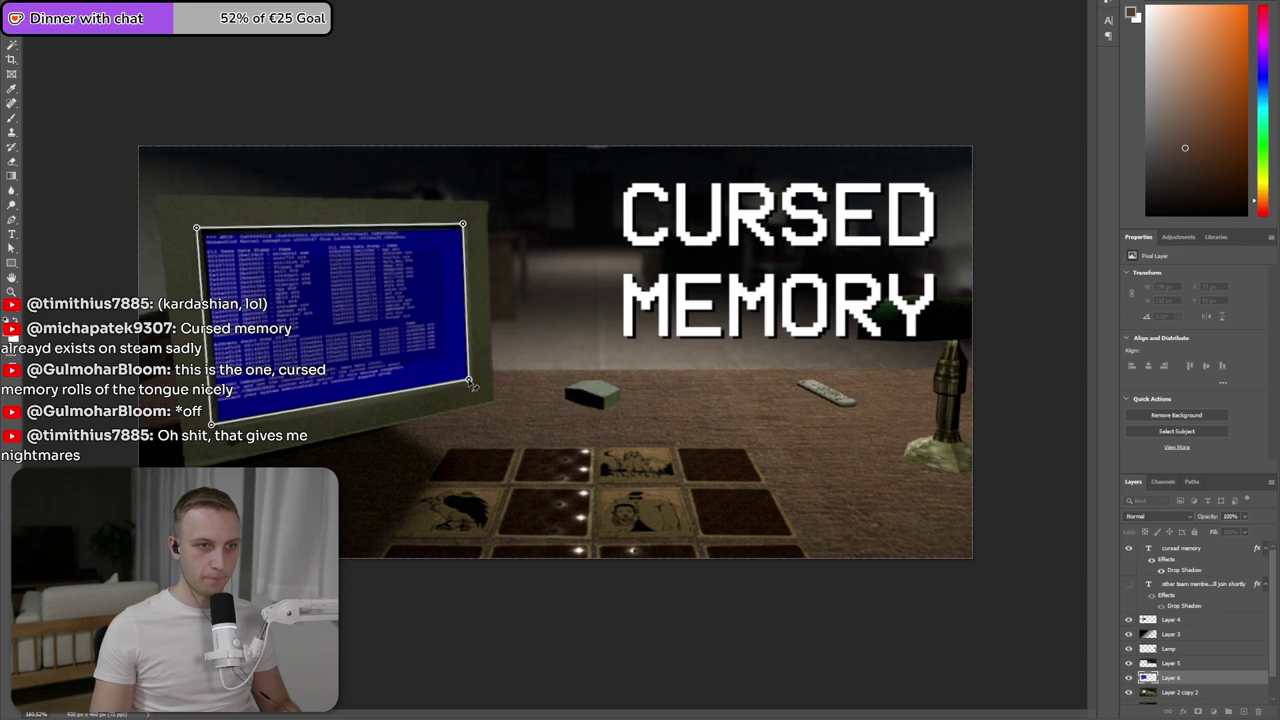
{"action": "key", "text": "Return"}
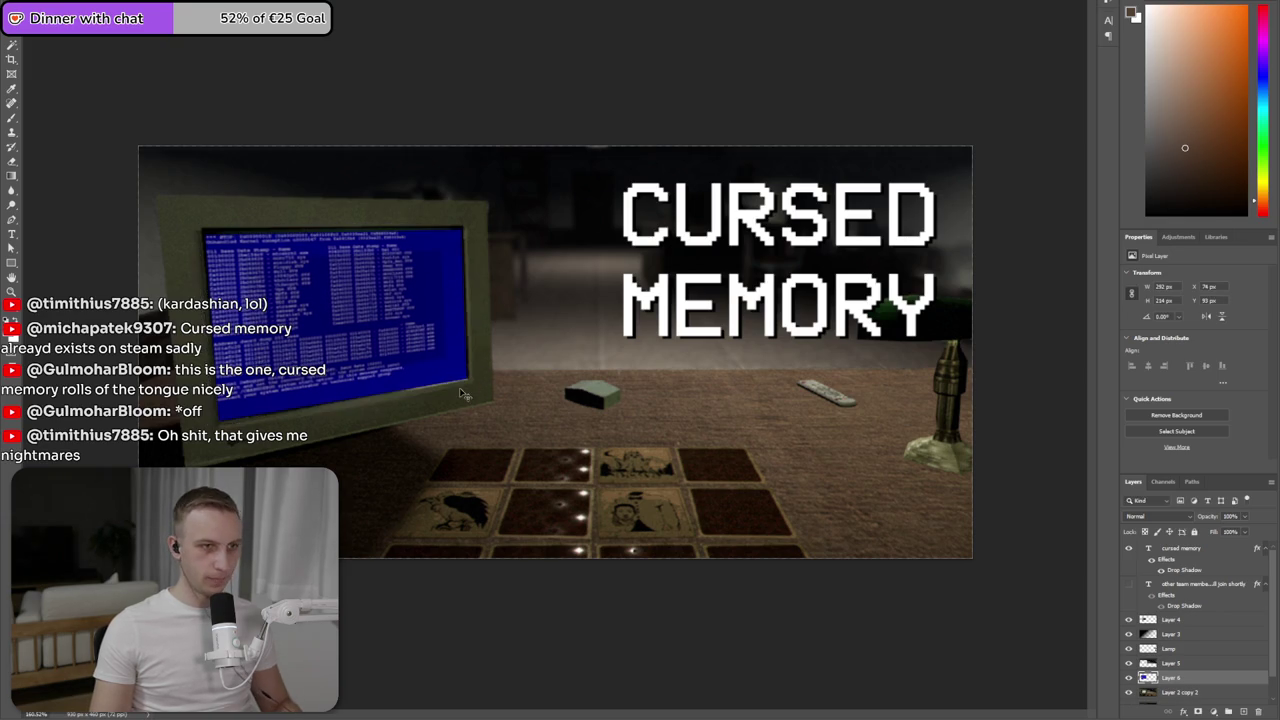
{"action": "left_click", "coordinate": [1128, 621]}
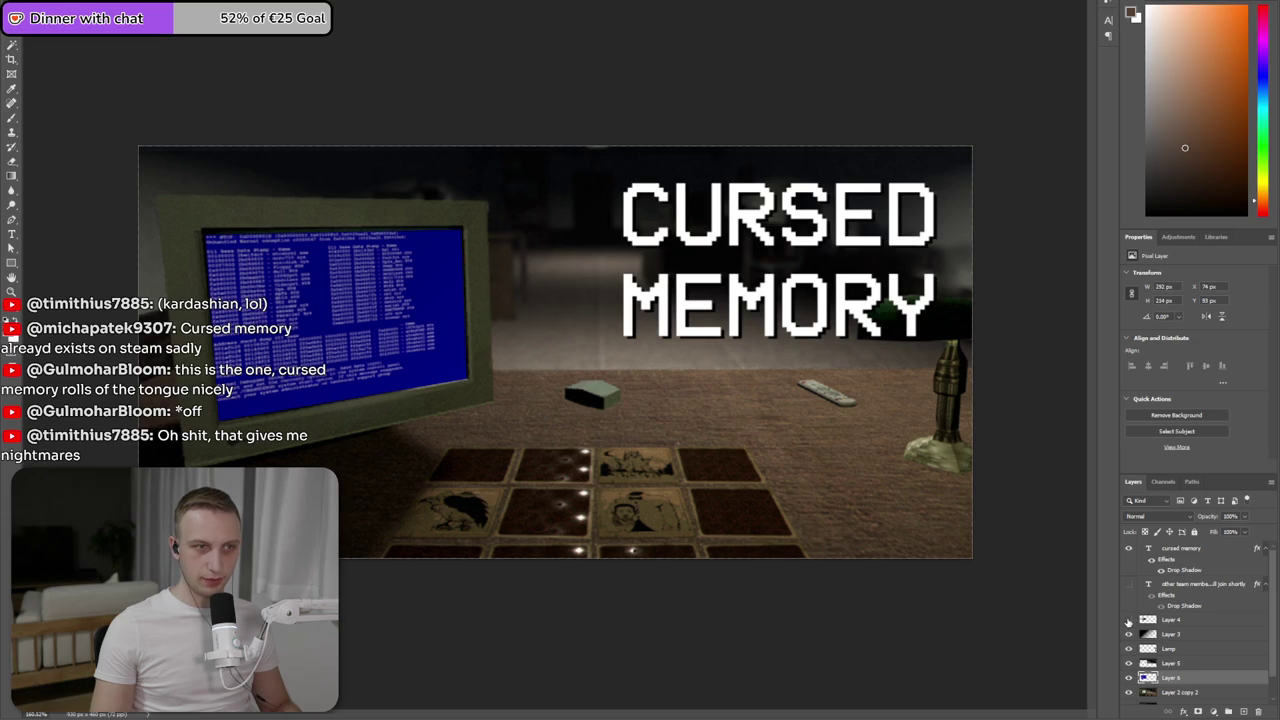
- Lower the blue screen layer's Brightness to about -43 with Brightness/Contrast
{"action": "scroll", "coordinate": [478, 340], "scroll_direction": "down", "scroll_amount": 2}
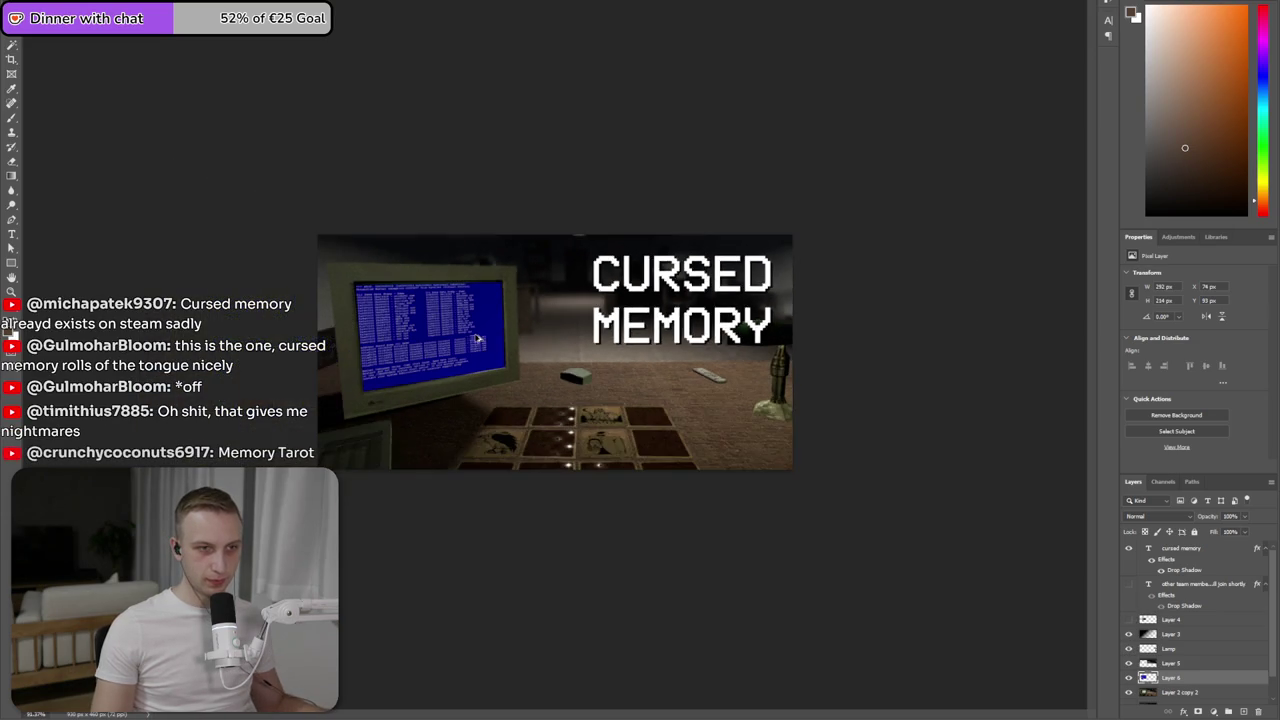
{"action": "scroll", "coordinate": [524, 372], "scroll_direction": "down", "scroll_amount": 2}
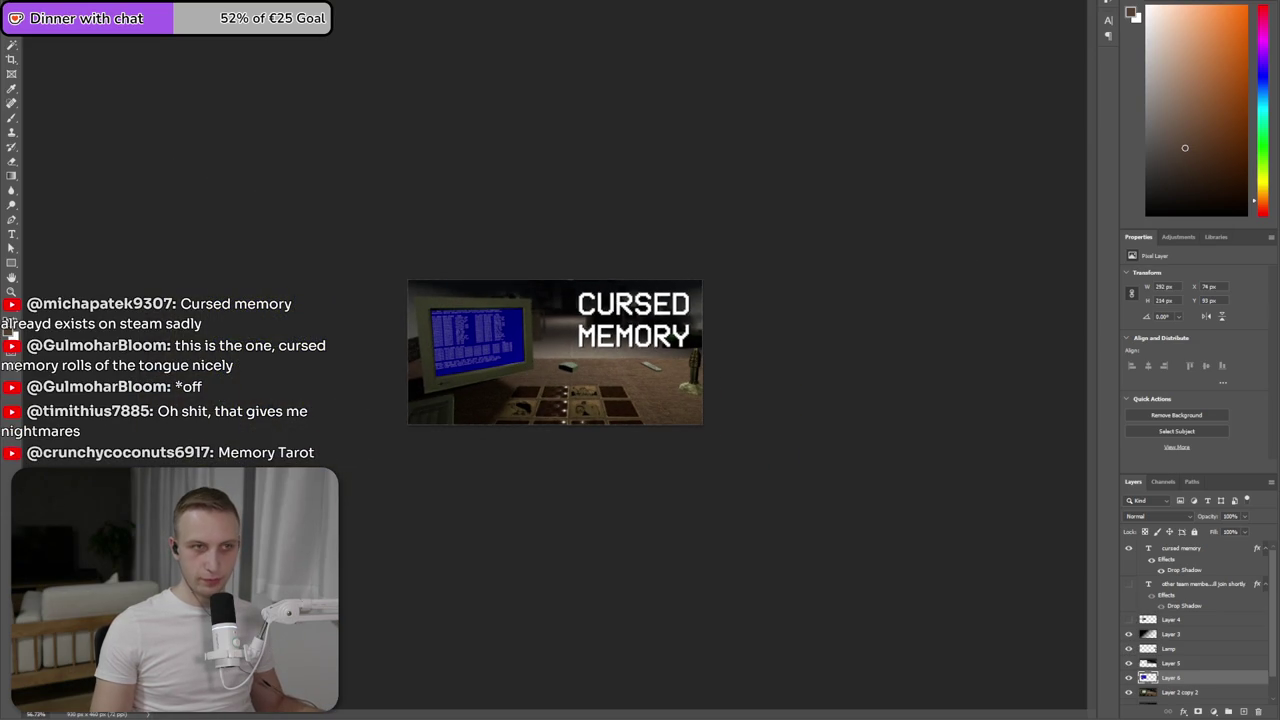
{"action": "left_click", "coordinate": [125, 10]}
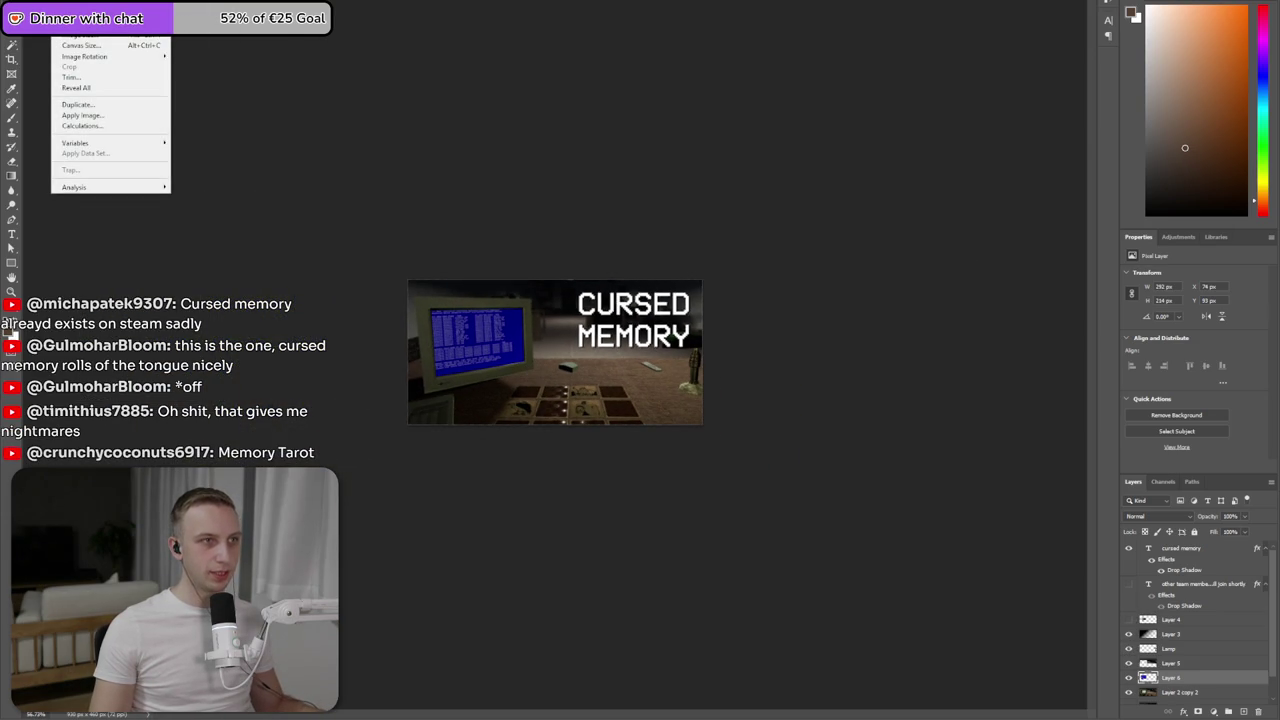
{"action": "left_click", "coordinate": [220, 15]}
{"action": "left_click_drag", "start_coordinate": [278, 191], "coordinate": [271, 191]}
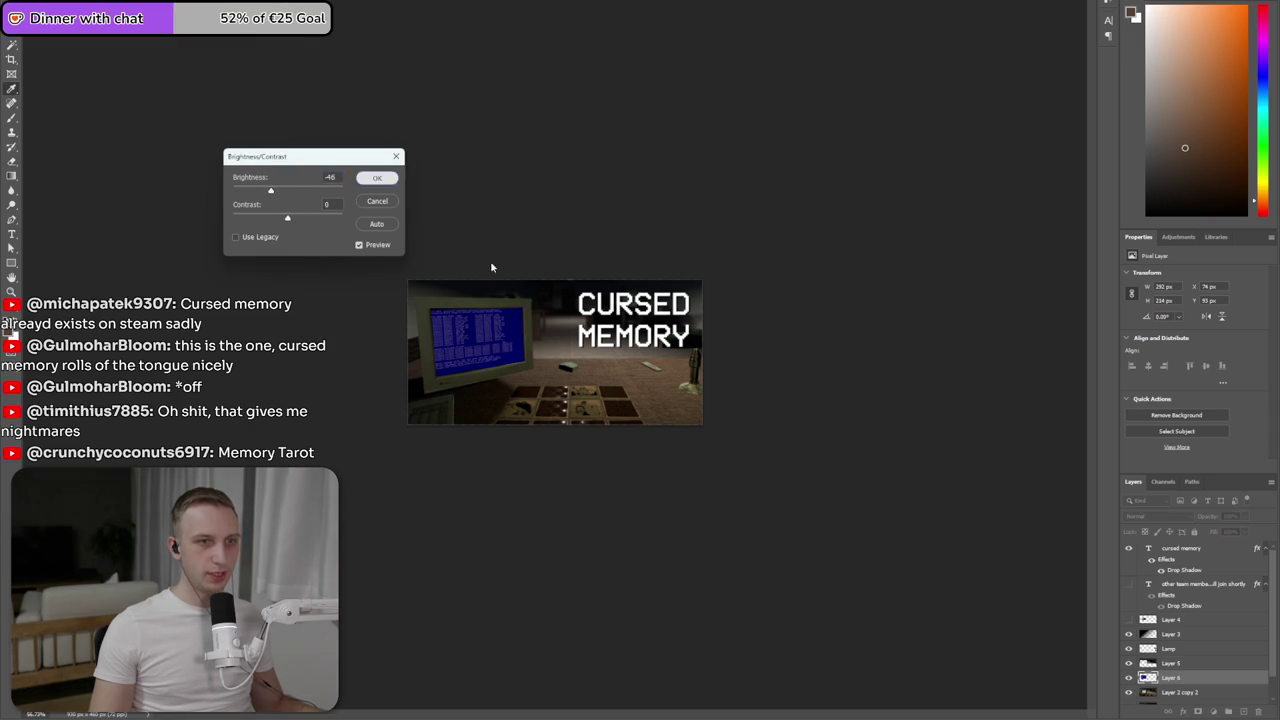
{"action": "key", "text": "Return"}
{"action": "key", "text": "ctrl+plus"}
{"action": "key", "text": "ctrl+plus"}
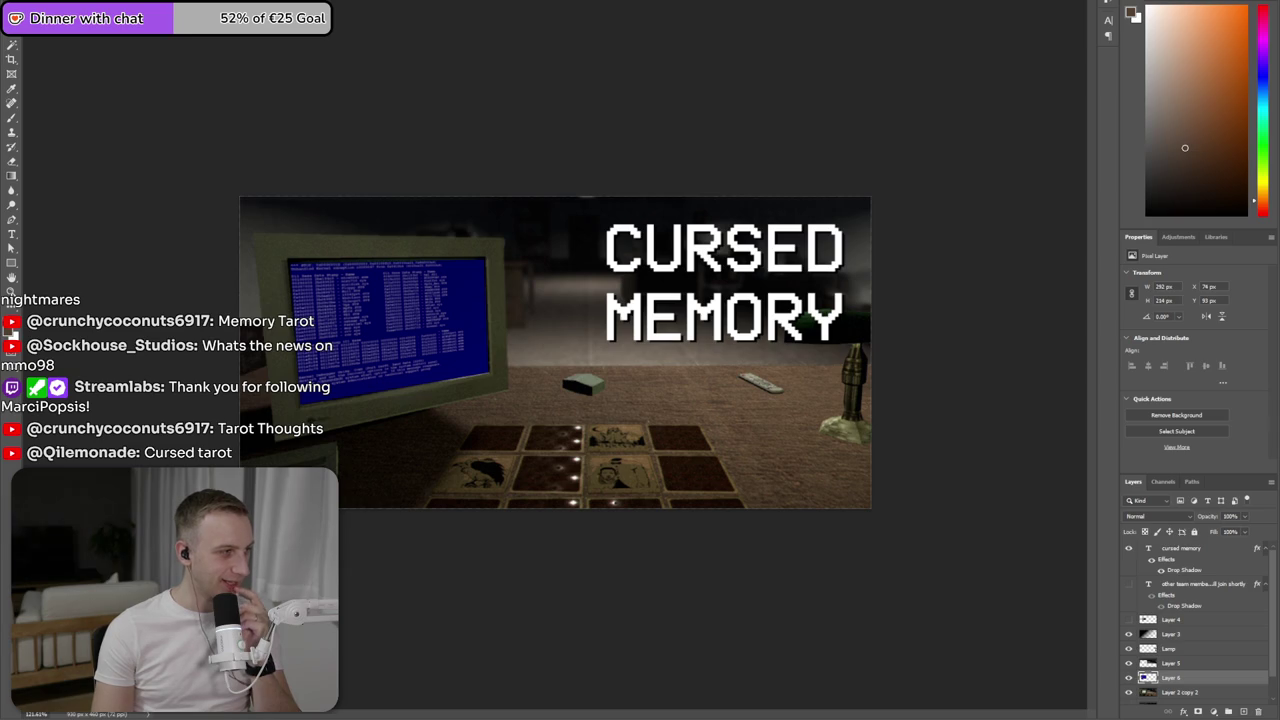
- Add an empty Layer 7 above Layer 3 and sample the BSOD's dark blue as foreground colour
{"action": "left_click", "coordinate": [1054, 323]}
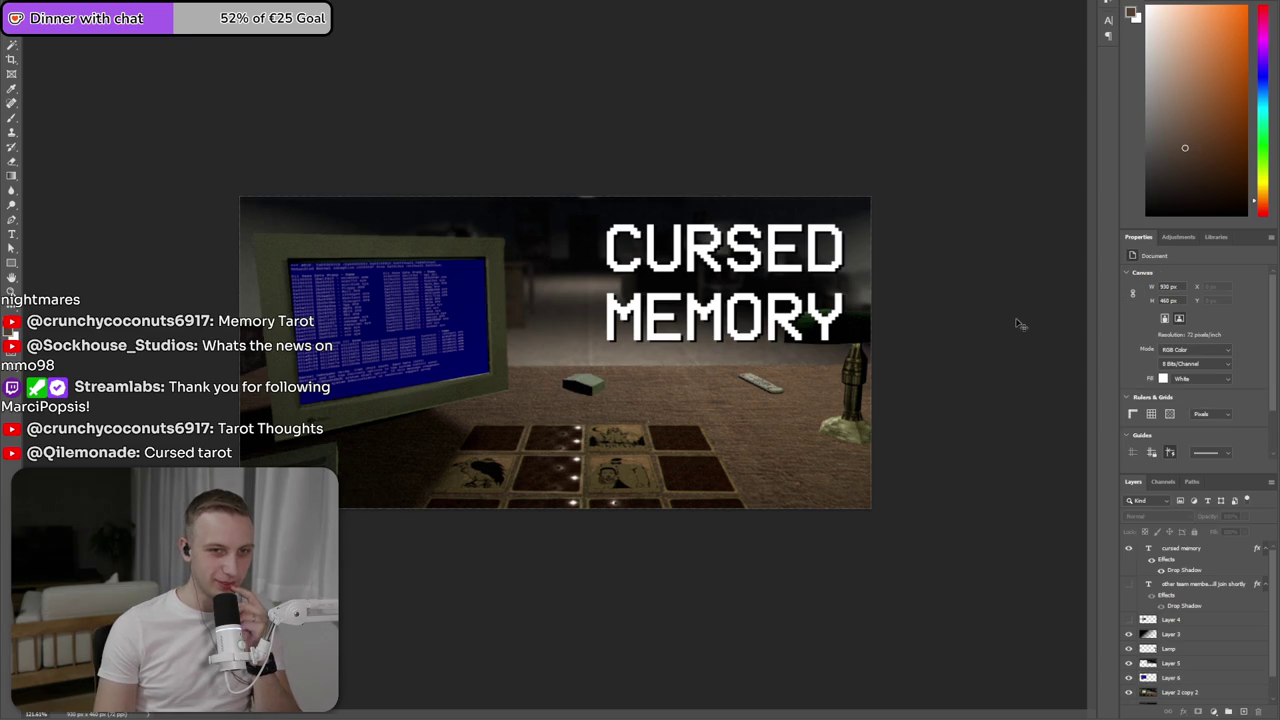
{"action": "left_click", "coordinate": [853, 399]}
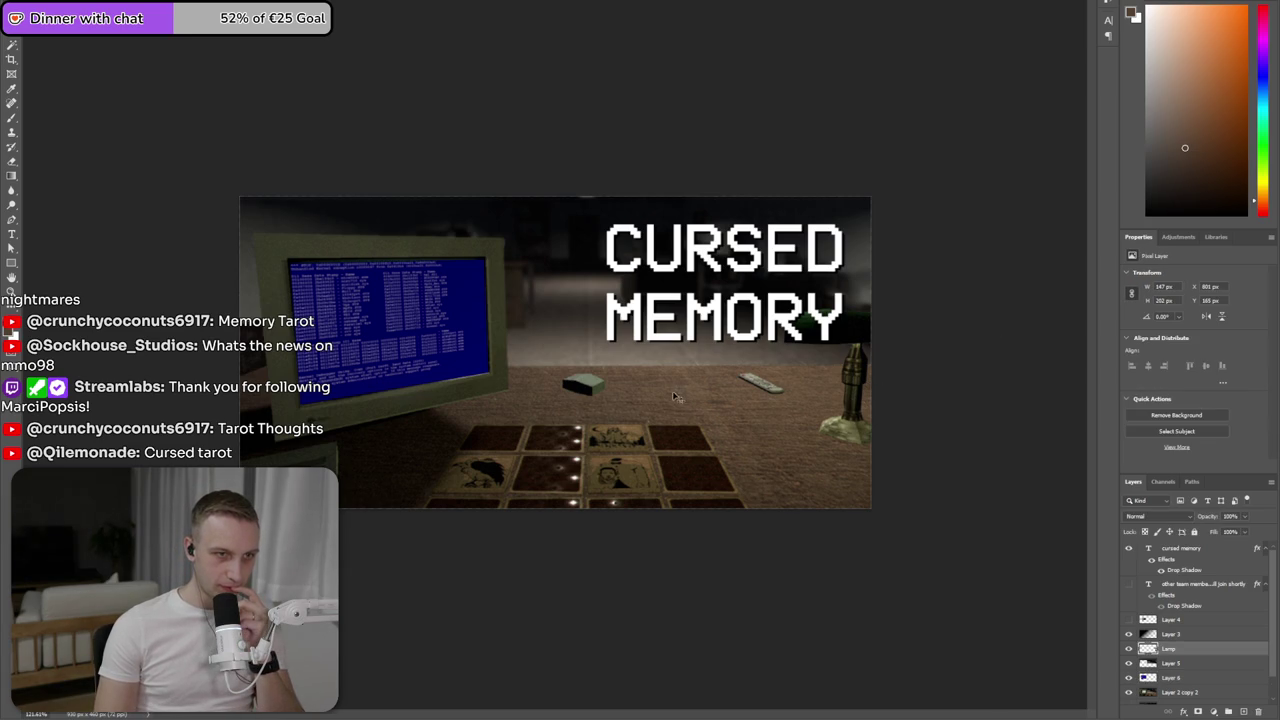
{"action": "left_click", "coordinate": [393, 348]}
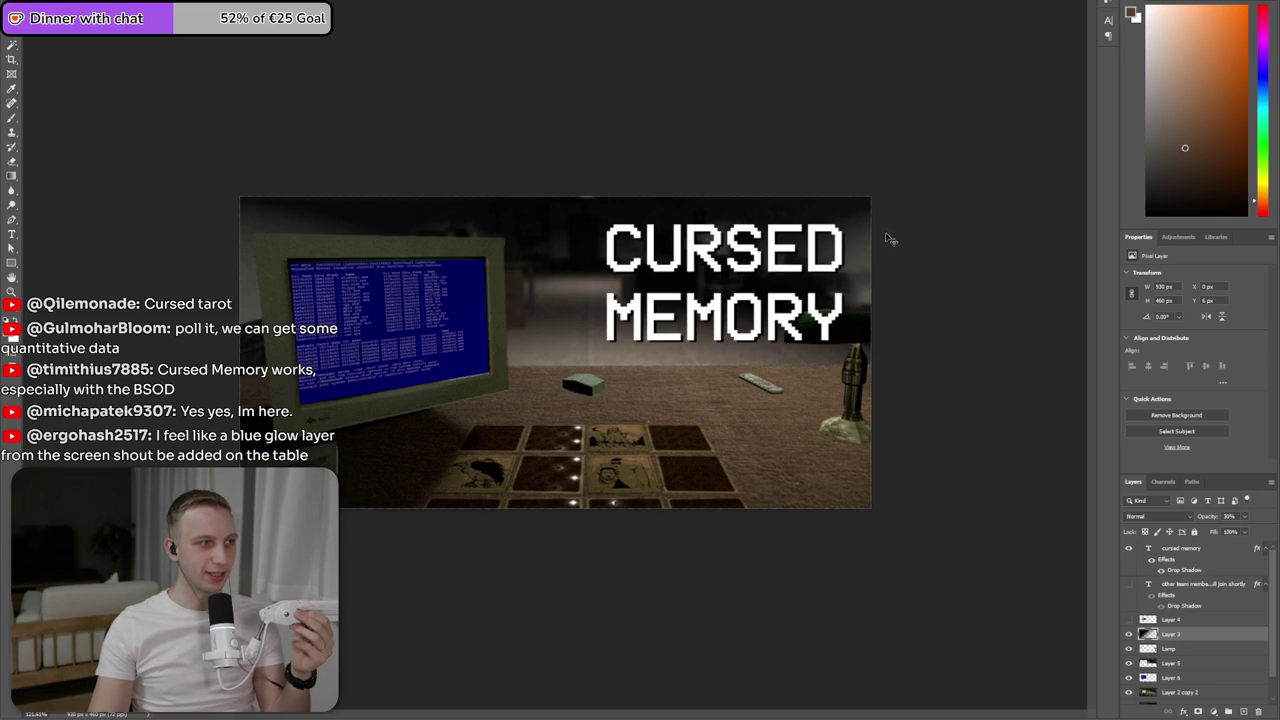
{"action": "left_click", "coordinate": [1241, 711]}
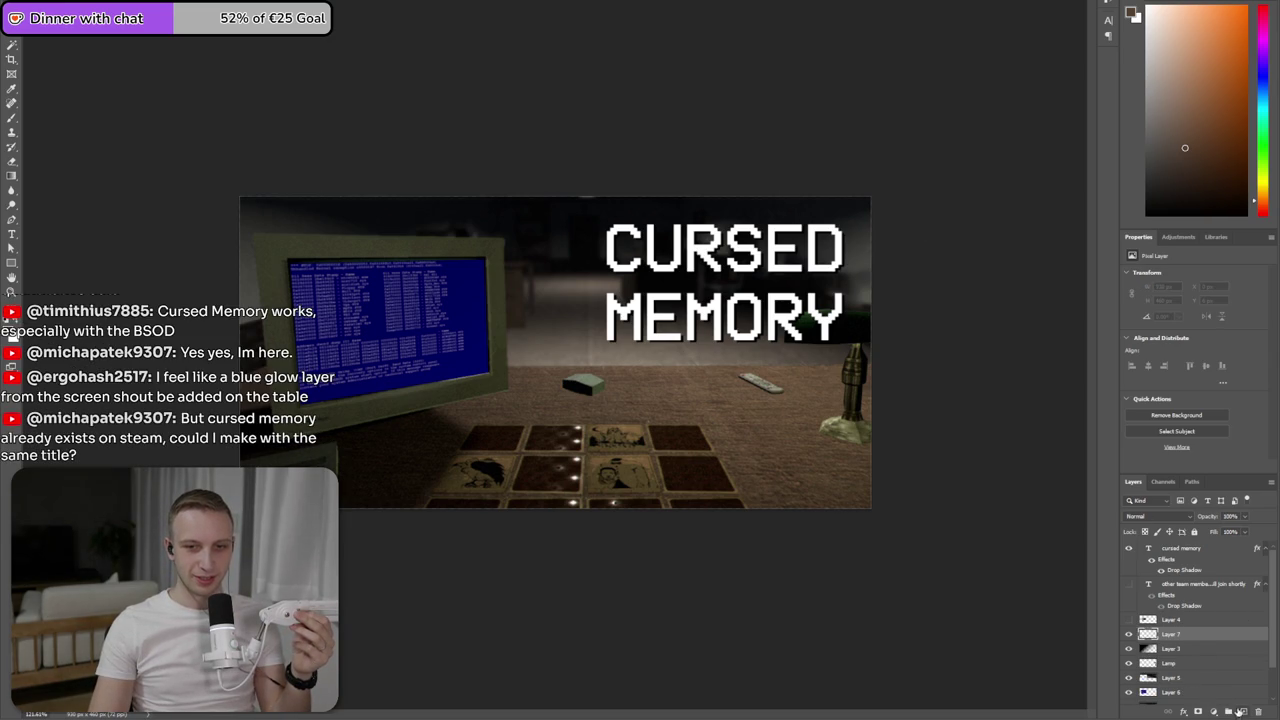
{"action": "key", "text": "i"}
{"action": "left_click", "coordinate": [470, 302]}
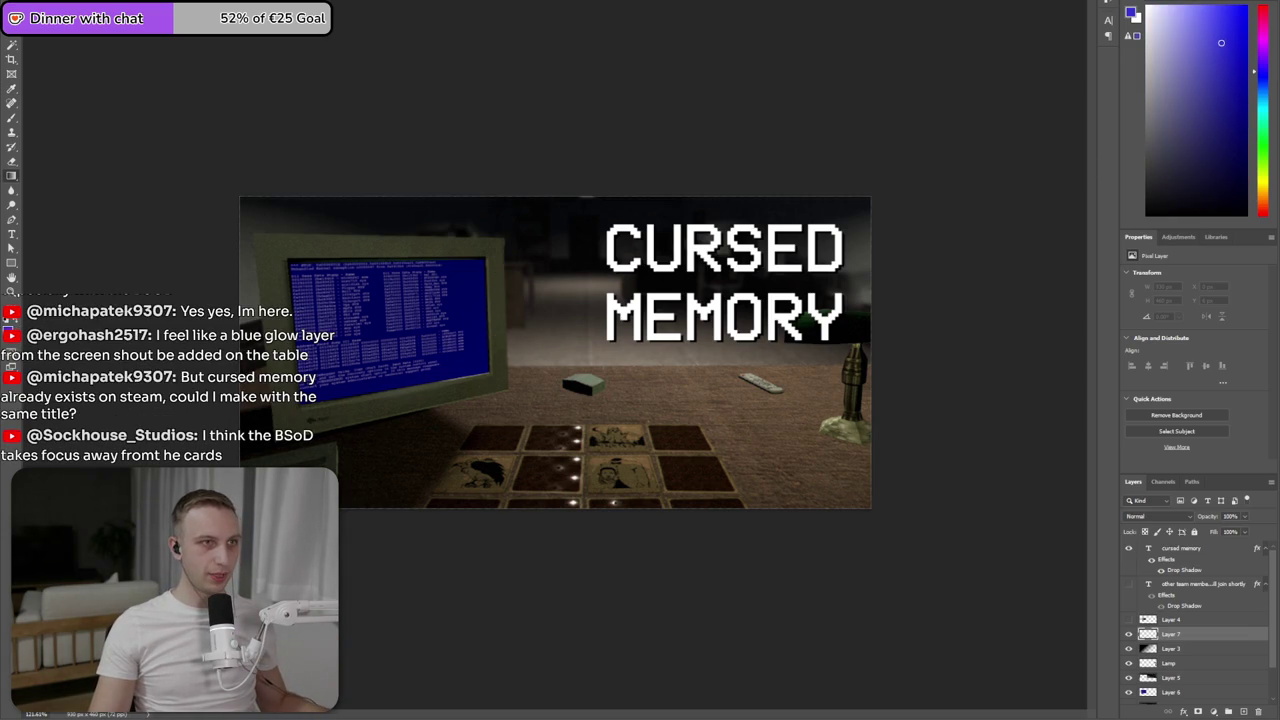
- Paint a blue gradient glow on Layer 7 at 30% opacity, then delete that layer
{"action": "left_click_drag", "start_coordinate": [549, 437], "coordinate": [787, 546]}
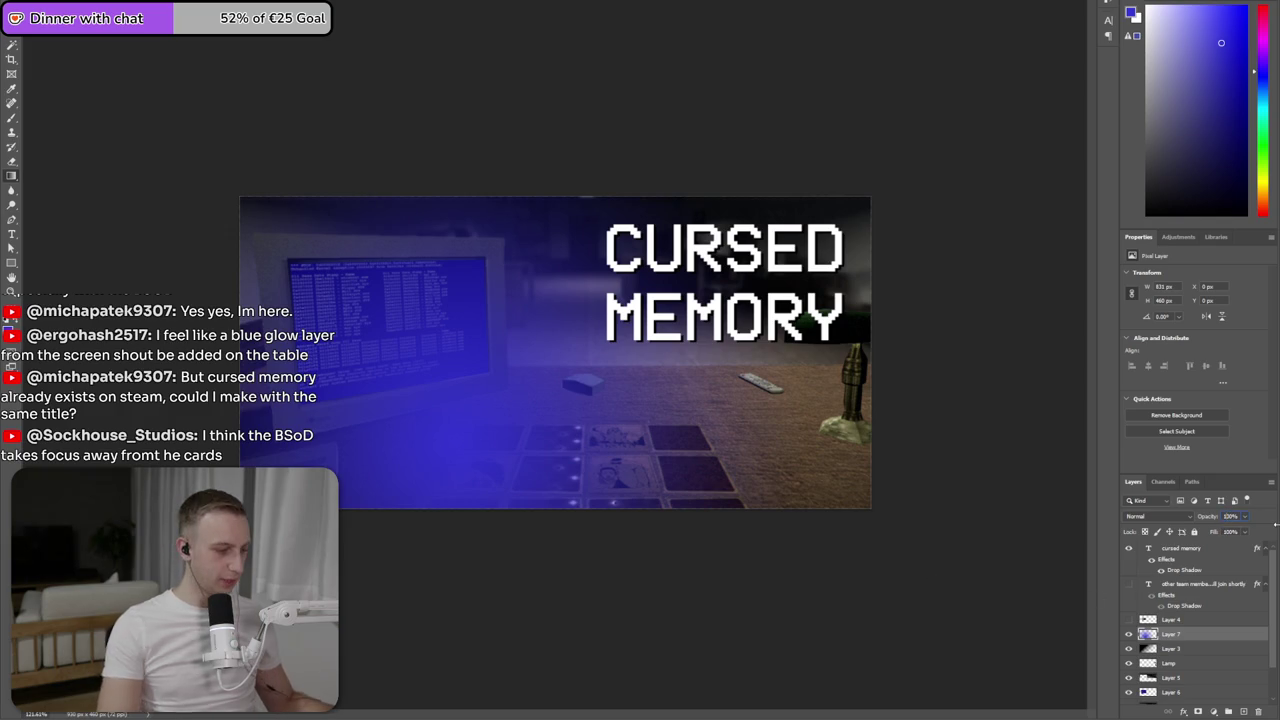
{"action": "type", "text": "0"}
{"action": "key", "text": "Return"}
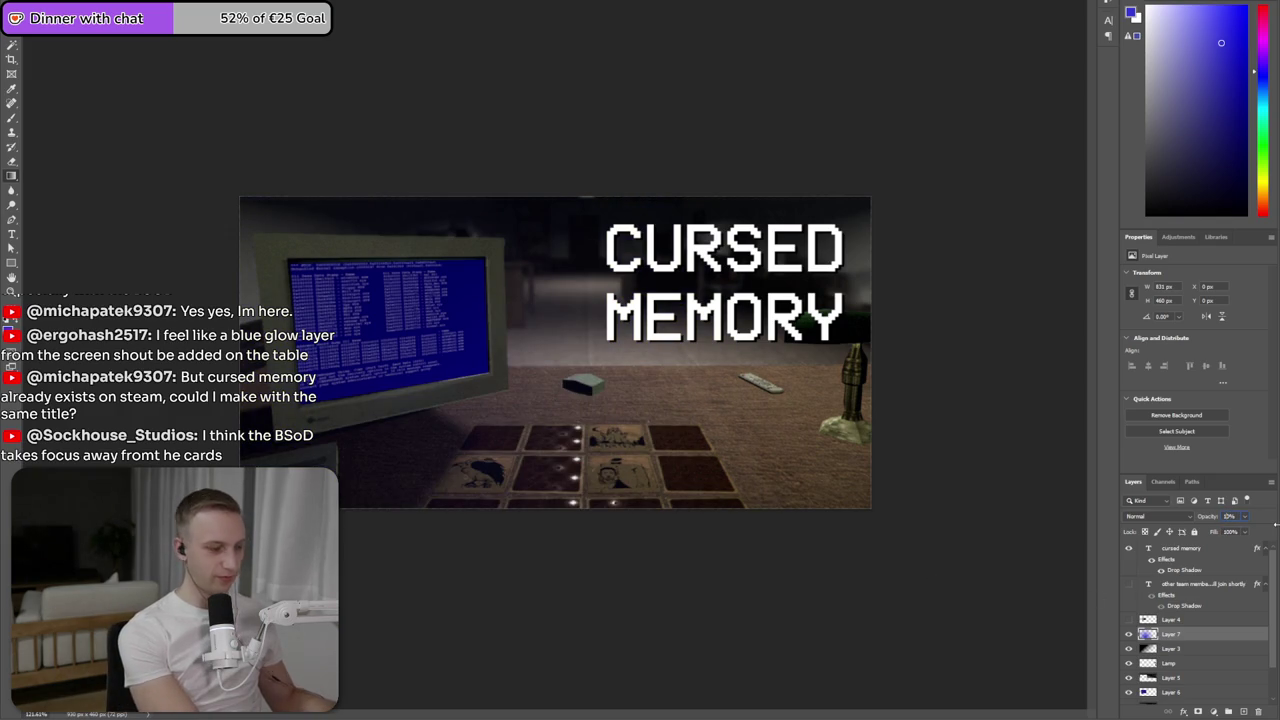
{"action": "type", "text": "30"}
{"action": "key", "text": "Return"}
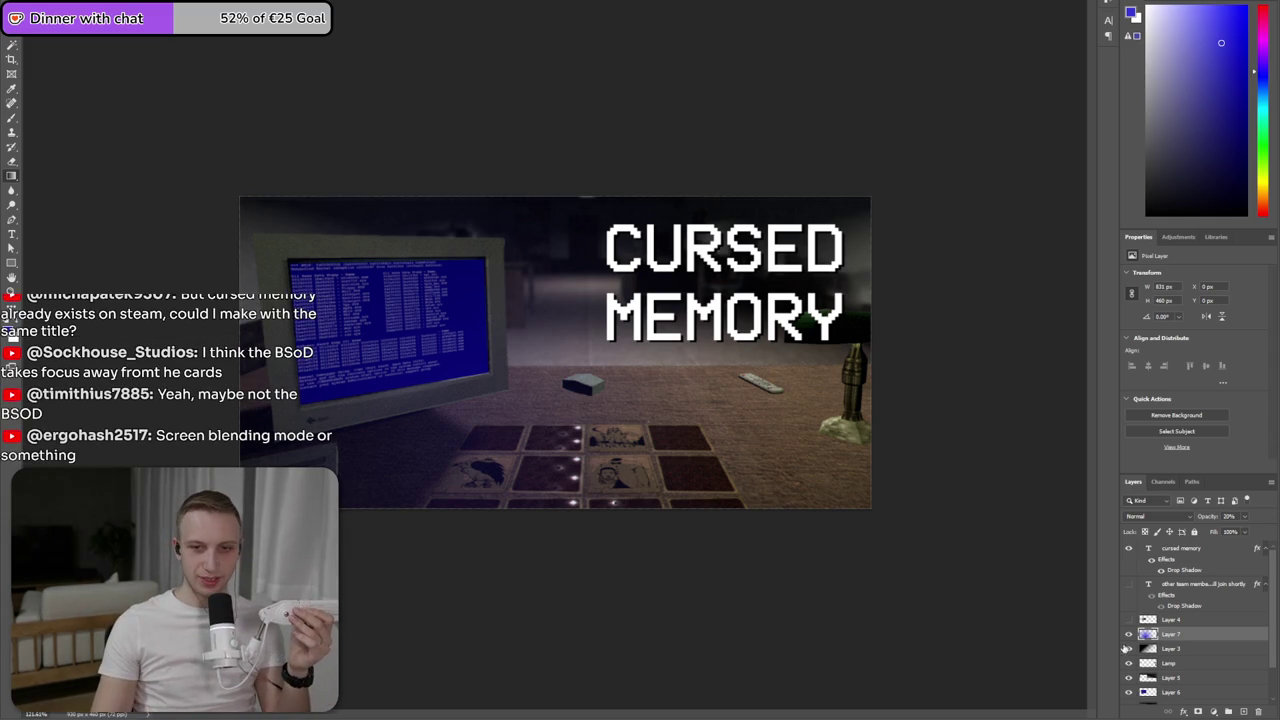
{"action": "key", "text": "Delete"}
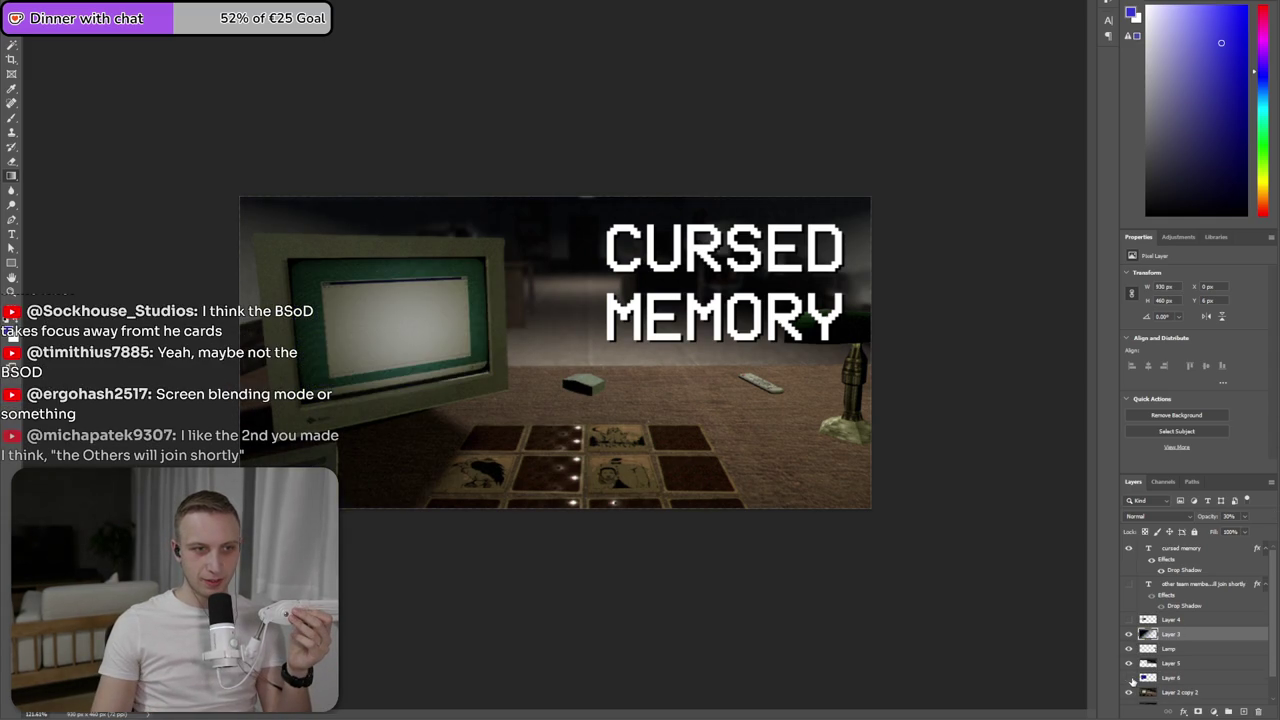
- Hide the BSOD layer, keep Layer 4 dimming the monitor, and fit the canvas in view
{"action": "left_click", "coordinate": [1130, 678]}
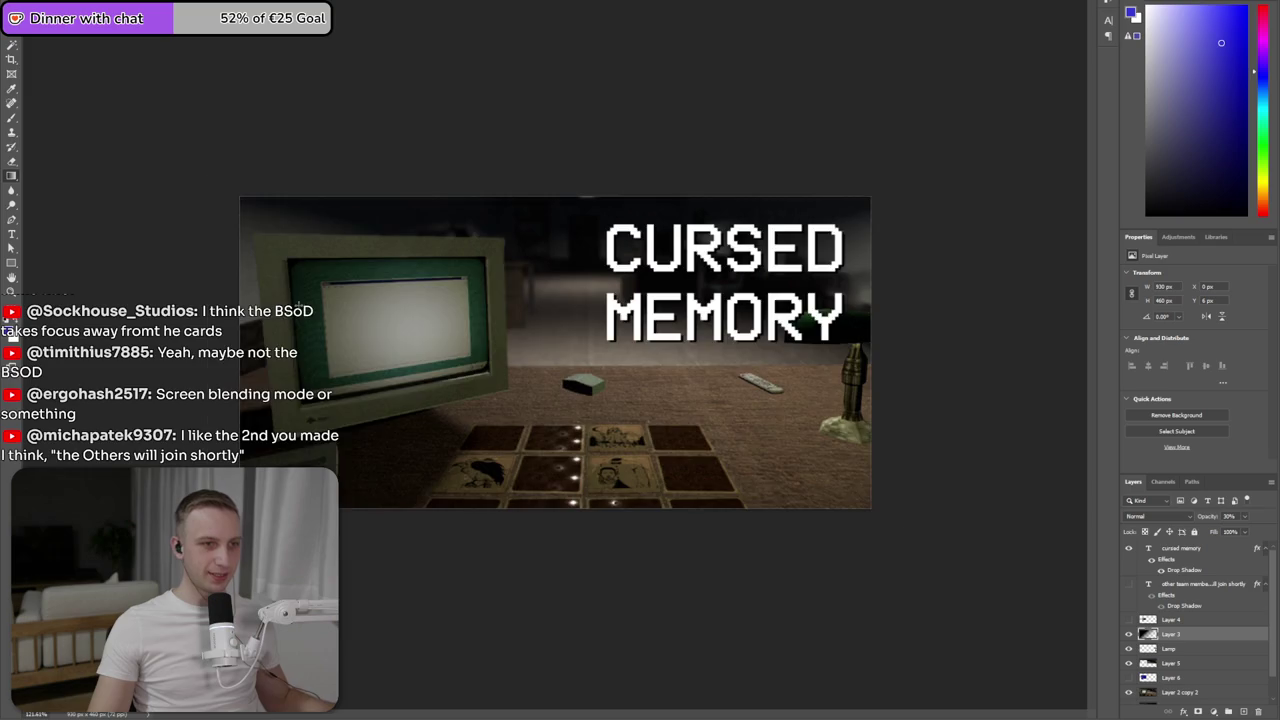
{"action": "scroll", "coordinate": [201, 285], "scroll_direction": "up", "scroll_amount": 2}
{"action": "scroll", "coordinate": [201, 285], "scroll_direction": "up", "scroll_amount": 1}
{"action": "scroll", "coordinate": [507, 200], "scroll_direction": "up", "scroll_amount": 1}
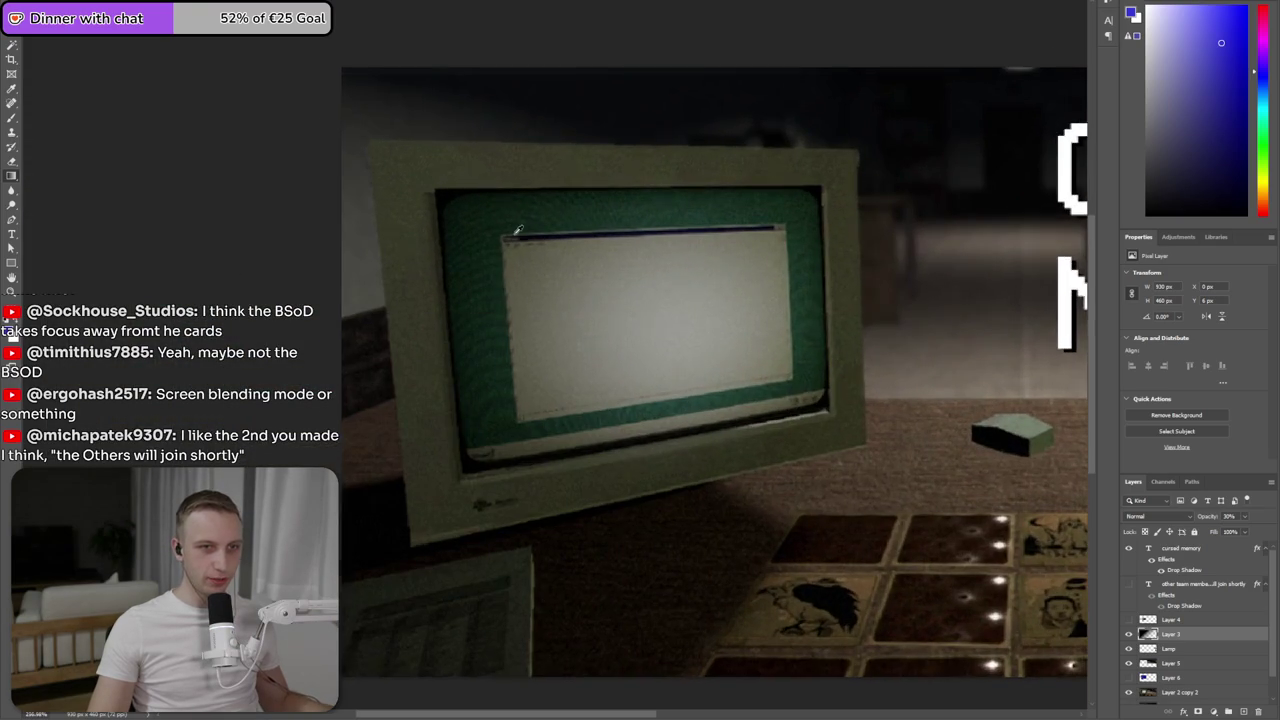
{"action": "scroll", "coordinate": [518, 230], "scroll_direction": "up", "scroll_amount": 1}
{"action": "left_click", "coordinate": [1130, 620]}
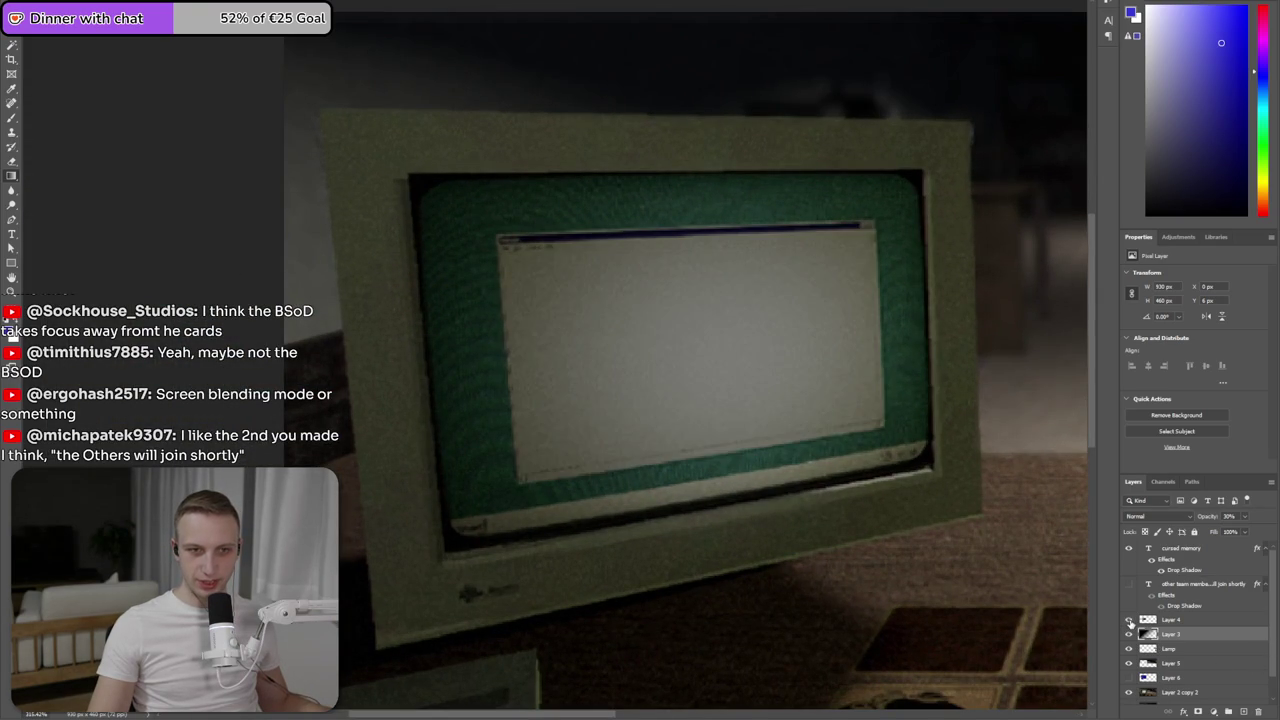
{"action": "left_click", "coordinate": [1130, 620]}
{"action": "left_click", "coordinate": [1130, 620]}
{"action": "key", "text": "ctrl+0"}
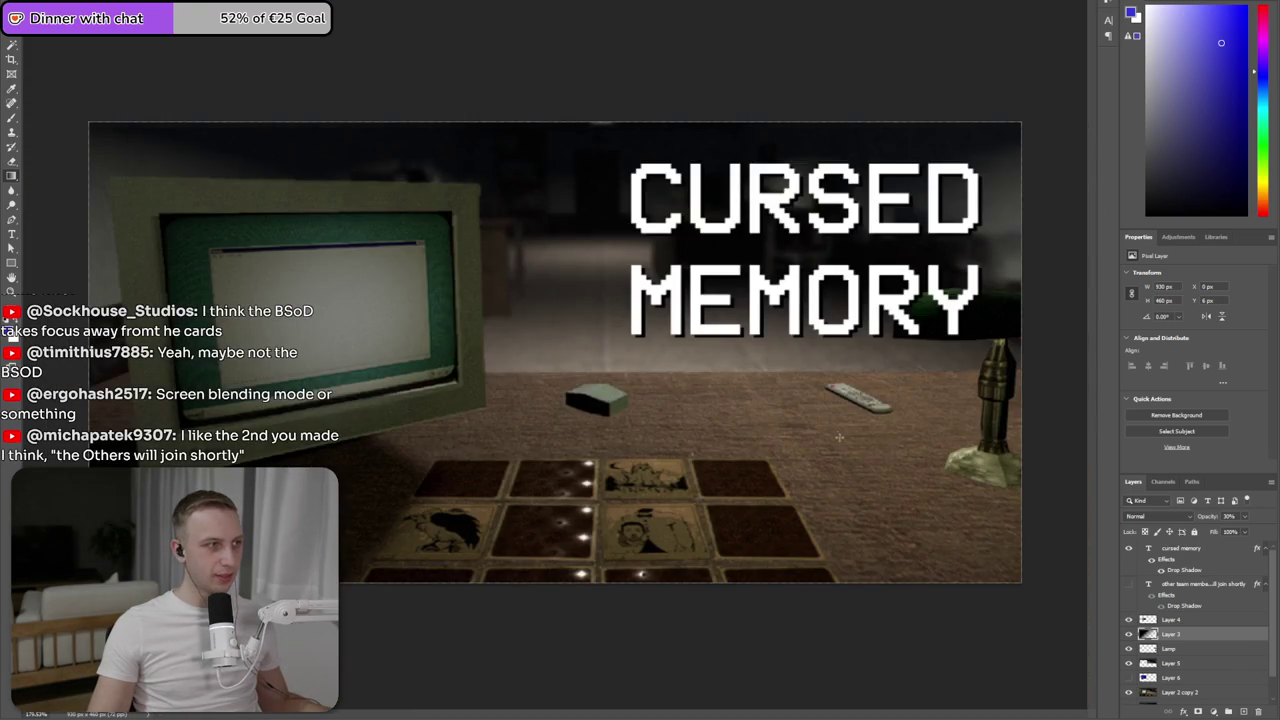
{"action": "scroll", "coordinate": [395, 358], "scroll_direction": "up", "scroll_amount": 1}
{"action": "scroll", "coordinate": [390, 360], "scroll_direction": "up", "scroll_amount": 2}
{"action": "scroll", "coordinate": [384, 362], "scroll_direction": "down", "scroll_amount": 2}
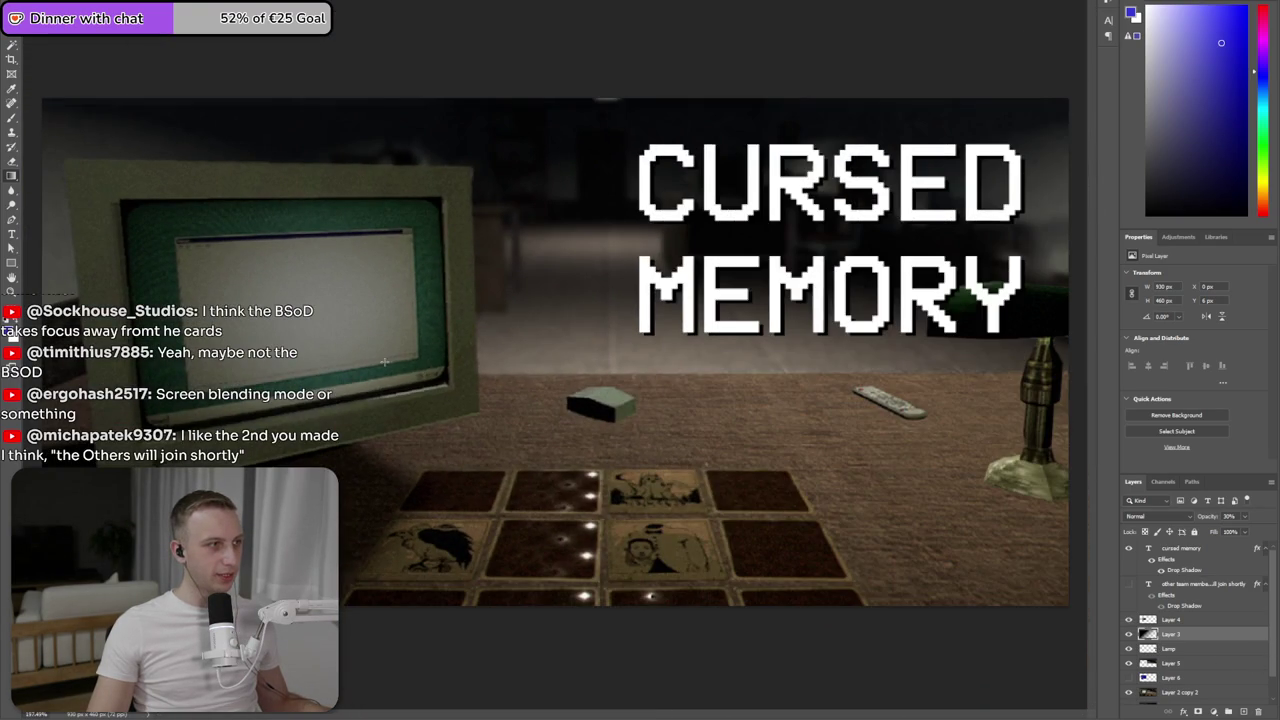
{"action": "left_click", "coordinate": [925, 240]}
{"action": "double_click", "coordinate": [912, 298]}
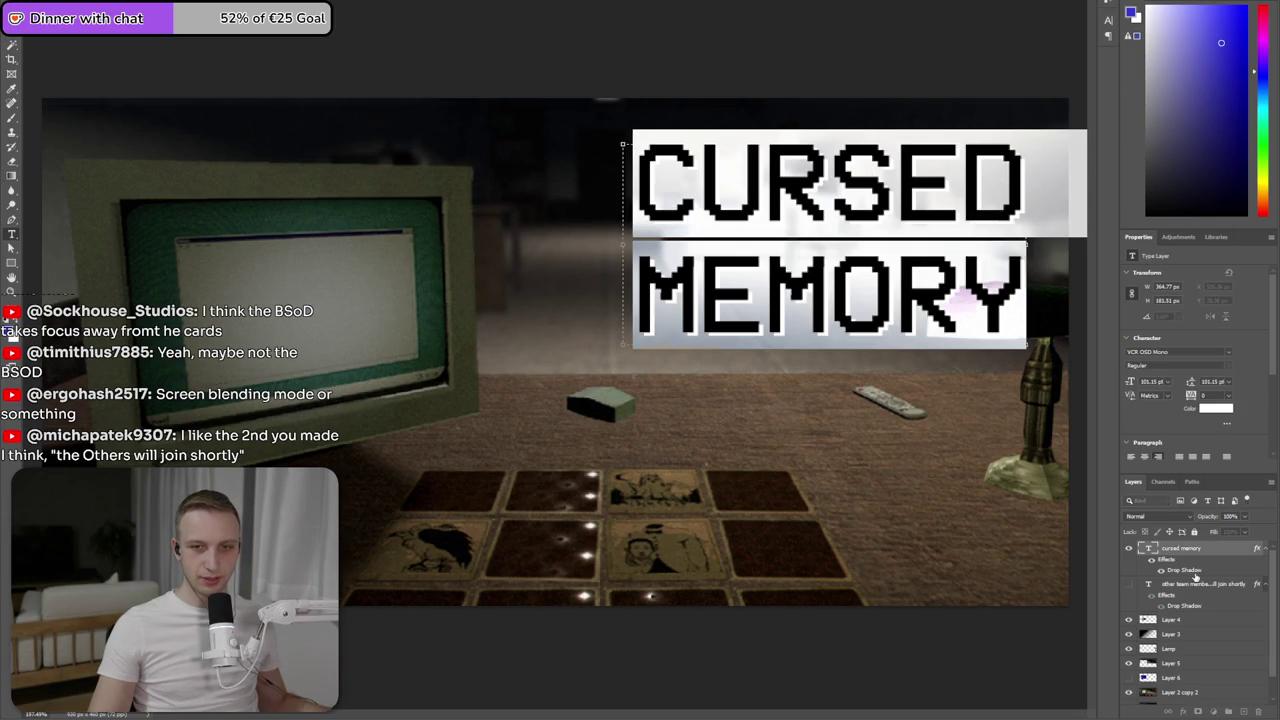
{"action": "left_click", "coordinate": [1150, 588]}
{"action": "left_click", "coordinate": [1128, 548]}
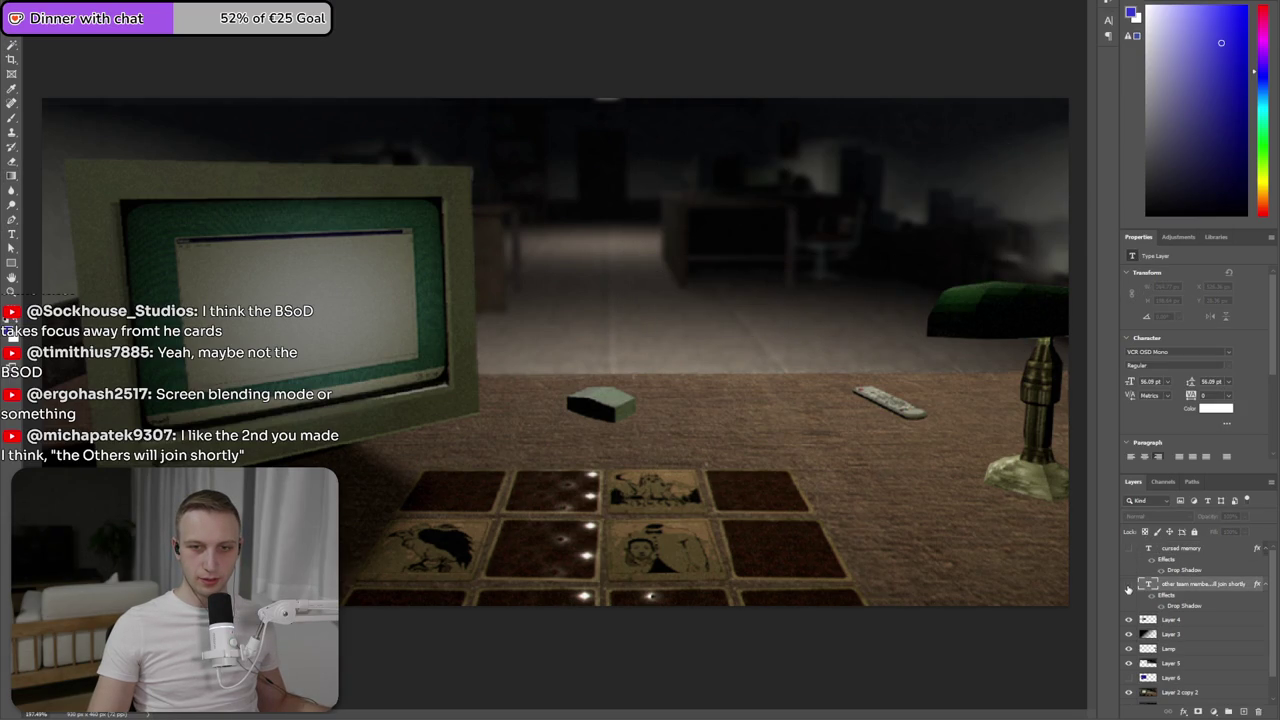
{"action": "left_click", "coordinate": [1128, 586]}
{"action": "double_click", "coordinate": [828, 262]}
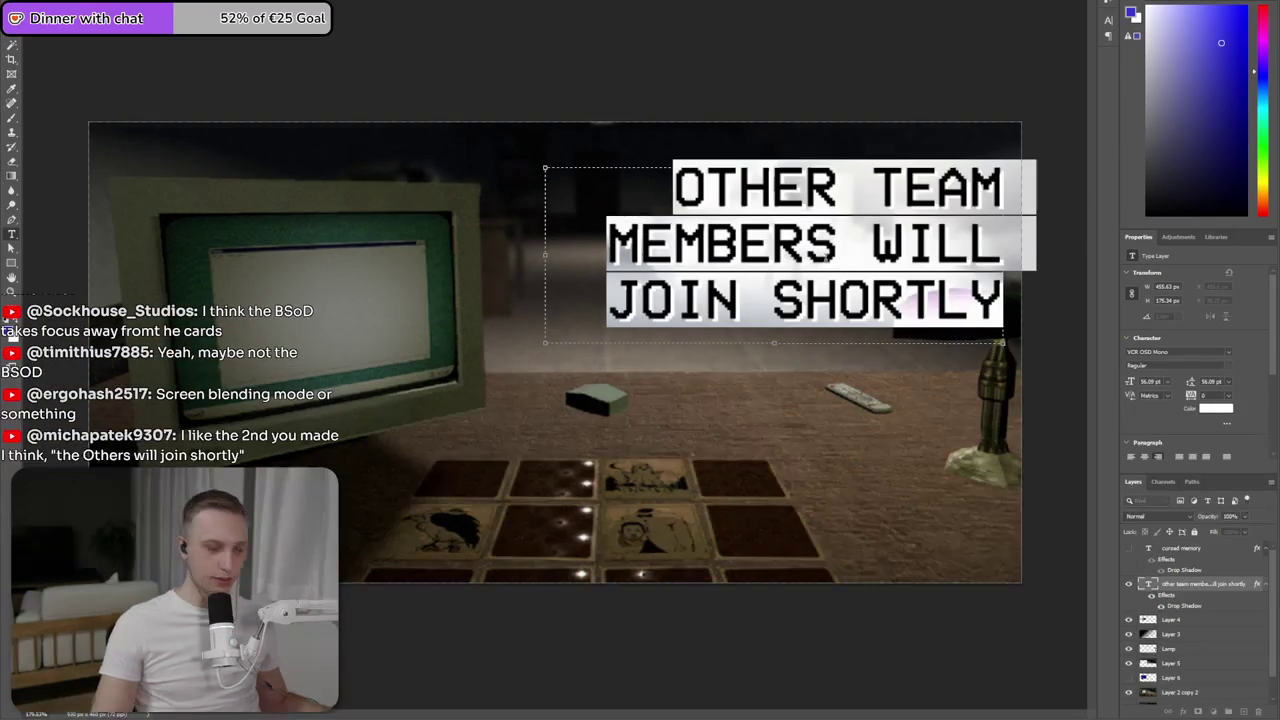
{"action": "type", "text": "THE OTHERS"}
{"action": "key", "text": "Return"}
{"action": "type", "text": "WILL JOIN"}
{"action": "key", "text": "Return"}
{"action": "type", "text": "SHORTLY"}
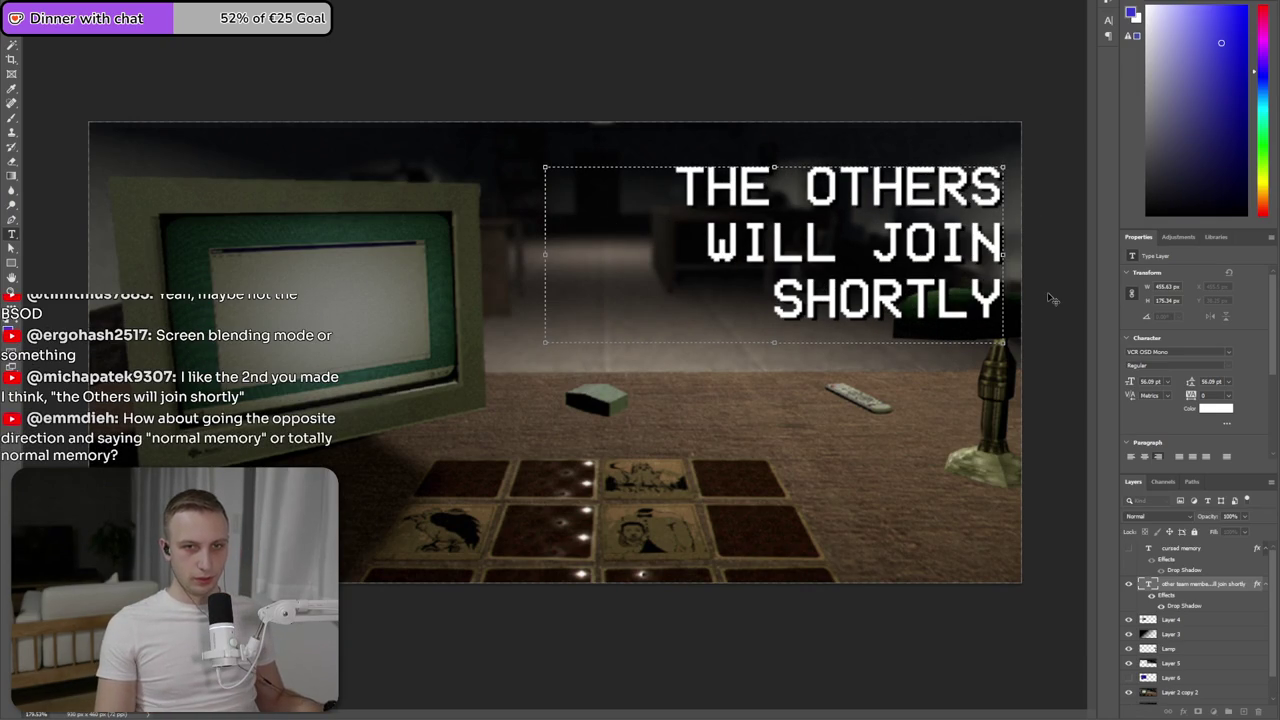
{"action": "key", "text": "ctrl+Return"}
{"action": "left_click_drag", "start_coordinate": [544, 250], "coordinate": [495, 315]}
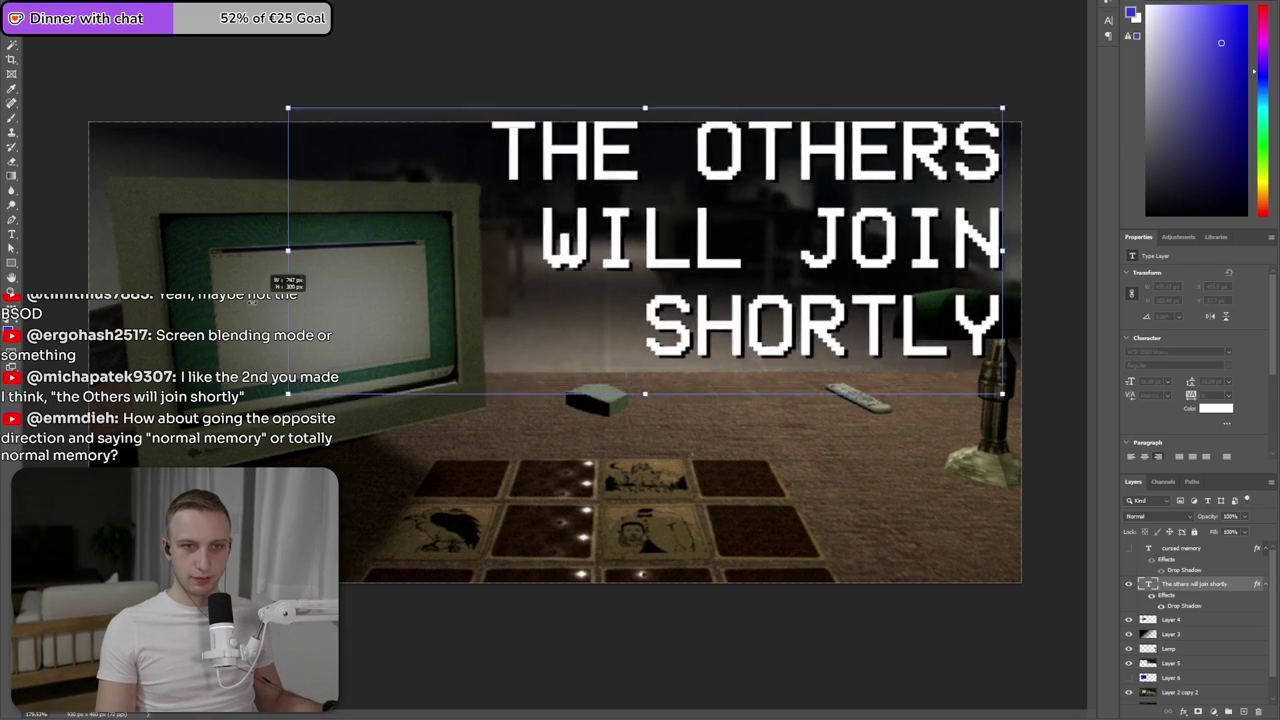
{"action": "left_click_drag", "start_coordinate": [495, 315], "coordinate": [507, 300]}
{"action": "left_click_drag", "start_coordinate": [489, 250], "coordinate": [797, 256]}
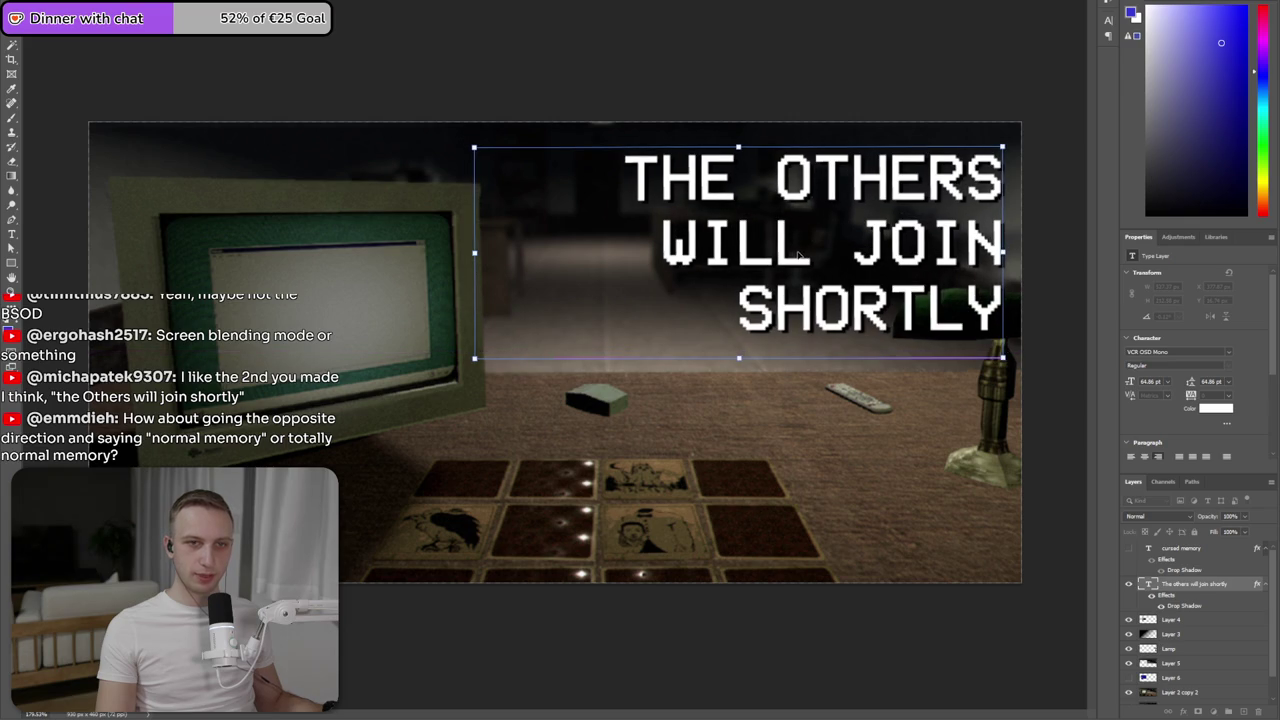
{"action": "key", "text": "Return"}
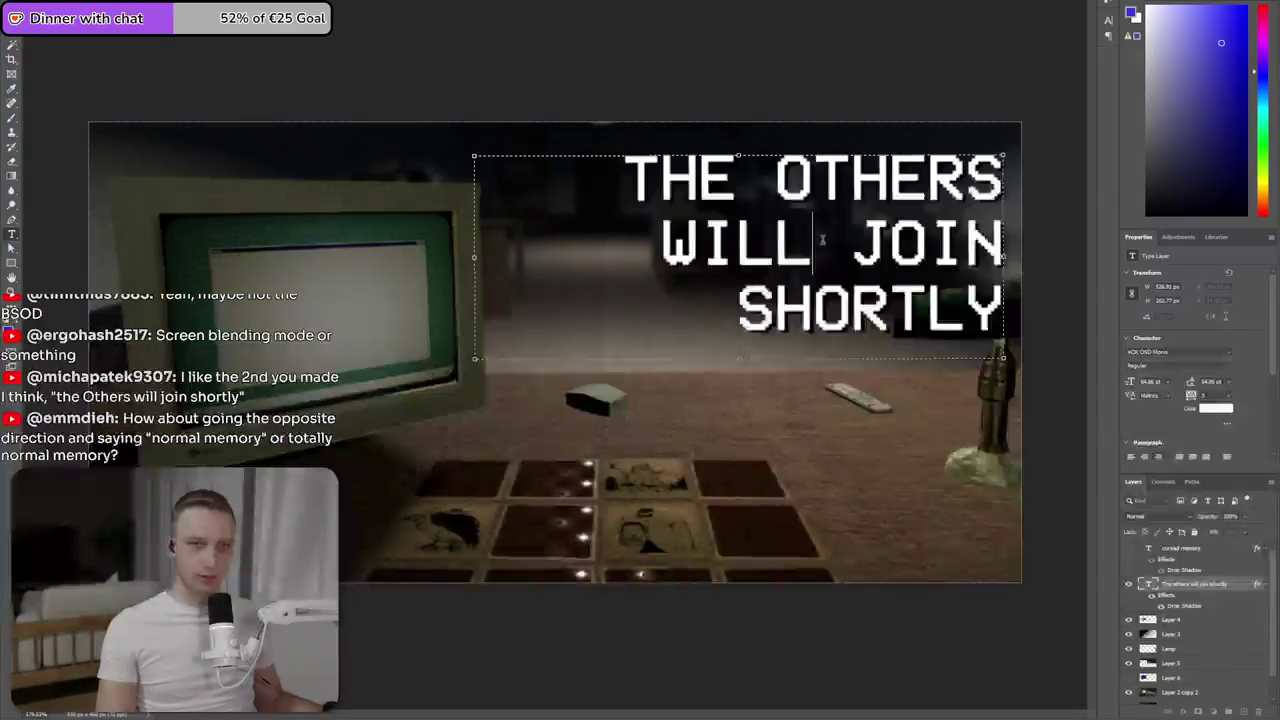
{"action": "double_click", "coordinate": [835, 240]}
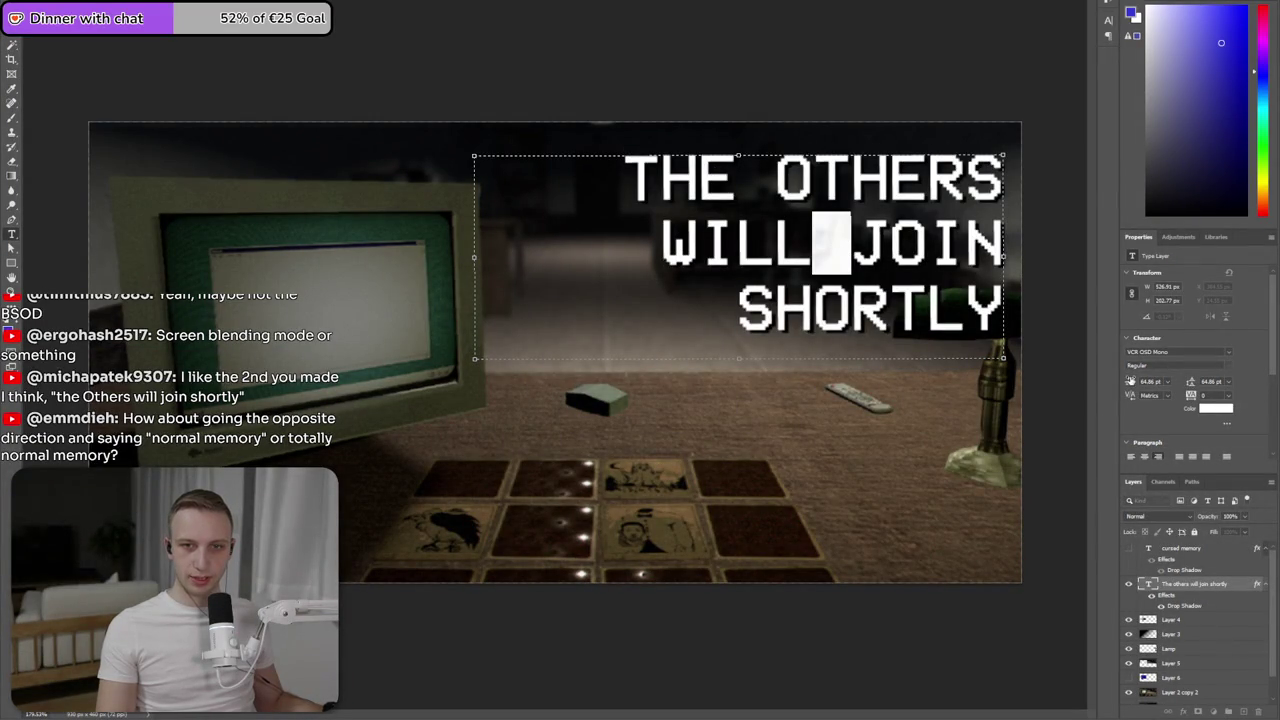
{"action": "left_click", "coordinate": [1167, 383]}
{"action": "left_click", "coordinate": [1175, 457]}
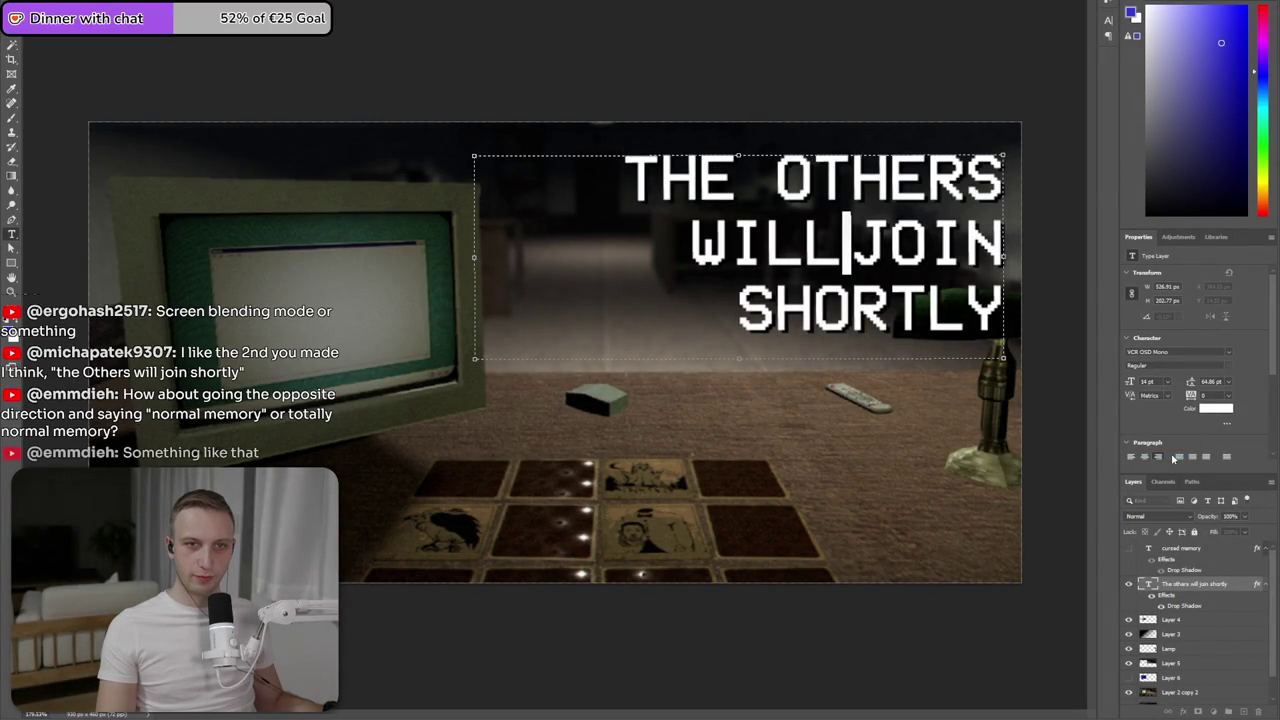
{"action": "left_click", "coordinate": [1168, 383]}
{"action": "left_click", "coordinate": [1176, 482]}
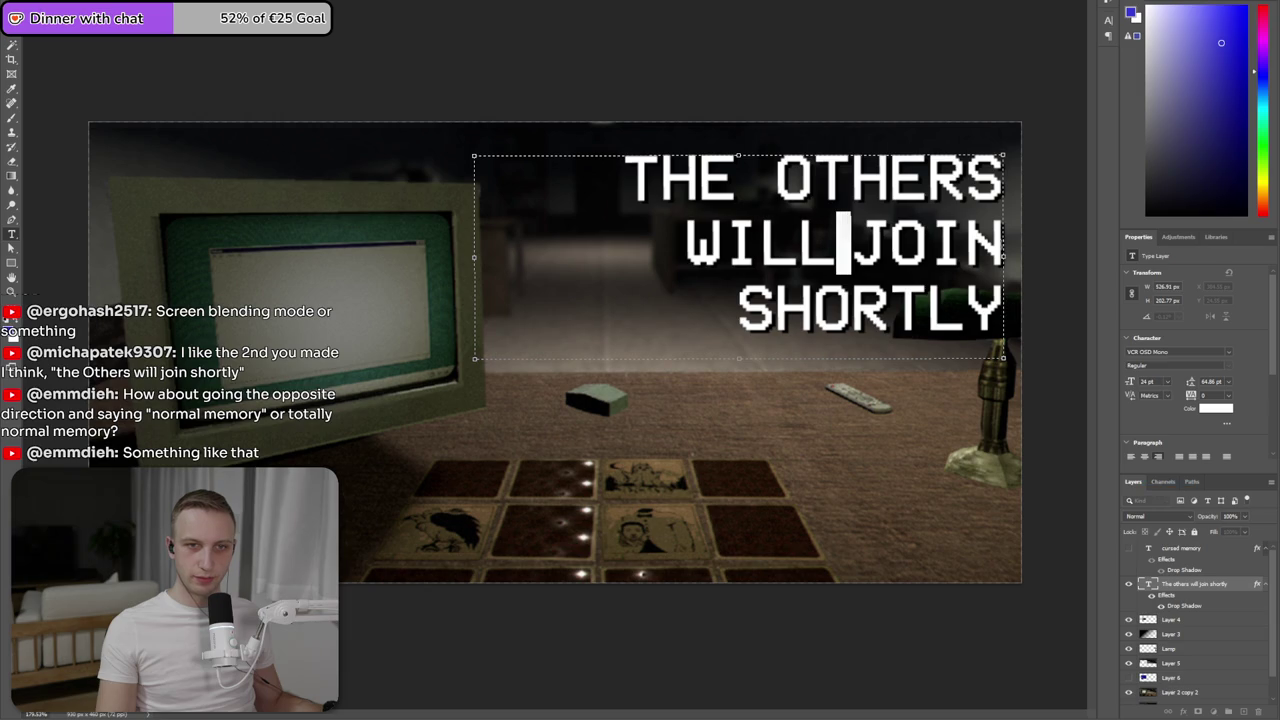
{"action": "left_click_drag", "start_coordinate": [737, 180], "coordinate": [775, 180]}
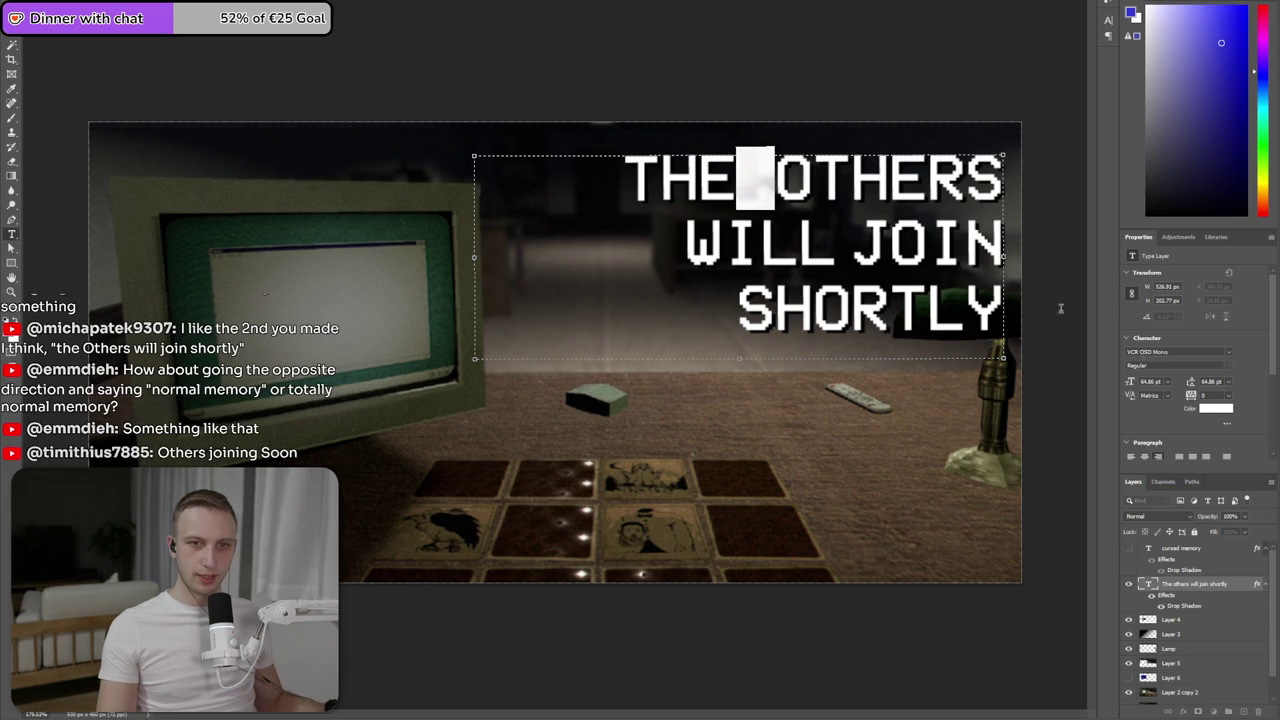
{"action": "left_click", "coordinate": [1166, 383]}
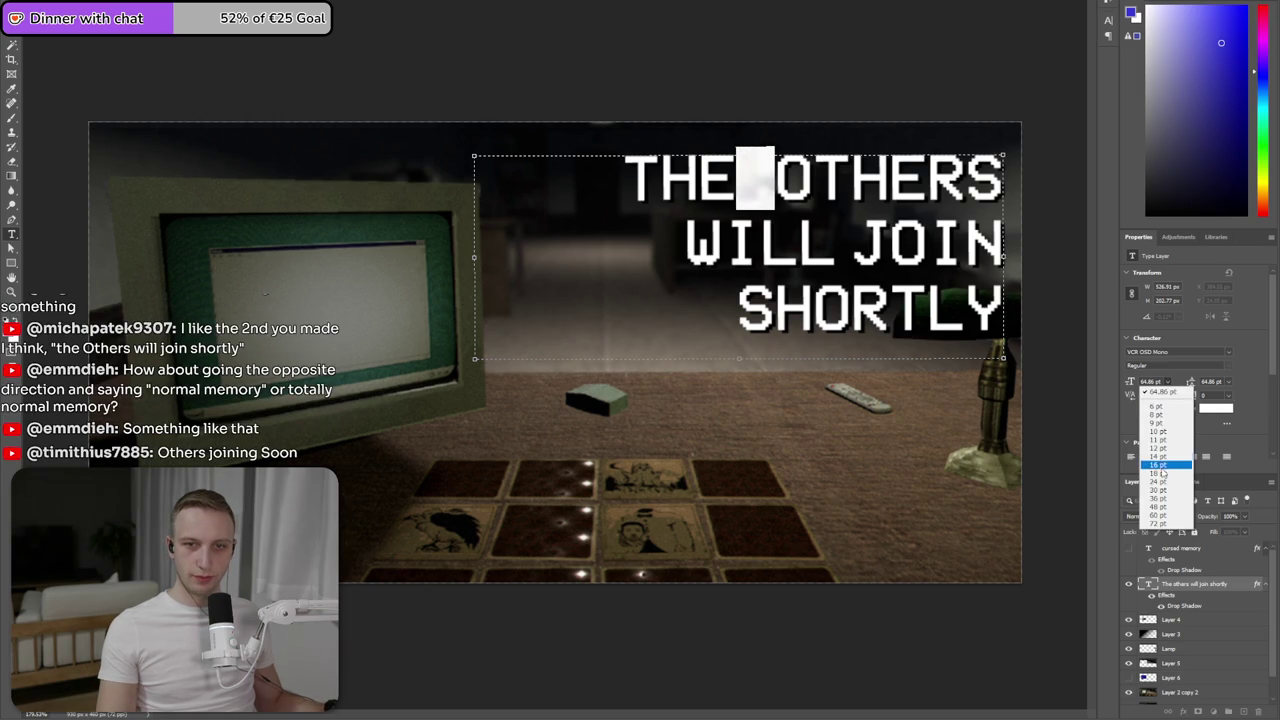
{"action": "left_click", "coordinate": [1163, 484]}
{"action": "left_click", "coordinate": [890, 178]}
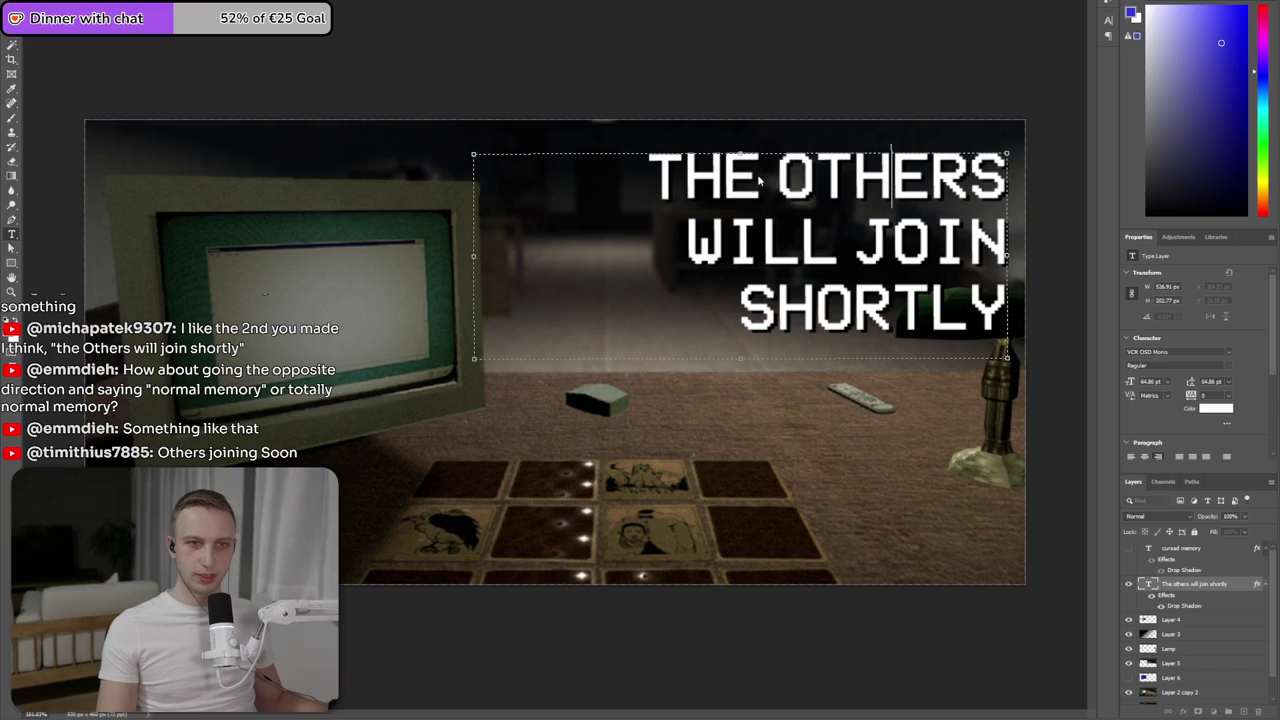
{"action": "left_click", "coordinate": [1167, 383]}
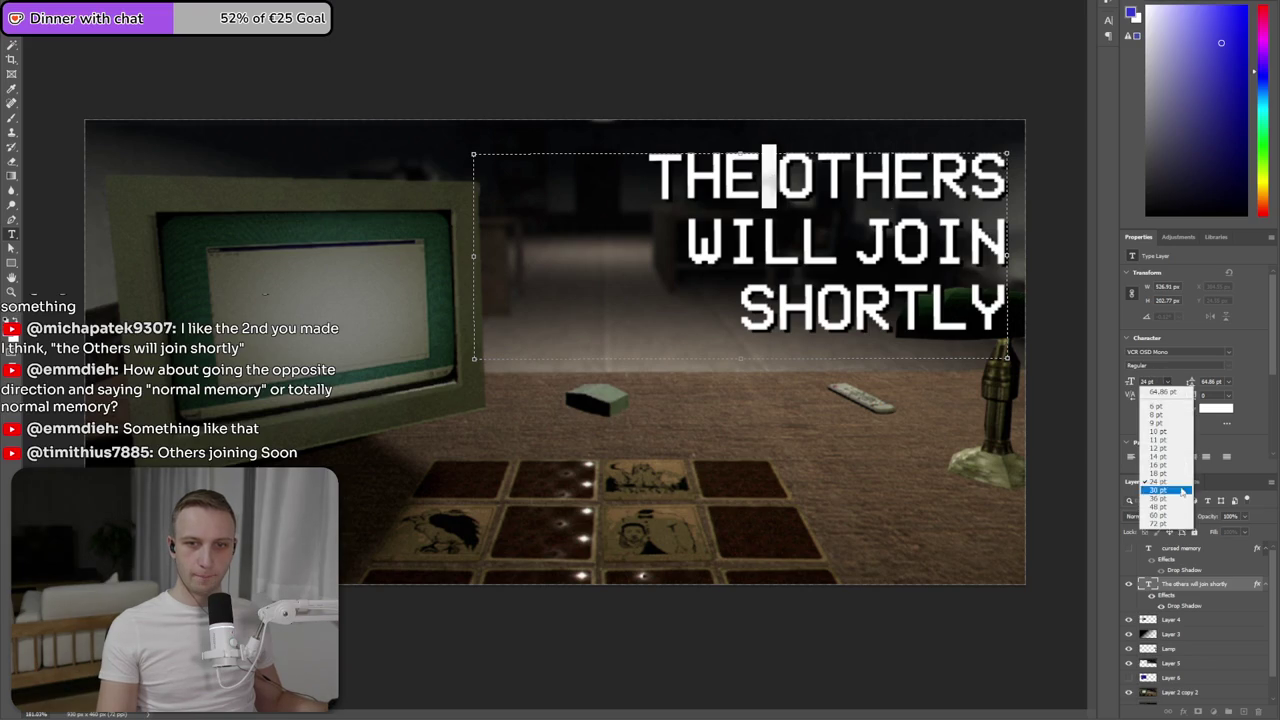
{"action": "left_click", "coordinate": [1183, 508]}
{"action": "left_click", "coordinate": [842, 232]}
{"action": "left_click", "coordinate": [1167, 382]}
{"action": "left_click", "coordinate": [1181, 508]}
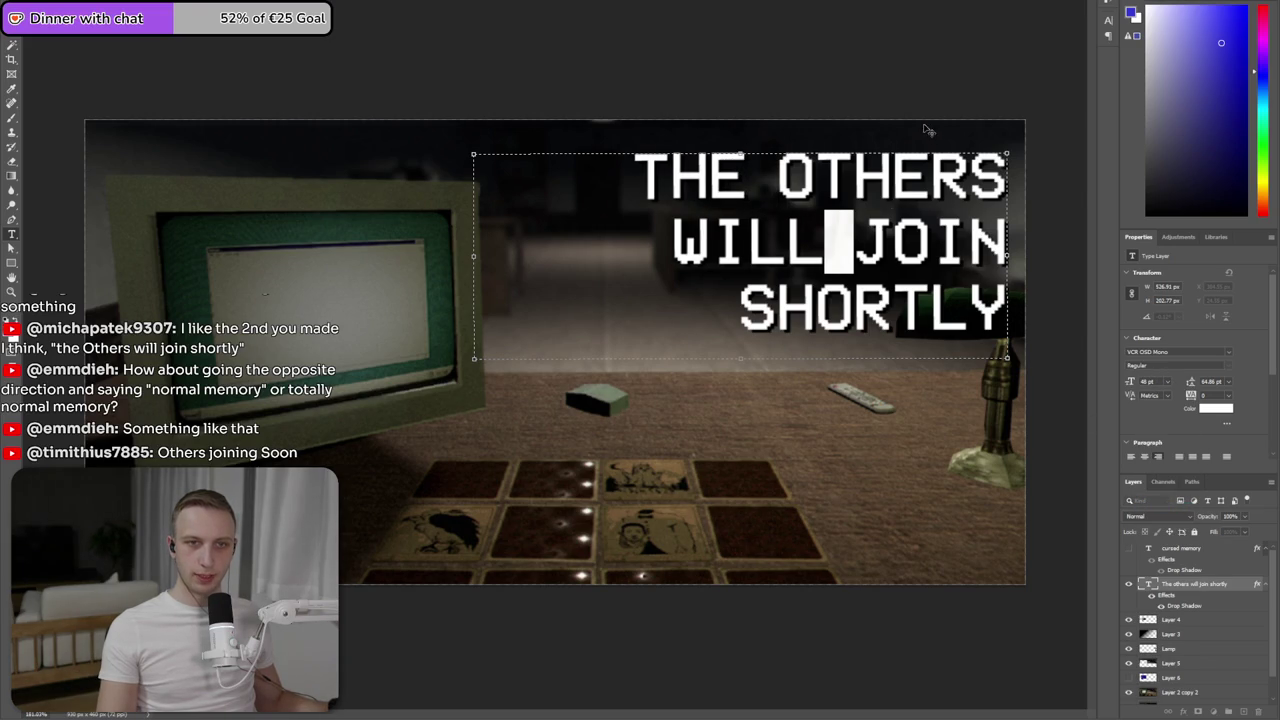
{"action": "left_click", "coordinate": [948, 285]}
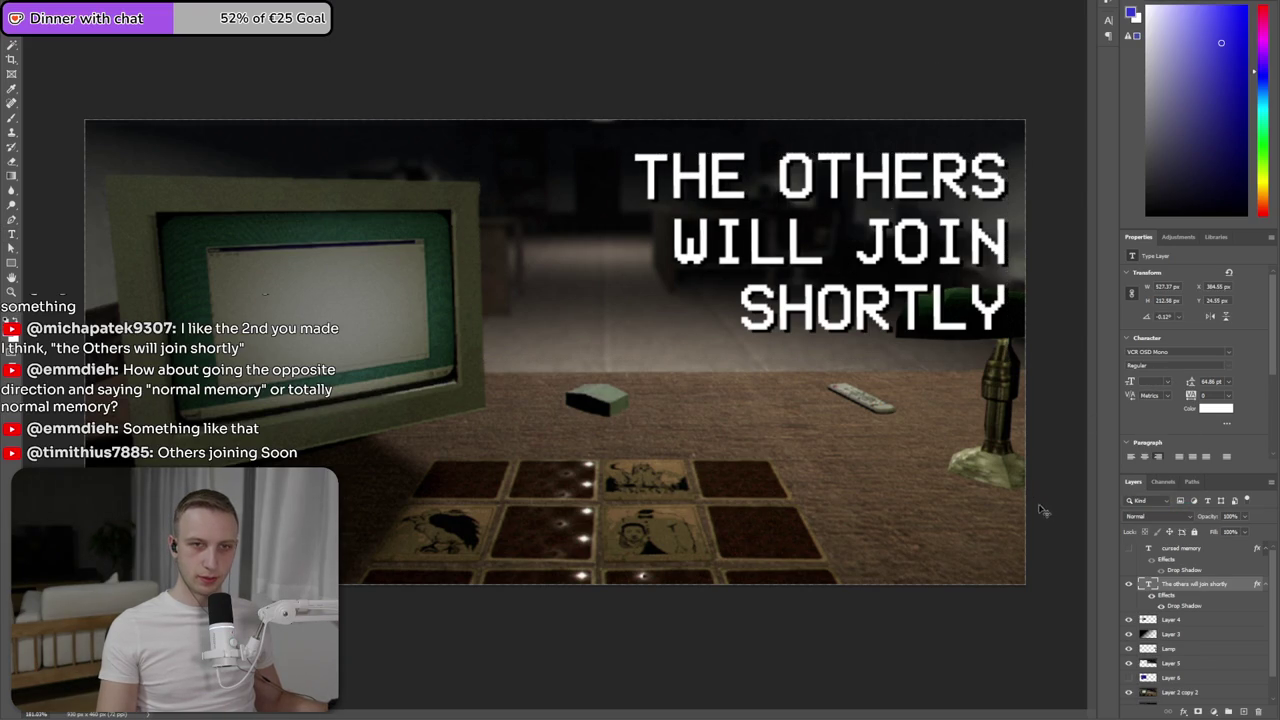
{"action": "key", "text": "ctrl+minus"}
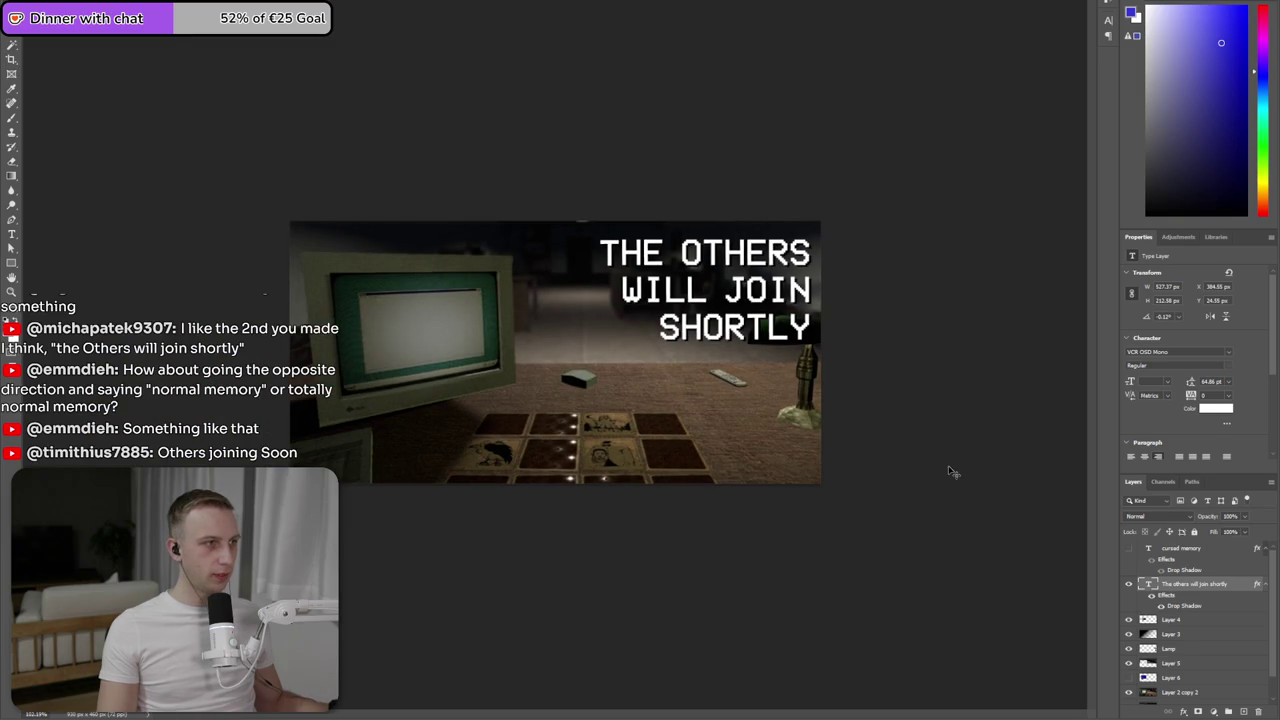
- Zoom in on the capsule art and begin editing the tagline text
{"action": "key", "text": "ctrl+plus"}
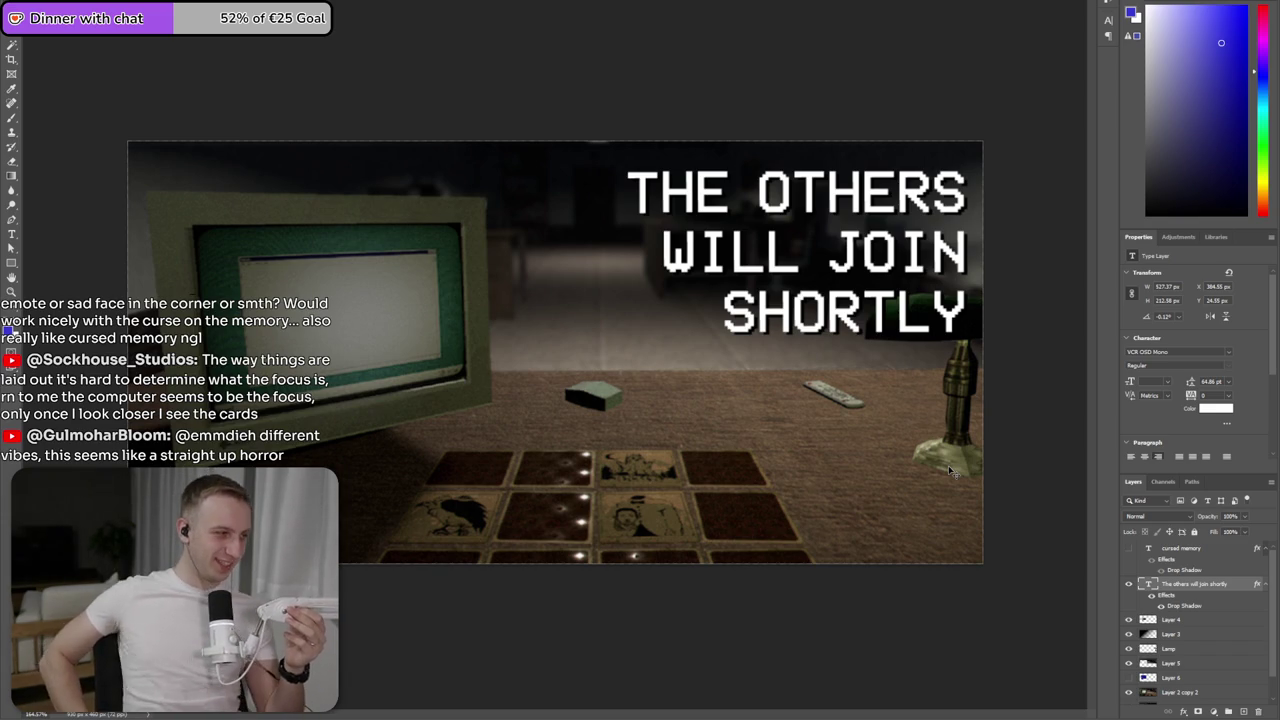
{"action": "double_click", "coordinate": [998, 202]}
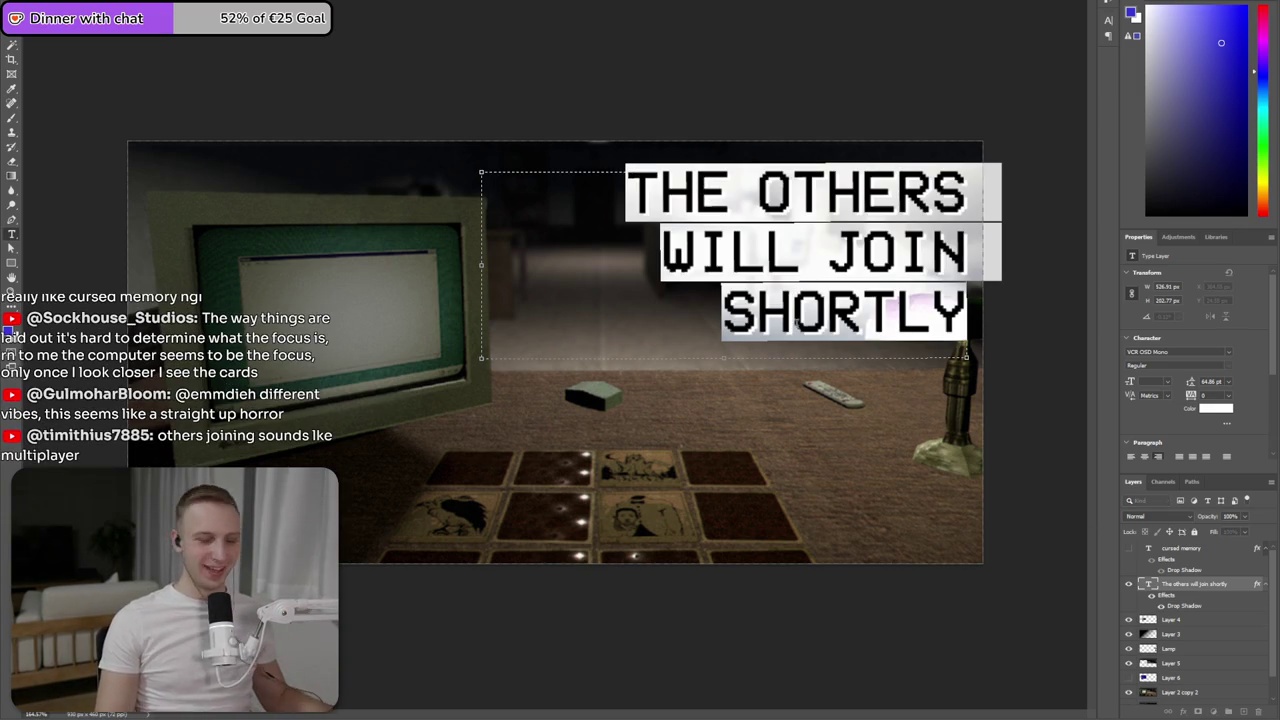
- Retype the headline as 'A GAME ABOUT PLAYING MEMORY', rewrap it and shift it slightly lower
{"action": "type", "text": "A GAME ABOU"}
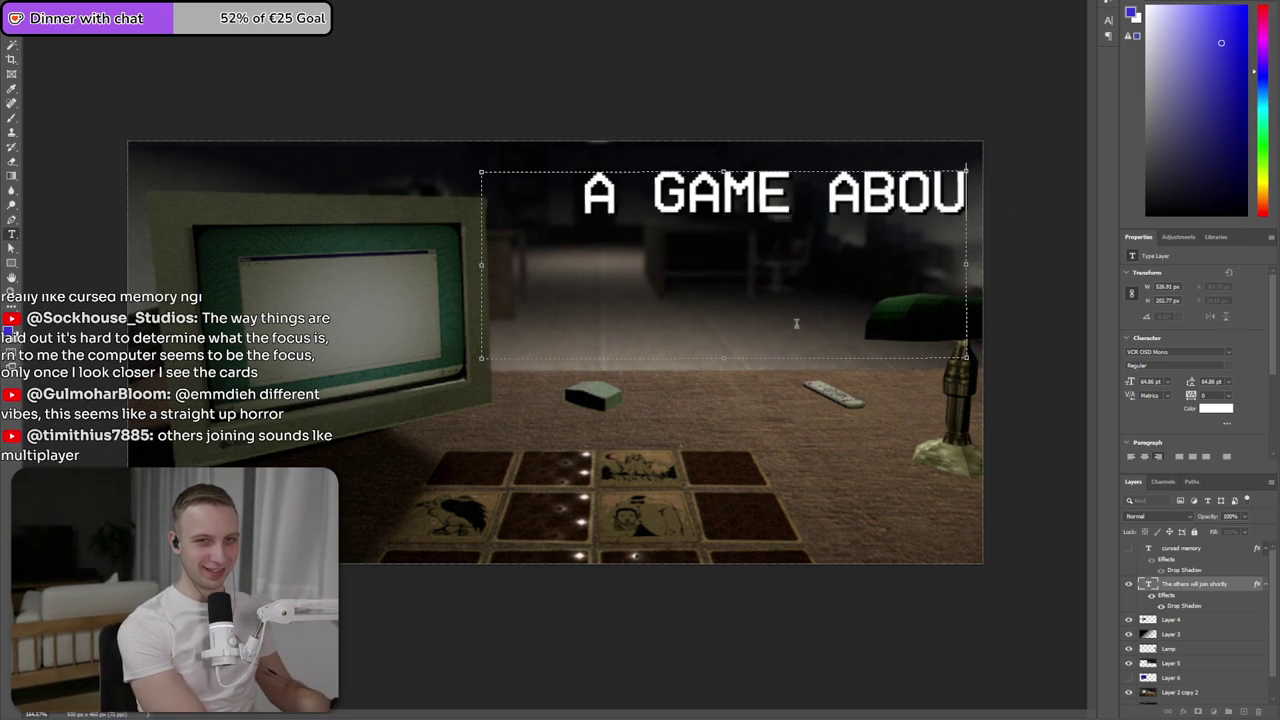
{"action": "type", "text": "T PLAYINGH"}
{"action": "key", "text": "BackSpace"}
{"action": "type", "text": "MEMORY"}
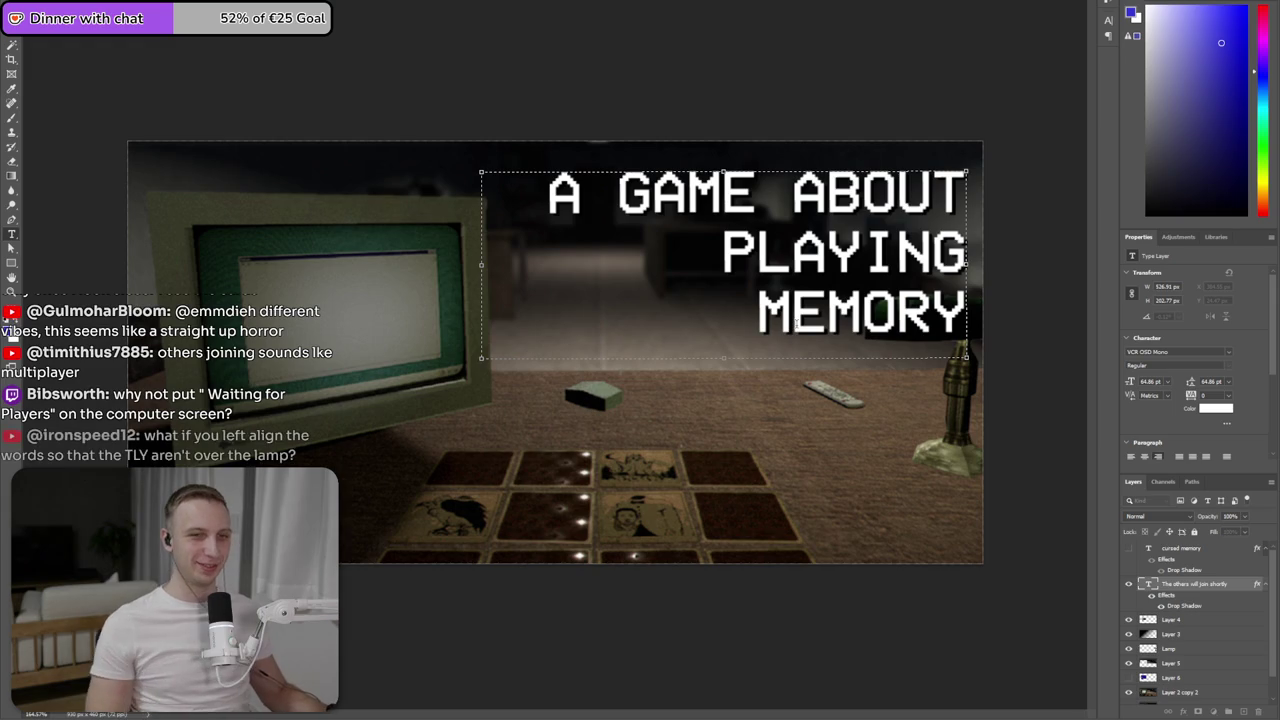
{"action": "left_click_drag", "start_coordinate": [462, 265], "coordinate": [443, 265]}
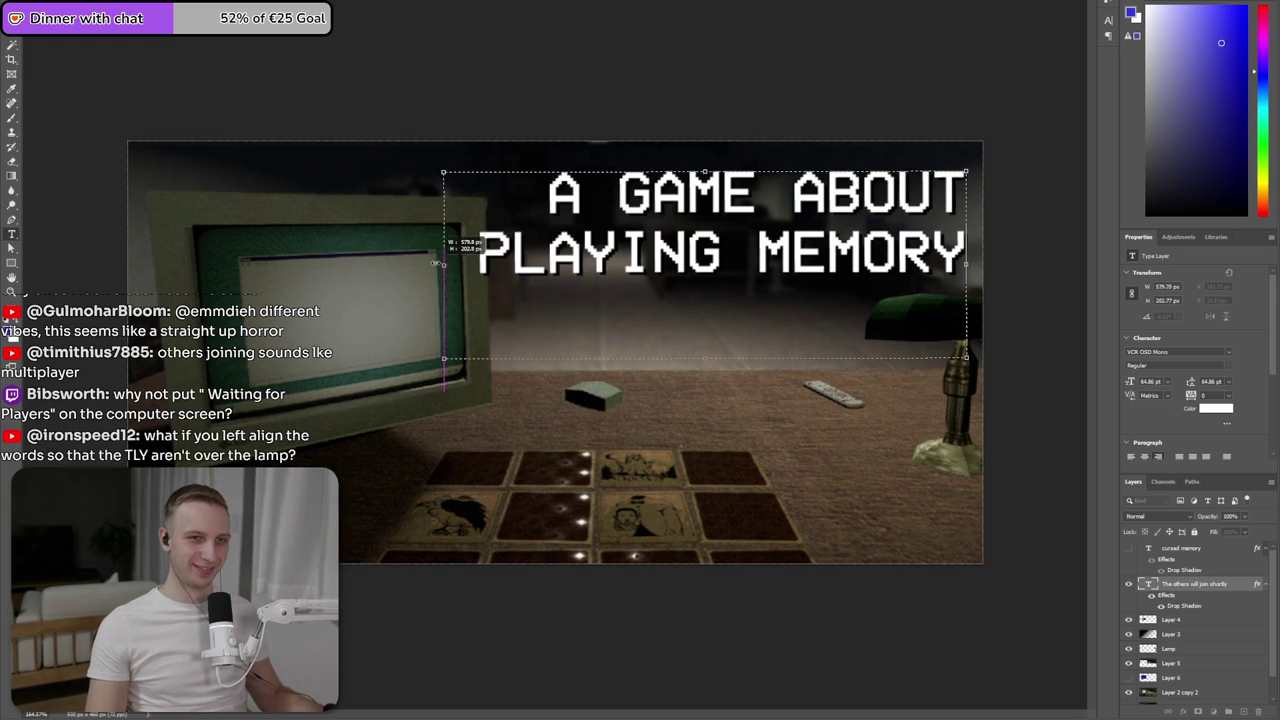
{"action": "key", "text": "ctrl+Return"}
{"action": "left_click_drag", "start_coordinate": [903, 234], "coordinate": [906, 314]}
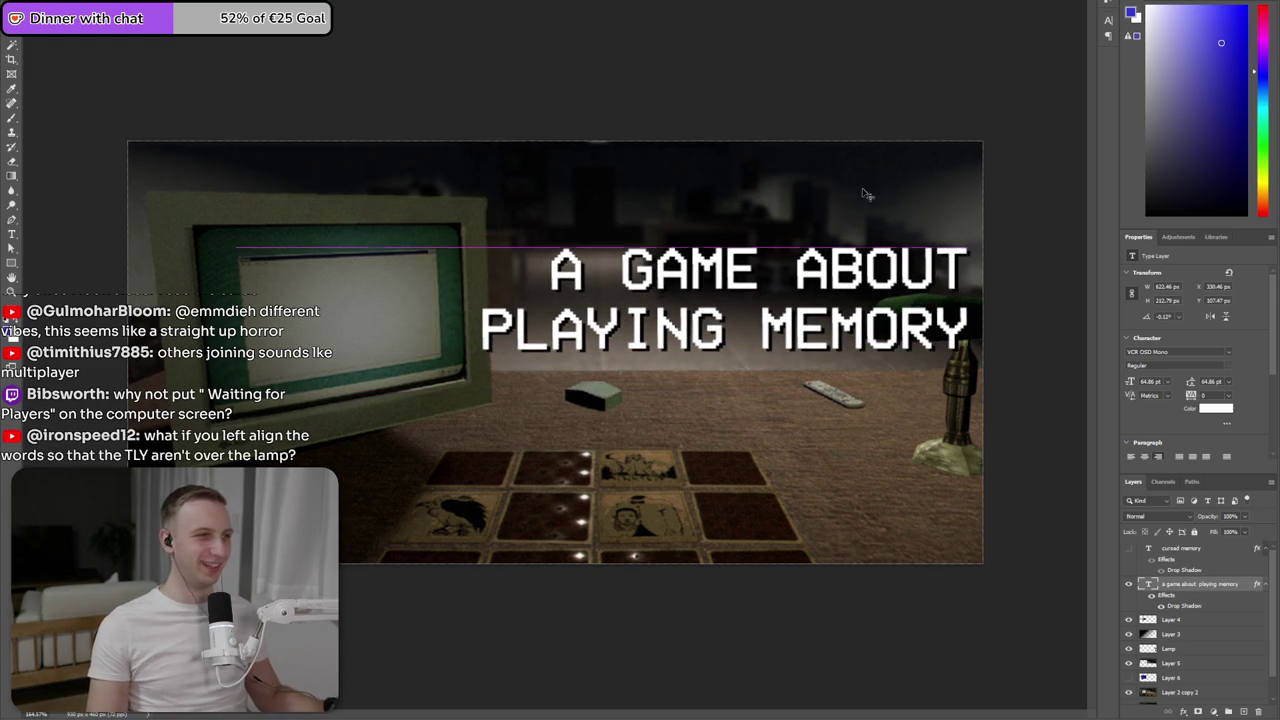
- Zoom out to view the whole capsule and reselect the 'A GAME ABOUT PLAYING MEMORY' headline
{"action": "left_click", "coordinate": [840, 114]}
{"action": "key", "text": "ctrl+minus"}
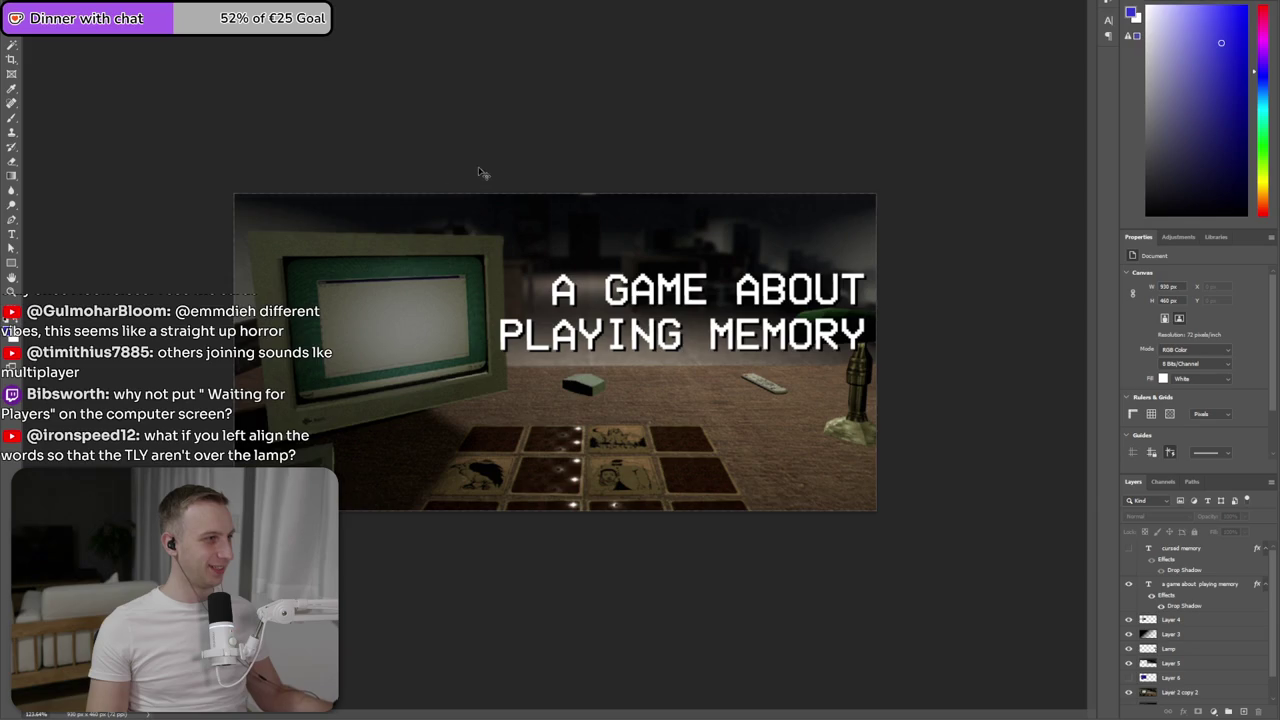
{"action": "scroll", "coordinate": [437, 182], "scroll_direction": "up", "scroll_amount": 1}
{"action": "left_click", "coordinate": [765, 299]}
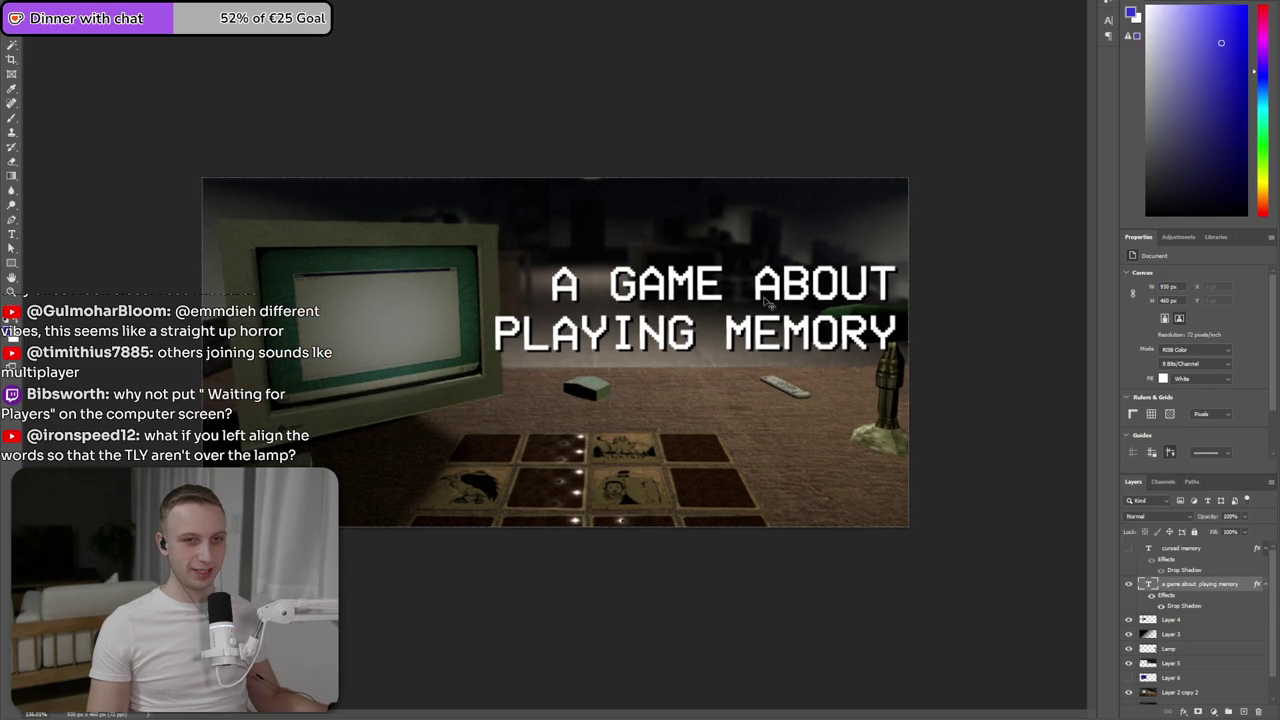
{"action": "double_click", "coordinate": [765, 299]}
{"action": "key", "text": "Escape"}
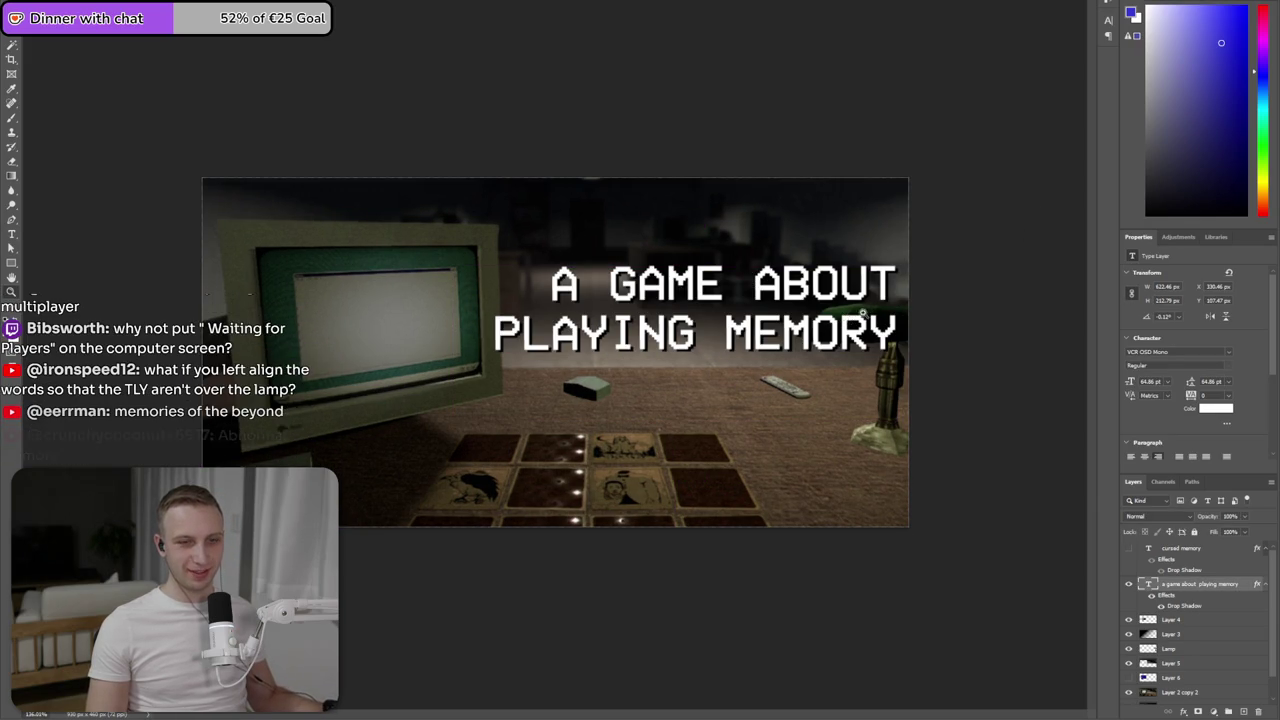
- Left-align the 'THE OTHERS WILL JOIN SHORTLY' tagline and drag it right into the upper-right corner
{"action": "scroll", "coordinate": [1027, 258], "scroll_direction": "up", "scroll_amount": 3}
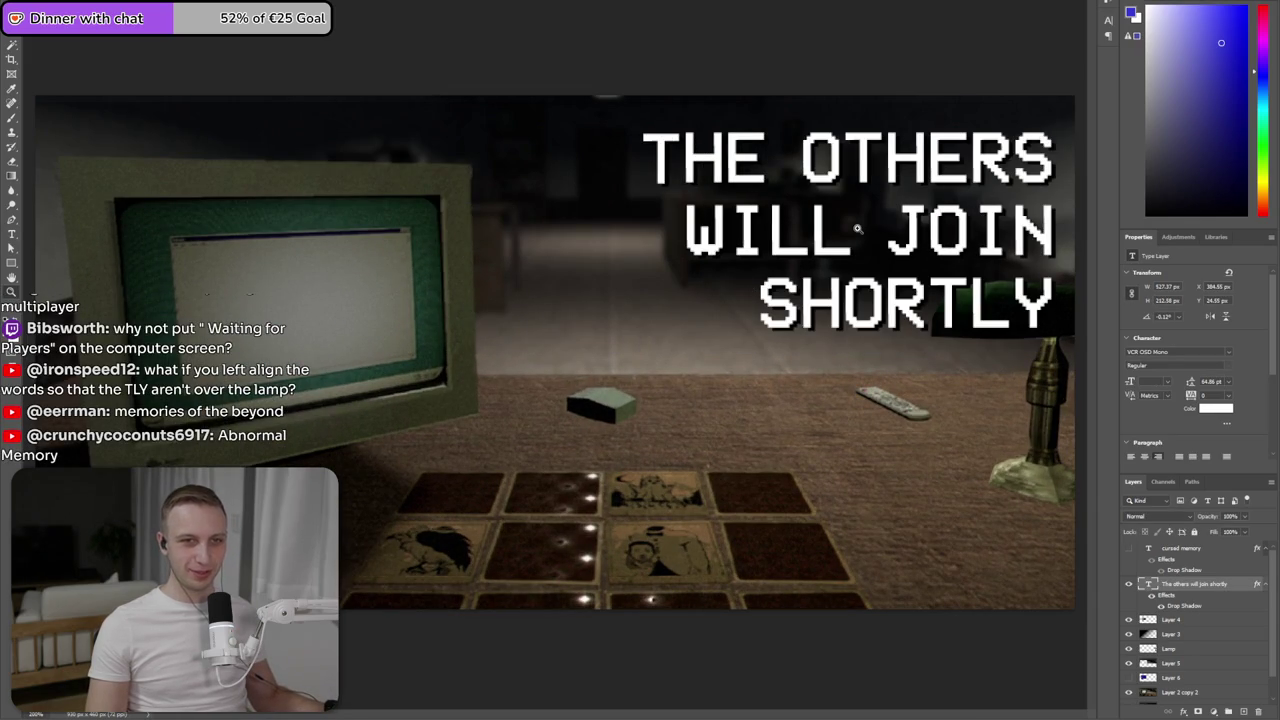
{"action": "double_click", "coordinate": [858, 240]}
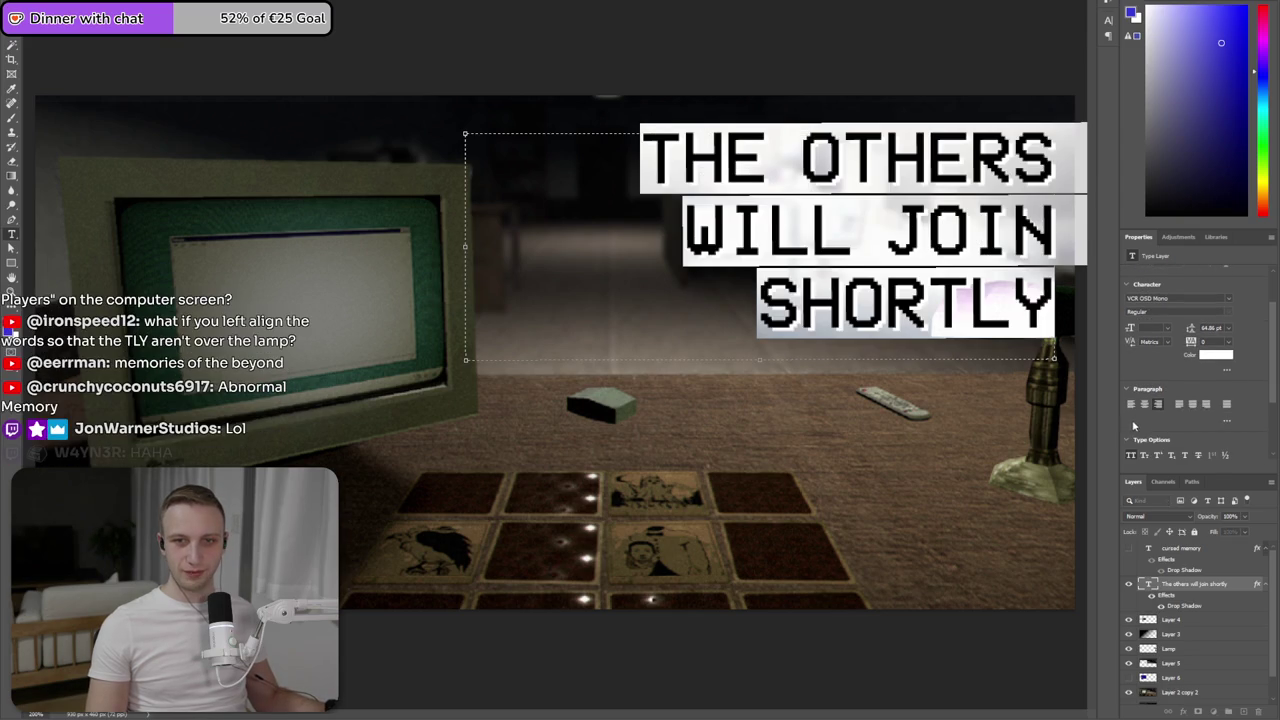
{"action": "left_click", "coordinate": [1130, 405]}
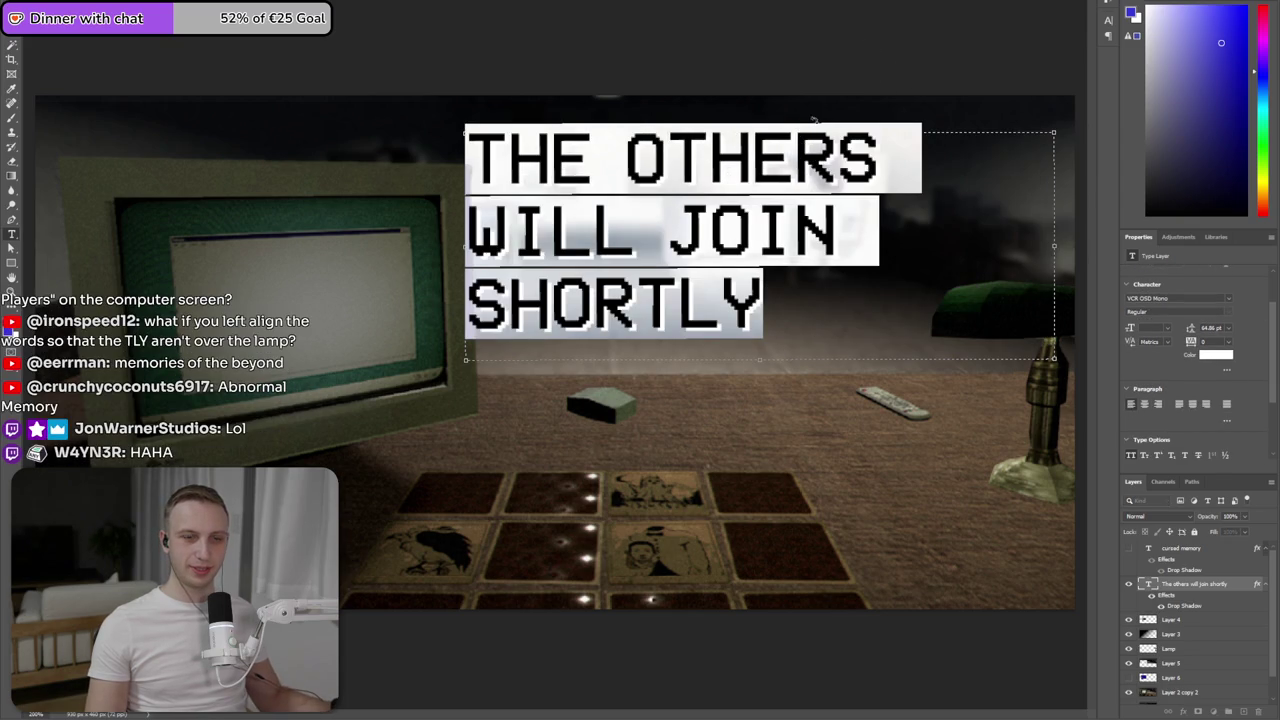
{"action": "scroll", "coordinate": [1007, 284], "scroll_direction": "down", "scroll_amount": 3}
{"action": "left_click", "coordinate": [1007, 284]}
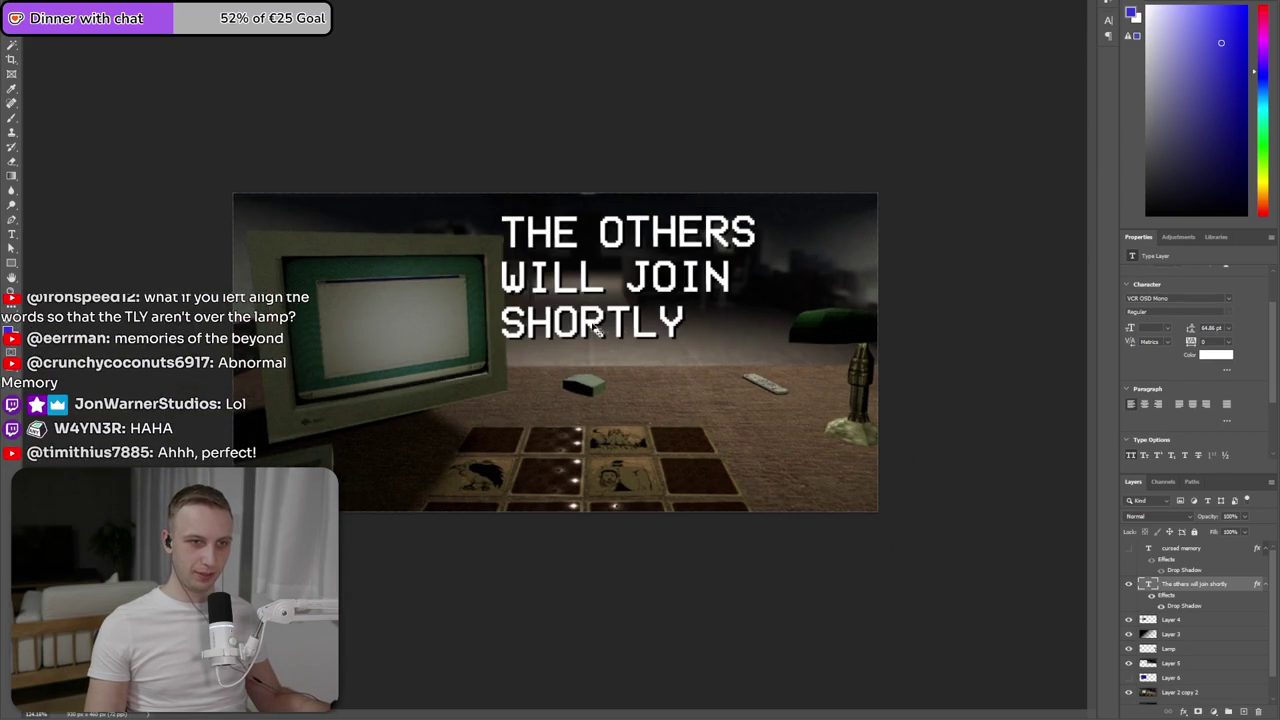
{"action": "left_click_drag", "start_coordinate": [595, 330], "coordinate": [621, 345]}
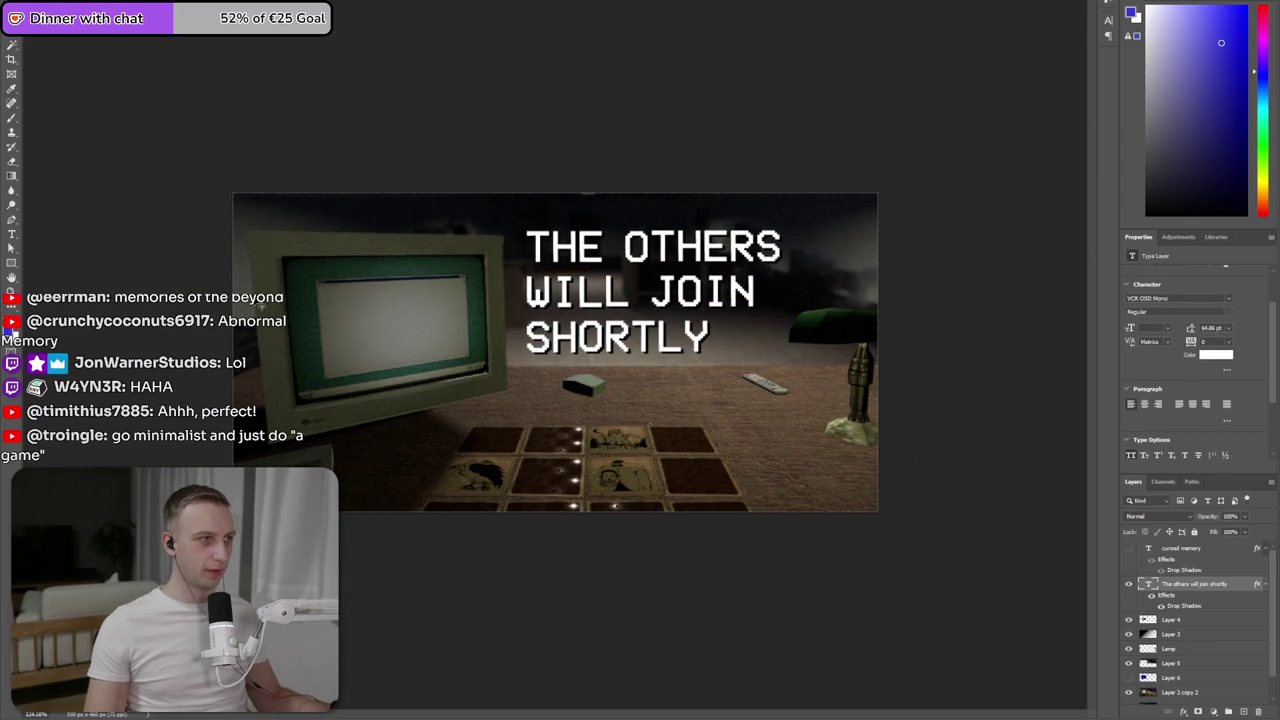
{"action": "left_click_drag", "start_coordinate": [549, 268], "coordinate": [634, 265]}
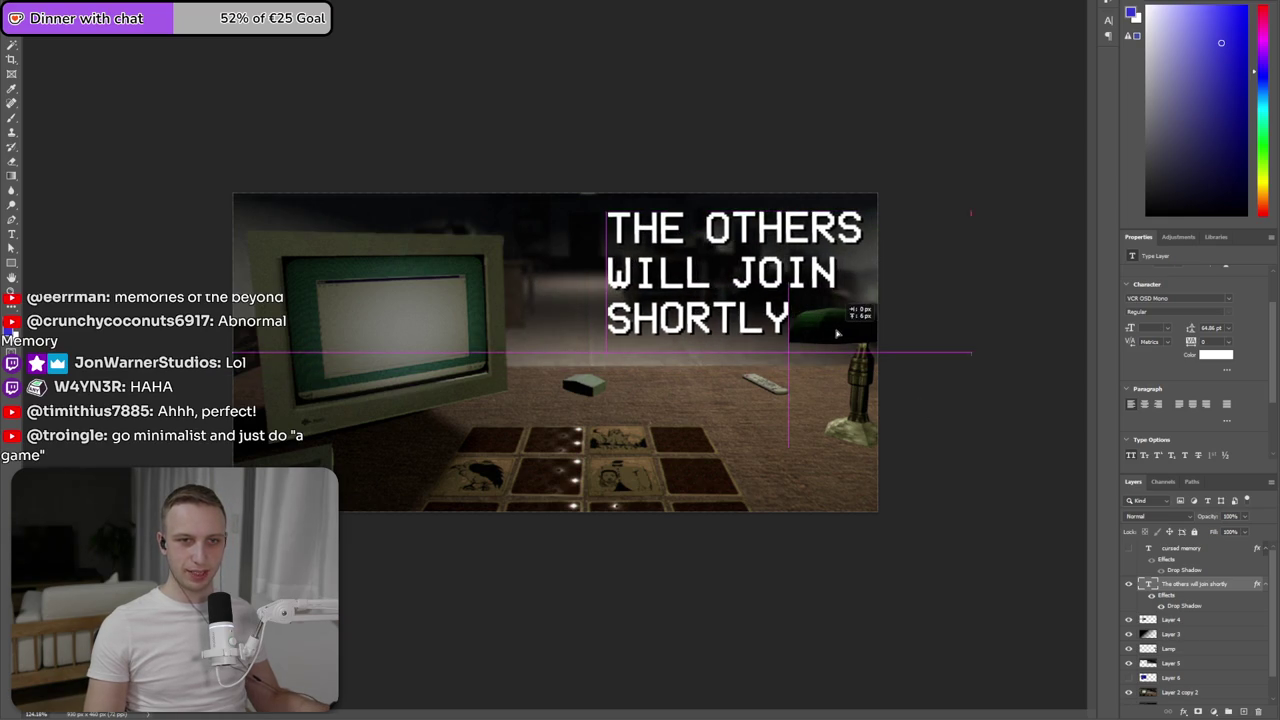
{"action": "left_click", "coordinate": [1152, 645]}
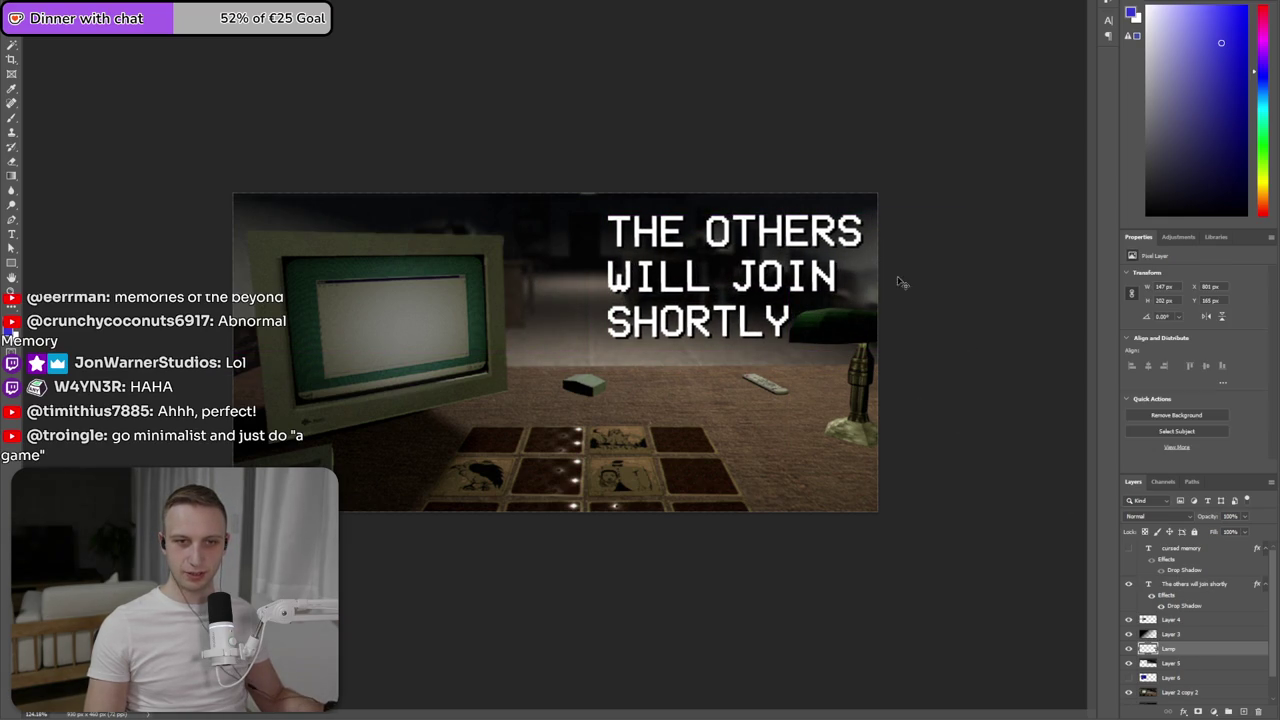
- Drag the lamp toward the right edge, nudge it up slightly, and deselect it
{"action": "left_click_drag", "start_coordinate": [877, 331], "coordinate": [864, 320]}
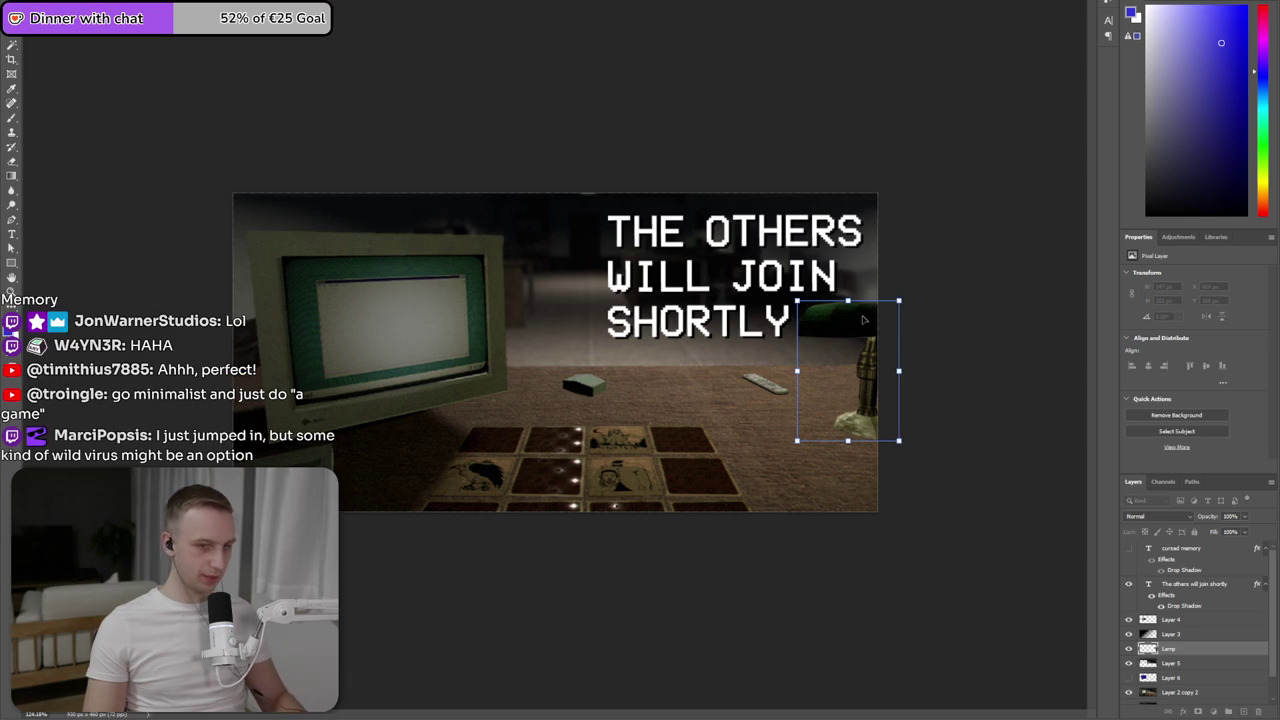
{"action": "key", "text": "Up"}
{"action": "key", "text": "Up"}
{"action": "left_click", "coordinate": [985, 292]}
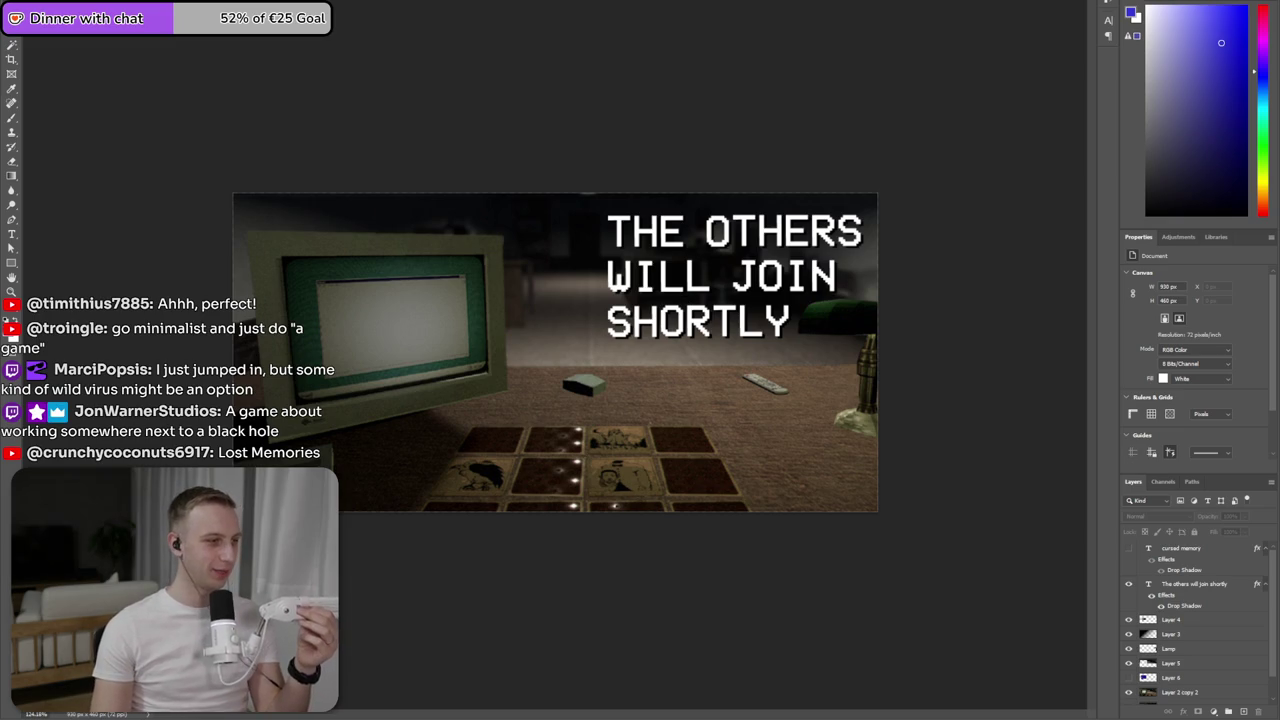
- Switch to the browser and load the steamcapsule site from the address bar
{"action": "key", "text": "alt+Tab"}
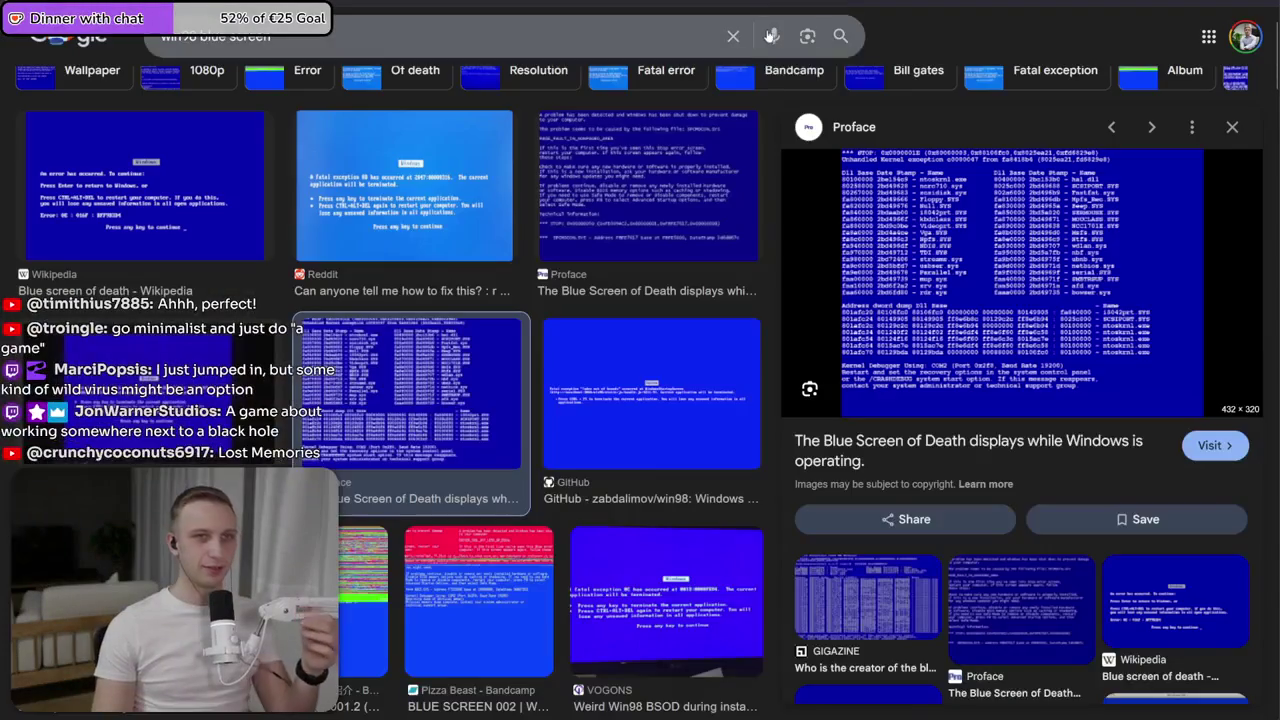
{"action": "key", "text": "ctrl+l"}
{"action": "type", "text": "c"}
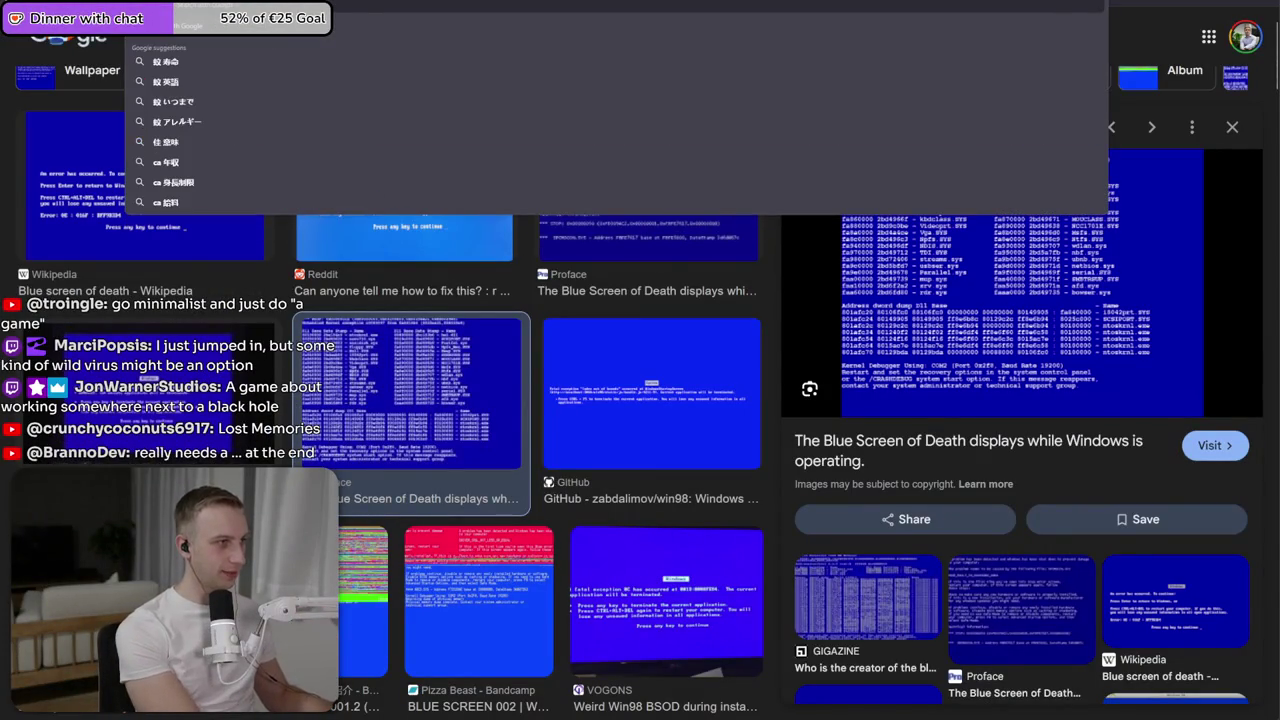
{"action": "type", "text": "steam"}
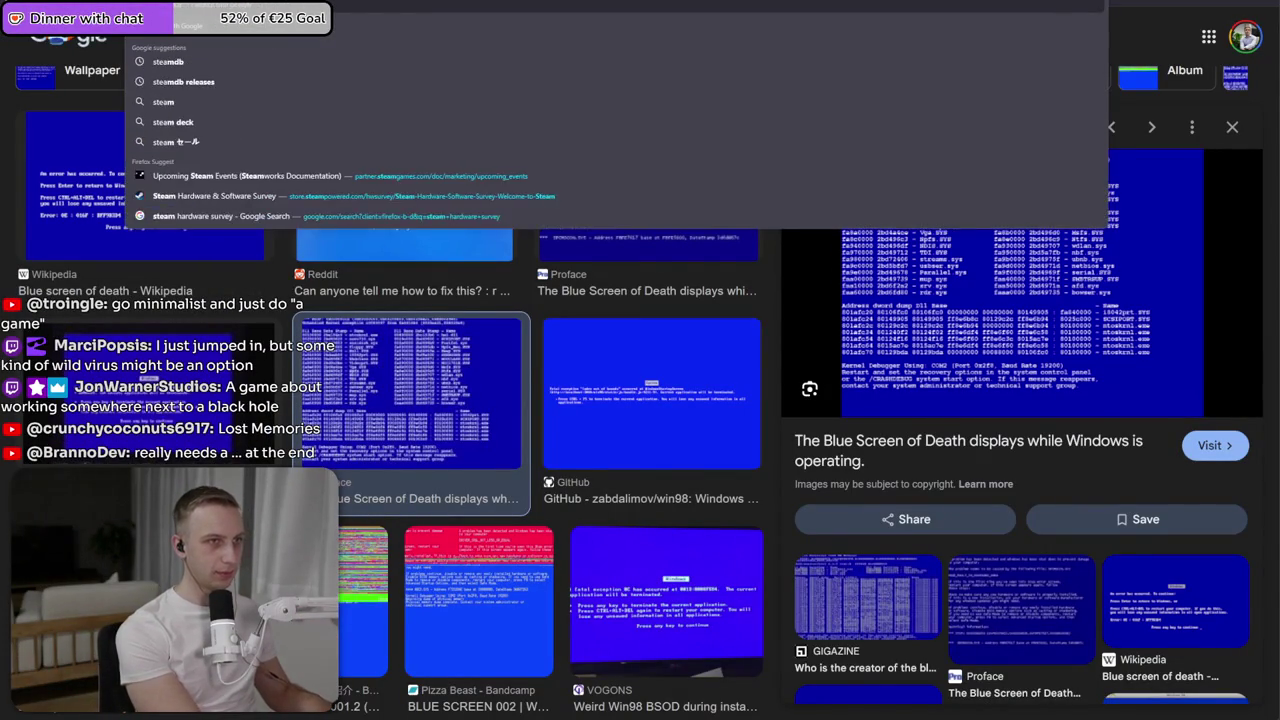
{"action": "key", "text": "Return"}
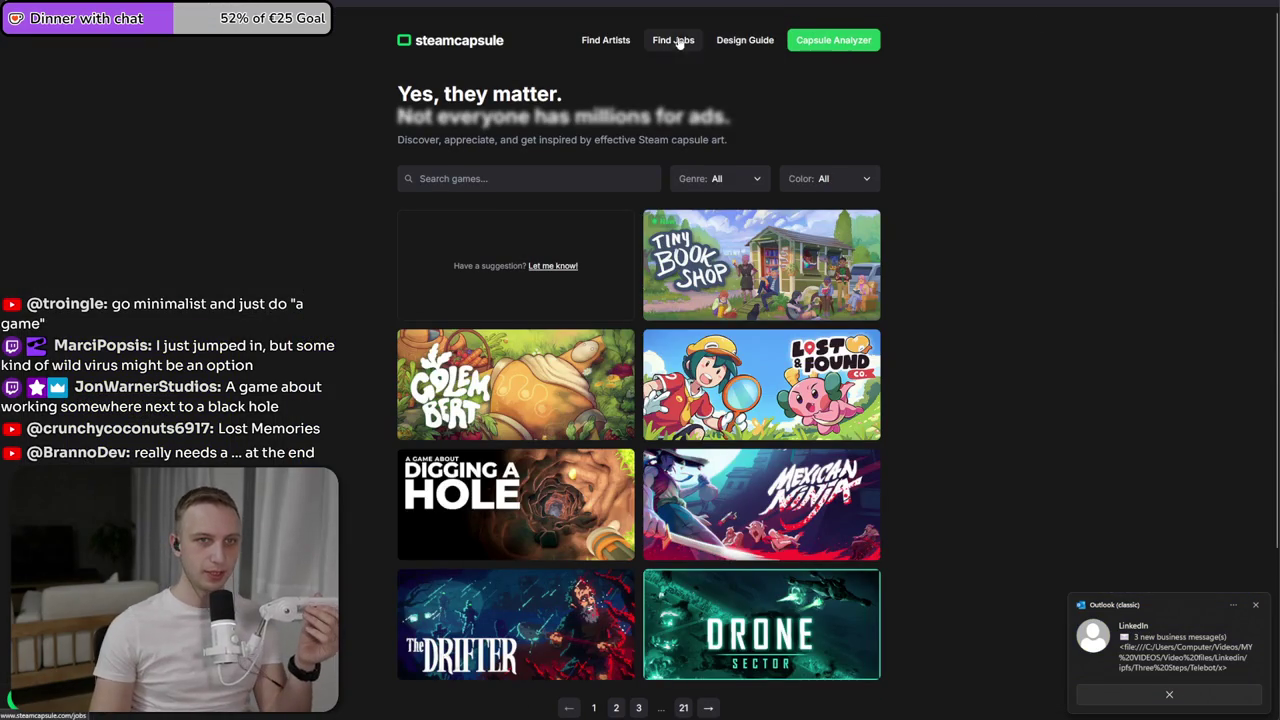
- Skim through SteamCapsule's Design Guide page
{"action": "left_click", "coordinate": [748, 42]}
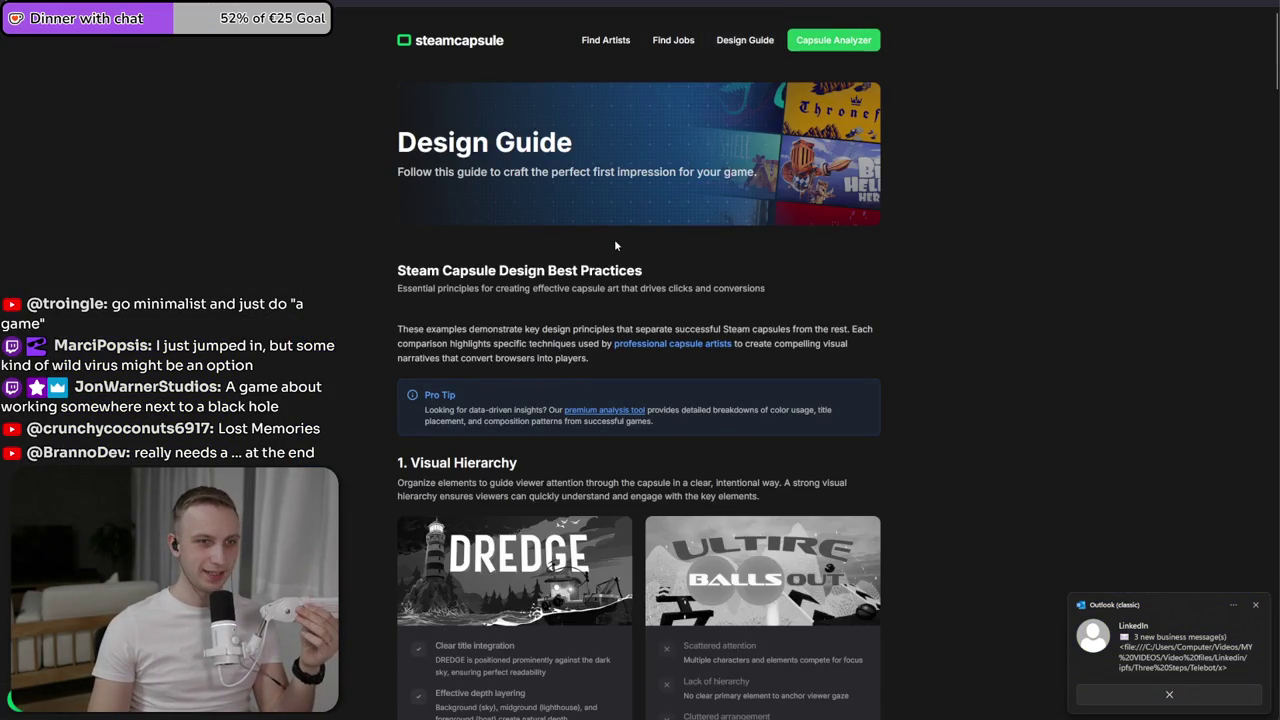
{"action": "scroll", "coordinate": [617, 244], "scroll_direction": "down", "scroll_amount": 4}
{"action": "scroll", "coordinate": [617, 244], "scroll_direction": "down", "scroll_amount": 4}
{"action": "scroll", "coordinate": [617, 244], "scroll_direction": "down", "scroll_amount": 4}
{"action": "scroll", "coordinate": [833, 115], "scroll_direction": "up", "scroll_amount": 12}
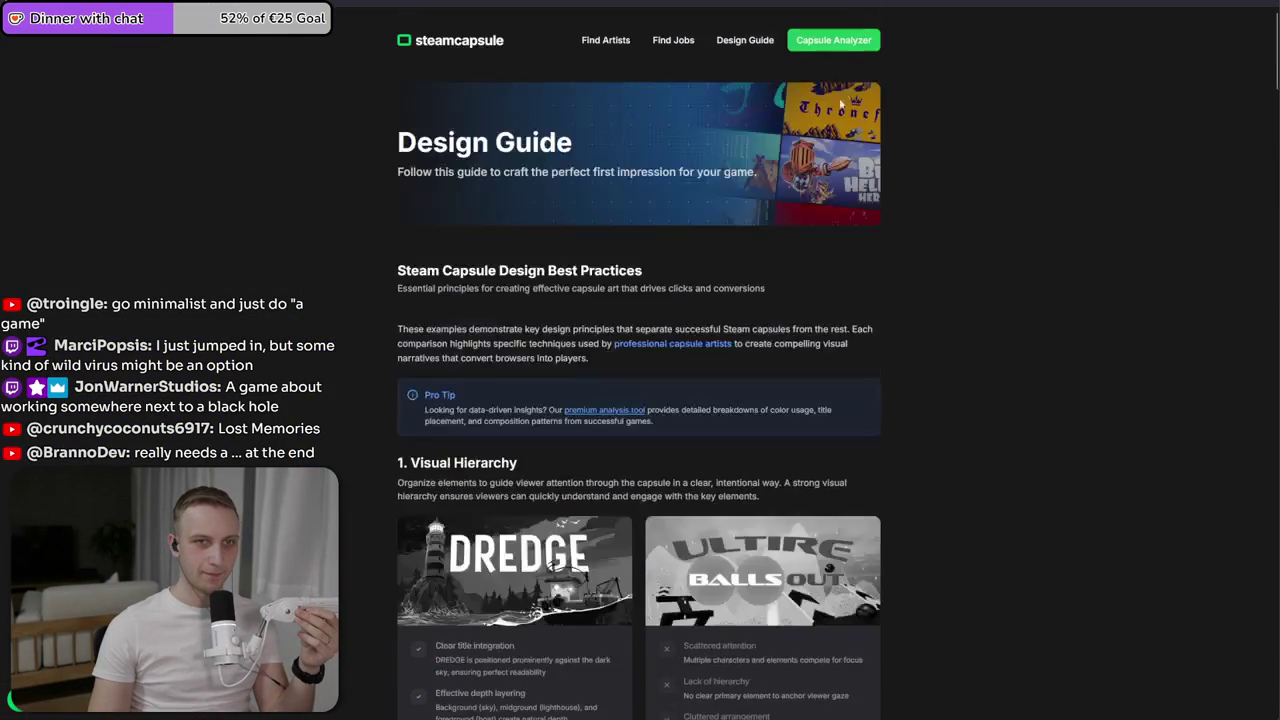
- Review the Capsule Analyzer's All Games Analysis statistics and briefly compare them with the Photoshop capsule
{"action": "left_click", "coordinate": [840, 48]}
{"action": "scroll", "coordinate": [299, 228], "scroll_direction": "down", "scroll_amount": 3}
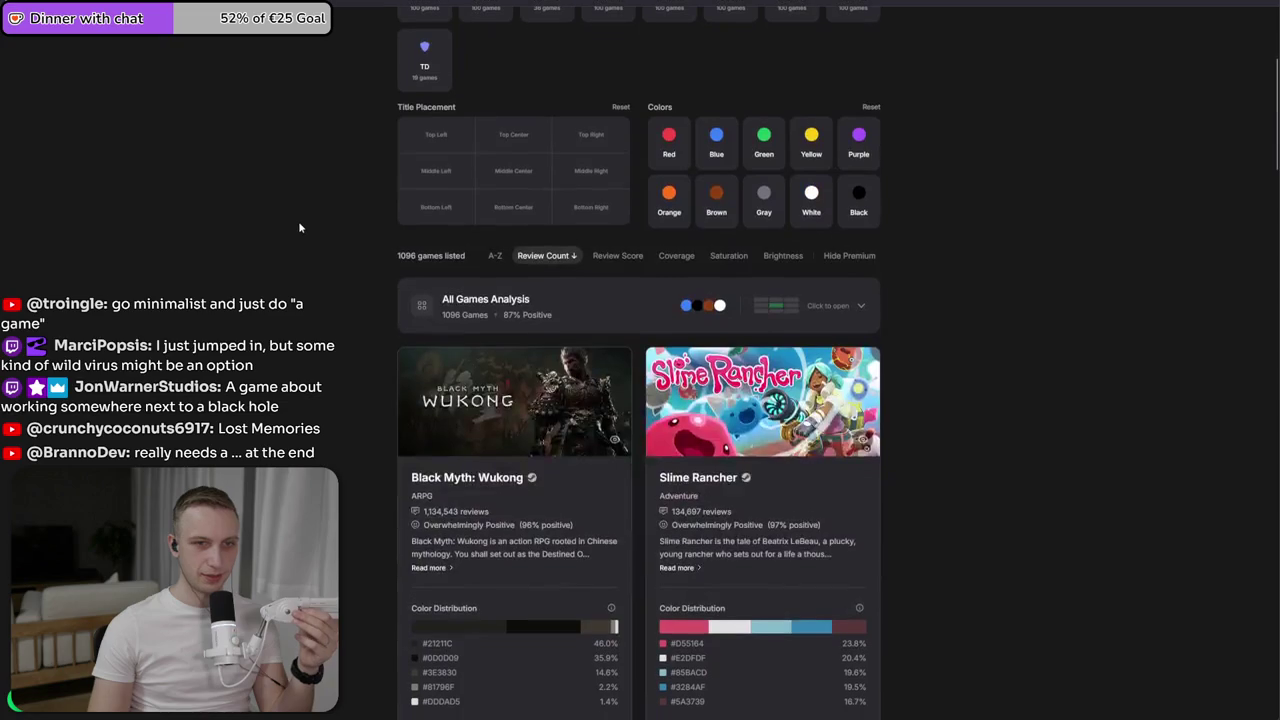
{"action": "left_click", "coordinate": [828, 325]}
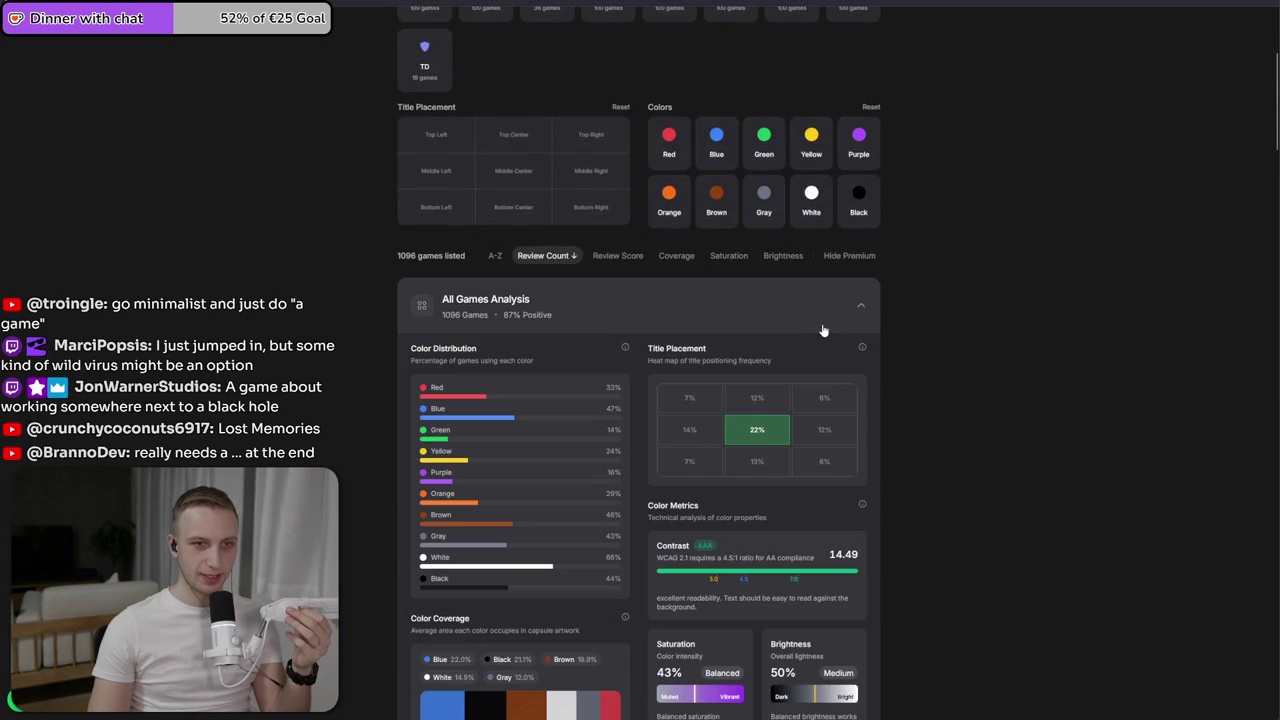
{"action": "scroll", "coordinate": [768, 441], "scroll_direction": "down", "scroll_amount": 1}
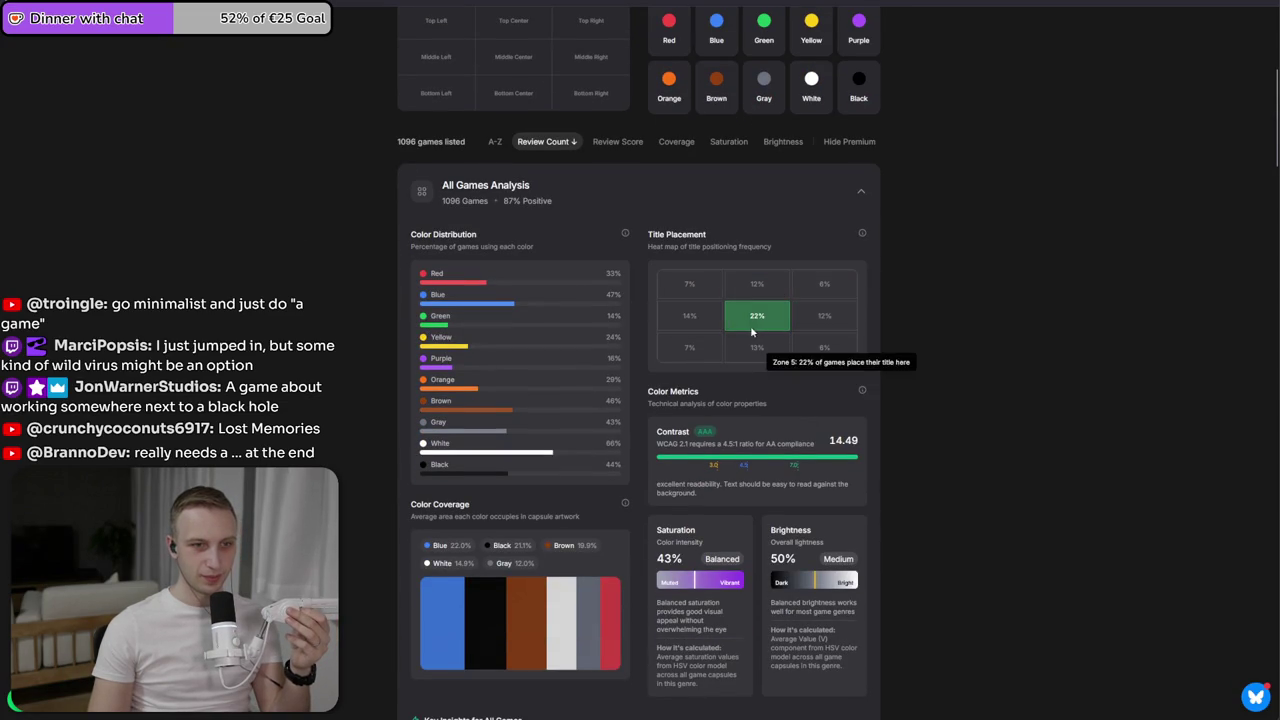
{"action": "scroll", "coordinate": [780, 350], "scroll_direction": "down", "scroll_amount": 6}
{"action": "scroll", "coordinate": [728, 398], "scroll_direction": "down", "scroll_amount": 4}
{"action": "scroll", "coordinate": [727, 398], "scroll_direction": "down", "scroll_amount": 1}
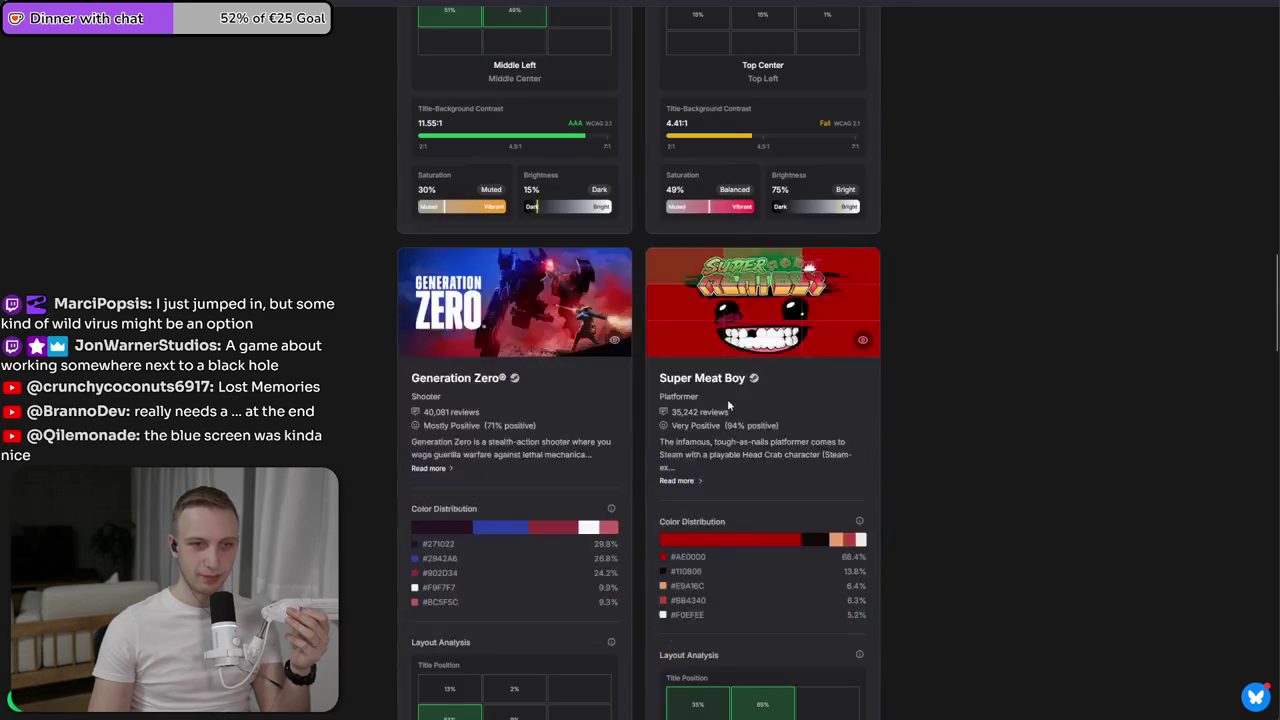
{"action": "scroll", "coordinate": [725, 410], "scroll_direction": "down", "scroll_amount": 2}
{"action": "scroll", "coordinate": [462, 481], "scroll_direction": "up", "scroll_amount": 7}
{"action": "scroll", "coordinate": [460, 480], "scroll_direction": "down", "scroll_amount": 3}
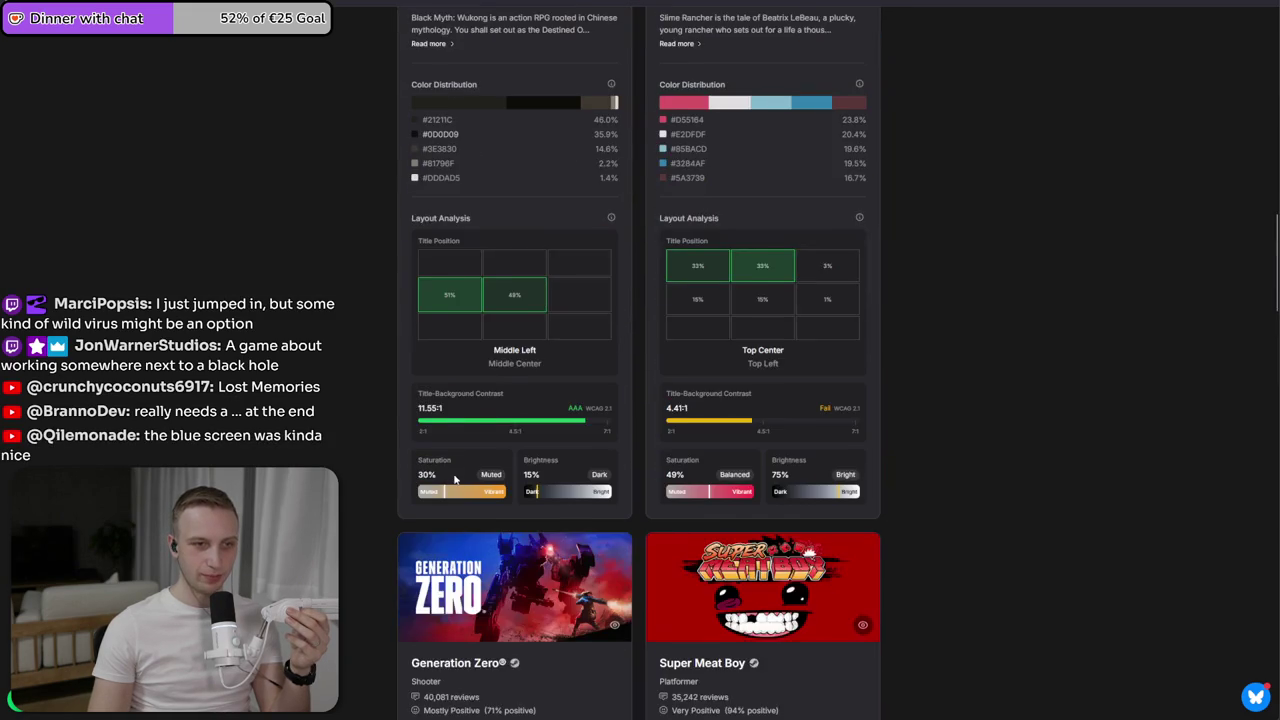
{"action": "scroll", "coordinate": [455, 479], "scroll_direction": "up", "scroll_amount": 3}
{"action": "scroll", "coordinate": [455, 479], "scroll_direction": "up", "scroll_amount": 4}
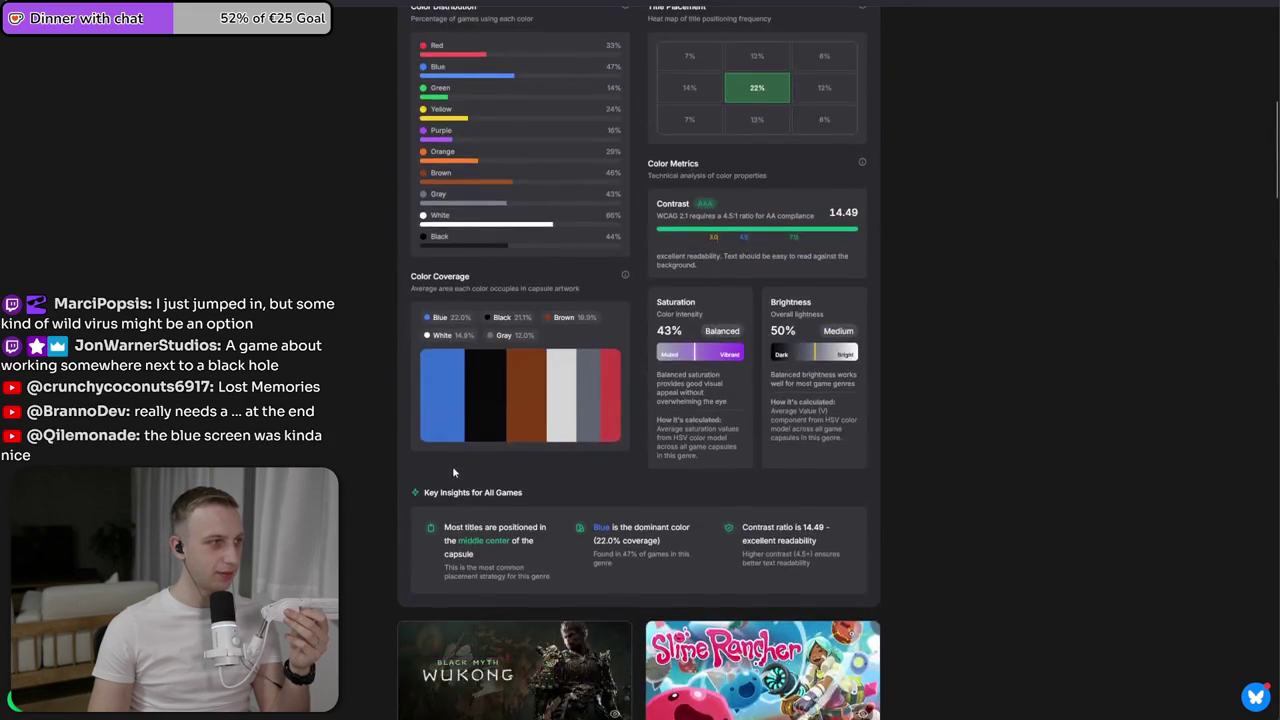
{"action": "scroll", "coordinate": [452, 465], "scroll_direction": "up", "scroll_amount": 8}
{"action": "key", "text": "alt+Tab"}
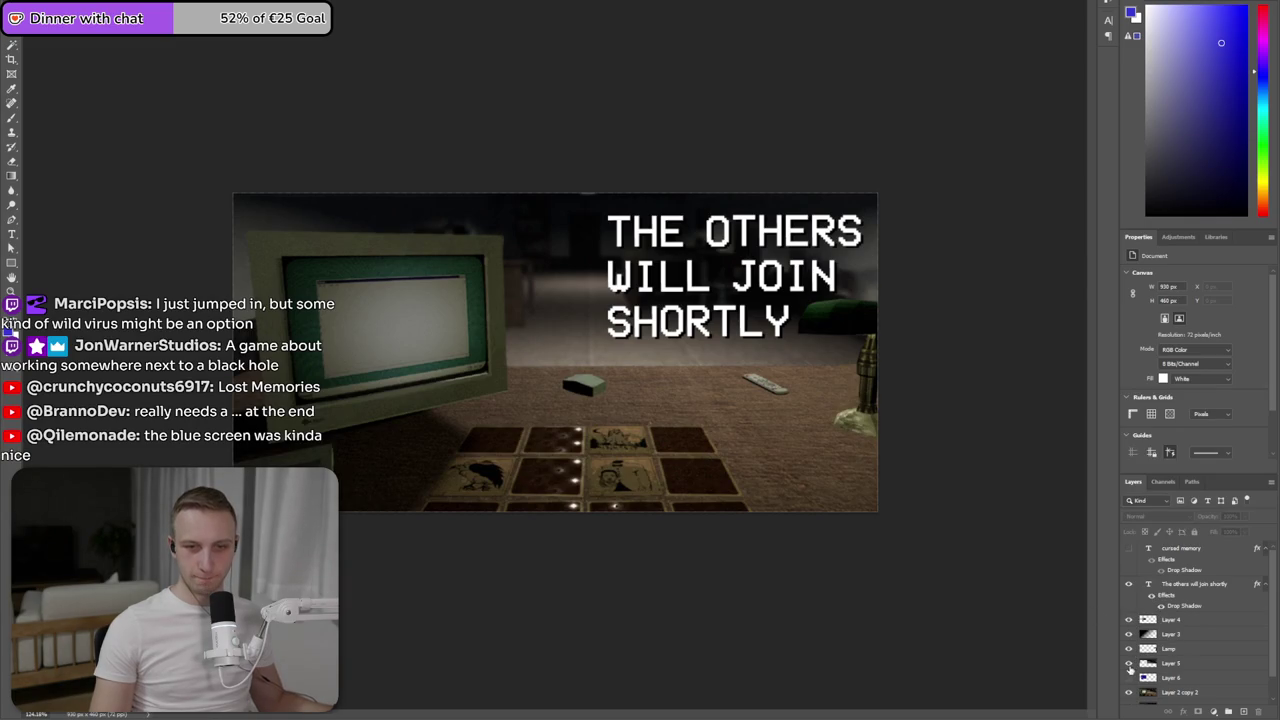
{"action": "key", "text": "alt+Tab"}
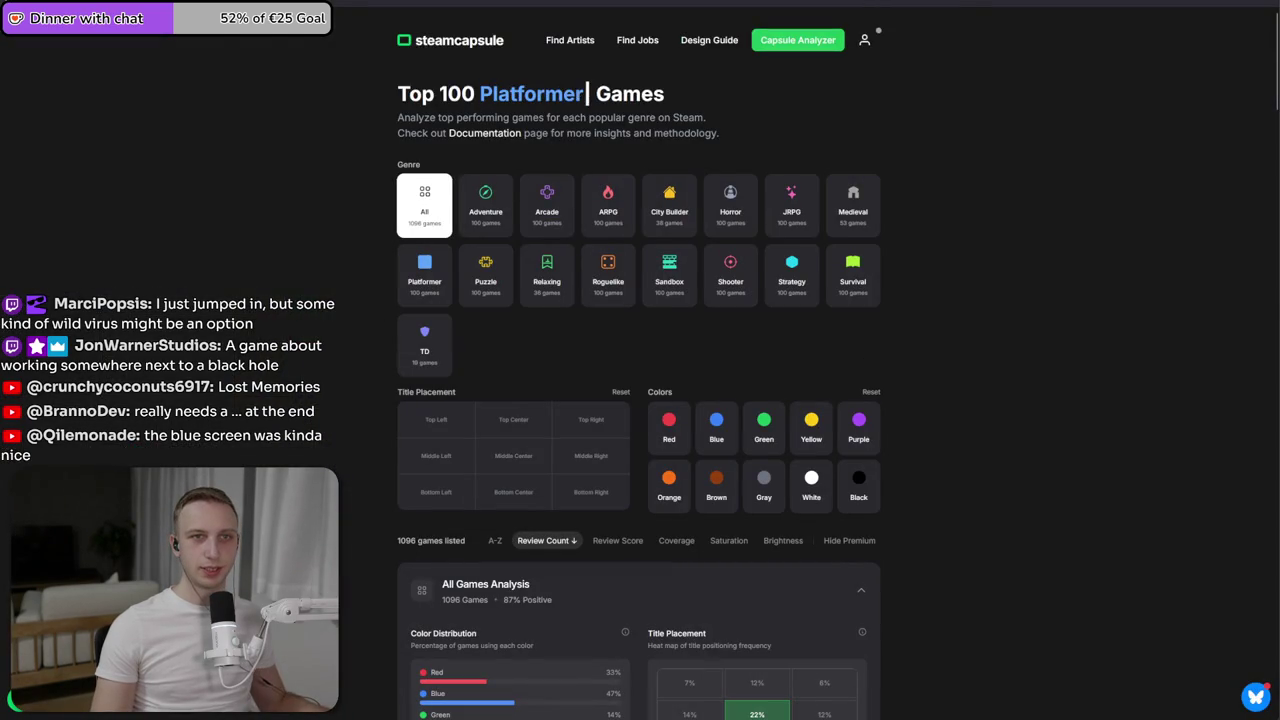
- Search the Steam store for 'no players online', view its store page, then return to Photoshop
{"action": "key", "text": "alt+Tab"}
{"action": "left_click", "coordinate": [835, 99]}
{"action": "type", "text": "no players"}
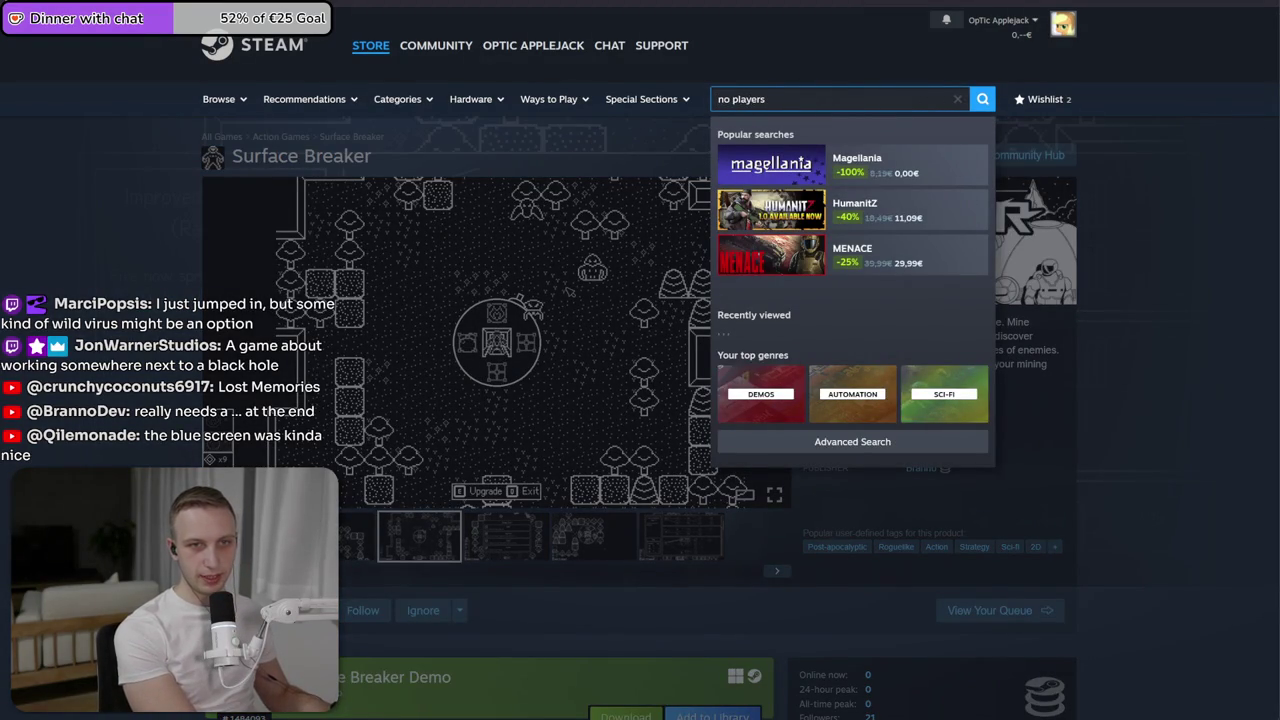
{"action": "type", "text": " online"}
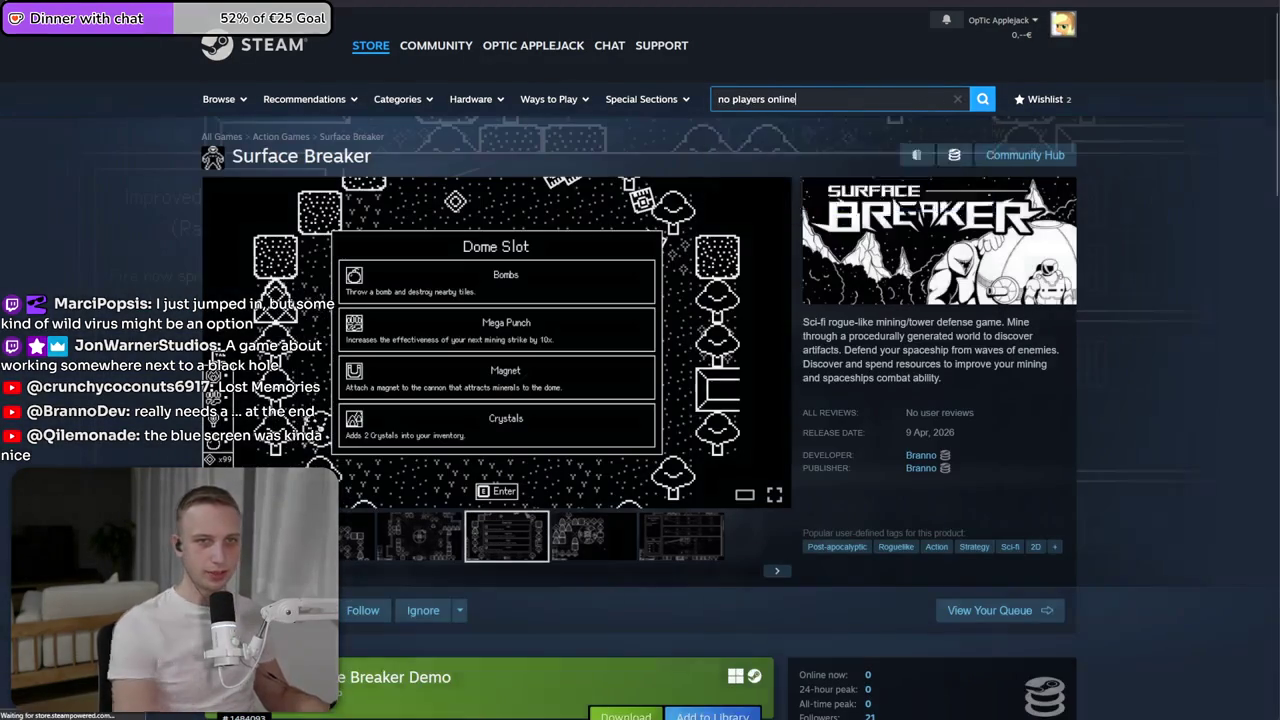
{"action": "key", "text": "Return"}
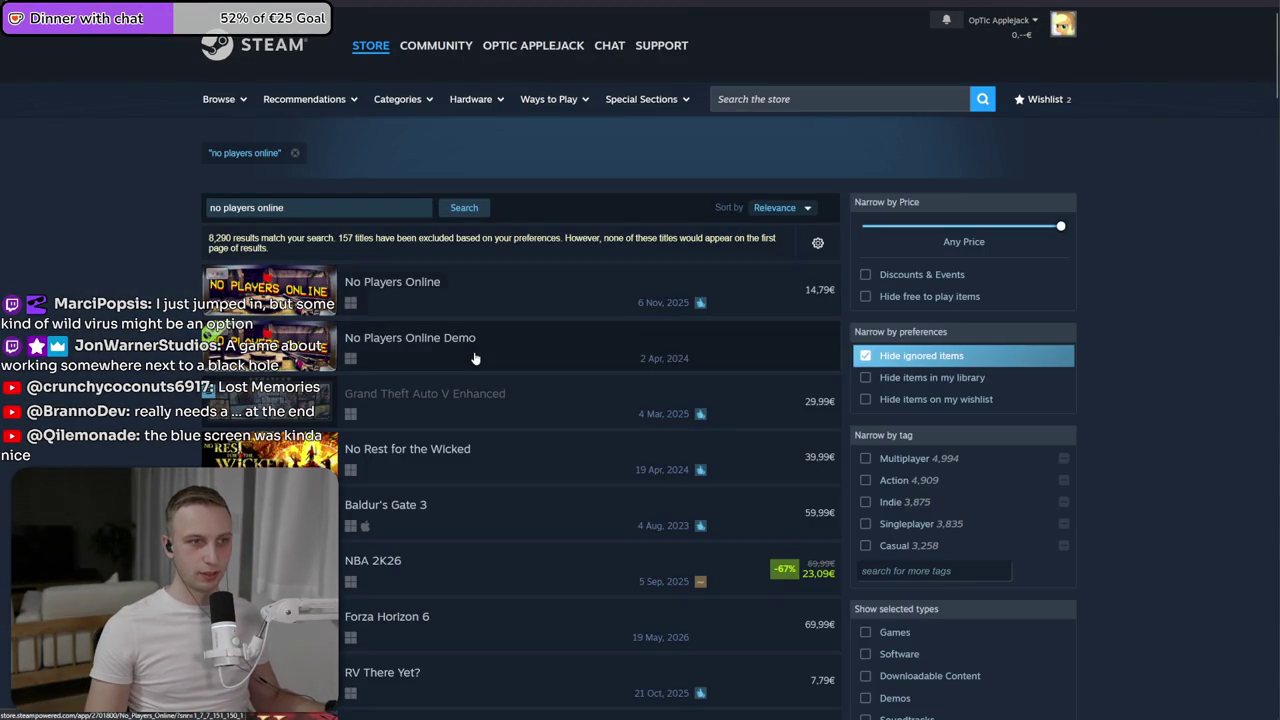
{"action": "left_click", "coordinate": [392, 298]}
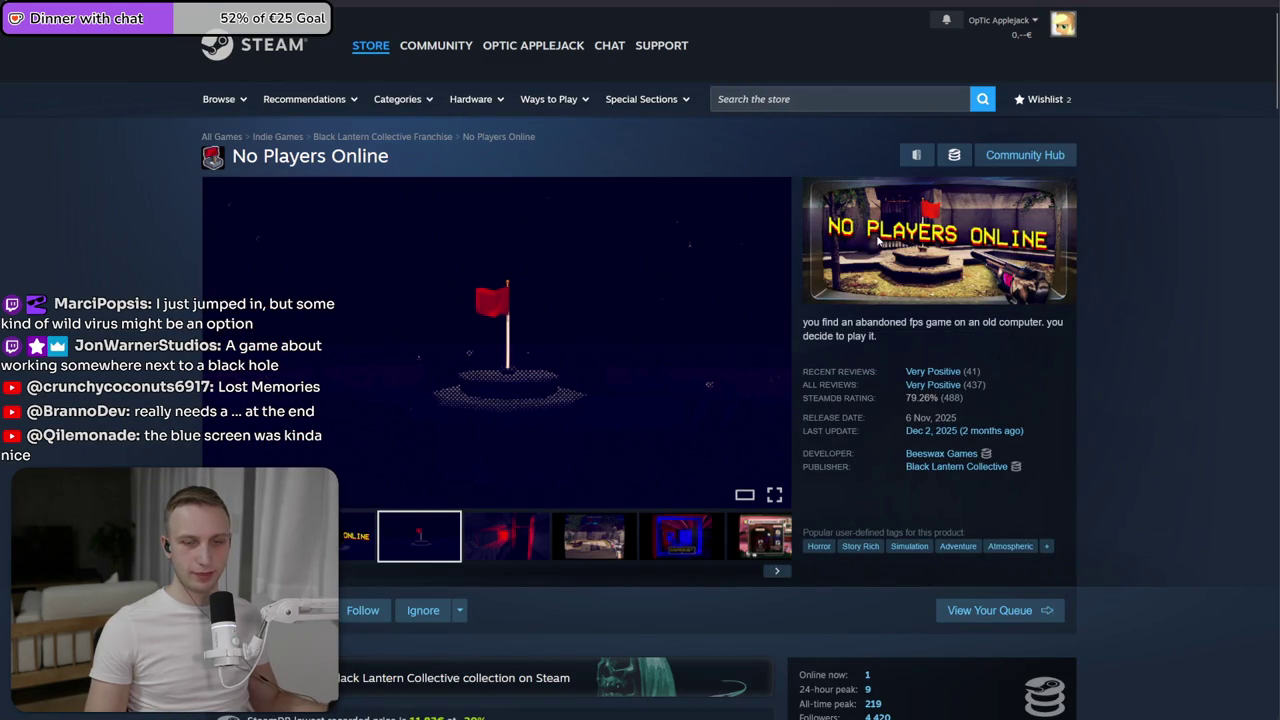
{"action": "key", "text": "alt+Tab"}
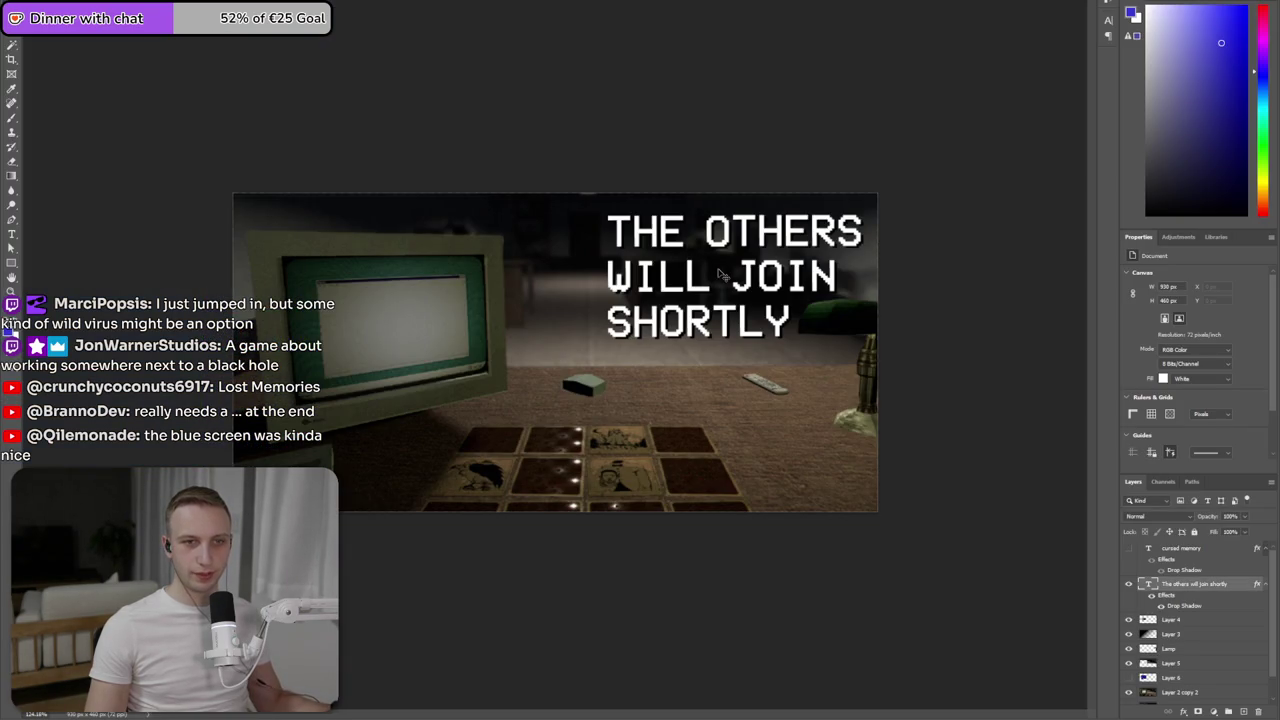
- Pick a bright yellow (#ffe400) for the tagline text in the Color Picker
{"action": "double_click", "coordinate": [750, 288]}
{"action": "left_click", "coordinate": [1215, 409]}
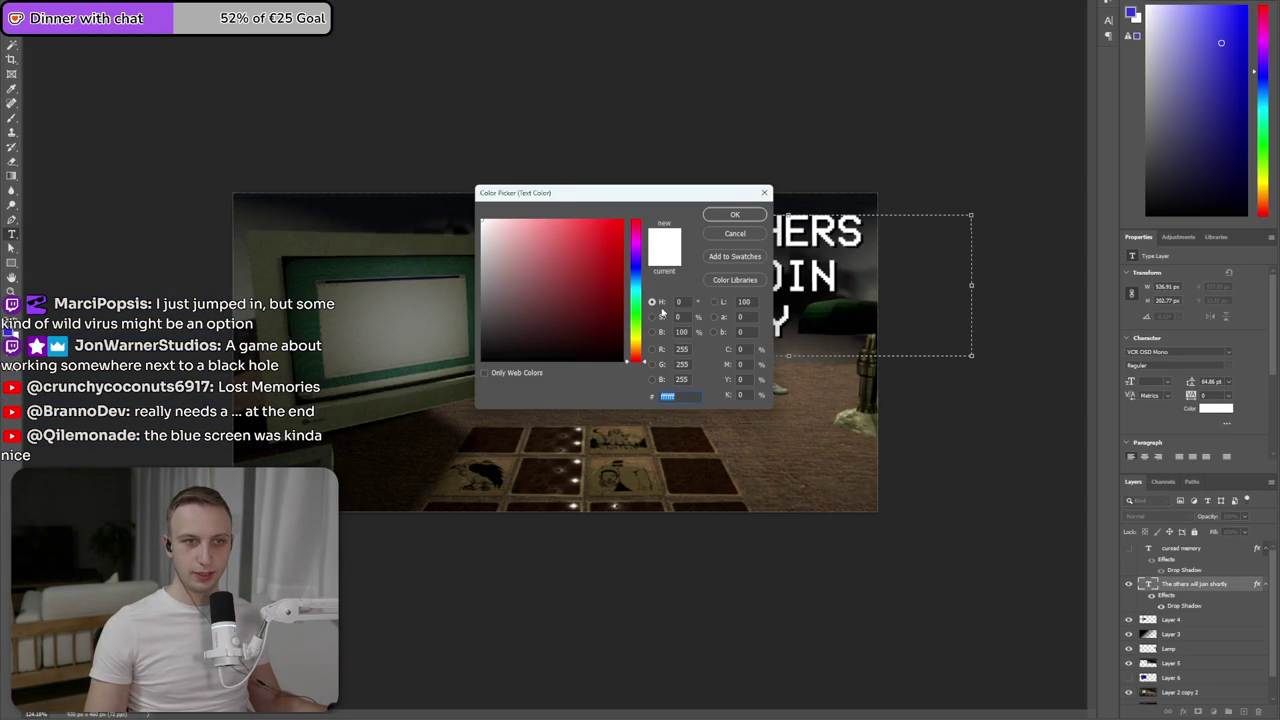
{"action": "left_click_drag", "start_coordinate": [641, 355], "coordinate": [640, 340]}
{"action": "left_click_drag", "start_coordinate": [626, 193], "coordinate": [475, 238]}
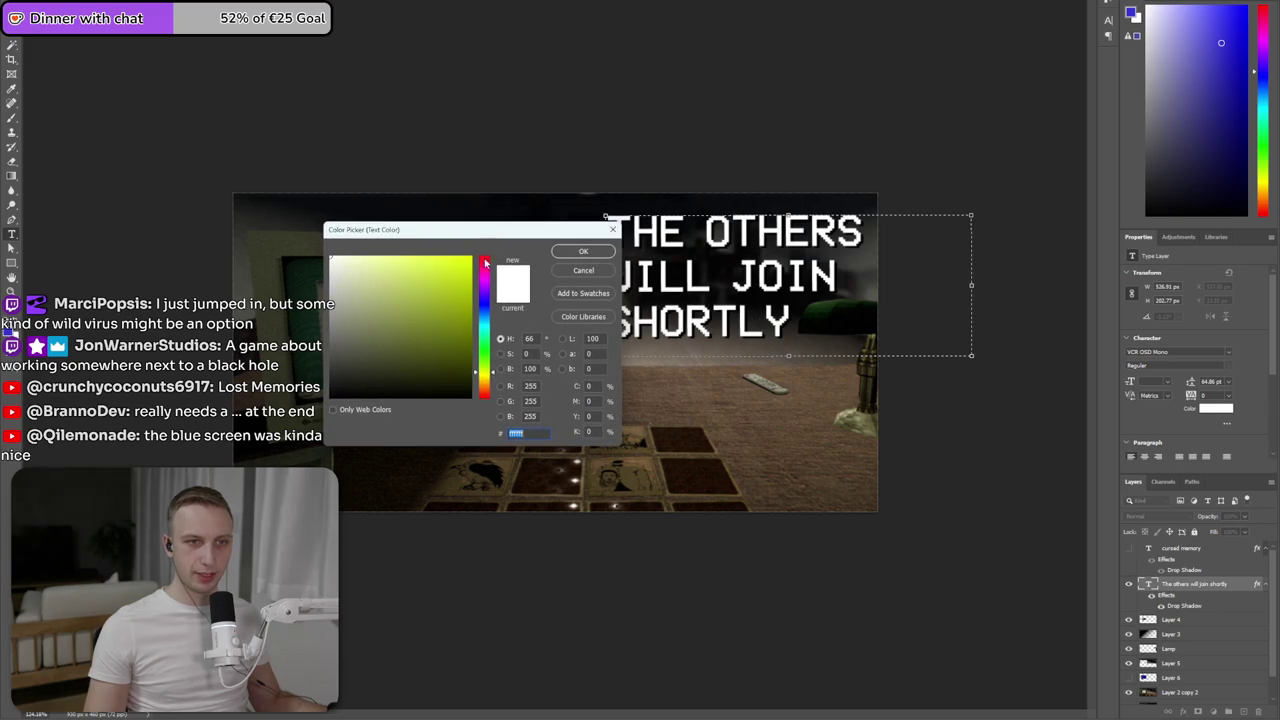
{"action": "left_click_drag", "start_coordinate": [492, 383], "coordinate": [490, 378]}
{"action": "left_click_drag", "start_coordinate": [455, 265], "coordinate": [557, 209]}
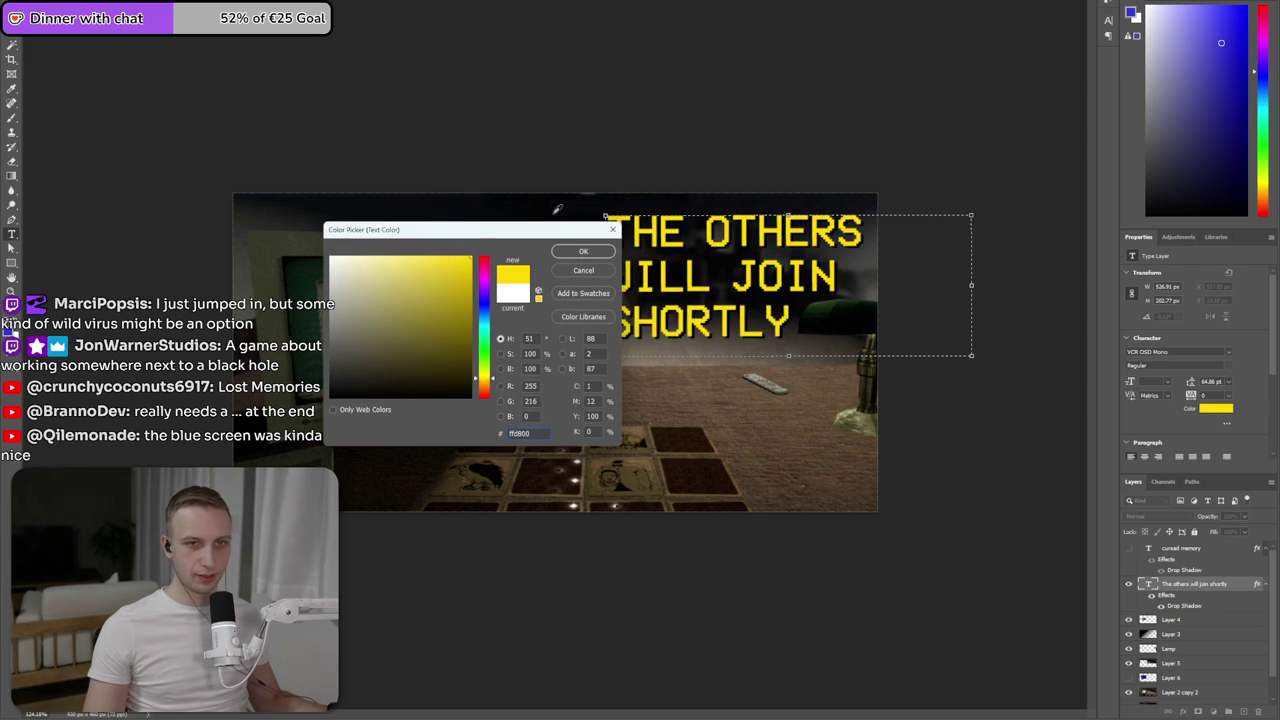
{"action": "left_click_drag", "start_coordinate": [492, 386], "coordinate": [490, 378]}
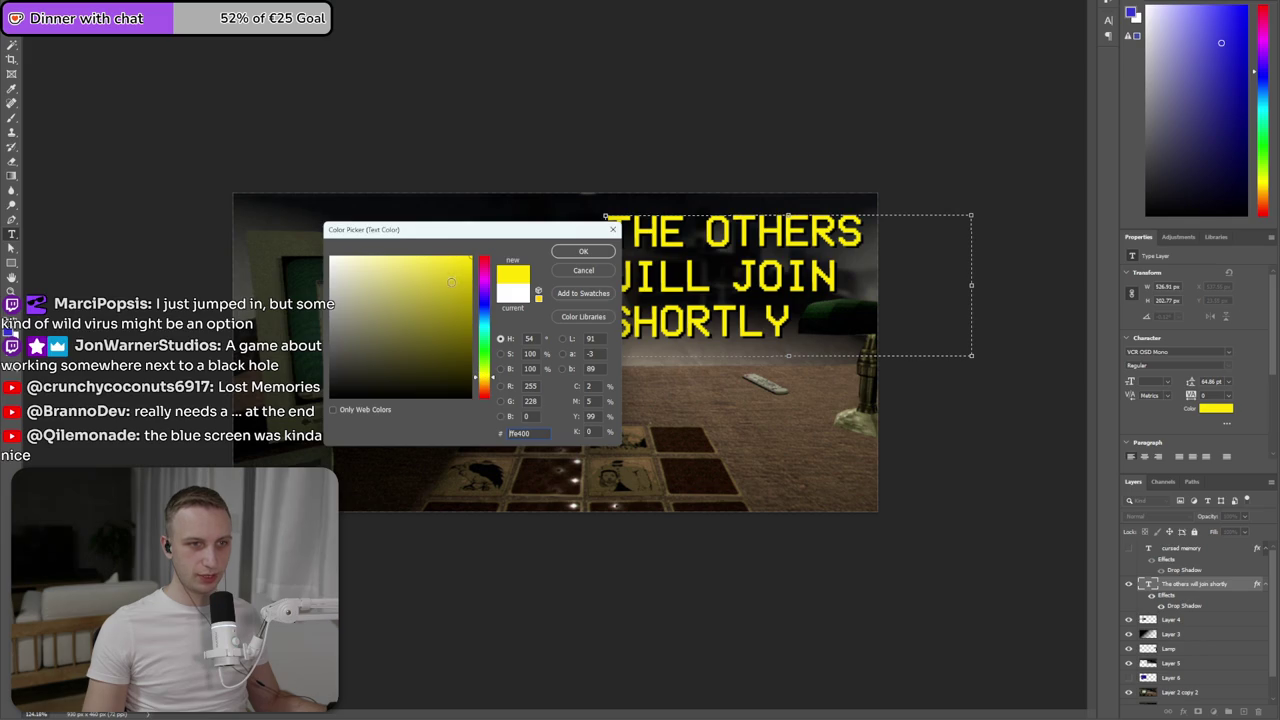
{"action": "left_click_drag", "start_coordinate": [451, 282], "coordinate": [443, 269]}
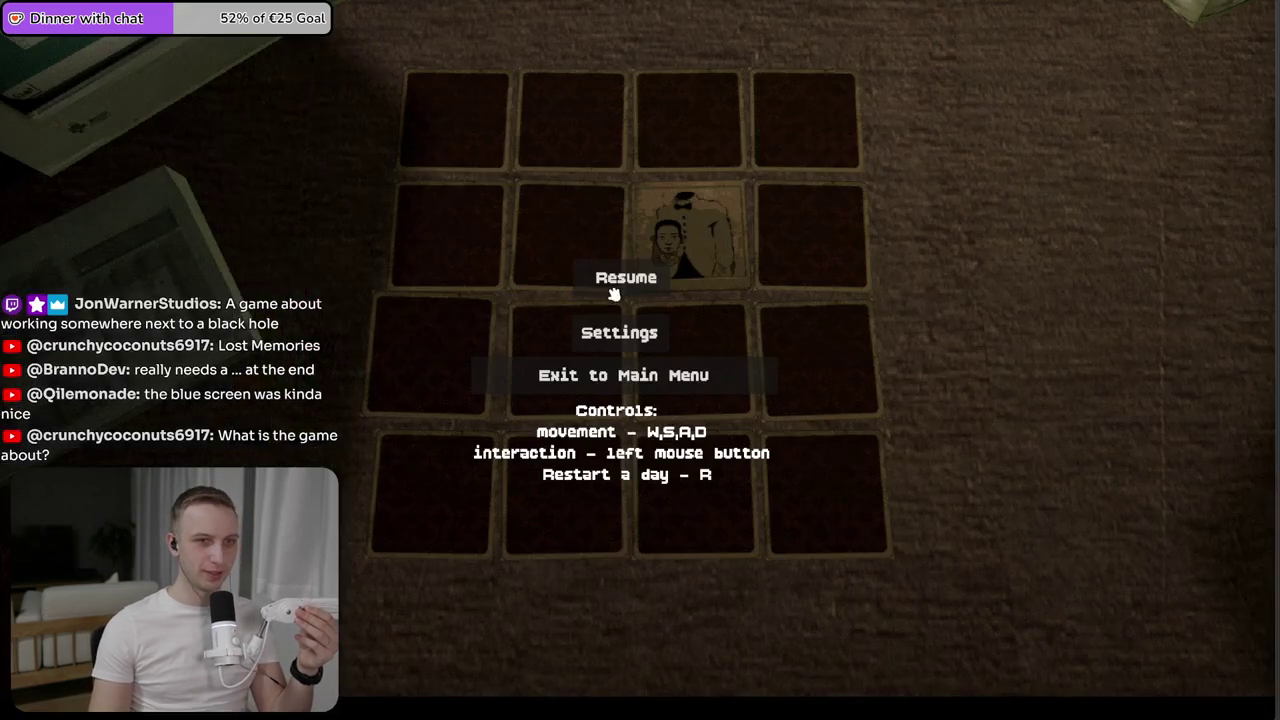
- Resume the game and match the ghost, fire and demon card pairs
{"action": "left_click", "coordinate": [613, 287]}
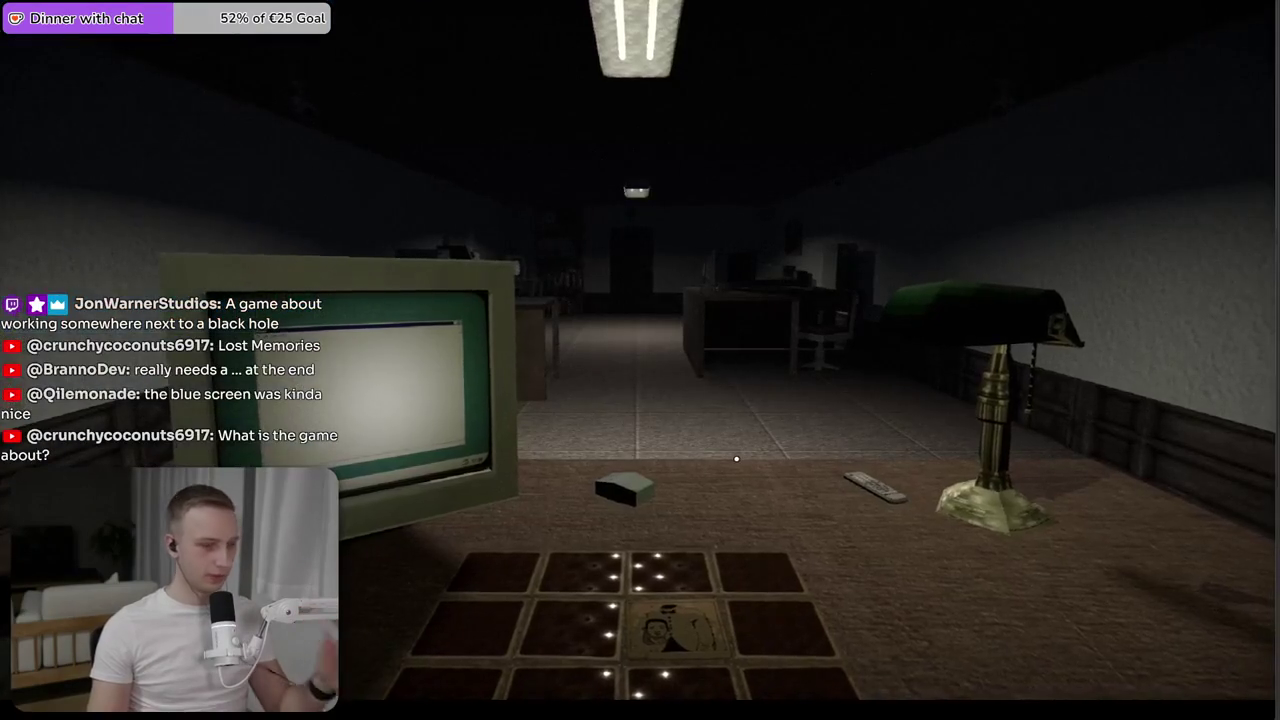
{"action": "left_click", "coordinate": [714, 443]}
{"action": "left_click", "coordinate": [455, 396]}
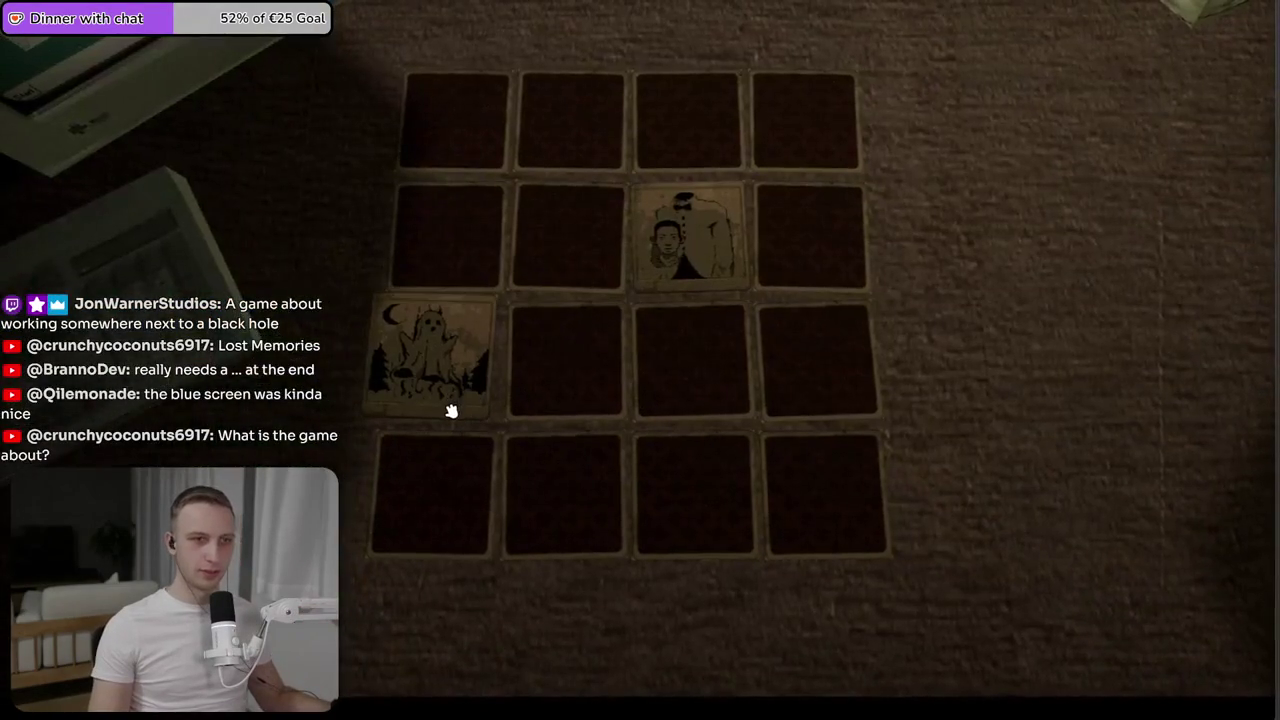
{"action": "left_click", "coordinate": [718, 119]}
{"action": "left_click", "coordinate": [578, 372]}
{"action": "left_click", "coordinate": [754, 507]}
{"action": "left_click", "coordinate": [823, 257]}
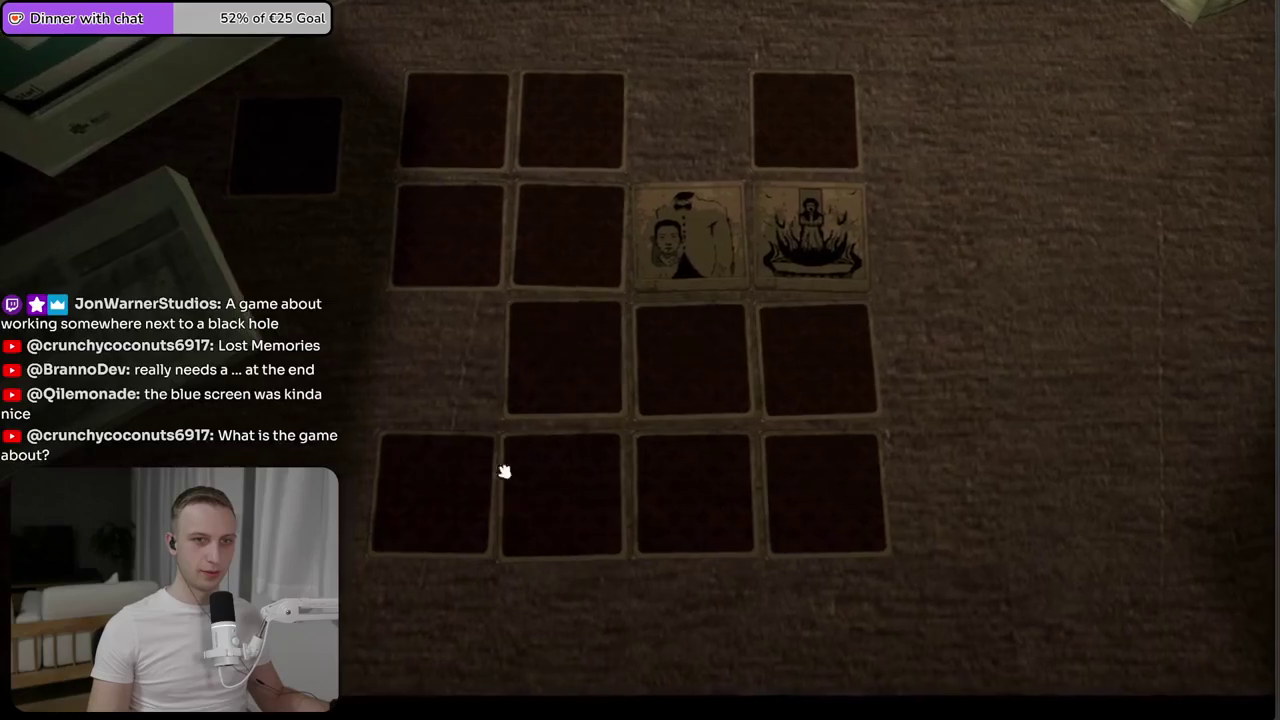
{"action": "left_click", "coordinate": [648, 505]}
{"action": "left_click", "coordinate": [560, 410]}
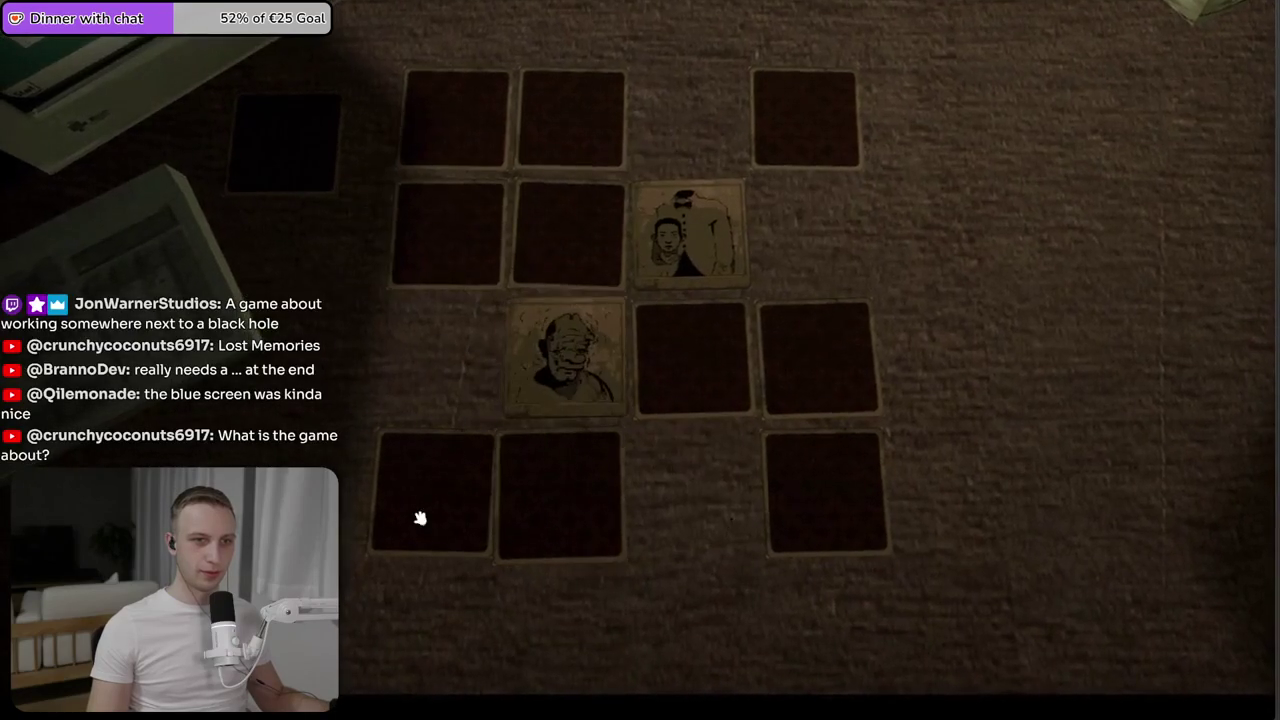
{"action": "left_click", "coordinate": [451, 517]}
{"action": "left_click", "coordinate": [440, 248]}
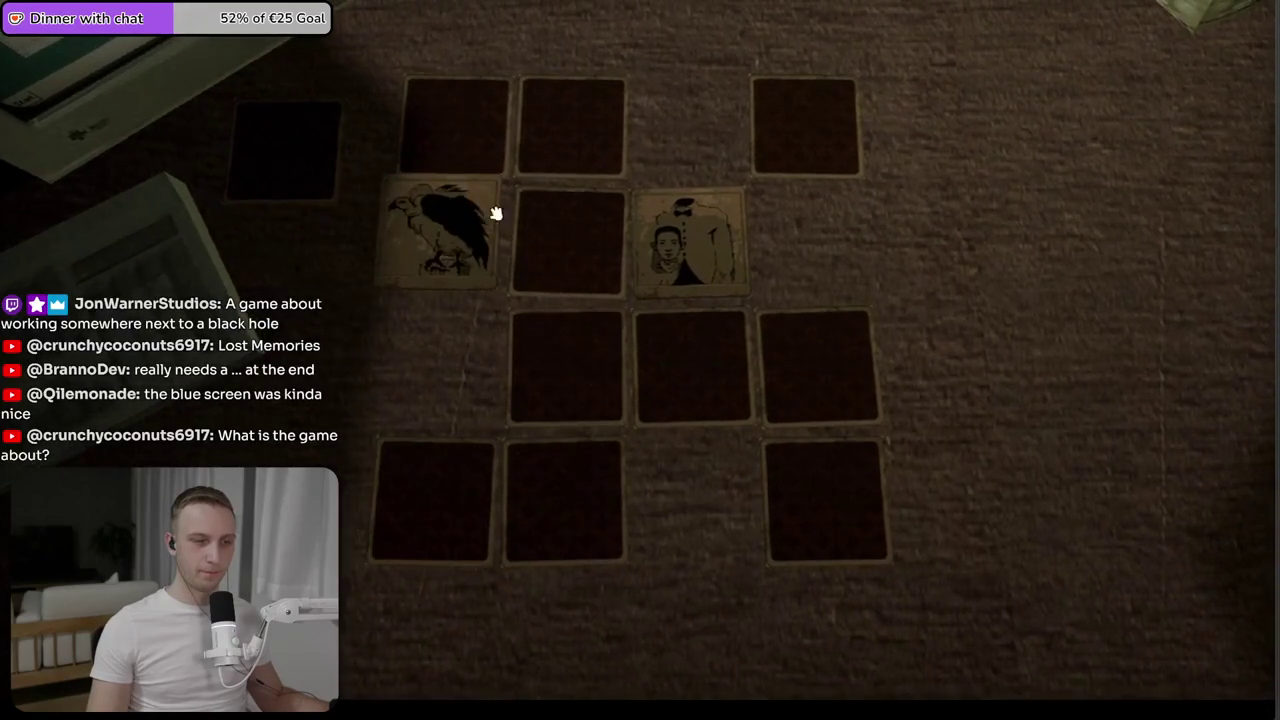
{"action": "left_click", "coordinate": [586, 128]}
{"action": "left_click", "coordinate": [430, 488]}
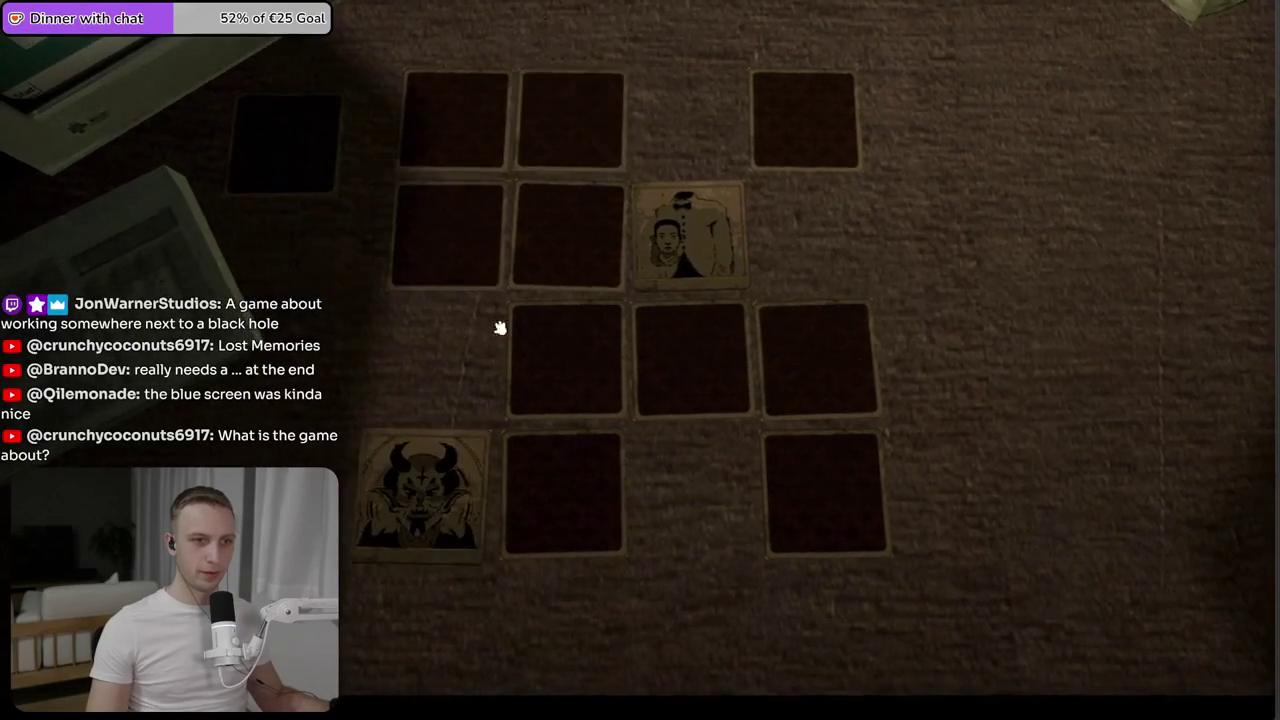
{"action": "left_click", "coordinate": [523, 129]}
{"action": "right_click", "coordinate": [470, 216]}
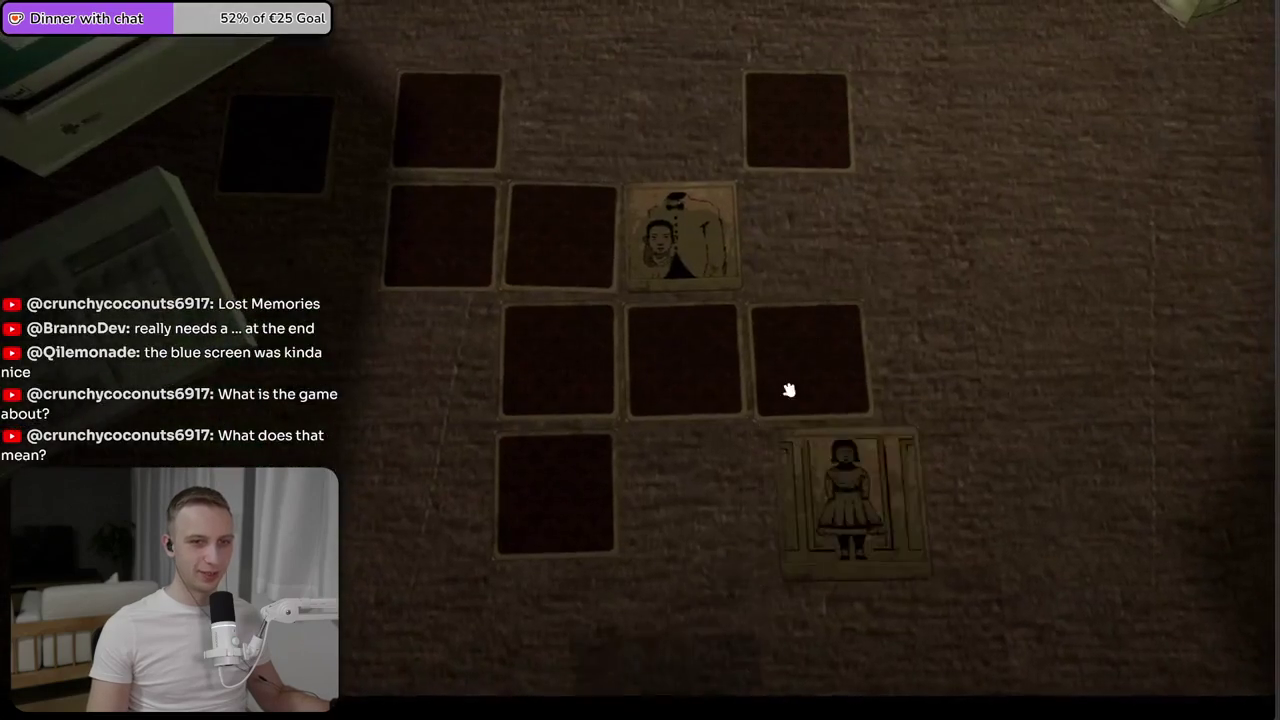
- Match the vulture and old-man card pairs on the grid
{"action": "left_click", "coordinate": [788, 186]}
{"action": "left_click", "coordinate": [794, 380]}
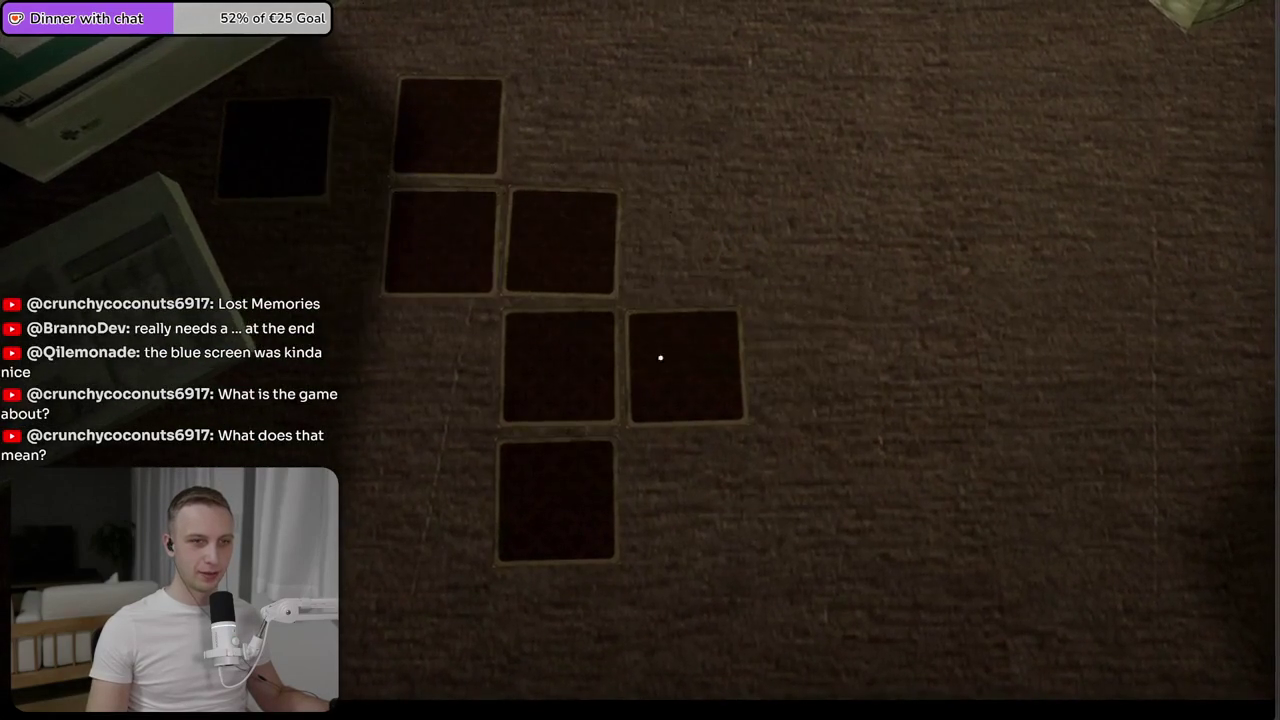
{"action": "left_click", "coordinate": [513, 327]}
{"action": "left_click", "coordinate": [500, 240]}
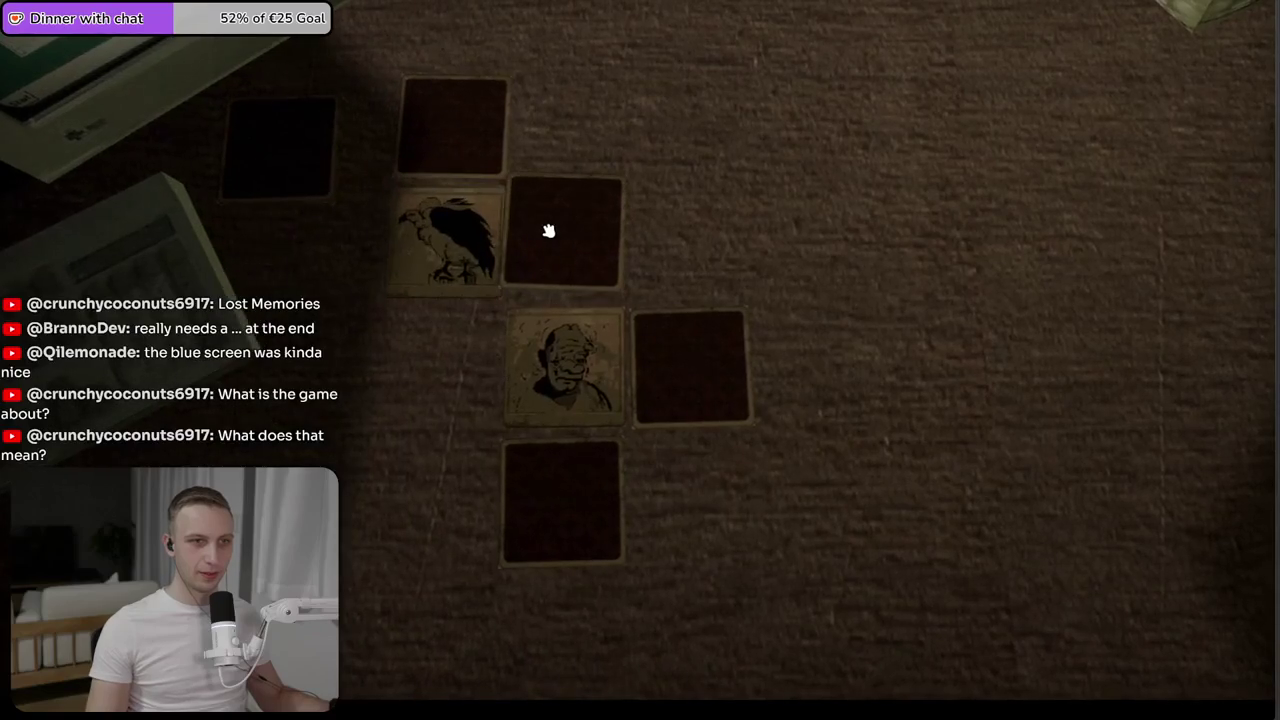
{"action": "left_click", "coordinate": [423, 265]}
{"action": "left_click", "coordinate": [446, 140]}
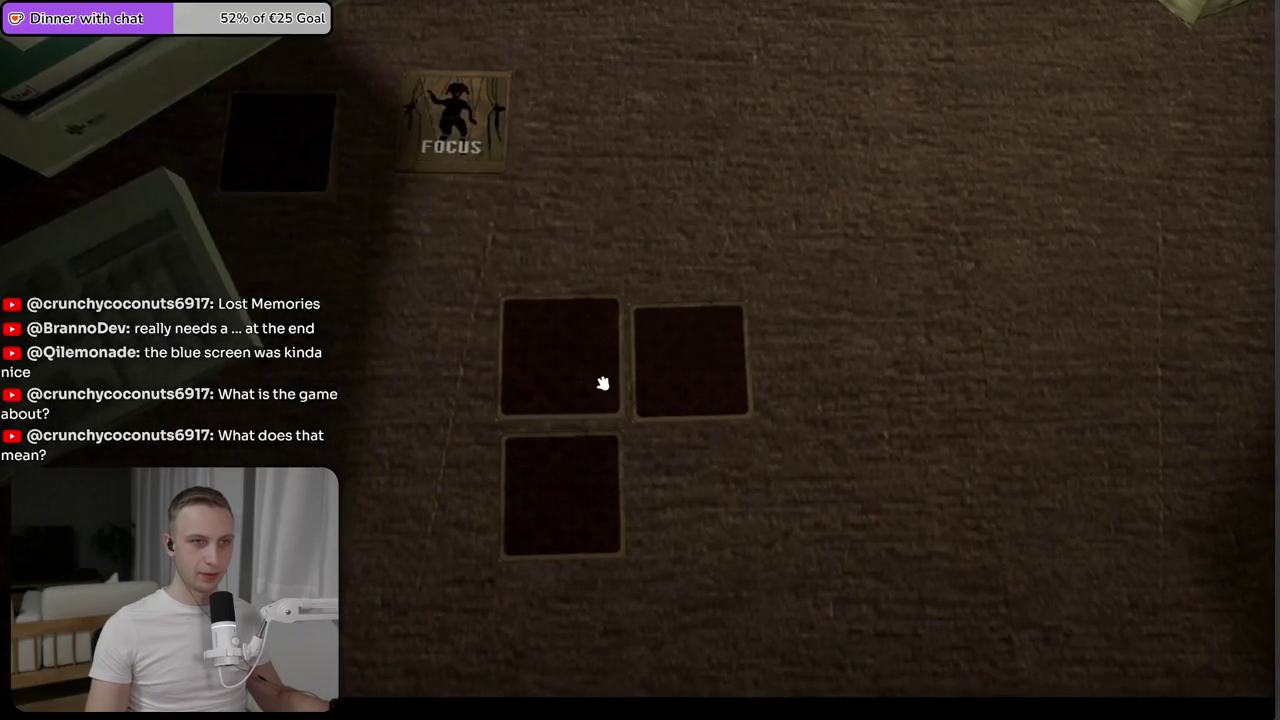
{"action": "left_click", "coordinate": [600, 508]}
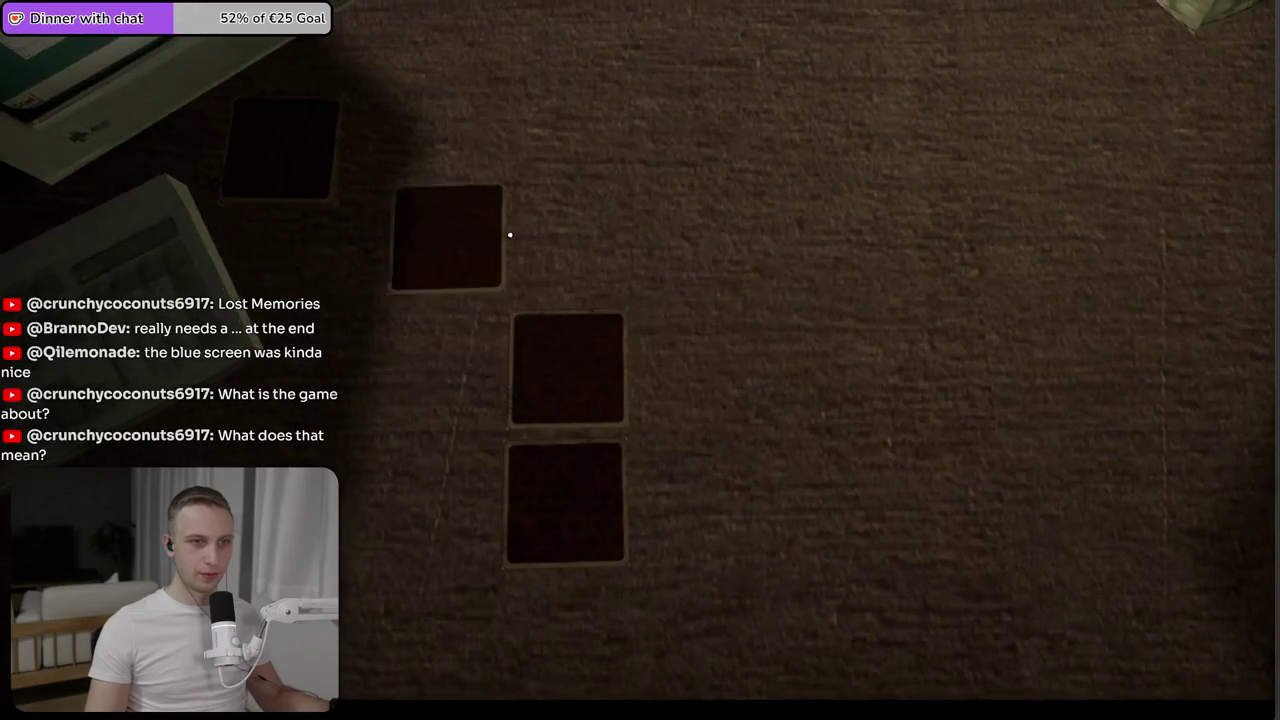
{"action": "left_click", "coordinate": [580, 482]}
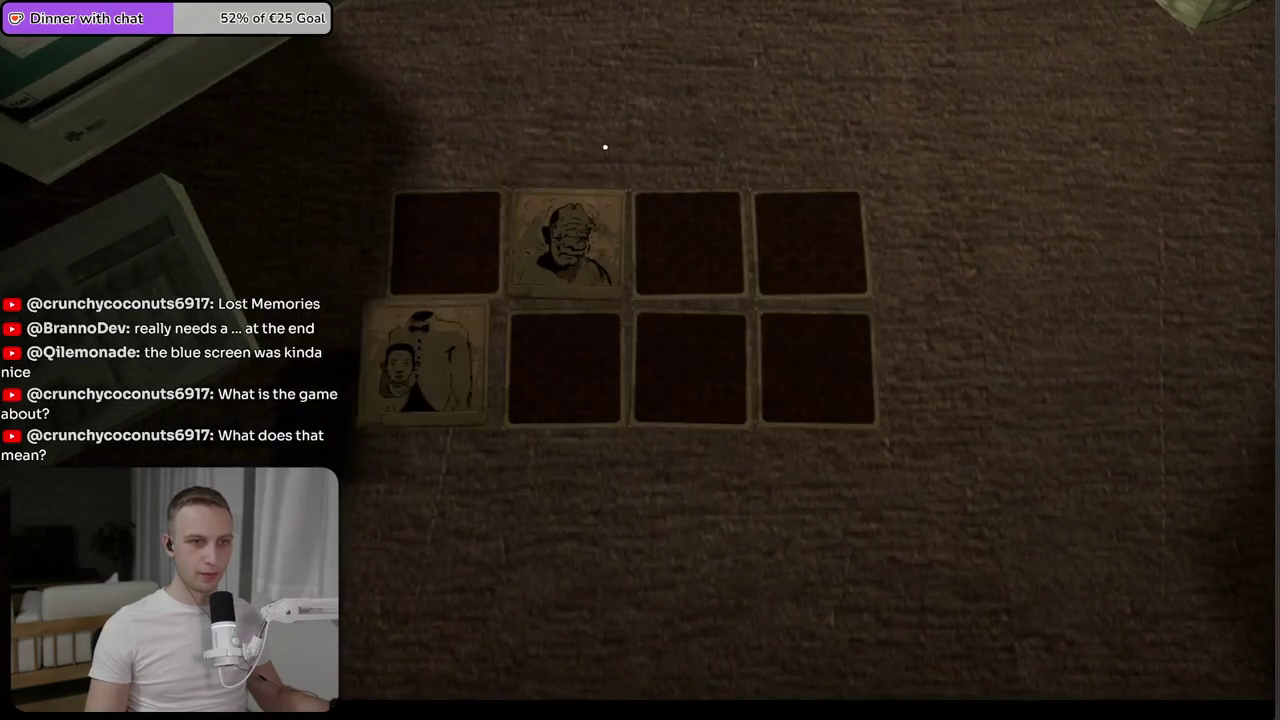
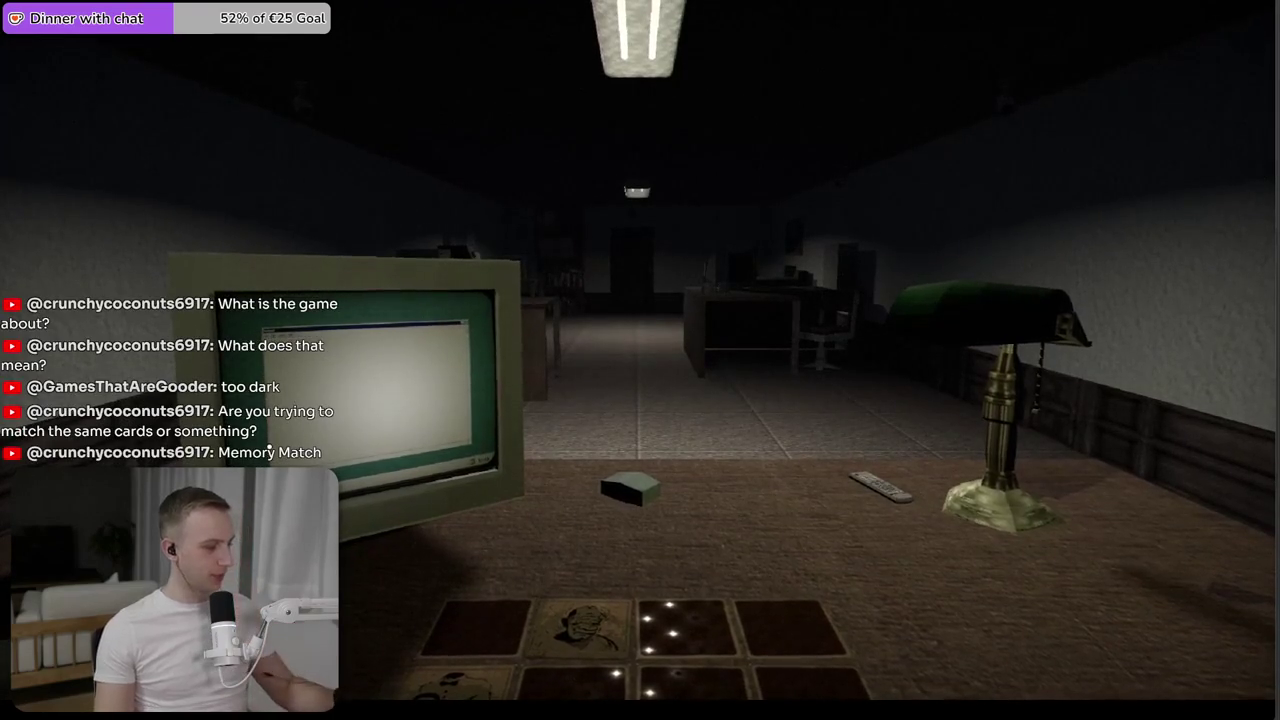
- Pause the game with Esc to show its menu, then pick a near-black title text colour in Photoshop
{"action": "key", "text": "Escape"}
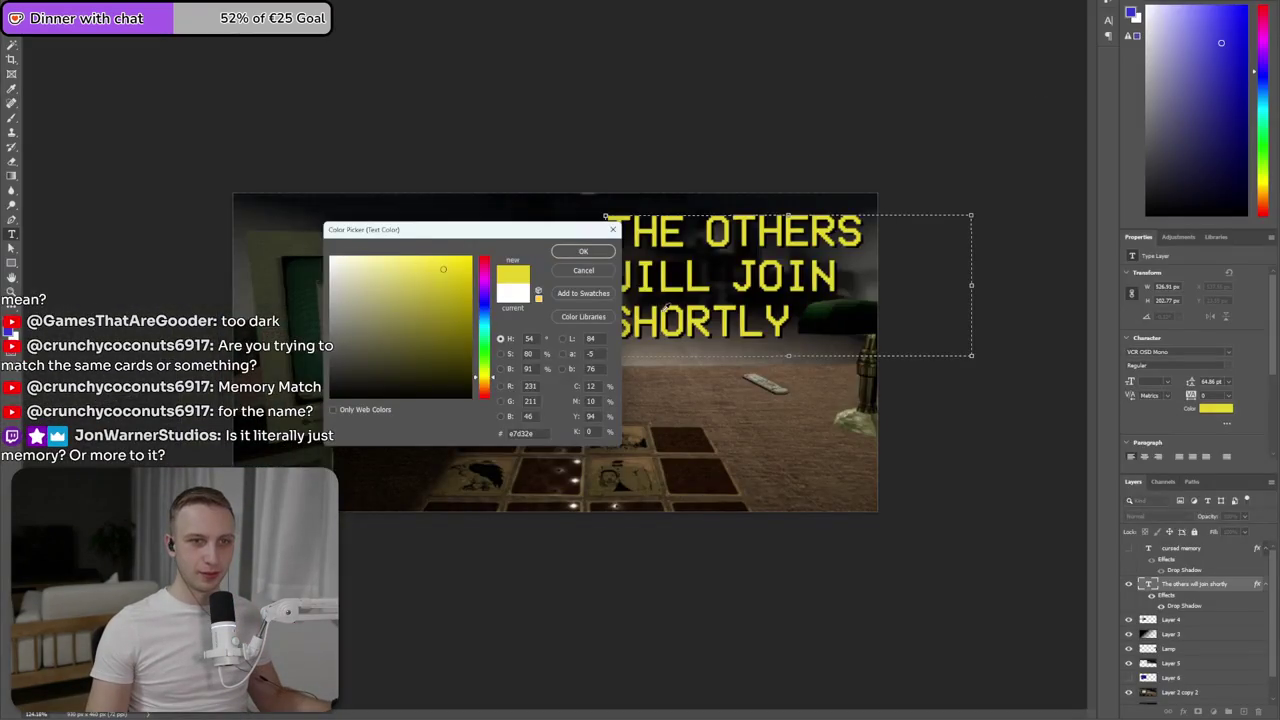
{"action": "left_click", "coordinate": [666, 308]}
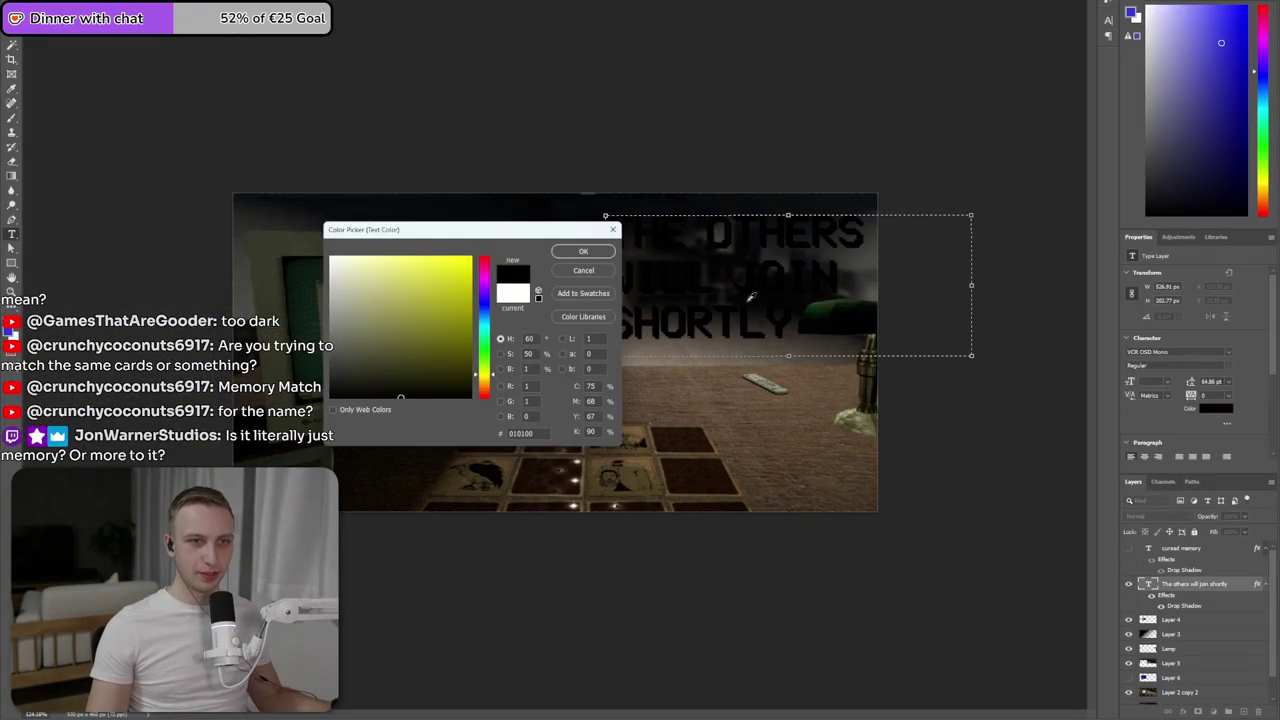
- Make the title text white in the Color Picker and commit the type layer
{"action": "left_click", "coordinate": [331, 257]}
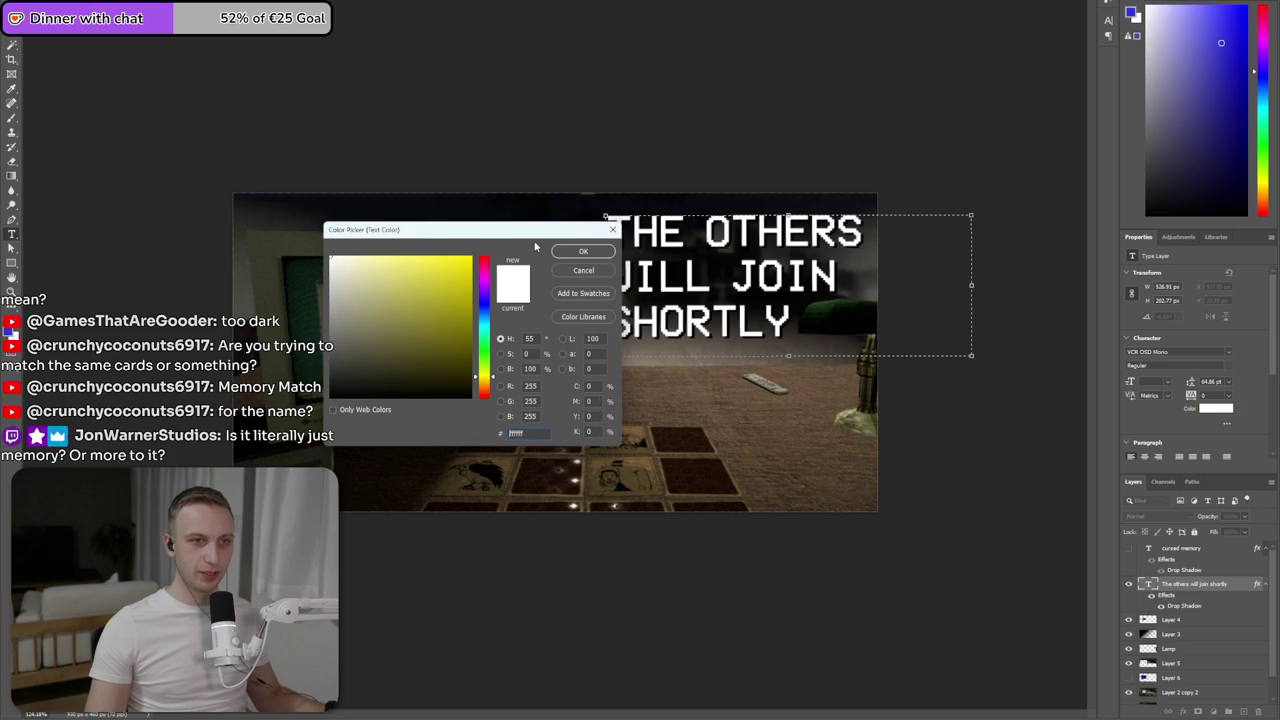
{"action": "left_click", "coordinate": [583, 251]}
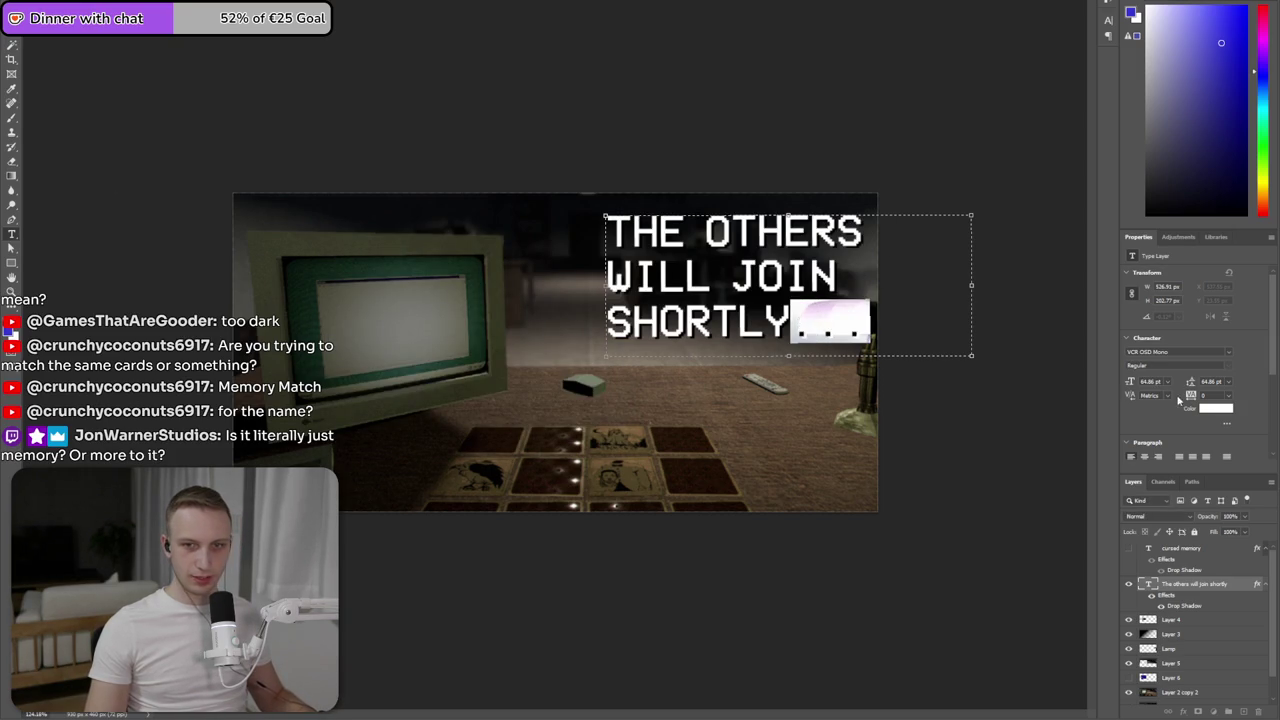
{"action": "left_click", "coordinate": [1062, 256]}
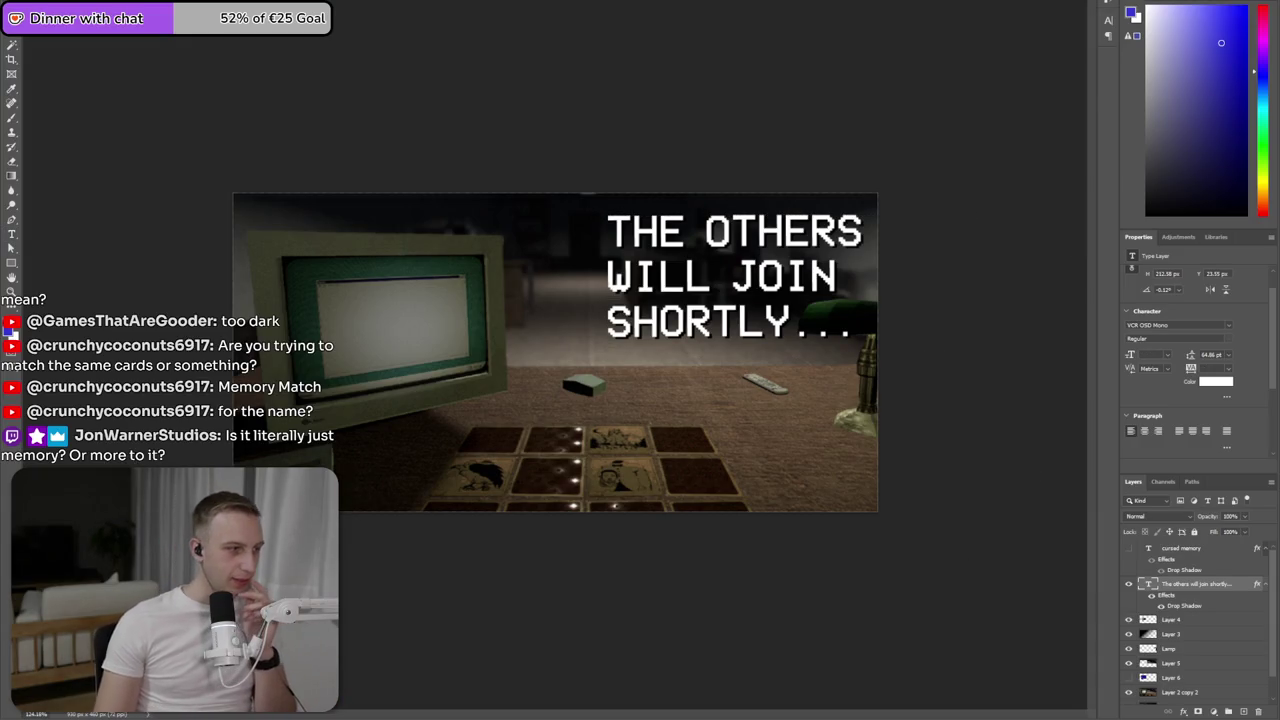
{"action": "key", "text": "alt+Tab"}
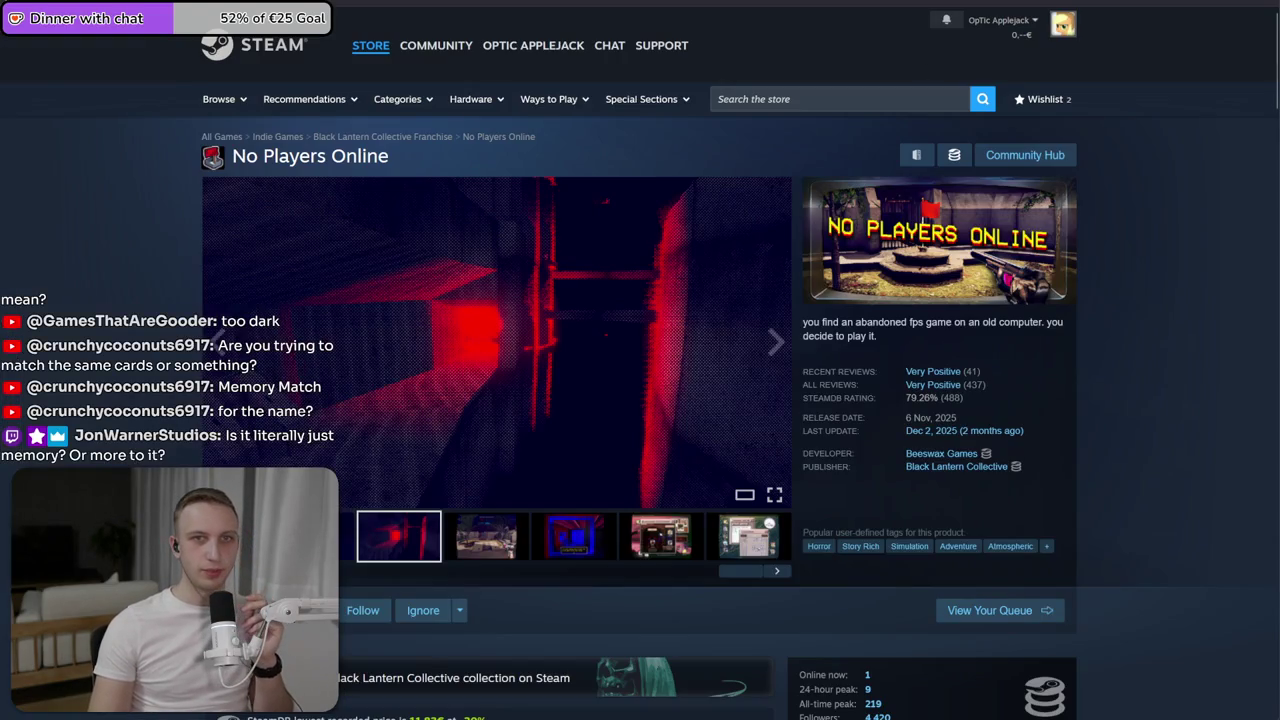
- Read the itch.io game description through the Congratulations paragraph and wishlist-on-Steam section, highlighting paragraphs
{"action": "key", "text": "alt+Tab"}
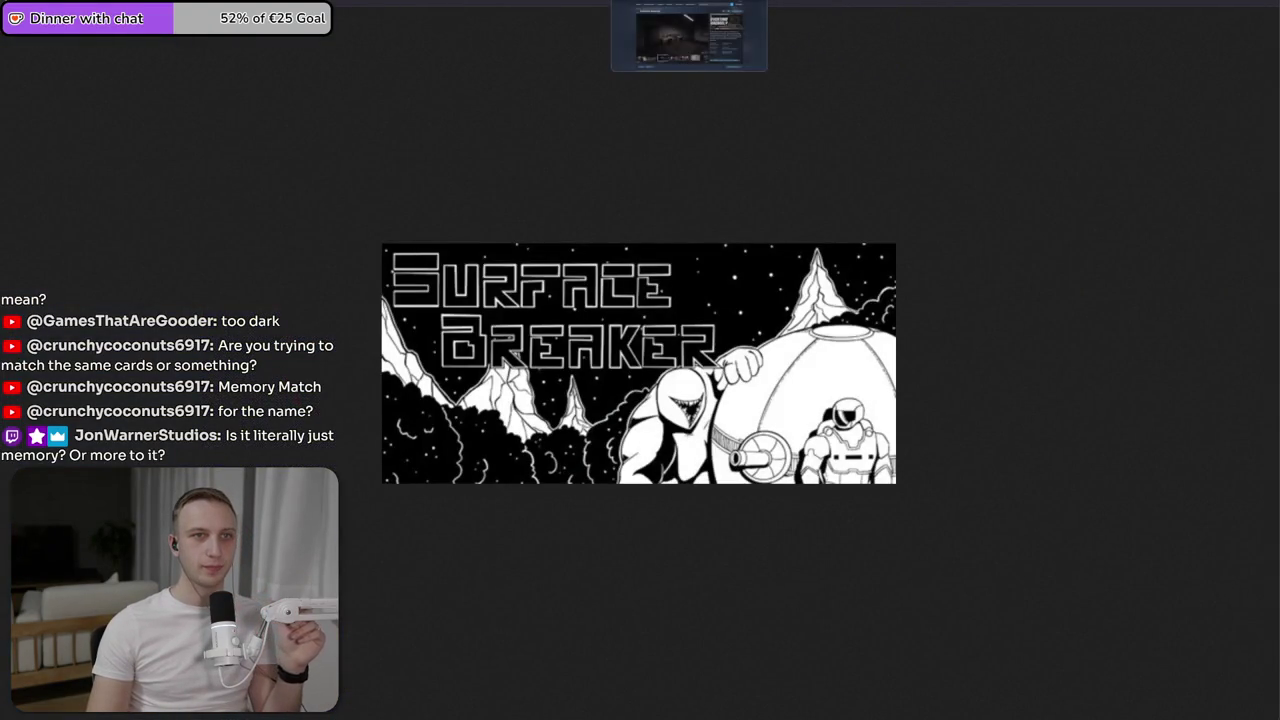
{"action": "key", "text": "alt+Tab"}
{"action": "scroll", "coordinate": [487, 293], "scroll_direction": "down", "scroll_amount": 1}
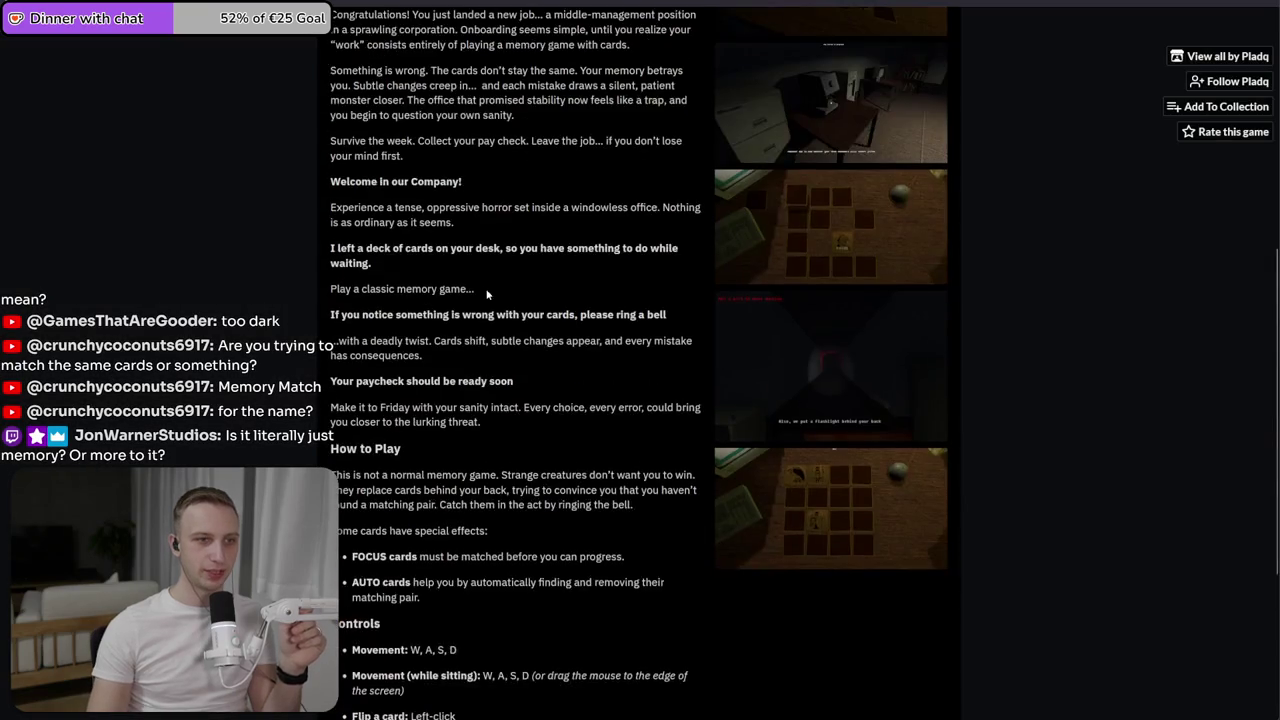
{"action": "scroll", "coordinate": [487, 293], "scroll_direction": "up", "scroll_amount": 5}
{"action": "left_click_drag", "start_coordinate": [324, 217], "coordinate": [360, 264]}
{"action": "left_click", "coordinate": [360, 264]}
{"action": "scroll", "coordinate": [360, 265], "scroll_direction": "down", "scroll_amount": 3}
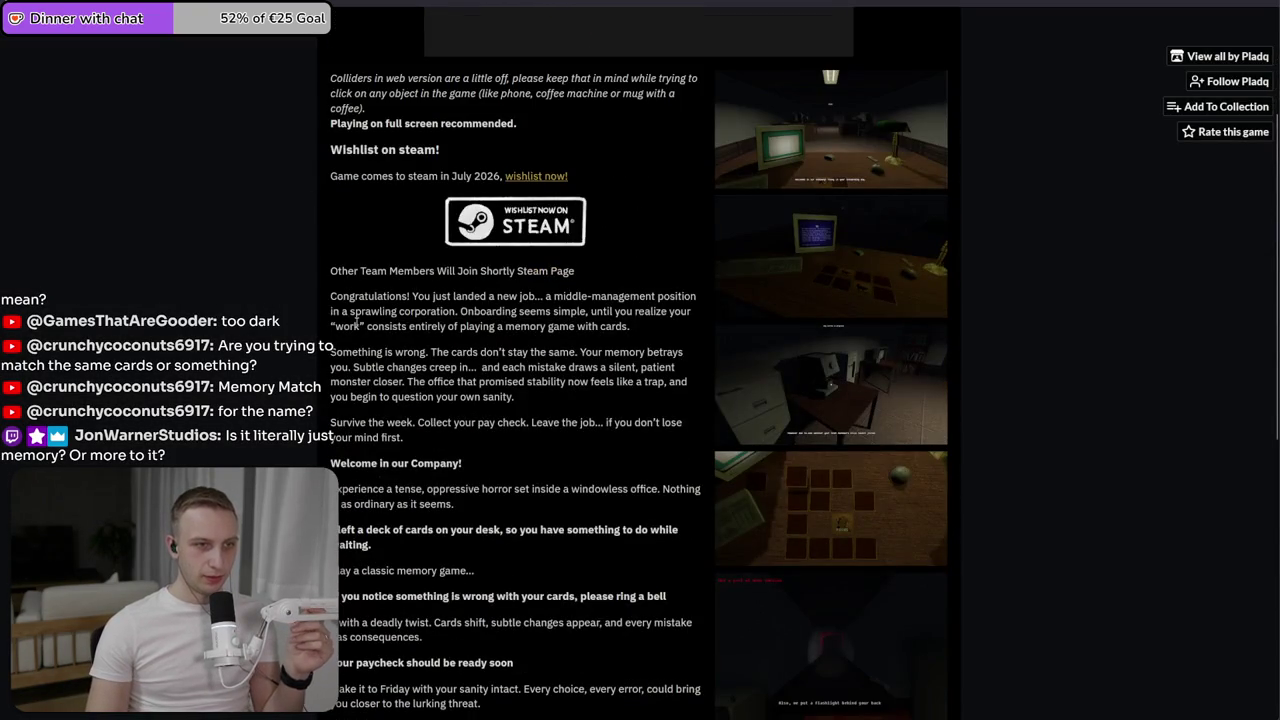
{"action": "mouse_move", "coordinate": [326, 292]}
{"action": "left_mouse_down"}
{"action": "mouse_move", "coordinate": [328, 412]}
{"action": "mouse_move", "coordinate": [459, 439]}
{"action": "mouse_move", "coordinate": [347, 418]}
{"action": "left_mouse_up"}
{"action": "left_click", "coordinate": [329, 413]}
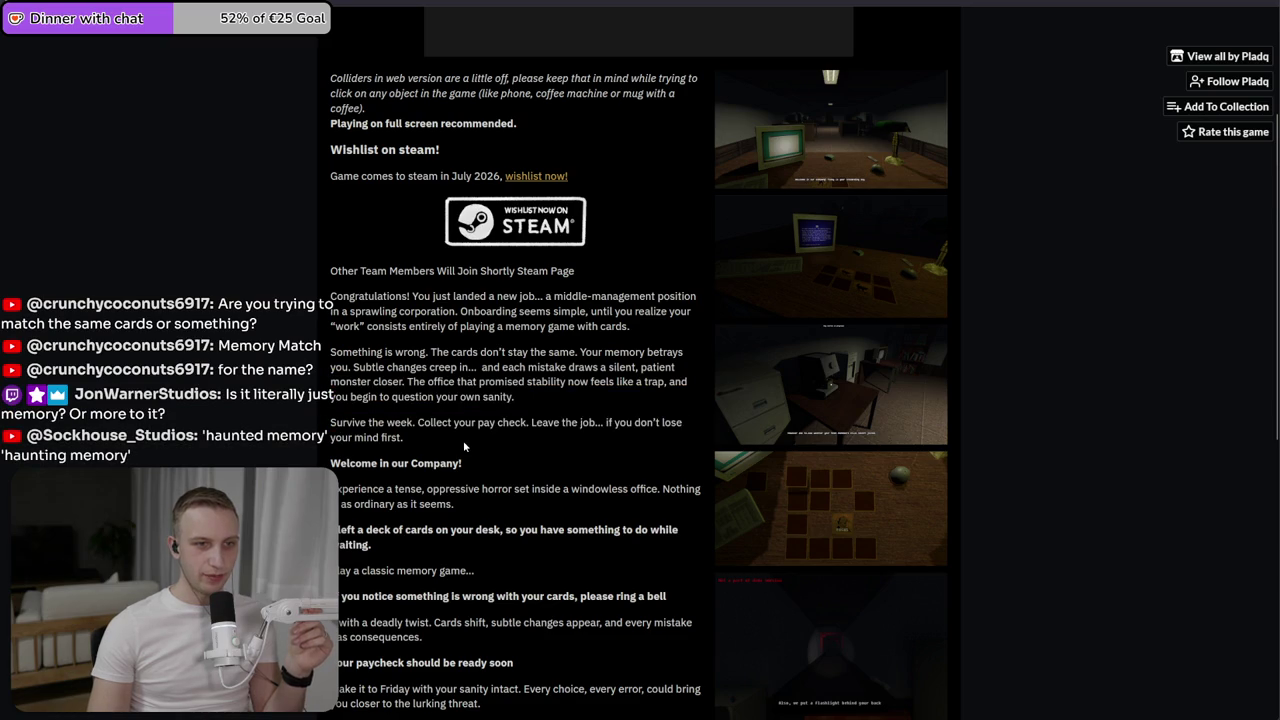
{"action": "left_click", "coordinate": [347, 418]}
{"action": "scroll", "coordinate": [350, 412], "scroll_direction": "down", "scroll_amount": 3}
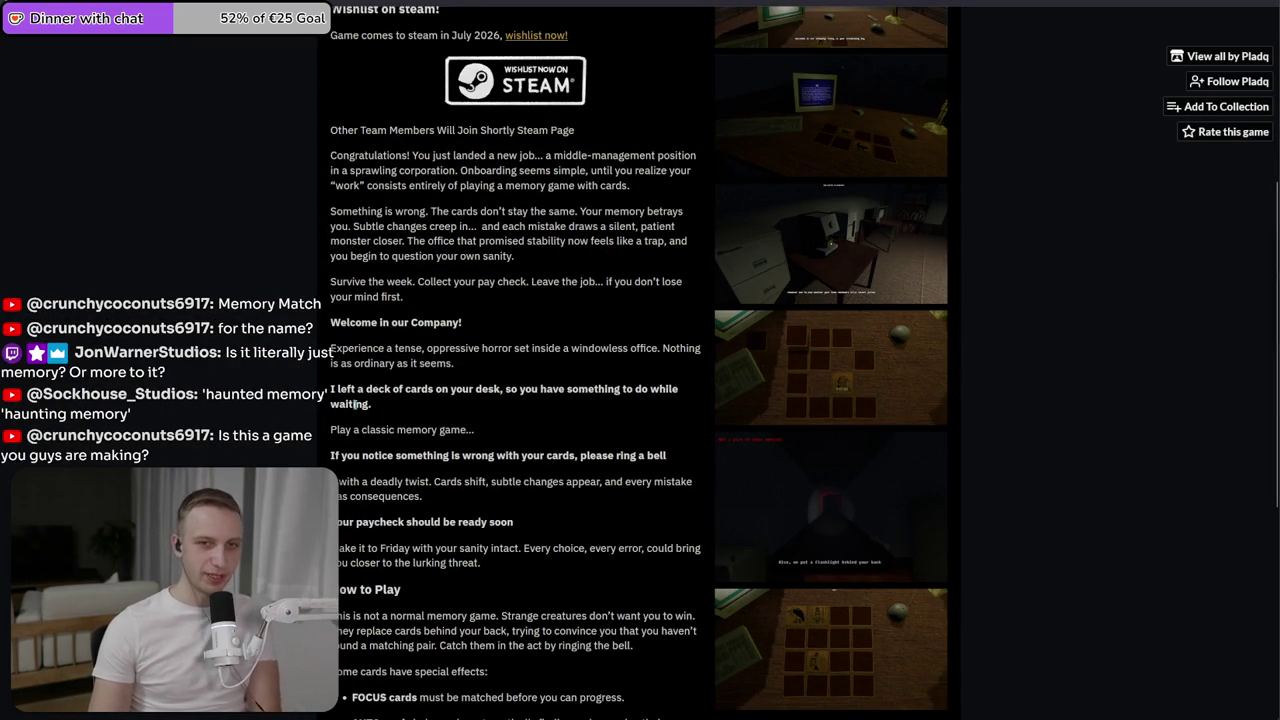
{"action": "key", "text": "alt+Tab"}
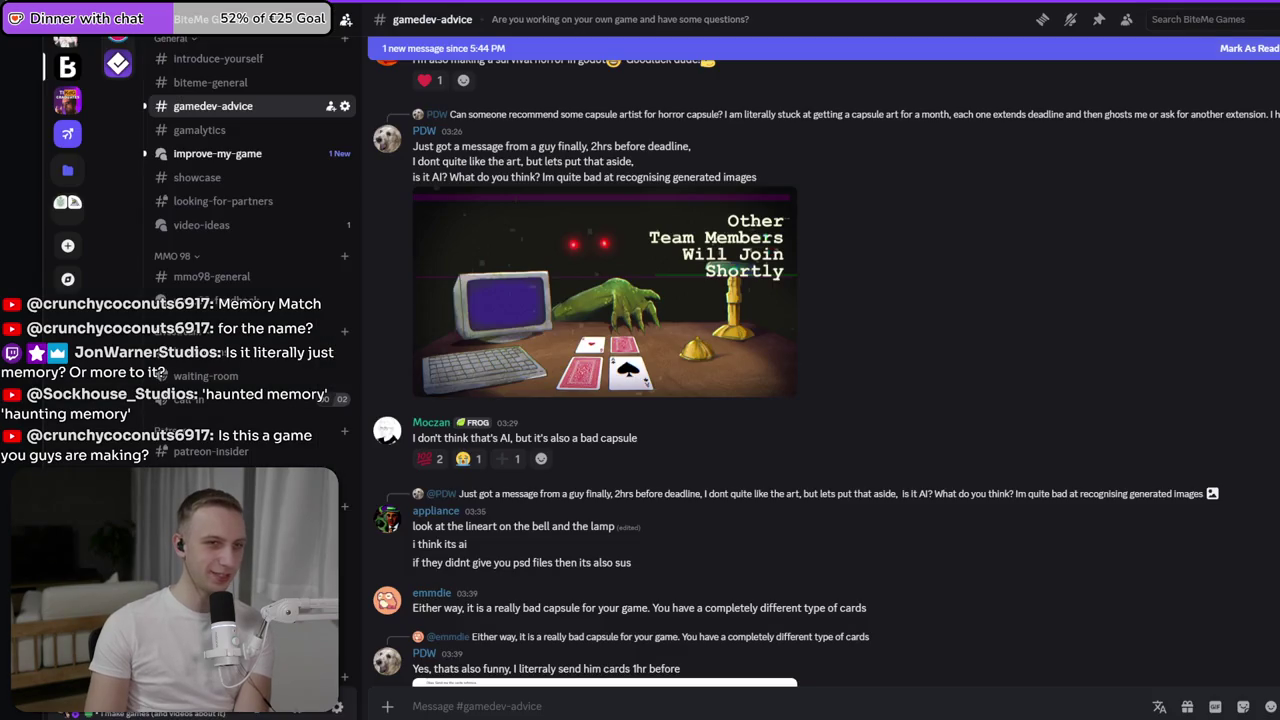
- View the posted capsule image enlarged in #gamedev-advice, then close the viewer
{"action": "left_click", "coordinate": [670, 277]}
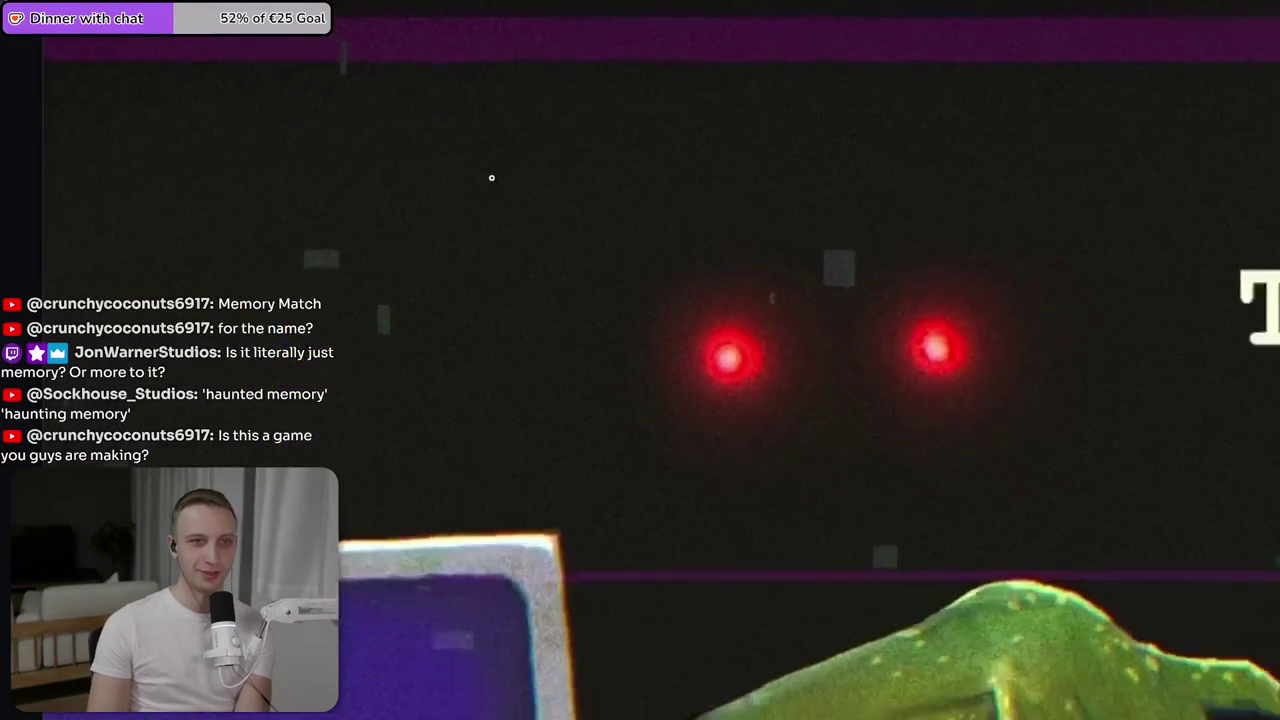
{"action": "key", "text": "Escape"}
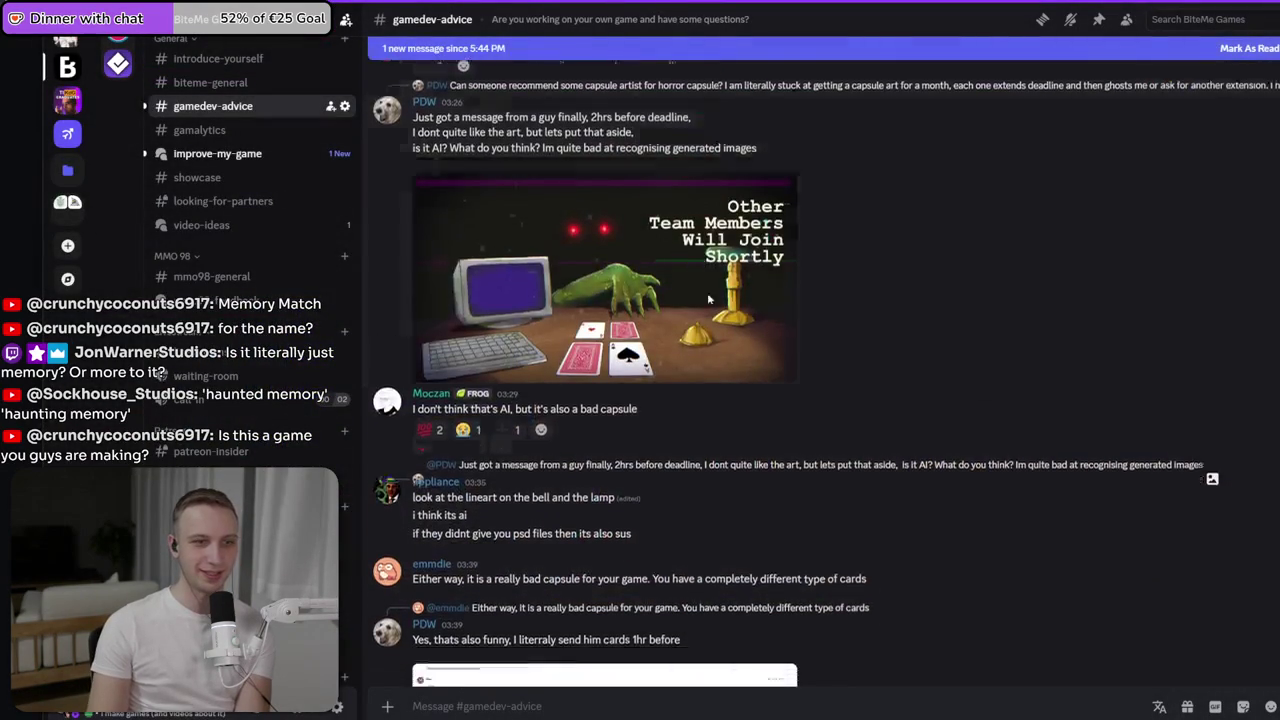
{"action": "scroll", "coordinate": [700, 280], "scroll_direction": "down", "scroll_amount": 10}
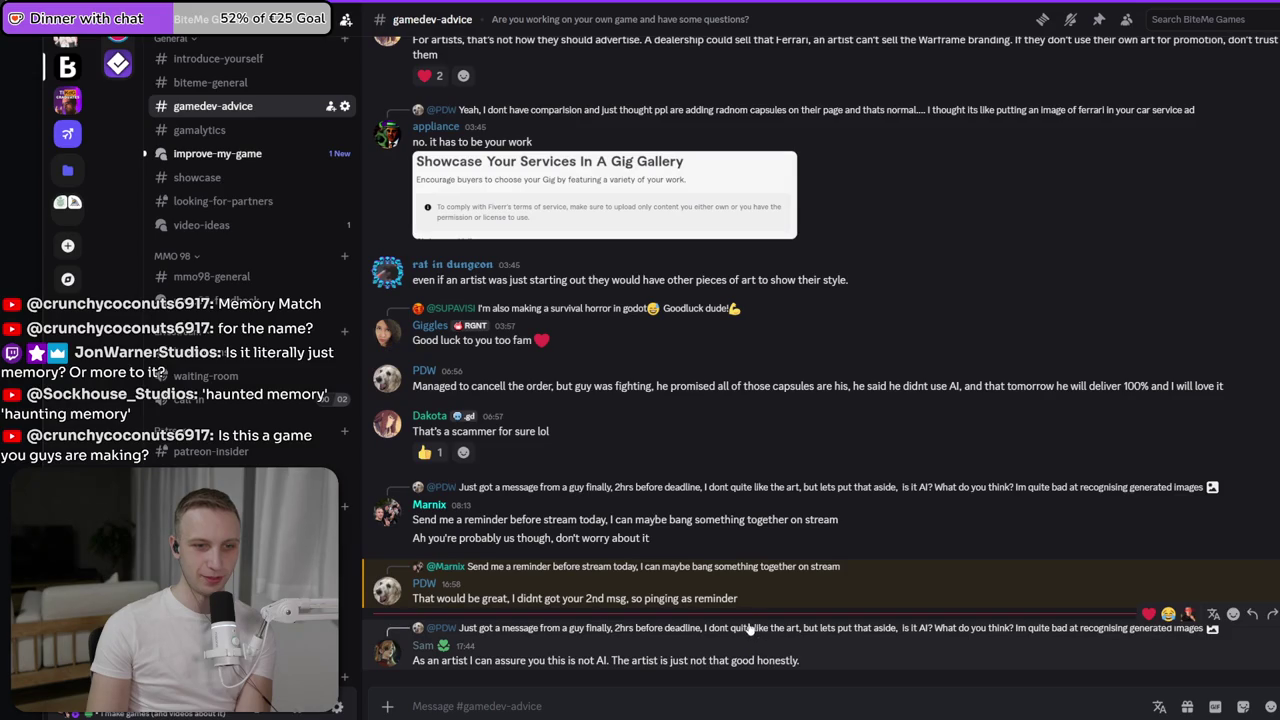
- Highlight the newest replies, including the one saying the art isn't AI
{"action": "triple_click", "coordinate": [597, 672]}
{"action": "left_click", "coordinate": [611, 662]}
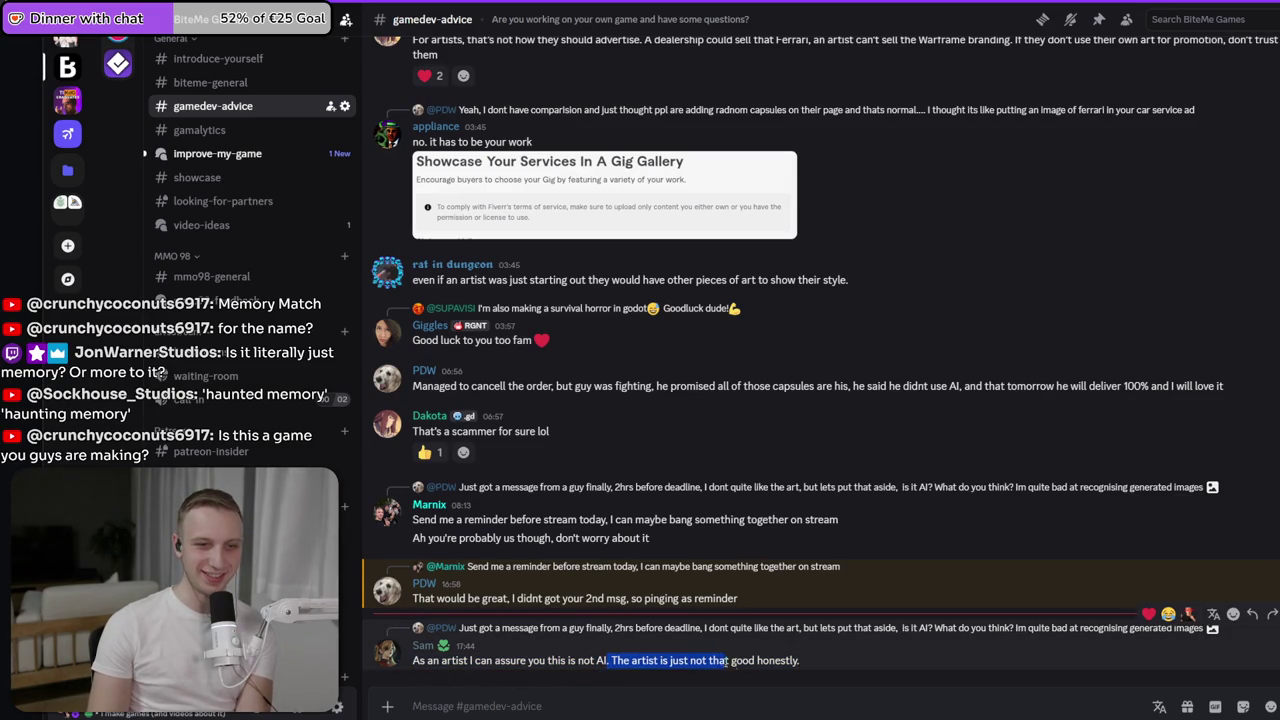
{"action": "left_click_drag", "start_coordinate": [727, 662], "coordinate": [853, 667]}
{"action": "triple_click", "coordinate": [853, 667]}
{"action": "left_click", "coordinate": [857, 658]}
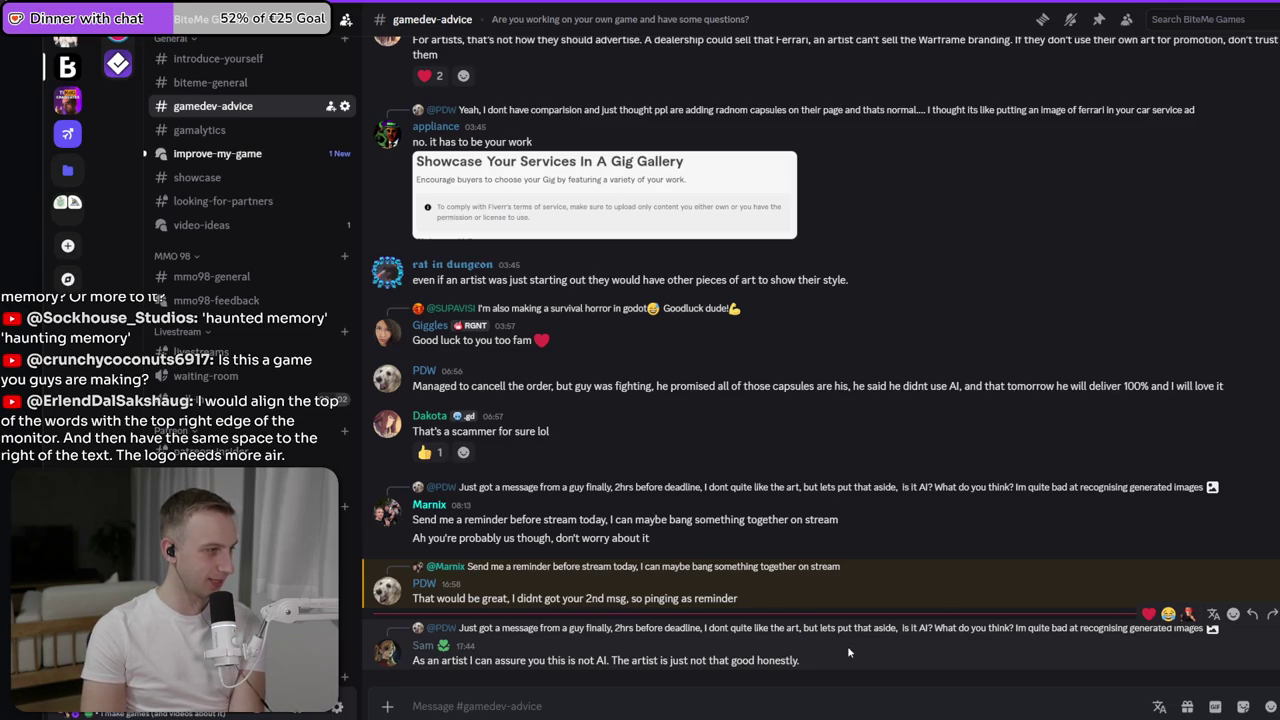
{"action": "key", "text": "alt+Tab"}
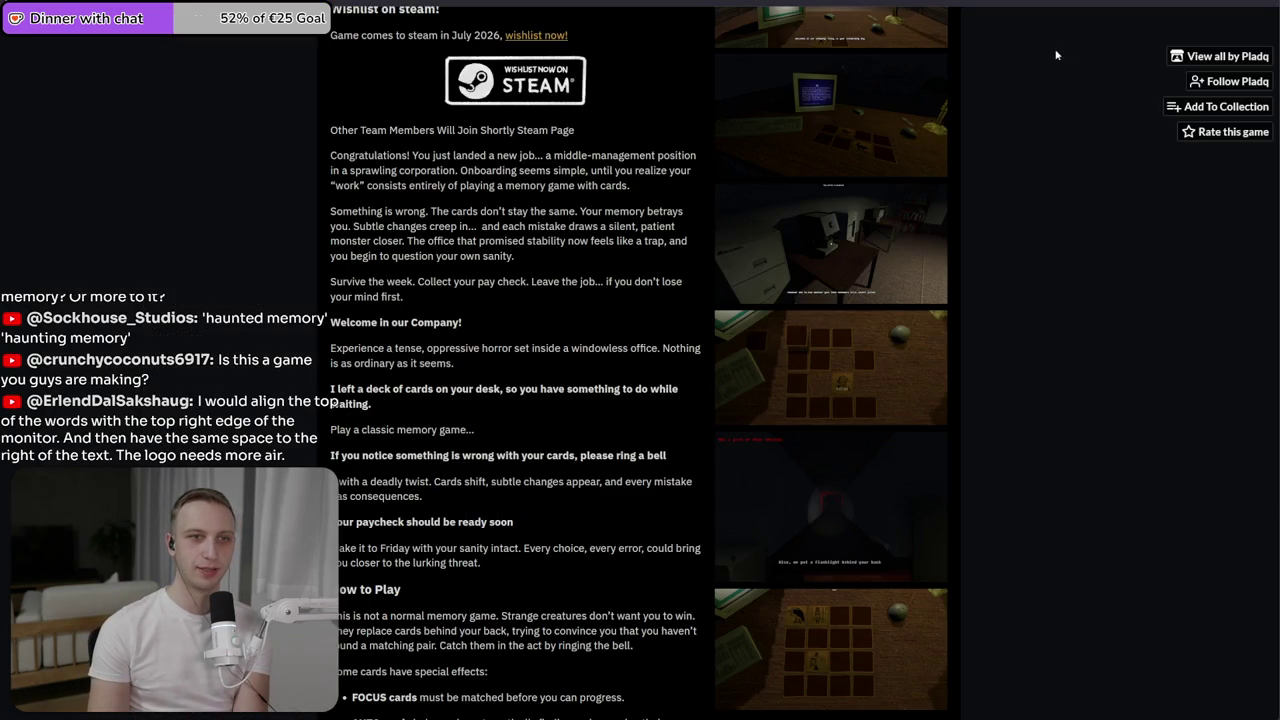
- Back in the thumbnail, reposition the title text further right
{"action": "key", "text": "alt+Tab"}
{"action": "left_click_drag", "start_coordinate": [738, 268], "coordinate": [651, 291]}
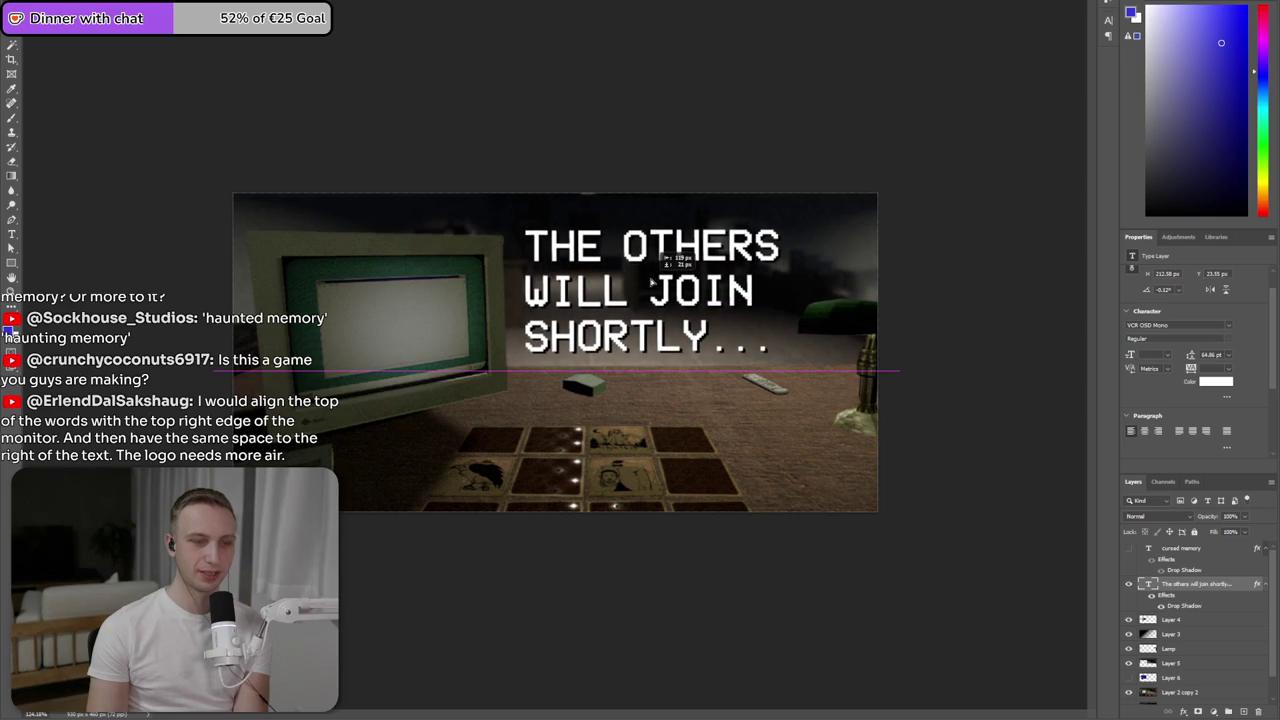
{"action": "left_click_drag", "start_coordinate": [651, 291], "coordinate": [642, 292]}
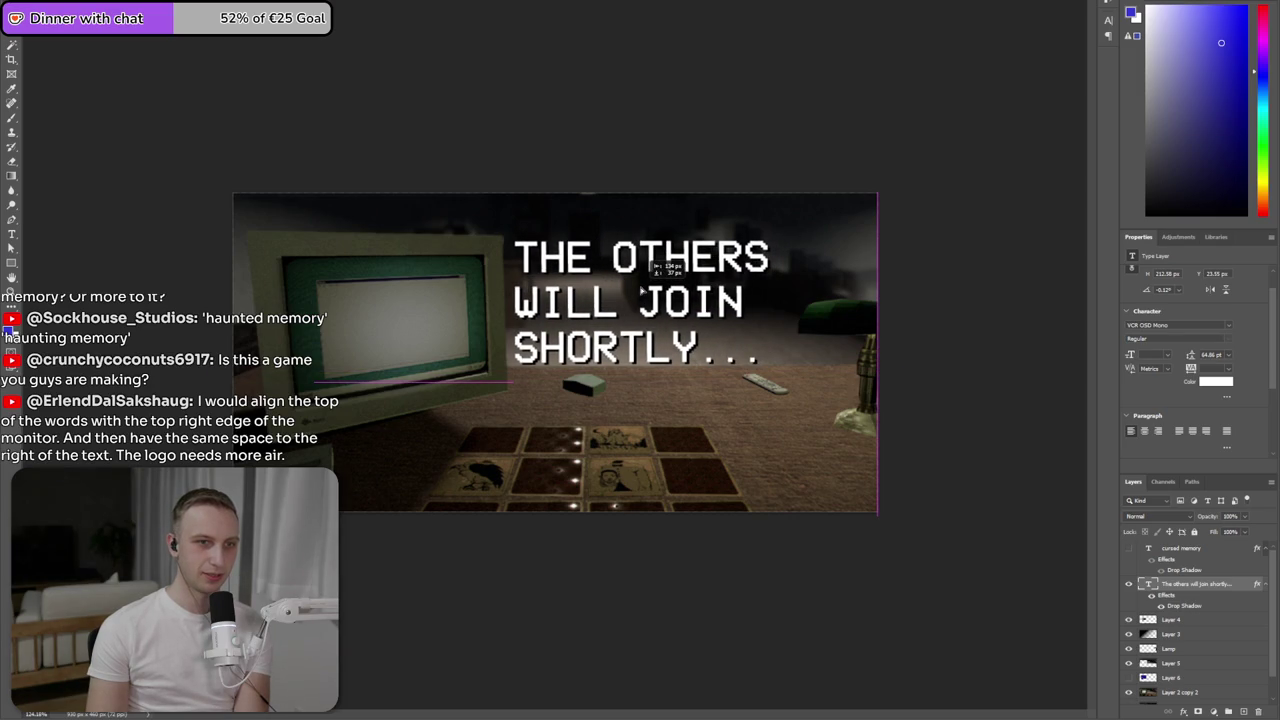
{"action": "left_click", "coordinate": [957, 261]}
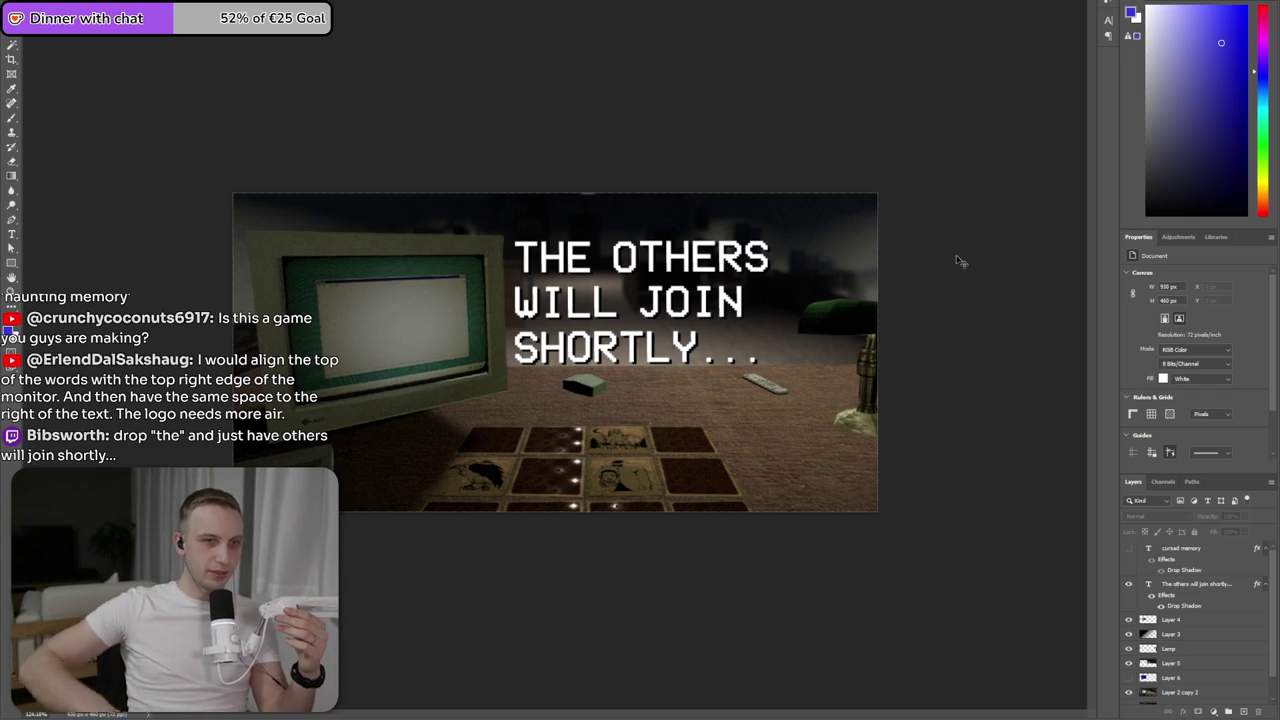
{"action": "mouse_move", "coordinate": [642, 272]}
{"action": "left_mouse_down"}
{"action": "mouse_move", "coordinate": [402, 288]}
{"action": "mouse_move", "coordinate": [744, 283]}
{"action": "mouse_move", "coordinate": [737, 252]}
{"action": "left_mouse_up"}
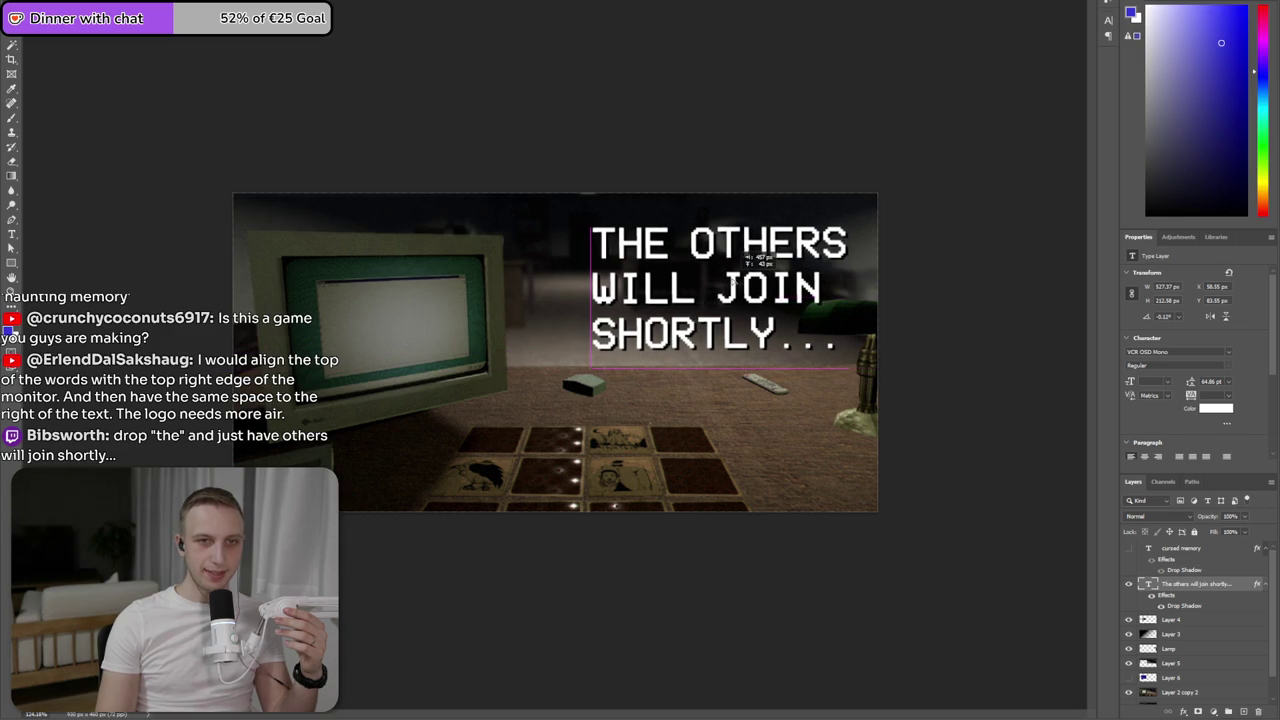
- Right-align the title lines and settle the title in the upper-right area
{"action": "double_click", "coordinate": [685, 340]}
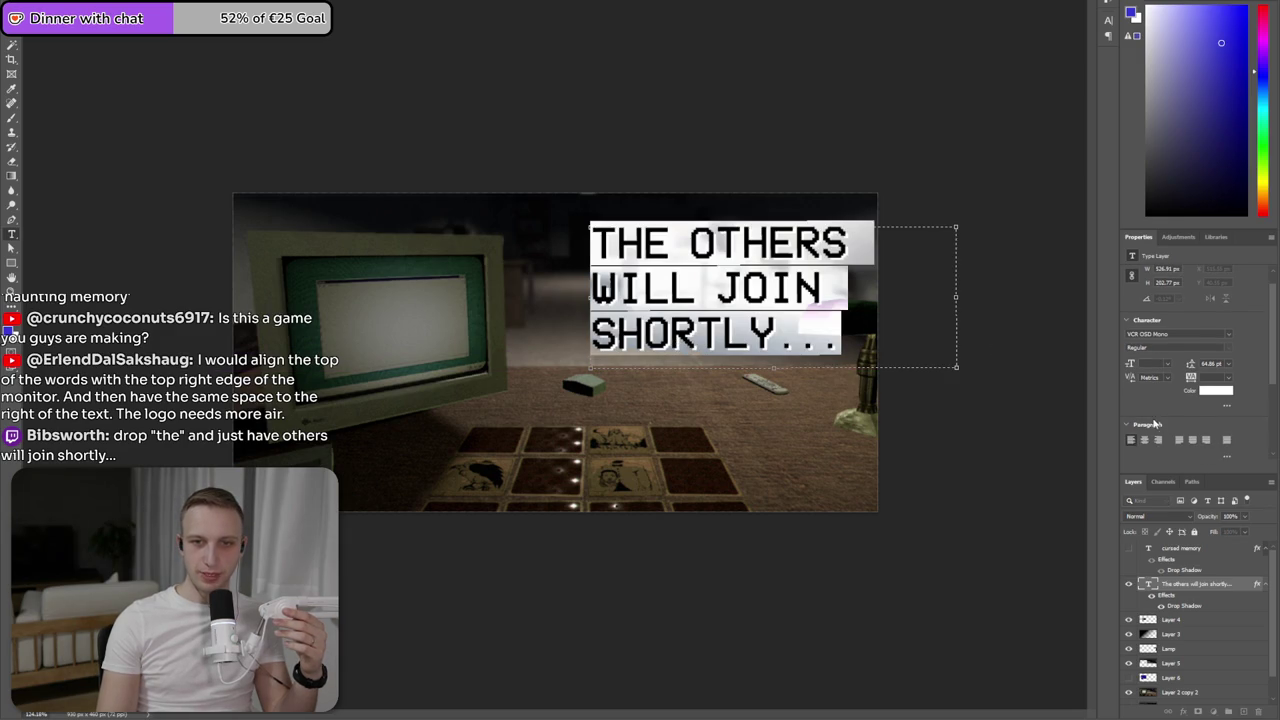
{"action": "left_click", "coordinate": [1158, 439]}
{"action": "key", "text": "ctrl+Return"}
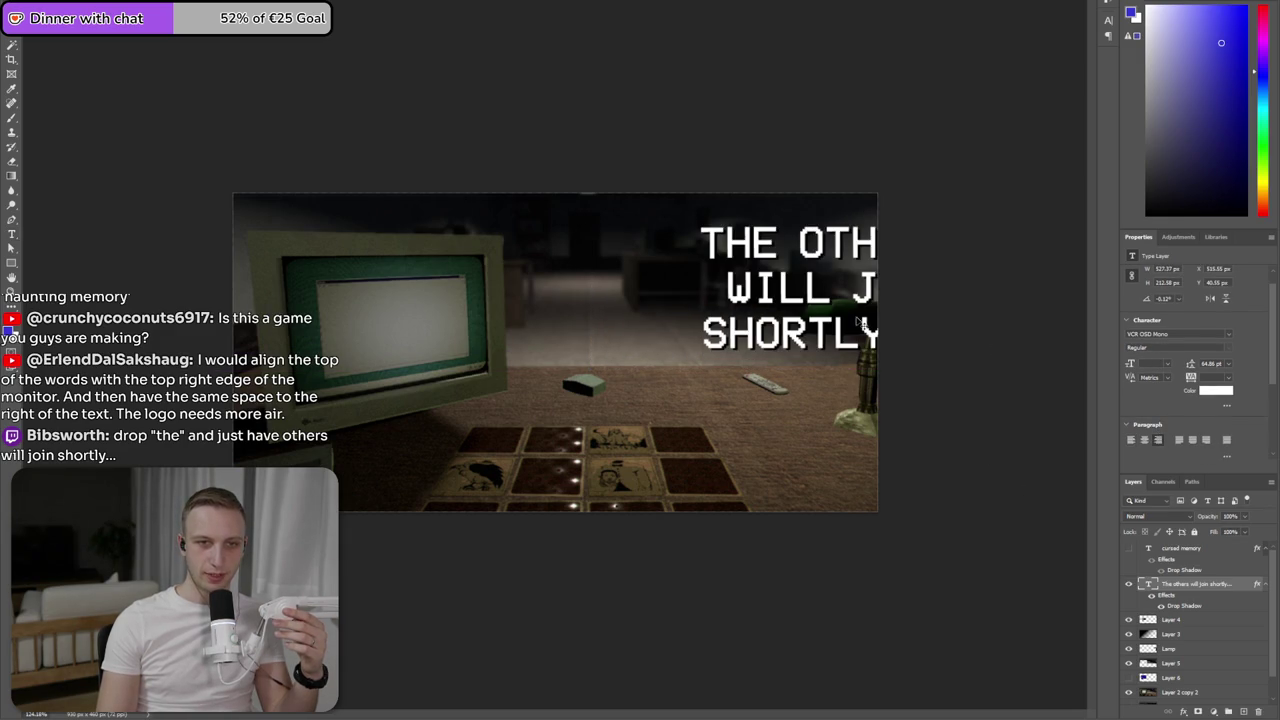
{"action": "left_click_drag", "start_coordinate": [820, 298], "coordinate": [724, 287]}
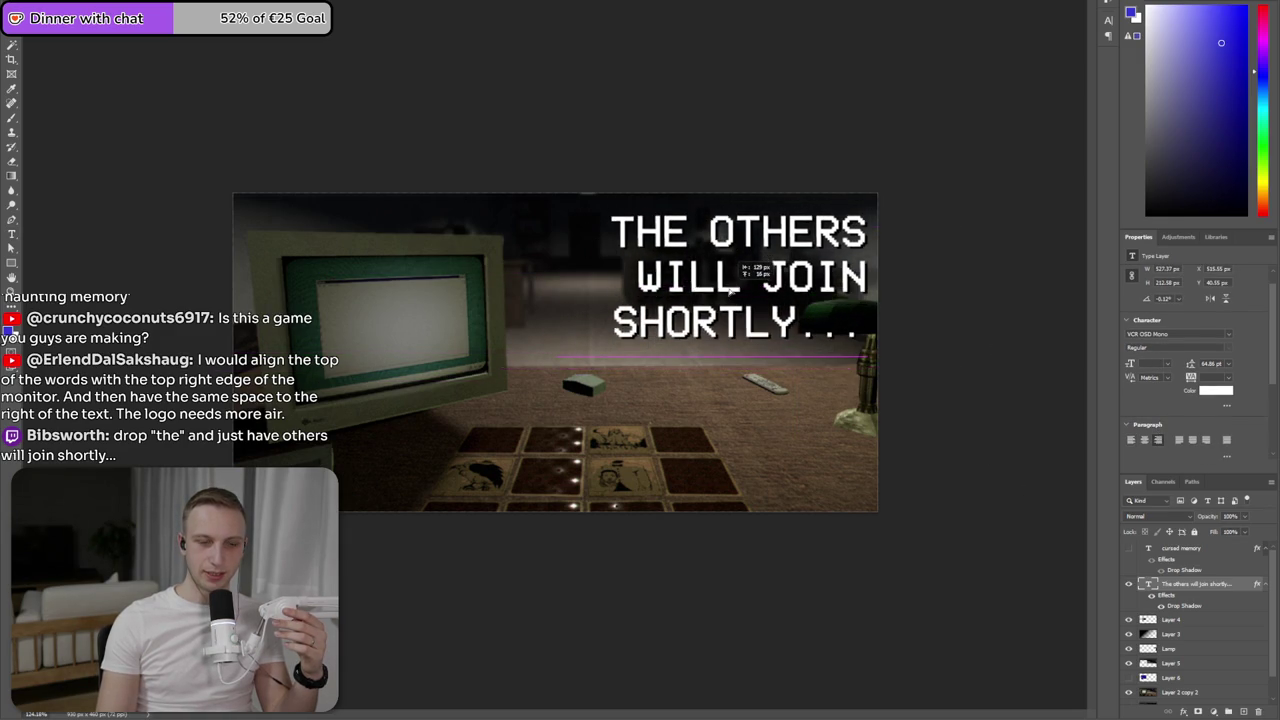
{"action": "left_click_drag", "start_coordinate": [720, 289], "coordinate": [720, 295]}
{"action": "double_click", "coordinate": [726, 357]}
{"action": "left_click", "coordinate": [1028, 338]}
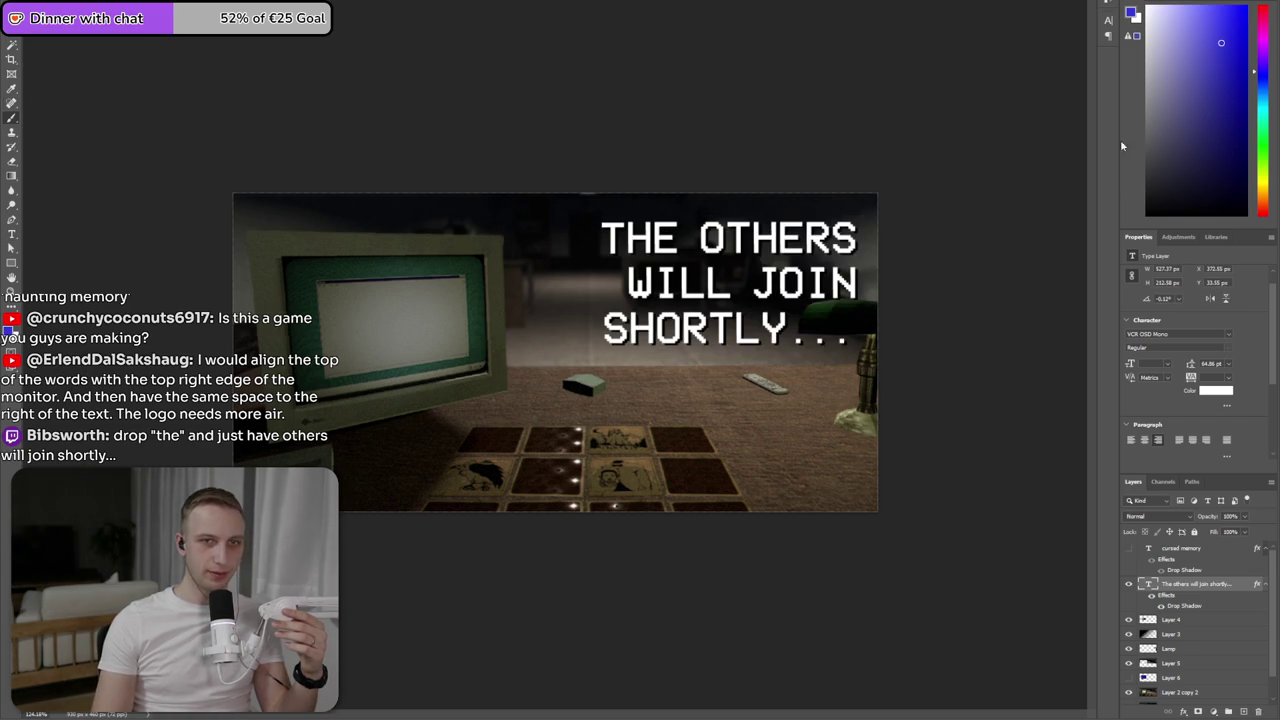
- Add a new layer and try a pink diagonal stroke beside the title, then undo it
{"action": "left_click", "coordinate": [1245, 710]}
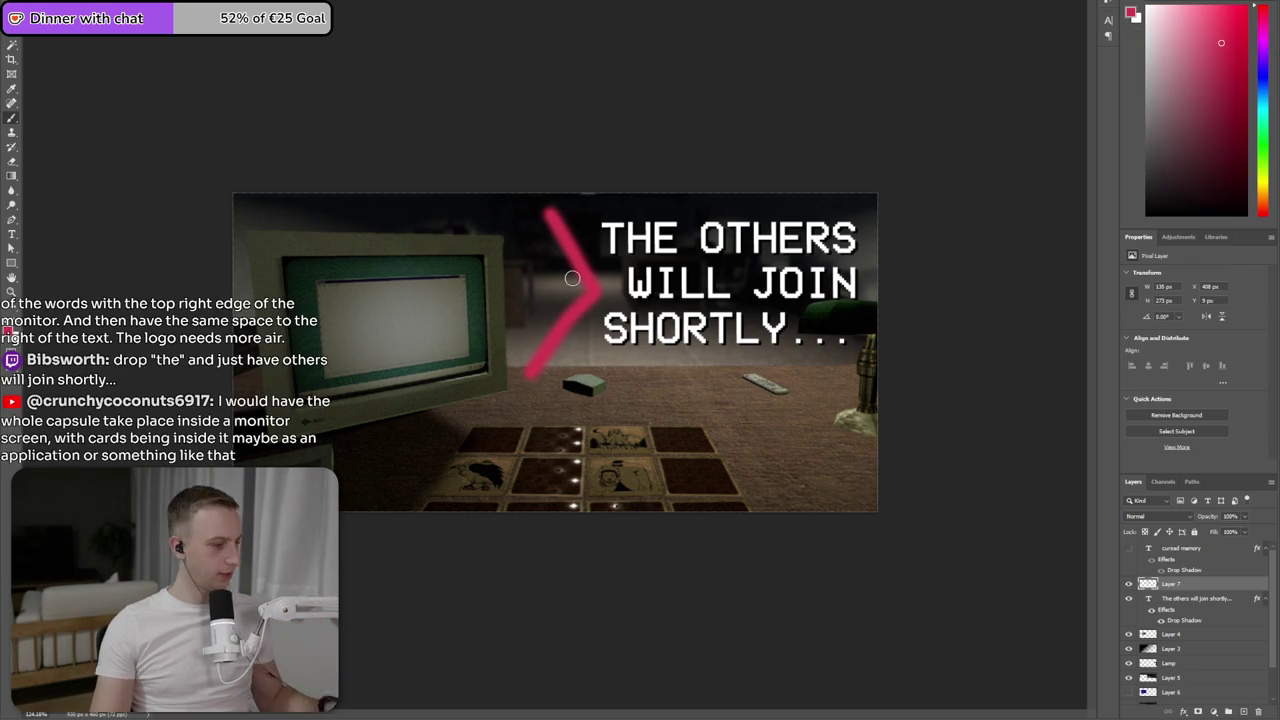
{"action": "key", "text": "ctrl+z"}
{"action": "left_click_drag", "start_coordinate": [568, 222], "coordinate": [650, 320]}
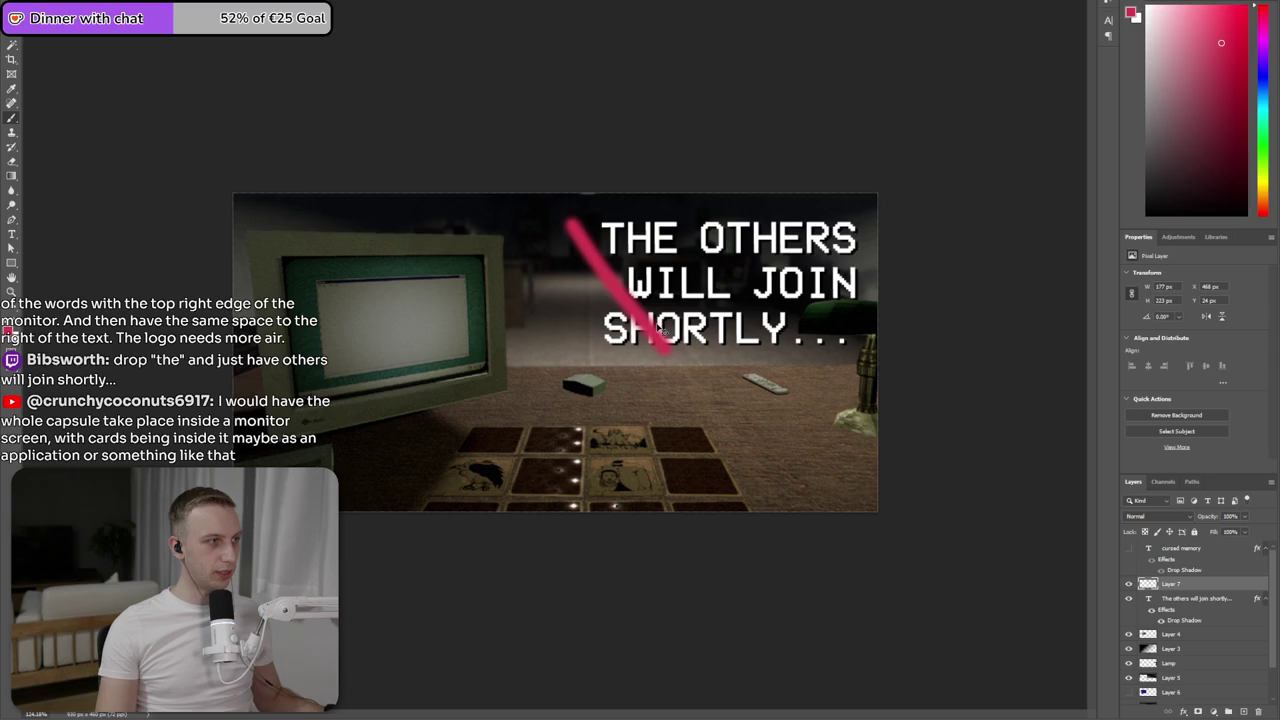
{"action": "key", "text": "ctrl+z"}
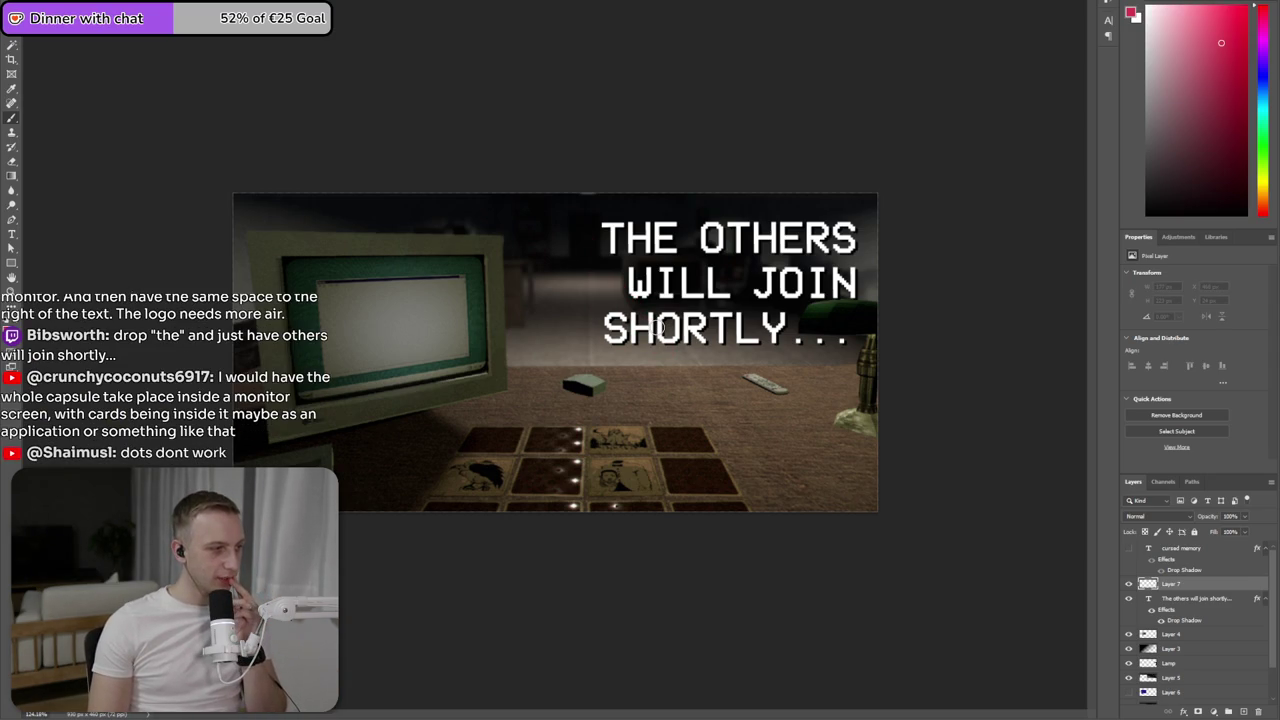
- Delete the dots so the title reads 'THE OTHERS WILL JOIN SHORTLY', and zoom in
{"action": "left_click", "coordinate": [790, 333]}
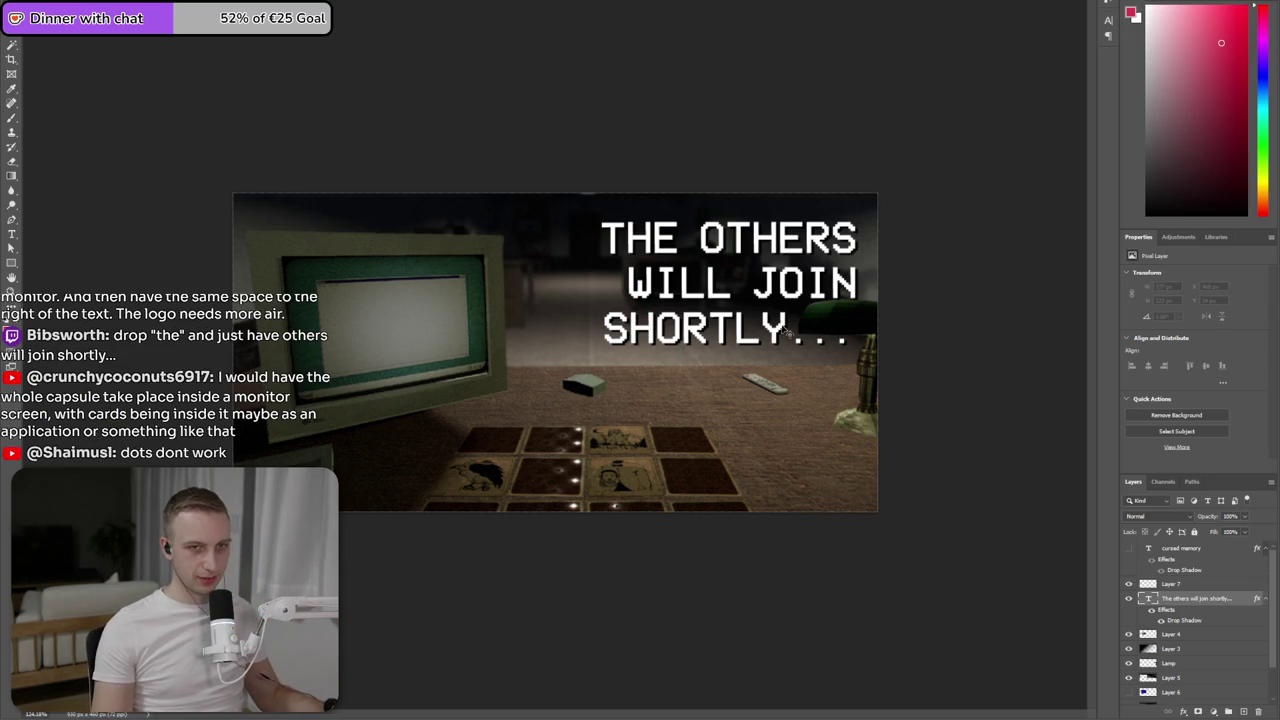
{"action": "double_click", "coordinate": [797, 333]}
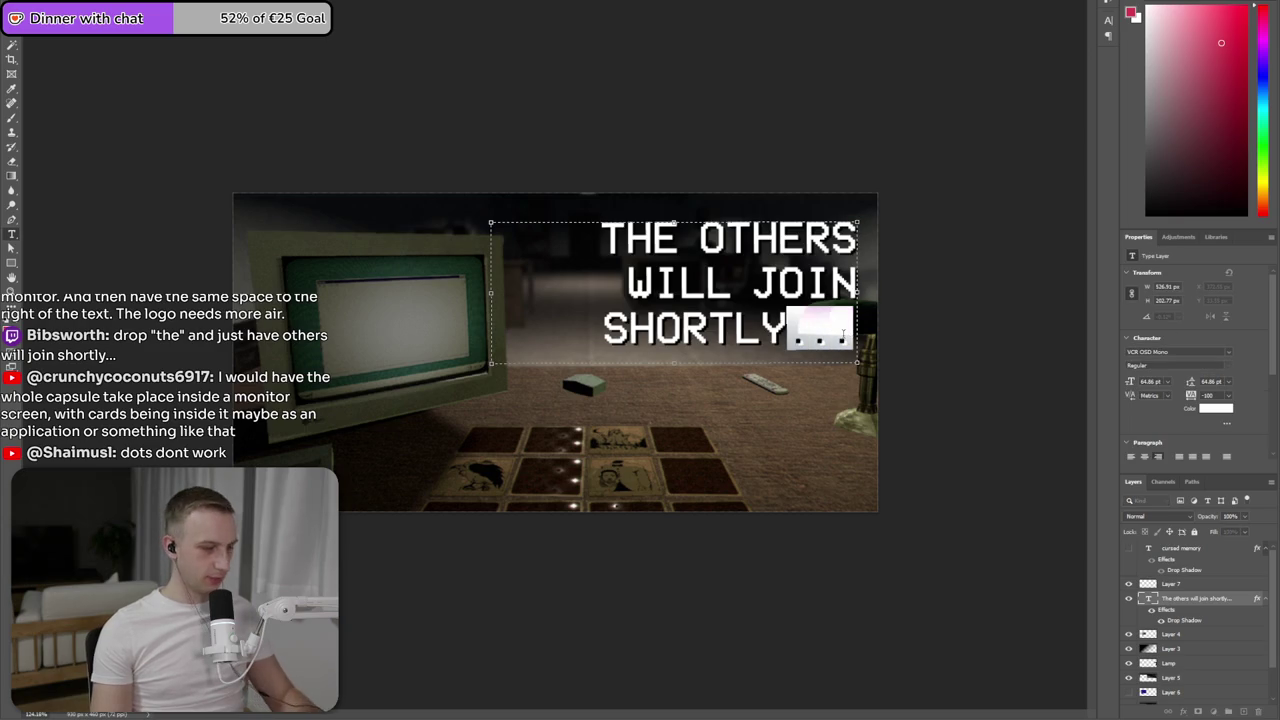
{"action": "key", "text": "BackSpace"}
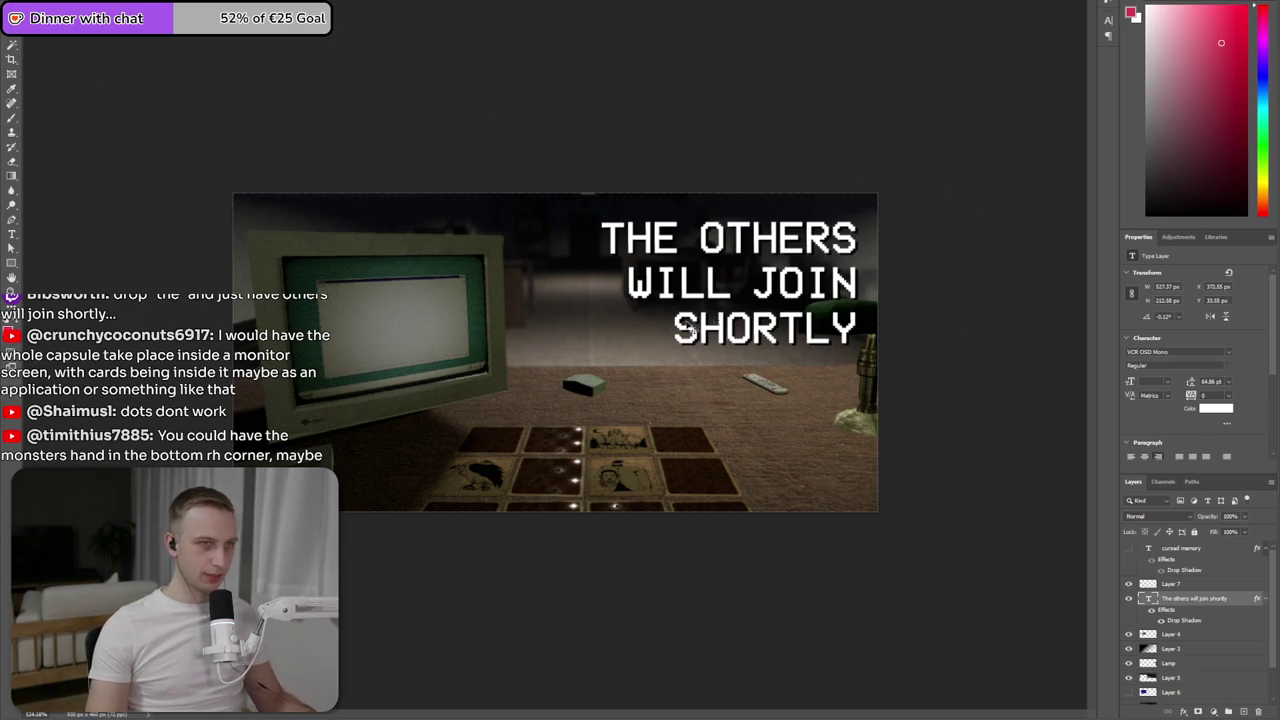
{"action": "key", "text": "ctrl+plus"}
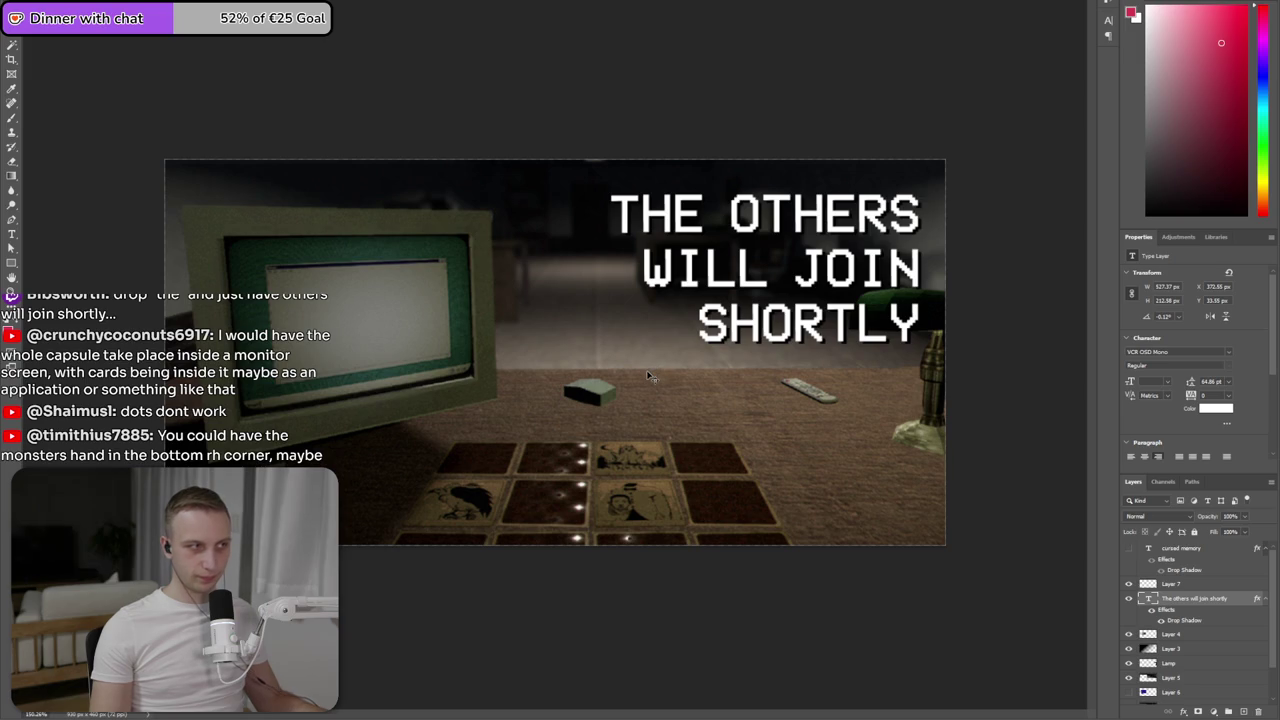
{"action": "key", "text": "alt+Tab"}
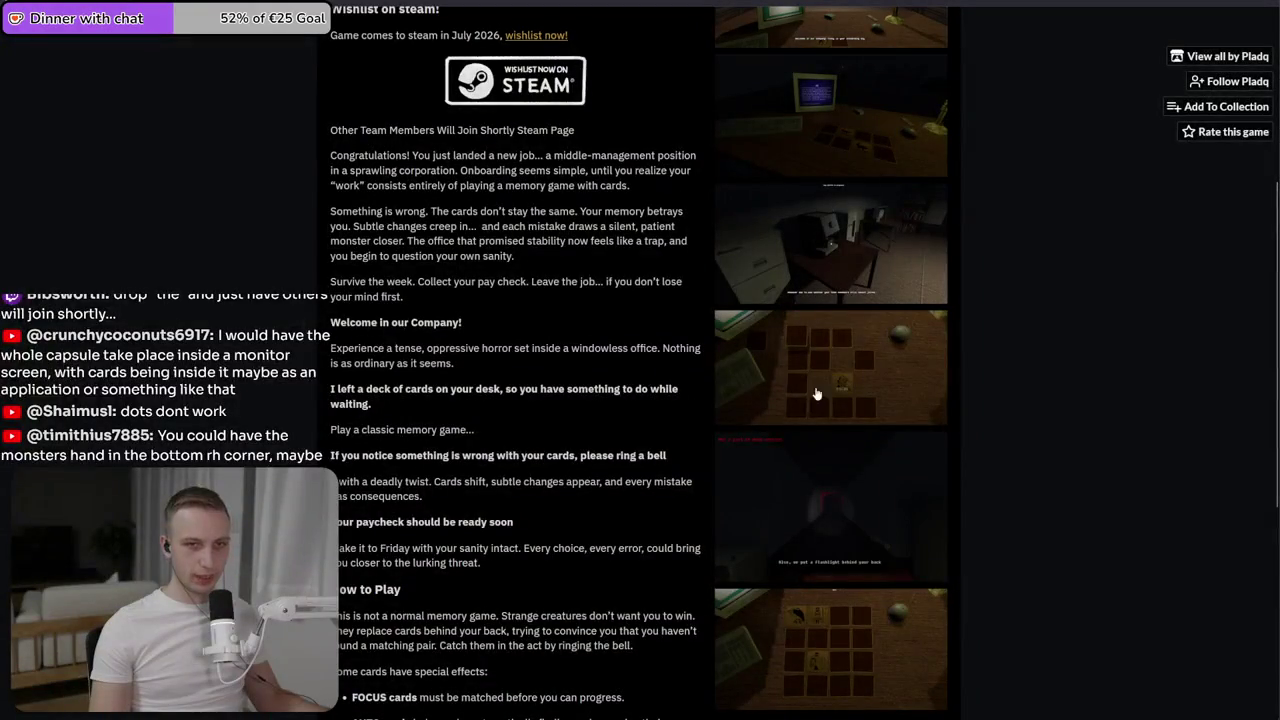
- Resume the paused game, briefly comparing it with the thumbnail
{"action": "key", "text": "alt+Tab"}
{"action": "key", "text": "alt+Tab"}
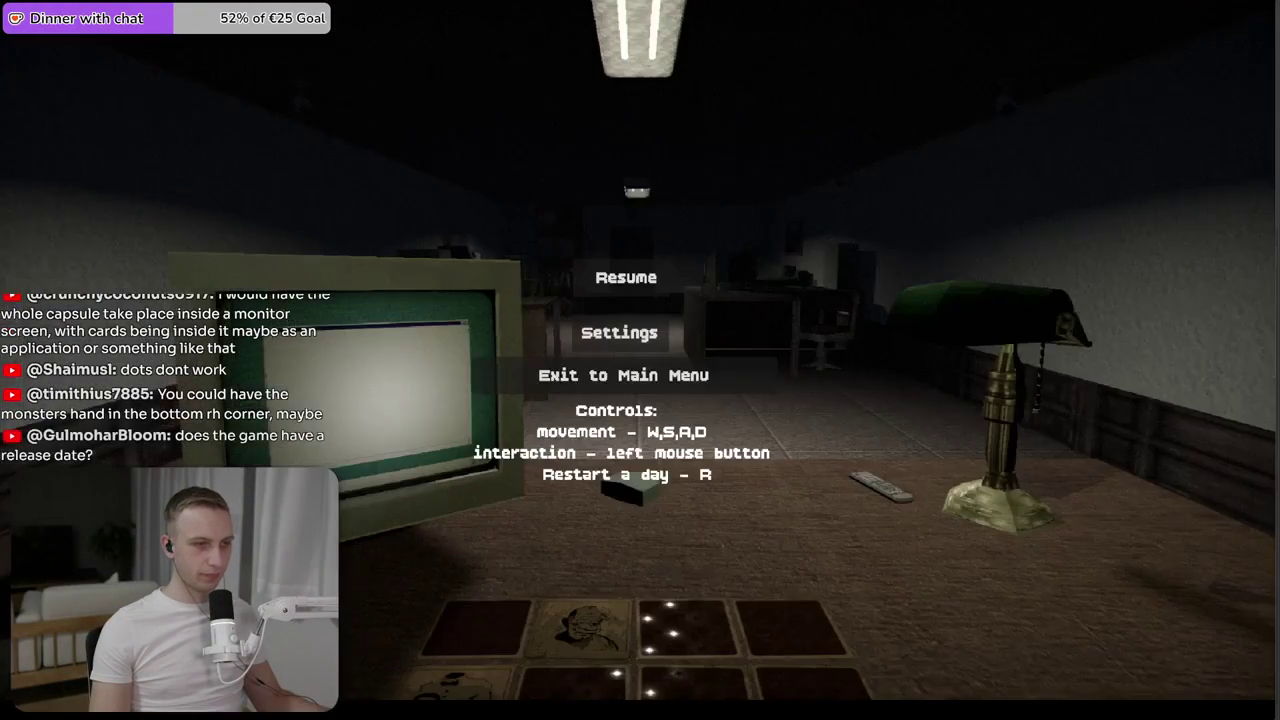
{"action": "left_click", "coordinate": [632, 278]}
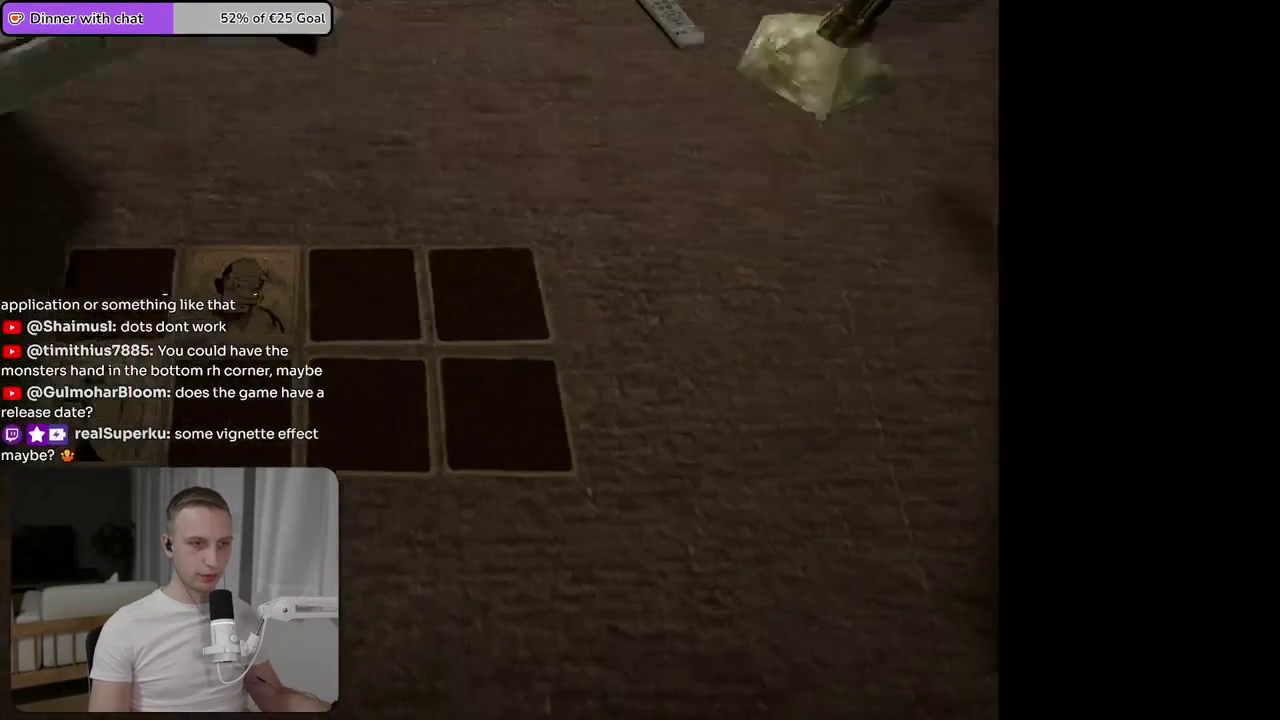
{"action": "key", "text": "alt+Tab"}
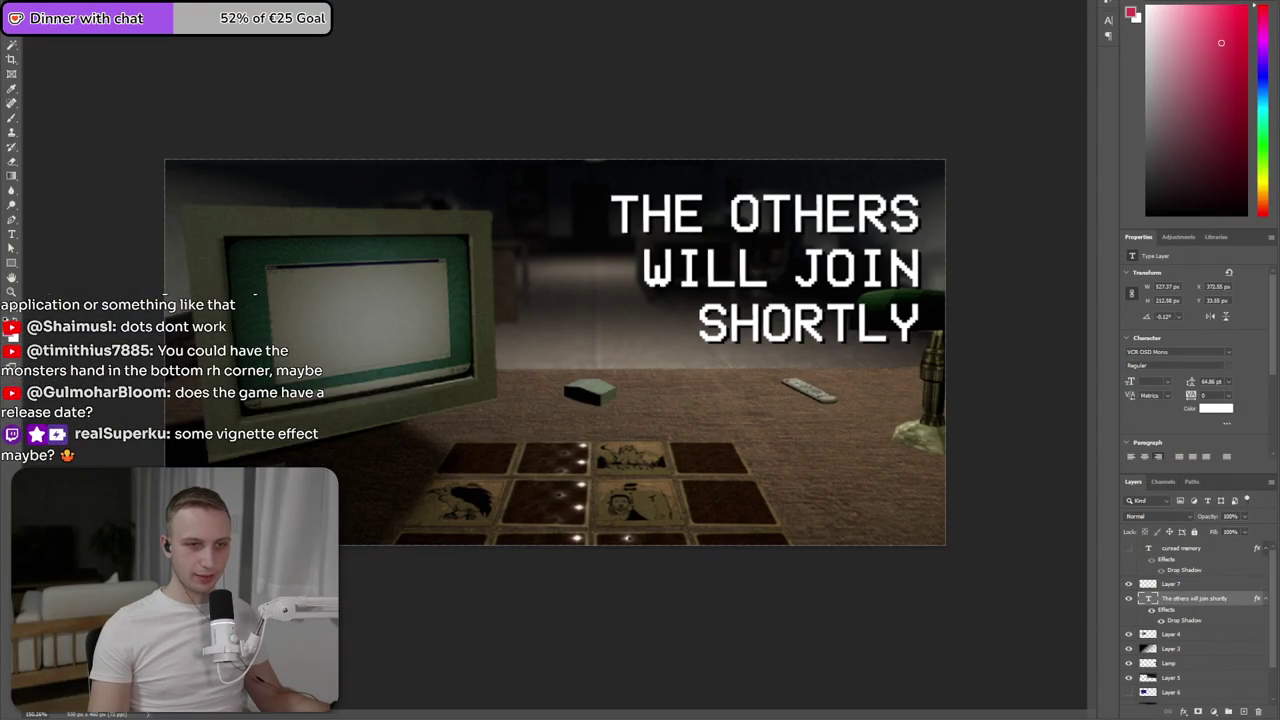
{"action": "key", "text": "alt+Tab"}
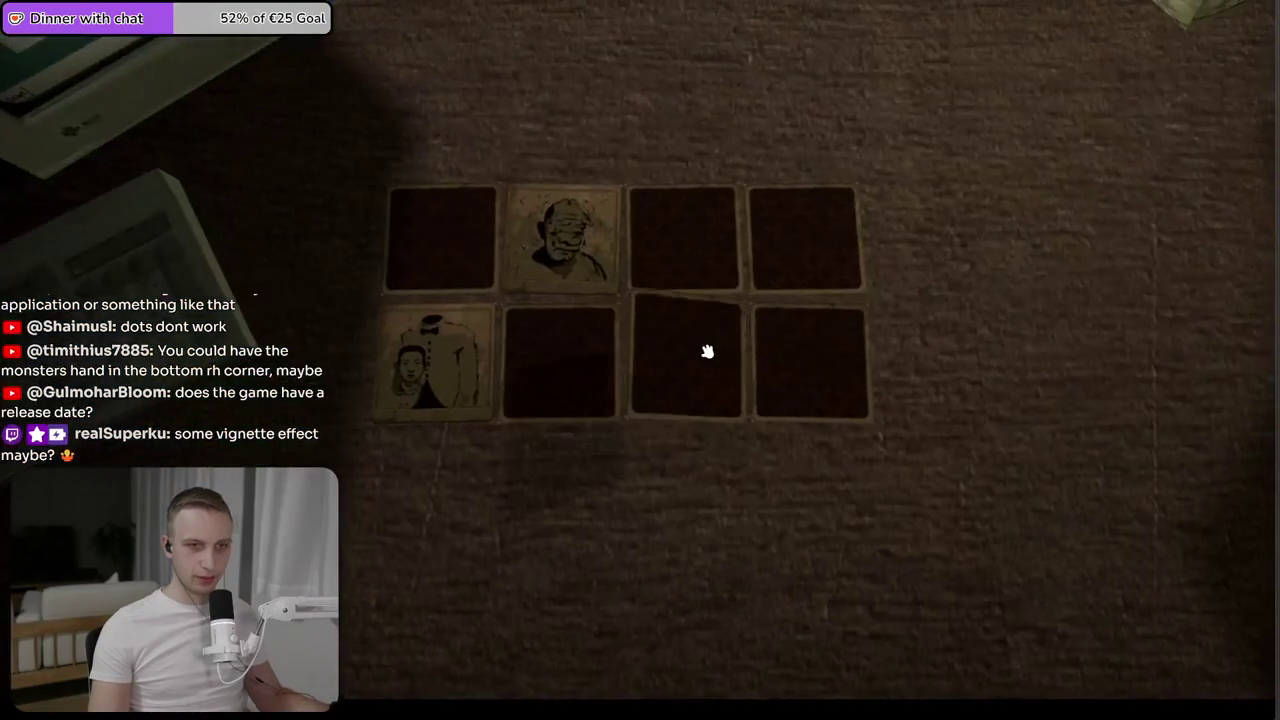
- Flip memory cards, including the old man and cat FOCUS cards, until the skull card appears
{"action": "left_click", "coordinate": [706, 349]}
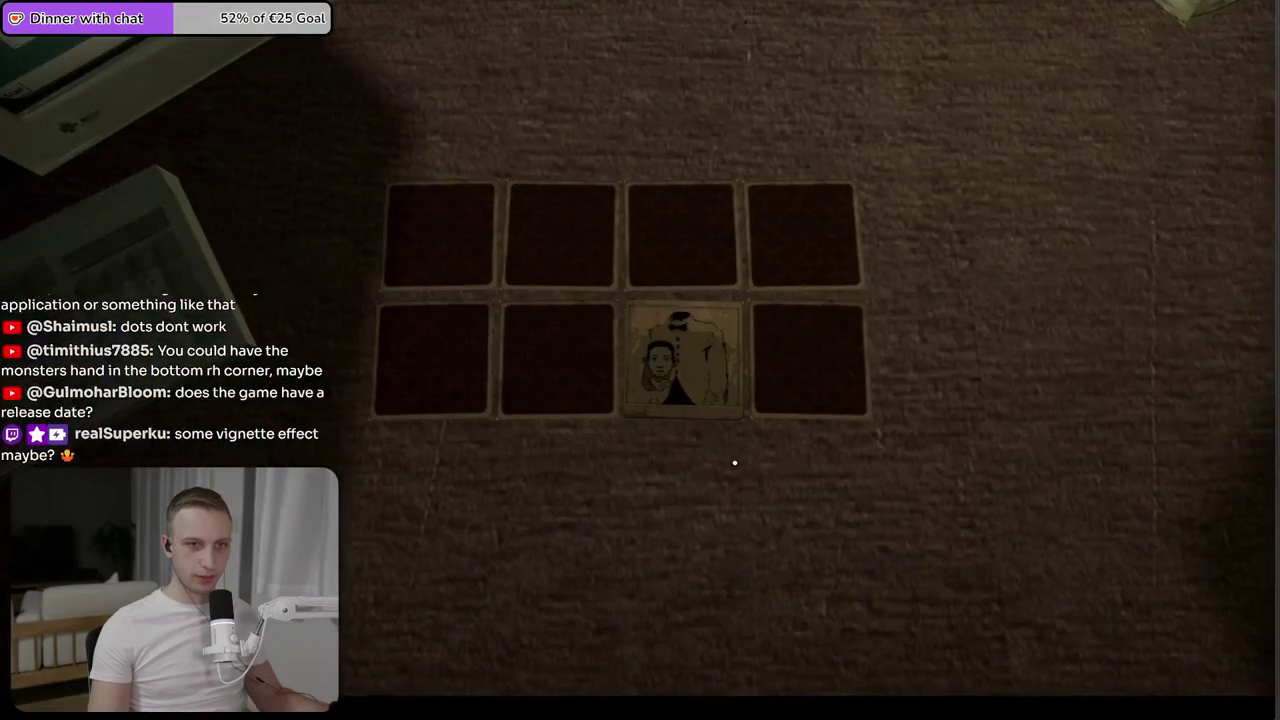
{"action": "left_click", "coordinate": [800, 258]}
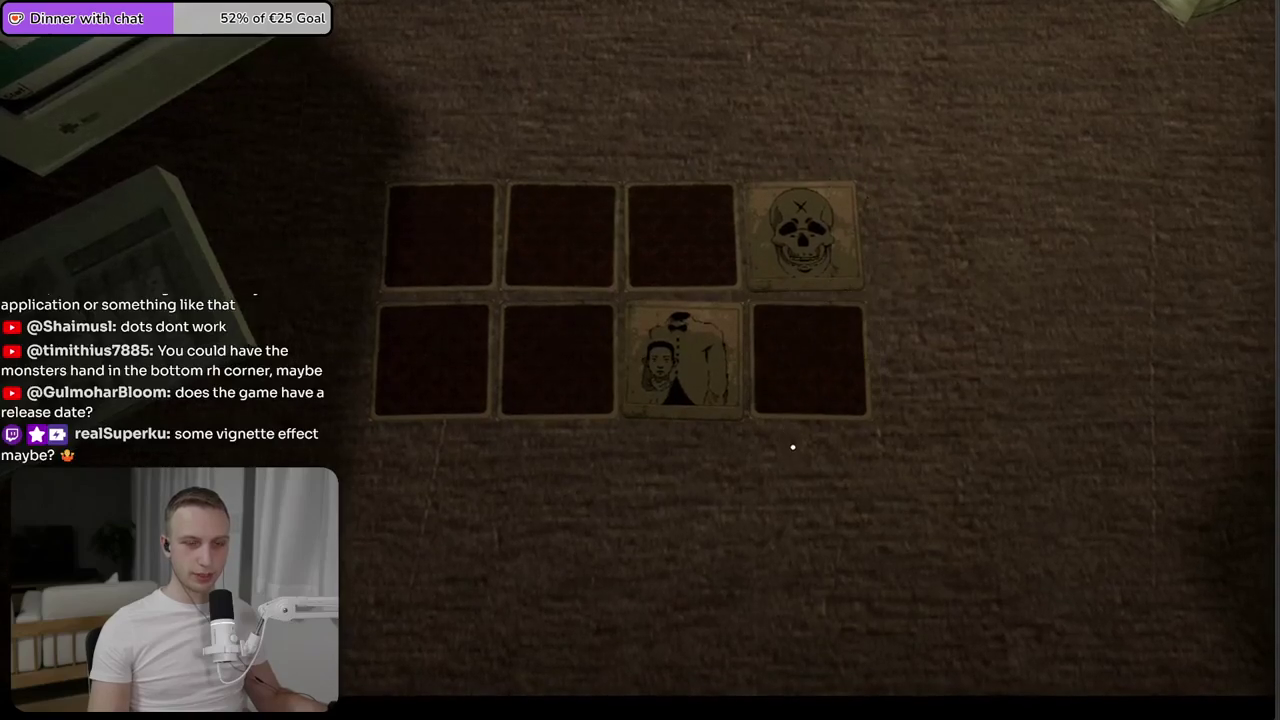
{"action": "left_click", "coordinate": [608, 248]}
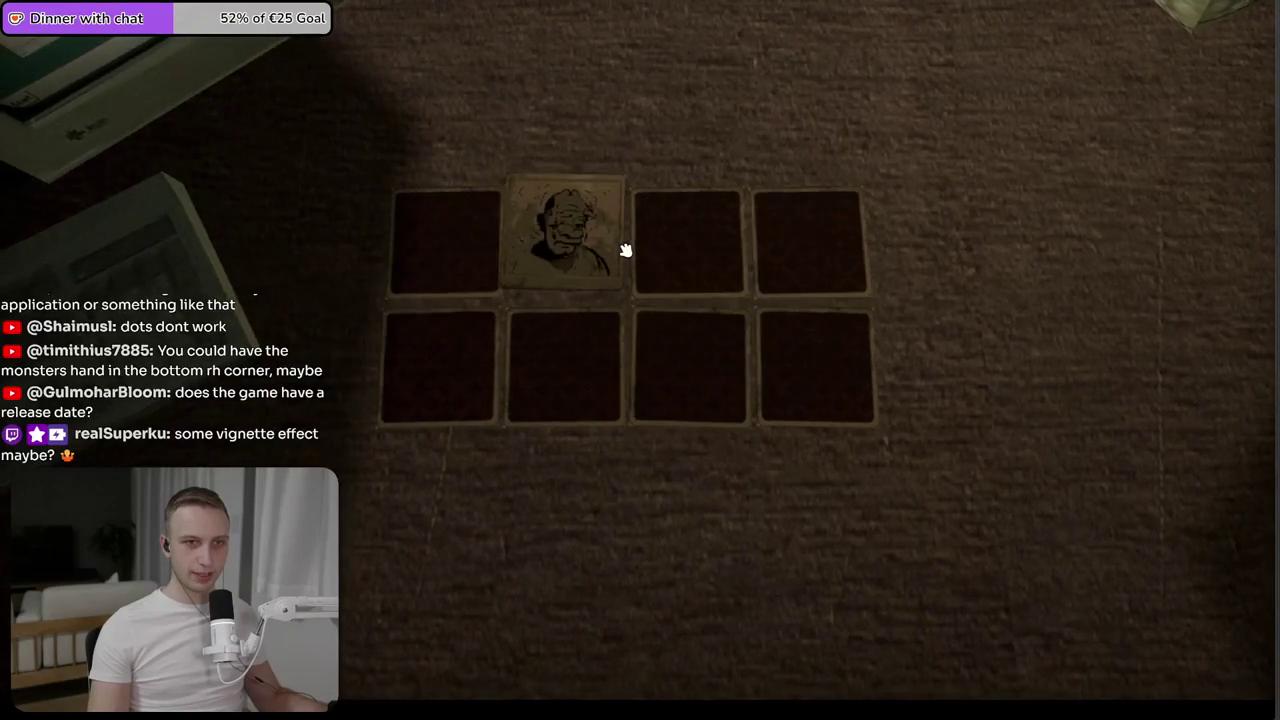
{"action": "left_click", "coordinate": [682, 245]}
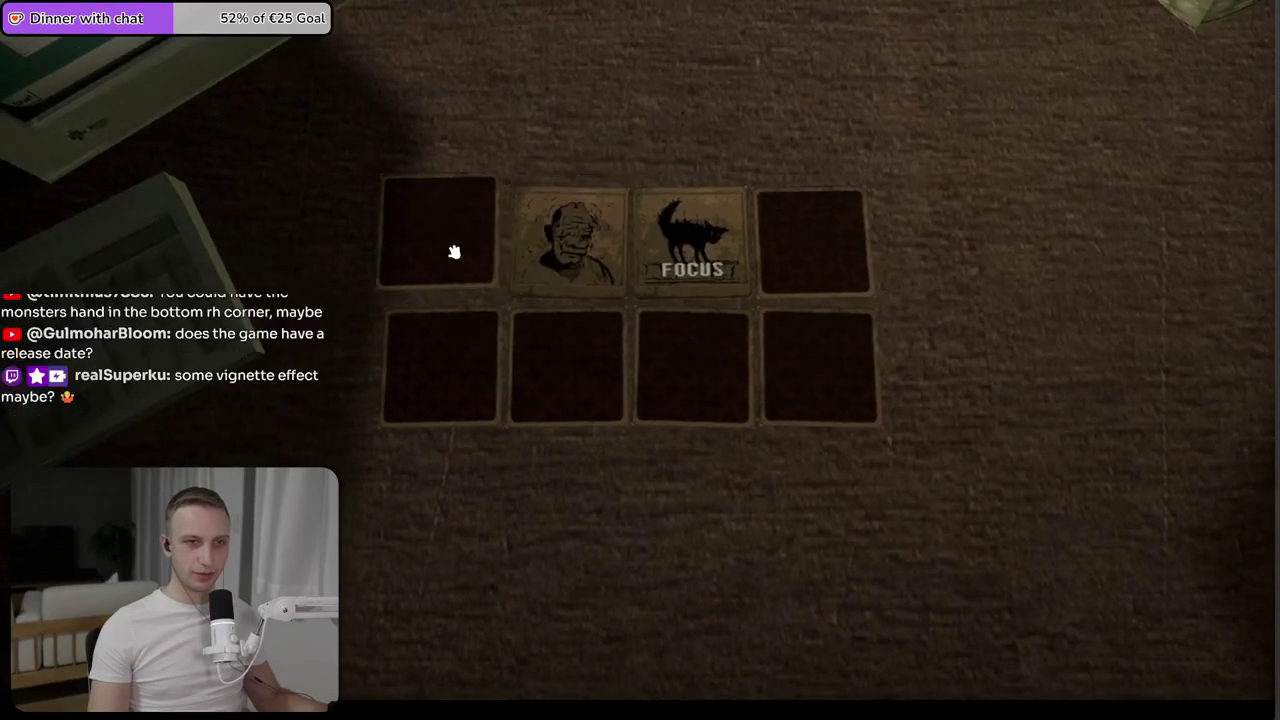
{"action": "left_click", "coordinate": [451, 251]}
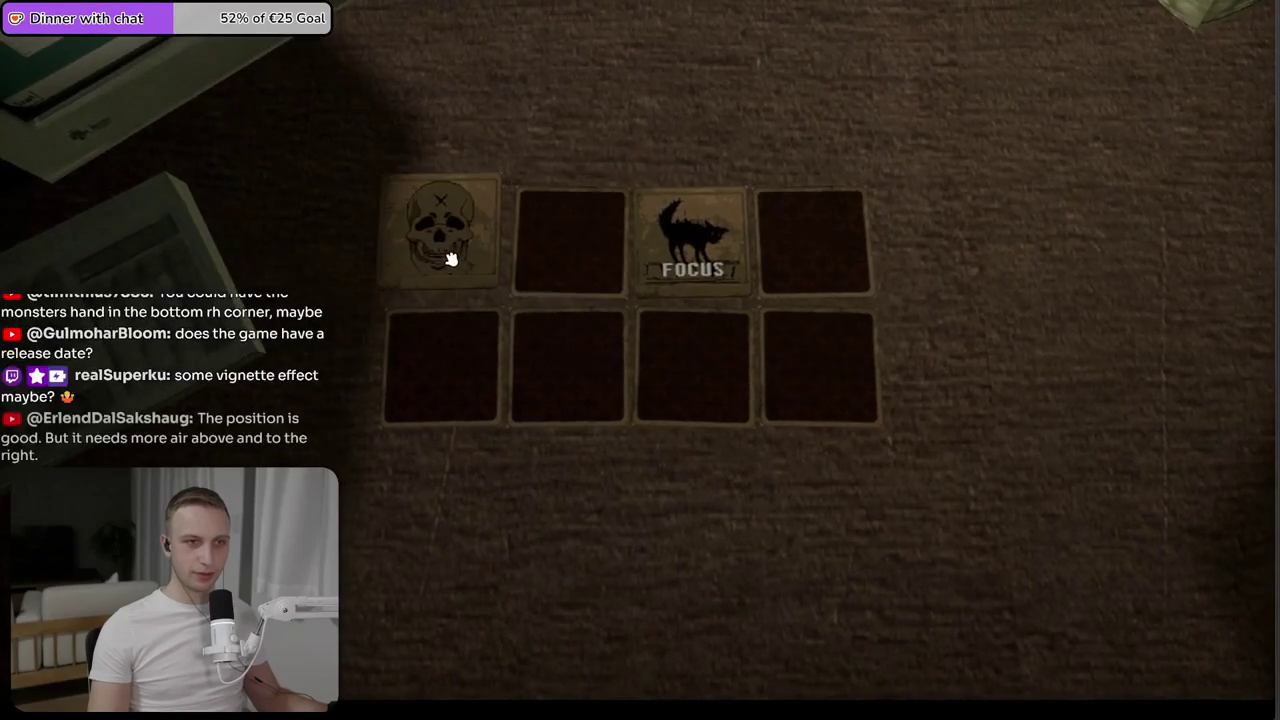
{"action": "left_click", "coordinate": [825, 201]}
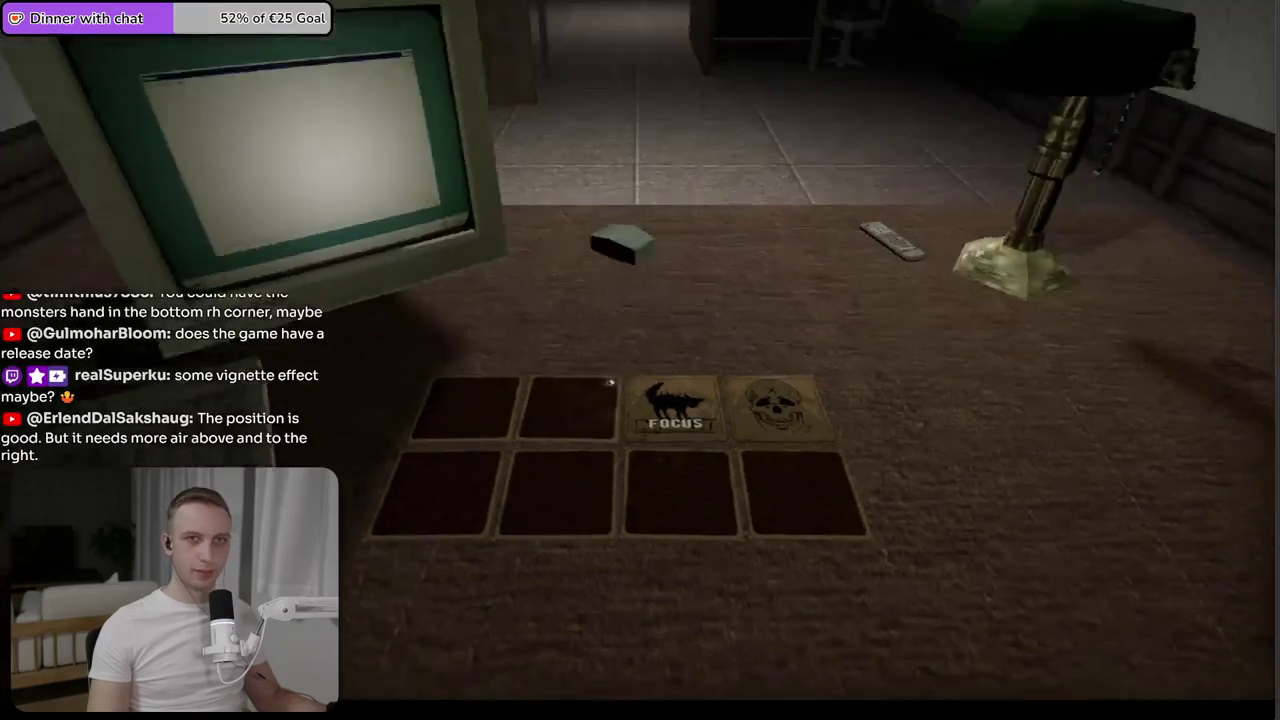
- Maximise the game window, then create a new 407×364 px document for the skull screenshot
{"action": "key", "text": "alt+Tab"}
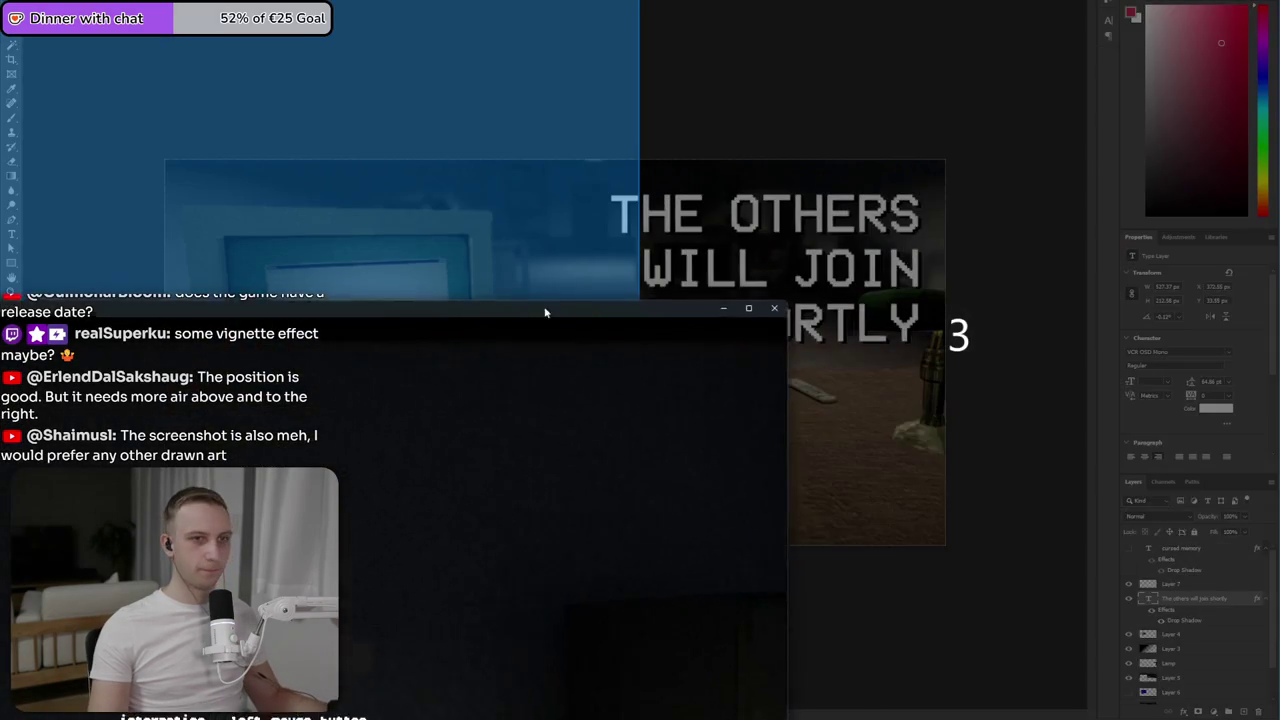
{"action": "left_click_drag", "start_coordinate": [477, 304], "coordinate": [632, 308]}
{"action": "double_click", "coordinate": [632, 308]}
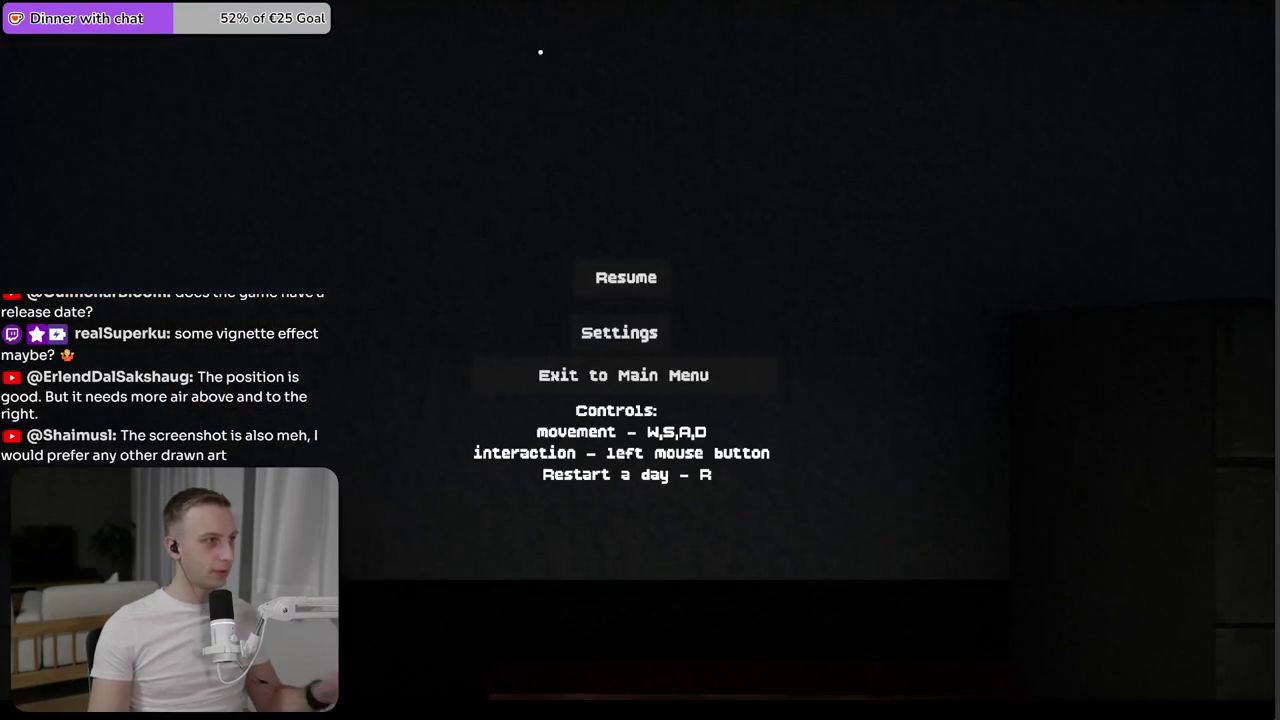
{"action": "key", "text": "alt+Tab"}
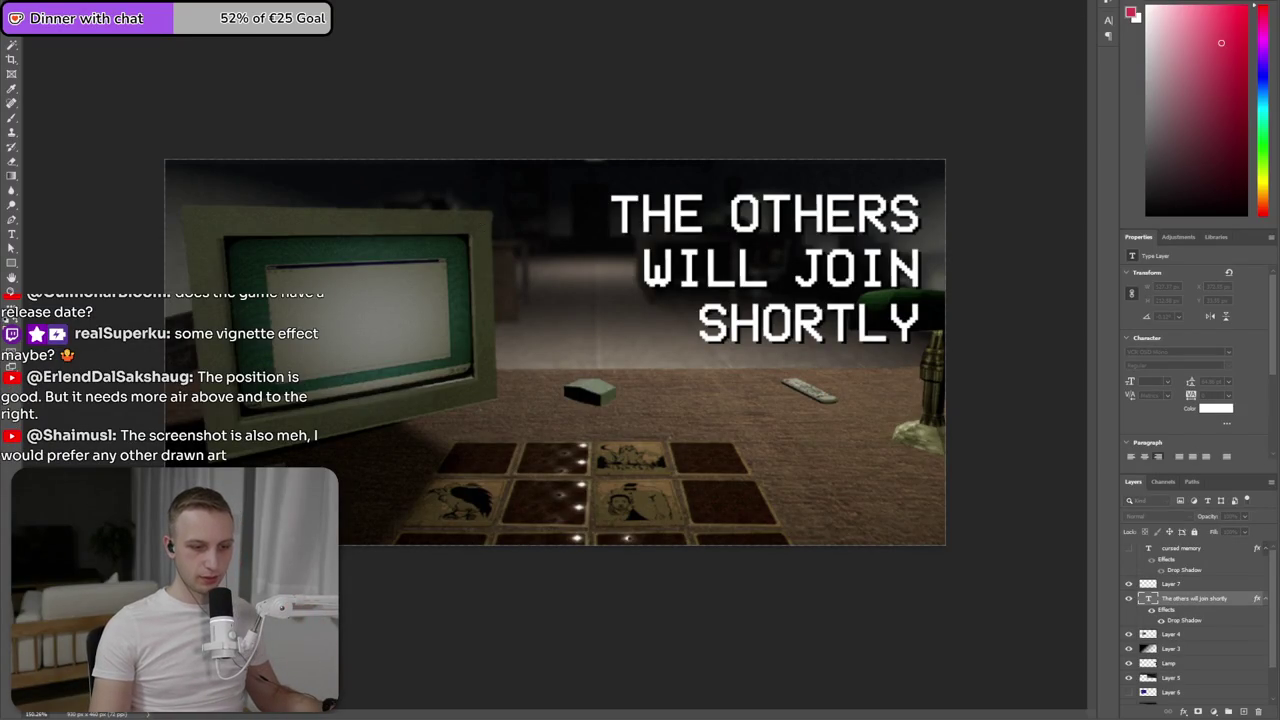
{"action": "key", "text": "ctrl+n"}
{"action": "key", "text": "Return"}
- Paste the skull card screenshot and zoom in on it
{"action": "key", "text": "ctrl+v"}
{"action": "left_click", "coordinate": [740, 343]}
{"action": "key", "text": "ctrl+plus"}
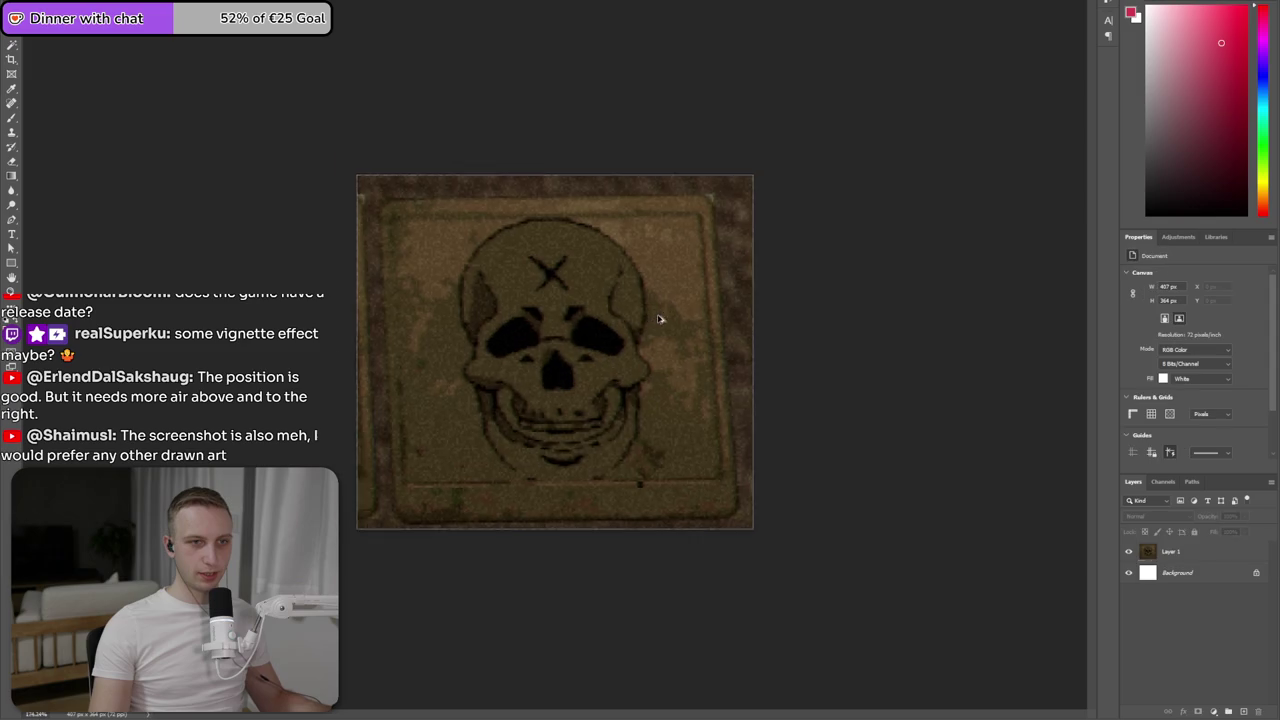
{"action": "key", "text": "ctrl+plus"}
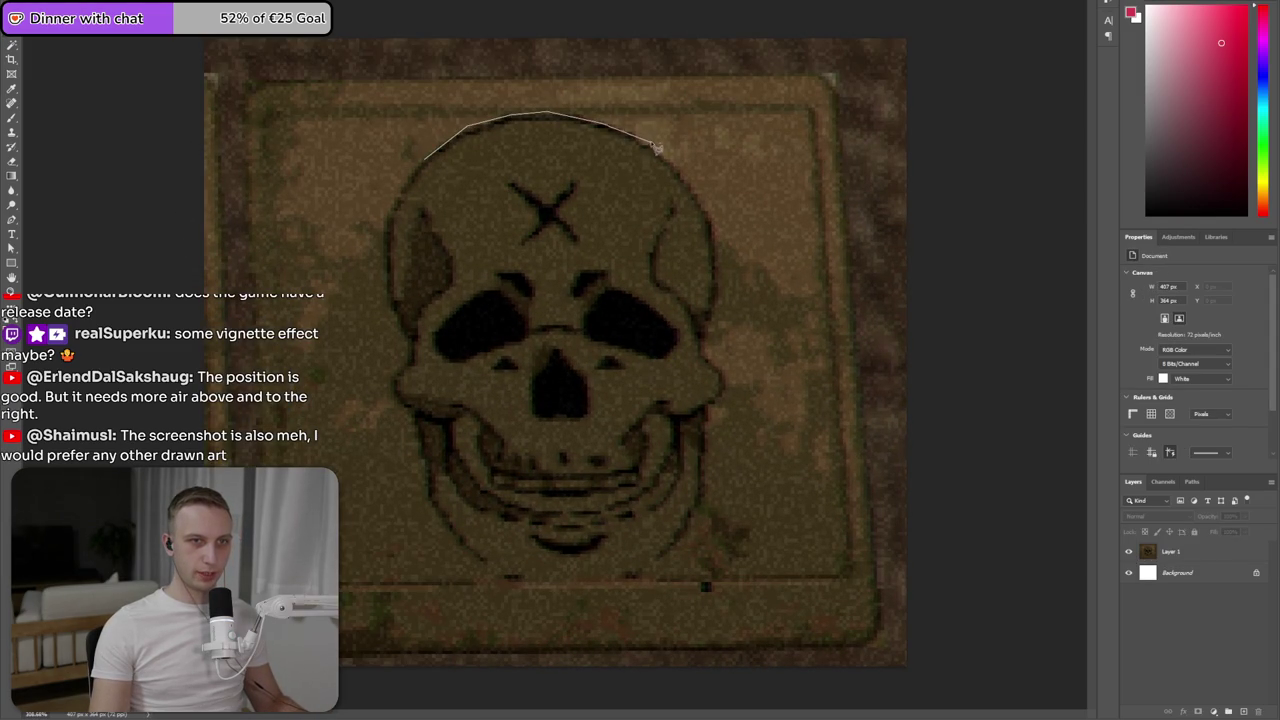
{"action": "left_click_drag", "start_coordinate": [695, 187], "coordinate": [693, 186]}
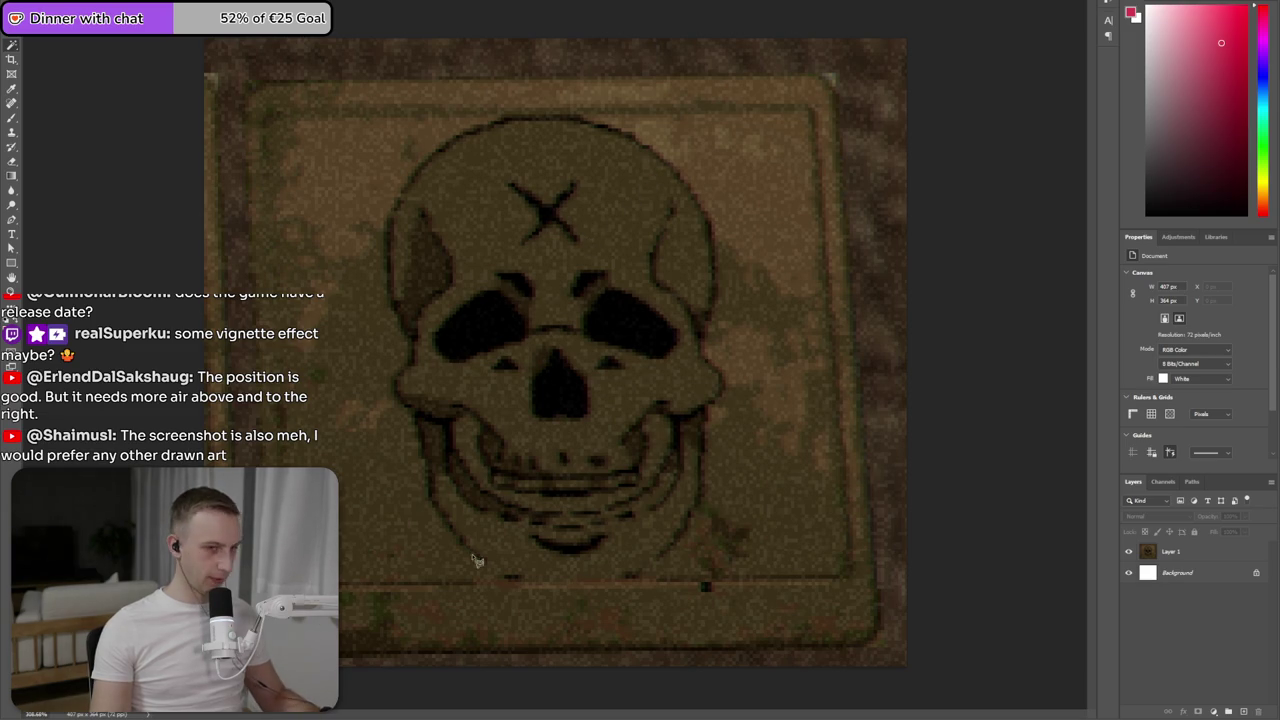
- Lasso the card face onto its own layer over a white fill and delete the original screenshot layer
{"action": "left_click_drag", "start_coordinate": [290, 465], "coordinate": [815, 117]}
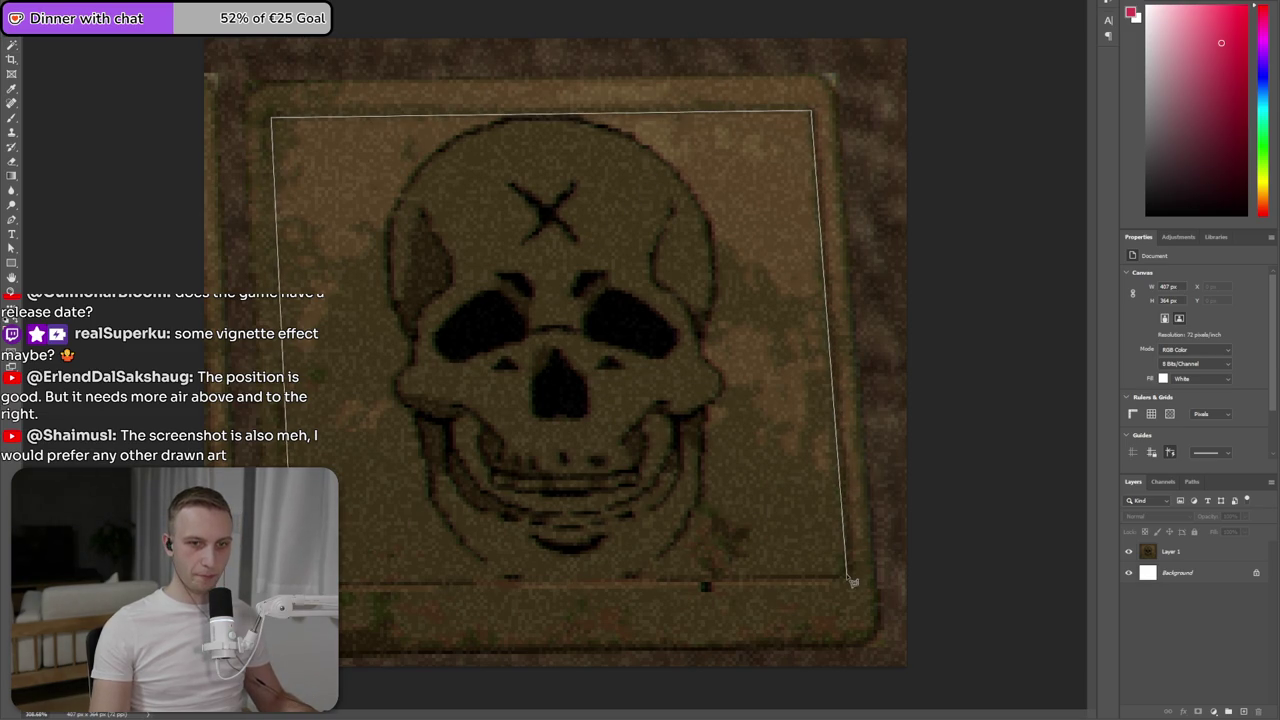
{"action": "left_click_drag", "start_coordinate": [815, 117], "coordinate": [338, 580]}
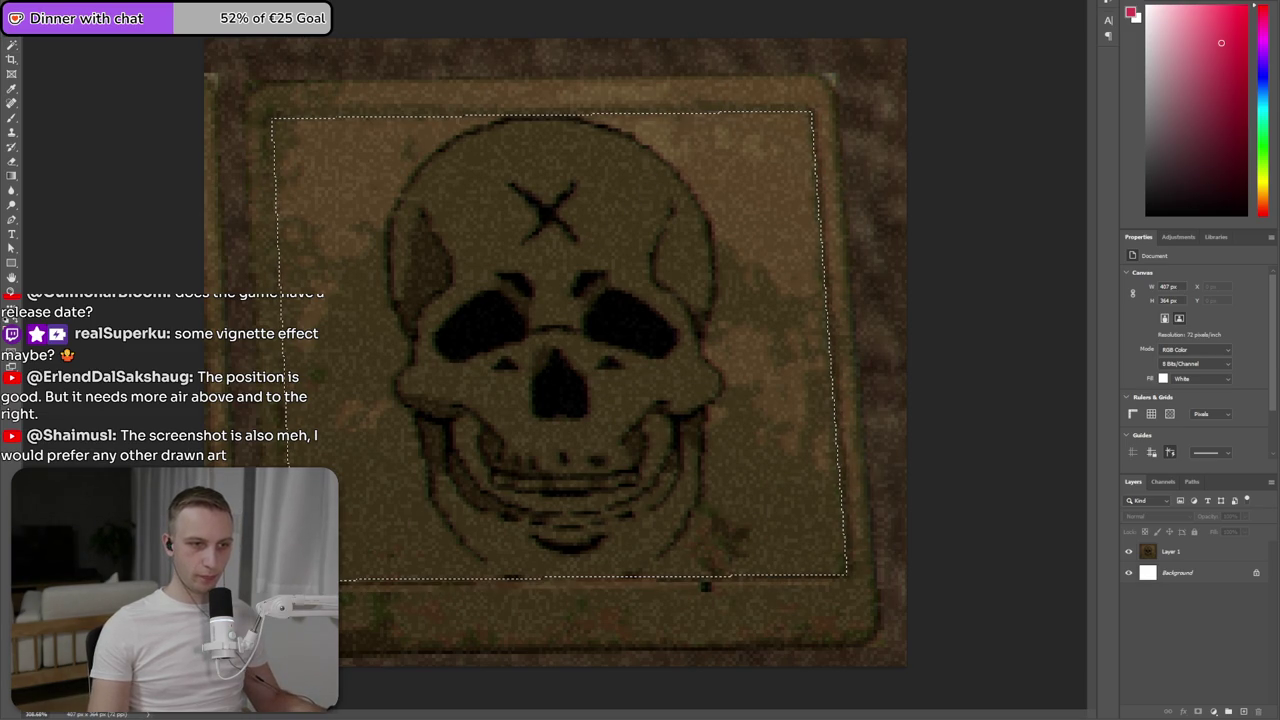
{"action": "key", "text": "ctrl+shift+alt+n"}
{"action": "key", "text": "ctrl+BackSpace"}
{"action": "key", "text": "ctrl+bracketleft"}
{"action": "key", "text": "ctrl+d"}
{"action": "key", "text": "Delete"}
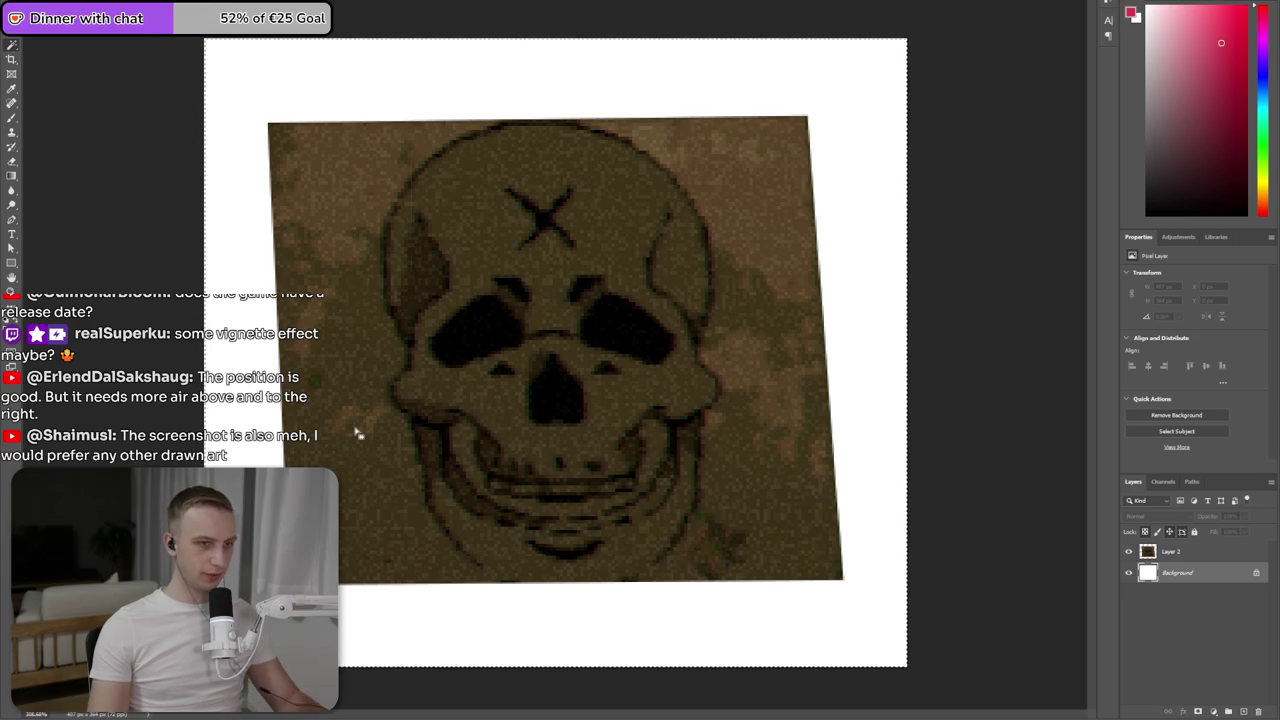
{"action": "key", "text": "shift+BackSpace"}
{"action": "key", "text": "Return"}
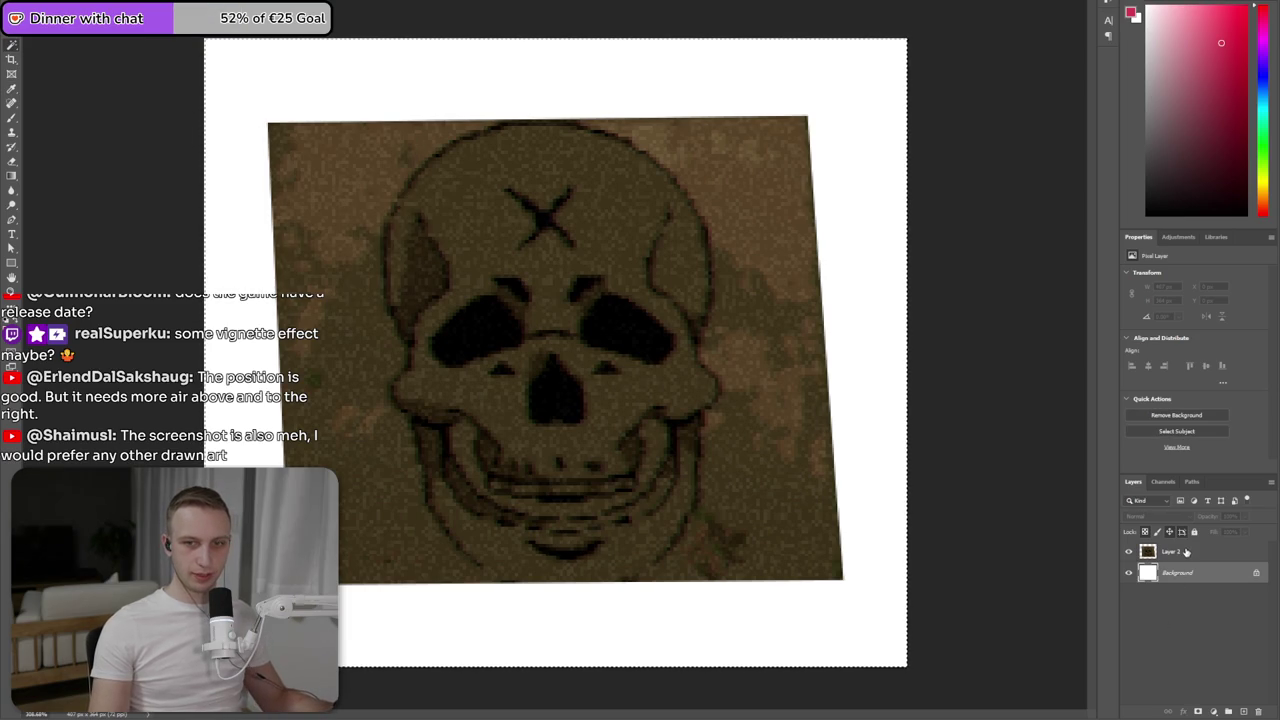
{"action": "left_click", "coordinate": [378, 511]}
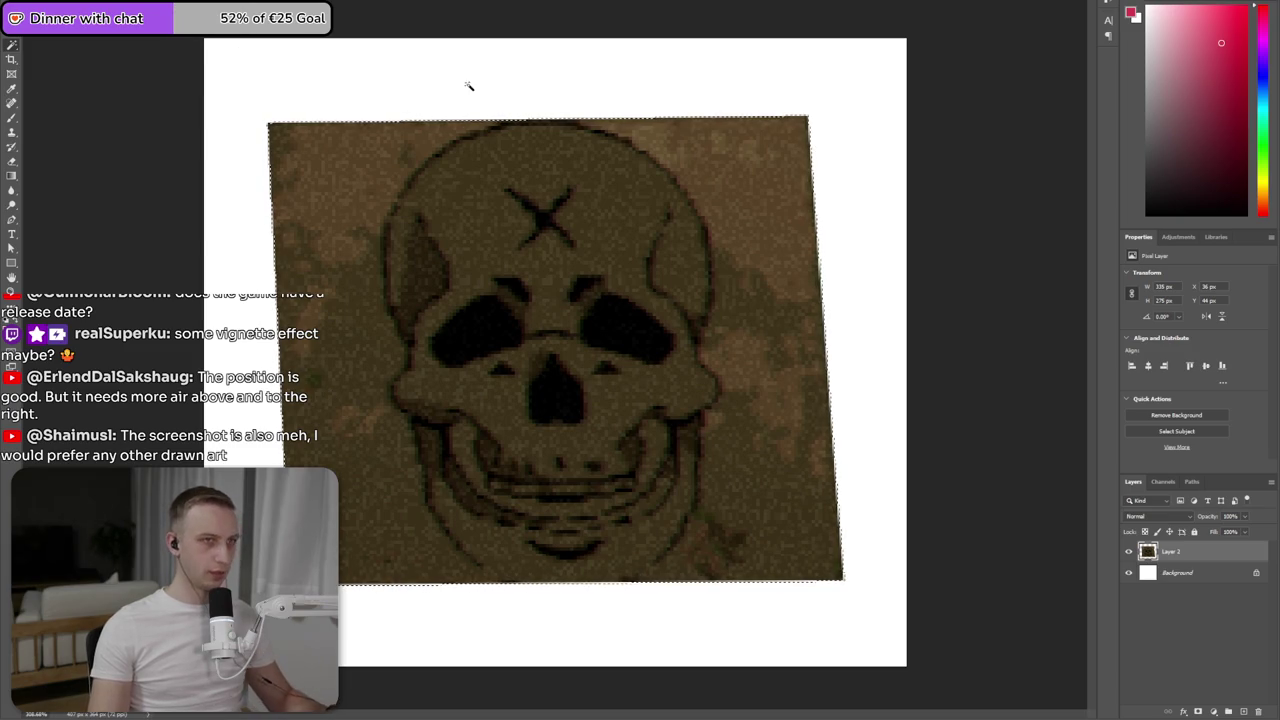
{"action": "left_click", "coordinate": [340, 333]}
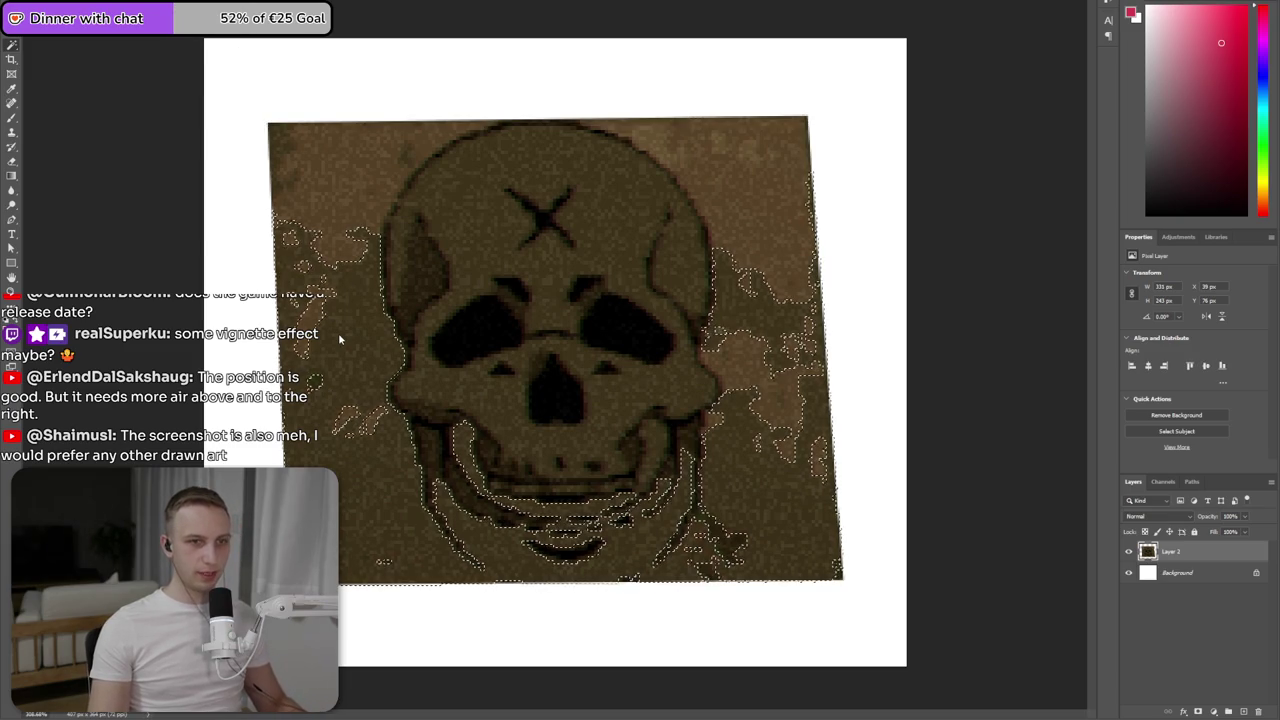
{"action": "key", "text": "Delete"}
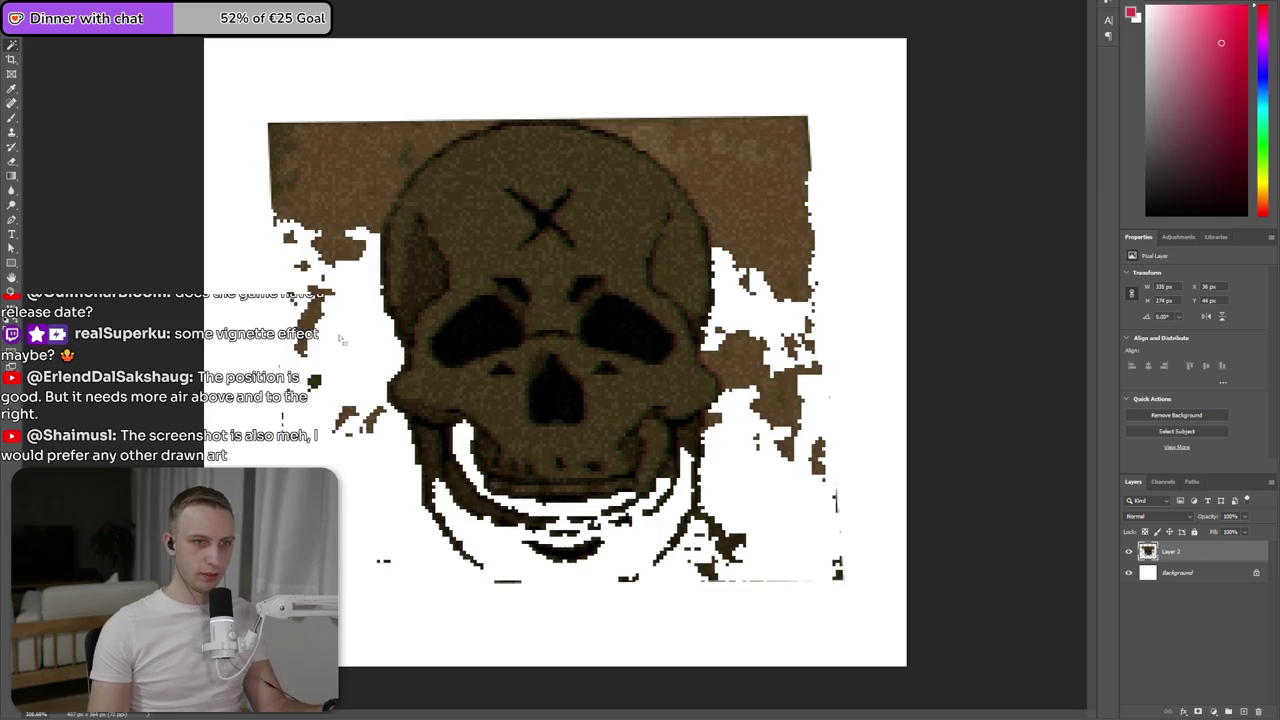
{"action": "left_click", "coordinate": [362, 213]}
{"action": "key", "text": "Delete"}
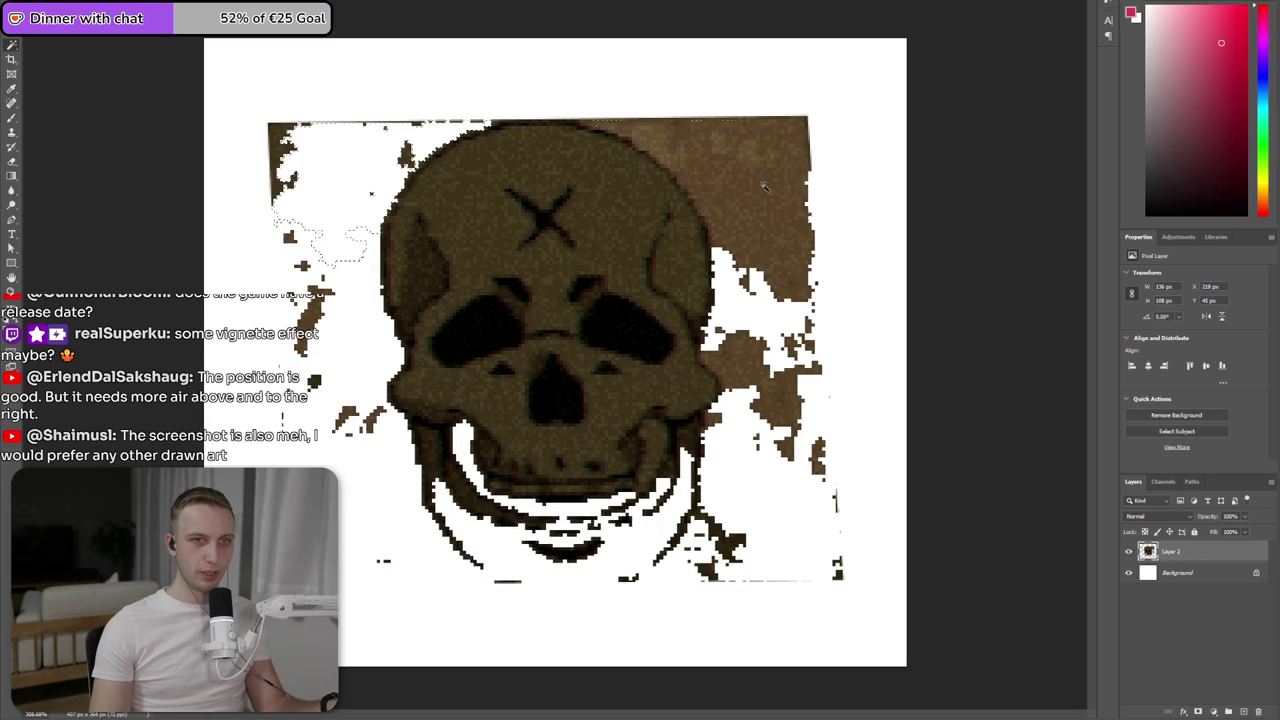
{"action": "left_click", "coordinate": [766, 190]}
{"action": "key", "text": "Delete"}
{"action": "key", "text": "ctrl+z"}
{"action": "key", "text": "ctrl+z"}
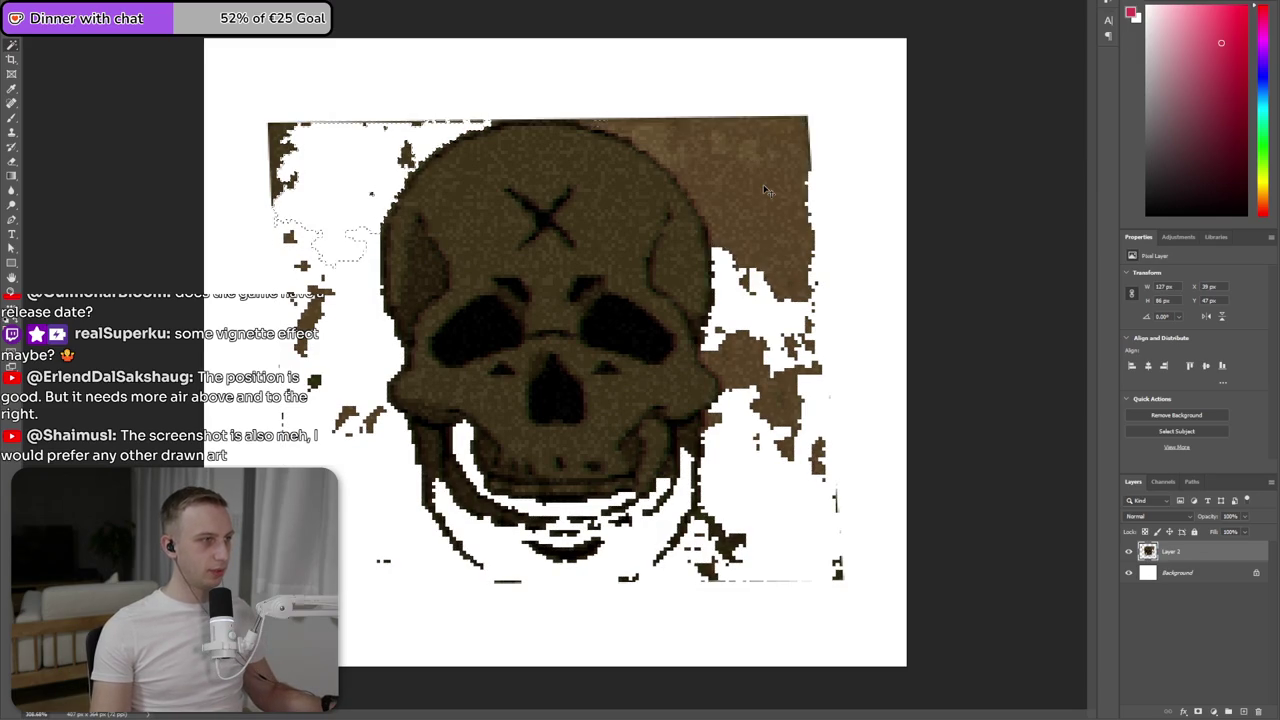
{"action": "key", "text": "ctrl+z"}
{"action": "key", "text": "ctrl+z"}
{"action": "key", "text": "ctrl+z"}
{"action": "key", "text": "ctrl+z"}
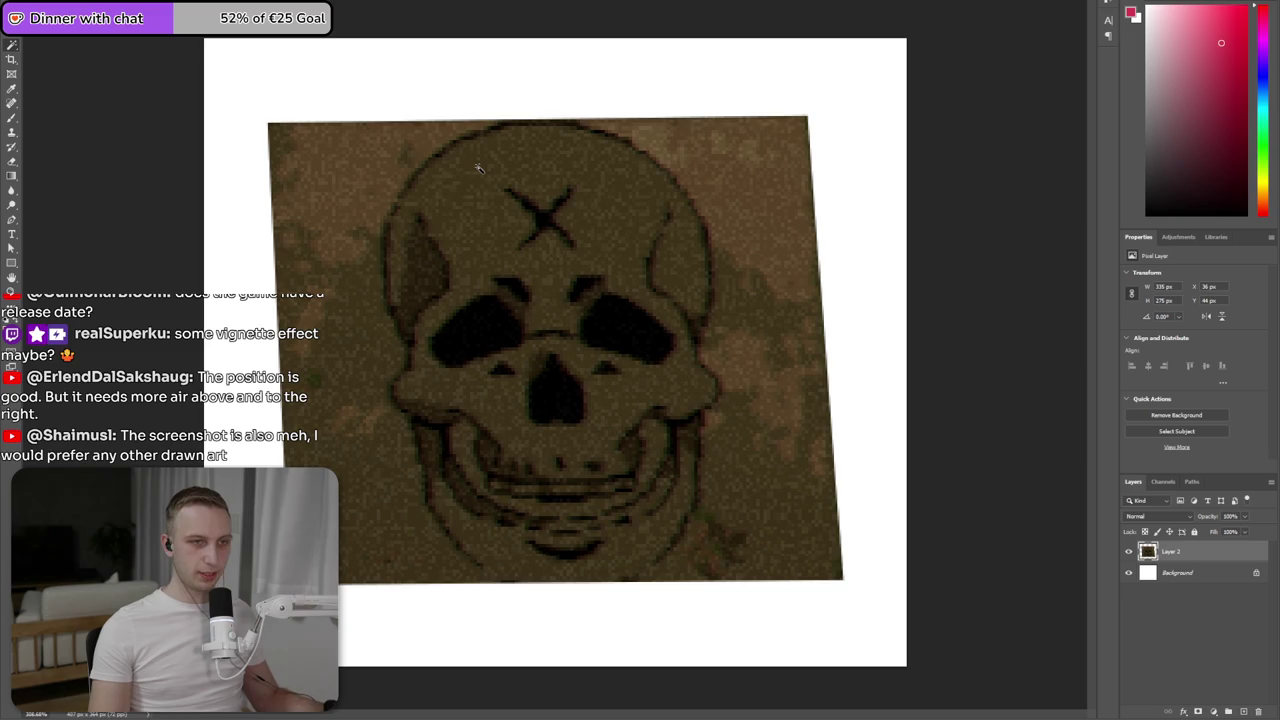
- Trace a freehand selection around the skull outline, copy it, and go to the thumbnail document
{"action": "left_click", "coordinate": [12, 44]}
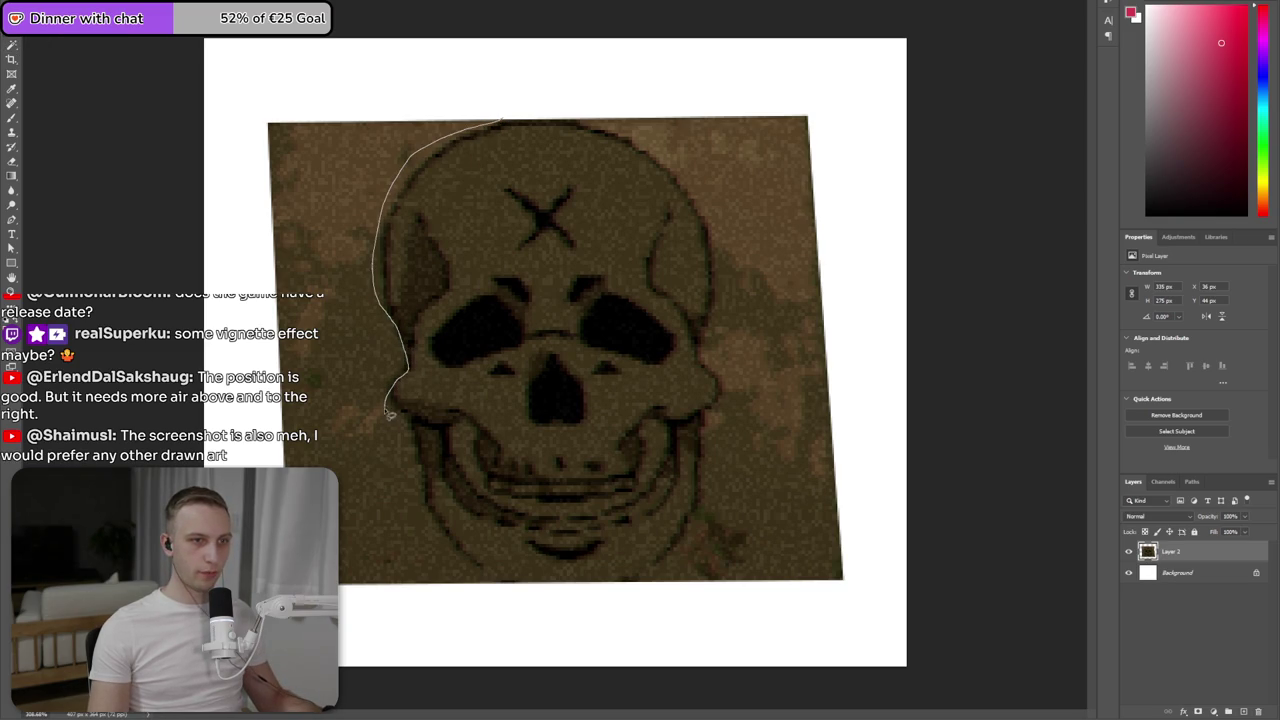
{"action": "left_click_drag", "start_coordinate": [390, 408], "coordinate": [414, 445]}
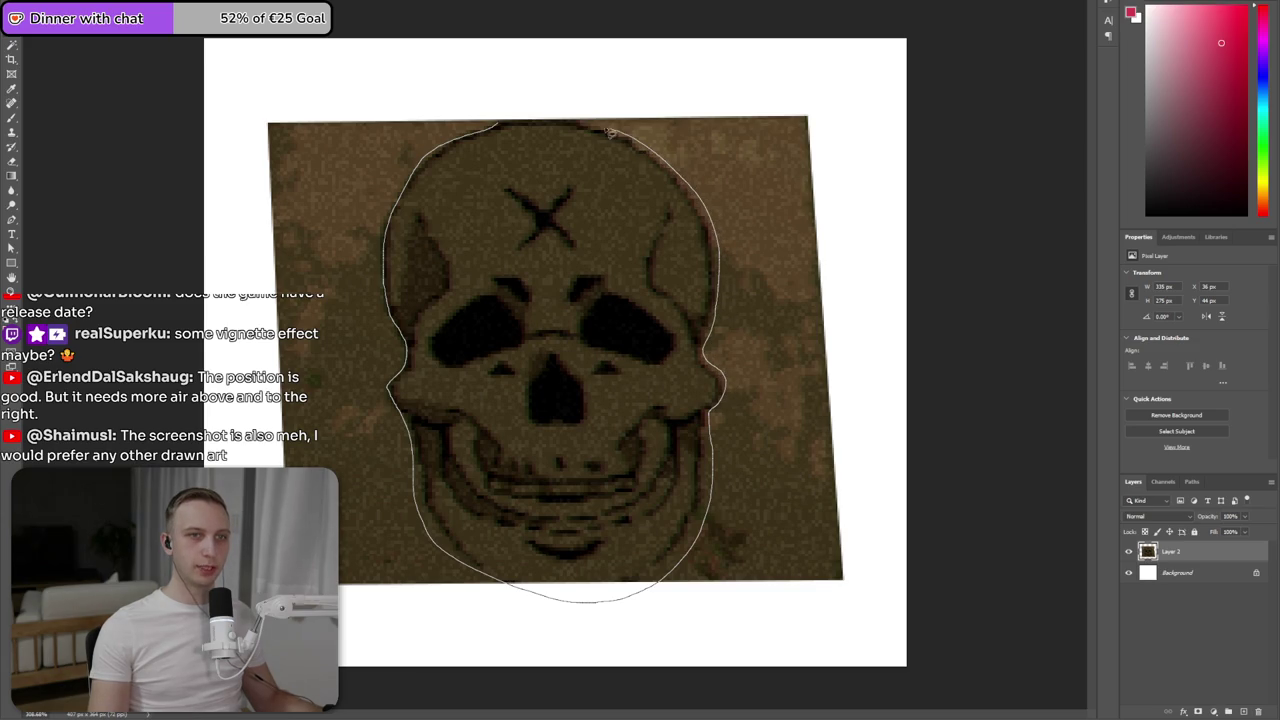
{"action": "left_click", "coordinate": [503, 128]}
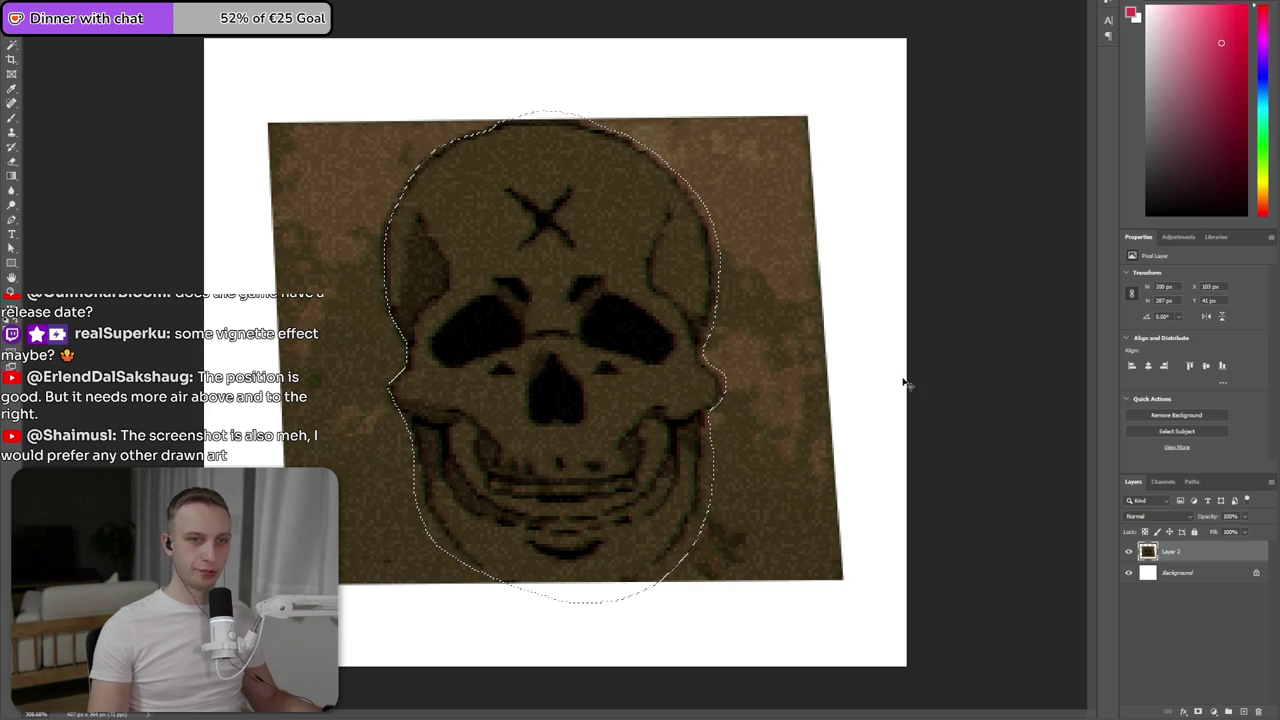
{"action": "key", "text": "ctrl+c"}
{"action": "key", "text": "ctrl+Tab"}
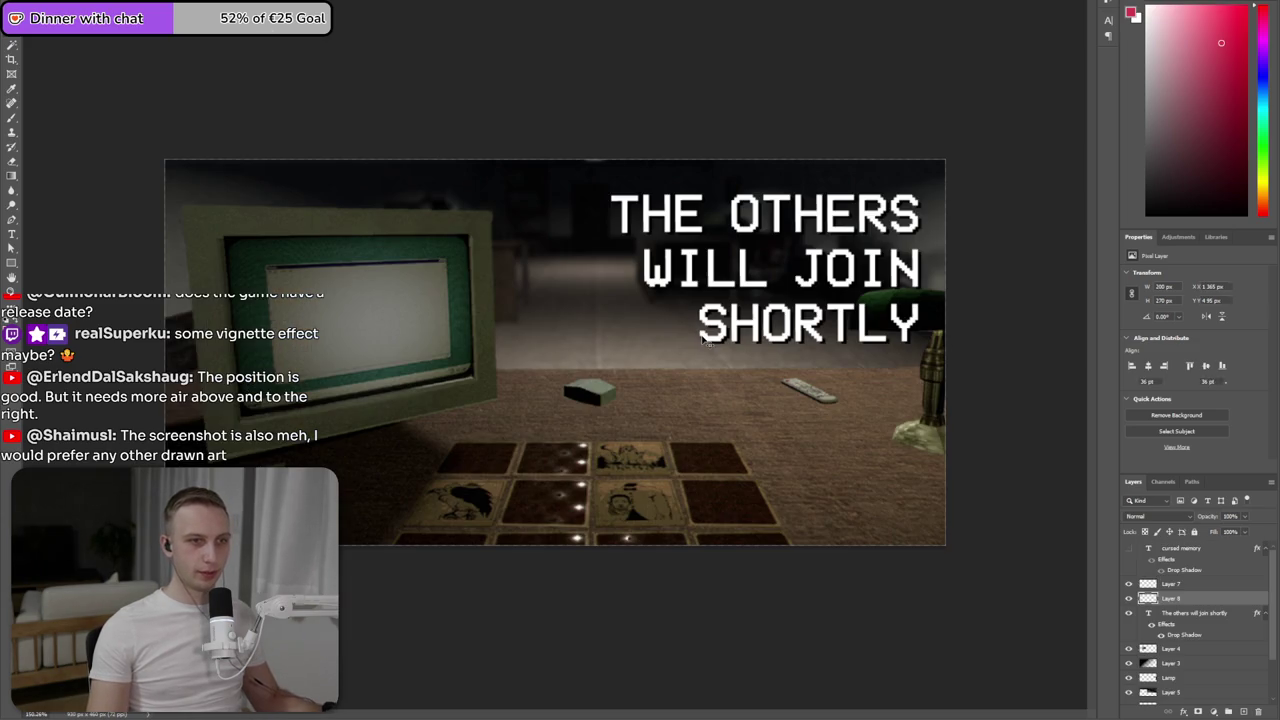
- Paste the skull, scale it onto the monitor screen, and send it behind the scene screenshot
{"action": "key", "text": "ctrl+v"}
{"action": "left_click_drag", "start_coordinate": [598, 367], "coordinate": [350, 322]}
{"action": "mouse_move", "coordinate": [386, 457]}
{"action": "left_mouse_down"}
{"action": "mouse_move", "coordinate": [345, 390]}
{"action": "mouse_move", "coordinate": [347, 422]}
{"action": "mouse_move", "coordinate": [364, 356]}
{"action": "left_mouse_up"}
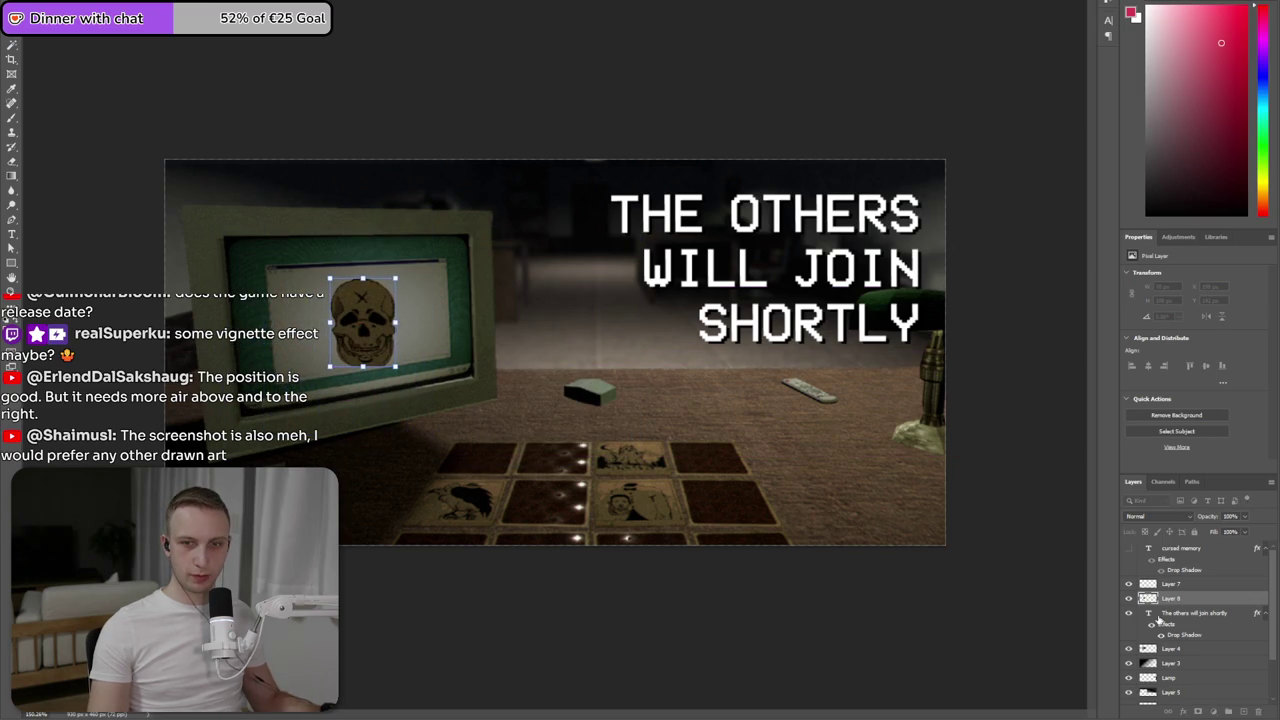
{"action": "left_click_drag", "start_coordinate": [1156, 618], "coordinate": [1130, 680]}
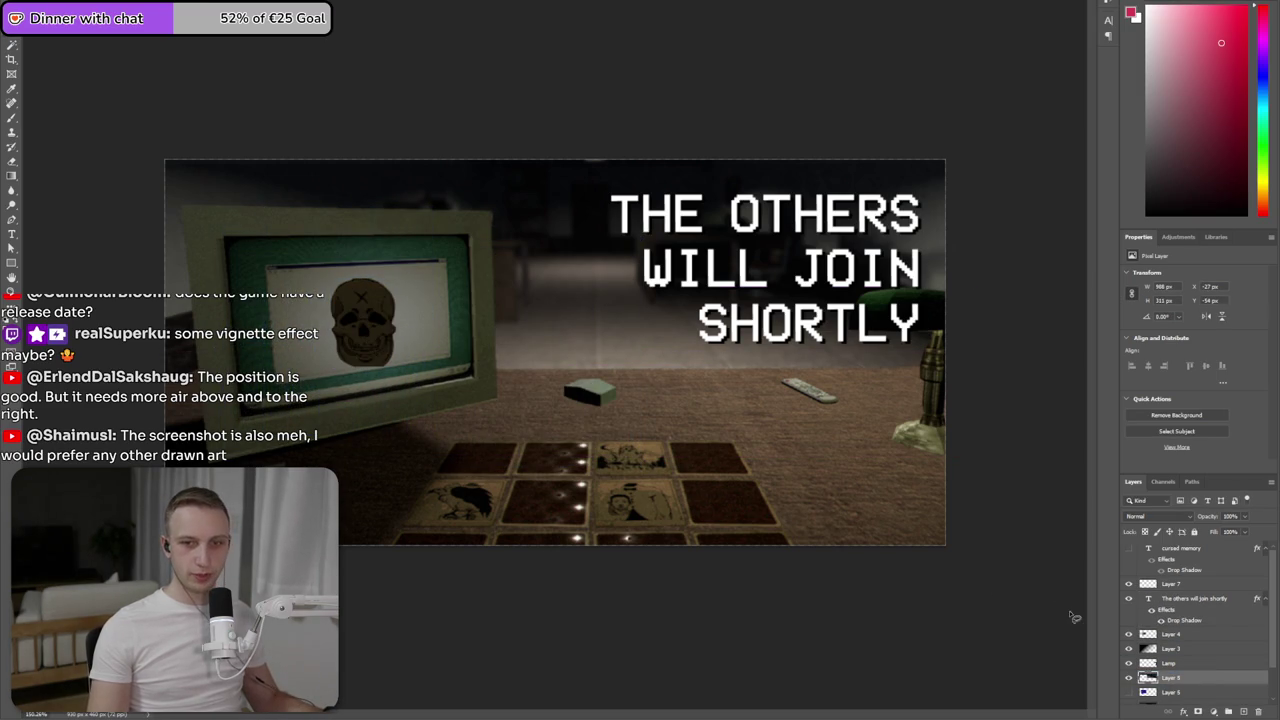
{"action": "key", "text": "ctrl+bracketleft"}
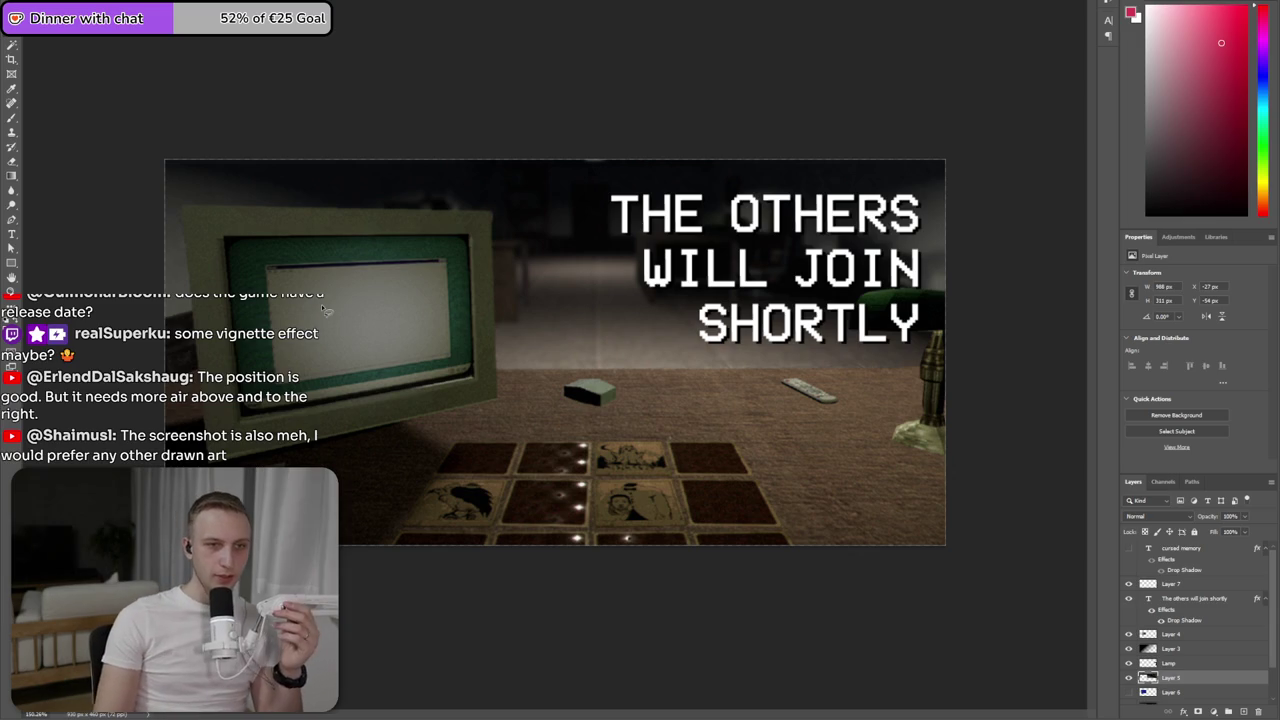
- Toggle the blue error-screen layer on and off, then add an empty layer above Layer 5
{"action": "scroll", "coordinate": [1150, 660], "scroll_direction": "down", "scroll_amount": 1}
{"action": "left_click", "coordinate": [1129, 653]}
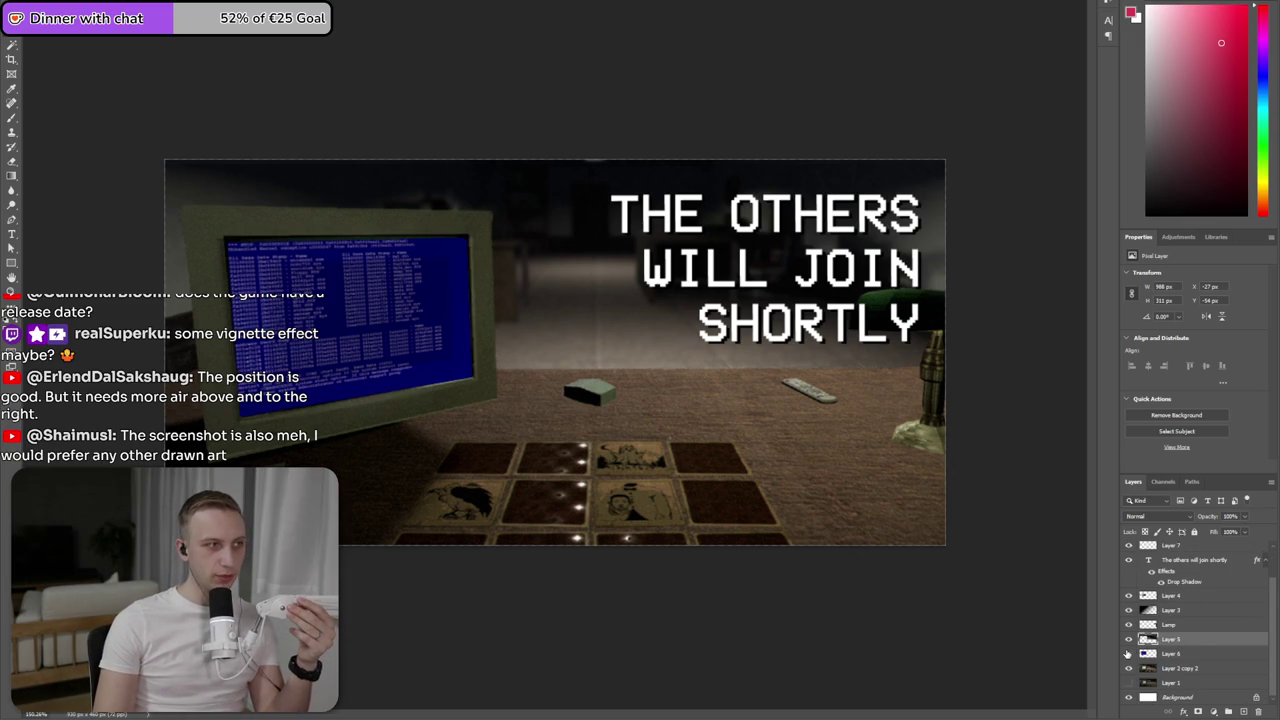
{"action": "left_click", "coordinate": [1129, 653]}
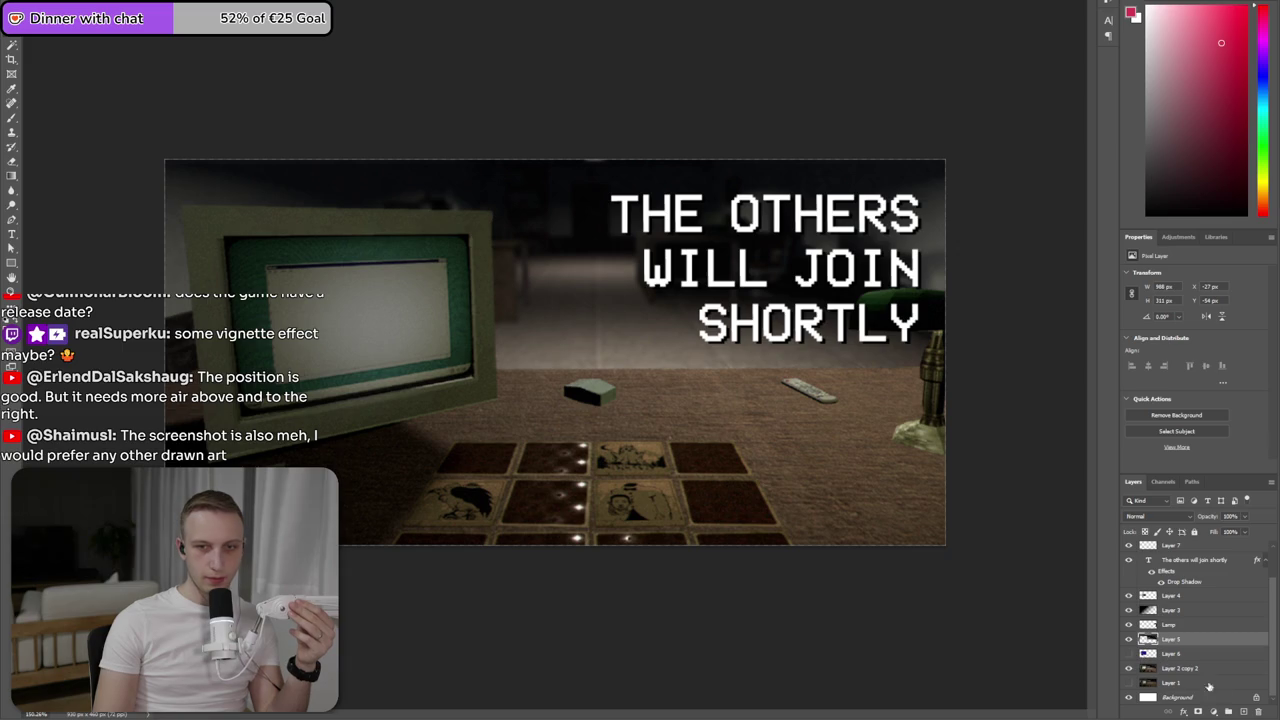
{"action": "left_click", "coordinate": [1244, 711]}
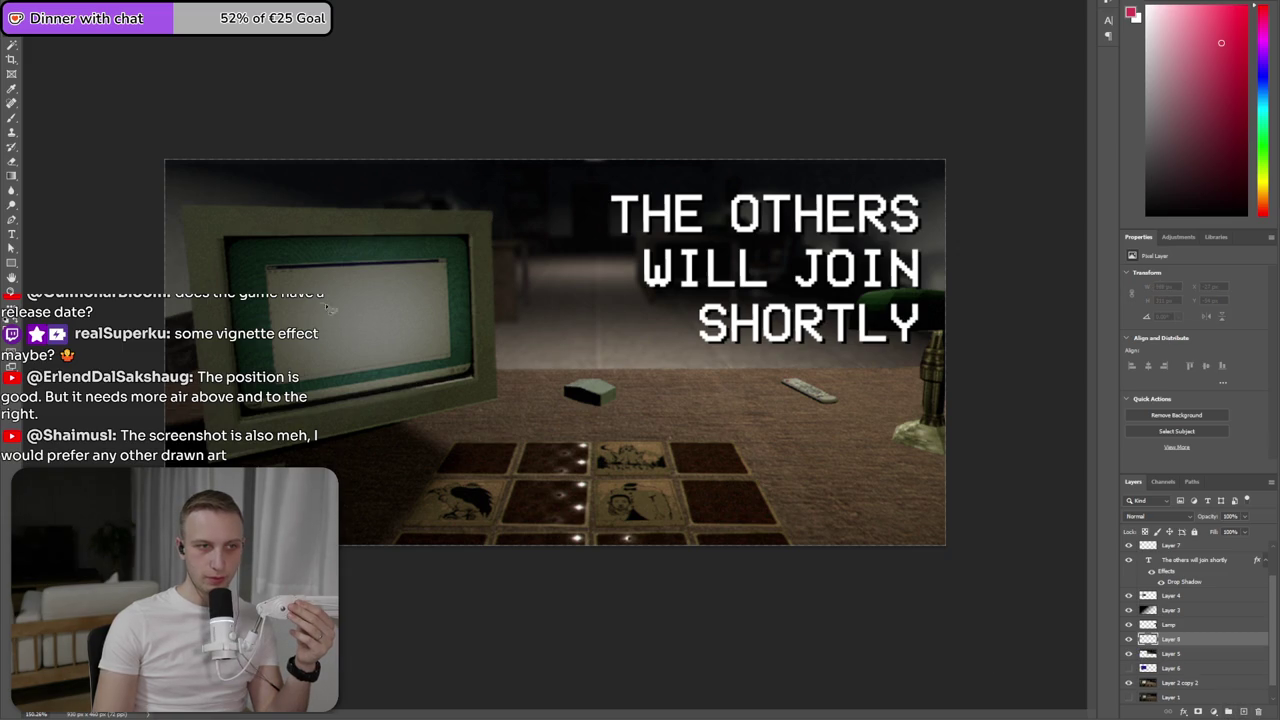
- Add a ':(' text box over the monitor in black with tracking -100
{"action": "left_click_drag", "start_coordinate": [305, 293], "coordinate": [418, 345]}
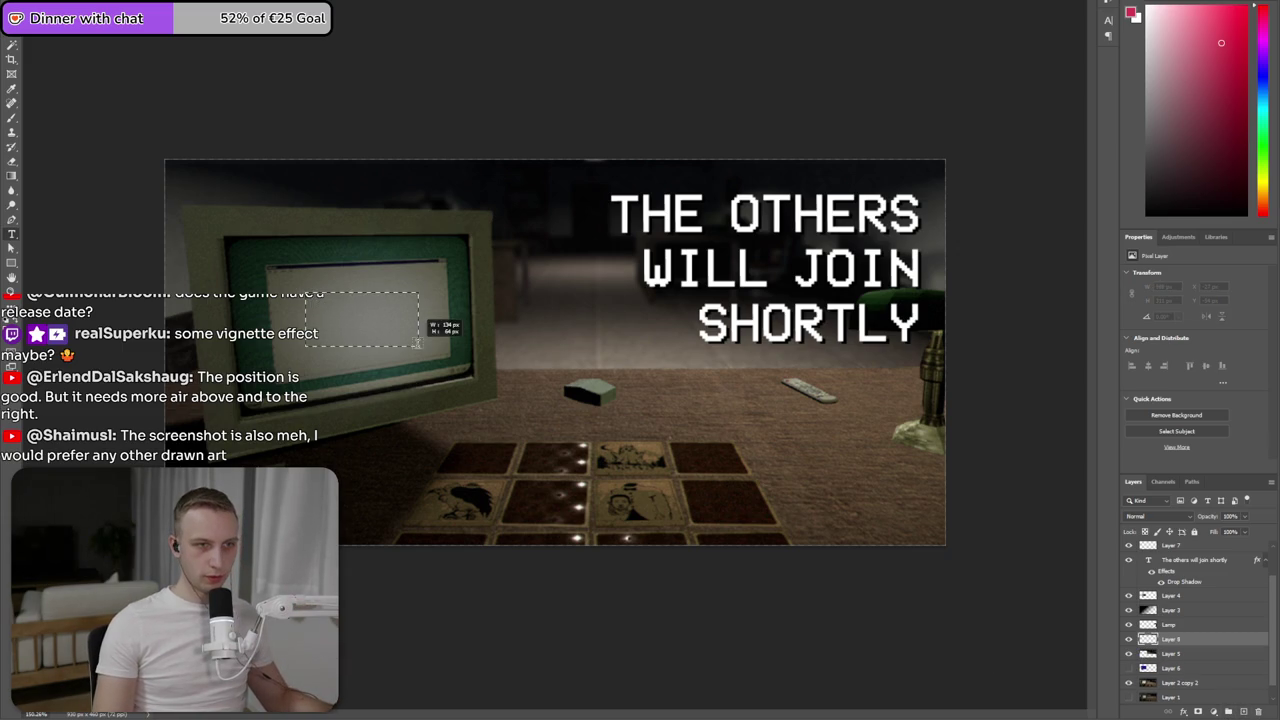
{"action": "key", "text": "BackSpace"}
{"action": "type", "text": ":("}
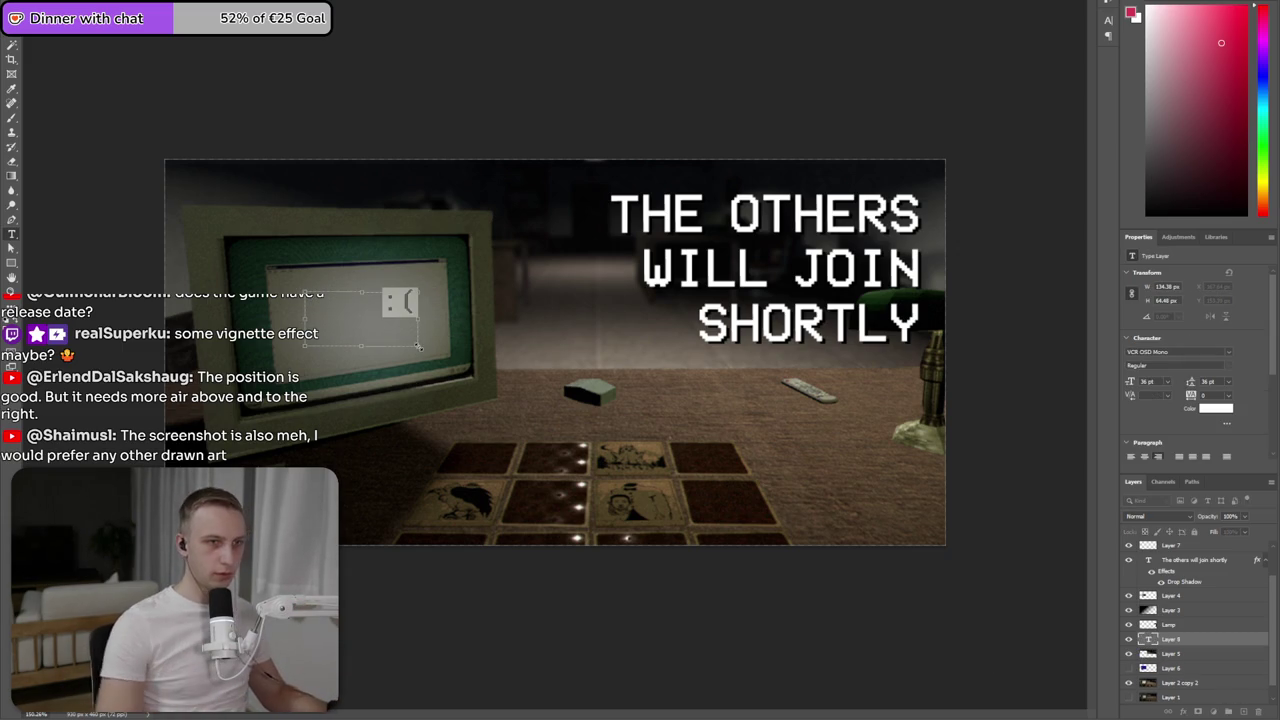
{"action": "left_click", "coordinate": [1147, 213]}
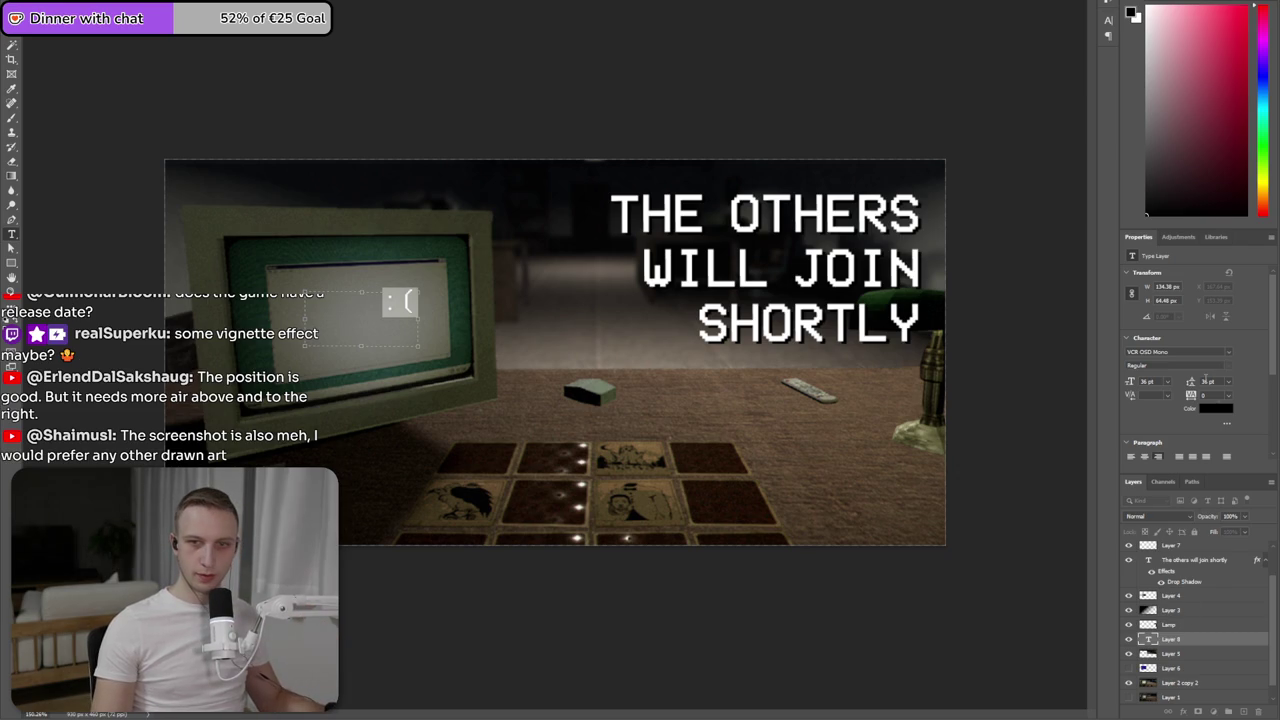
{"action": "left_click", "coordinate": [1230, 394]}
{"action": "left_click", "coordinate": [1233, 405]}
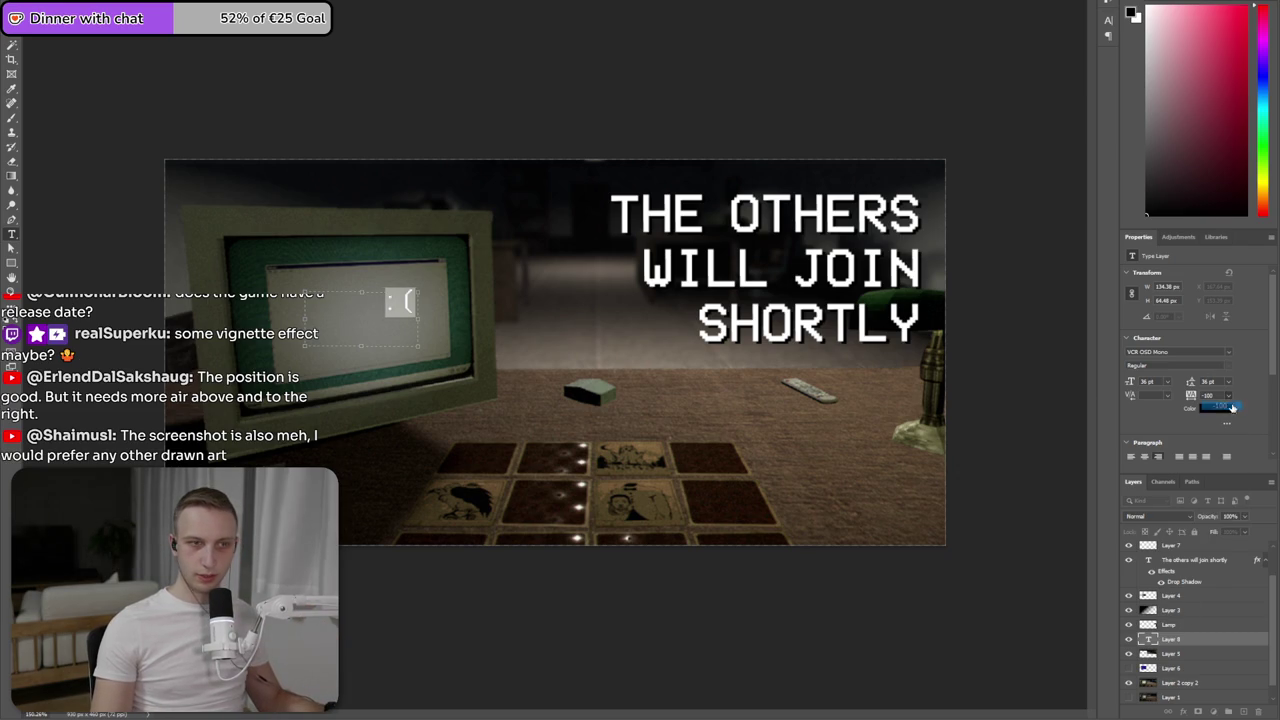
{"action": "key", "text": "ctrl+Return"}
- Rotate the ':(' text 90° into a sideways face and tighten its text box
{"action": "key", "text": "ctrl+t"}
{"action": "left_click_drag", "start_coordinate": [428, 270], "coordinate": [437, 397]}
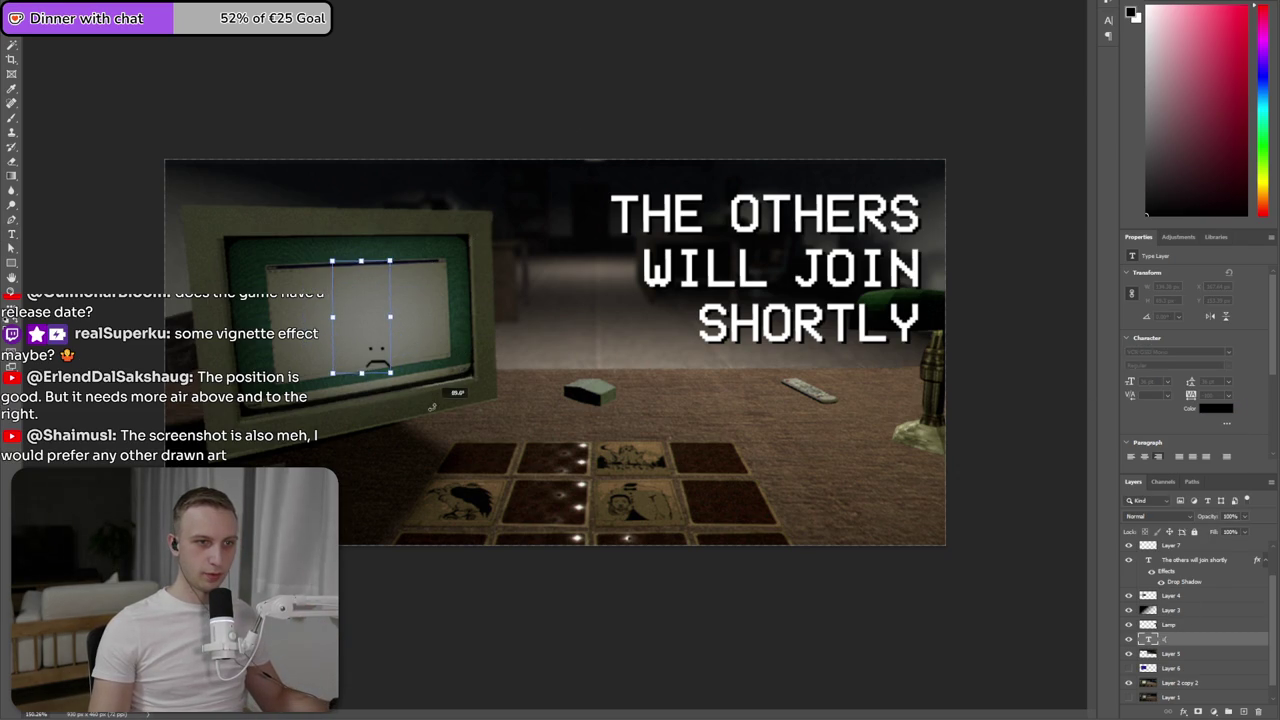
{"action": "key", "text": "Return"}
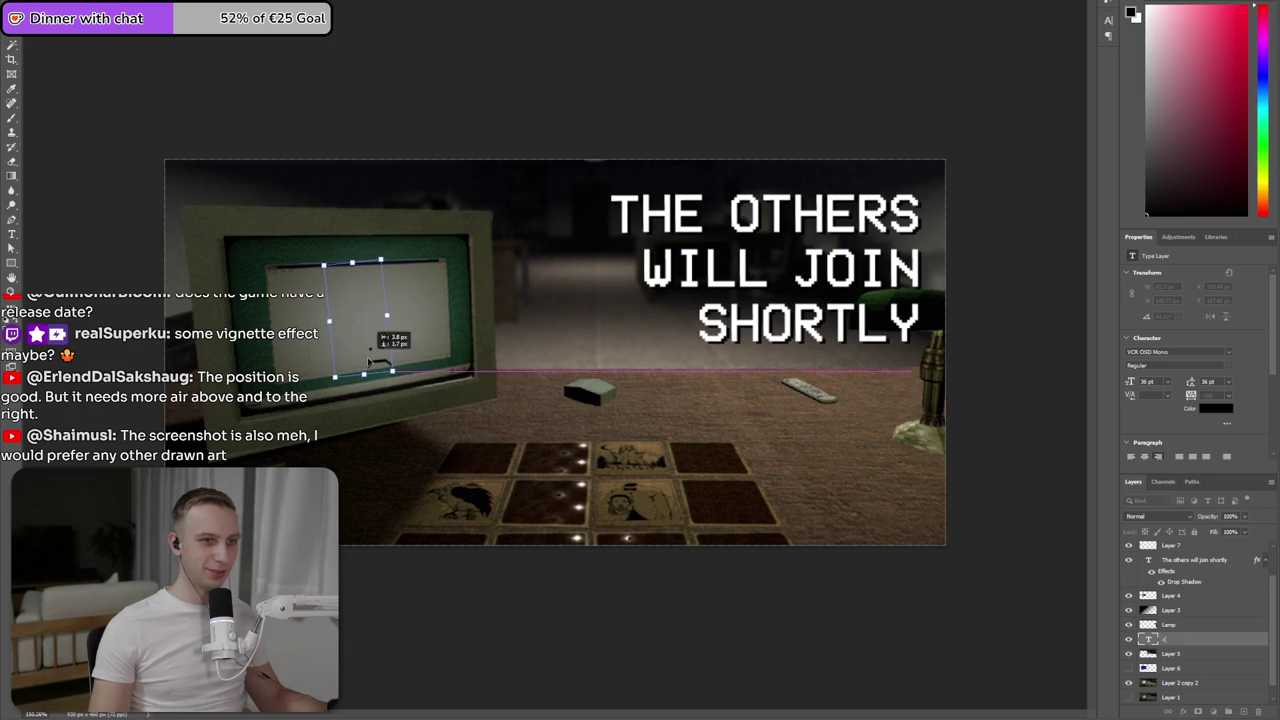
{"action": "double_click", "coordinate": [376, 355]}
{"action": "left_click_drag", "start_coordinate": [350, 268], "coordinate": [358, 356]}
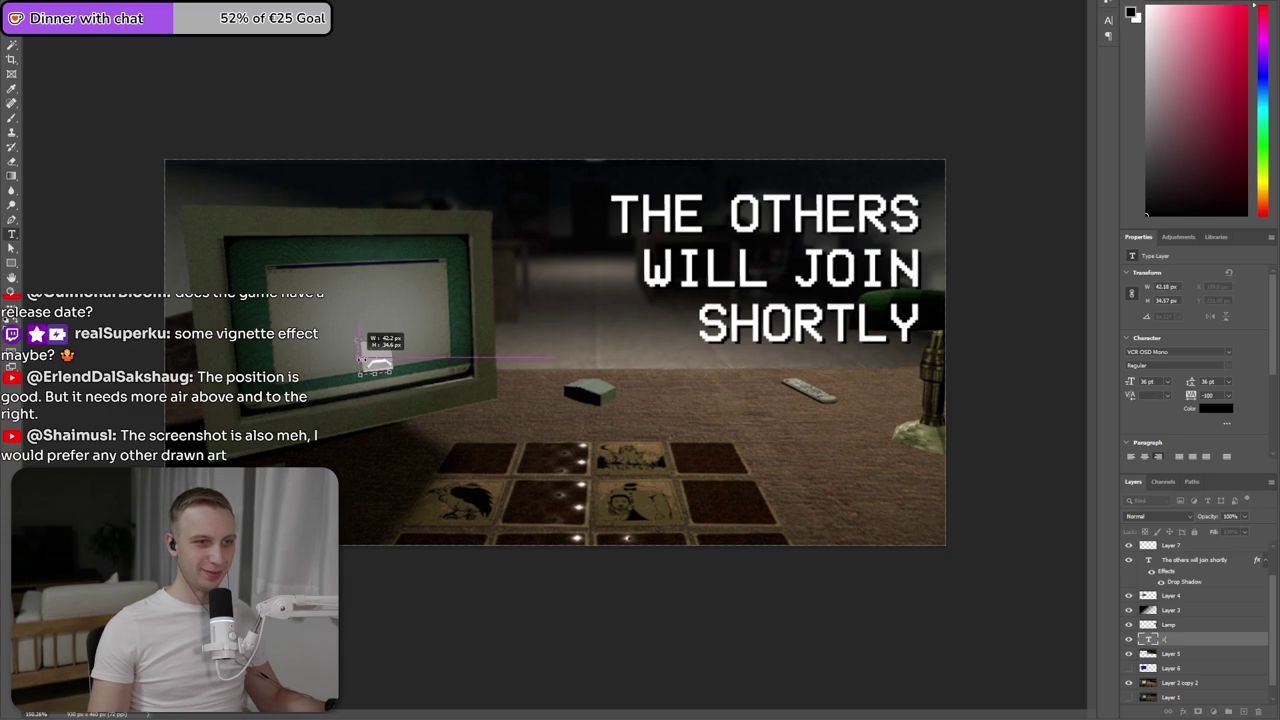
{"action": "left_click", "coordinate": [530, 312]}
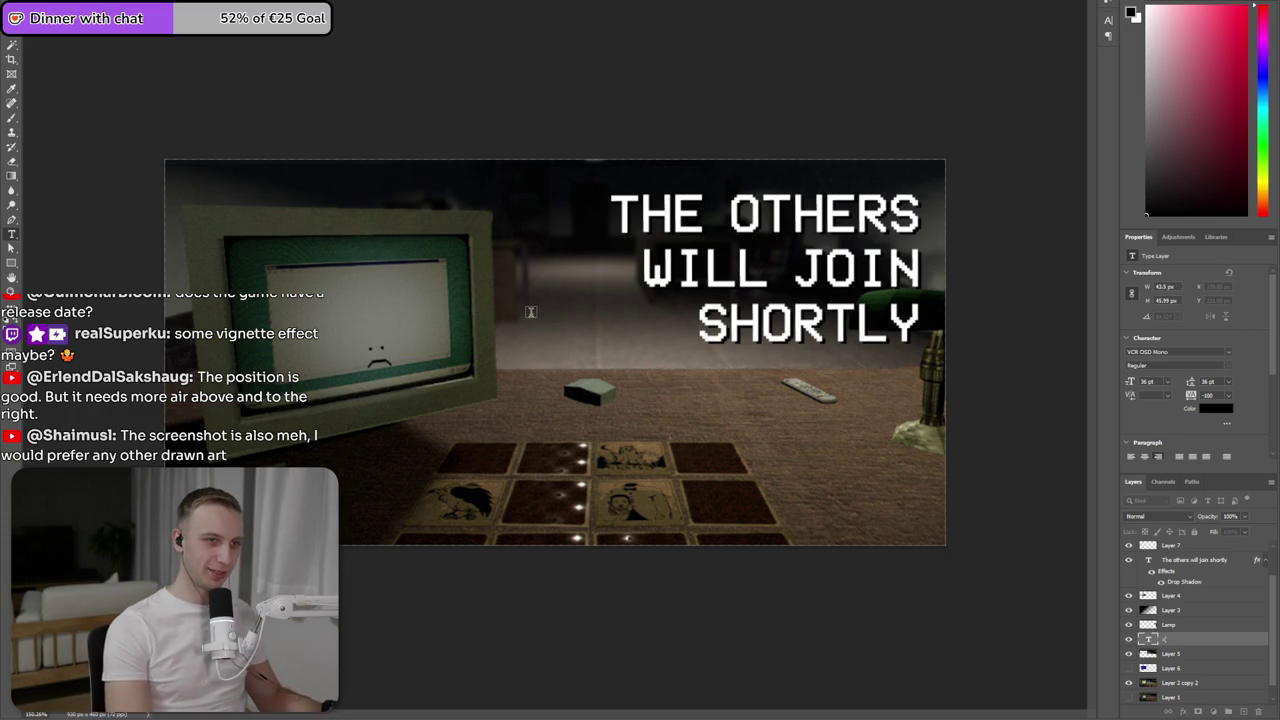
- Enlarge and centre the sad face on the screen, placing its layer below Layer 5
{"action": "key", "text": "ctrl+t"}
{"action": "mouse_move", "coordinate": [357, 337]}
{"action": "left_mouse_down"}
{"action": "mouse_move", "coordinate": [329, 286]}
{"action": "mouse_move", "coordinate": [353, 324]}
{"action": "left_mouse_up"}
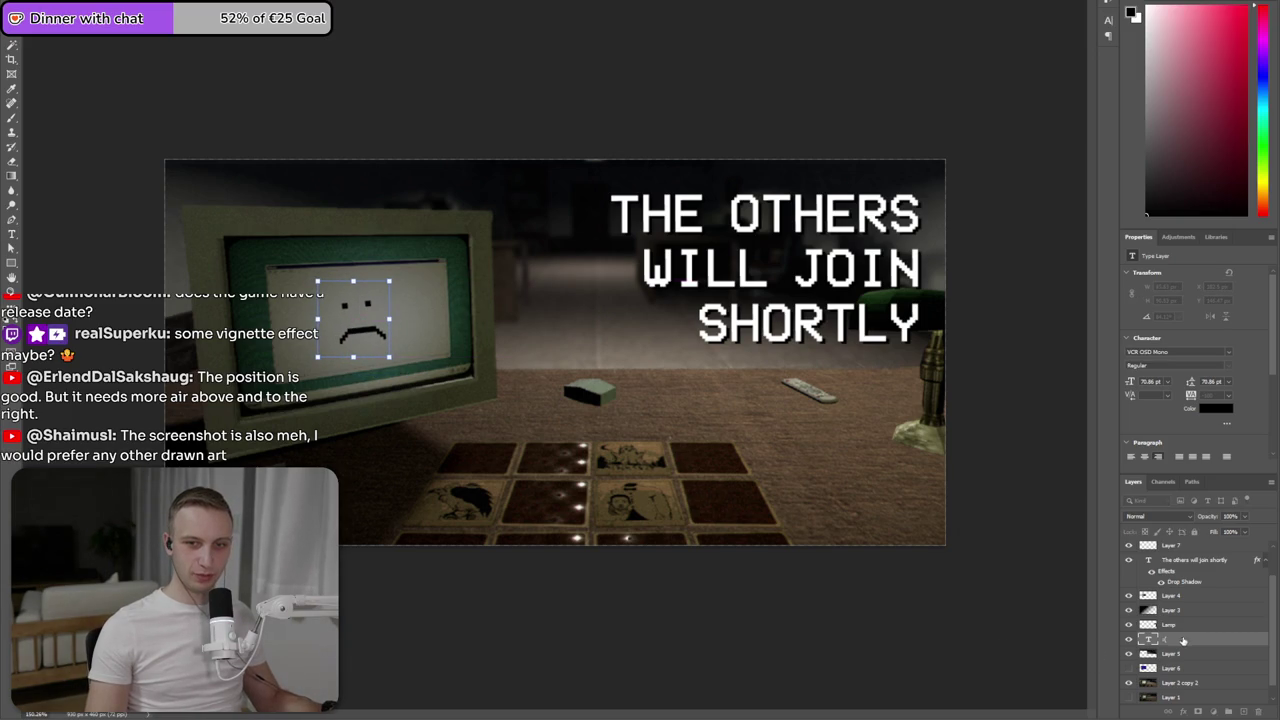
{"action": "left_click_drag", "start_coordinate": [1183, 657], "coordinate": [1183, 663]}
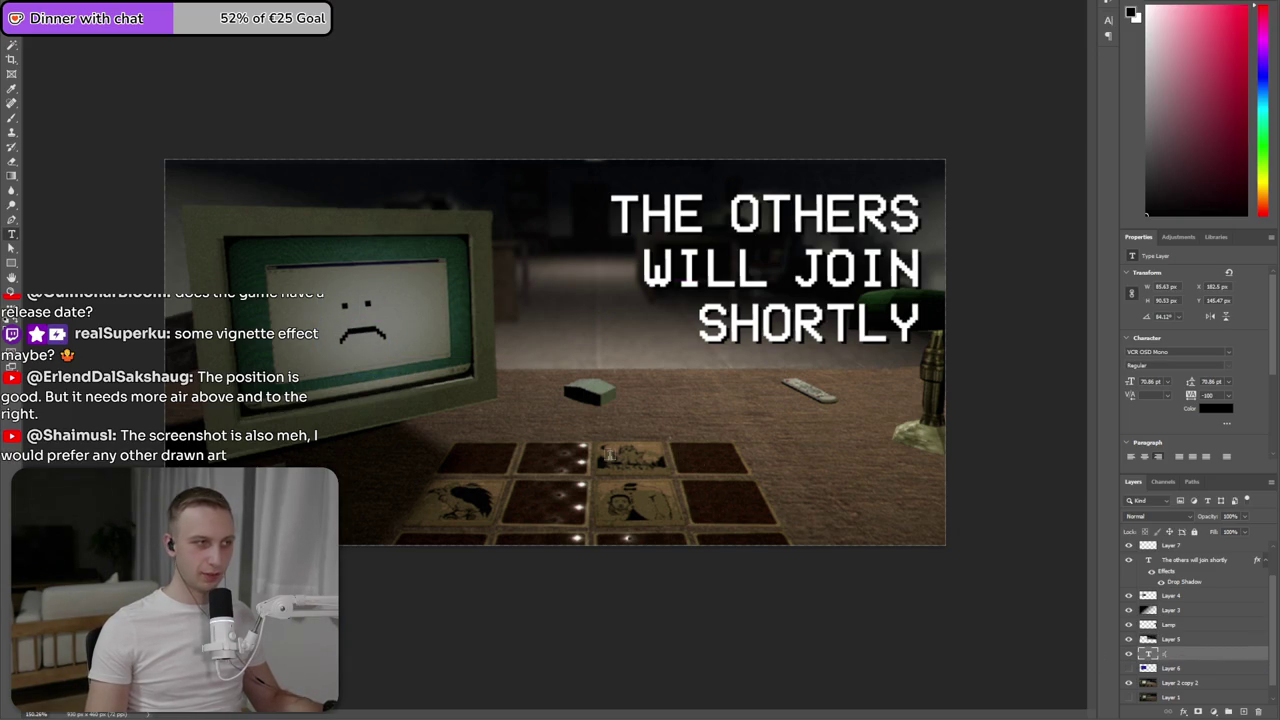
{"action": "scroll", "coordinate": [620, 455], "scroll_direction": "down", "scroll_amount": 3}
{"action": "scroll", "coordinate": [612, 455], "scroll_direction": "down", "scroll_amount": 1}
{"action": "scroll", "coordinate": [606, 455], "scroll_direction": "down", "scroll_amount": 1}
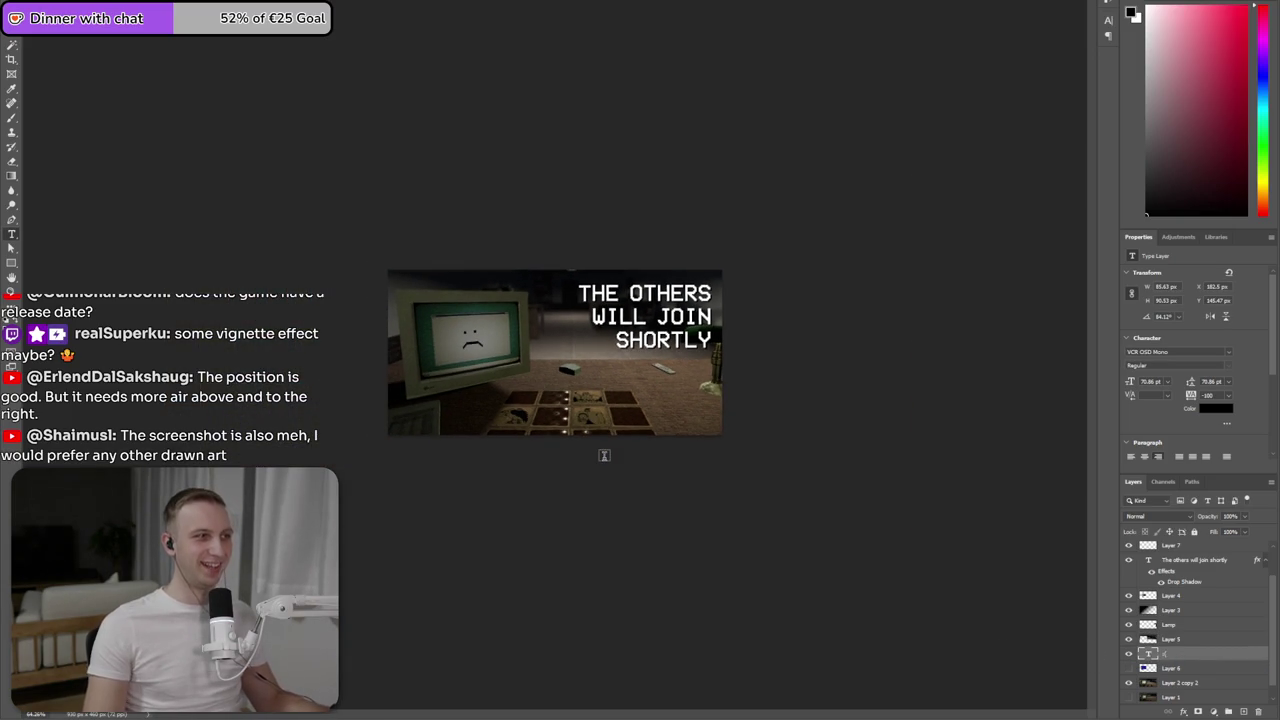
{"action": "scroll", "coordinate": [604, 453], "scroll_direction": "up", "scroll_amount": 2}
{"action": "scroll", "coordinate": [600, 460], "scroll_direction": "up", "scroll_amount": 1}
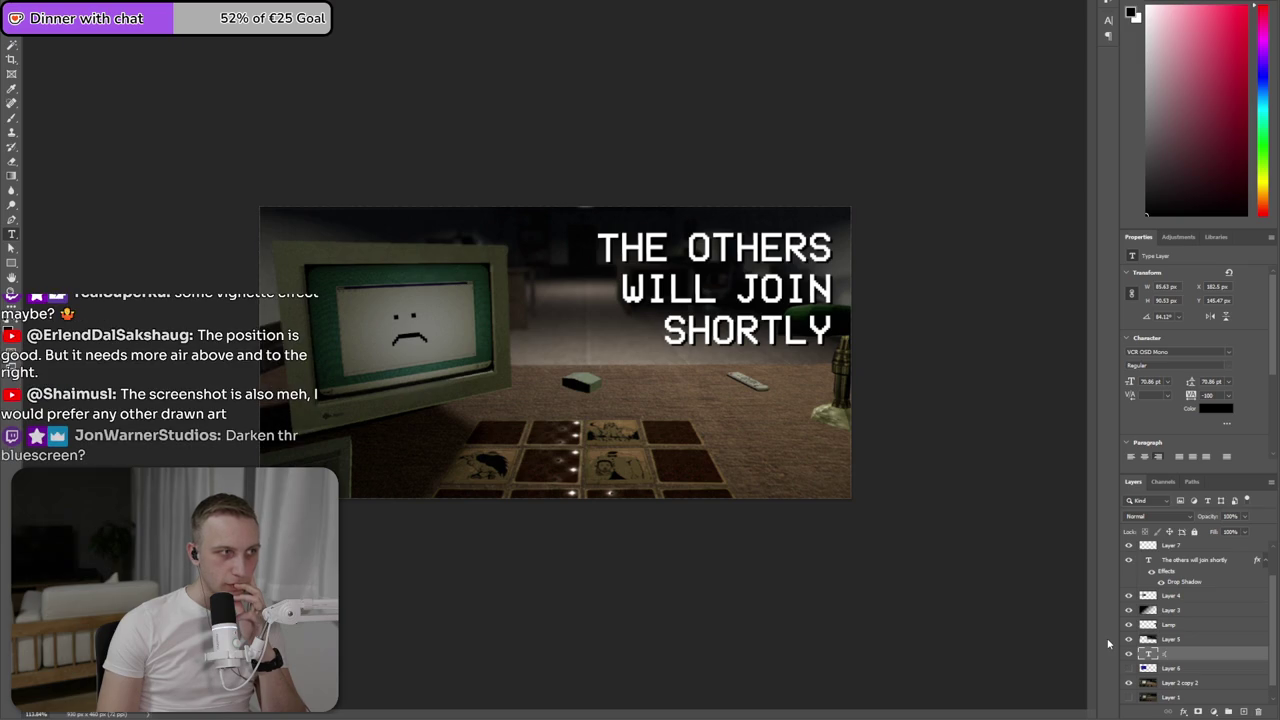
- Select Layer 4 and lower its opacity to 40% to darken the monitor screen
{"action": "left_click", "coordinate": [1175, 640]}
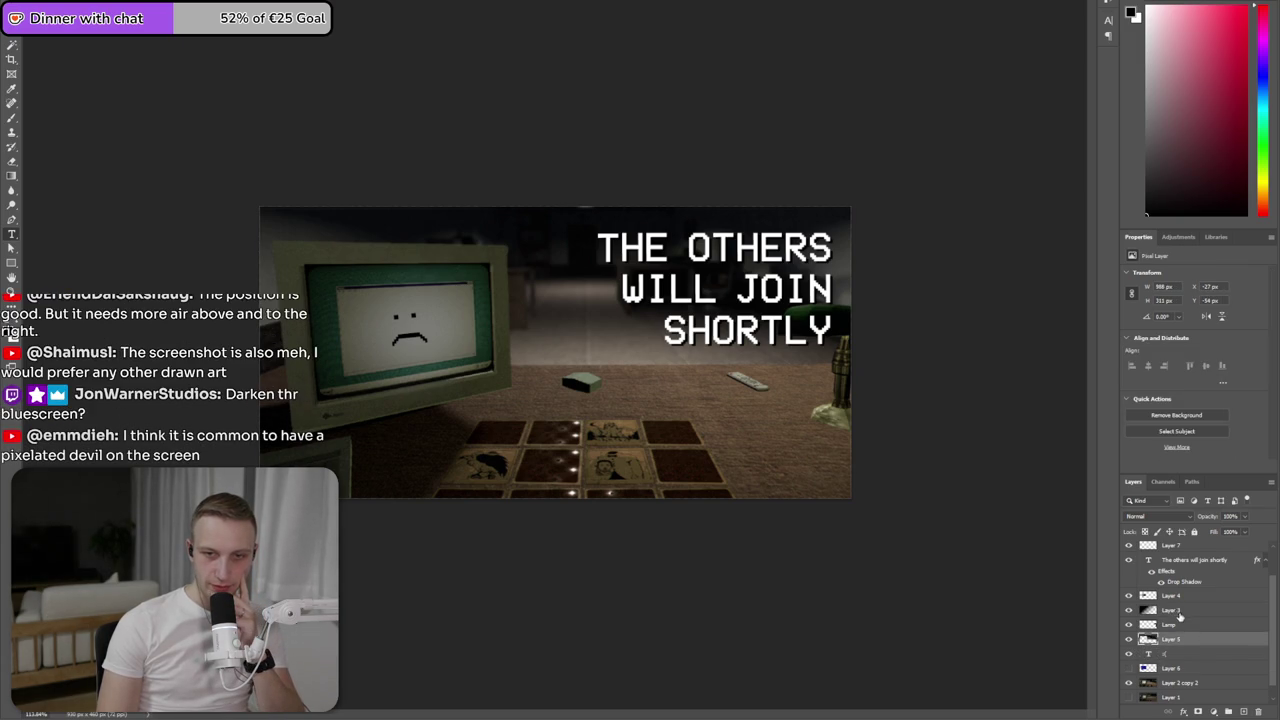
{"action": "left_click", "coordinate": [1178, 596]}
{"action": "left_click", "coordinate": [1129, 596]}
{"action": "left_click", "coordinate": [1129, 596]}
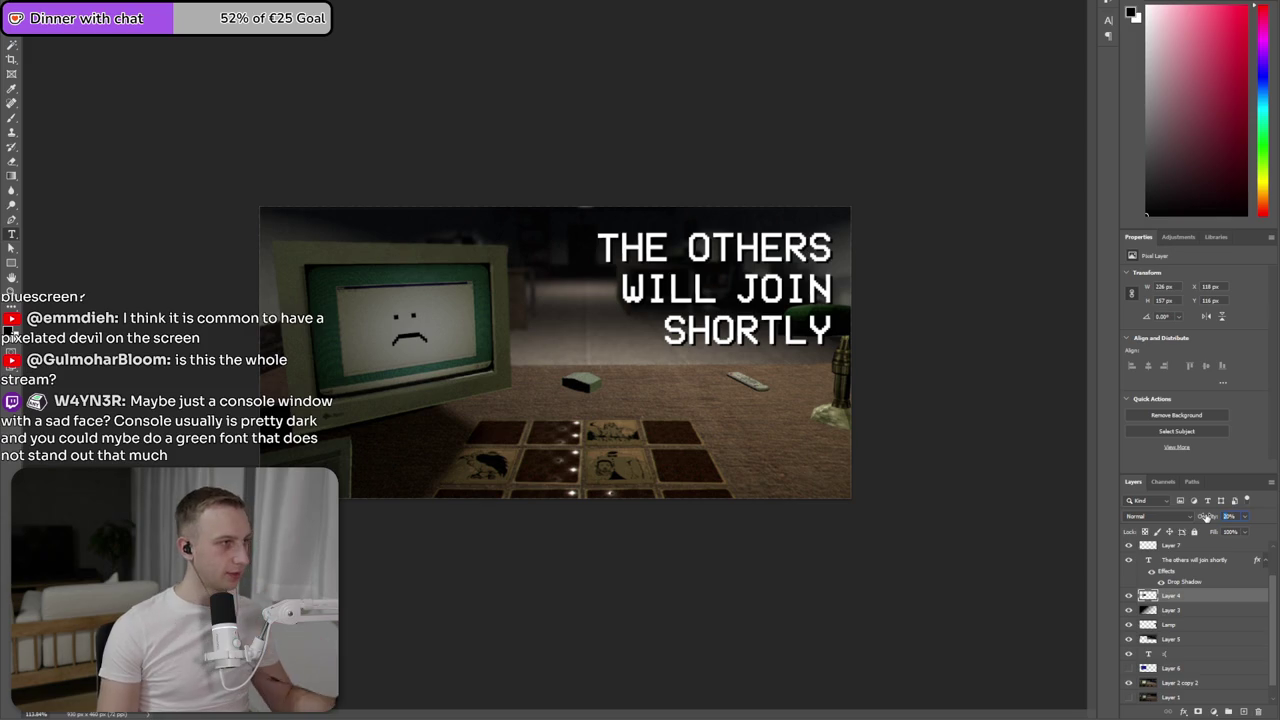
{"action": "left_click_drag", "start_coordinate": [1197, 518], "coordinate": [1195, 518]}
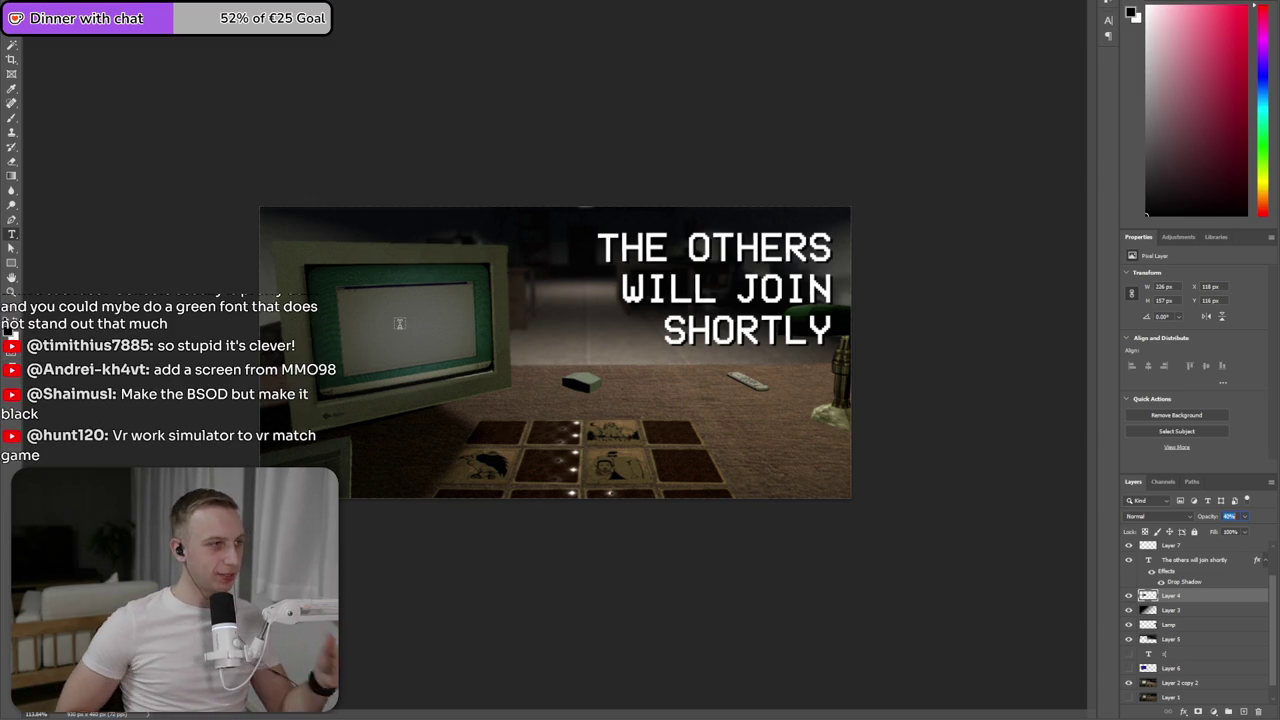
{"action": "key", "text": "alt+Tab"}
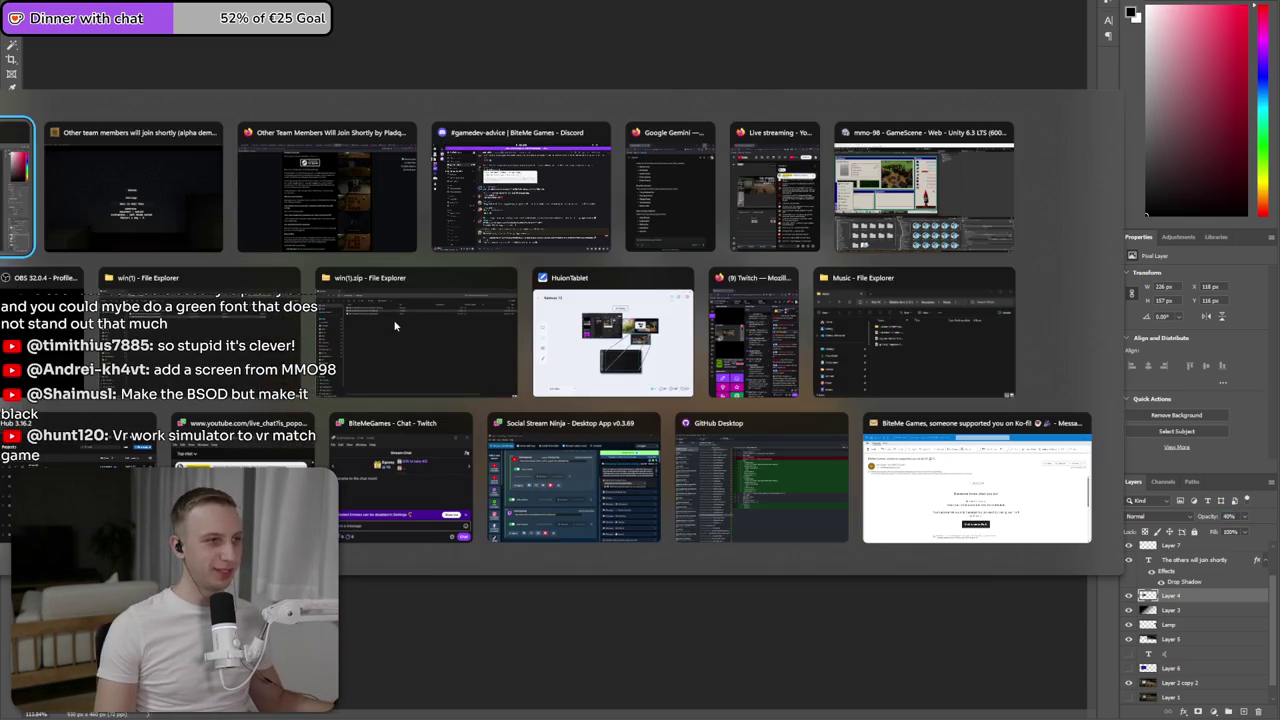
{"action": "mouse_move", "coordinate": [18, 190]}
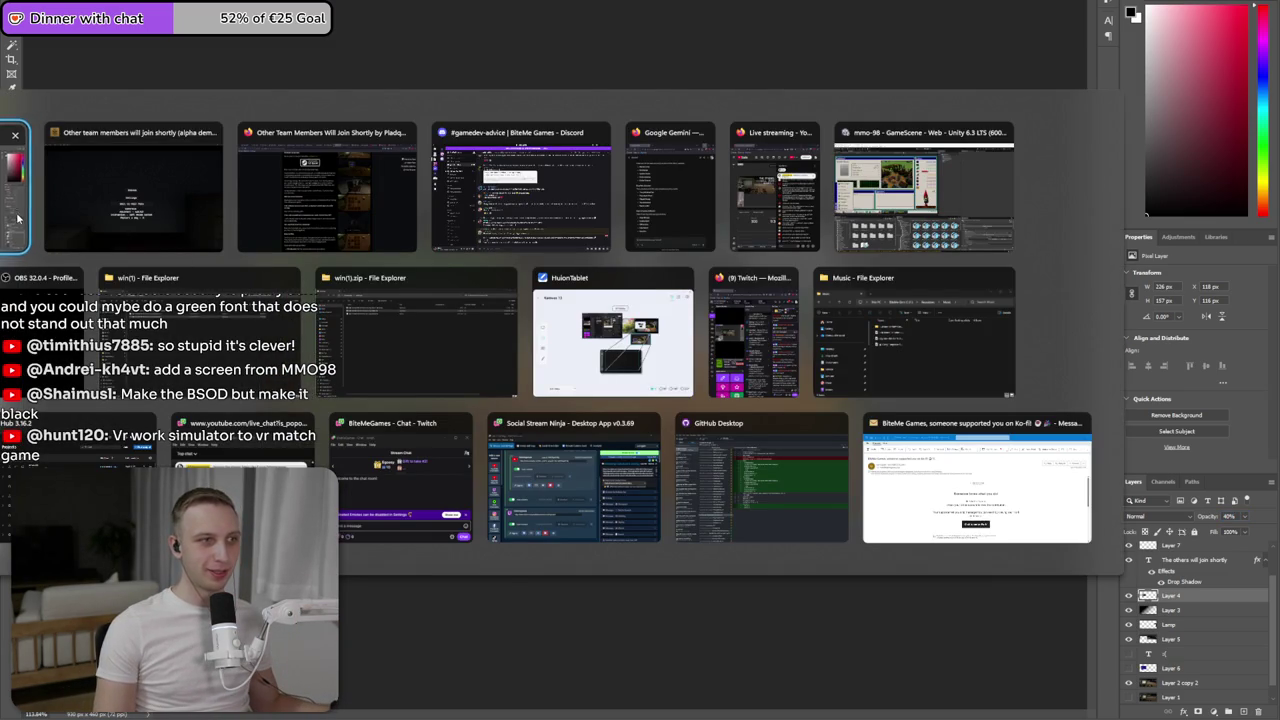
- Search Google Images for 'win98 blue screen' in the browser
{"action": "left_click", "coordinate": [12, 232]}
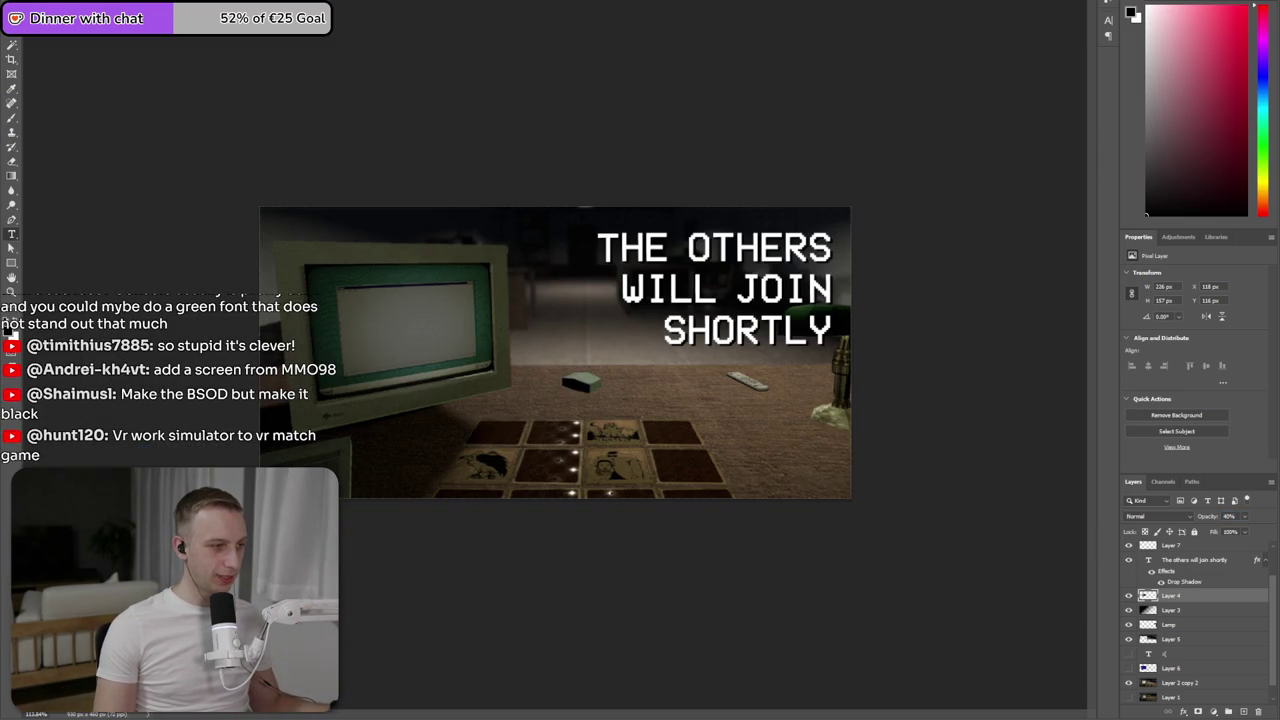
{"action": "key", "text": "alt+Tab"}
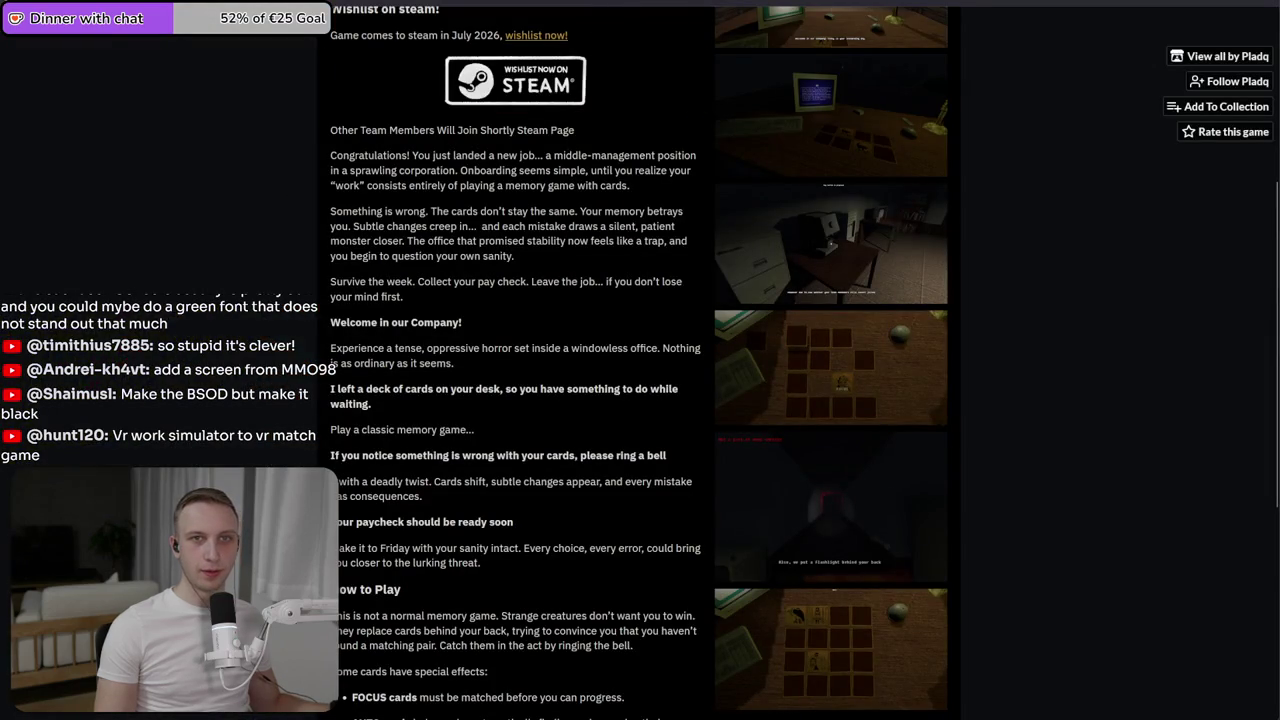
{"action": "key", "text": "alt+Tab"}
{"action": "key", "text": "ctrl+l"}
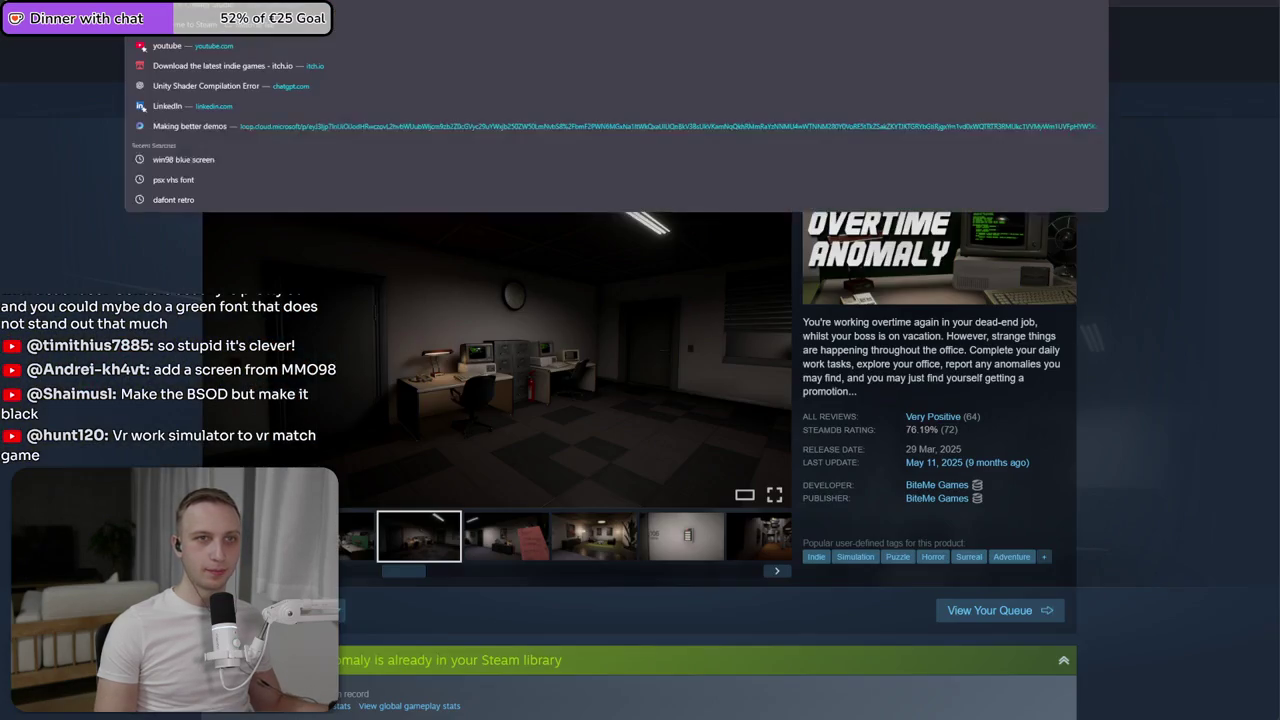
{"action": "type", "text": "win"}
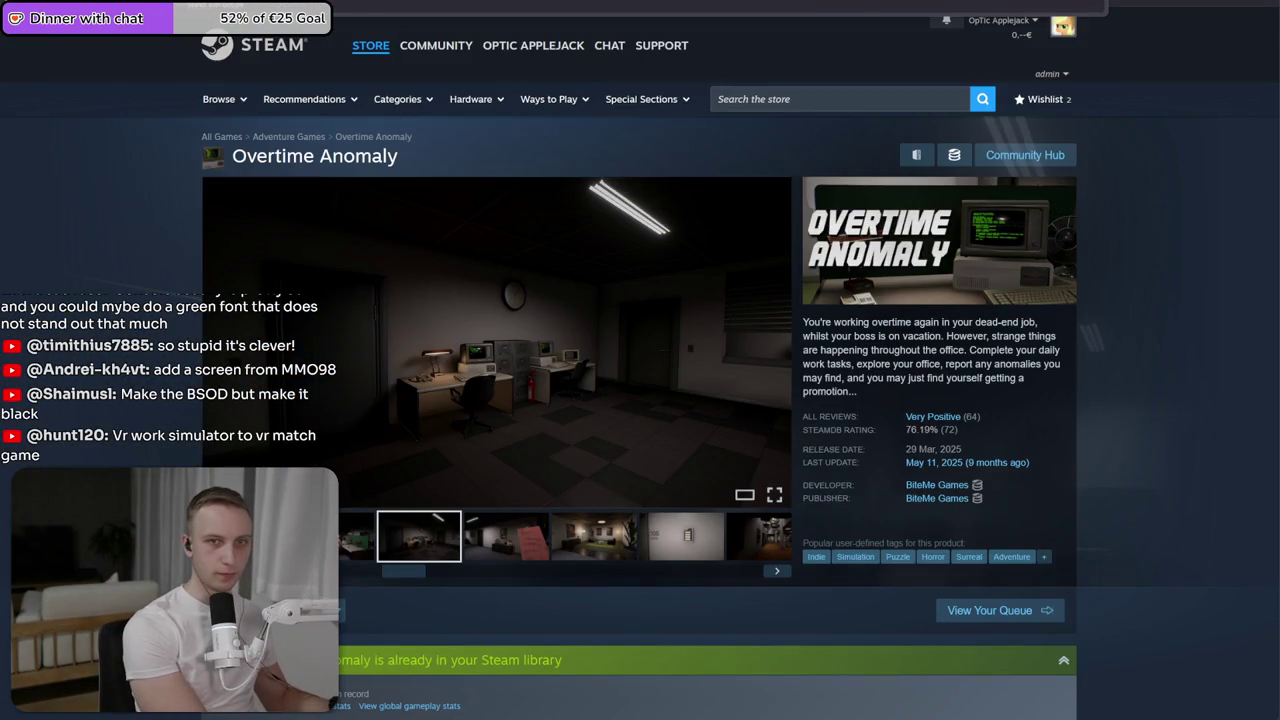
{"action": "type", "text": "98 blue screen"}
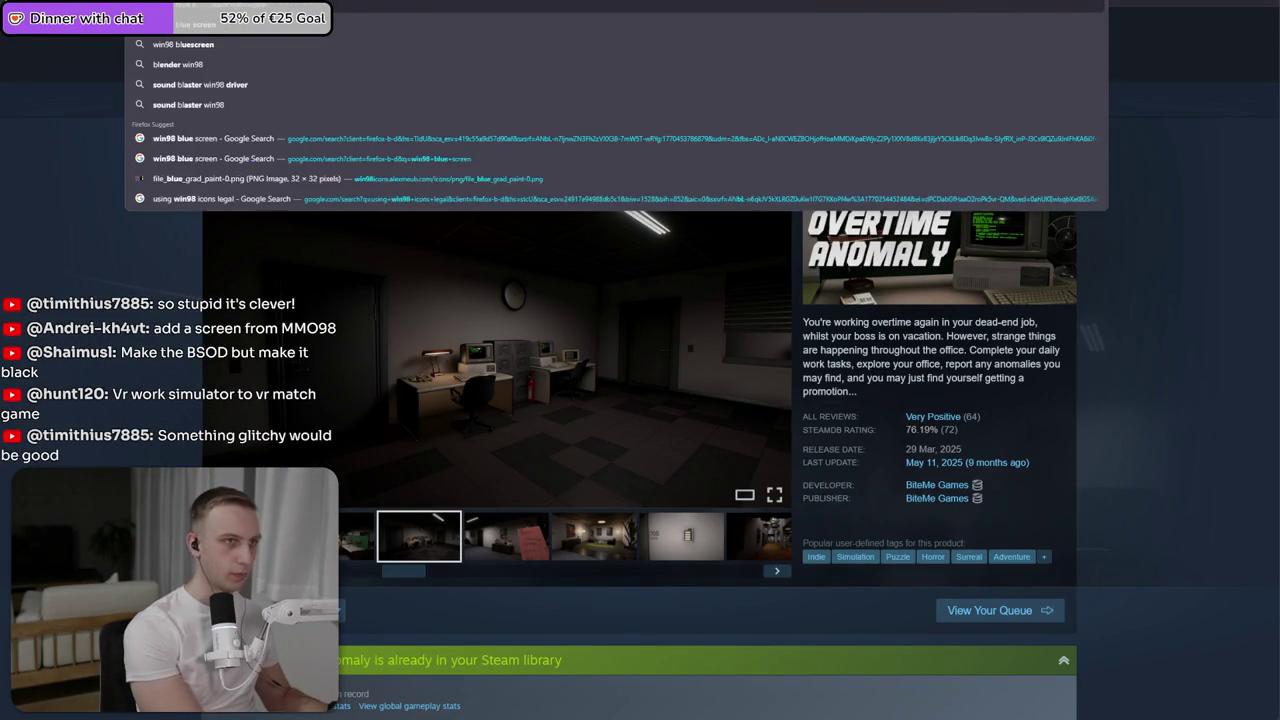
{"action": "key", "text": "Return"}
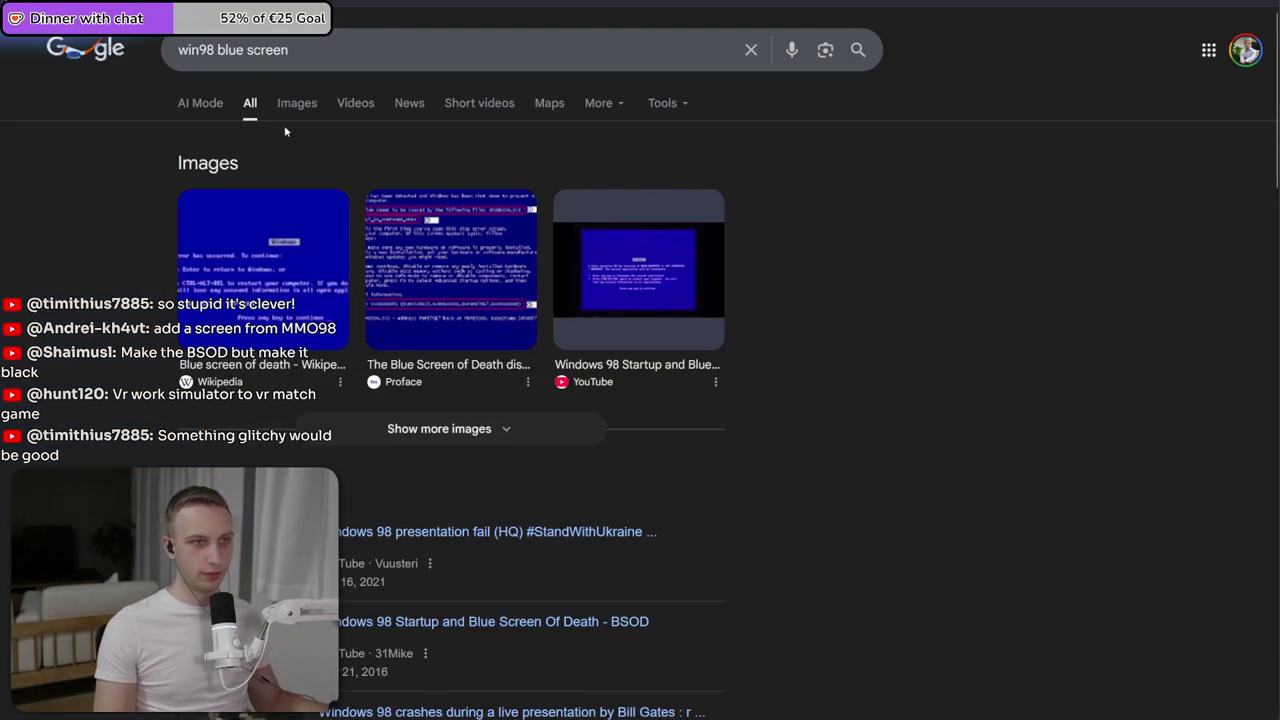
{"action": "left_click", "coordinate": [298, 112]}
- Search images for 'msdos terminal', copy the chkdsk screenshot and paste it into the Photoshop capsule
{"action": "left_click", "coordinate": [270, 49]}
{"action": "key", "text": "ctrl+a"}
{"action": "type", "text": "msdos"}
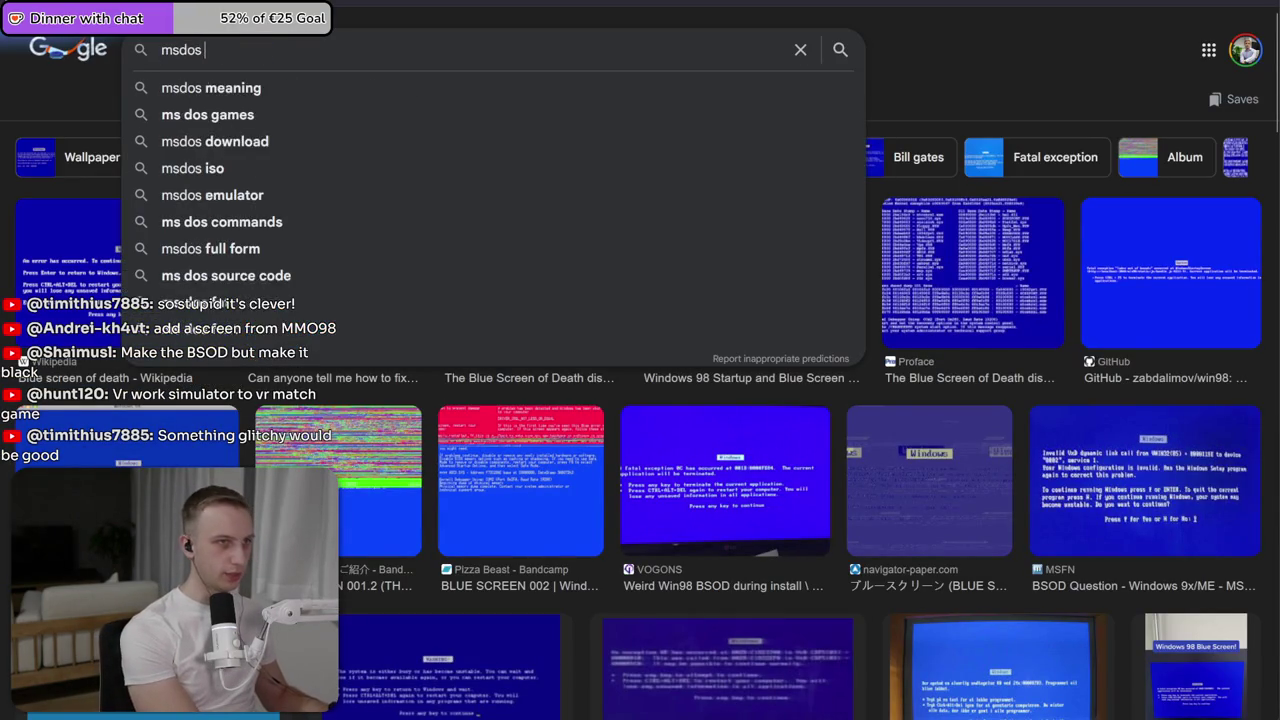
{"action": "type", "text": " terminal"}
{"action": "key", "text": "Return"}
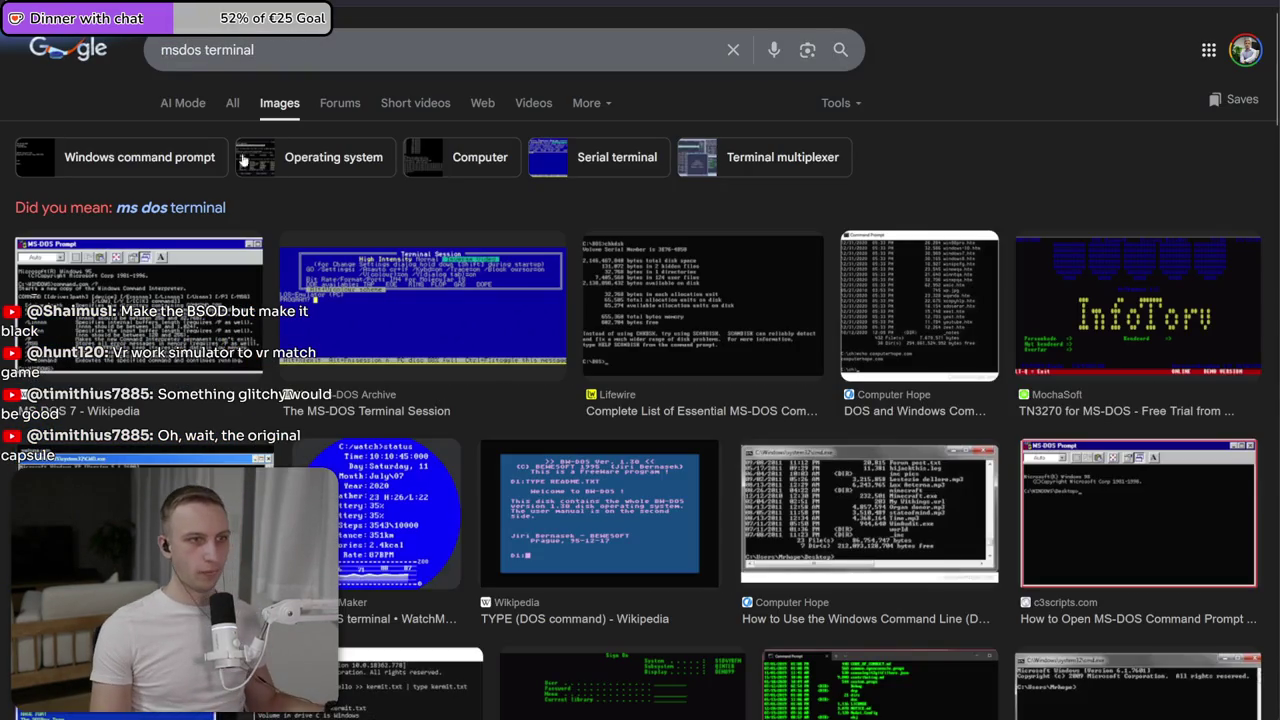
{"action": "left_click", "coordinate": [700, 300]}
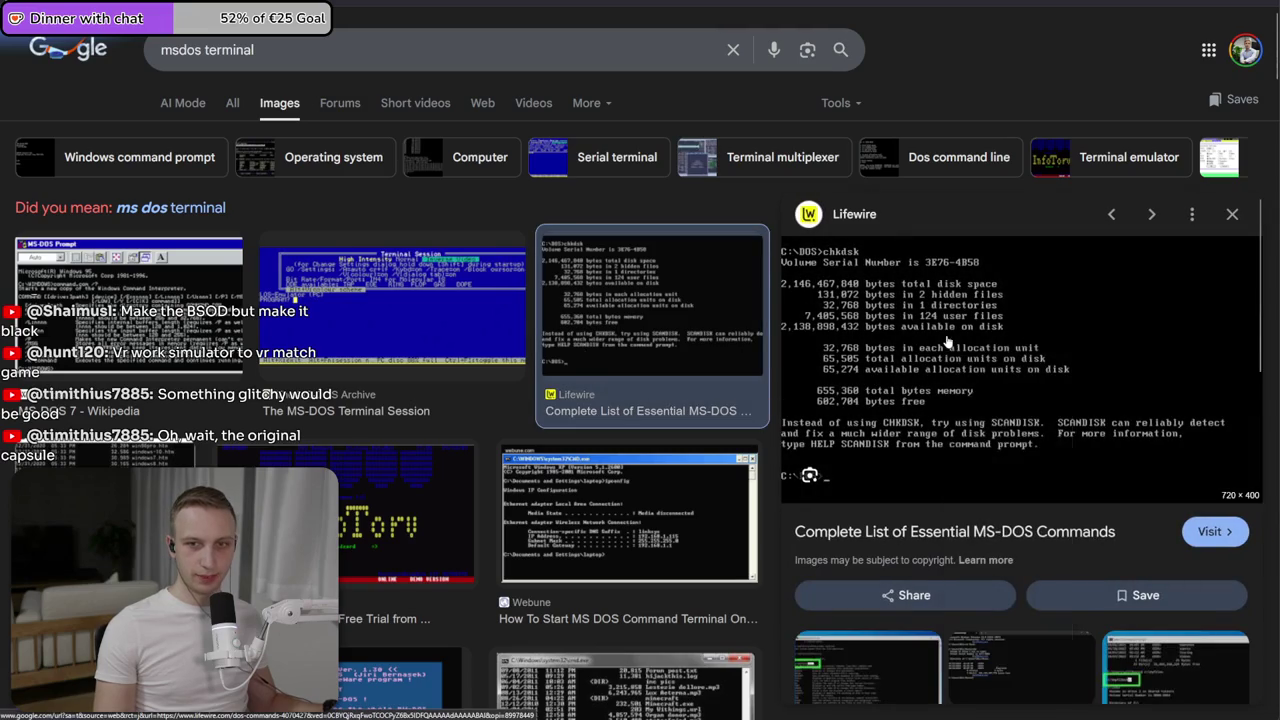
{"action": "right_click", "coordinate": [940, 342]}
{"action": "left_click", "coordinate": [956, 468]}
{"action": "key", "text": "alt+Tab"}
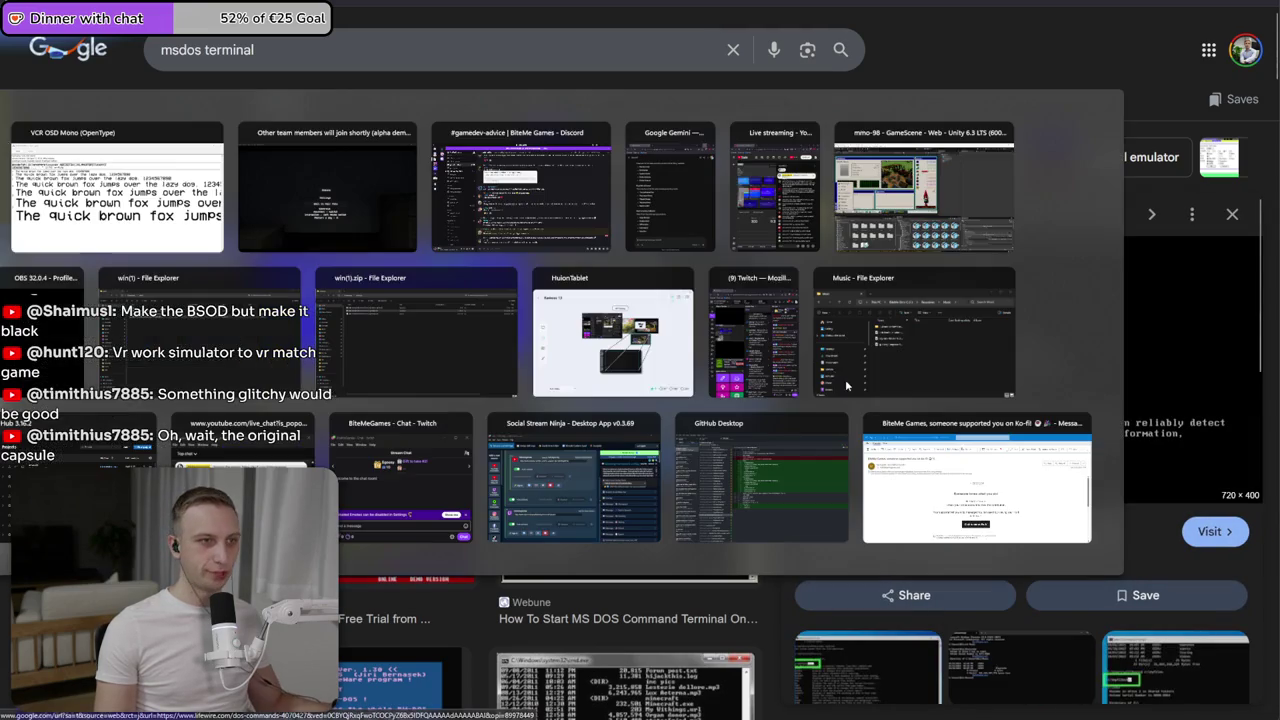
{"action": "key", "text": "ctrl+v"}
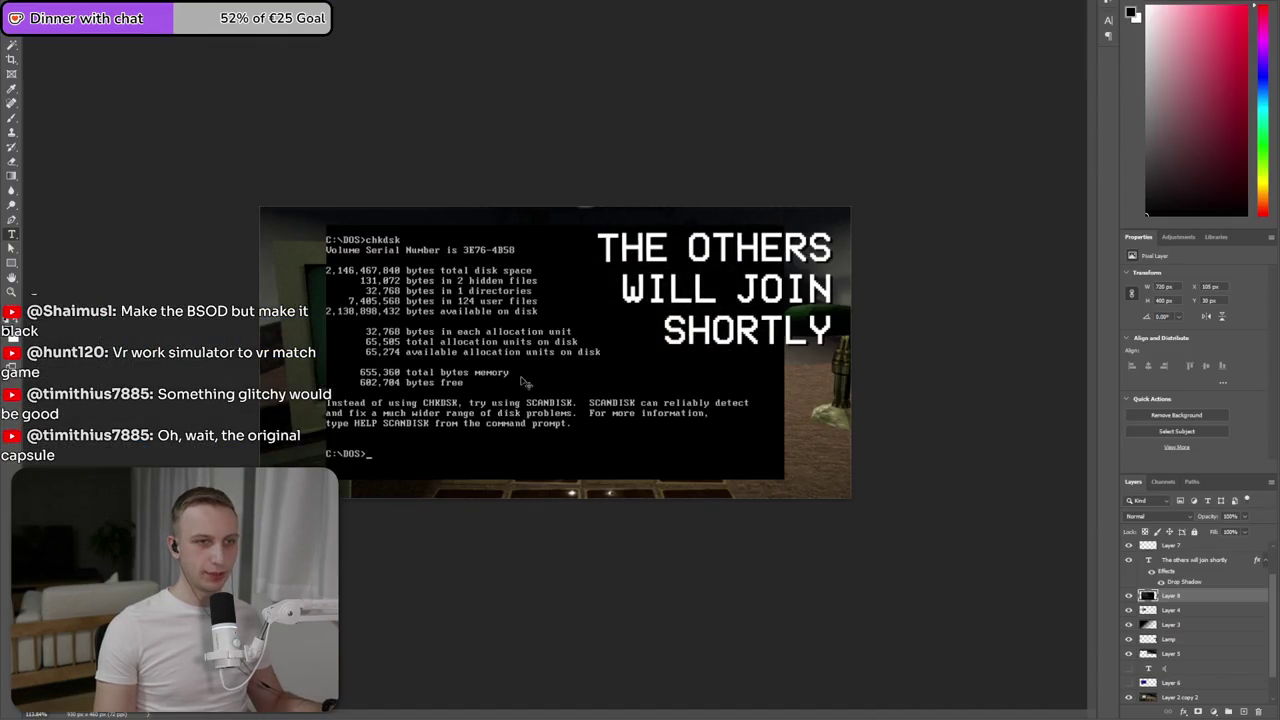
- Shrink the pasted screenshot and move it onto the monitor
{"action": "key", "text": "ctrl+t"}
{"action": "left_click_drag", "start_coordinate": [475, 327], "coordinate": [454, 367]}
{"action": "left_click_drag", "start_coordinate": [763, 519], "coordinate": [497, 371]}
{"action": "key", "text": "Return"}
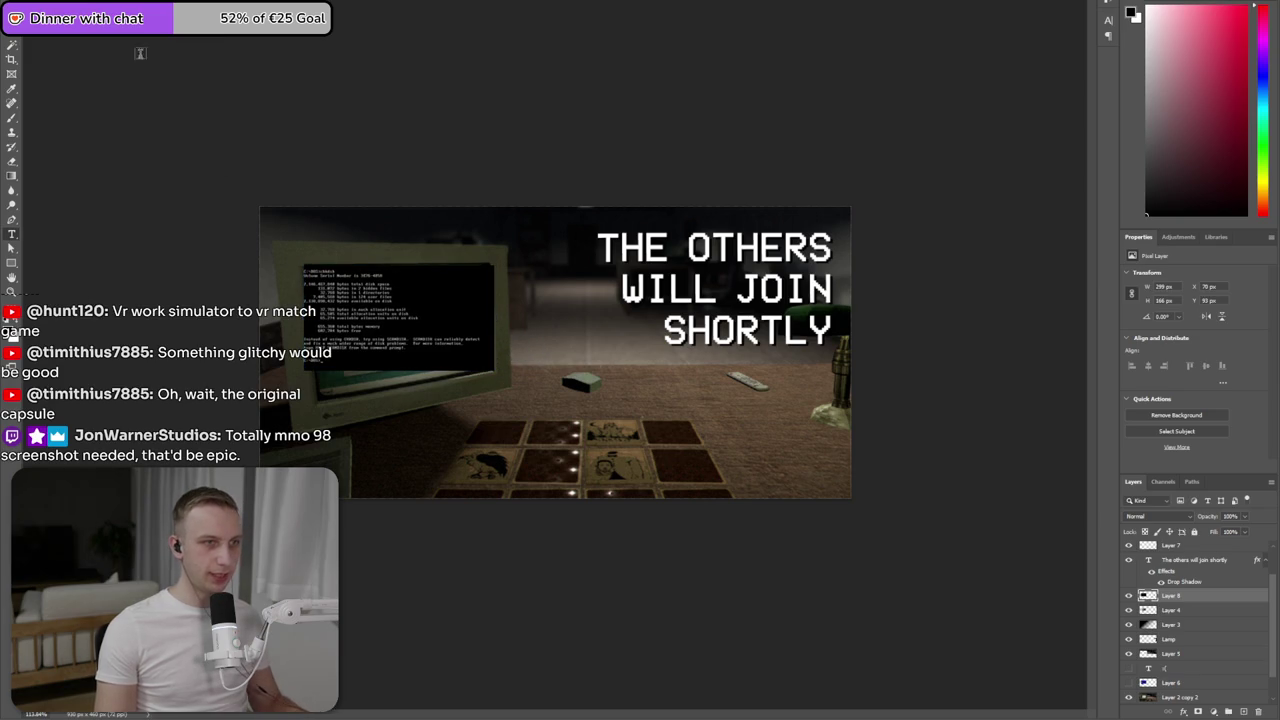
- Perspective-warp the screenshot so its corners match the monitor screen
{"action": "left_click", "coordinate": [24, 3]}
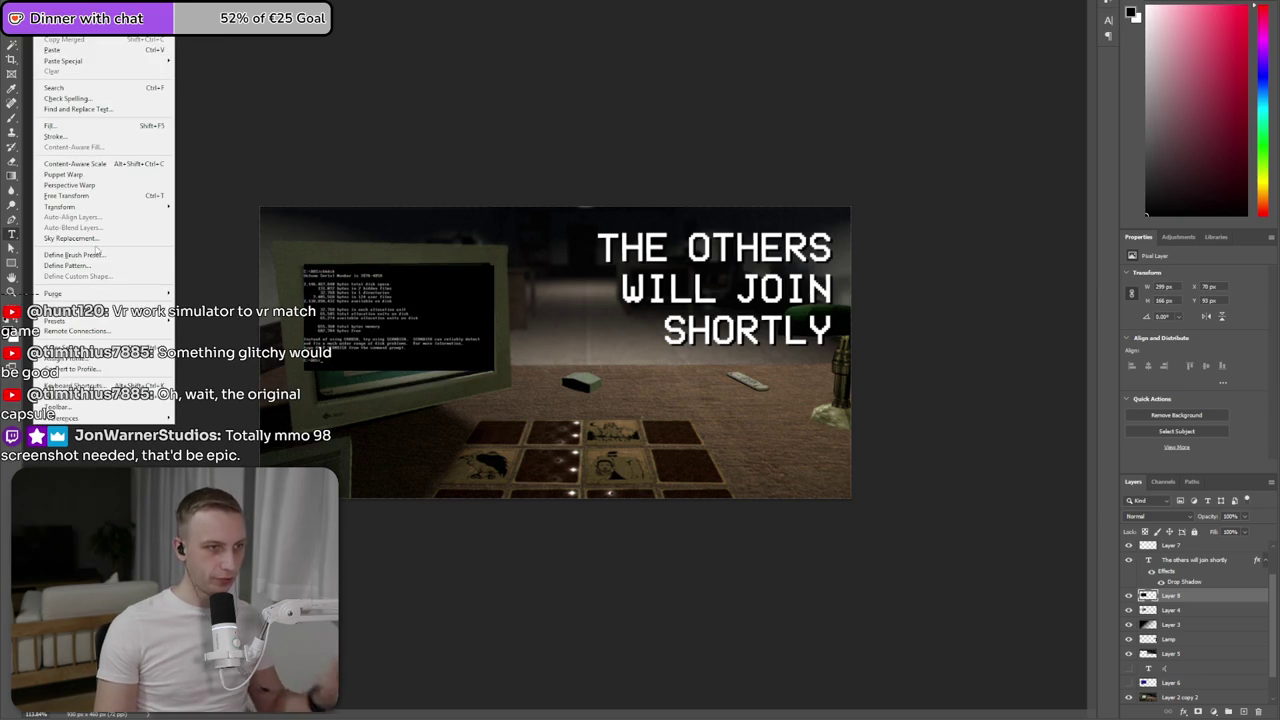
{"action": "left_click", "coordinate": [95, 195]}
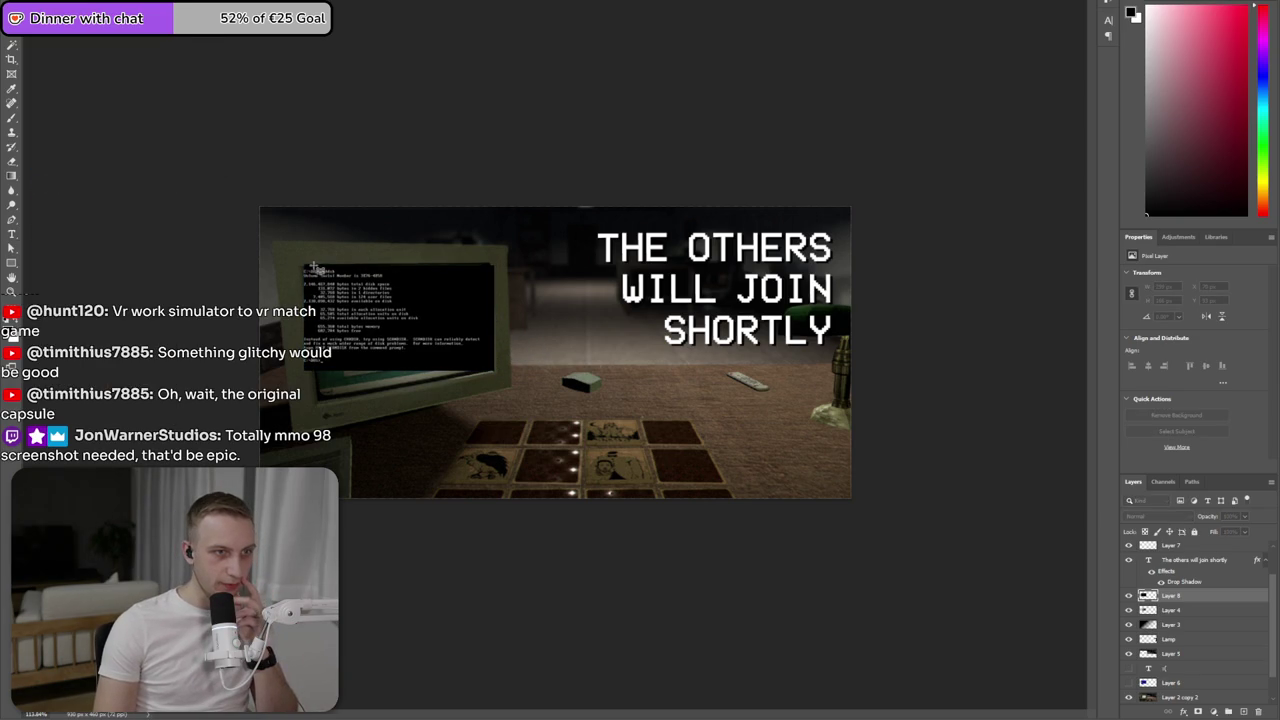
{"action": "left_click_drag", "start_coordinate": [301, 266], "coordinate": [494, 370]}
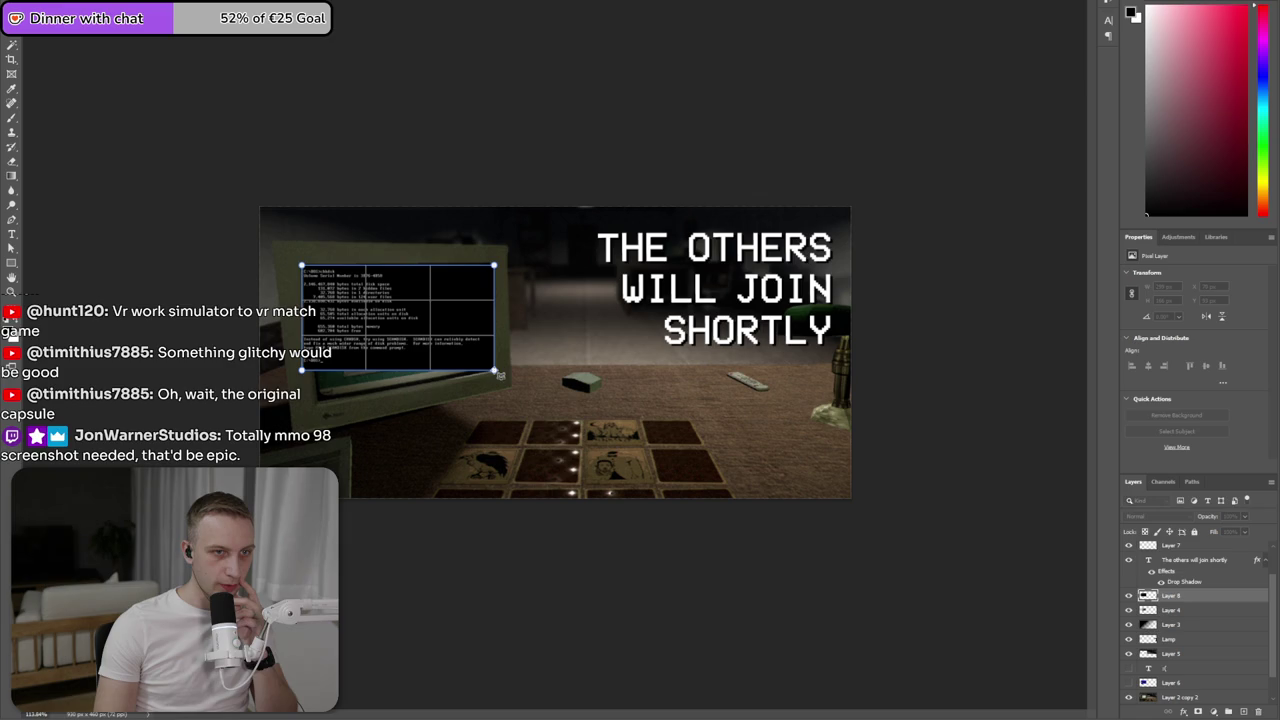
{"action": "left_click_drag", "start_coordinate": [442, 266], "coordinate": [442, 262]}
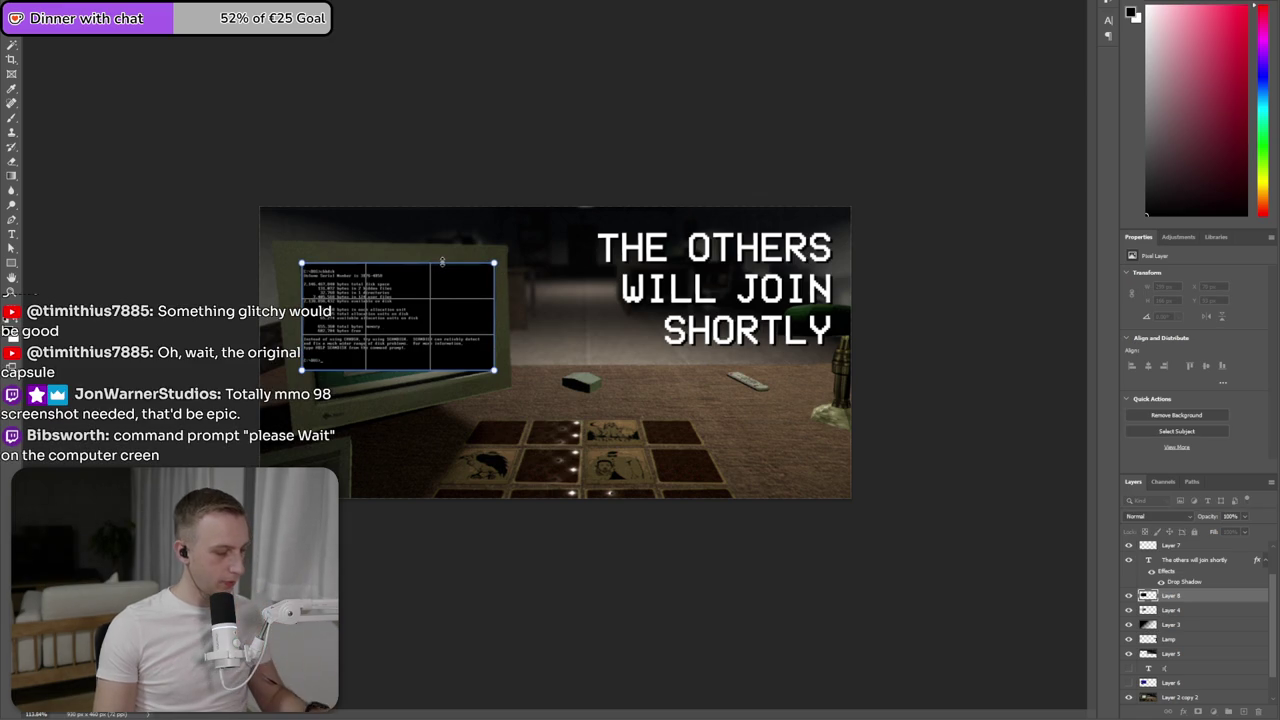
{"action": "key", "text": "w"}
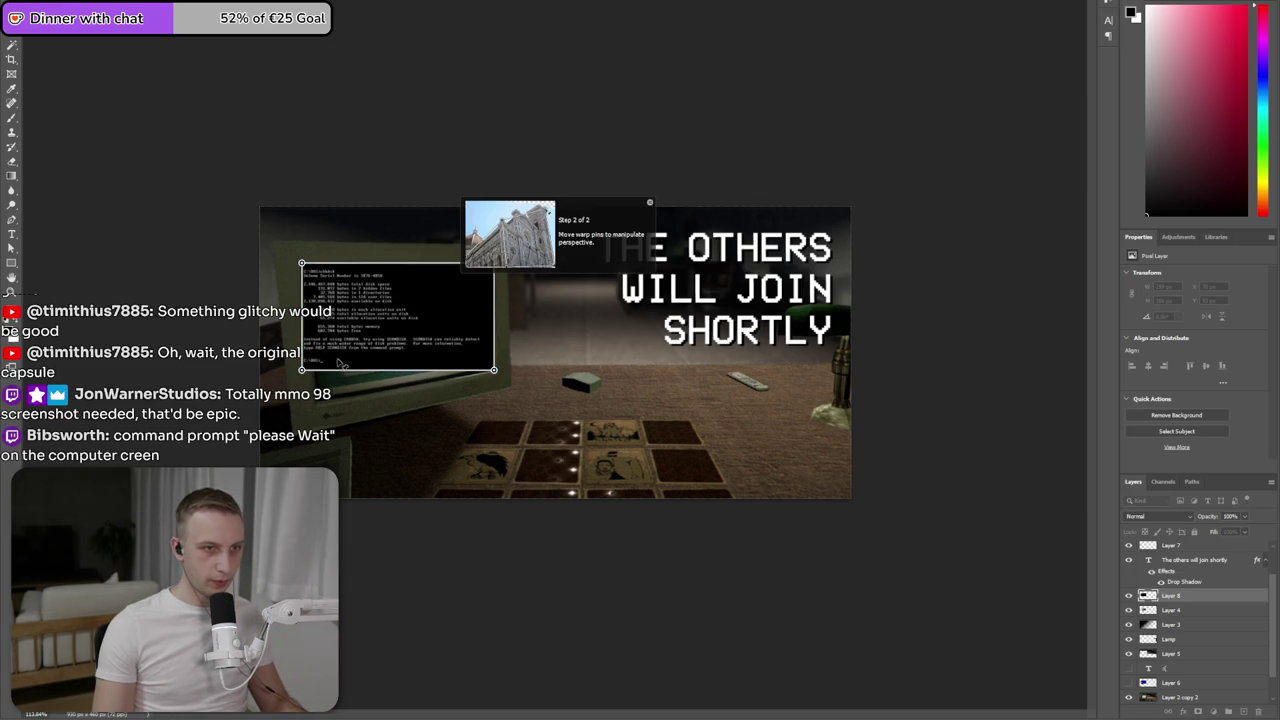
{"action": "left_click_drag", "start_coordinate": [303, 371], "coordinate": [317, 393]}
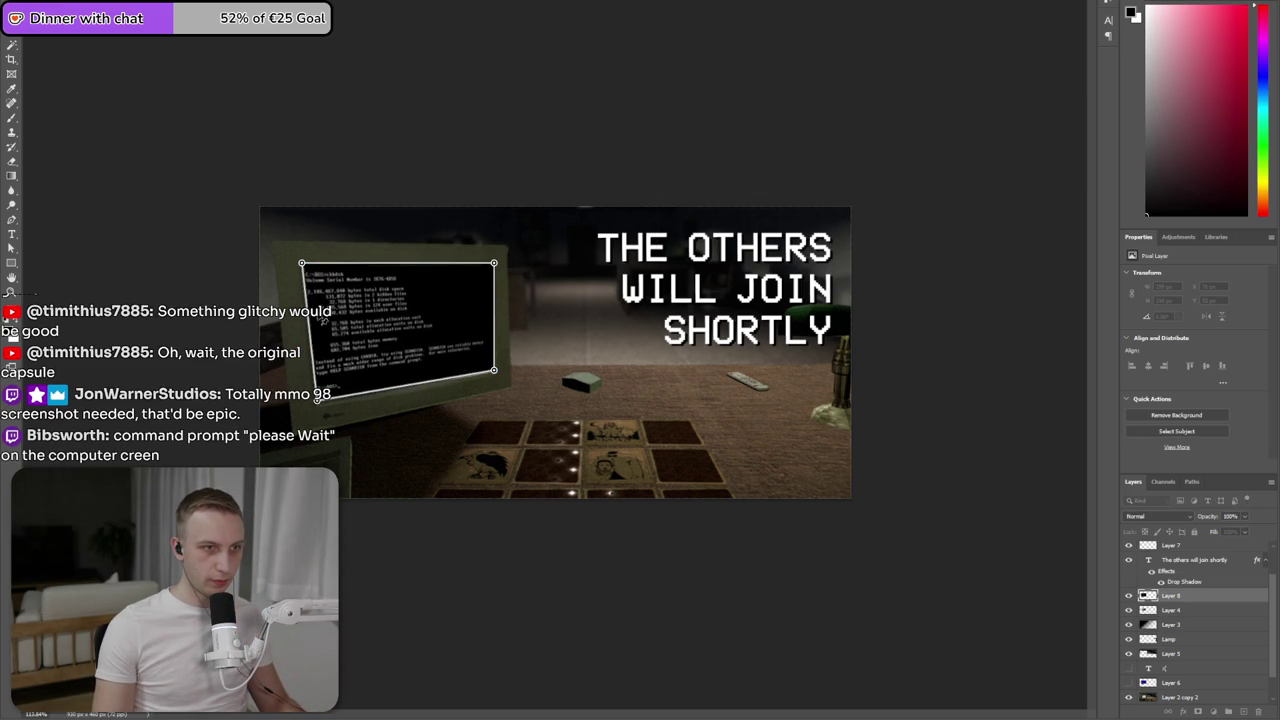
{"action": "left_click_drag", "start_coordinate": [302, 264], "coordinate": [302, 267]}
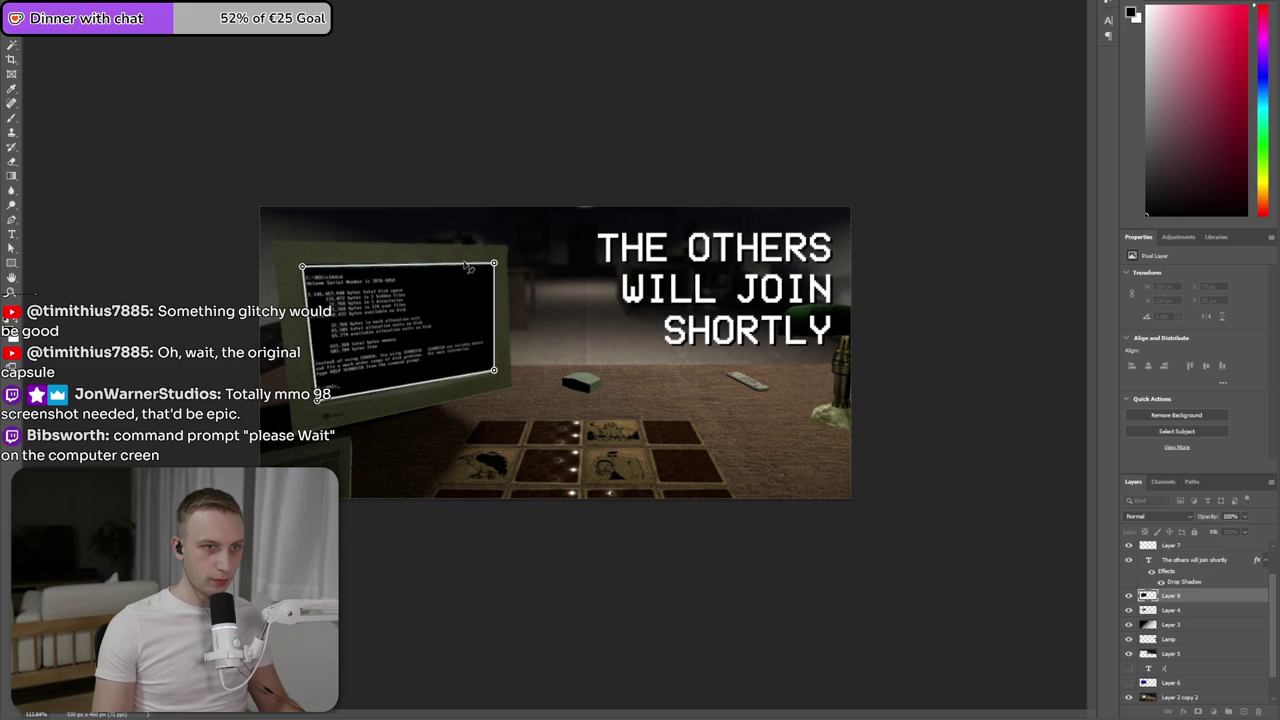
{"action": "left_click_drag", "start_coordinate": [495, 265], "coordinate": [491, 268]}
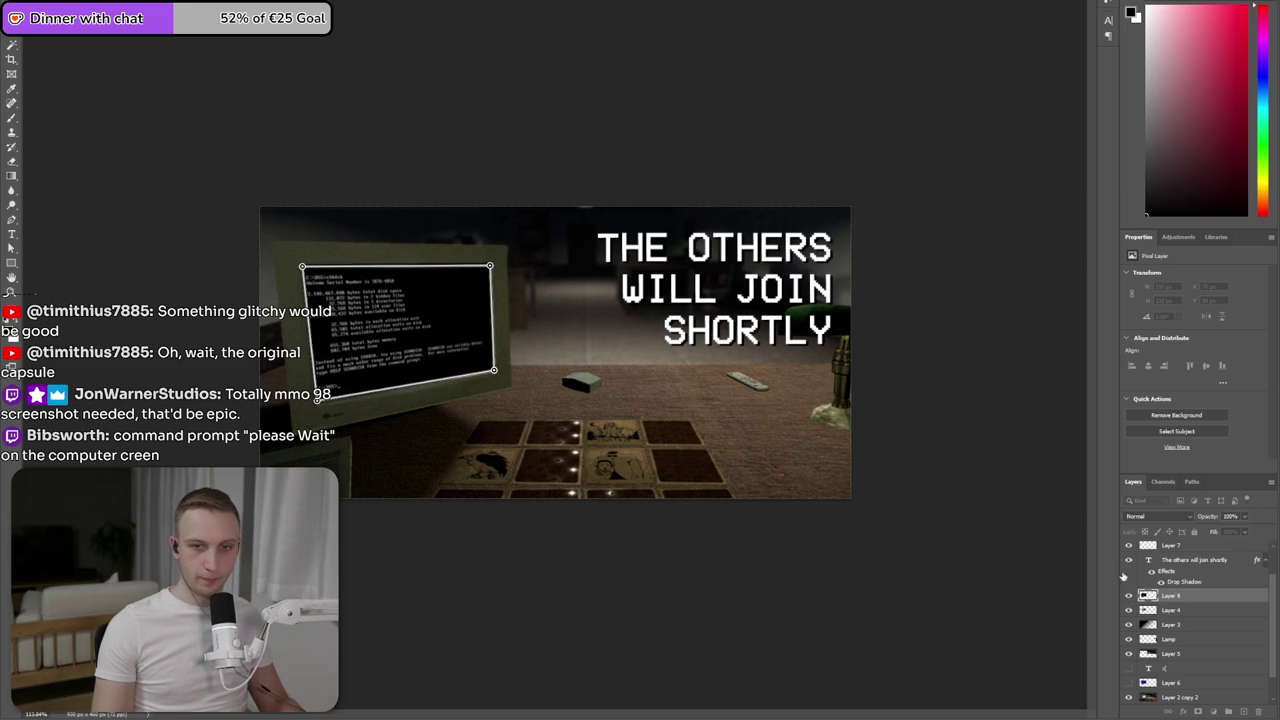
{"action": "key", "text": "Return"}
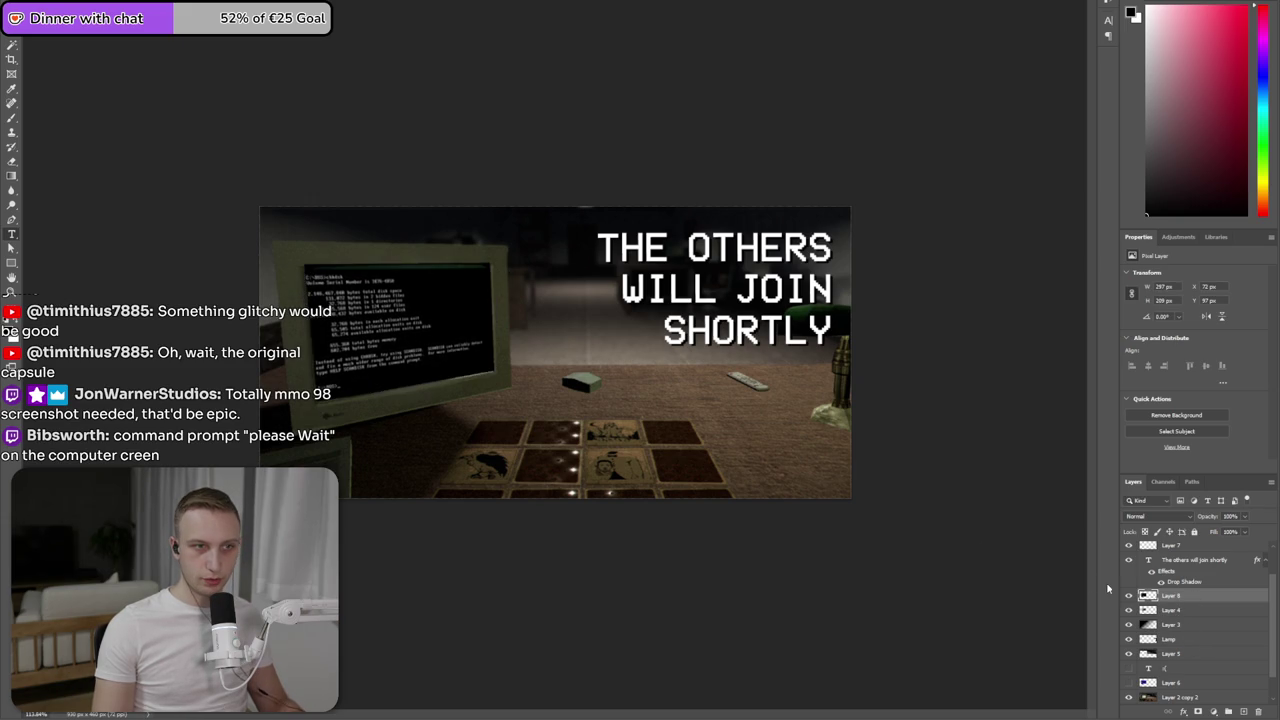
- Move Layer 8 beneath Layer 5 and toggle Layer 3's visibility to compare
{"action": "left_click_drag", "start_coordinate": [1162, 594], "coordinate": [1160, 652]}
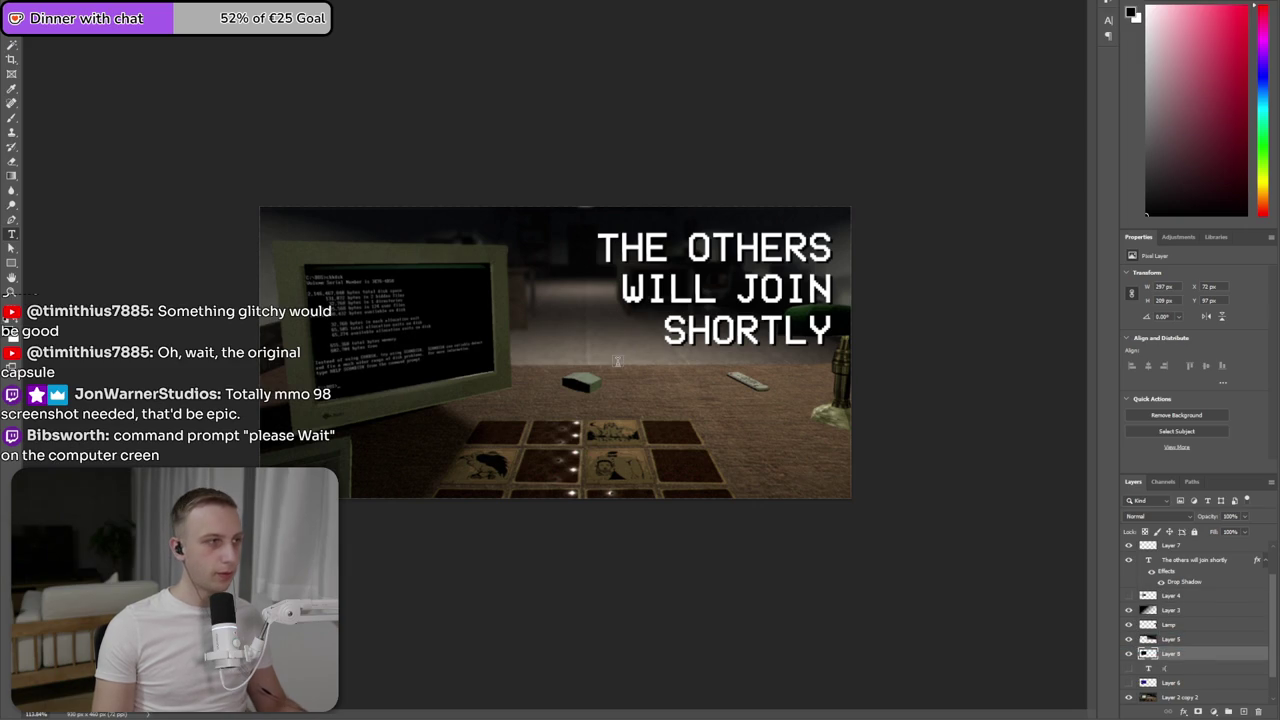
{"action": "scroll", "coordinate": [540, 366], "scroll_direction": "down", "scroll_amount": 3}
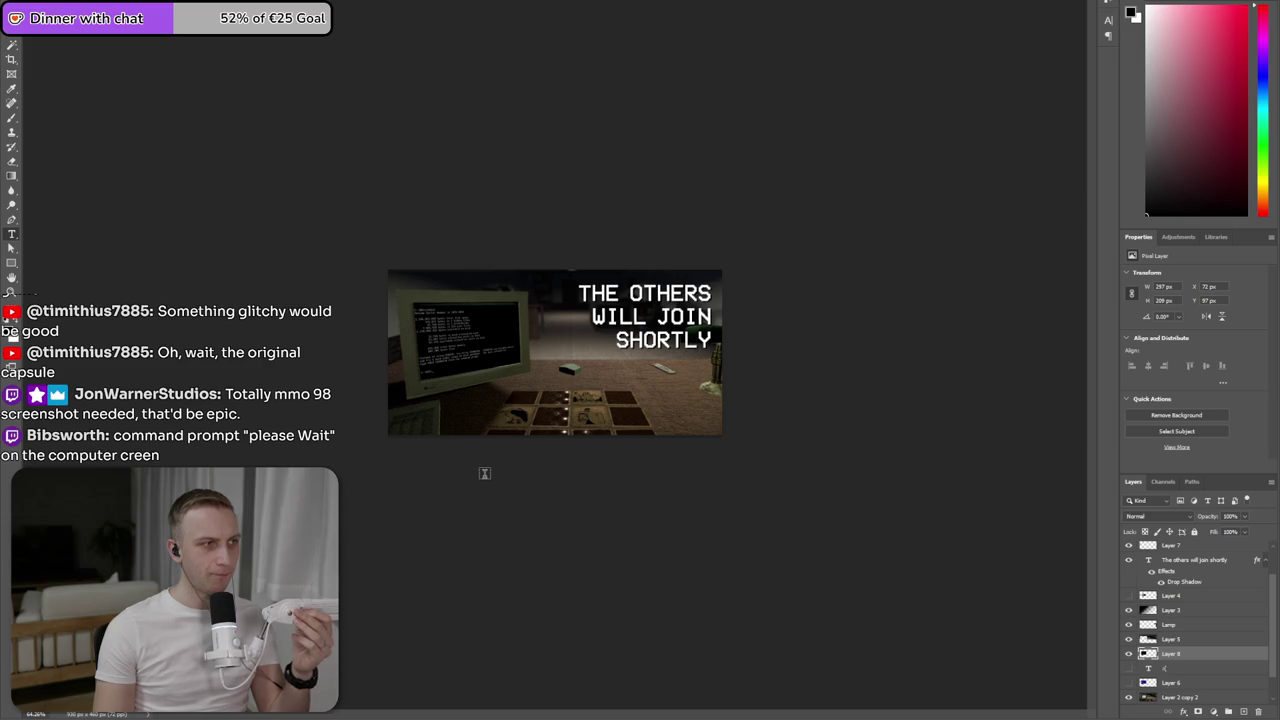
{"action": "left_click", "coordinate": [1133, 612]}
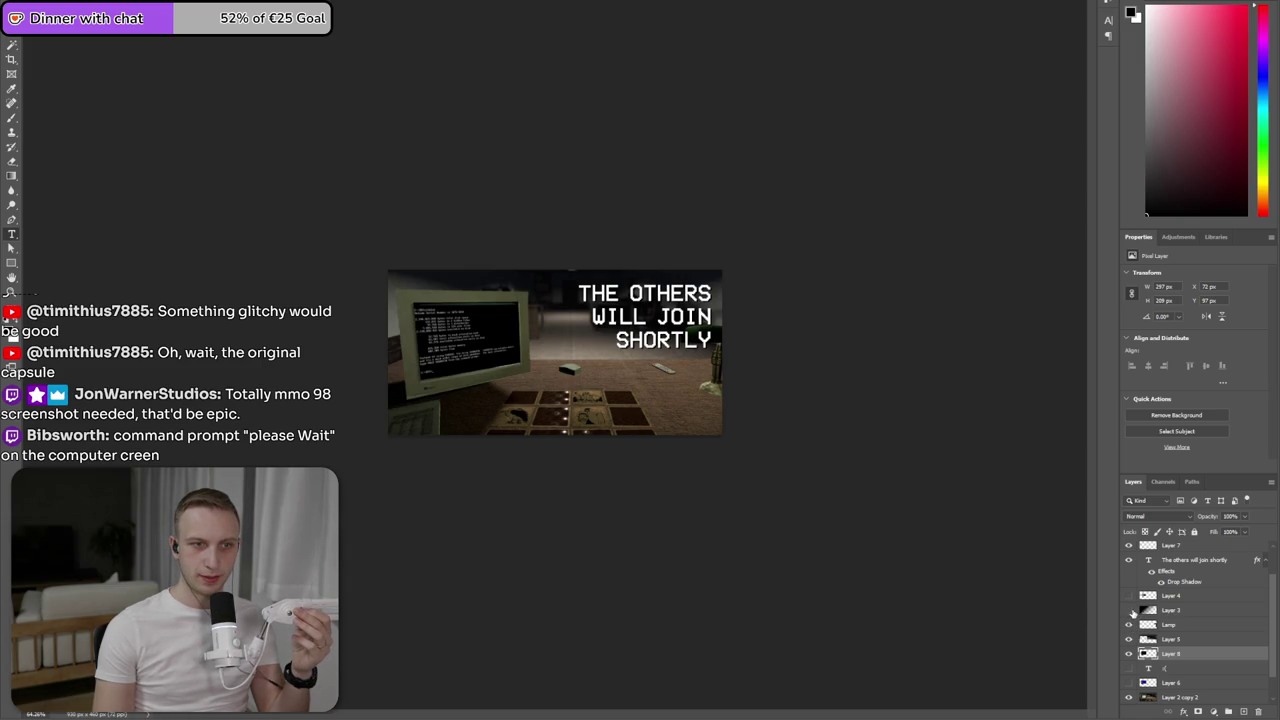
{"action": "left_click", "coordinate": [1130, 611]}
- Check Layer 3's opacity, then reselect Layer 8, the terminal screenshot
{"action": "left_click", "coordinate": [1143, 612]}
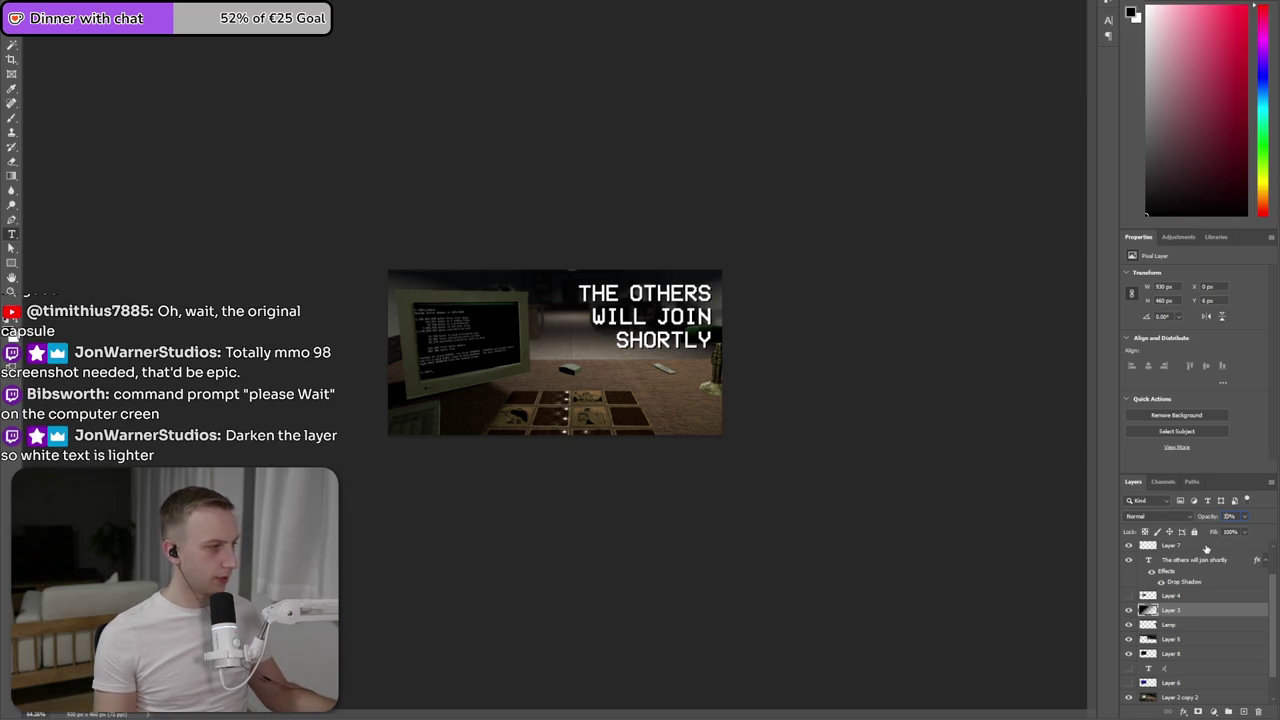
{"action": "left_click", "coordinate": [1229, 516]}
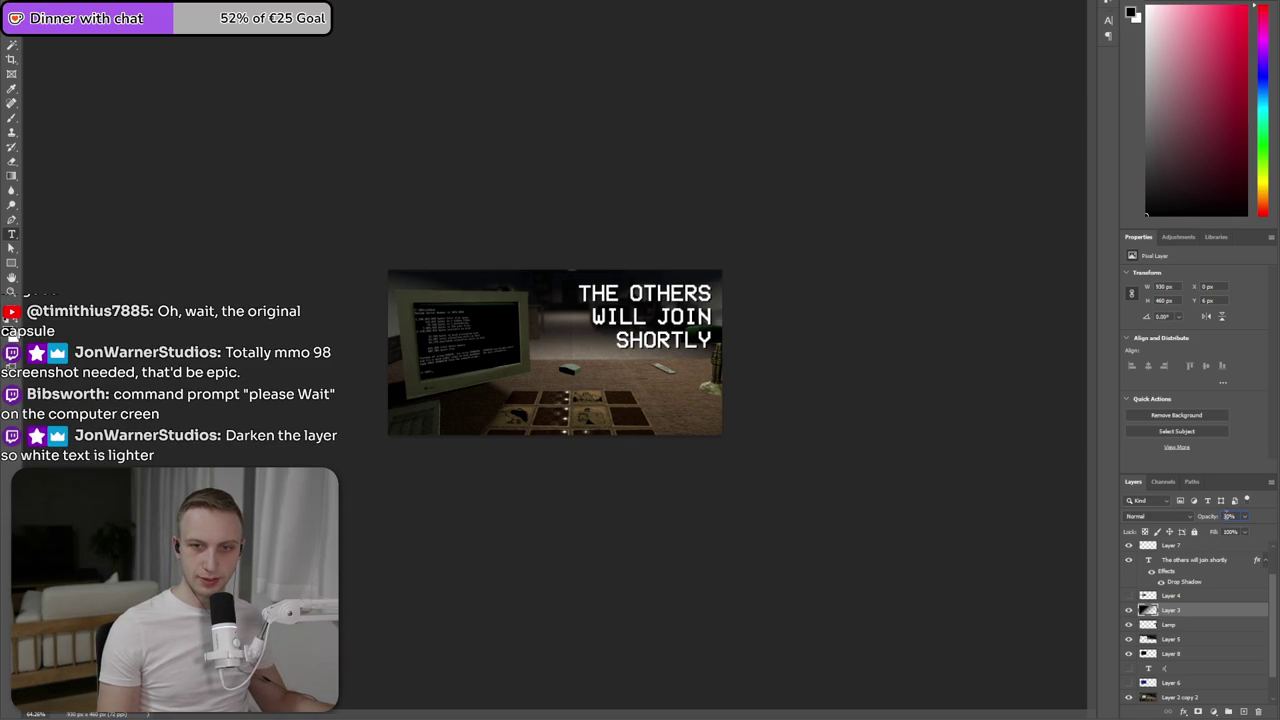
{"action": "left_click", "coordinate": [1172, 645]}
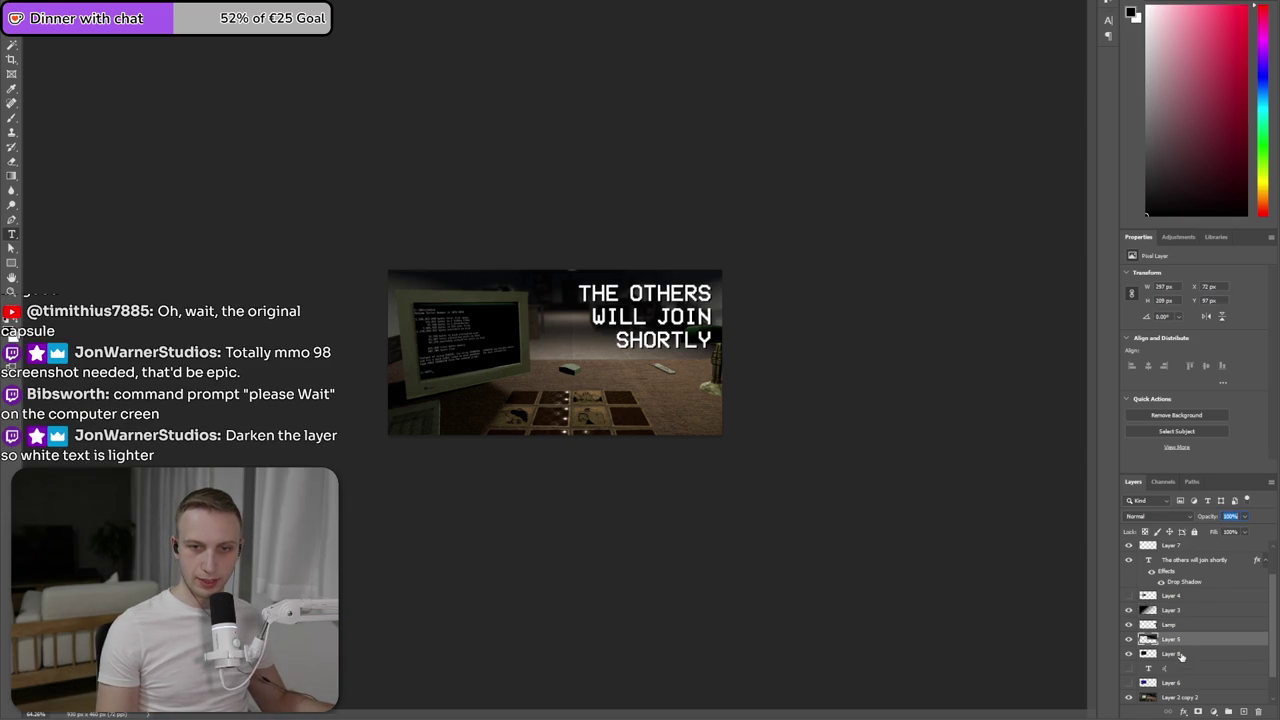
{"action": "left_click", "coordinate": [1180, 655]}
{"action": "left_click", "coordinate": [65, 10]}
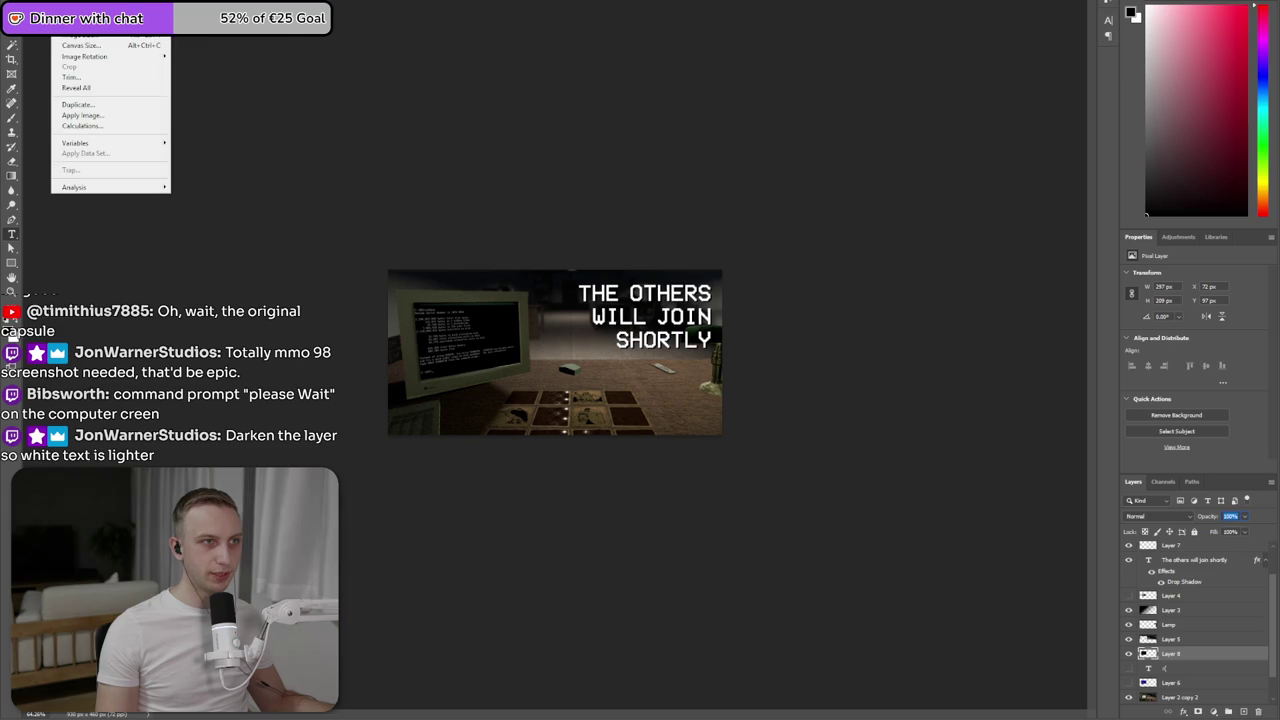
- Raise the terminal screenshot's brightness and nudge it slightly right
{"action": "left_click", "coordinate": [205, 6]}
{"action": "left_click_drag", "start_coordinate": [287, 190], "coordinate": [311, 191]}
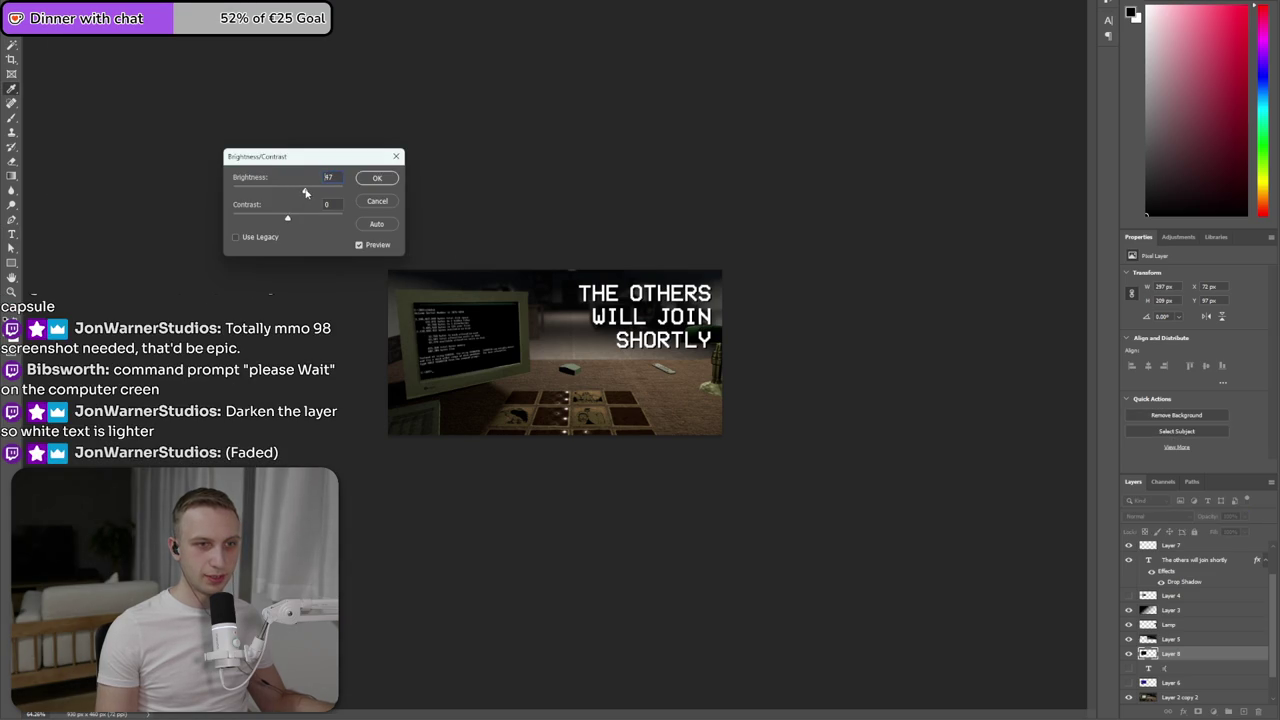
{"action": "left_click_drag", "start_coordinate": [307, 193], "coordinate": [307, 193]}
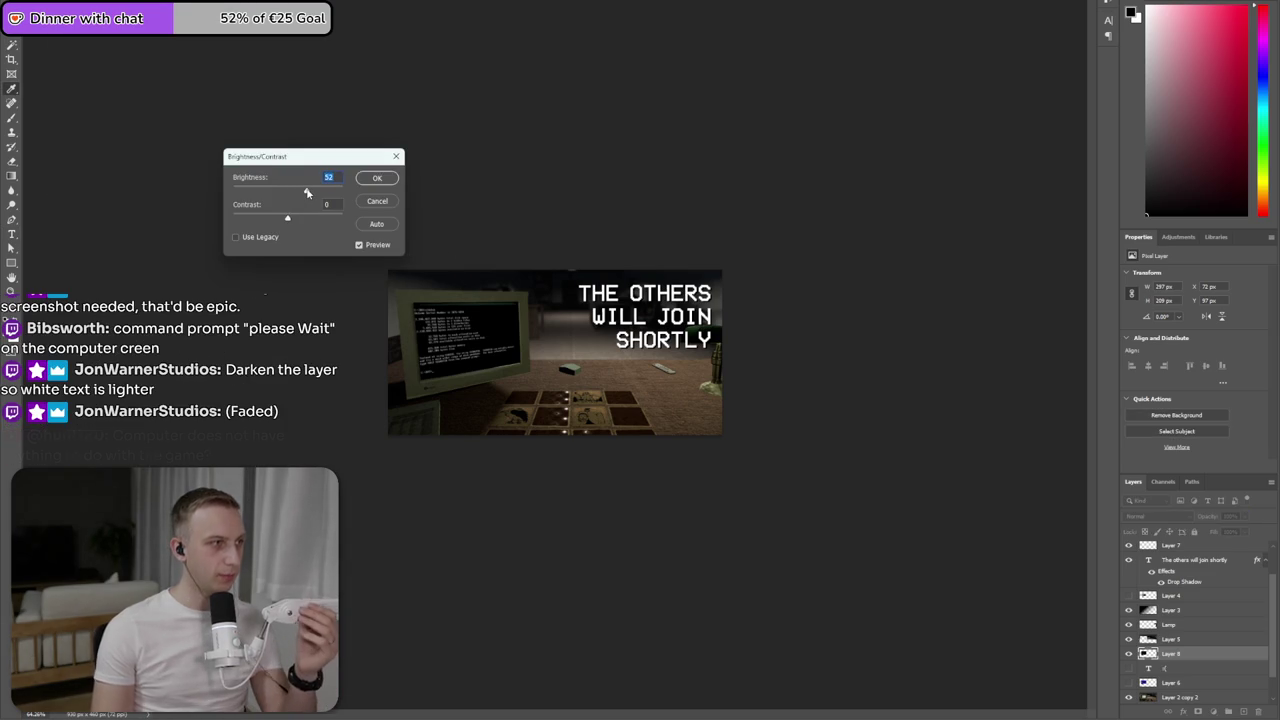
{"action": "left_click", "coordinate": [377, 178]}
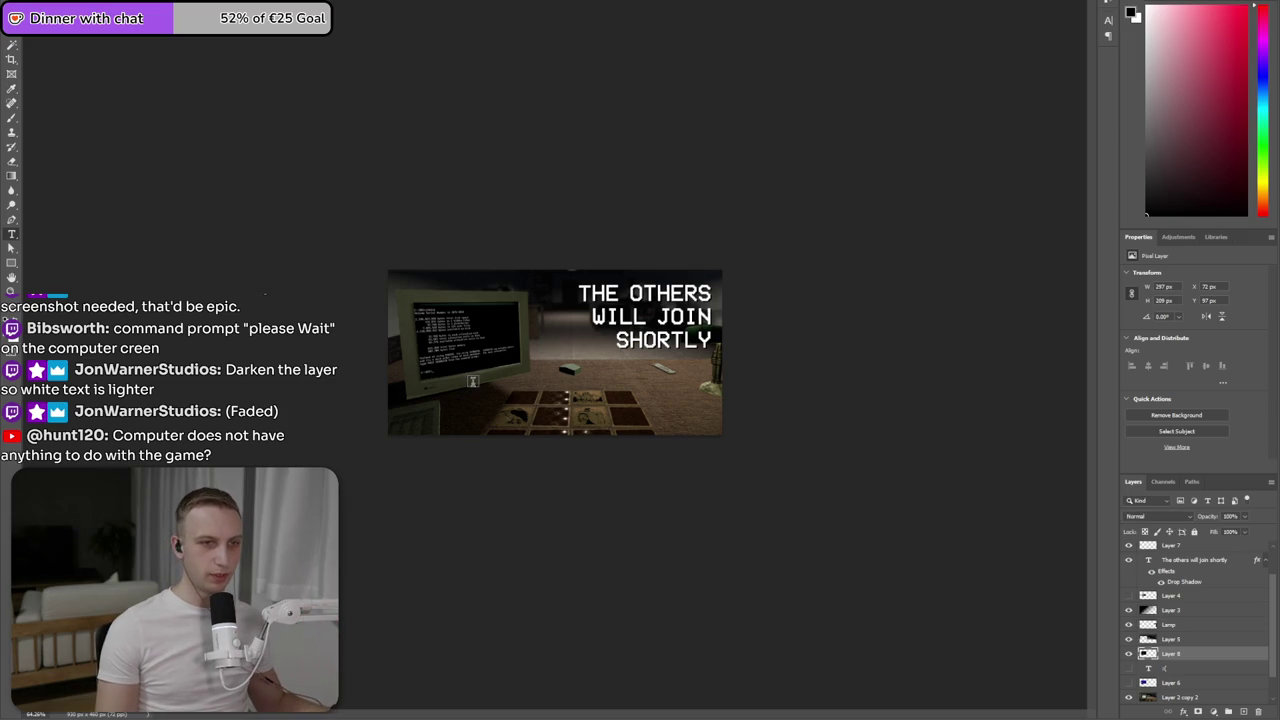
{"action": "scroll", "coordinate": [480, 342], "scroll_direction": "up", "scroll_amount": 1}
{"action": "scroll", "coordinate": [450, 355], "scroll_direction": "up", "scroll_amount": 1}
{"action": "scroll", "coordinate": [381, 378], "scroll_direction": "up", "scroll_amount": 1}
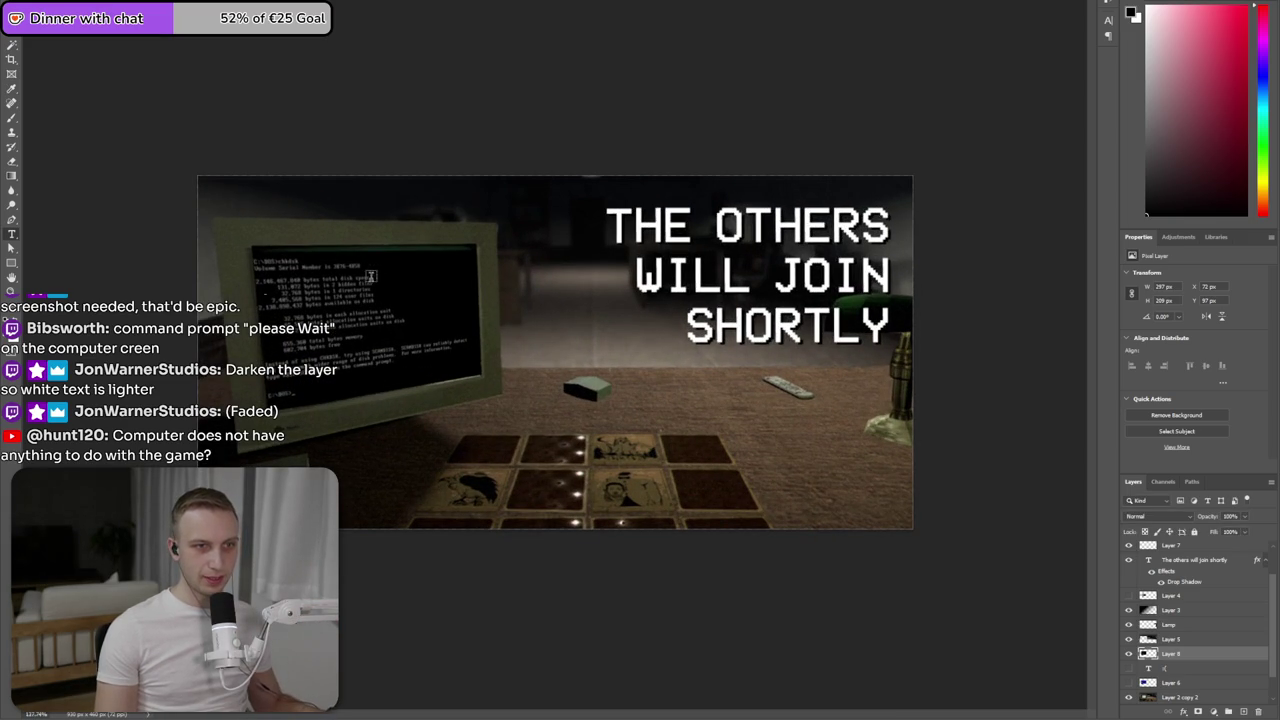
{"action": "key", "text": "ctrl+t"}
{"action": "left_click_drag", "start_coordinate": [383, 302], "coordinate": [383, 302]}
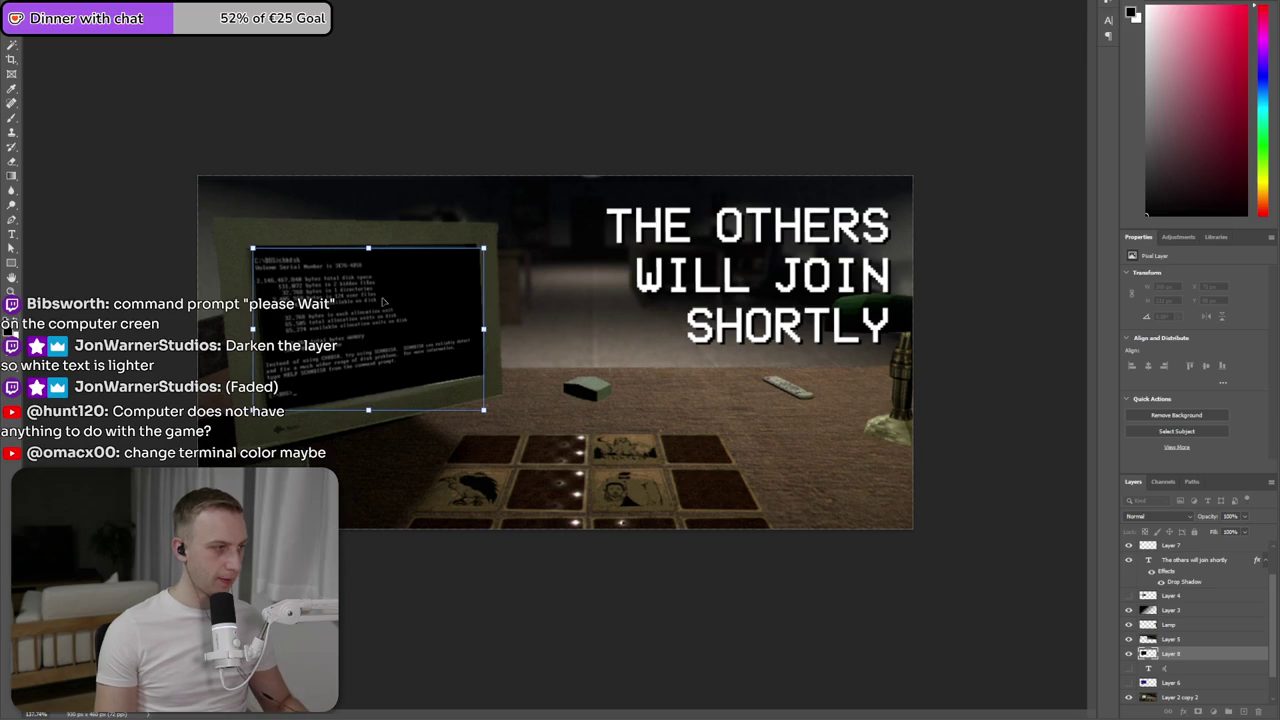
{"action": "key", "text": "Return"}
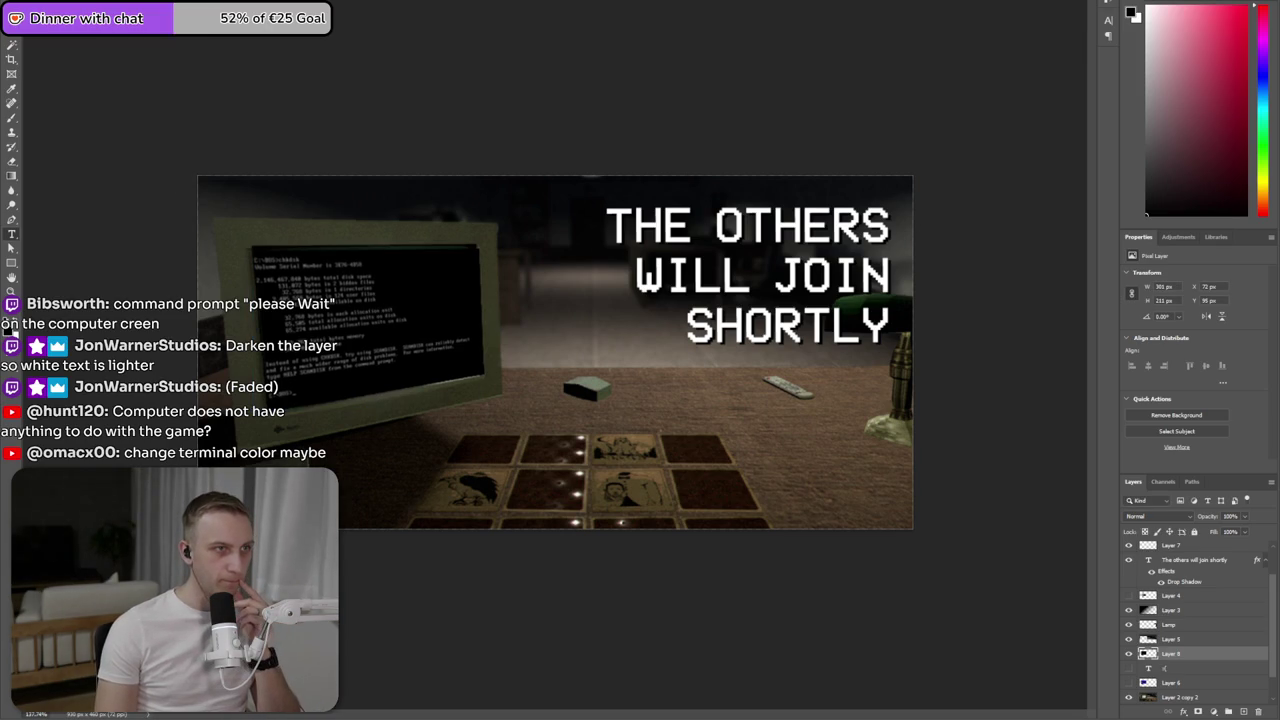
- Tint the terminal text yellow with Color Balance levels +13, 0, -63
{"action": "left_click", "coordinate": [62, 10]}
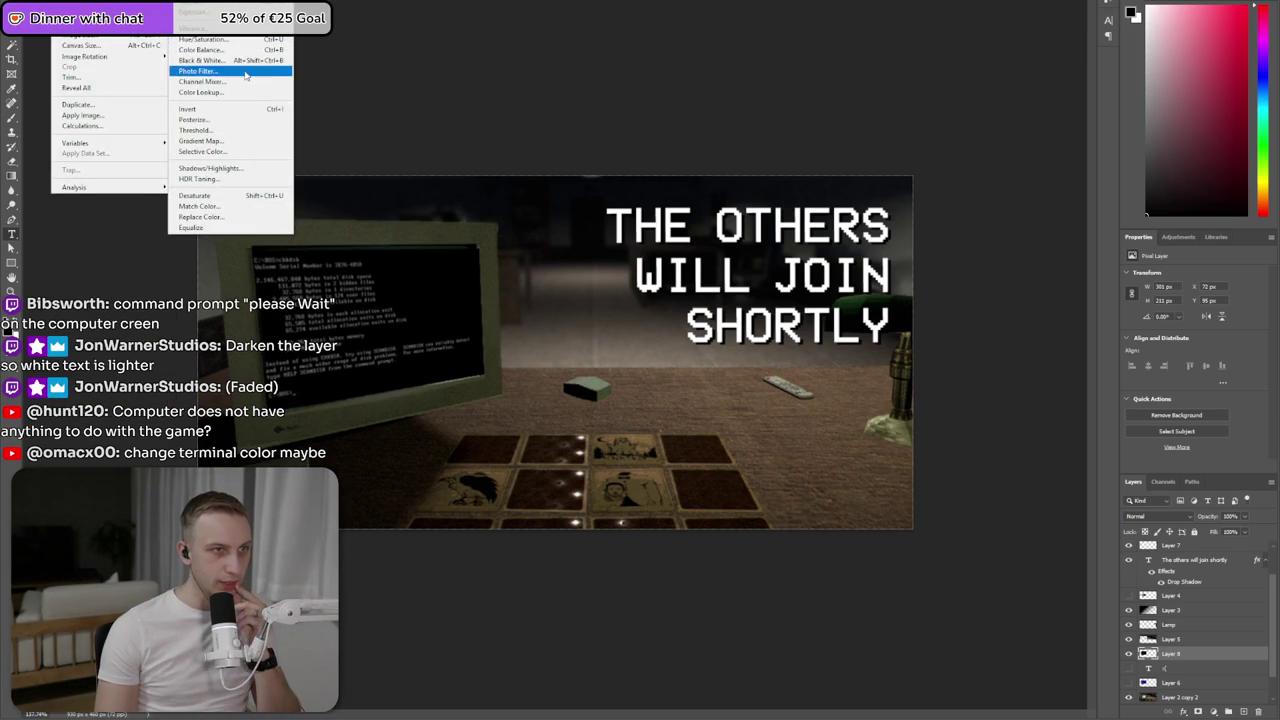
{"action": "mouse_move", "coordinate": [95, 35]}
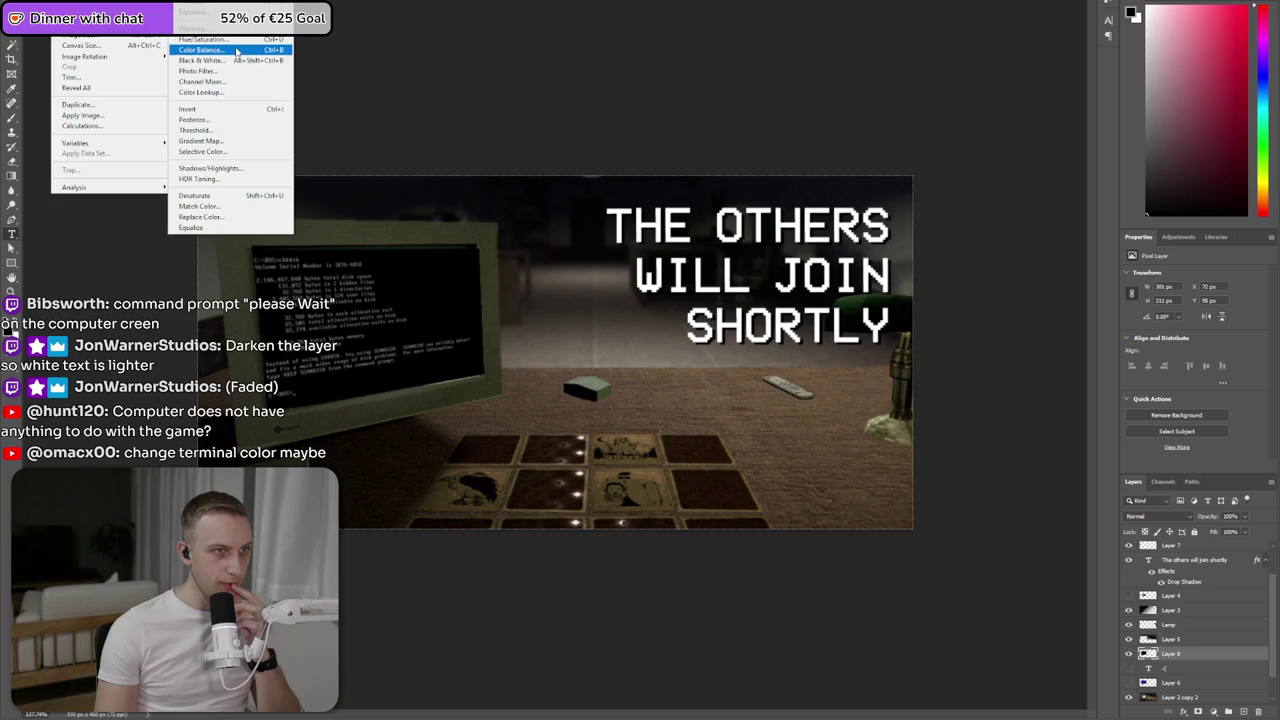
{"action": "left_click", "coordinate": [236, 50]}
{"action": "left_click_drag", "start_coordinate": [320, 140], "coordinate": [600, 151]}
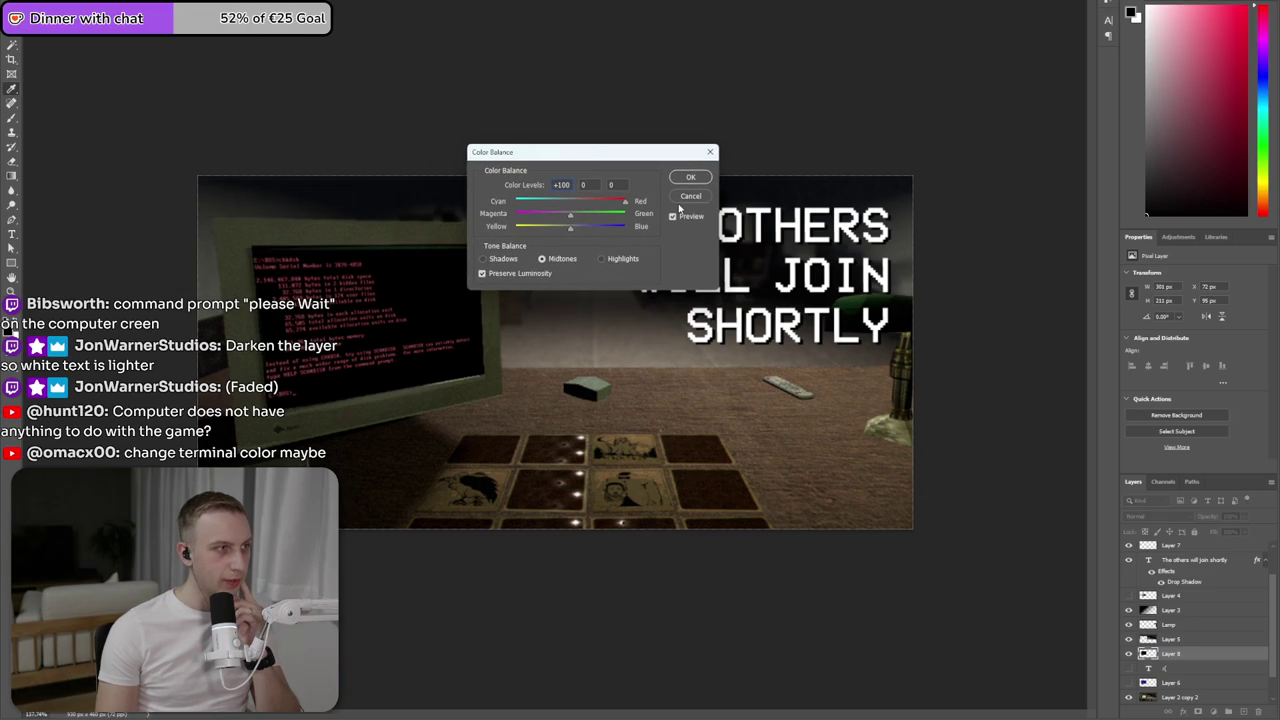
{"action": "left_click_drag", "start_coordinate": [645, 207], "coordinate": [477, 205]}
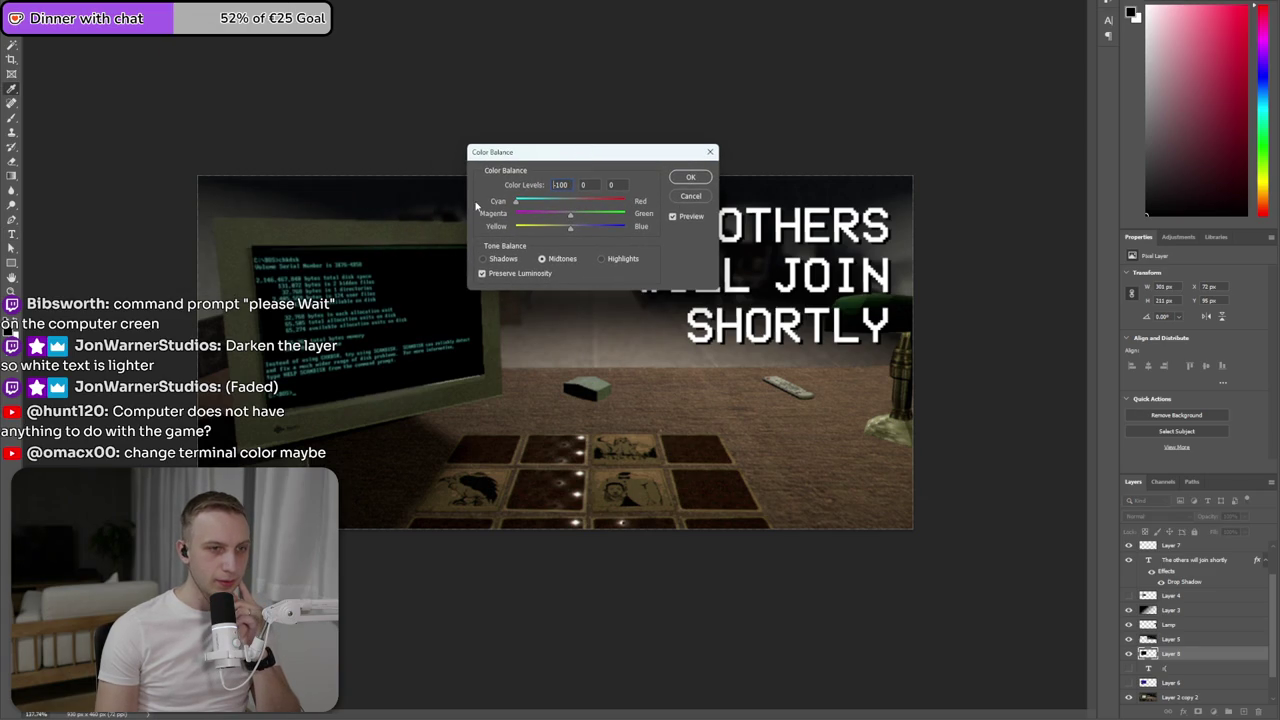
{"action": "left_click_drag", "start_coordinate": [573, 230], "coordinate": [736, 218]}
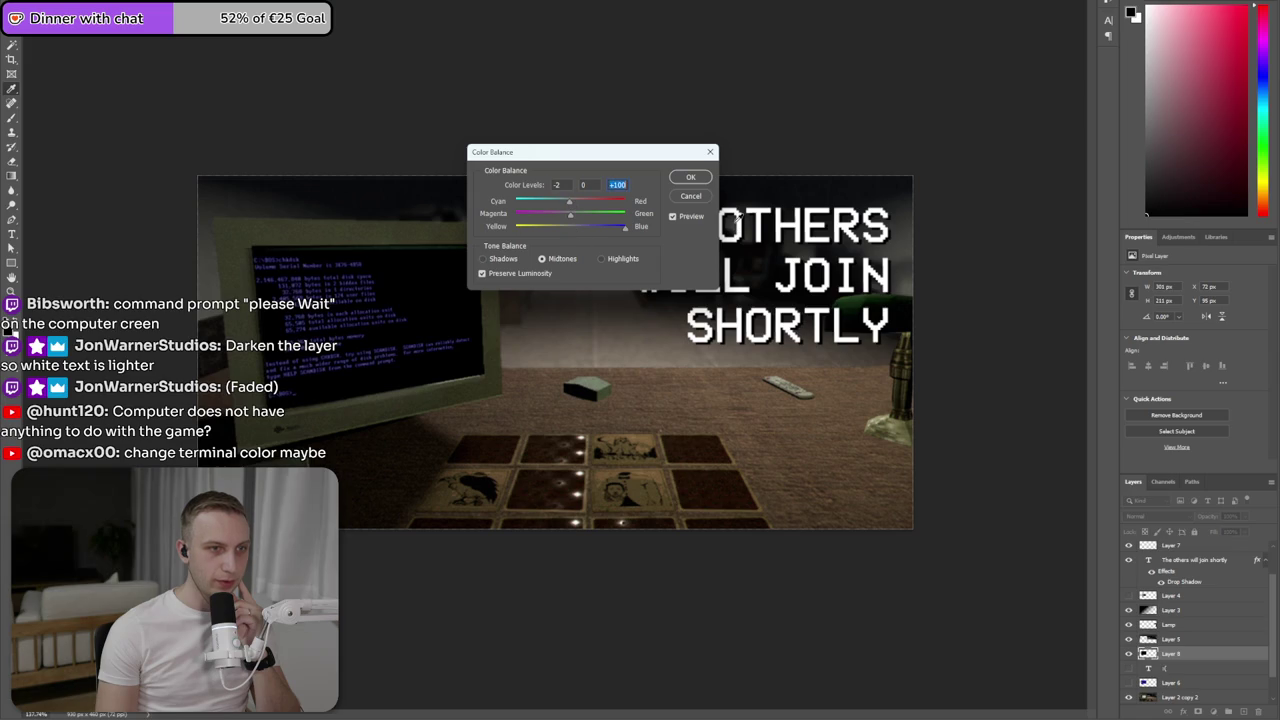
{"action": "left_click_drag", "start_coordinate": [632, 228], "coordinate": [463, 229]}
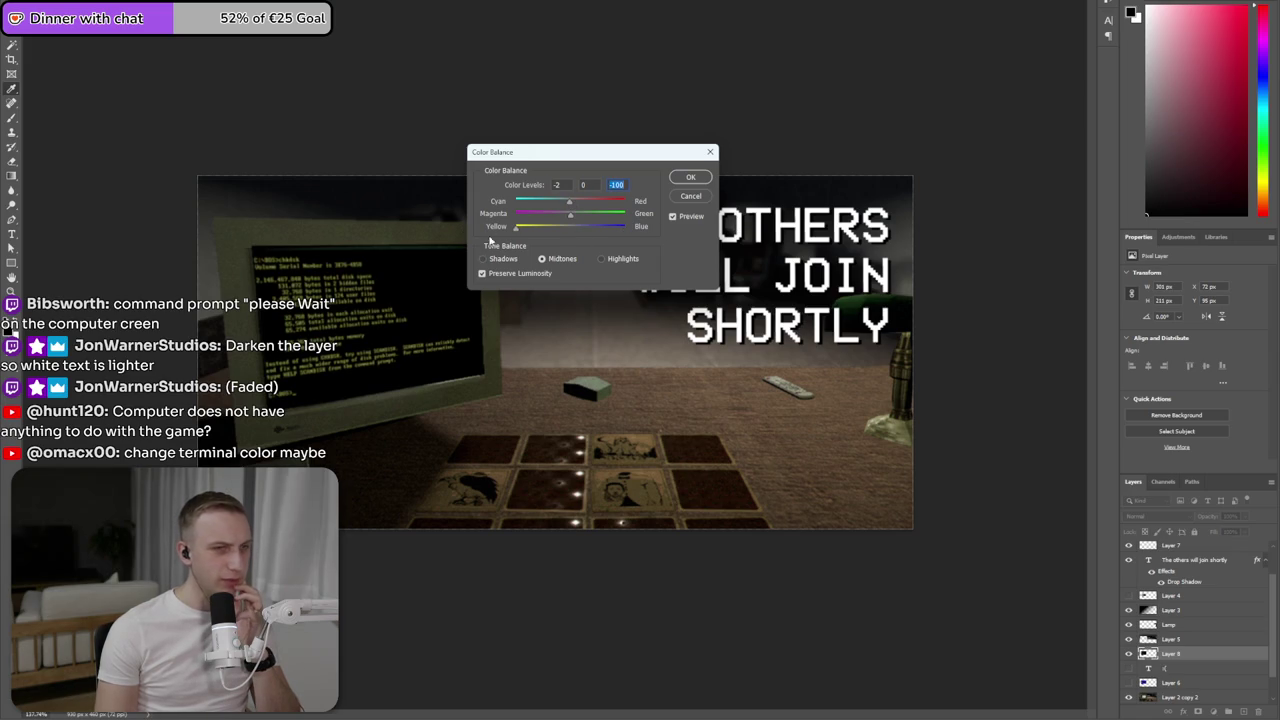
{"action": "mouse_move", "coordinate": [516, 228]}
{"action": "left_mouse_down"}
{"action": "mouse_move", "coordinate": [626, 216]}
{"action": "mouse_move", "coordinate": [557, 219]}
{"action": "mouse_move", "coordinate": [573, 225]}
{"action": "left_mouse_up"}
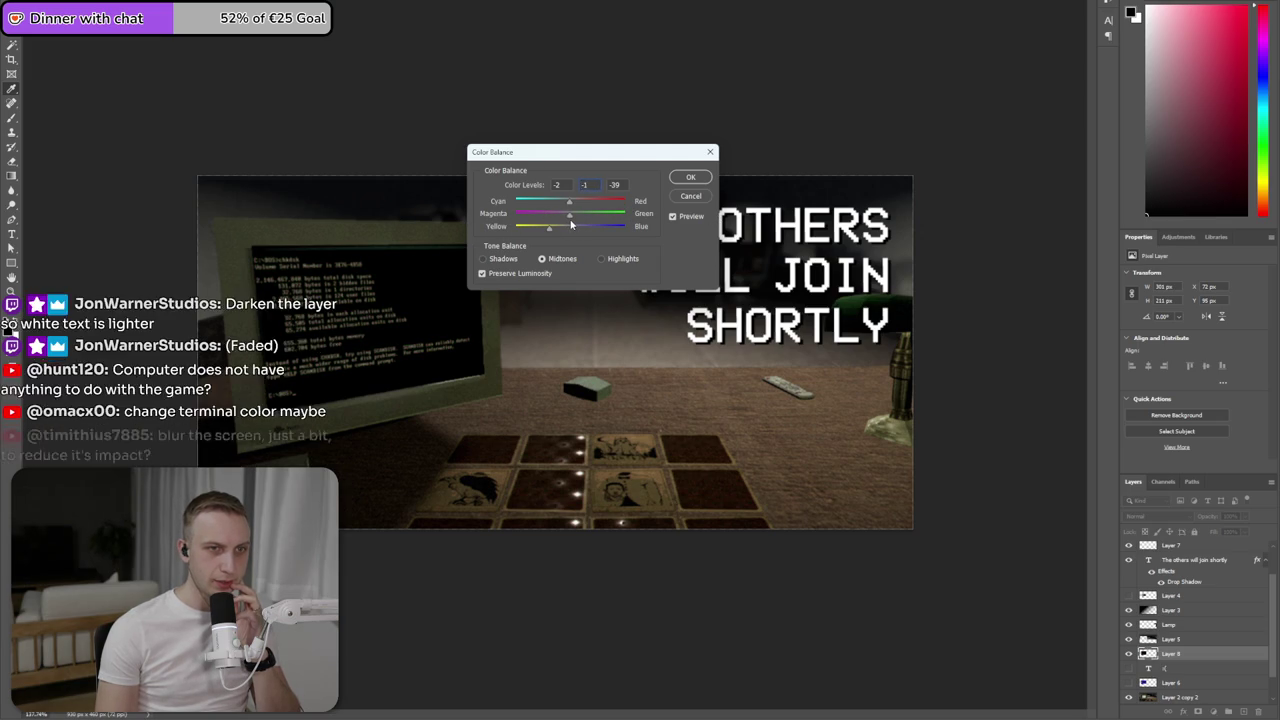
{"action": "key", "text": "Down"}
{"action": "left_click", "coordinate": [566, 184]}
{"action": "type", "text": "-20"}
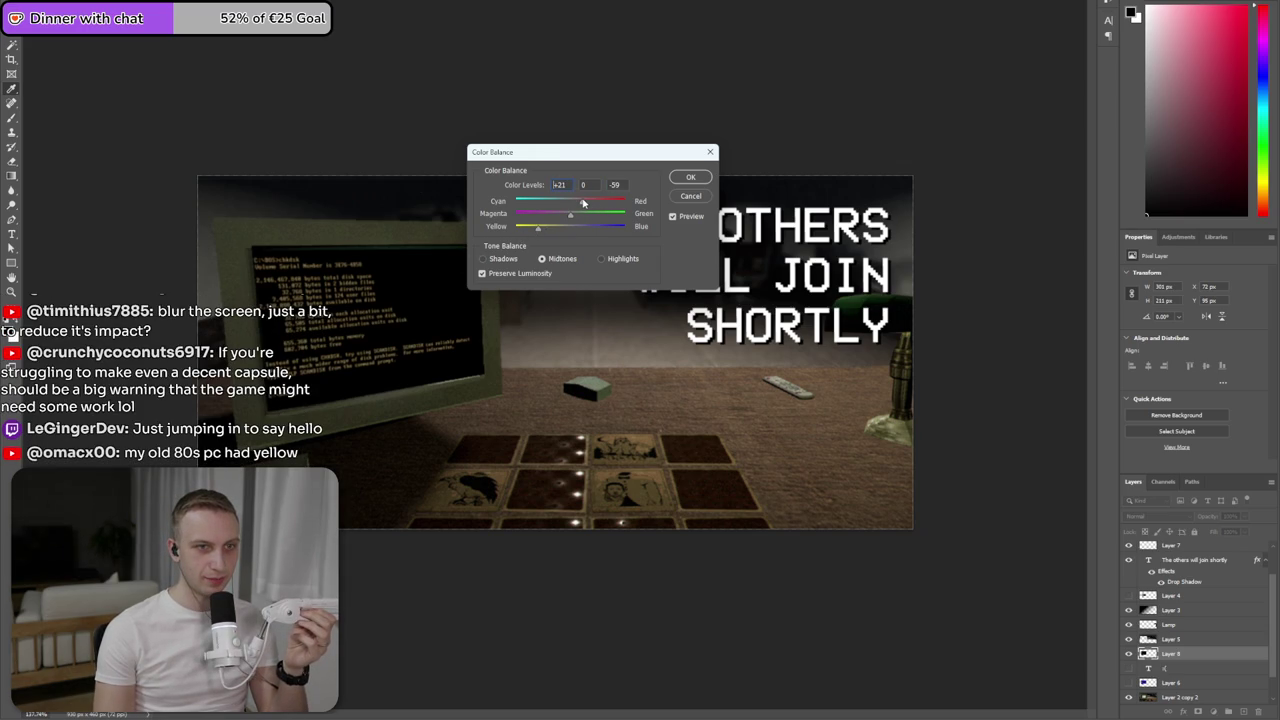
{"action": "left_click_drag", "start_coordinate": [538, 229], "coordinate": [537, 231]}
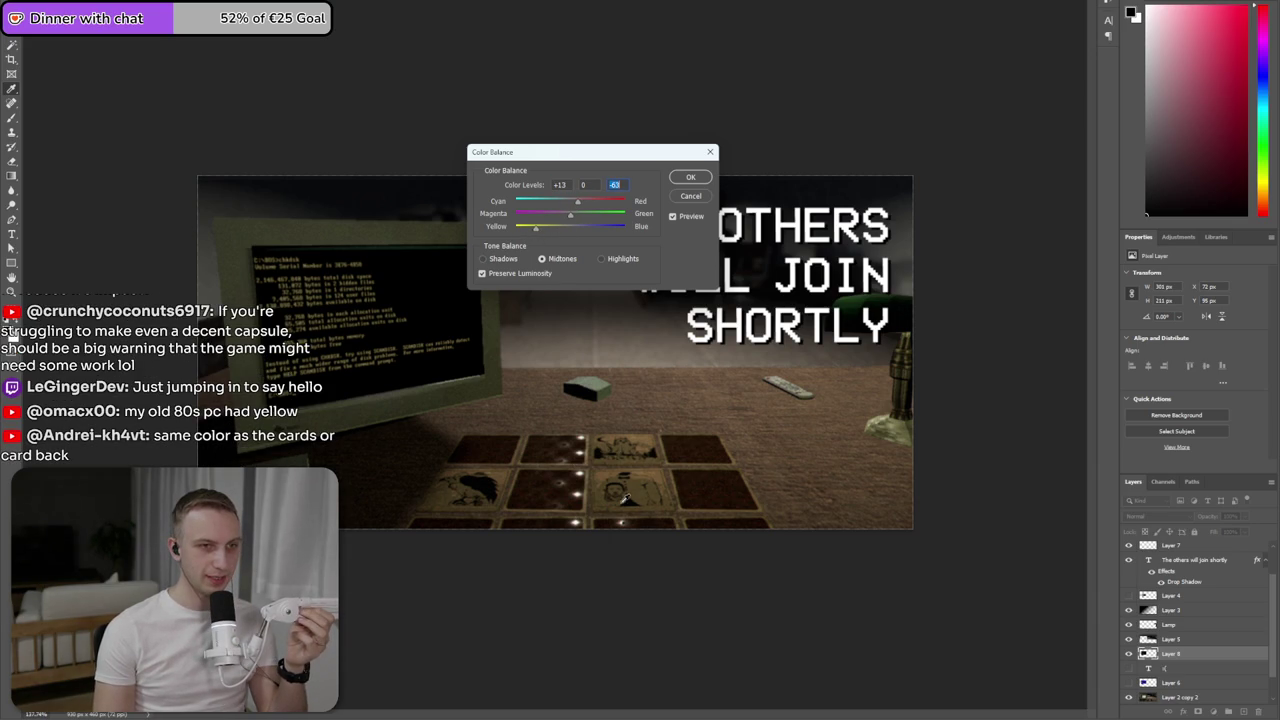
{"action": "left_click", "coordinate": [709, 181]}
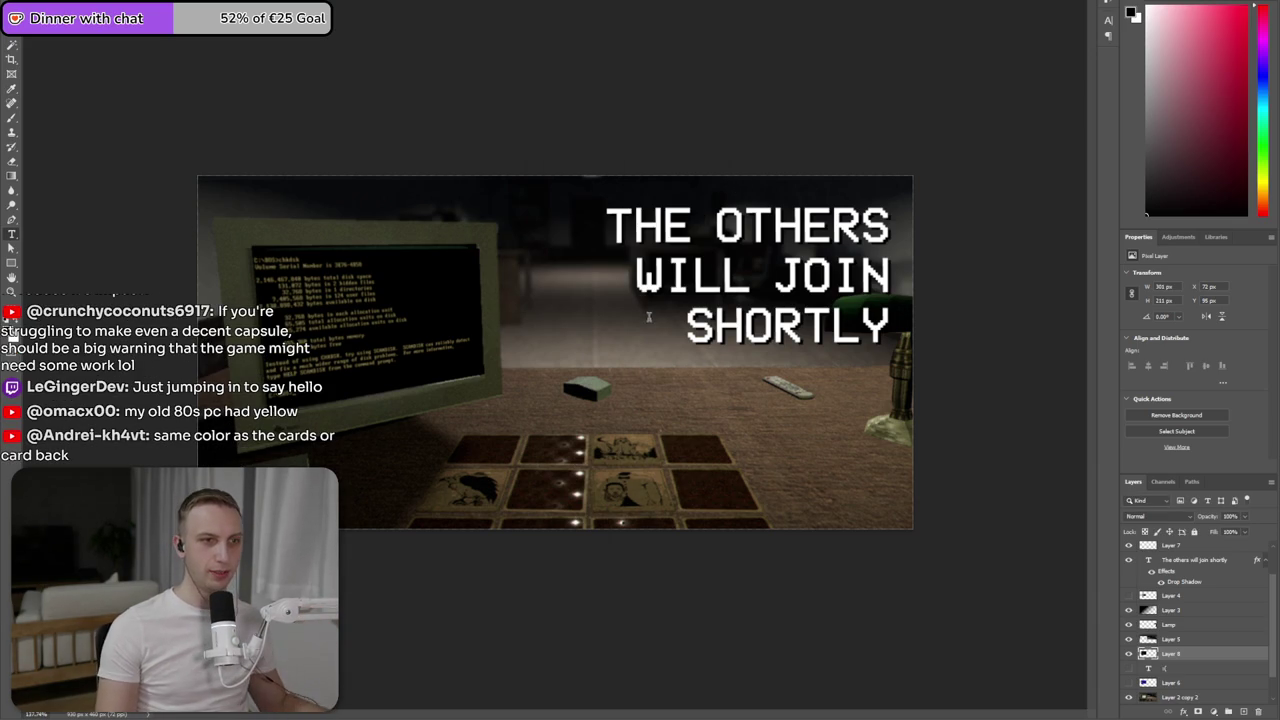
{"action": "key", "text": "ctrl+minus"}
{"action": "key", "text": "ctrl+minus"}
{"action": "scroll", "coordinate": [627, 397], "scroll_direction": "down", "scroll_amount": 1}
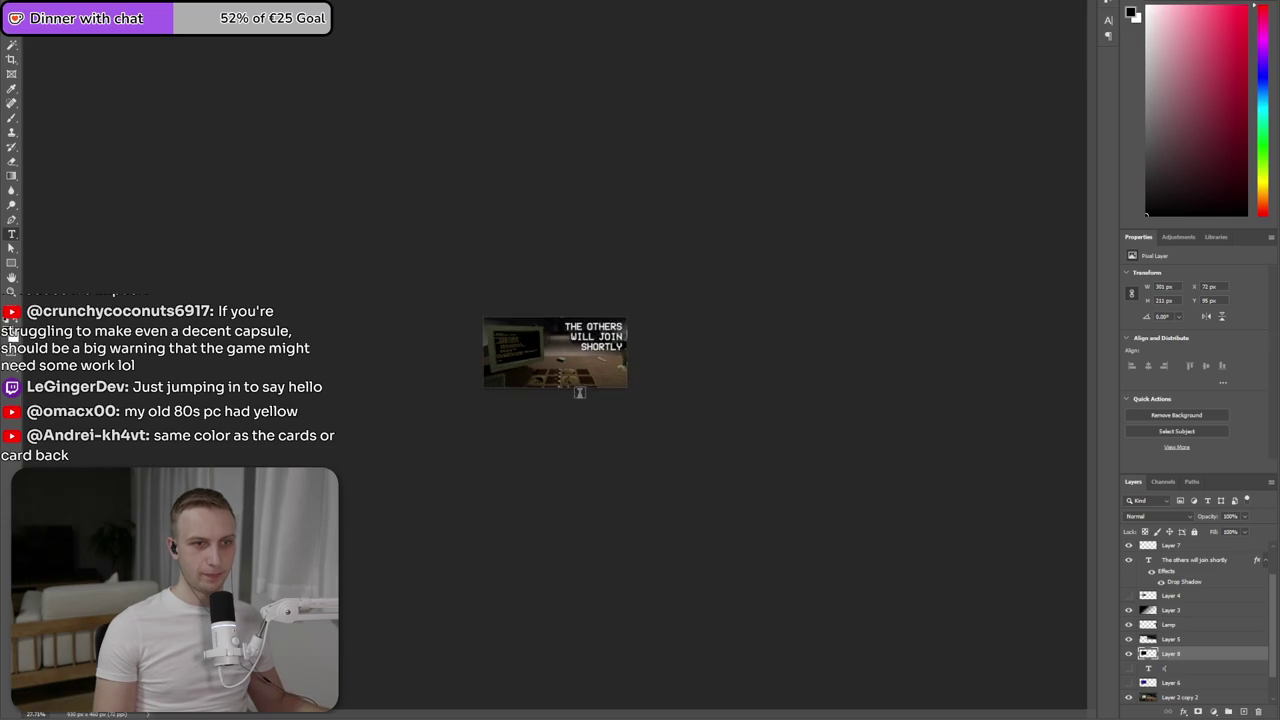
{"action": "scroll", "coordinate": [594, 389], "scroll_direction": "up", "scroll_amount": 2}
{"action": "key", "text": "ctrl+plus"}
{"action": "key", "text": "ctrl+plus"}
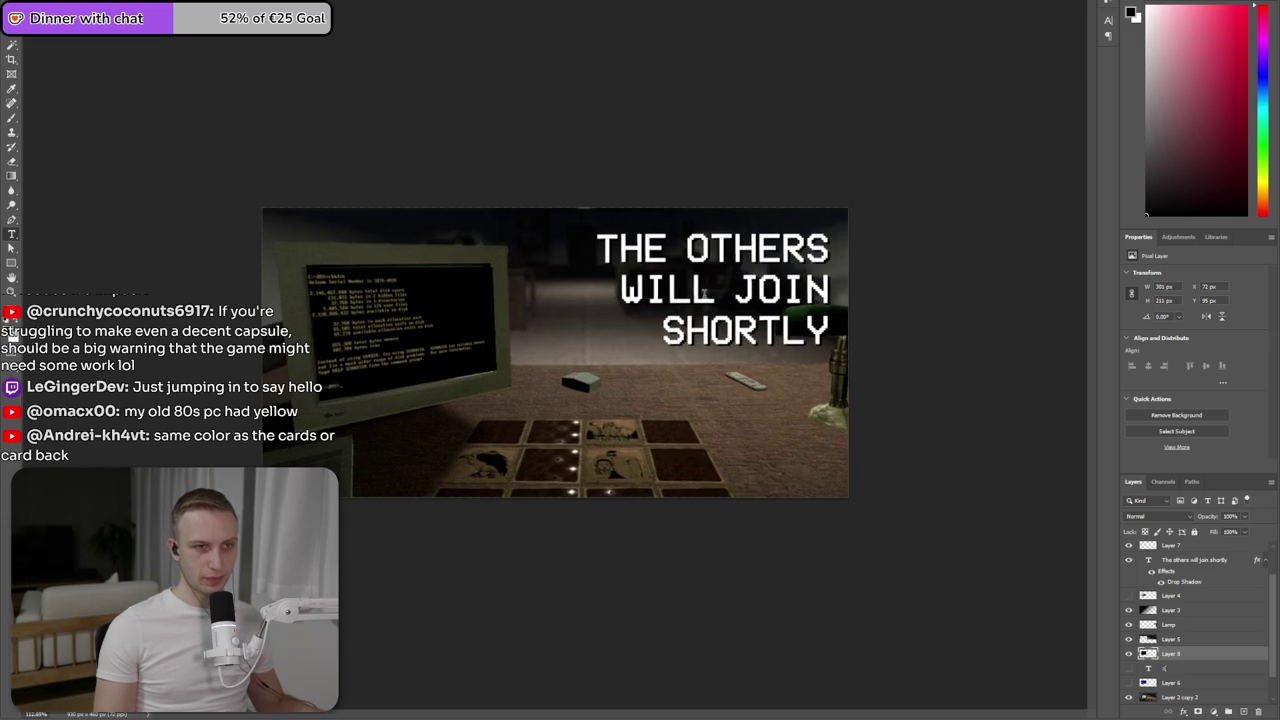
{"action": "double_click", "coordinate": [686, 297]}
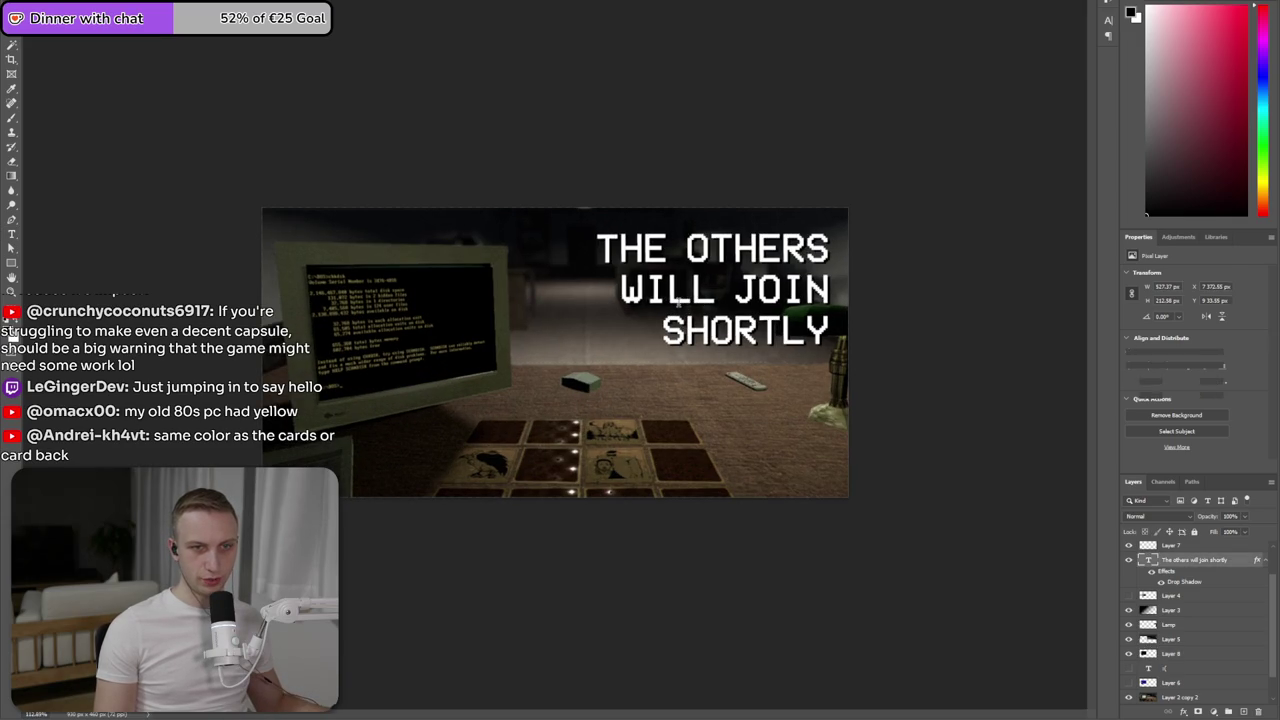
{"action": "key", "text": "ctrl+a"}
{"action": "left_click", "coordinate": [1216, 408]}
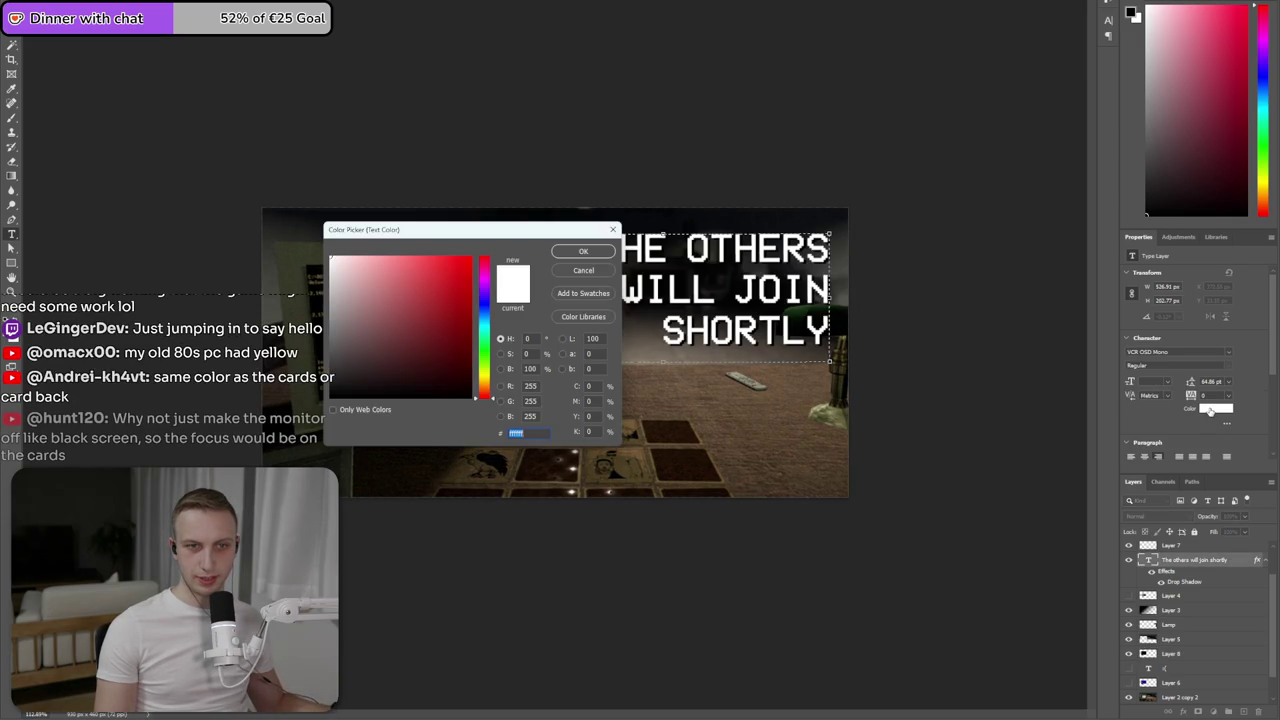
{"action": "left_click", "coordinate": [483, 378]}
{"action": "left_click_drag", "start_coordinate": [411, 265], "coordinate": [427, 276]}
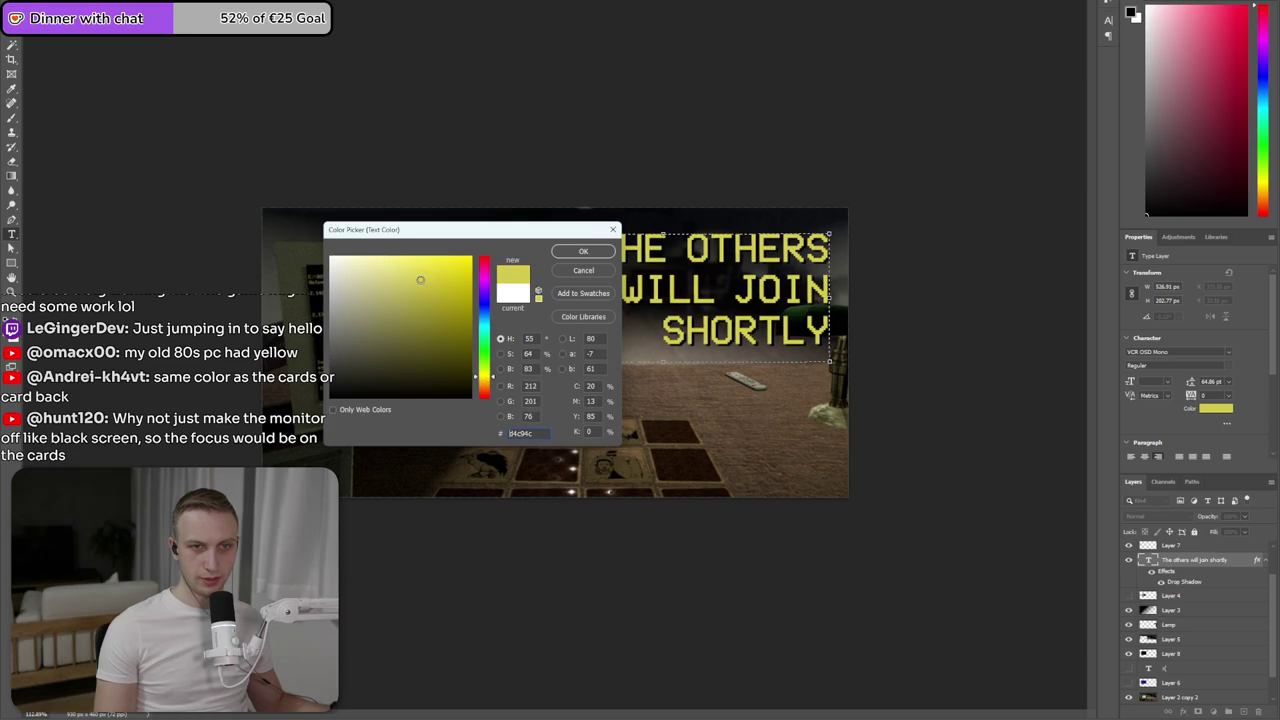
{"action": "mouse_move", "coordinate": [451, 236]}
{"action": "left_mouse_down"}
{"action": "mouse_move", "coordinate": [457, 499]}
{"action": "mouse_move", "coordinate": [674, 512]}
{"action": "left_mouse_up"}
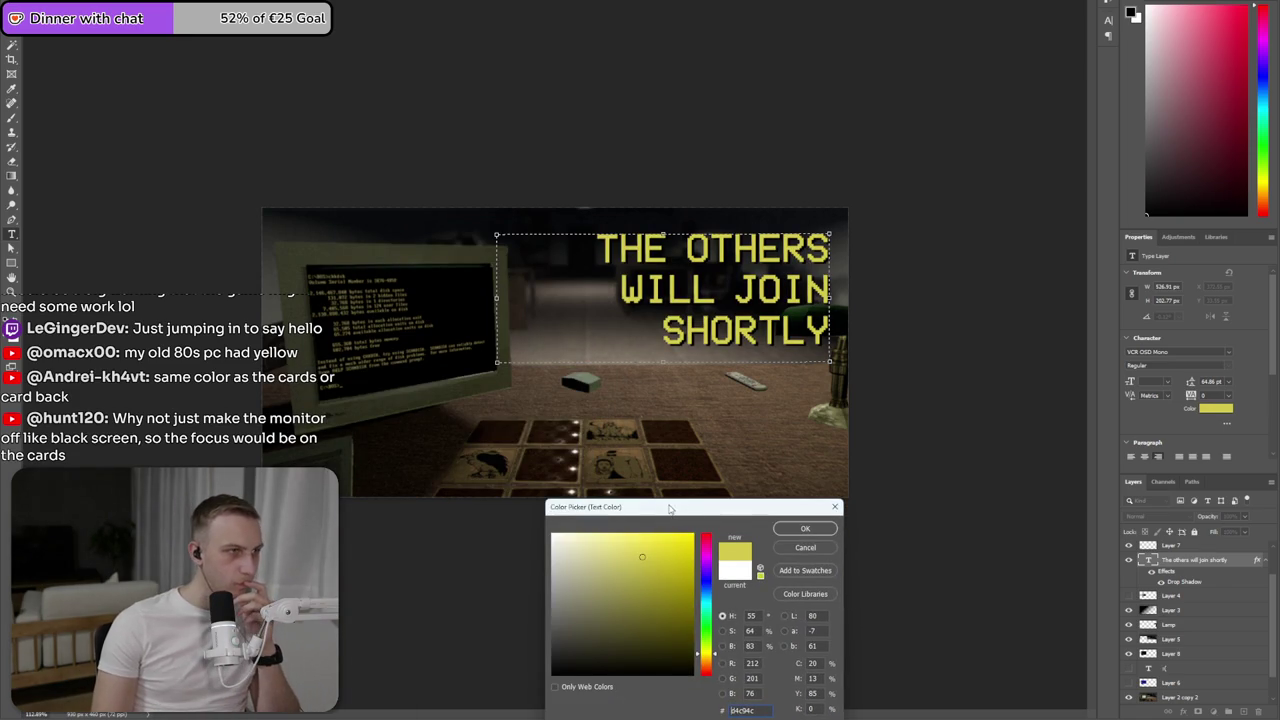
{"action": "left_click_drag", "start_coordinate": [695, 536], "coordinate": [445, 494]}
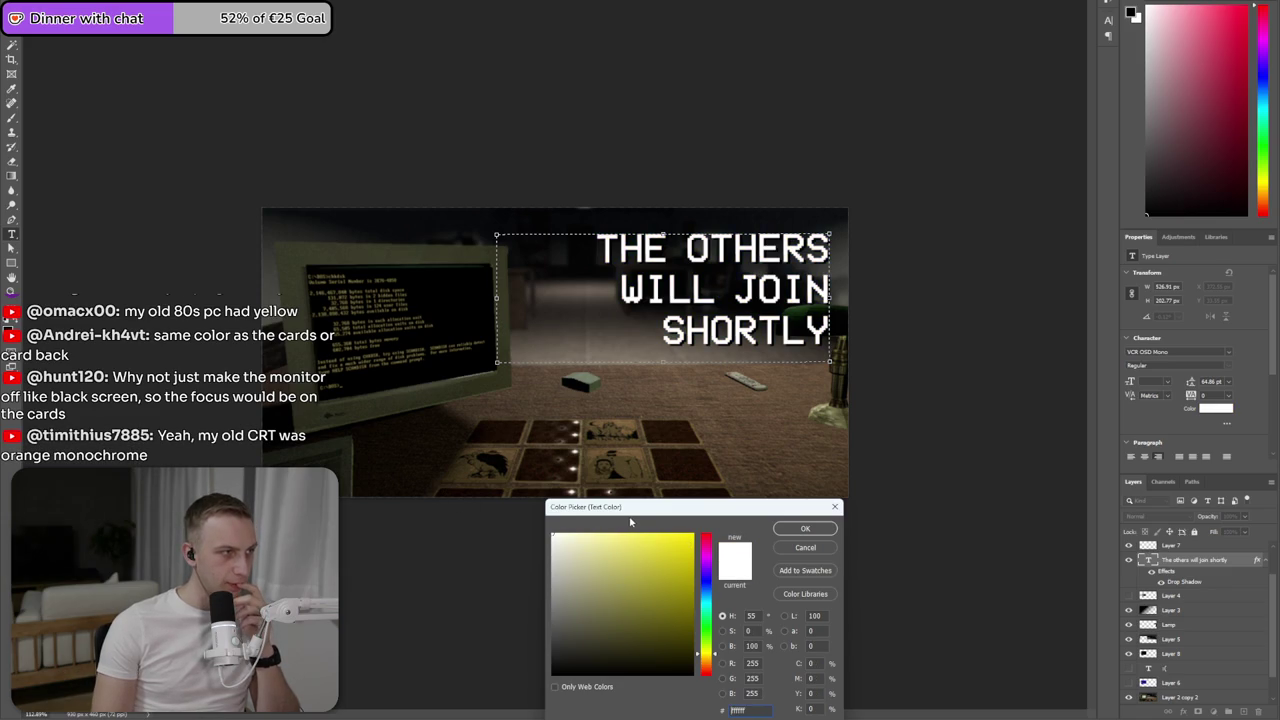
{"action": "left_click", "coordinate": [805, 528]}
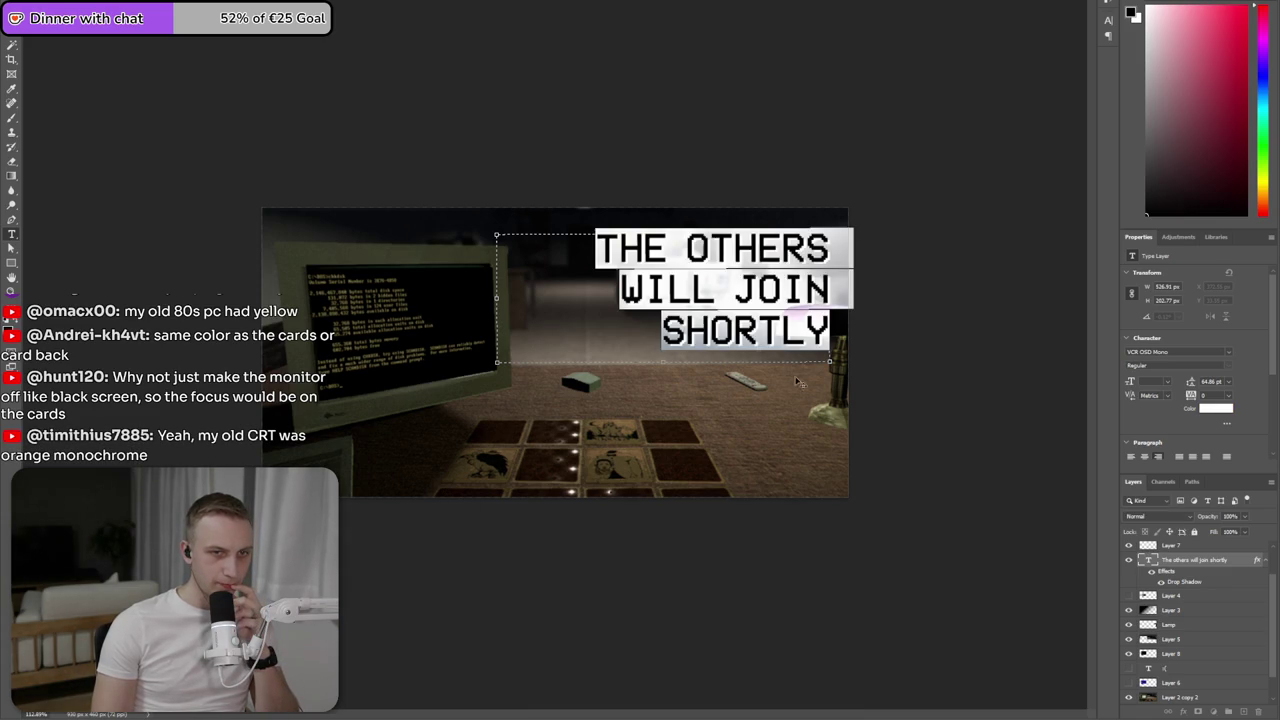
{"action": "left_click", "coordinate": [756, 333]}
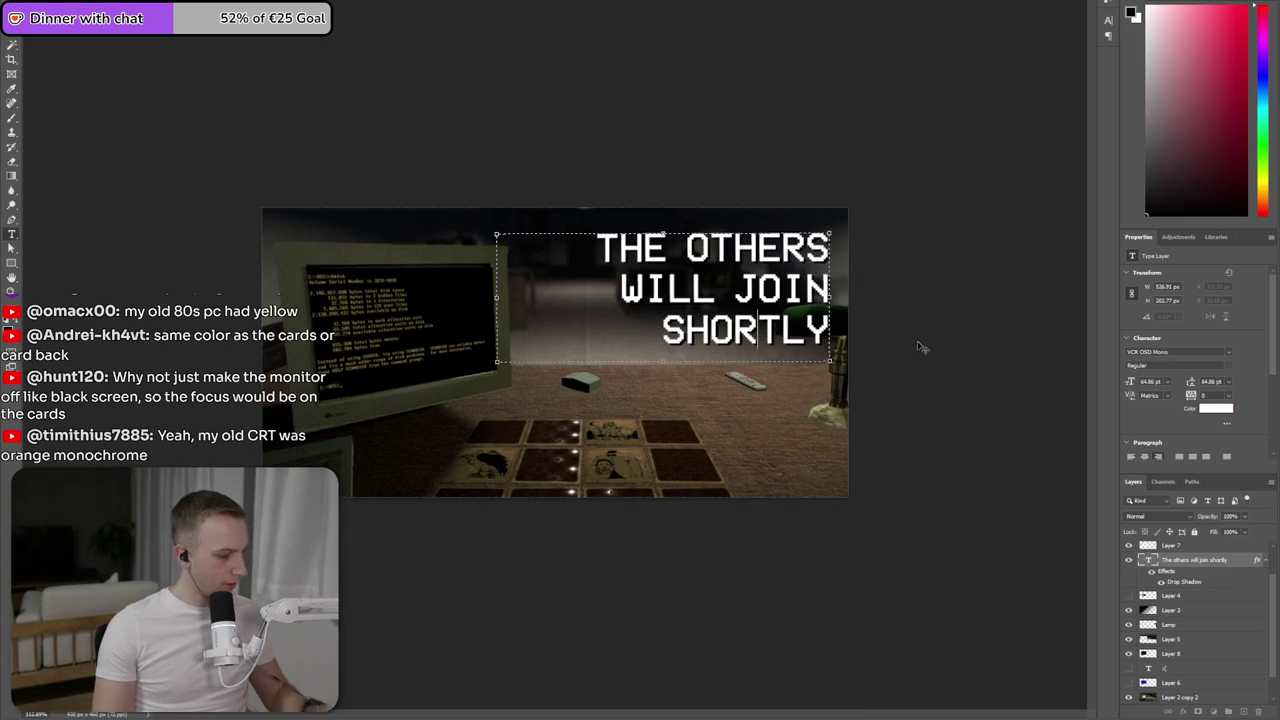
- Retype the end of the title word 'SHORTLY' and commit the text
{"action": "key", "text": "BackSpace"}
{"action": "key", "text": "BackSpace"}
{"action": "type", "text": "tly"}
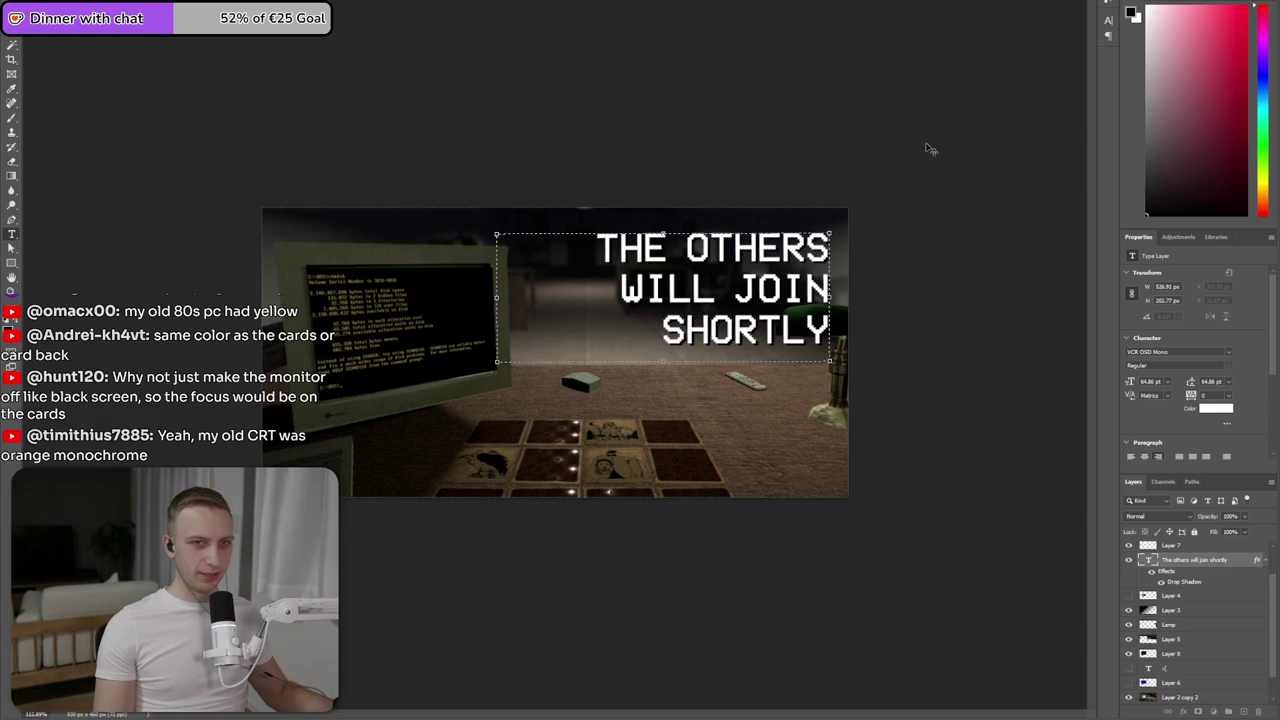
{"action": "key", "text": "ctrl+Return"}
- Check the capsule at a few zoom levels, then bring the browser window up-left over the canvas
{"action": "key", "text": "ctrl+minus"}
{"action": "key", "text": "ctrl+minus"}
{"action": "key", "text": "ctrl+minus"}
{"action": "key", "text": "ctrl+plus"}
{"action": "key", "text": "ctrl+plus"}
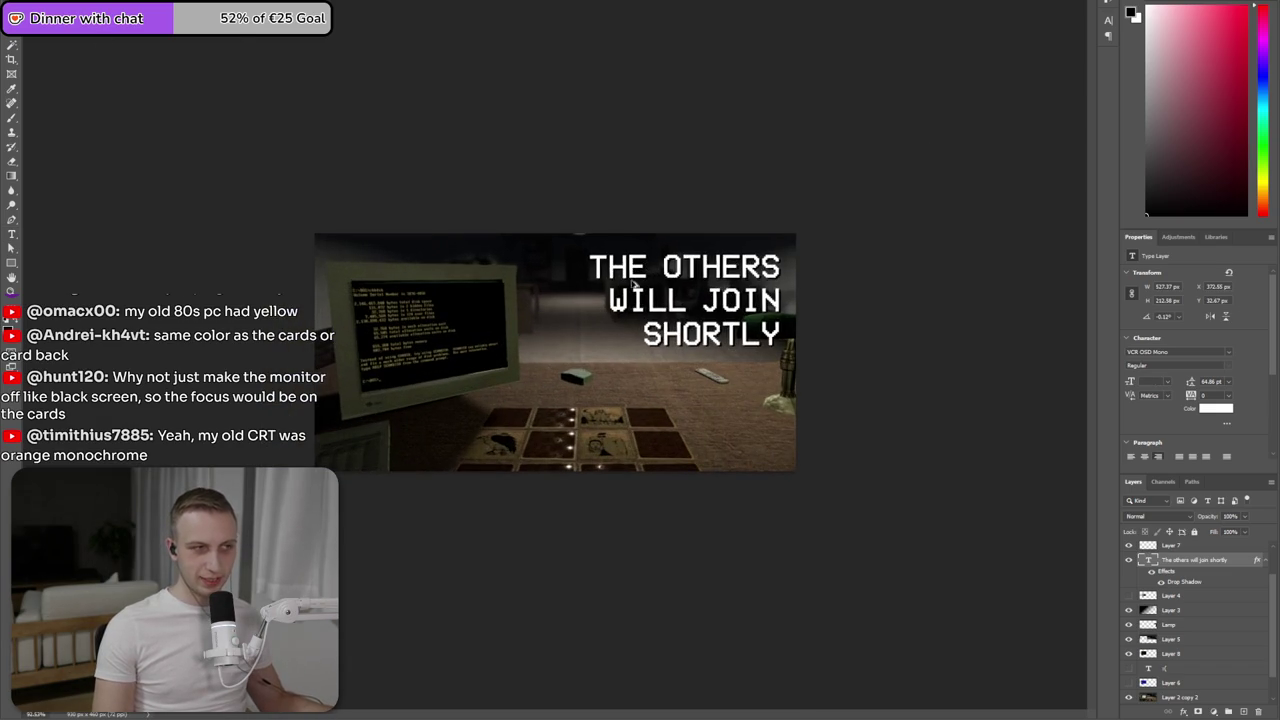
{"action": "key", "text": "ctrl+plus"}
{"action": "key", "text": "ctrl+minus"}
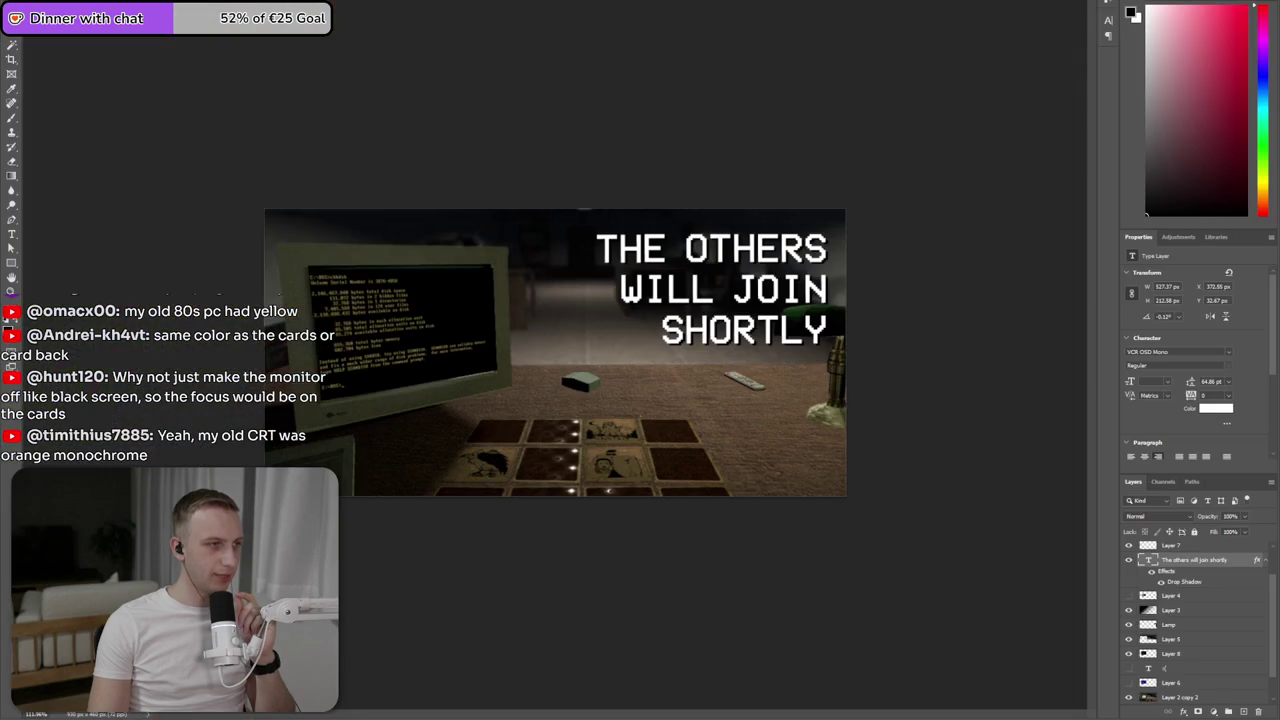
{"action": "key", "text": "alt+Tab"}
{"action": "left_click_drag", "start_coordinate": [460, 157], "coordinate": [337, 103]}
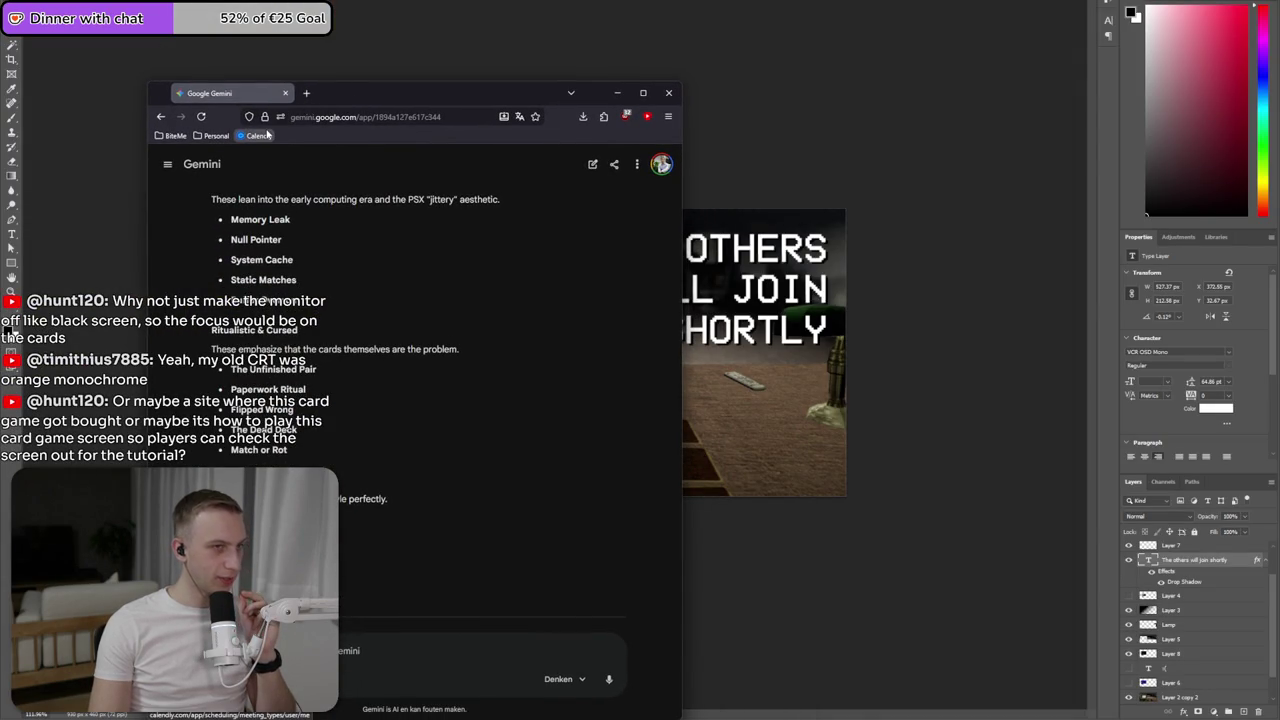
- Search 'steam graphical assets' and open the Steamworks page listing the 462×174 small capsule size
{"action": "key", "text": "ctrl+t"}
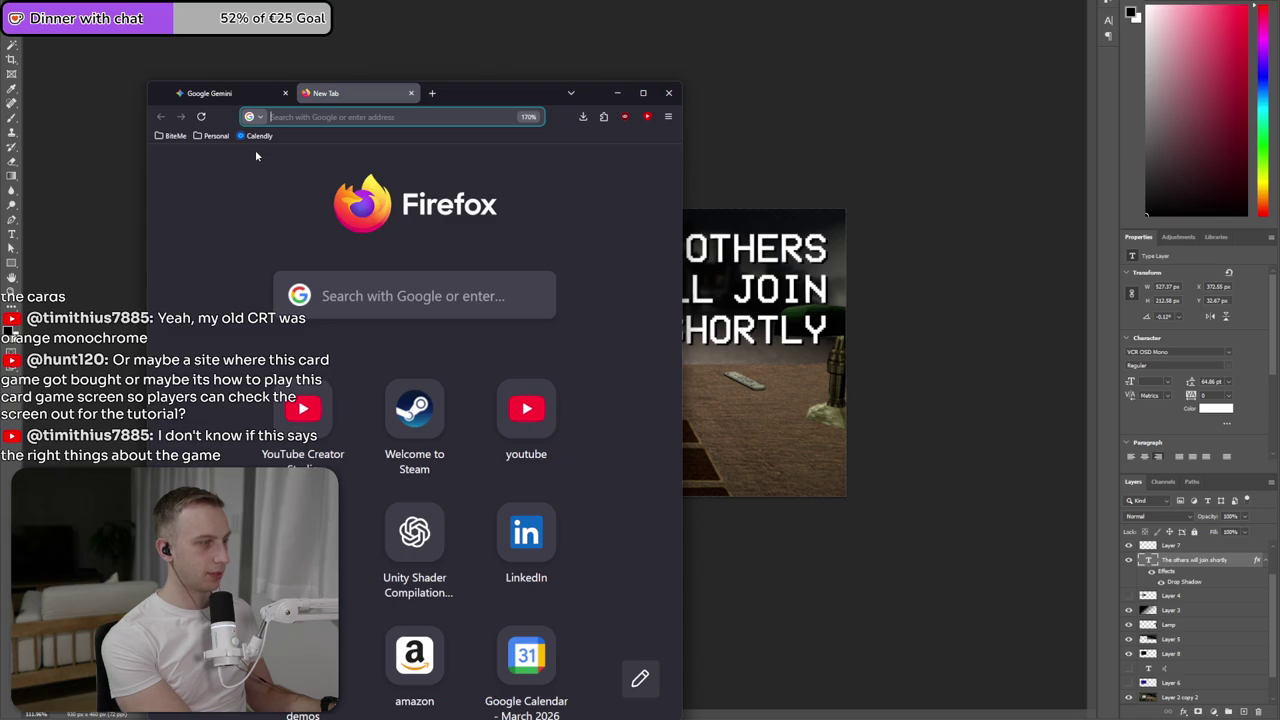
{"action": "key", "text": "alt+Tab"}
{"action": "key", "text": "alt+Tab"}
{"action": "type", "text": "steam "}
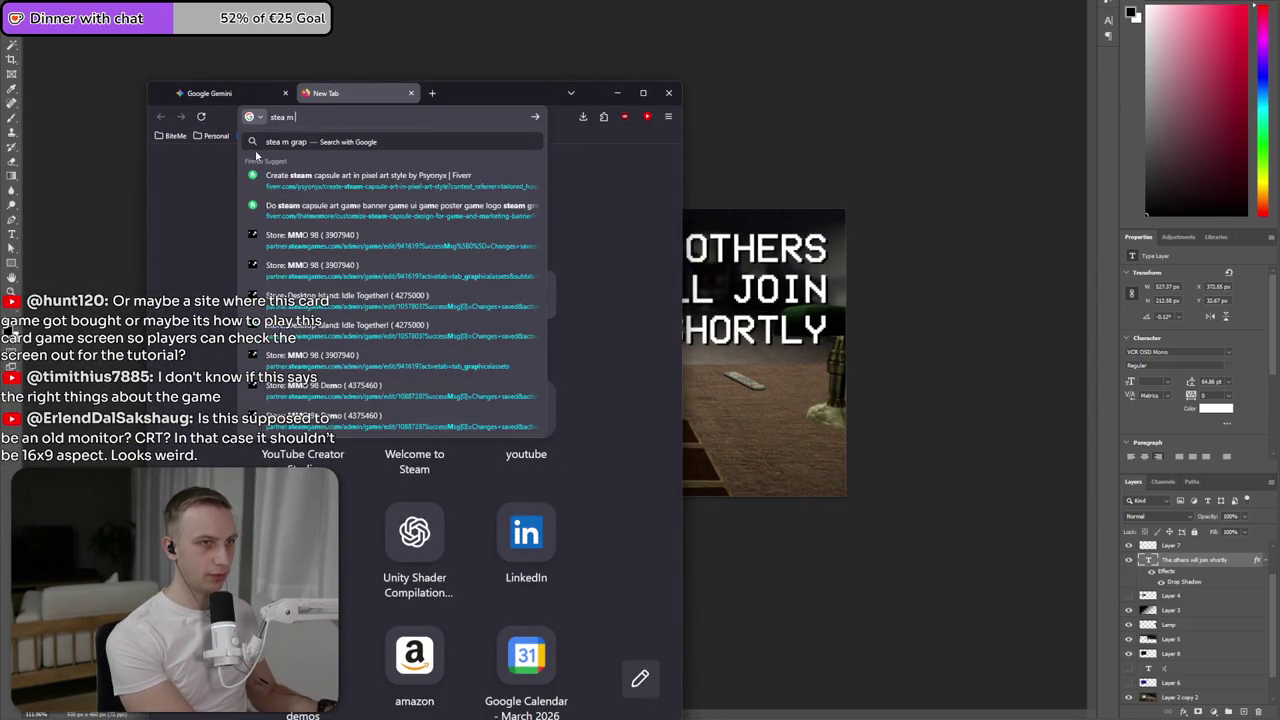
{"action": "type", "text": "graphical assets"}
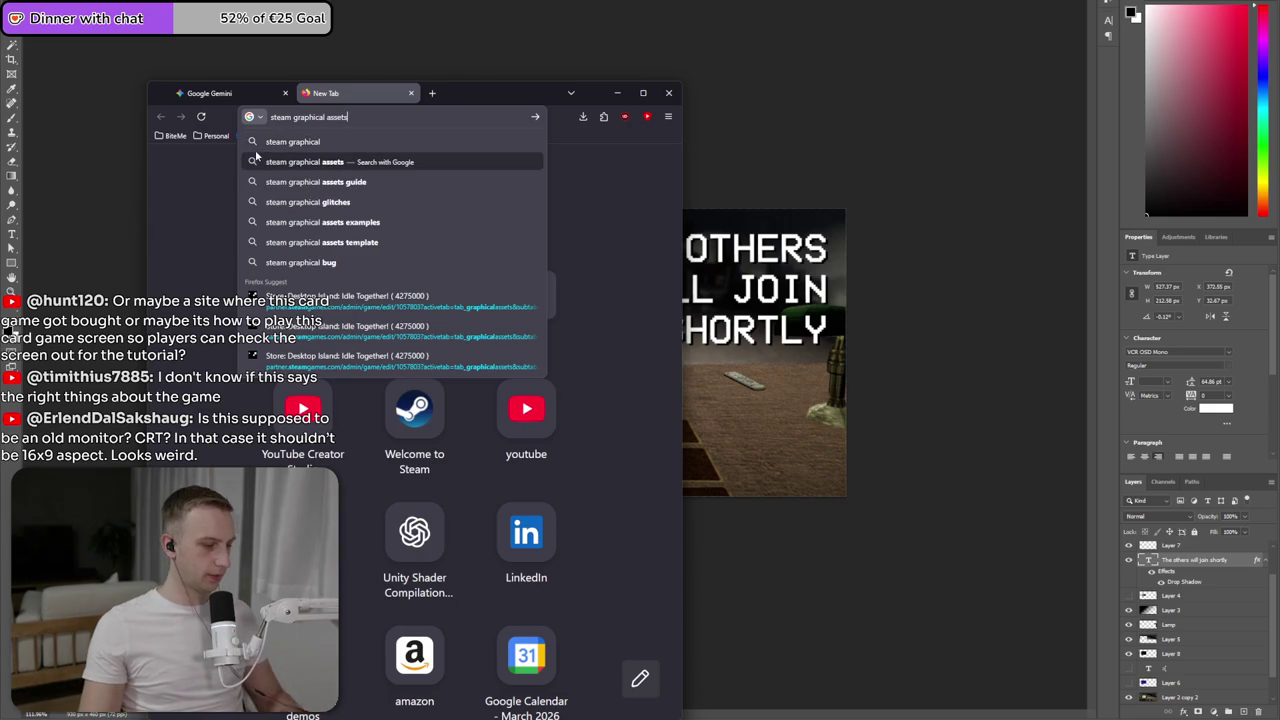
{"action": "key", "text": "Return"}
{"action": "left_click", "coordinate": [262, 330]}
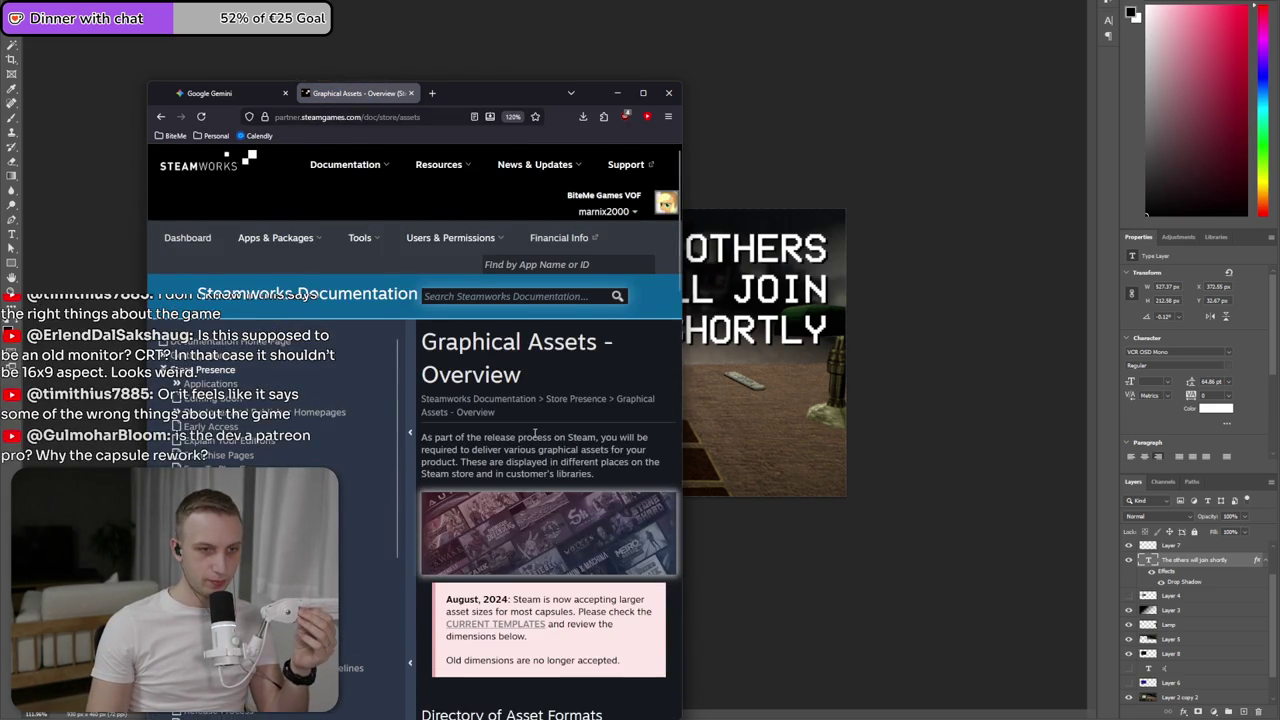
{"action": "scroll", "coordinate": [533, 431], "scroll_direction": "down", "scroll_amount": 5}
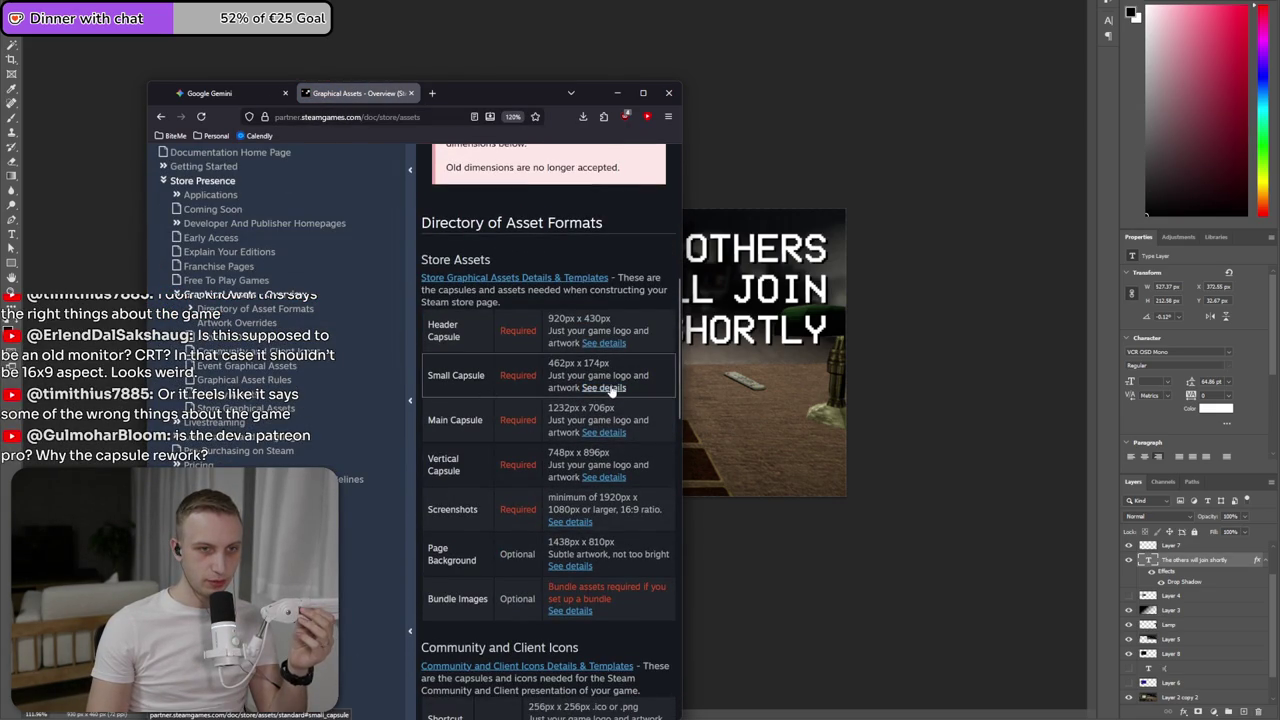
- Switch back to the capsule image in Photoshop
{"action": "left_click", "coordinate": [837, 106]}
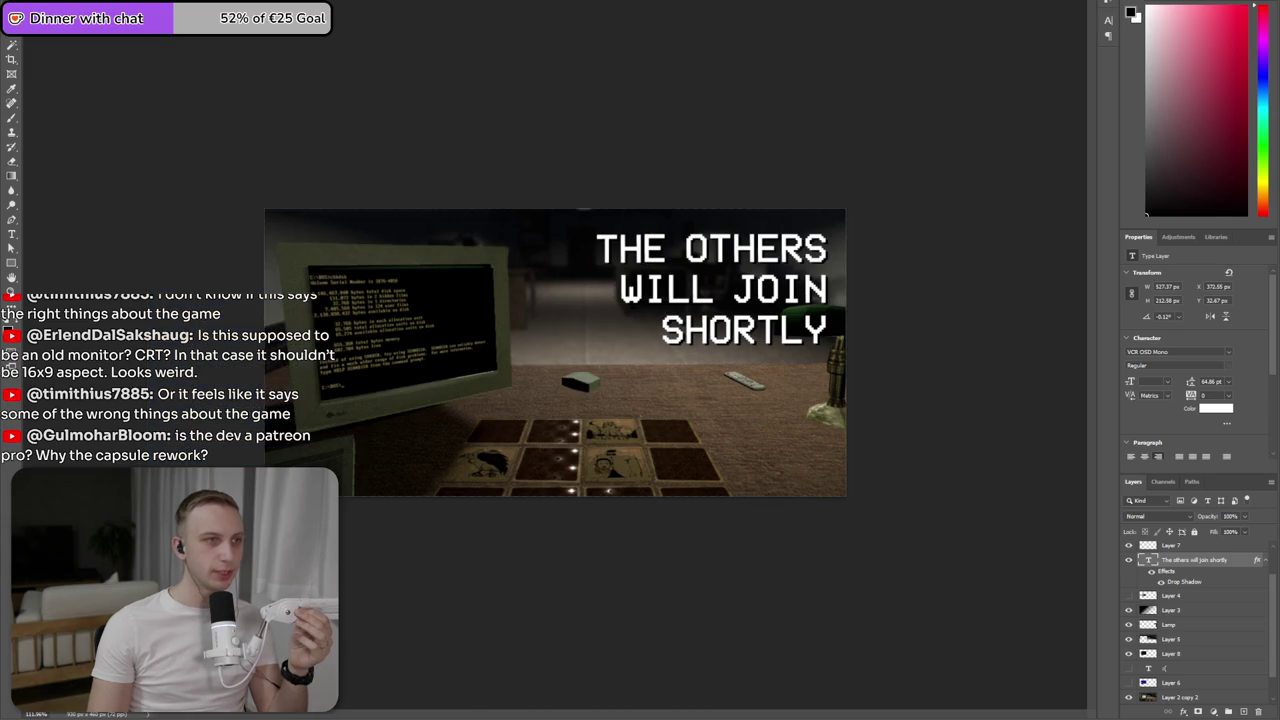
{"action": "left_click", "coordinate": [30, 10]}
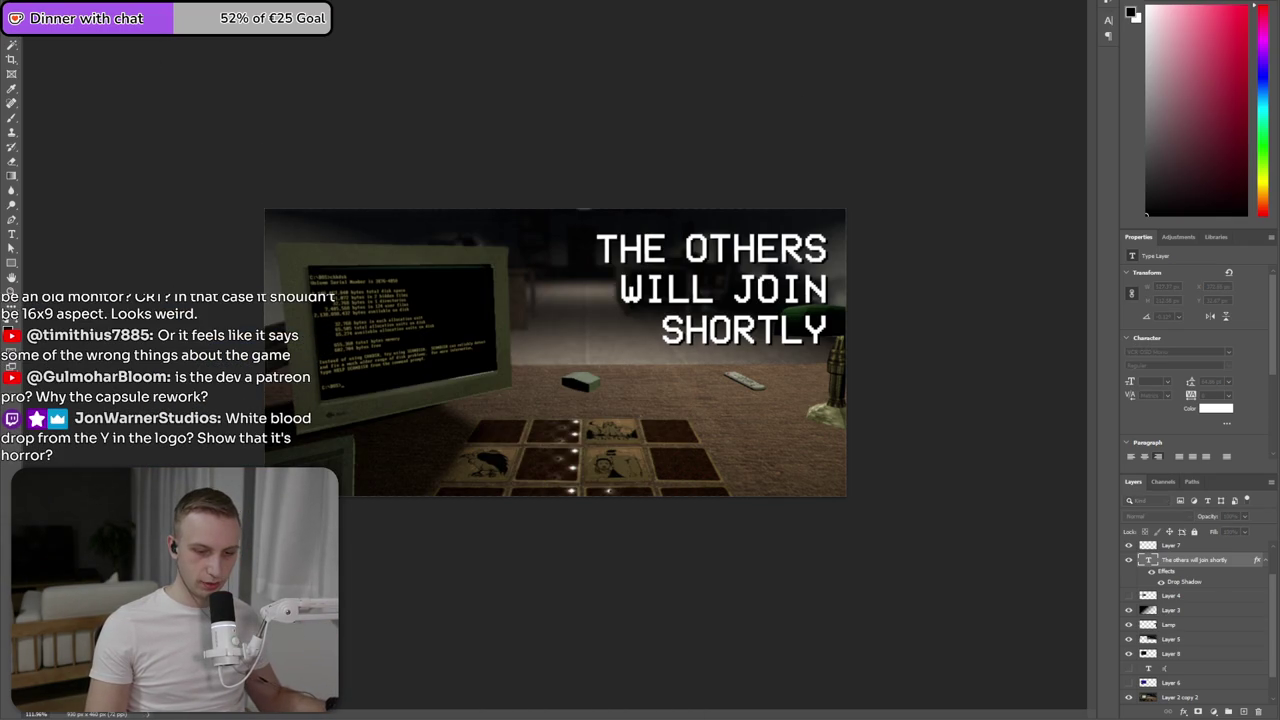
{"action": "key", "text": "alt+Tab"}
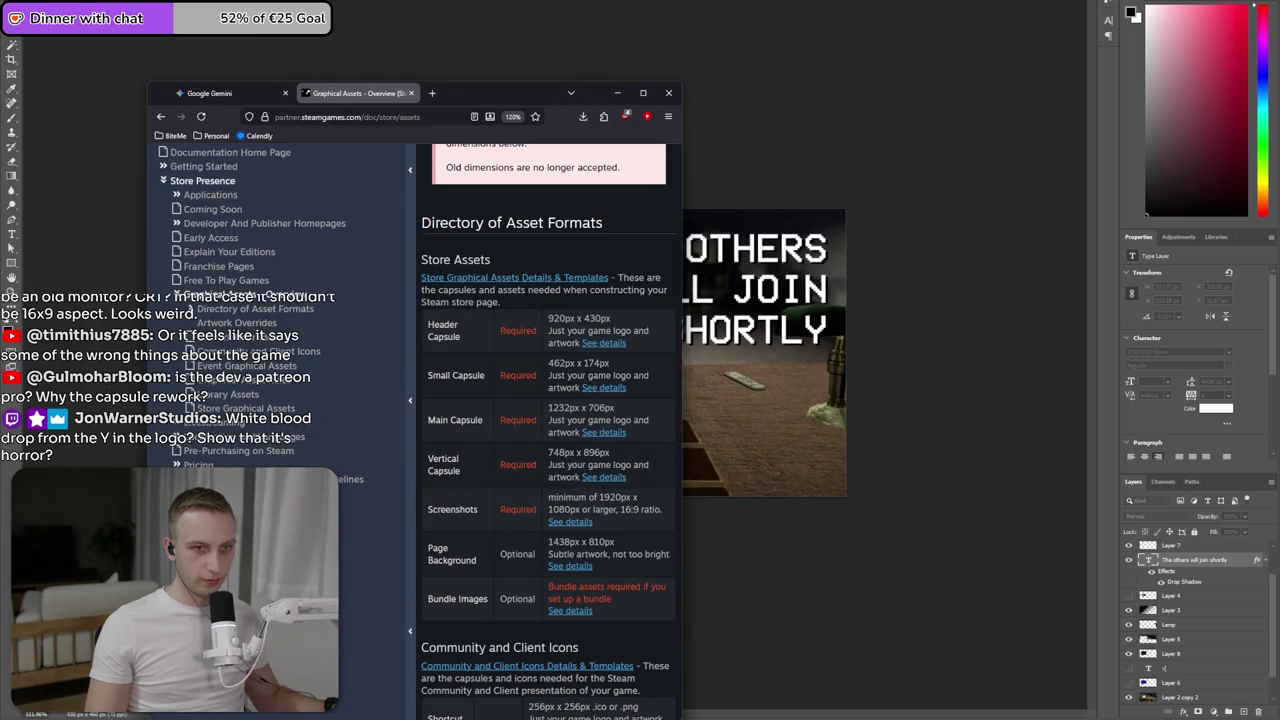
{"action": "key", "text": "alt+Tab"}
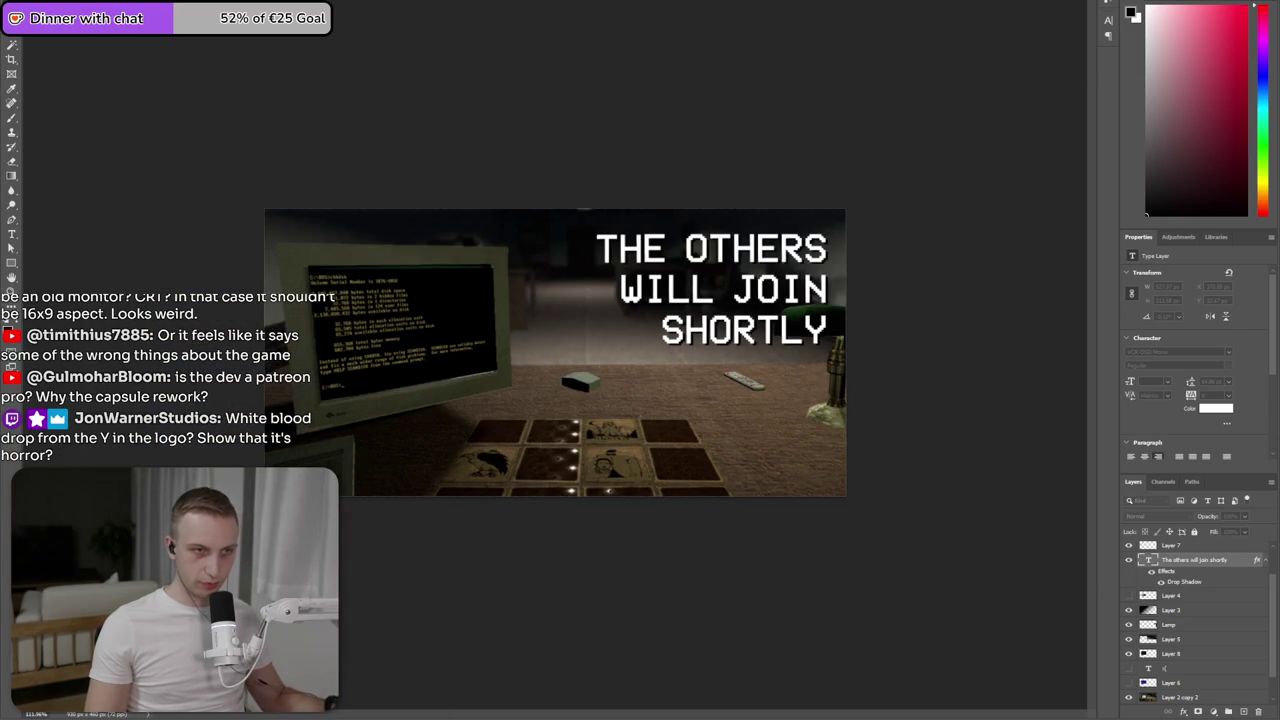
- Create a new 462×174 document and paste the title text into it
{"action": "key", "text": "ctrl+n"}
{"action": "key", "text": "Return"}
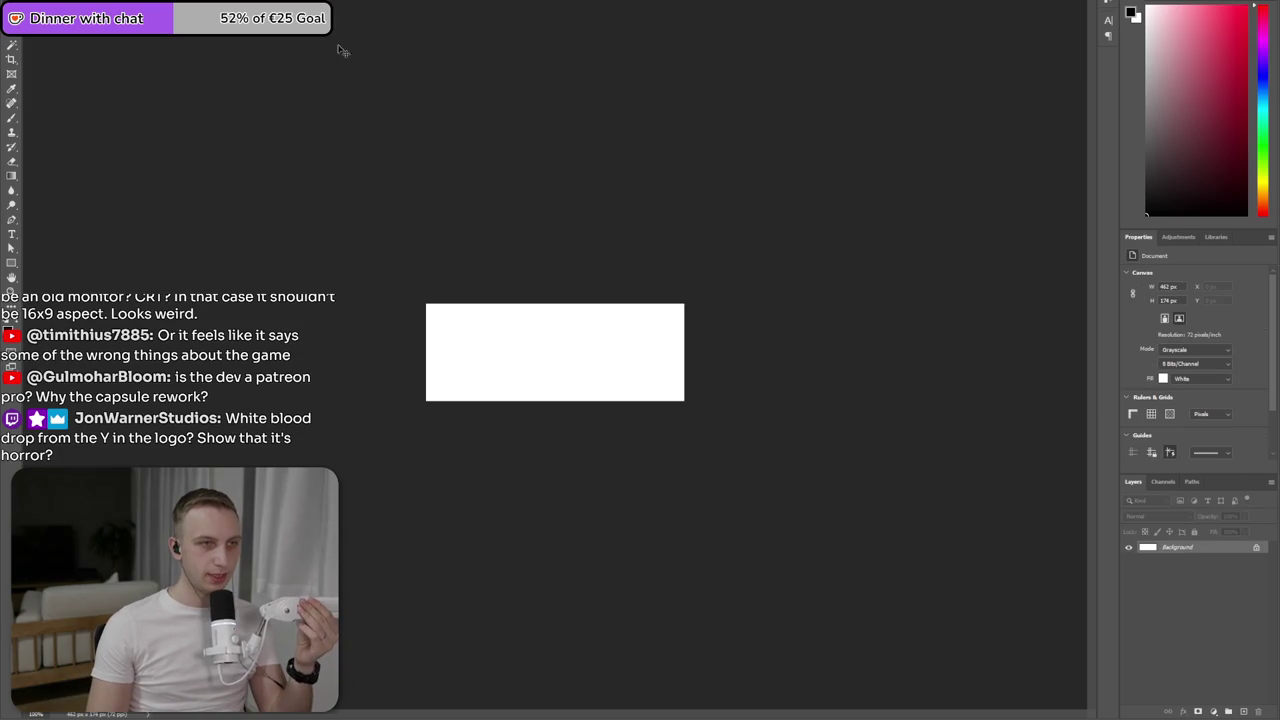
{"action": "key", "text": "ctrl+v"}
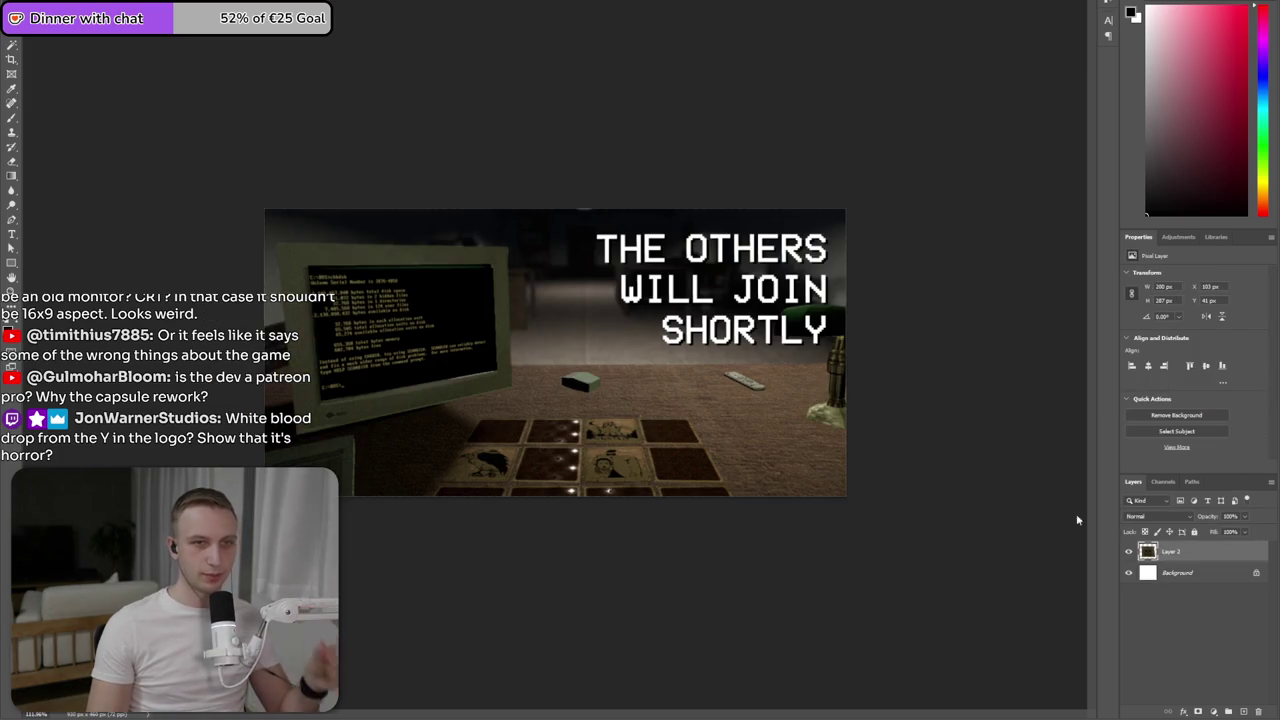
{"action": "key", "text": "ctrl+Tab"}
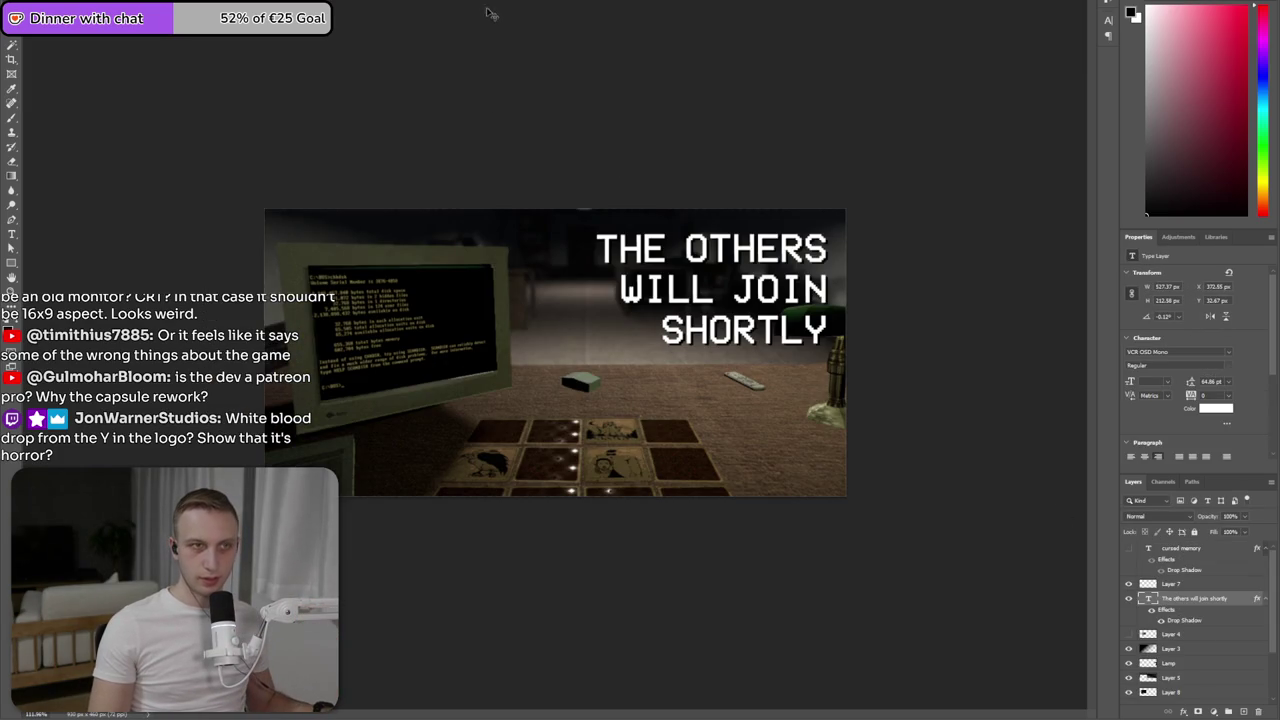
{"action": "key", "text": "ctrl+Tab"}
{"action": "key", "text": "ctrl+v"}
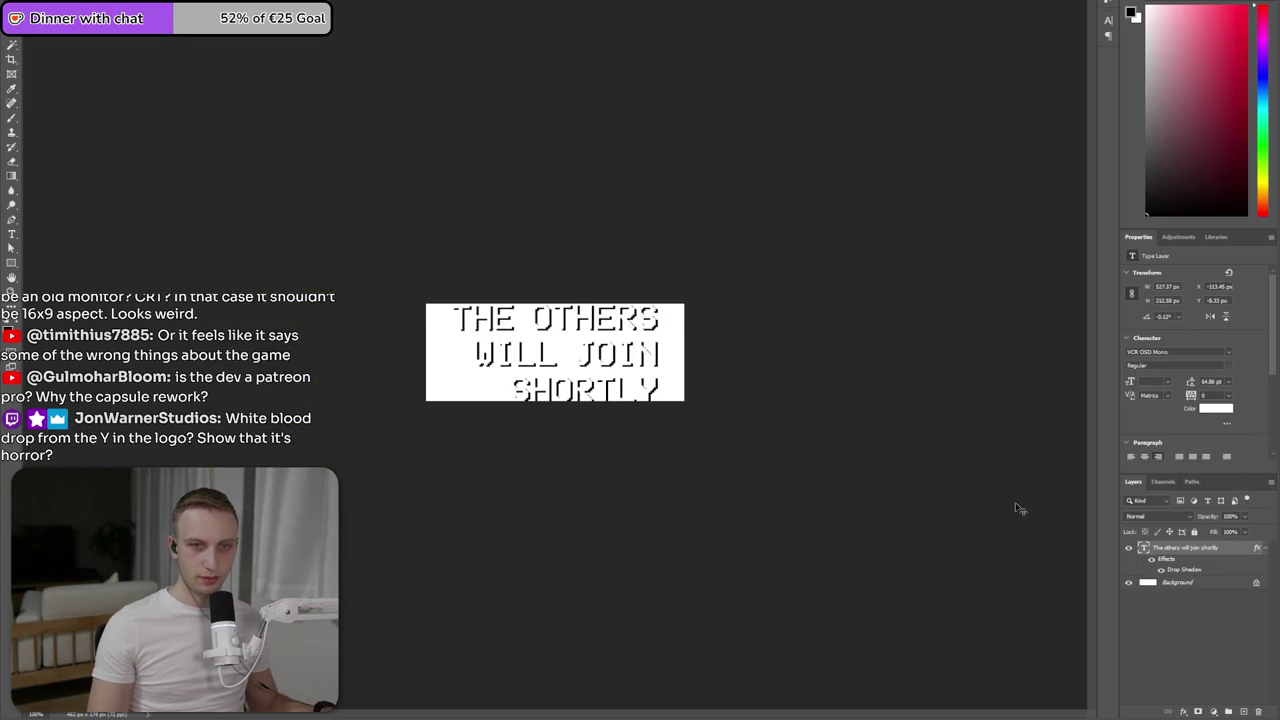
- Stretch the title text and shift it slightly right
{"action": "key", "text": "ctrl+t"}
{"action": "left_click_drag", "start_coordinate": [657, 354], "coordinate": [645, 332]}
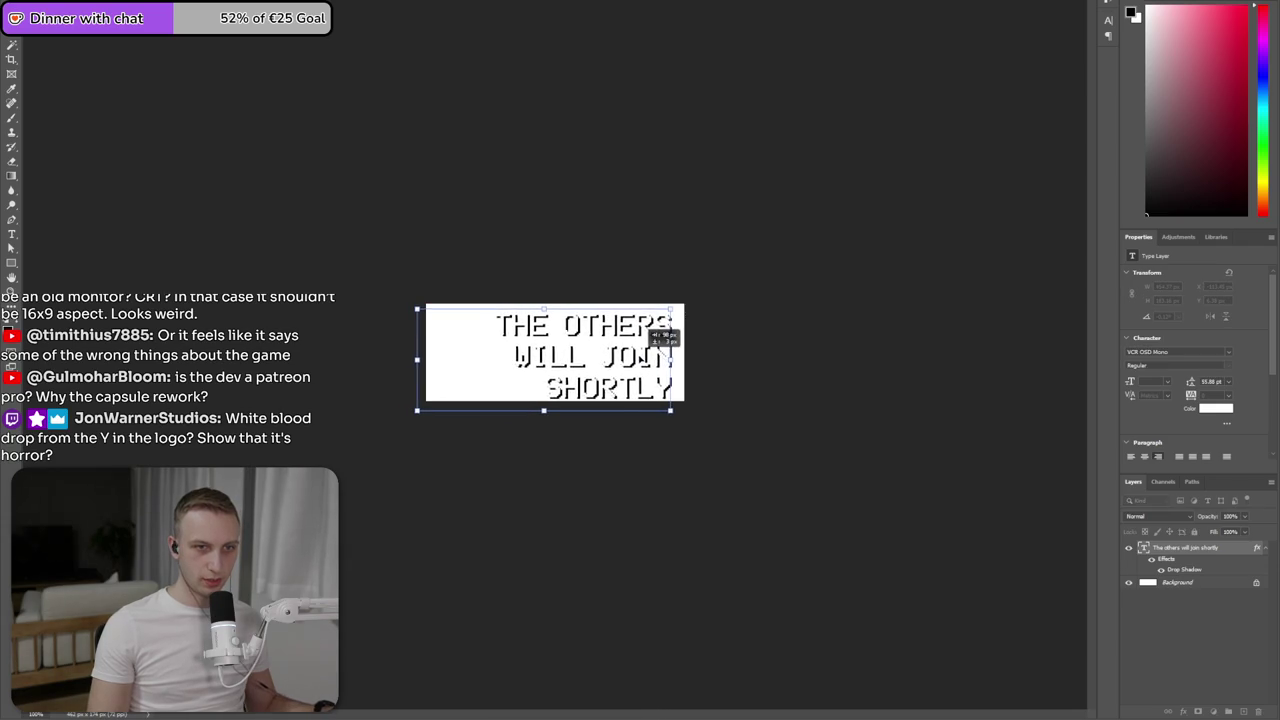
{"action": "left_click_drag", "start_coordinate": [640, 333], "coordinate": [660, 334]}
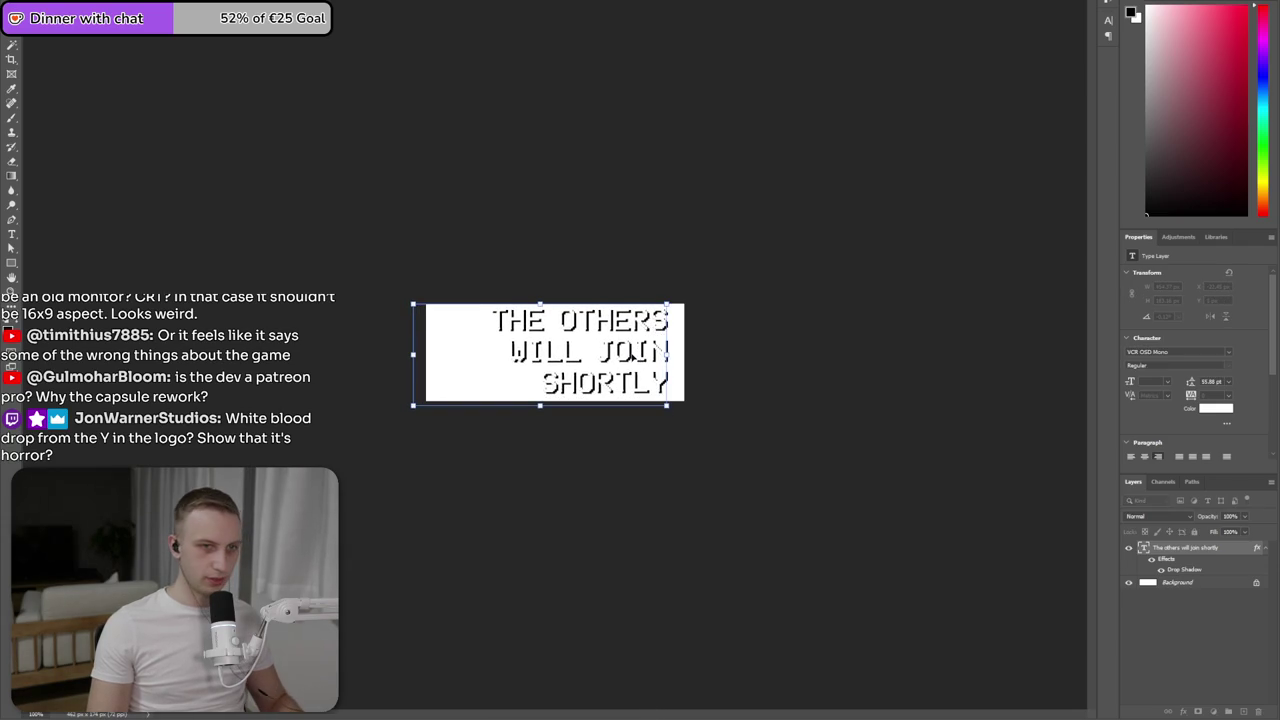
{"action": "key", "text": "Return"}
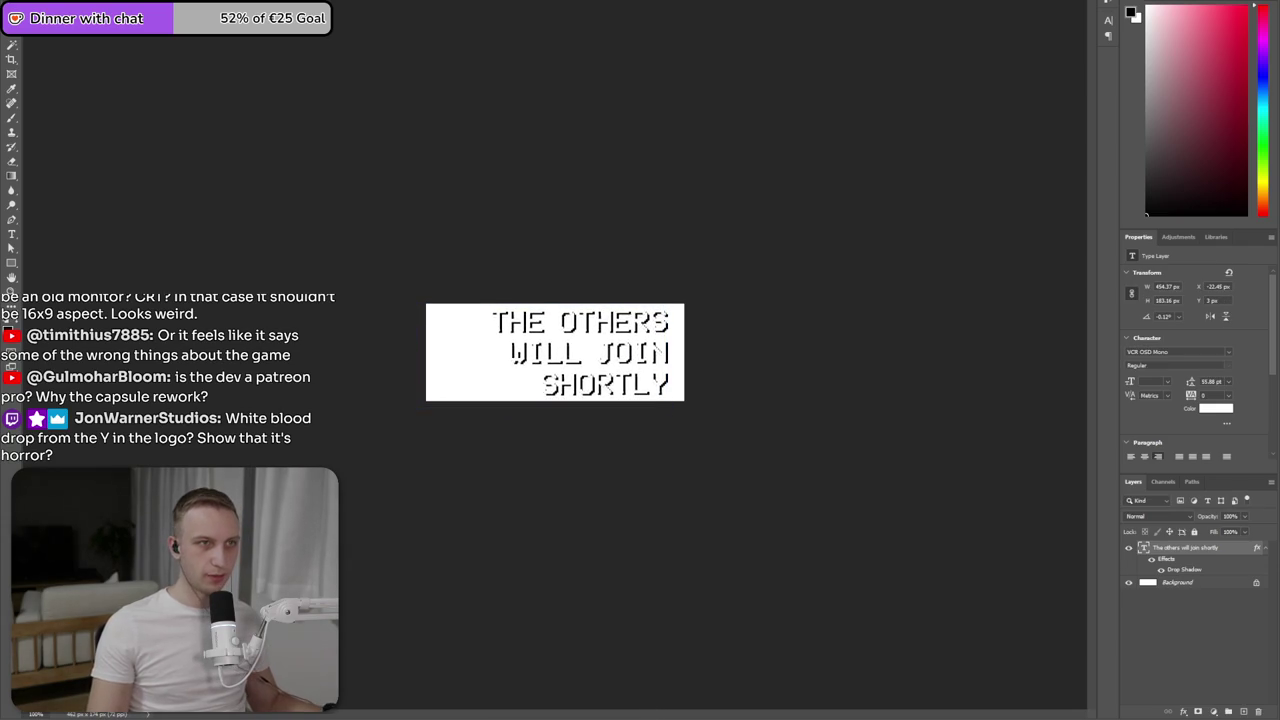
- Drag Layer 2 copy 2 into the capsule below the title and move it up-left
{"action": "key", "text": "ctrl+Tab"}
{"action": "scroll", "coordinate": [1176, 587], "scroll_direction": "down", "scroll_amount": 3}
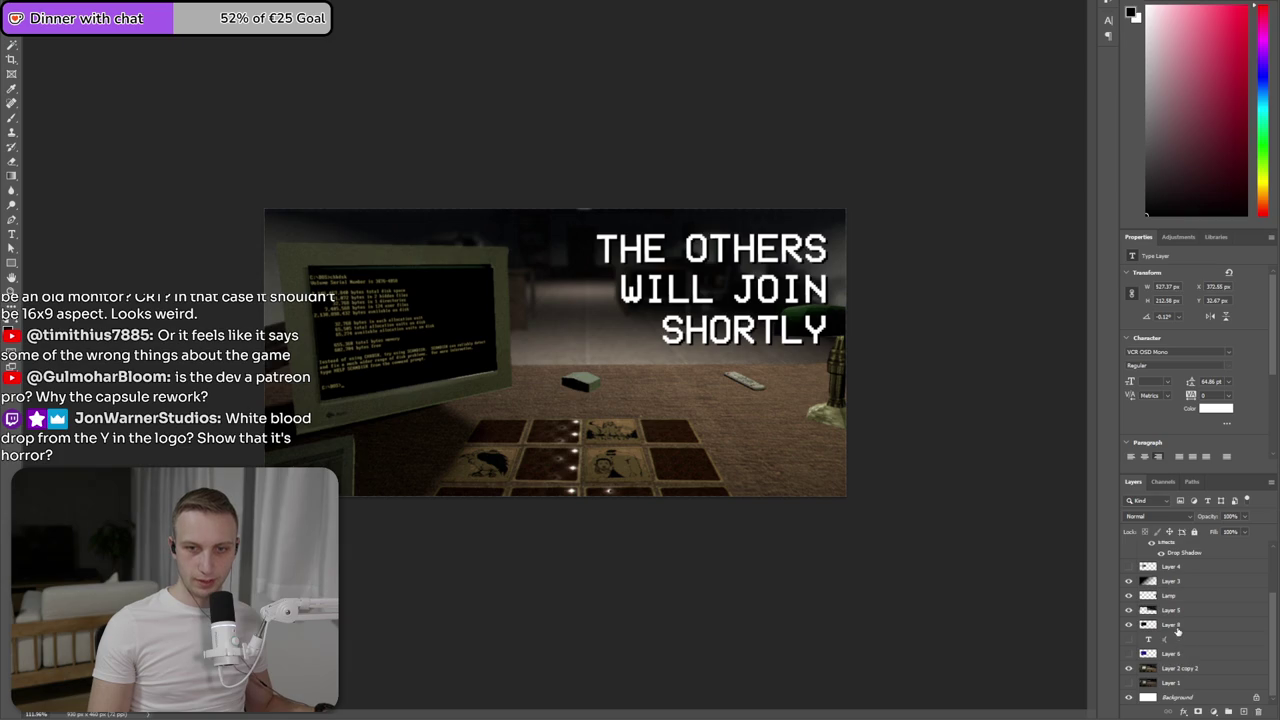
{"action": "left_click", "coordinate": [1180, 668]}
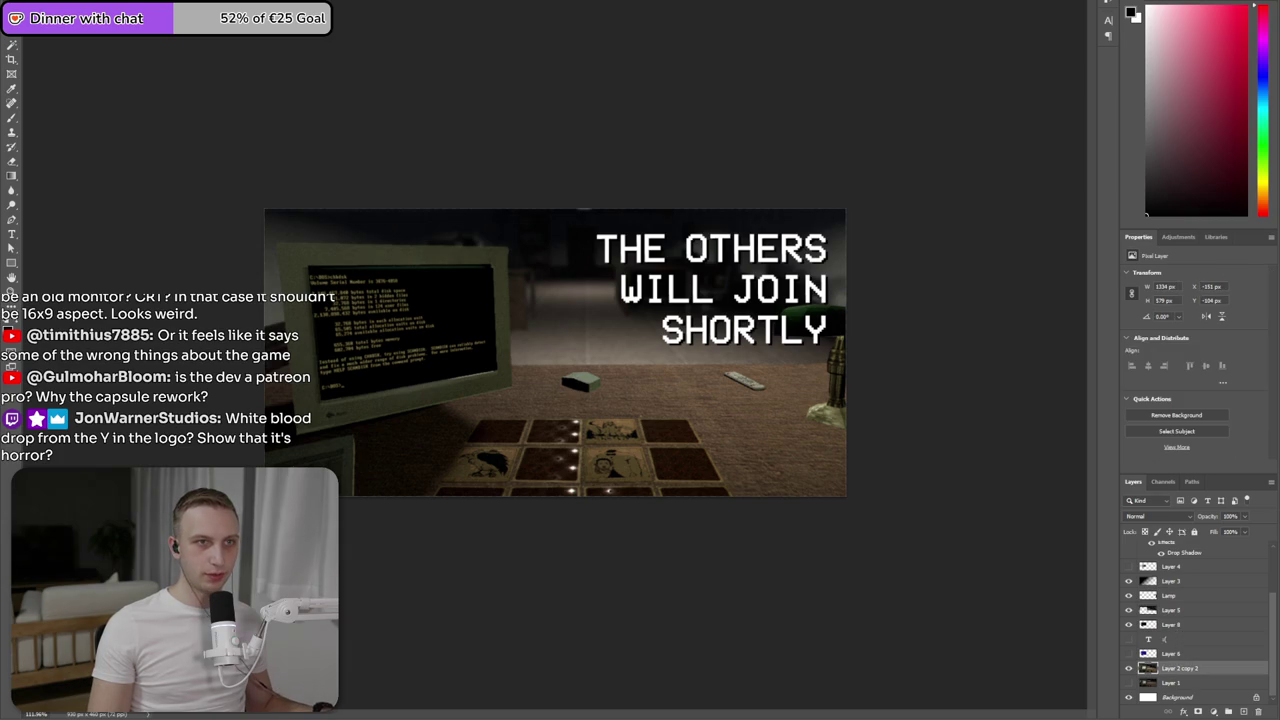
{"action": "left_click_drag", "start_coordinate": [541, 207], "coordinate": [798, 543]}
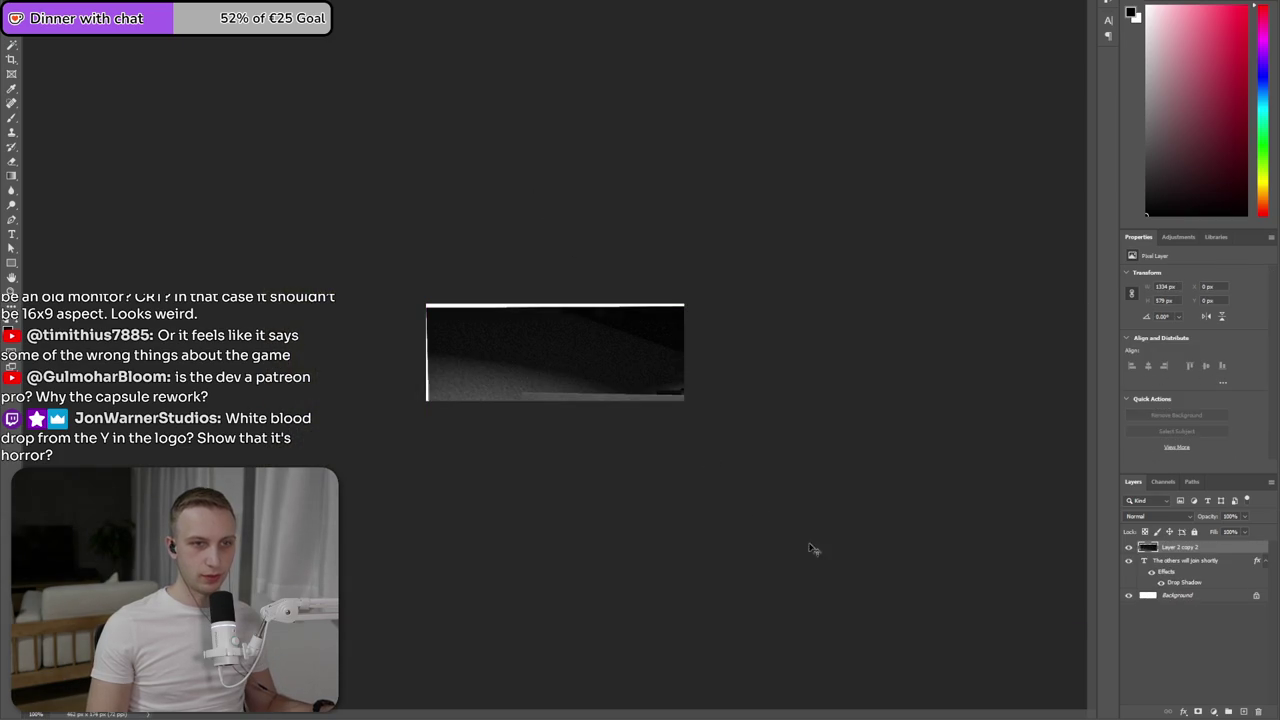
{"action": "key", "text": "ctrl+bracketleft"}
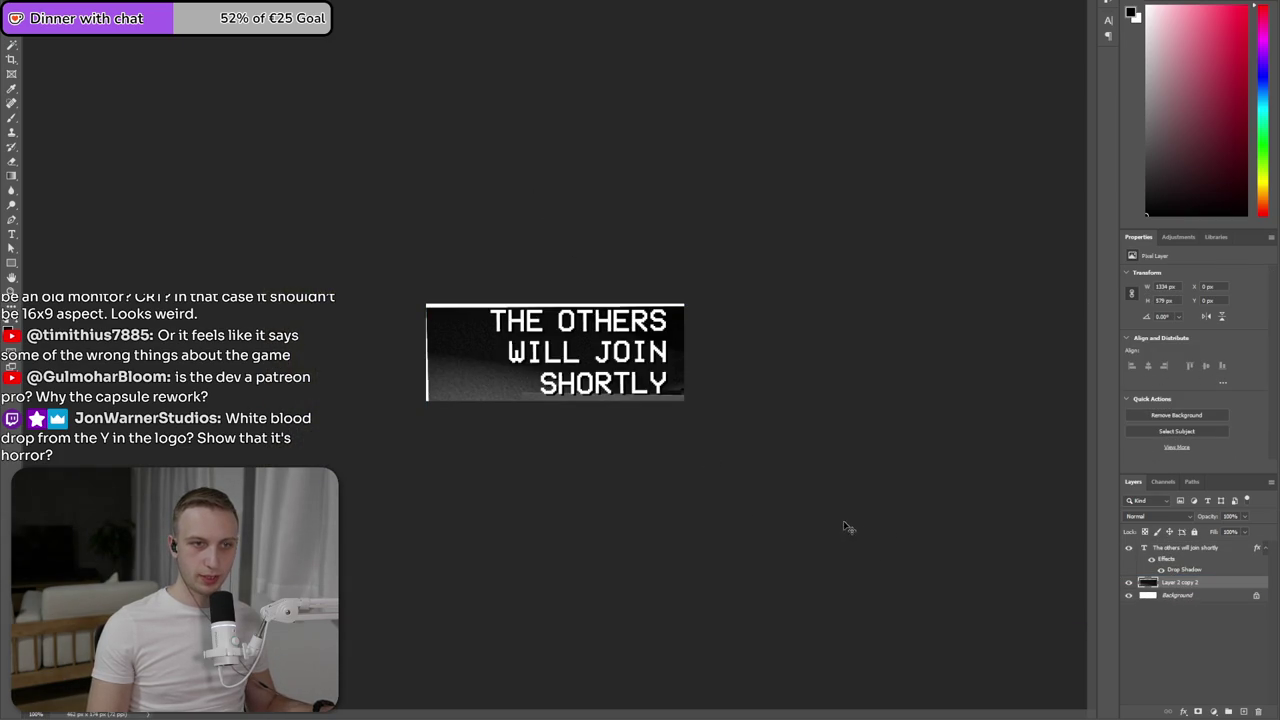
{"action": "mouse_move", "coordinate": [878, 534]}
{"action": "left_mouse_down"}
{"action": "mouse_move", "coordinate": [570, 330]}
{"action": "mouse_move", "coordinate": [630, 410]}
{"action": "left_mouse_up"}
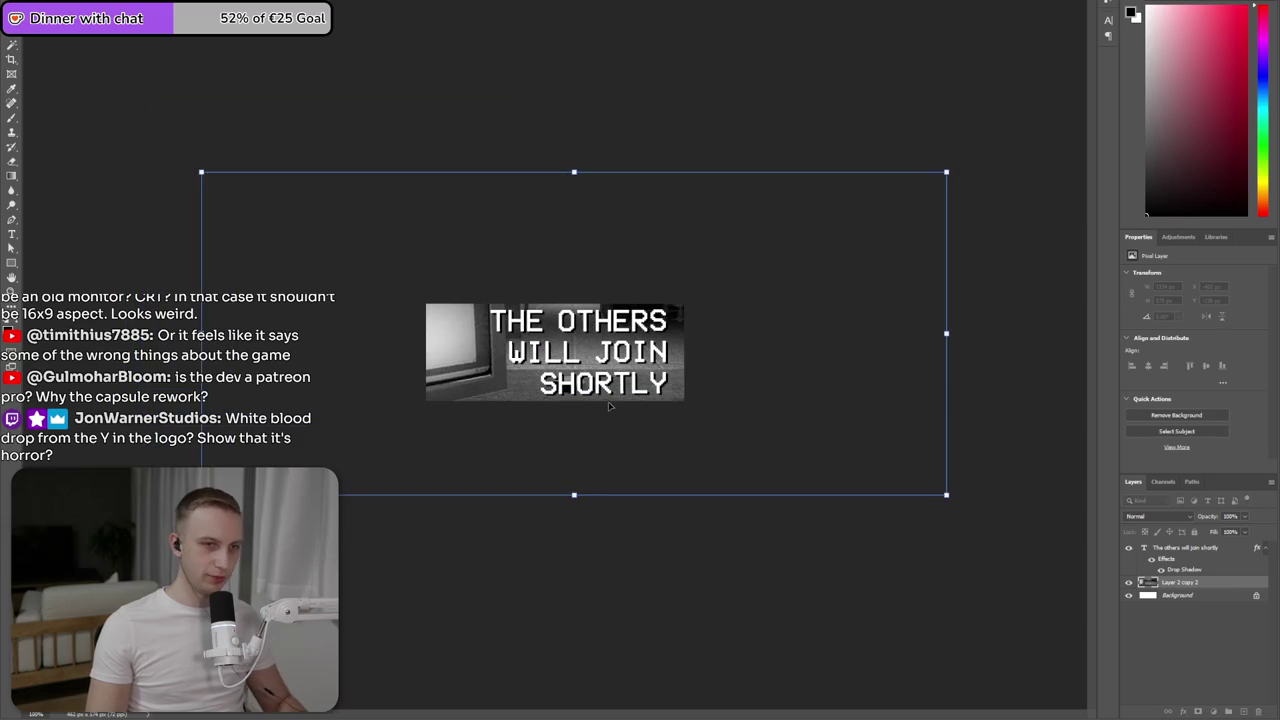
{"action": "left_click", "coordinate": [20, 10]}
{"action": "left_click", "coordinate": [60, 130]}
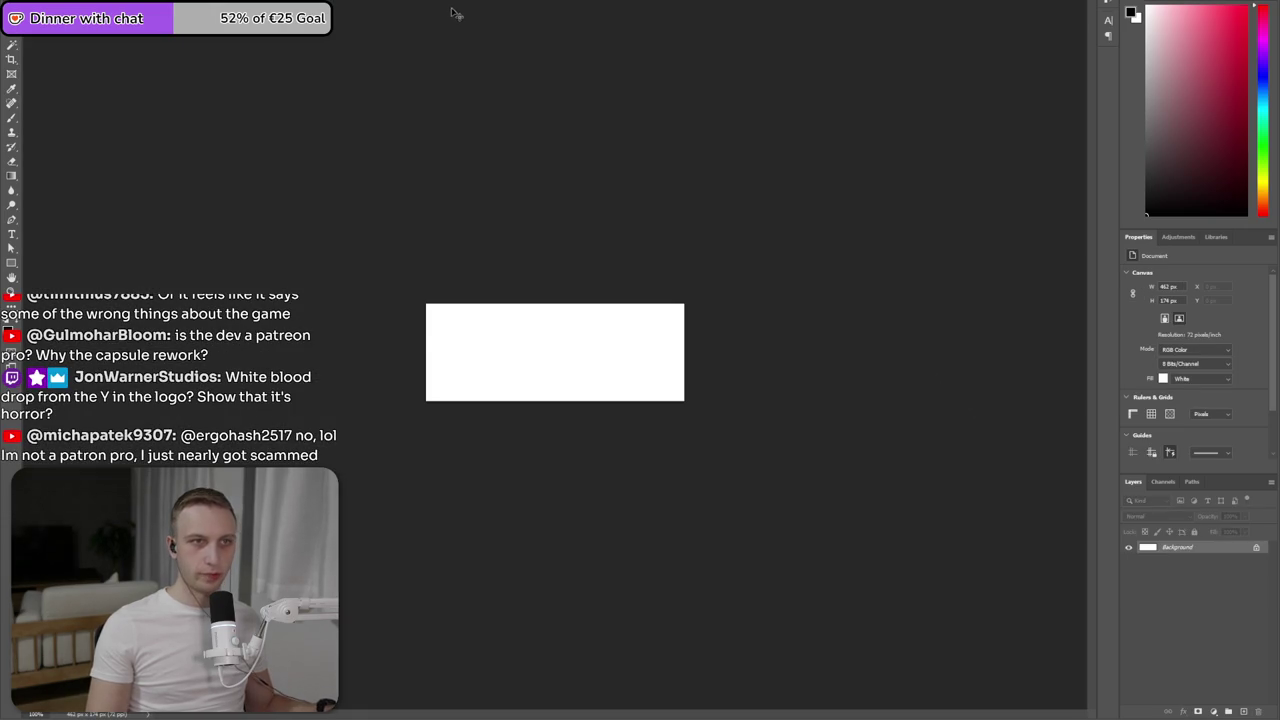
- Move text and game scene together up-left, delete the game-scene layer, and start File > New
{"action": "left_click", "coordinate": [1188, 550], "text": "ctrl"}
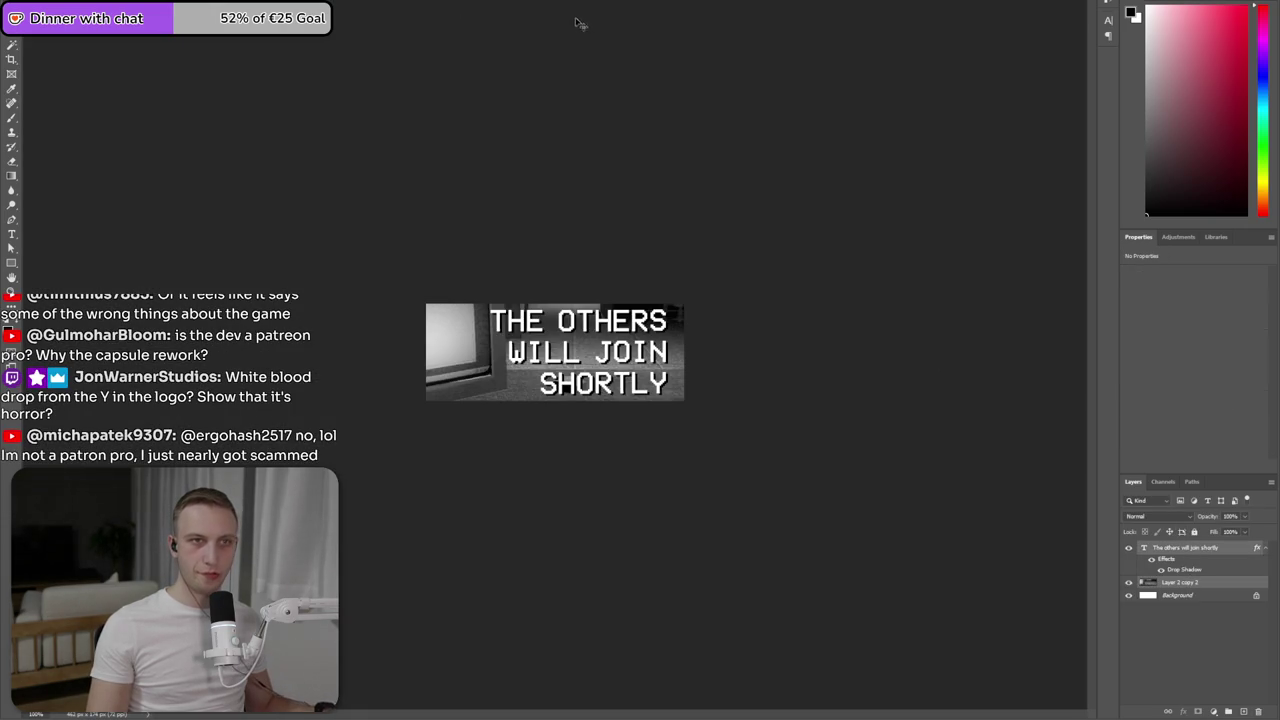
{"action": "key", "text": "ctrl+t"}
{"action": "mouse_move", "coordinate": [829, 571]}
{"action": "left_mouse_down"}
{"action": "mouse_move", "coordinate": [531, 469]}
{"action": "mouse_move", "coordinate": [605, 445]}
{"action": "left_mouse_up"}
{"action": "key", "text": "Return"}
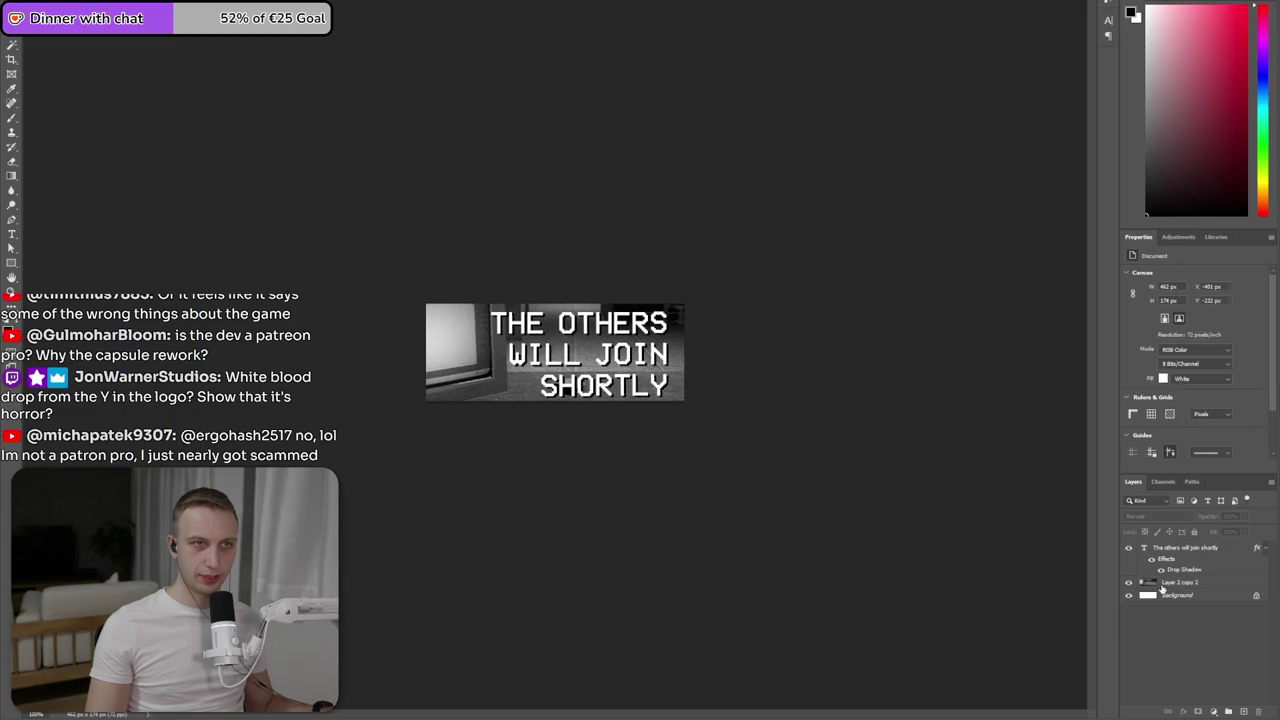
{"action": "key", "text": "Delete"}
{"action": "left_click", "coordinate": [18, 28]}
{"action": "left_click", "coordinate": [80, 66]}
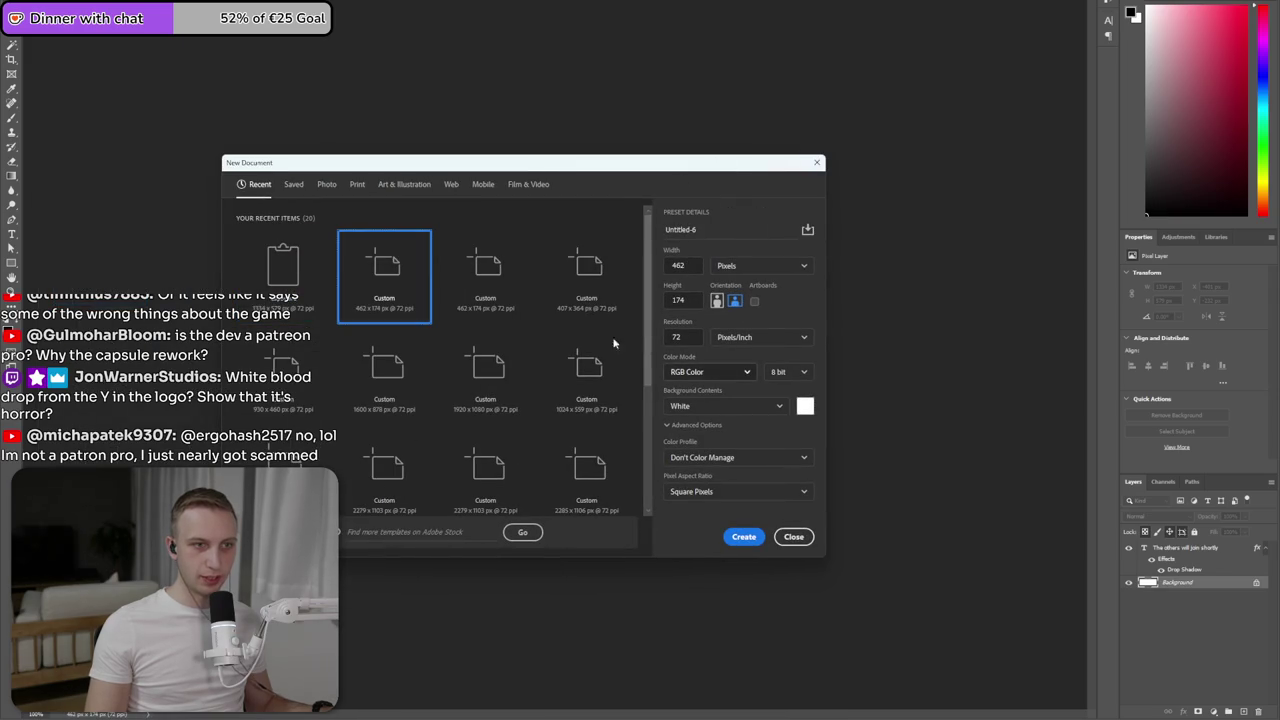
- Cancel the New Document dialog and undo back to the state containing Layer 2 copy 2
{"action": "left_click", "coordinate": [743, 537]}
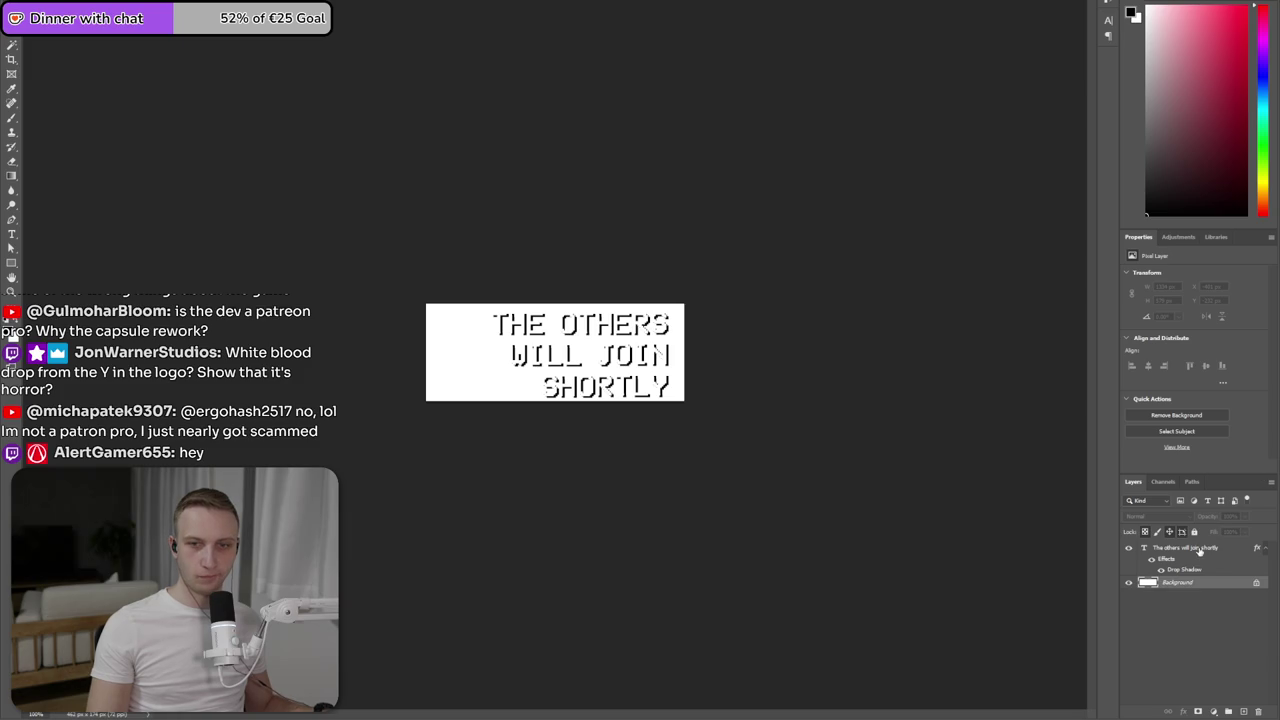
{"action": "key", "text": "ctrl+v"}
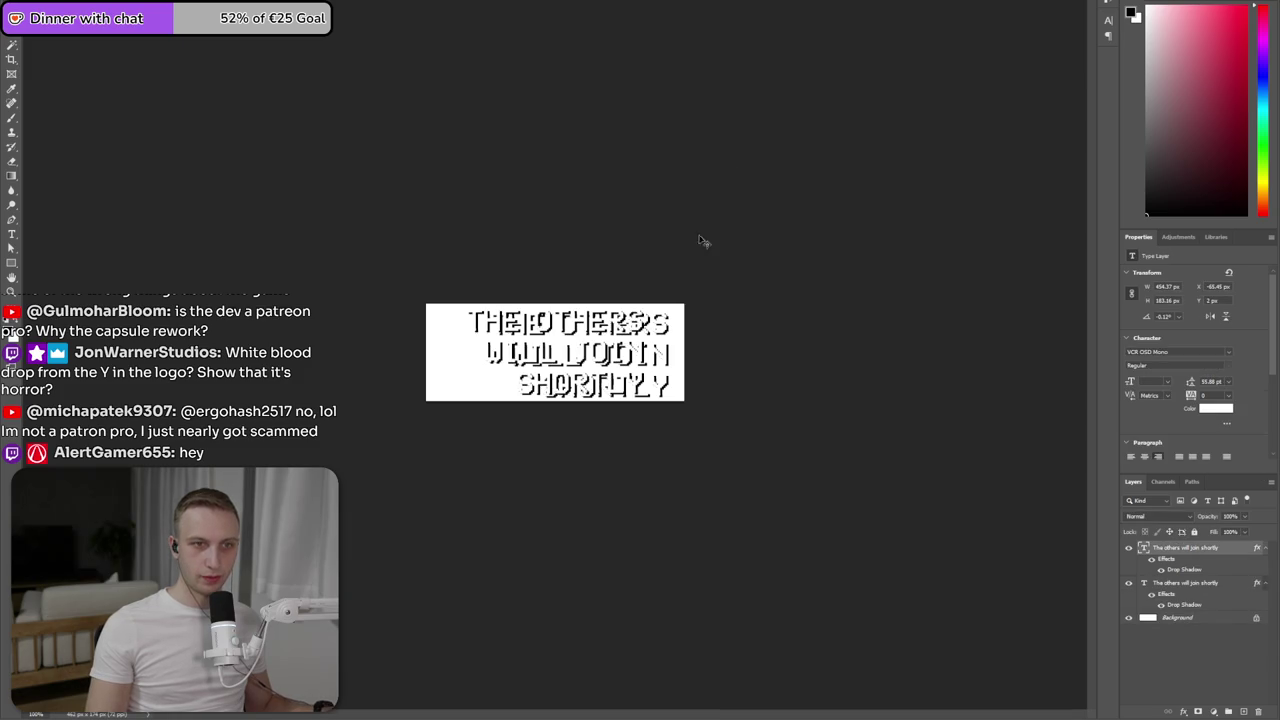
{"action": "left_click", "coordinate": [1196, 584]}
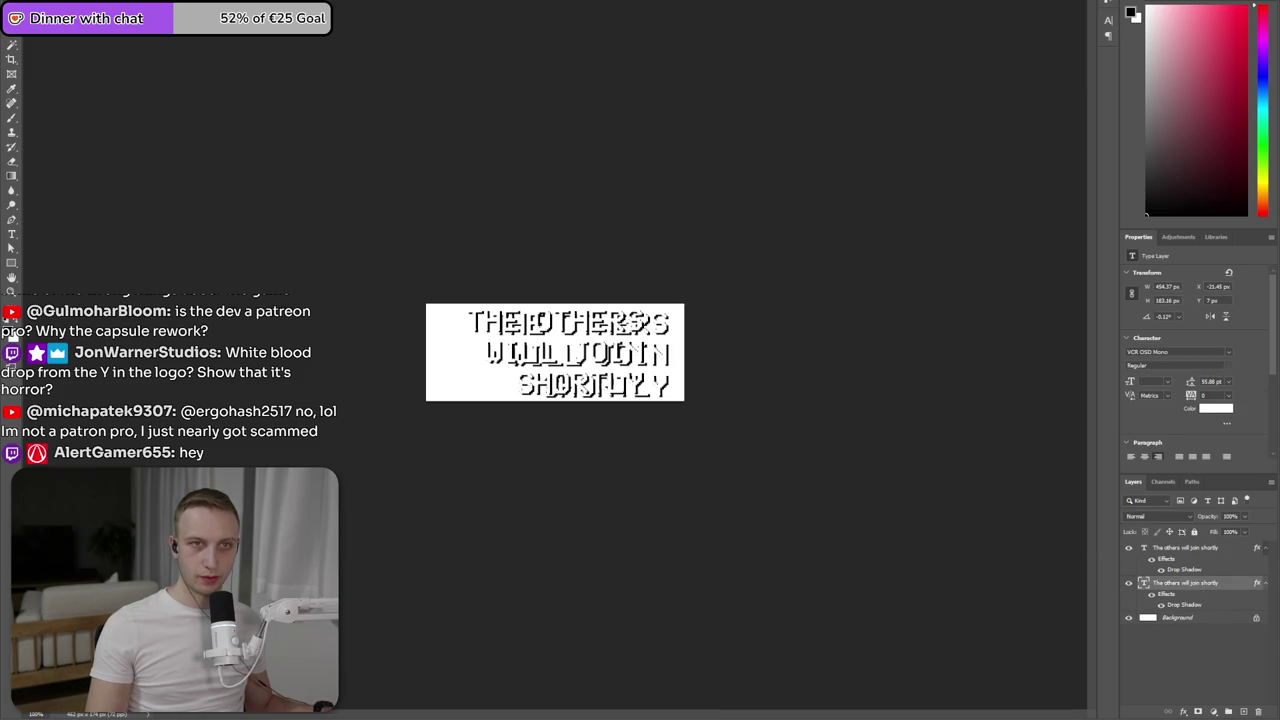
{"action": "key", "text": "ctrl+z"}
{"action": "key", "text": "ctrl+z"}
{"action": "key", "text": "ctrl+z"}
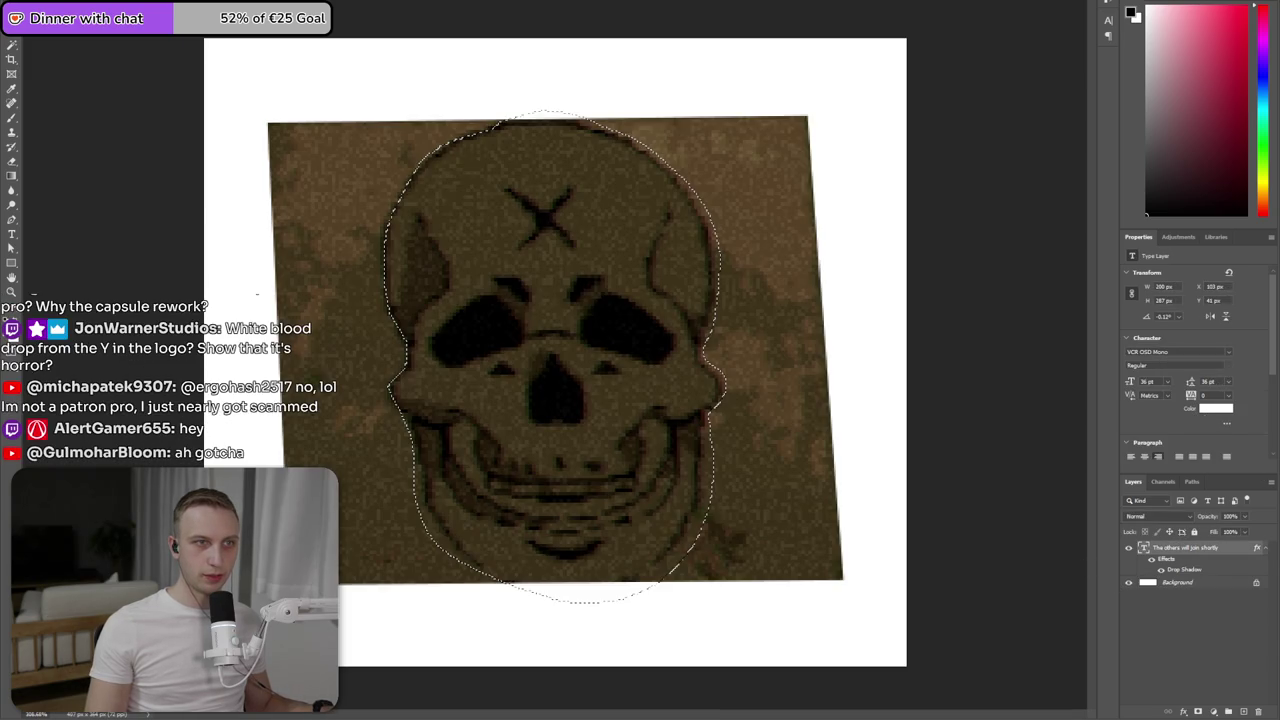
{"action": "key", "text": "ctrl+z"}
{"action": "key", "text": "ctrl+z"}
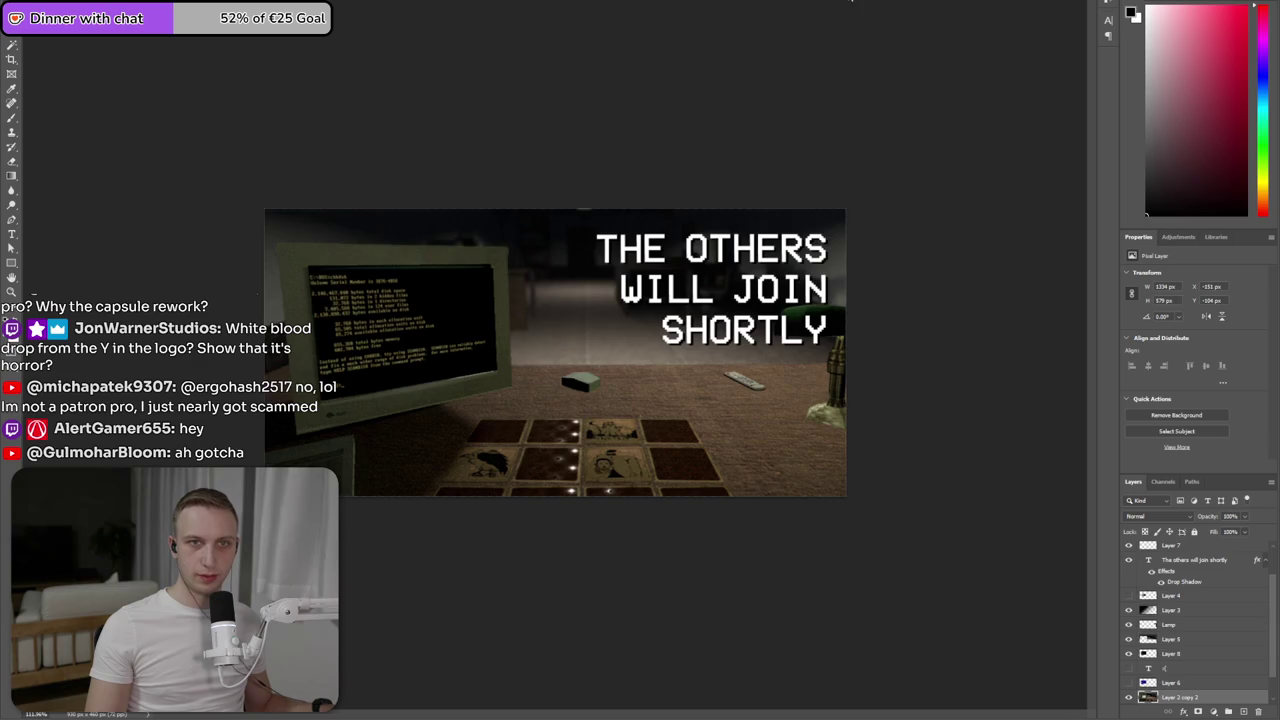
{"action": "key", "text": "ctrl+z"}
{"action": "key", "text": "ctrl+z"}
{"action": "key", "text": "ctrl+z"}
{"action": "left_click_drag", "start_coordinate": [771, 440], "coordinate": [535, 304]}
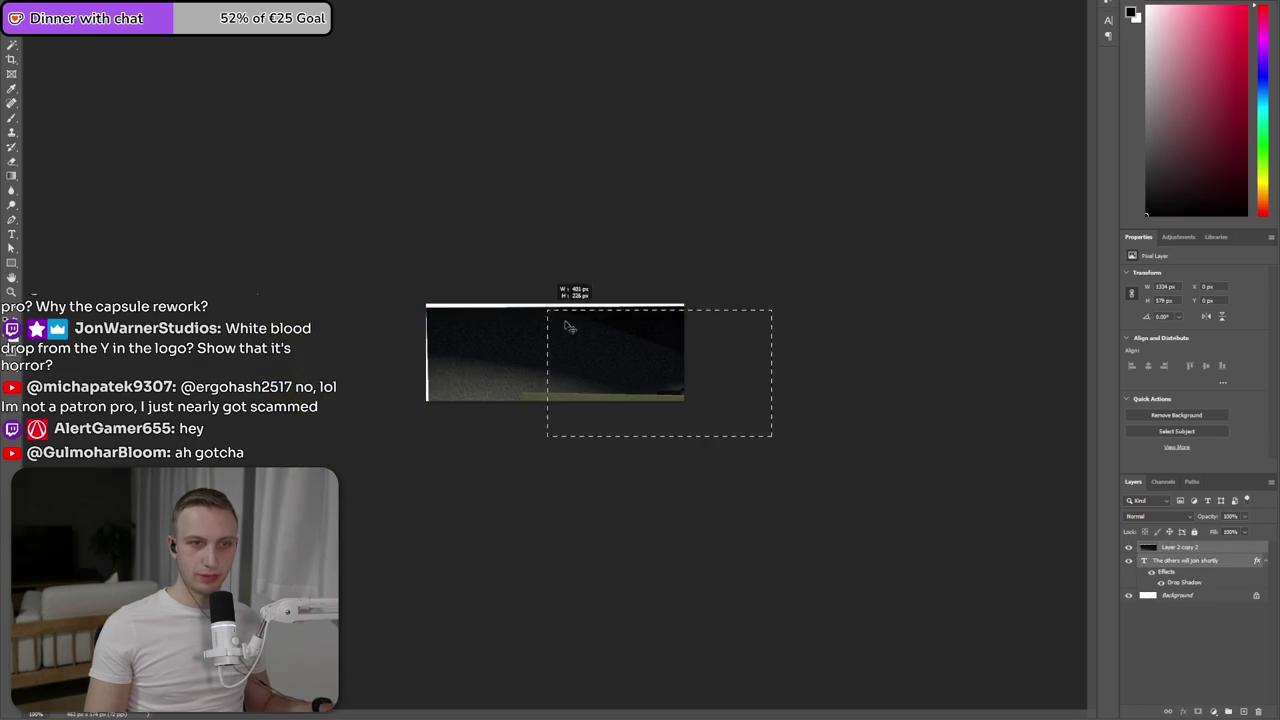
- Move the game scene up-left to show the card table, stack the text above it, and shift the text about 52 px right
{"action": "mouse_move", "coordinate": [771, 474]}
{"action": "left_mouse_down"}
{"action": "mouse_move", "coordinate": [480, 296]}
{"action": "mouse_move", "coordinate": [518, 252]}
{"action": "left_mouse_up"}
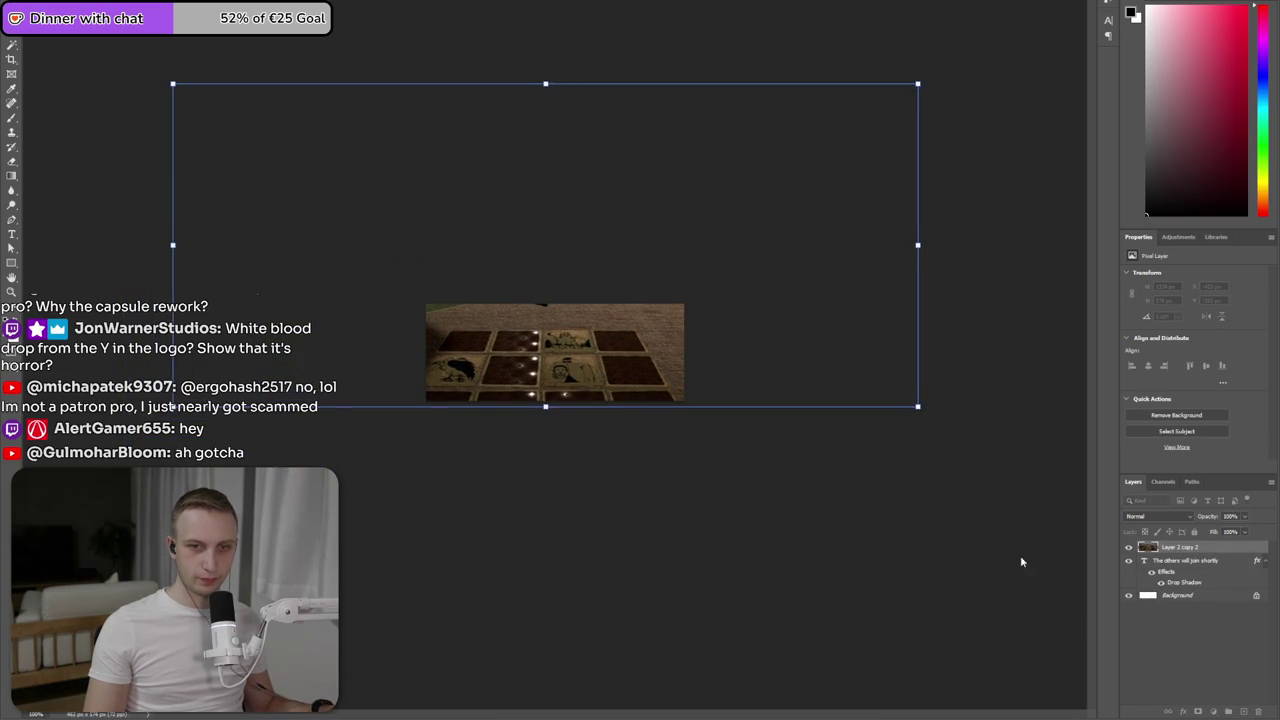
{"action": "left_click_drag", "start_coordinate": [1187, 562], "coordinate": [1187, 543]}
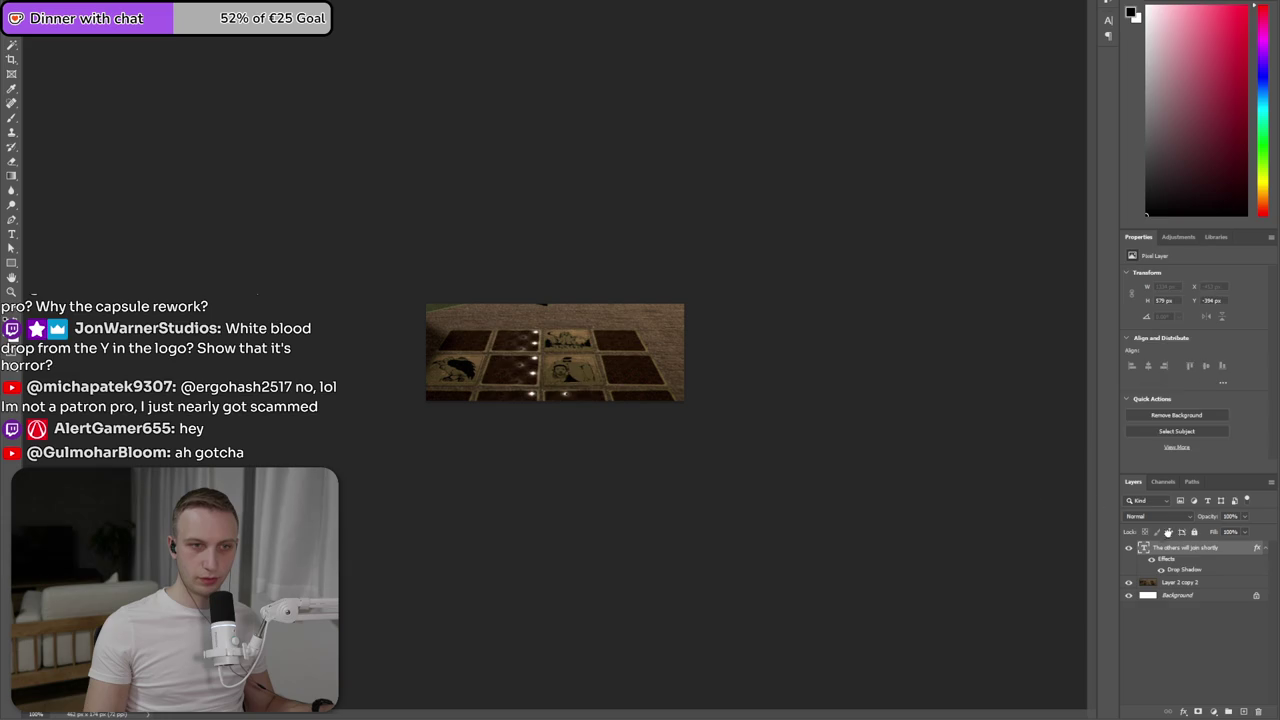
{"action": "key", "text": "ctrl+plus"}
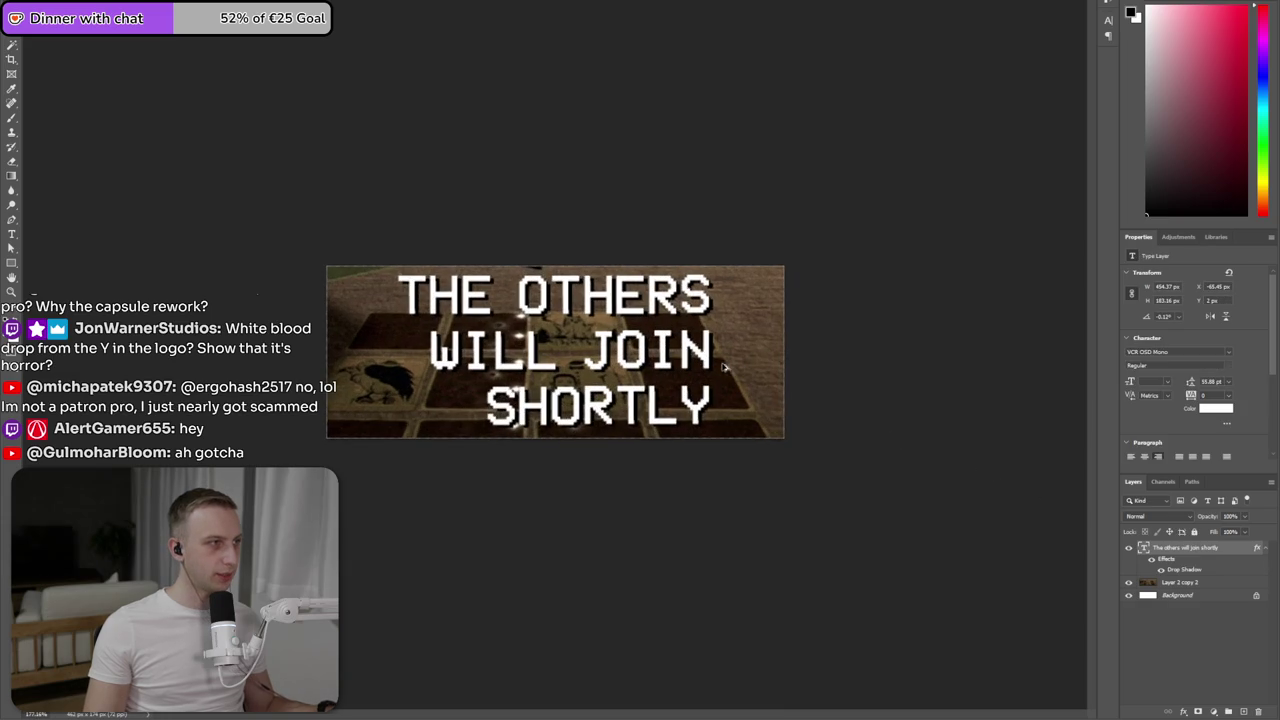
{"action": "key", "text": "t"}
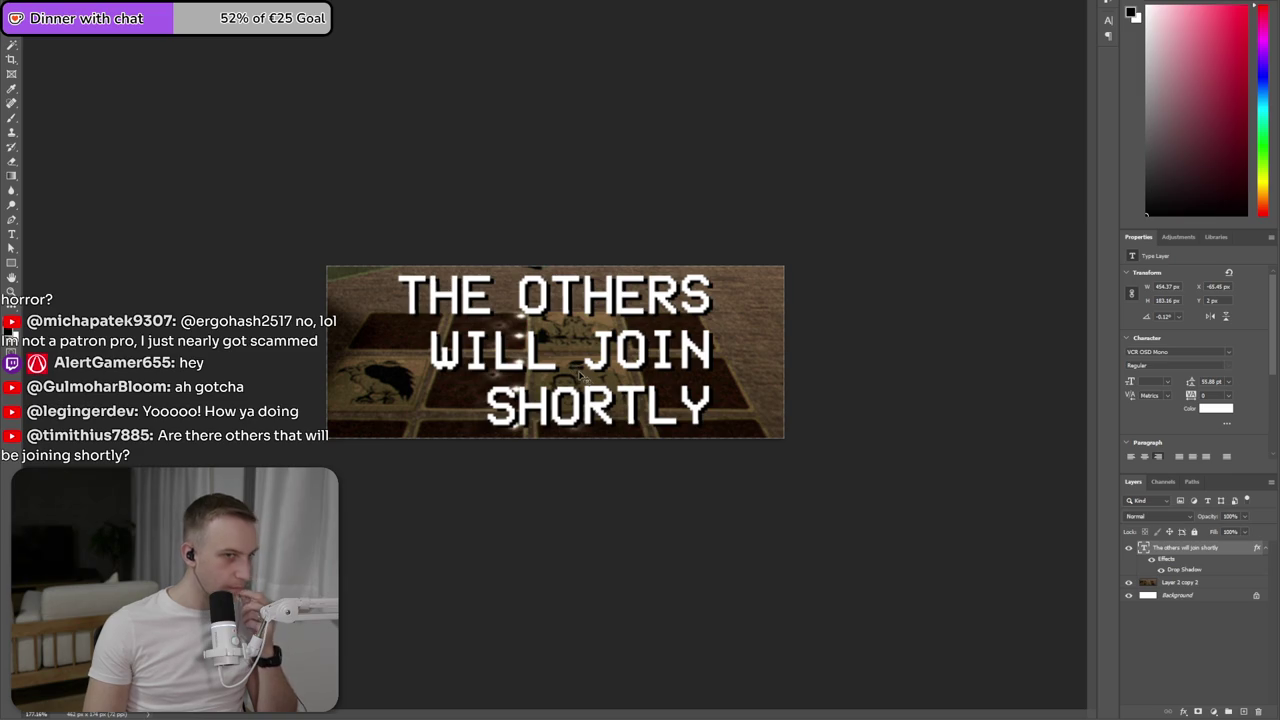
{"action": "left_click_drag", "start_coordinate": [605, 368], "coordinate": [658, 369]}
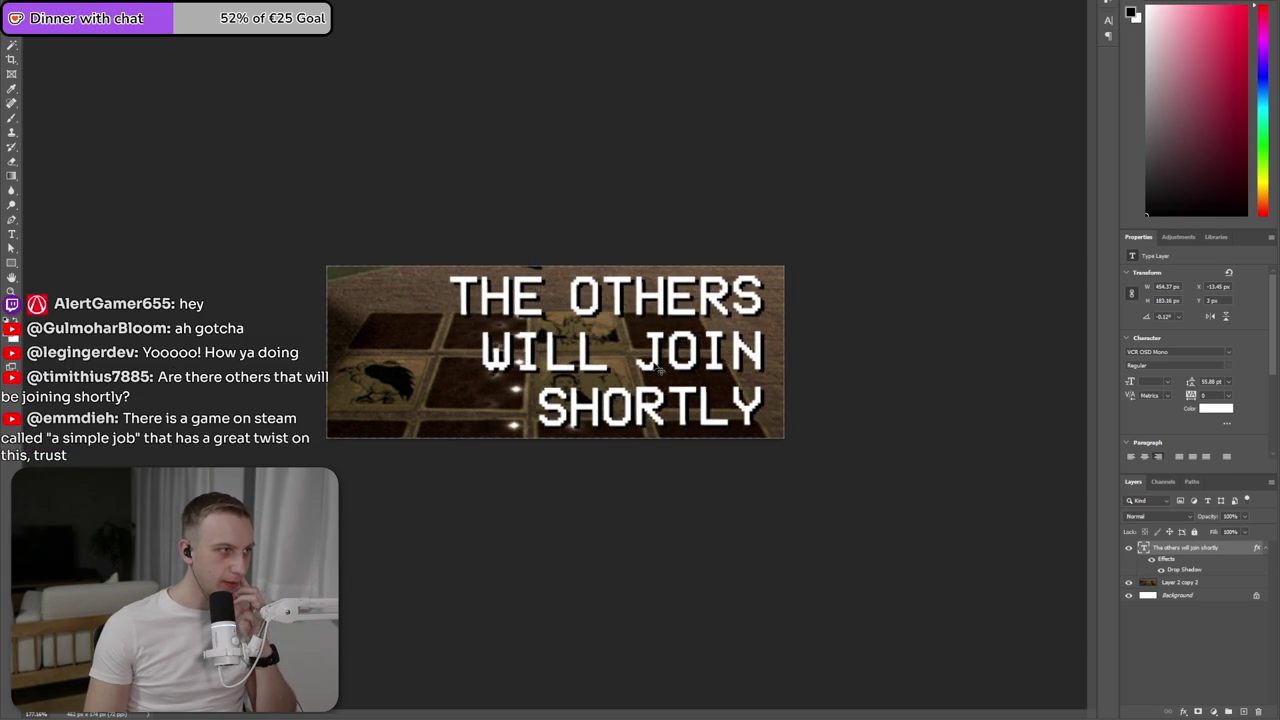
- Try centre-aligning all the title text and commit the edit
{"action": "key", "text": "t"}
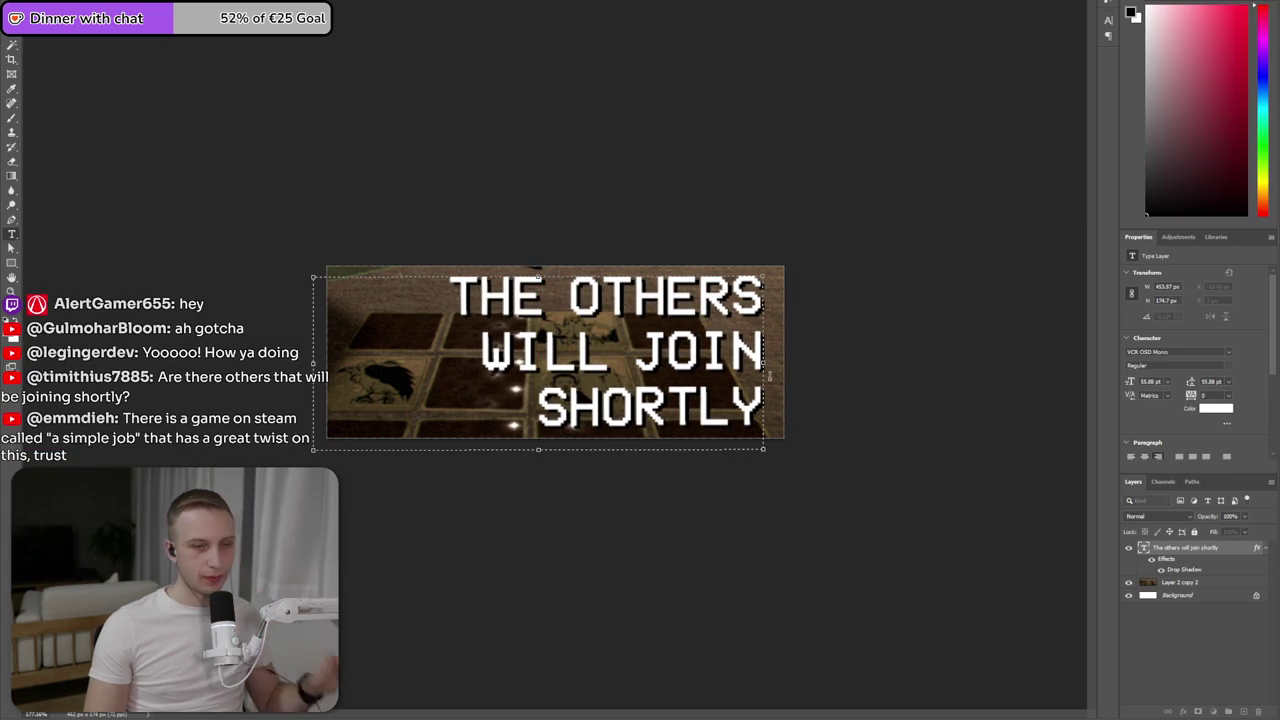
{"action": "left_click", "coordinate": [666, 350]}
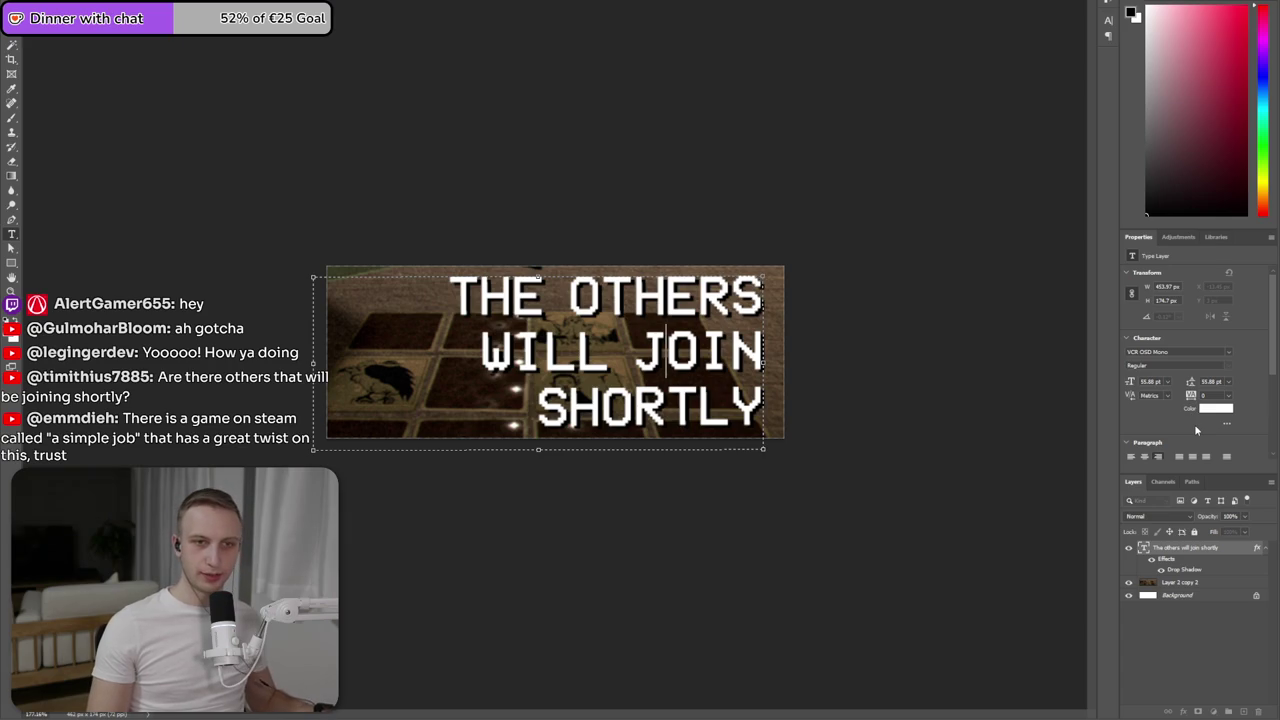
{"action": "key", "text": "ctrl+a"}
{"action": "left_click", "coordinate": [1147, 449]}
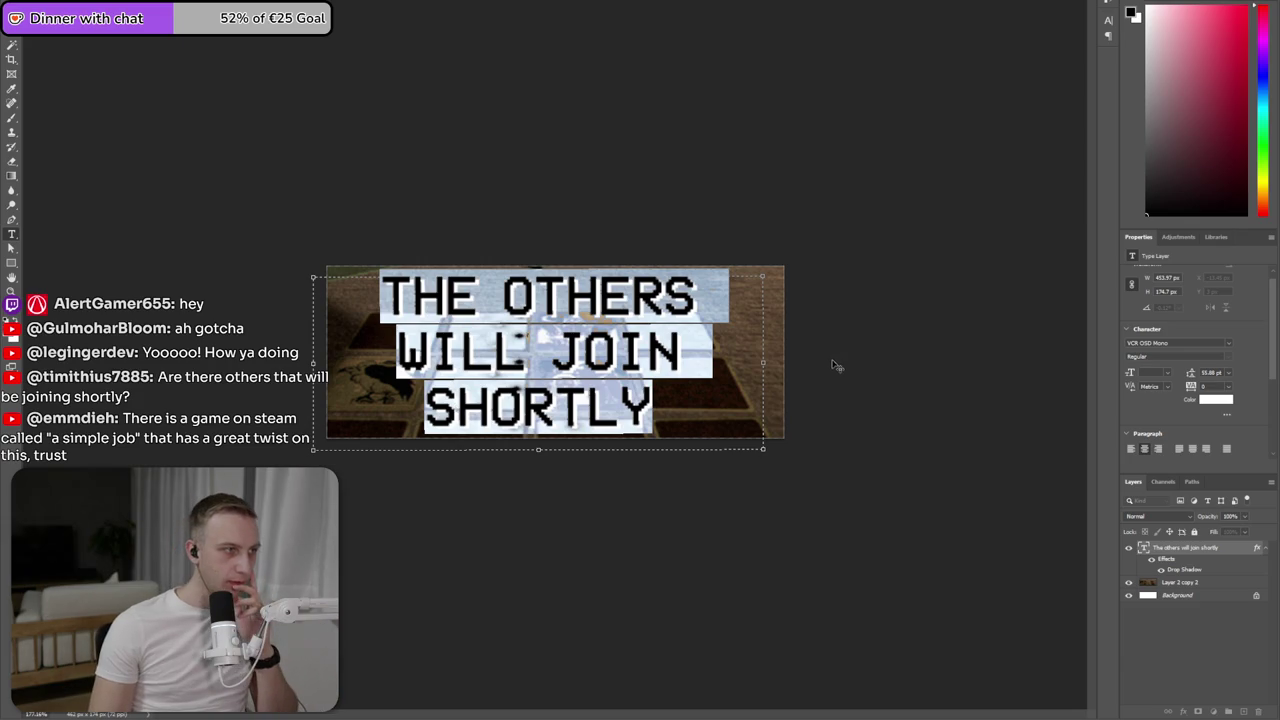
{"action": "key", "text": "Escape"}
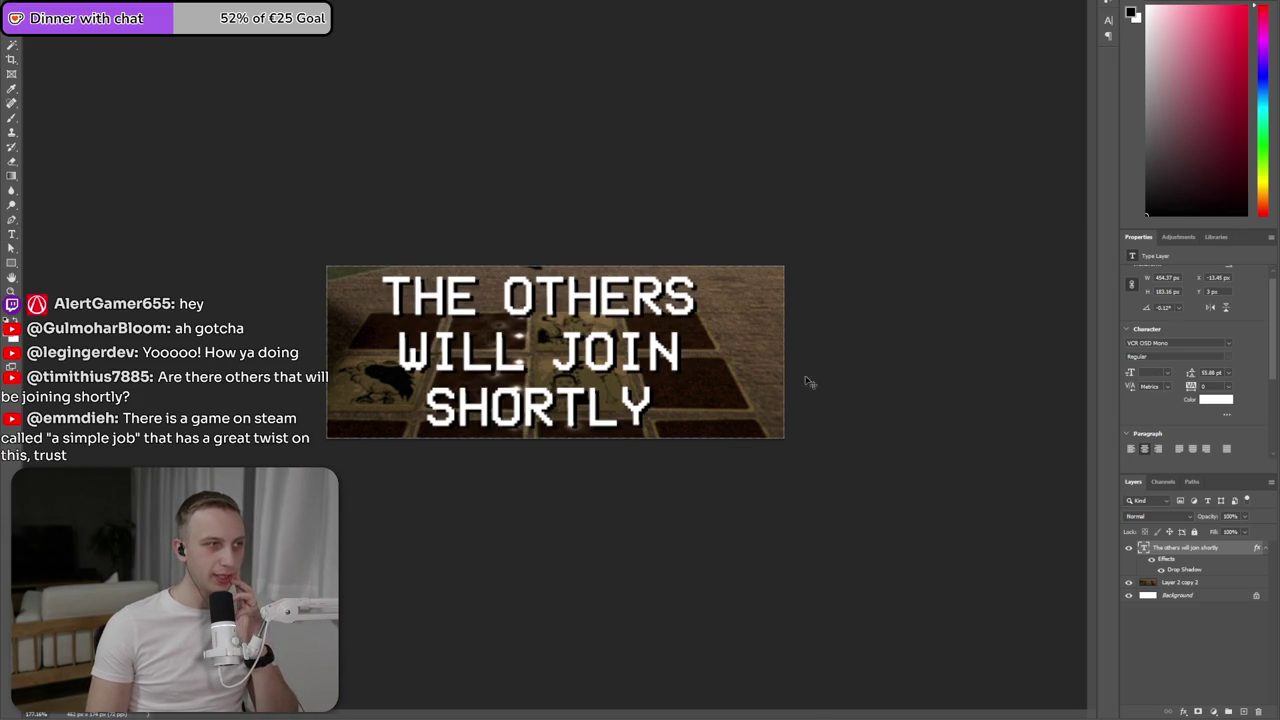
- Switch the title text back to right alignment and commit it
{"action": "left_click", "coordinate": [632, 387]}
{"action": "key", "text": "ctrl+a"}
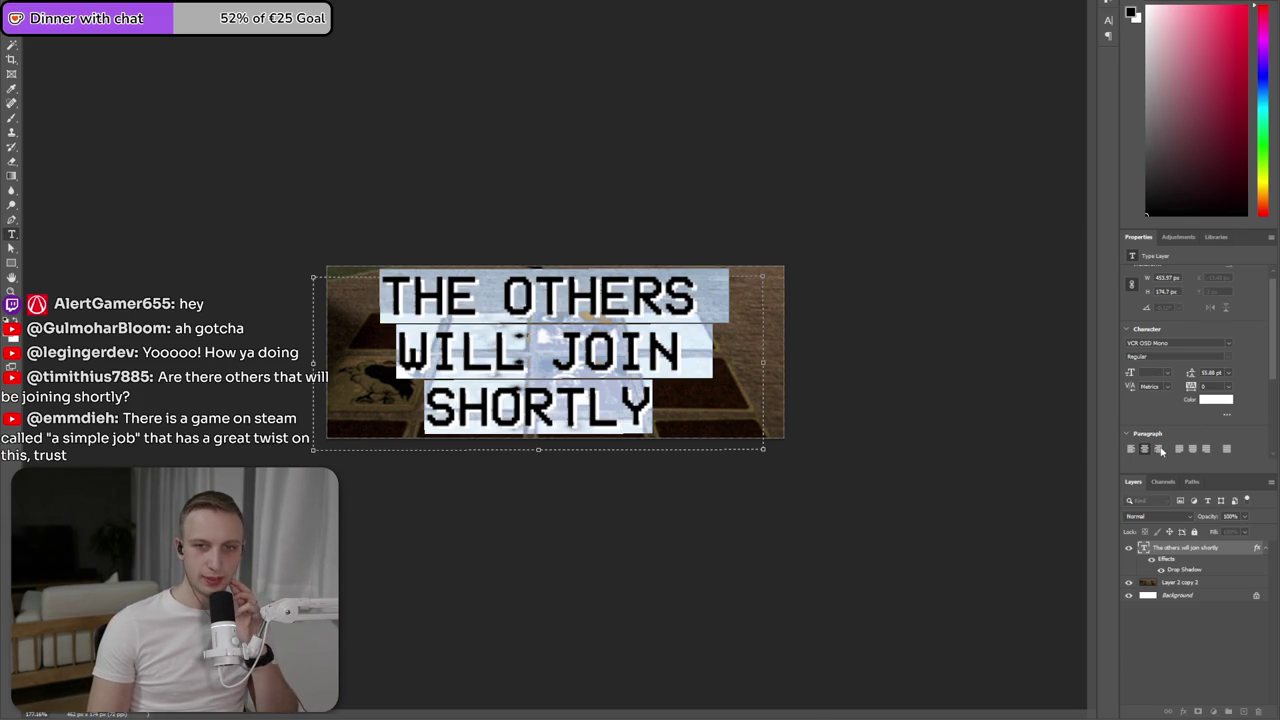
{"action": "key", "text": "ctrl+shift+r"}
{"action": "key", "text": "Escape"}
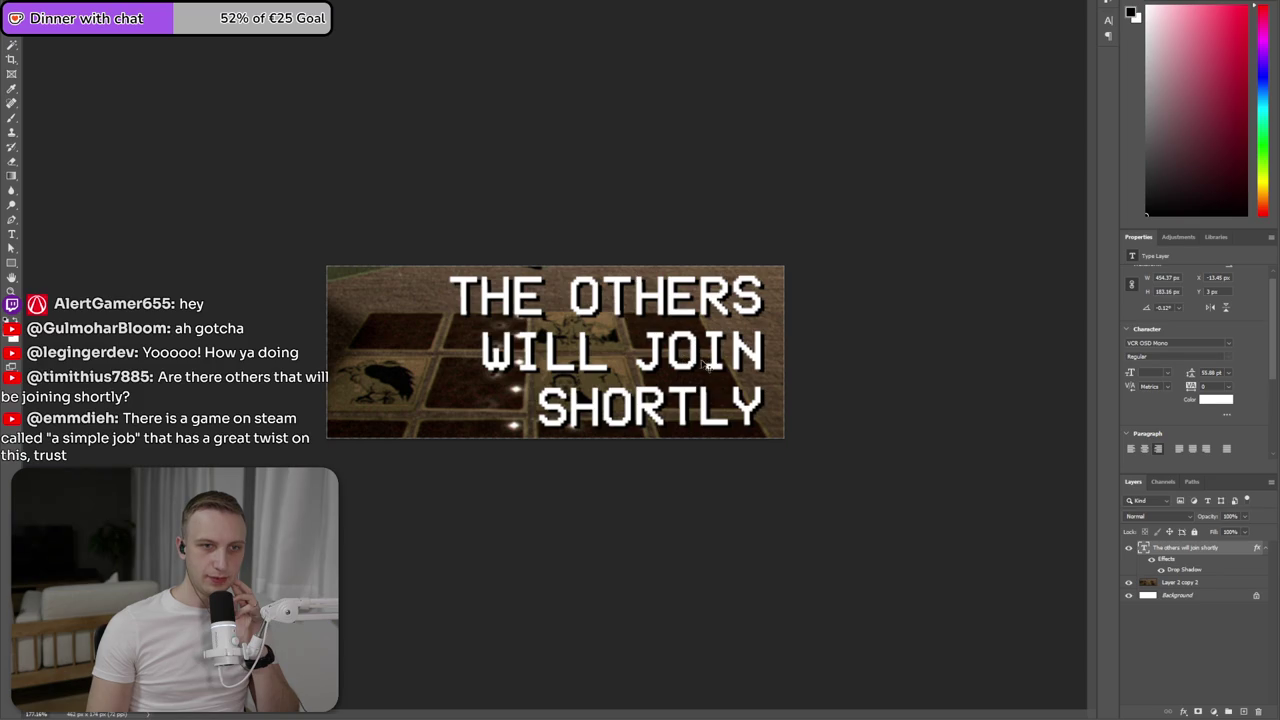
{"action": "left_click", "coordinate": [700, 362]}
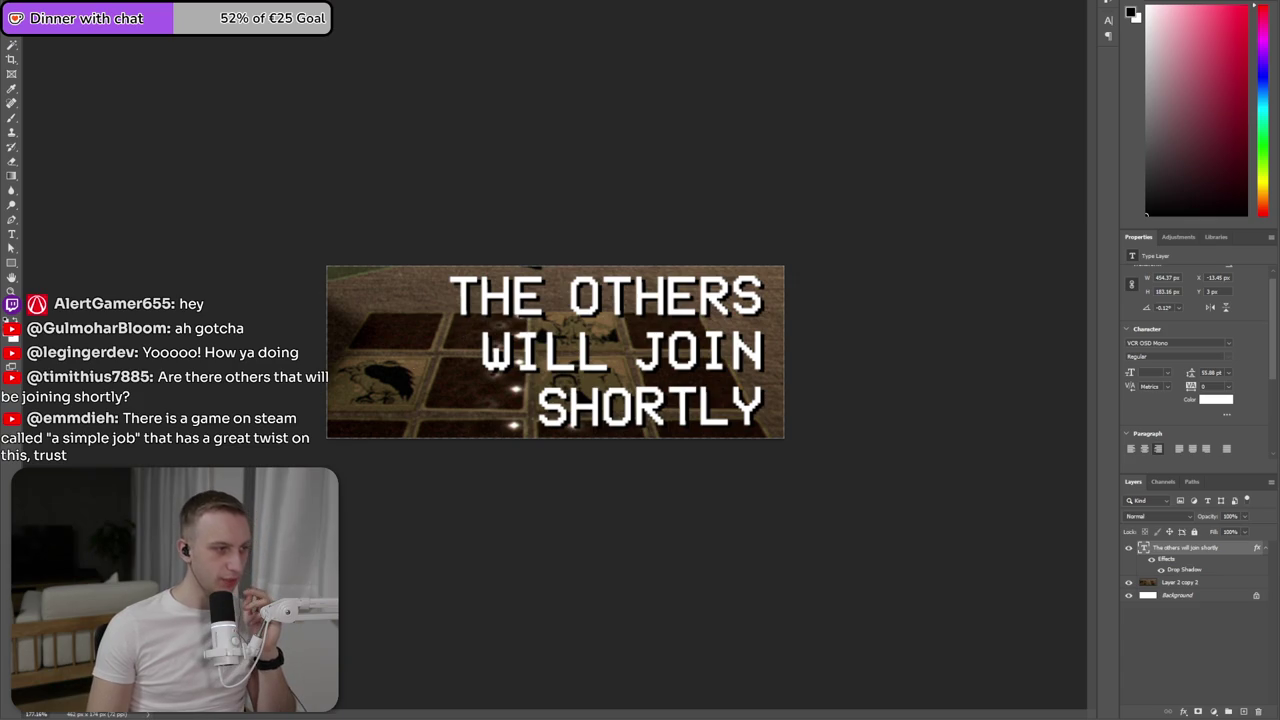
{"action": "key", "text": "alt+Tab"}
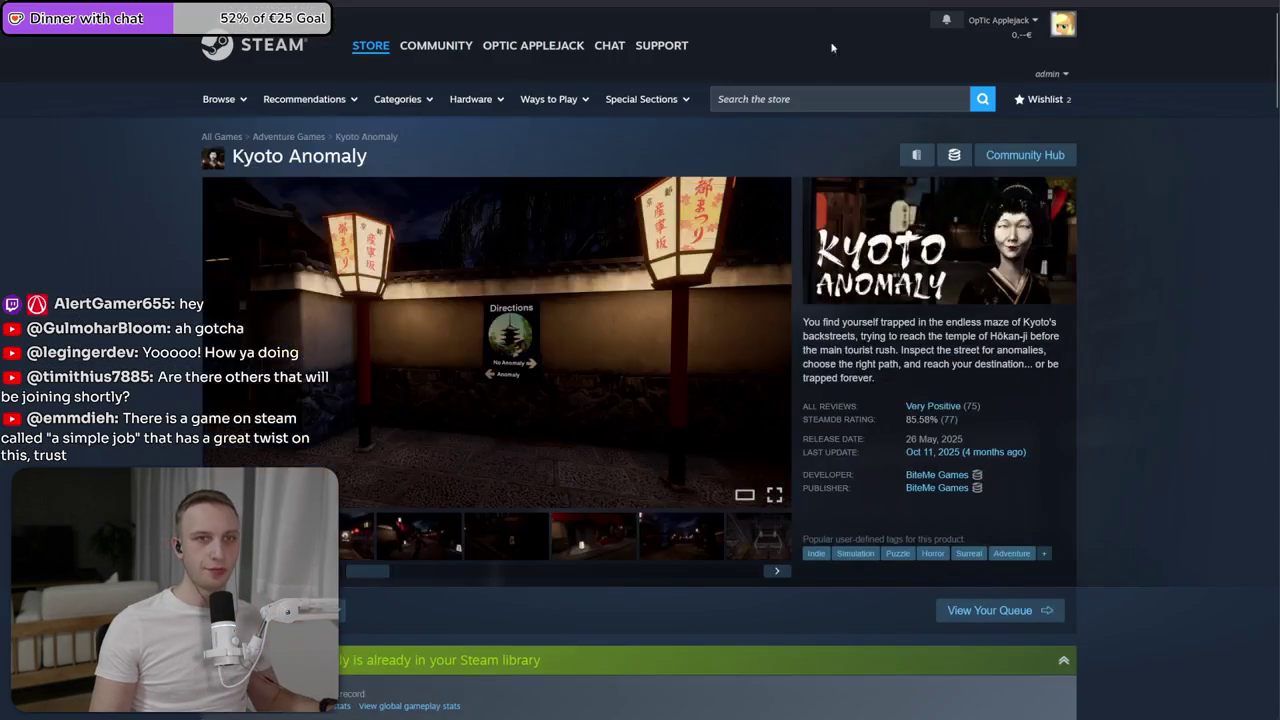
- Search the Steam store for 'a simple job' and open its store page
{"action": "left_click", "coordinate": [817, 94]}
{"action": "type", "text": "iimple"}
{"action": "key", "text": "ctrl+a"}
{"action": "type", "text": "a simple job"}
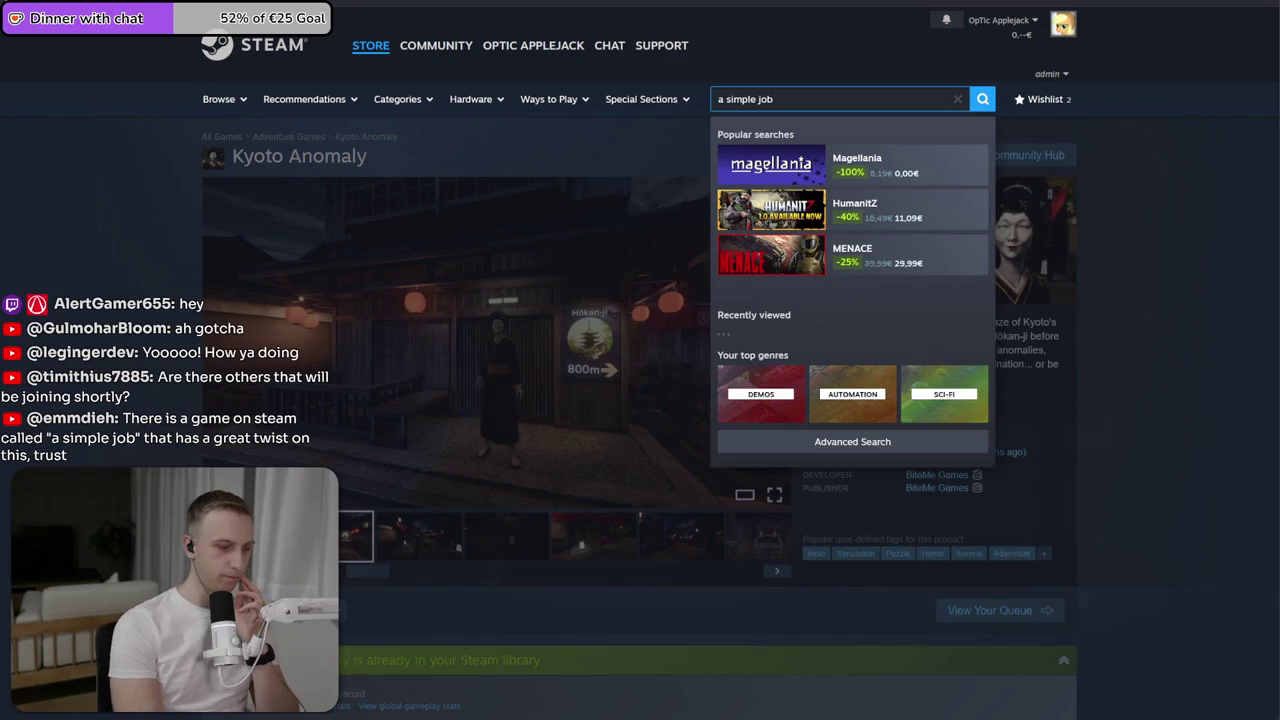
{"action": "key", "text": "Return"}
{"action": "left_click", "coordinate": [470, 268]}
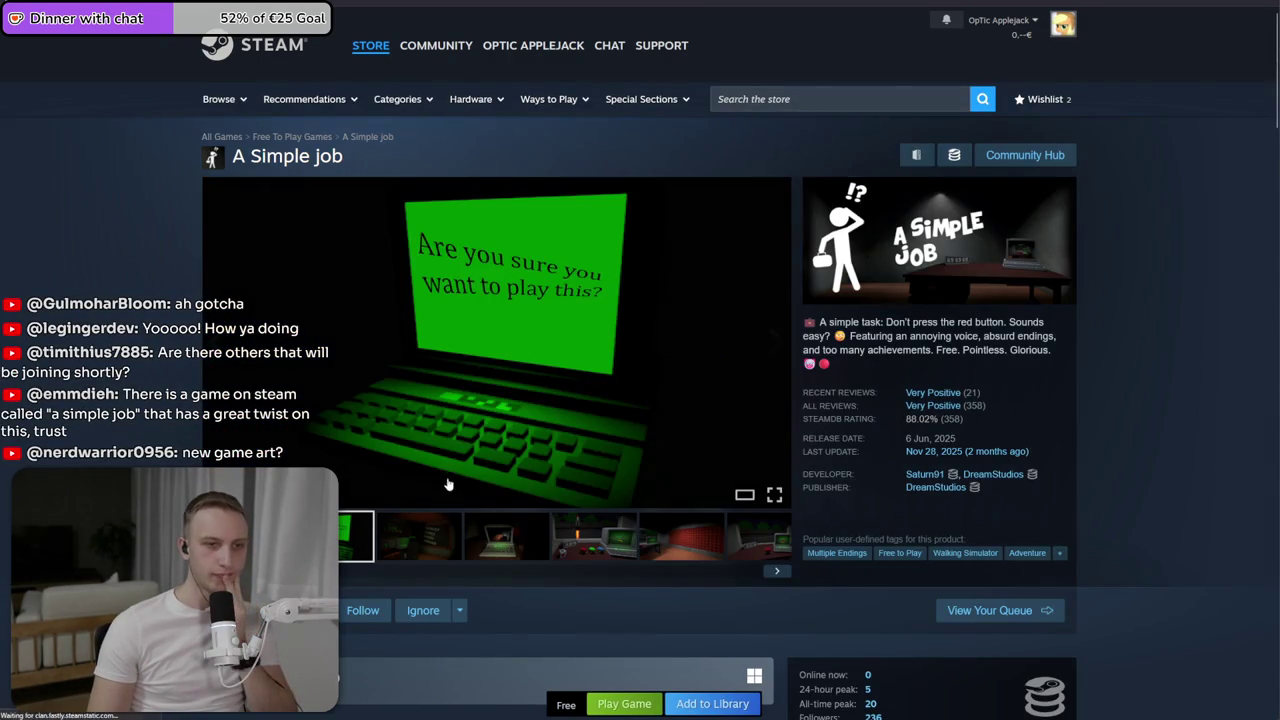
- Browse through the game's screenshots, including the red wall and clock shots
{"action": "left_click", "coordinate": [419, 545]}
{"action": "left_click", "coordinate": [506, 550]}
{"action": "left_click", "coordinate": [594, 556]}
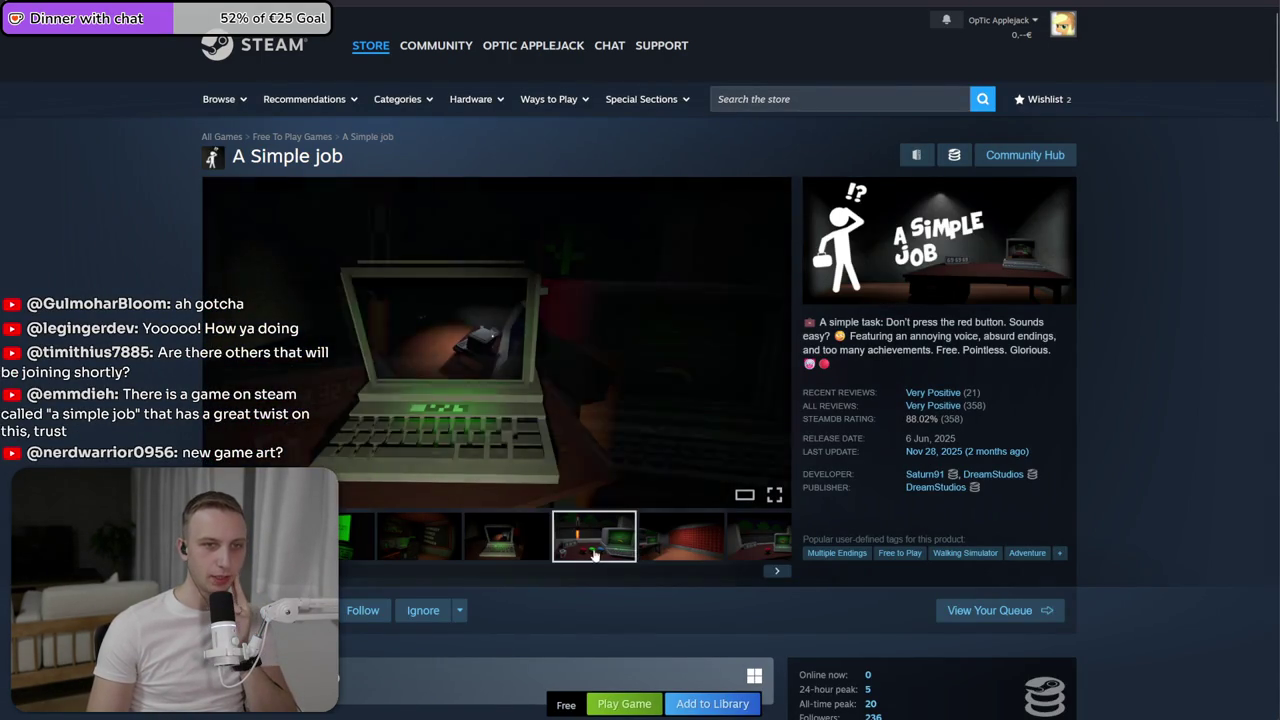
{"action": "left_click", "coordinate": [674, 542]}
{"action": "left_click", "coordinate": [764, 538]}
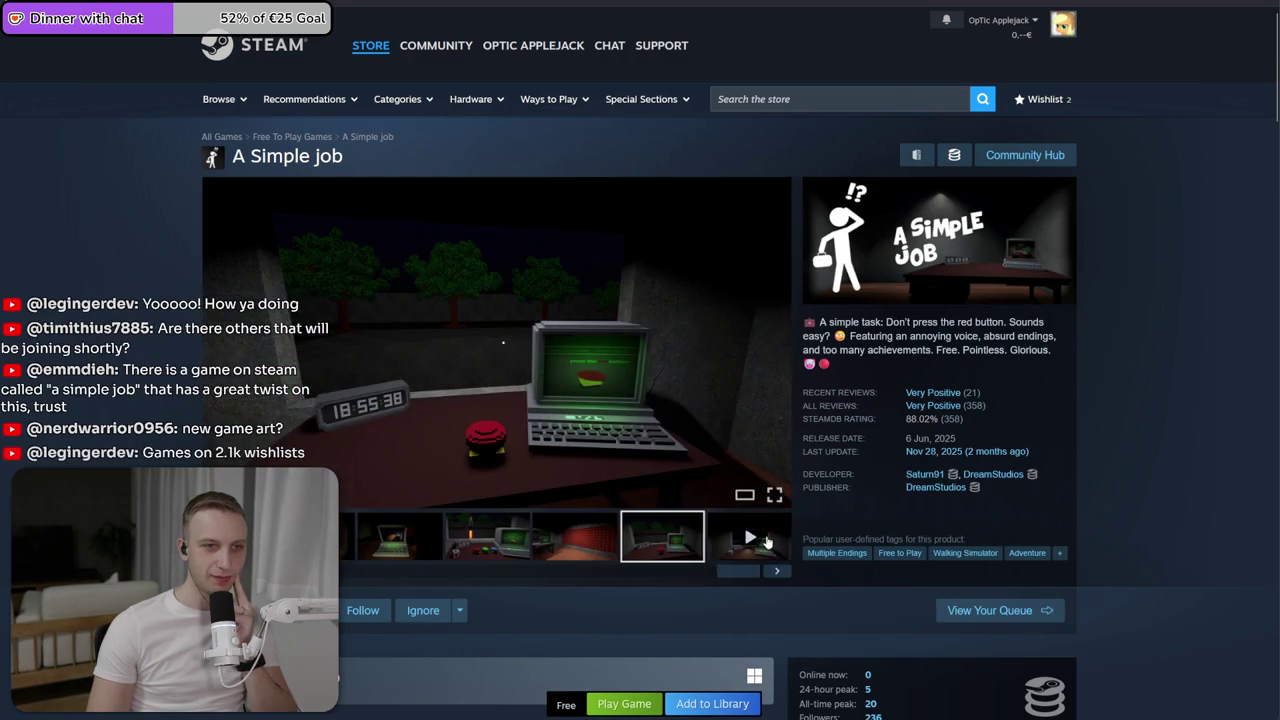
{"action": "scroll", "coordinate": [745, 540], "scroll_direction": "down", "scroll_amount": 2}
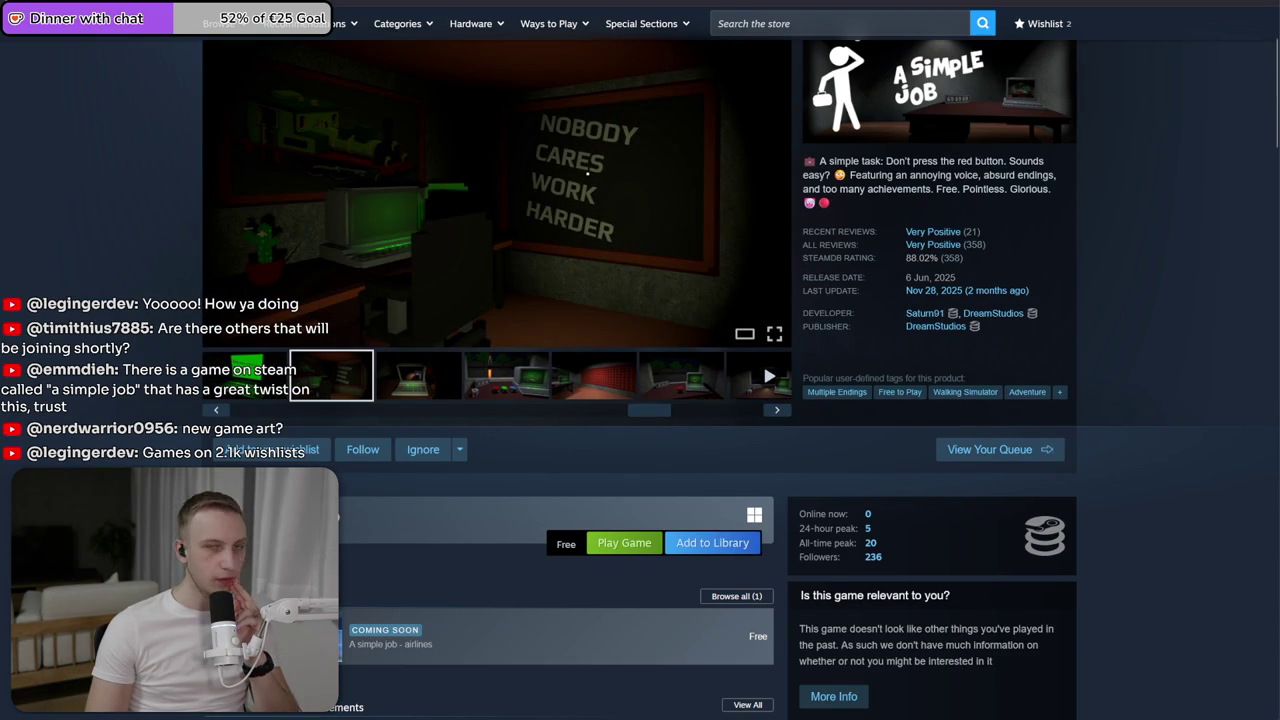
{"action": "key", "text": "alt+Tab"}
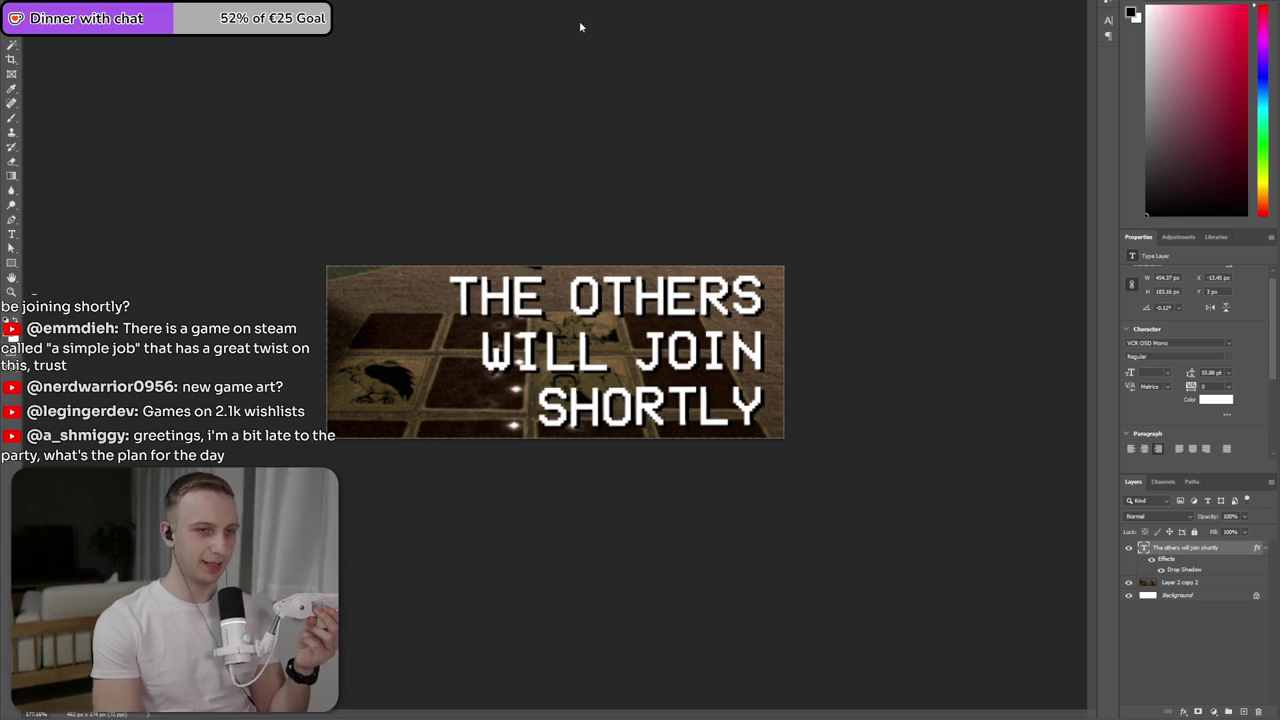
- Add a new dark gradient layer below the title text at 0% opacity
{"action": "left_click", "coordinate": [1243, 711]}
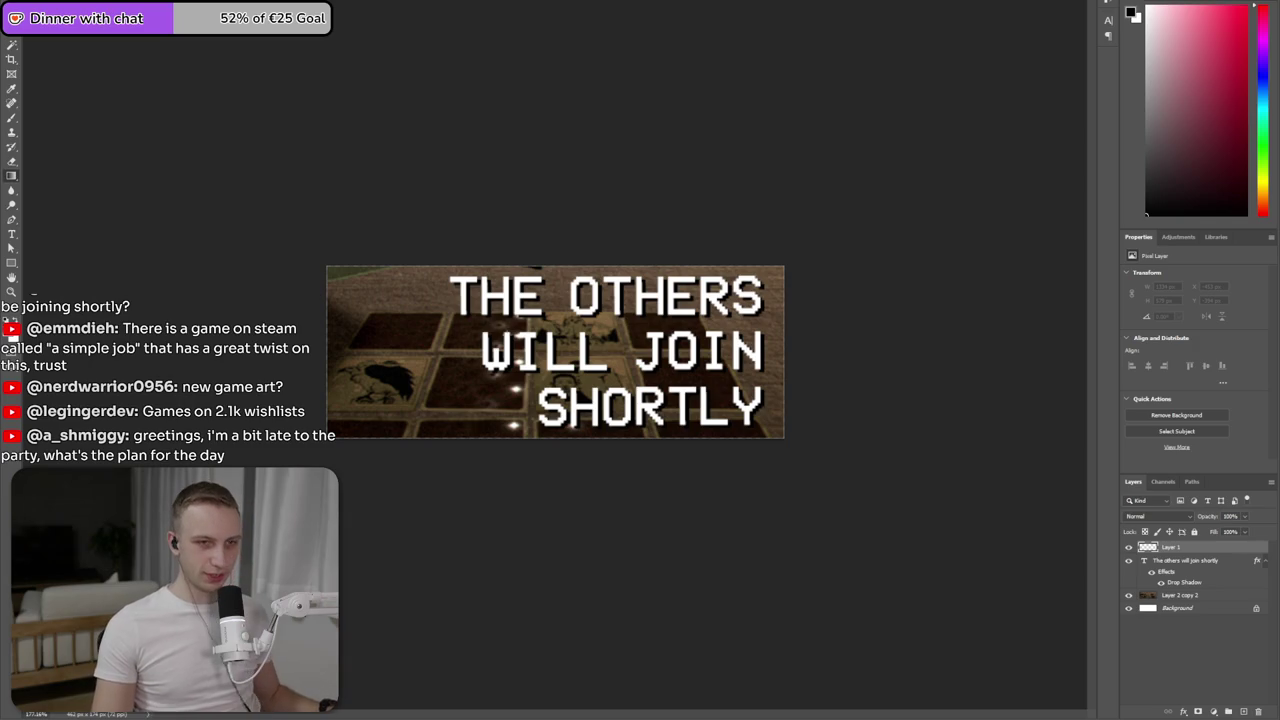
{"action": "left_click_drag", "start_coordinate": [580, 353], "coordinate": [582, 353]}
{"action": "left_click_drag", "start_coordinate": [1195, 557], "coordinate": [1193, 593]}
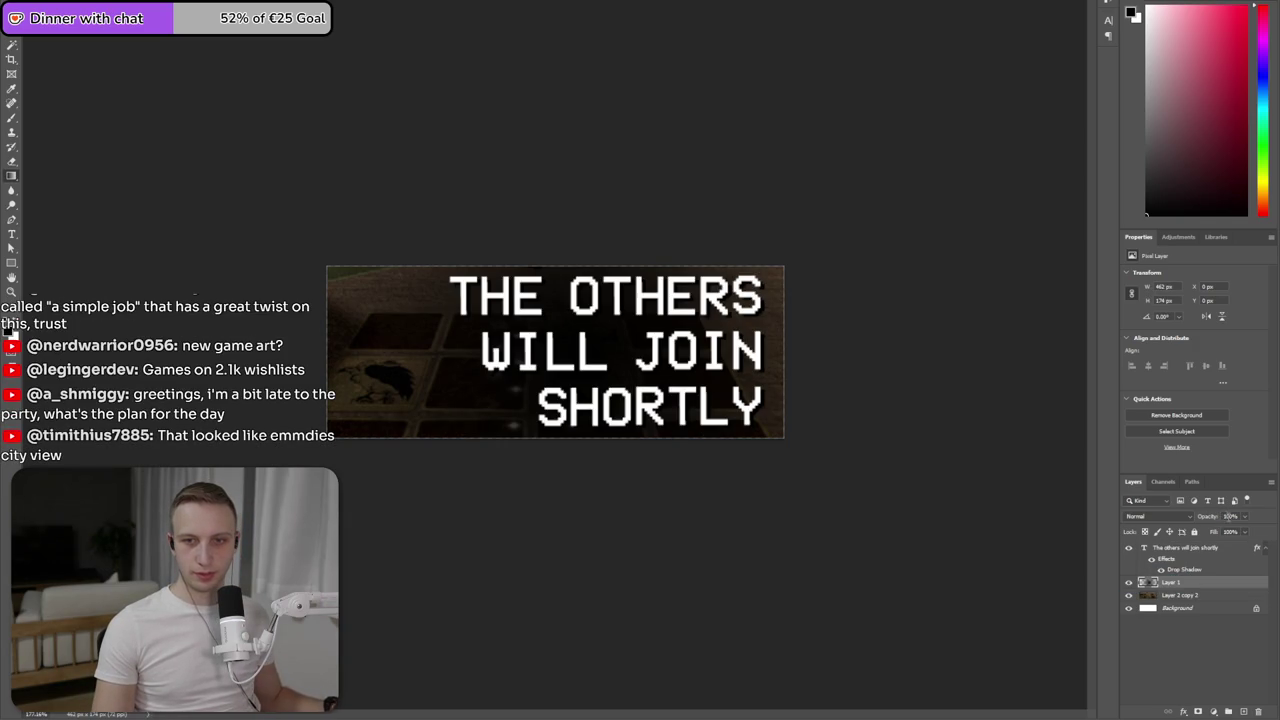
{"action": "type", "text": "0"}
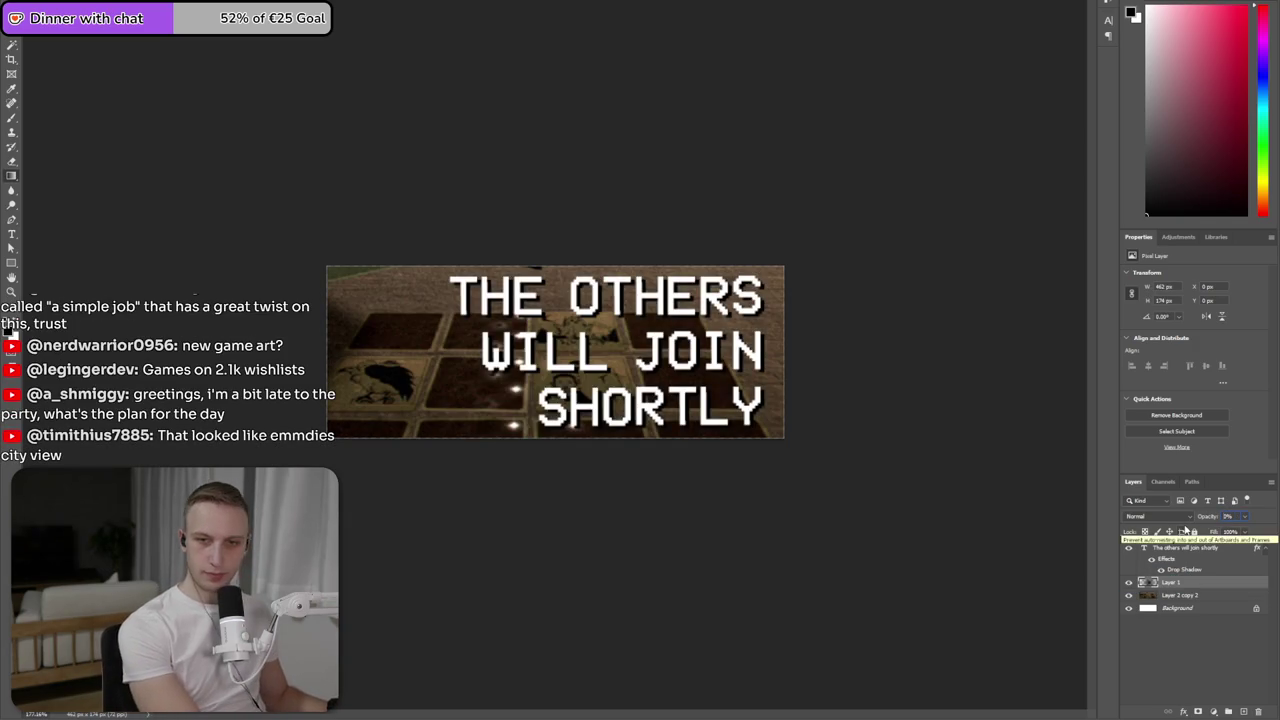
{"action": "type", "text": "530b"}
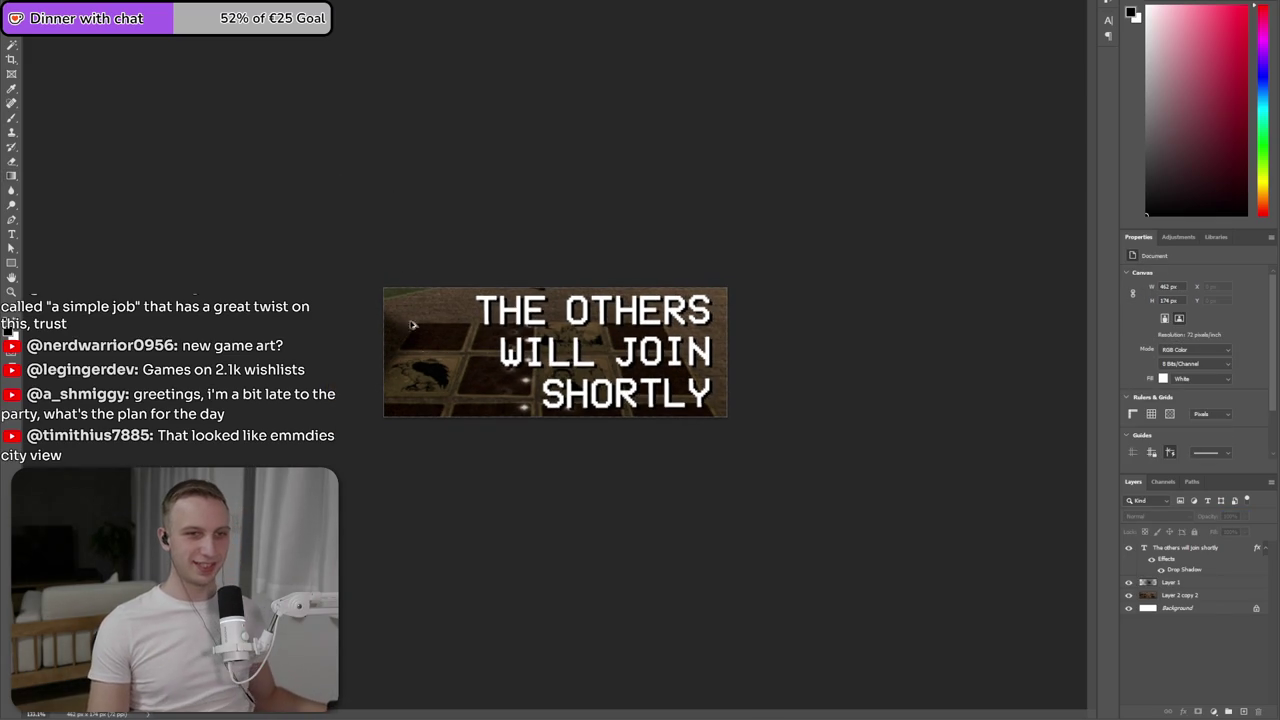
{"action": "scroll", "coordinate": [385, 390], "scroll_direction": "down", "scroll_amount": 2}
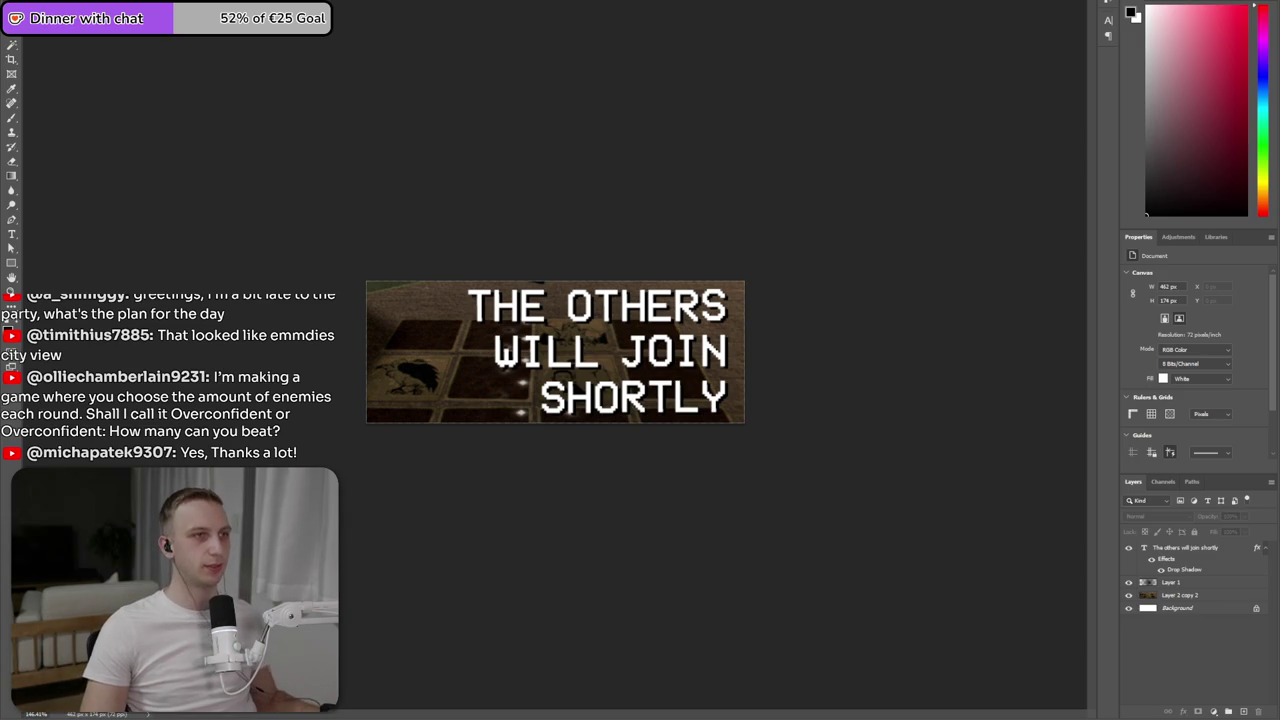
- Select the area around the red eyes in the card-table artwork
{"action": "key", "text": "ctrl+Tab"}
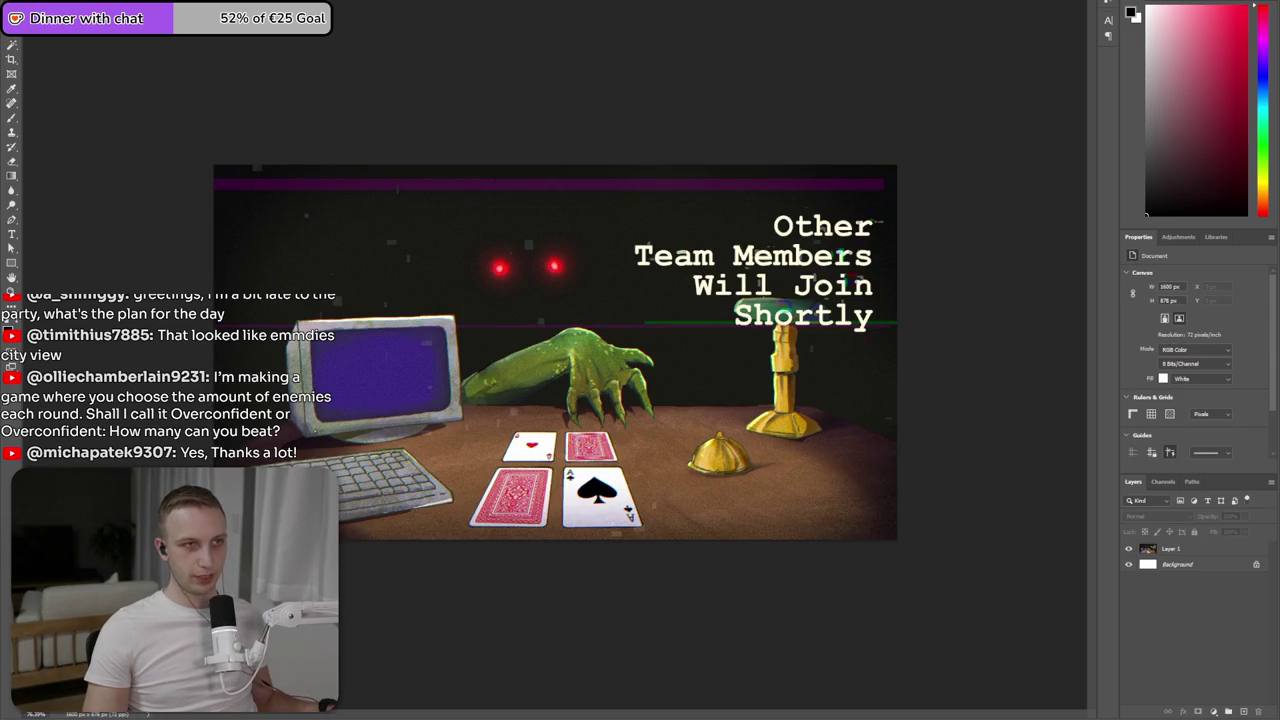
{"action": "key", "text": "ctrl+Tab"}
{"action": "key", "text": "ctrl+Tab"}
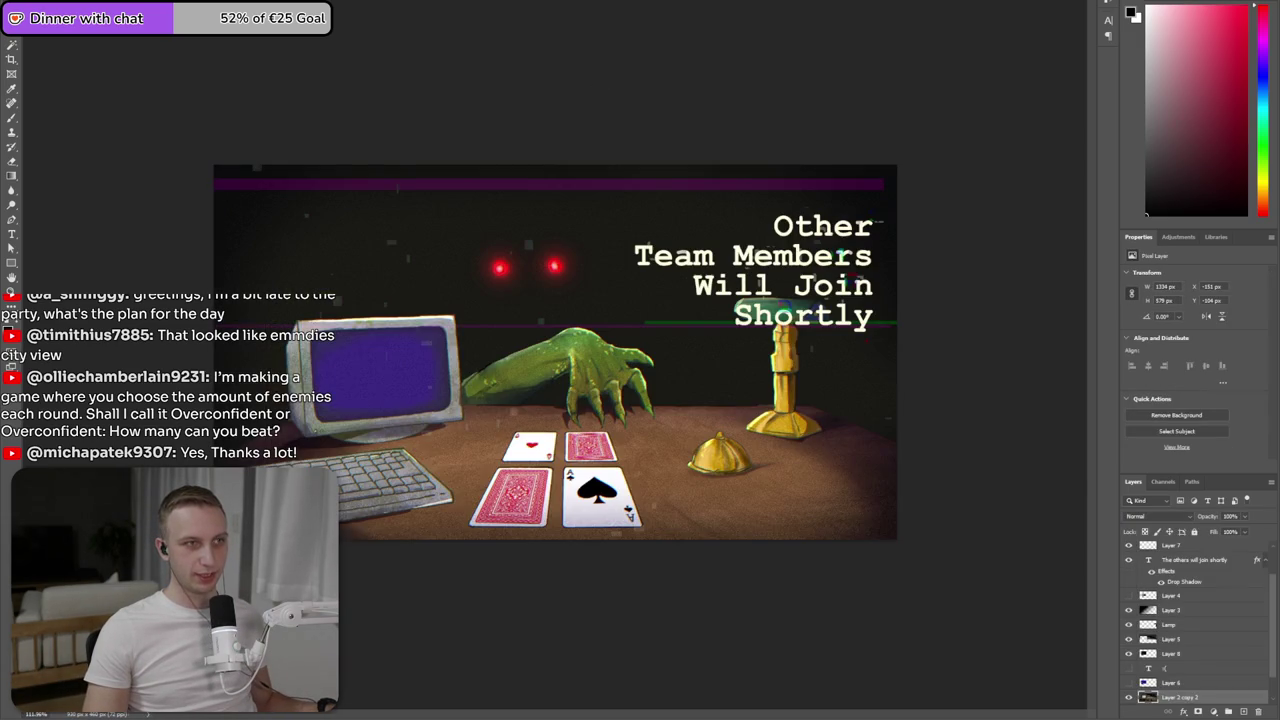
{"action": "scroll", "coordinate": [405, 243], "scroll_direction": "up", "scroll_amount": 3}
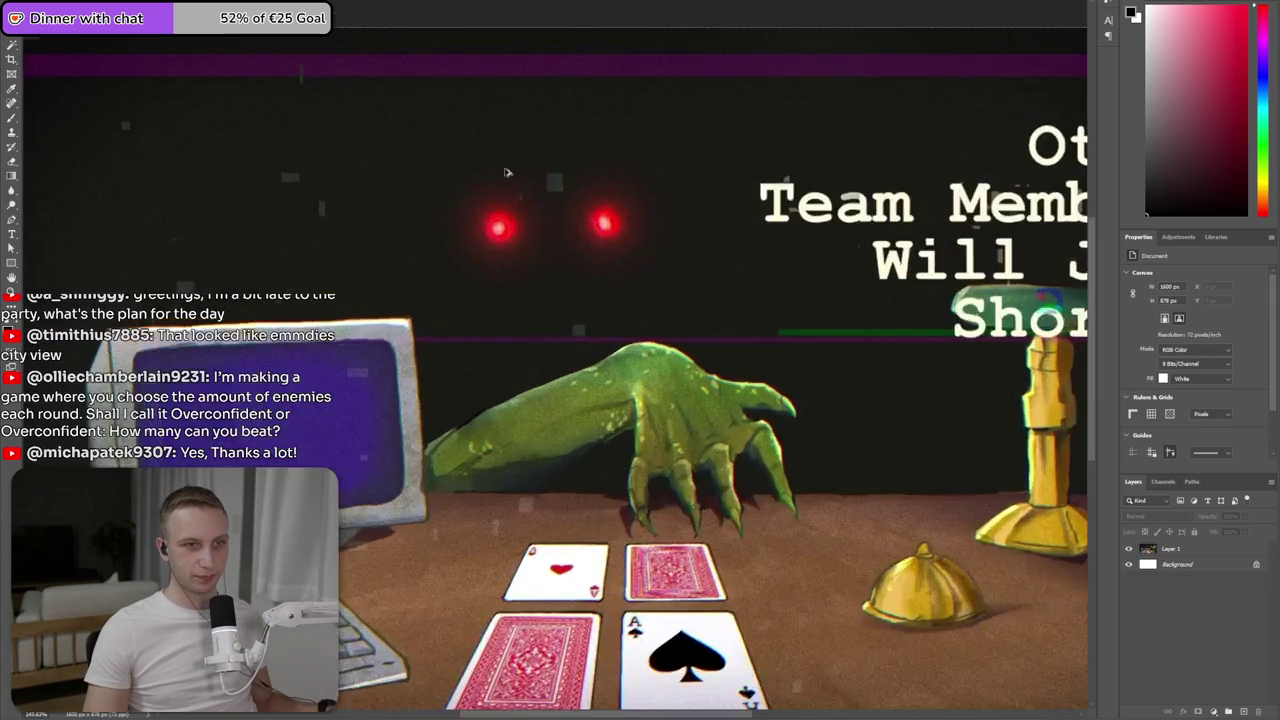
{"action": "scroll", "coordinate": [520, 217], "scroll_direction": "up", "scroll_amount": 2}
{"action": "left_click_drag", "start_coordinate": [375, 163], "coordinate": [769, 329]}
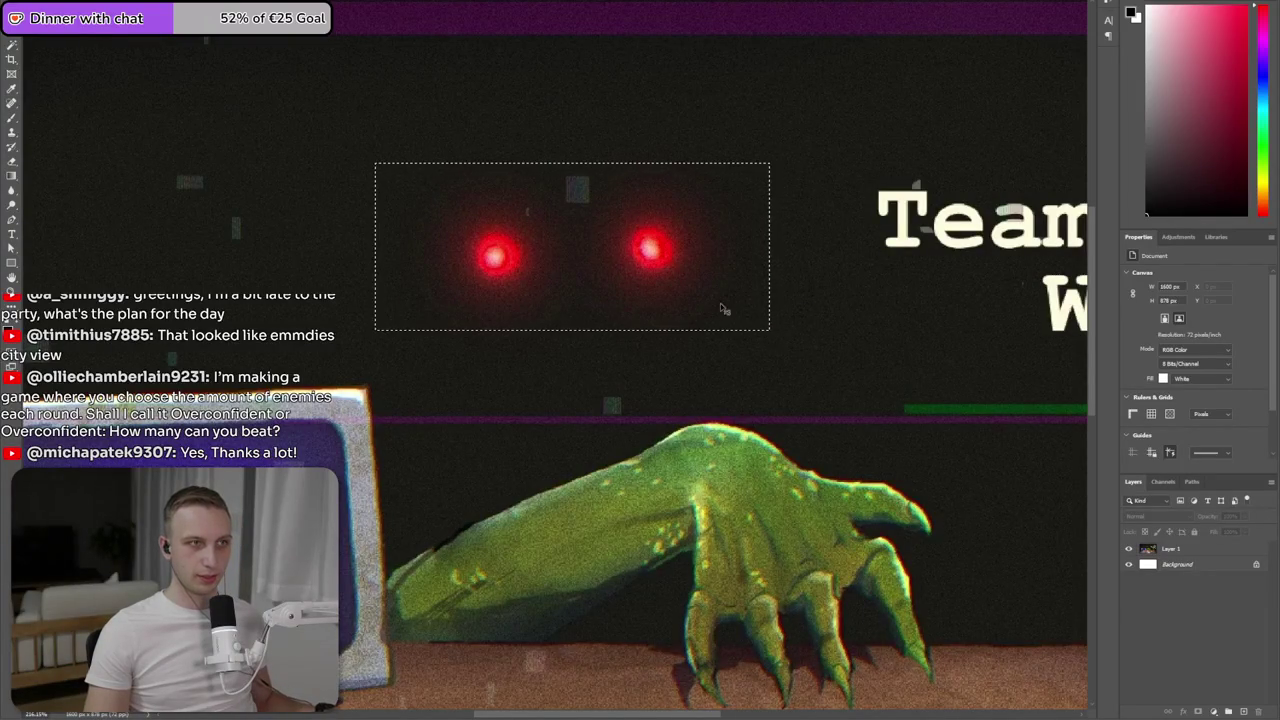
{"action": "key", "text": "ctrl+Tab"}
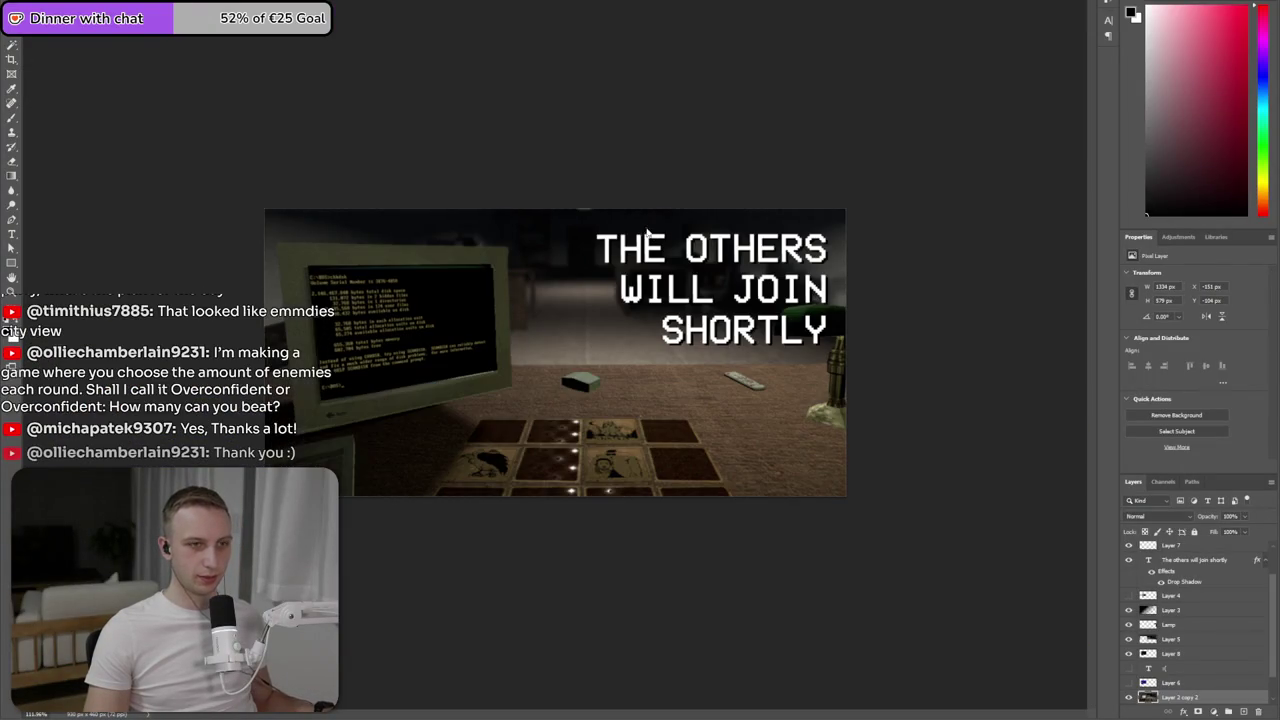
{"action": "key", "text": "ctrl+Tab"}
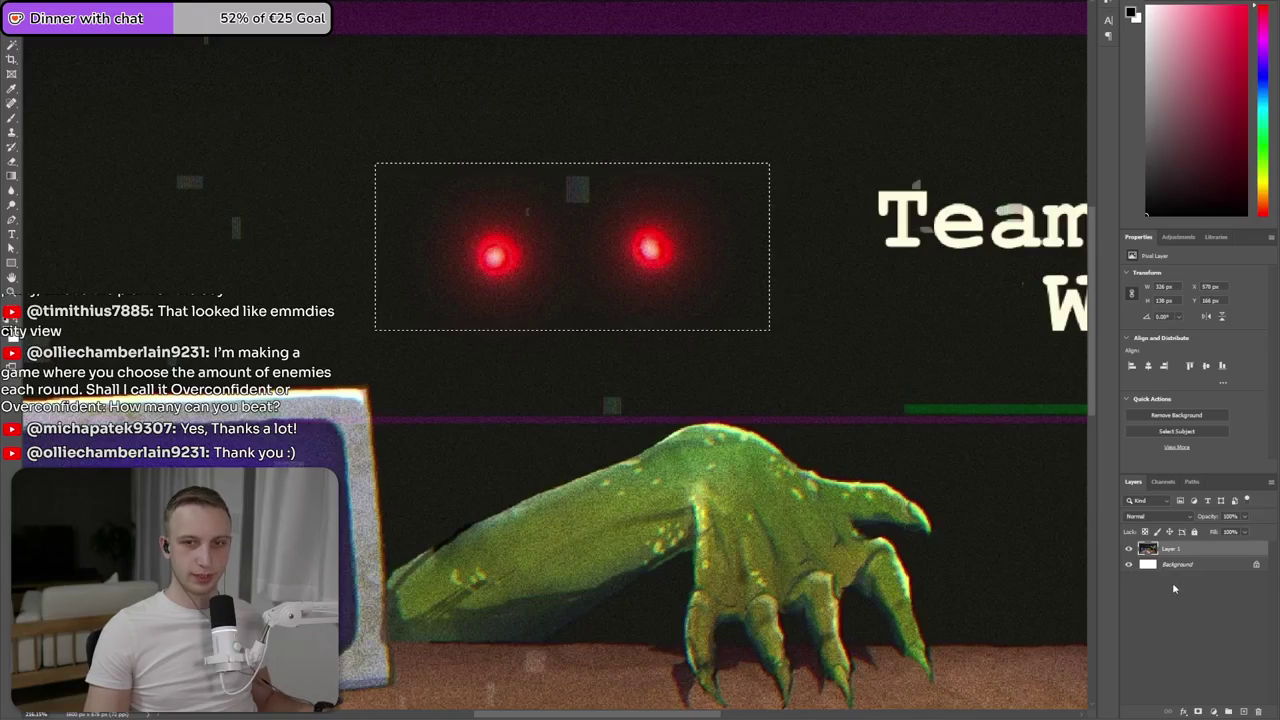
- Hide the card-table layer, erase the dark background and delete the square between the eyes
{"action": "left_click", "coordinate": [1129, 564]}
{"action": "left_click", "coordinate": [508, 186]}
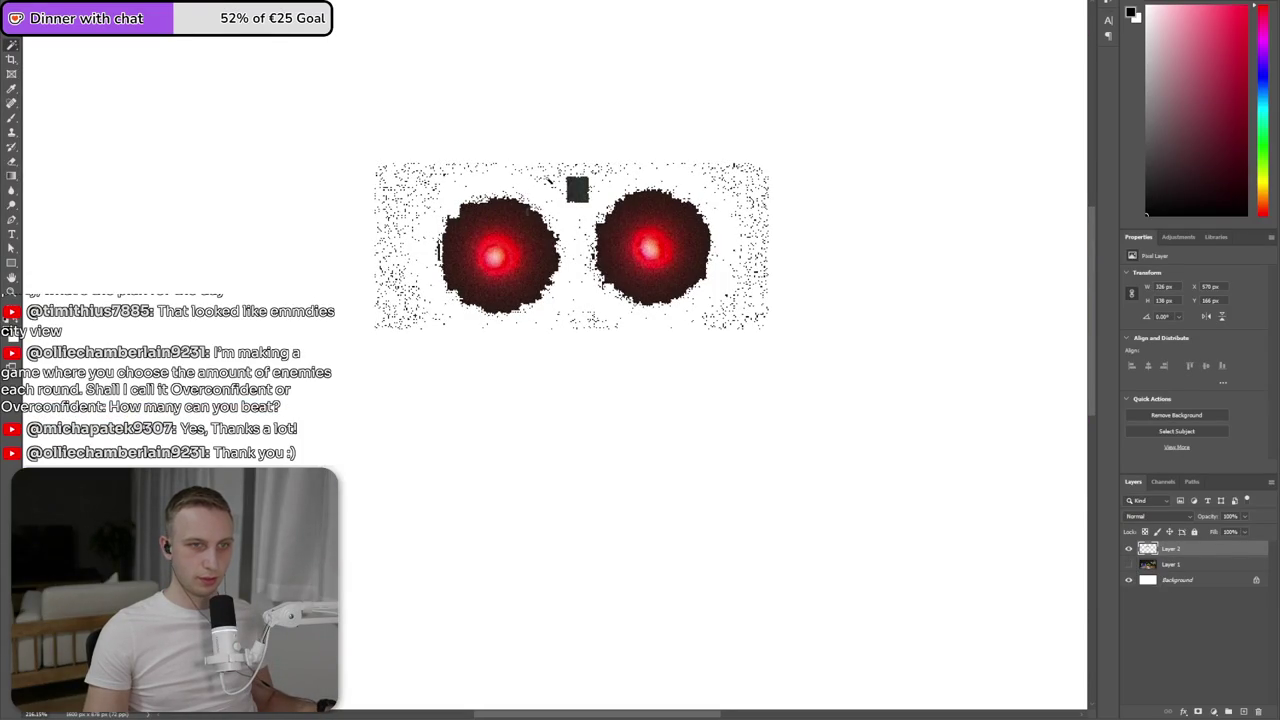
{"action": "left_click_drag", "start_coordinate": [551, 157], "coordinate": [598, 210]}
{"action": "key", "text": "Delete"}
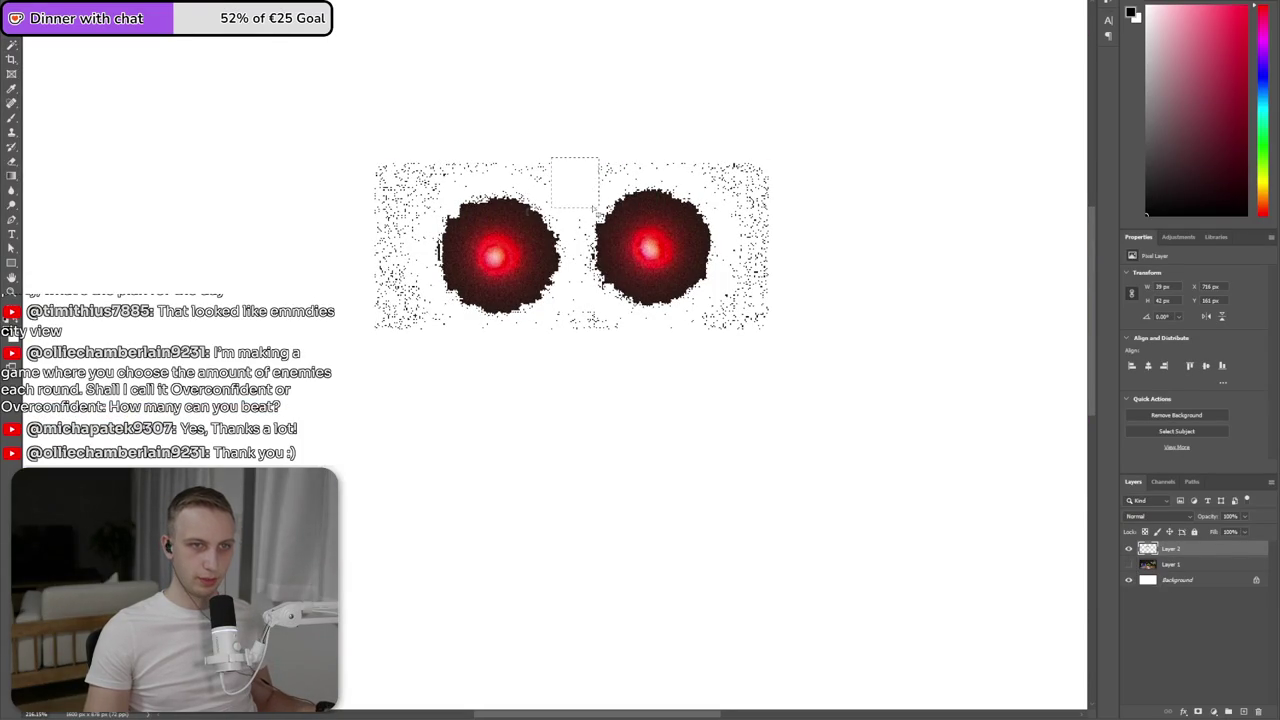
{"action": "left_click", "coordinate": [1172, 570]}
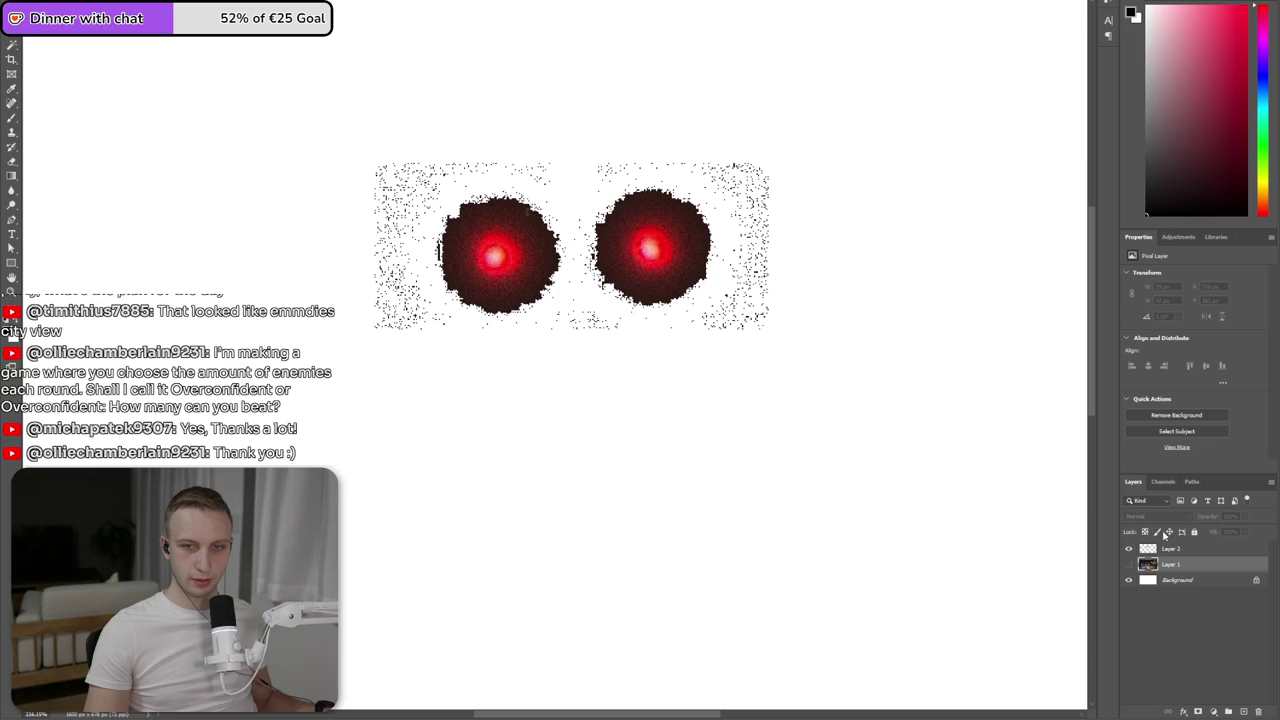
{"action": "key", "text": "alt+bracketright"}
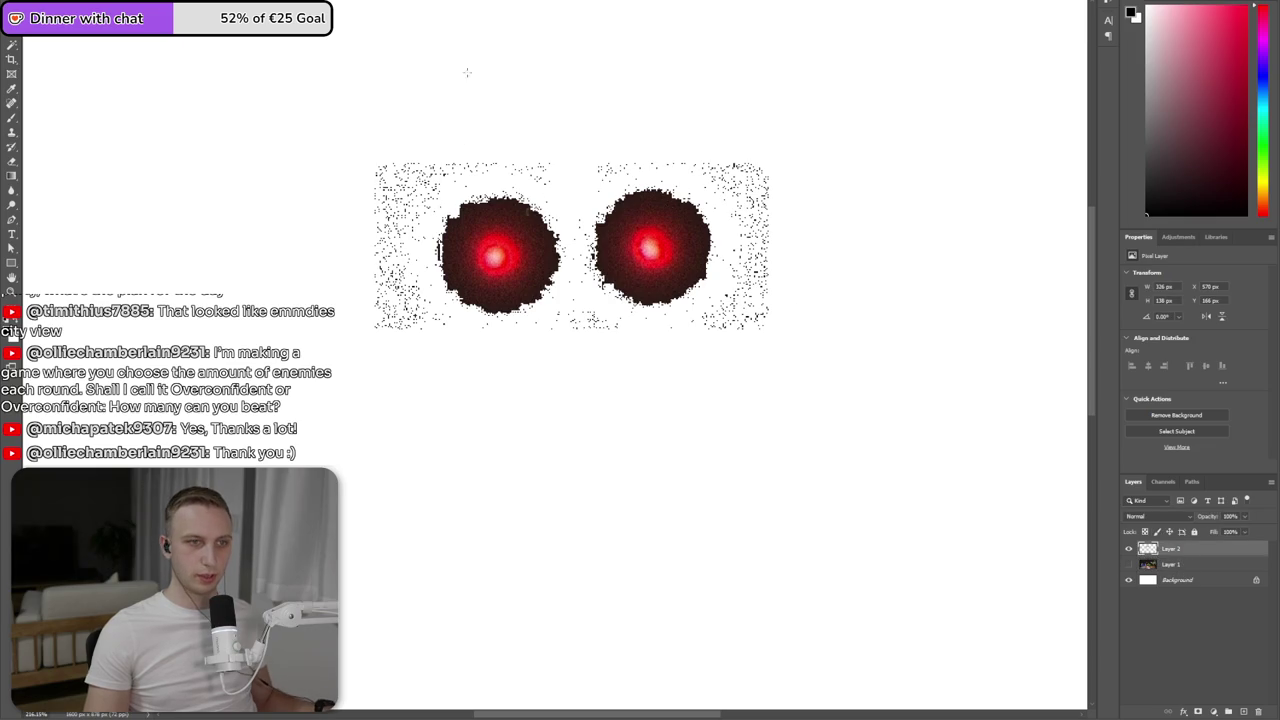
{"action": "key", "text": "ctrl+Tab"}
- Bring the red eyes into the title artwork, shrink to about 86 by 35, tilt slightly and place them
{"action": "left_click_drag", "start_coordinate": [530, 400], "coordinate": [420, 233]}
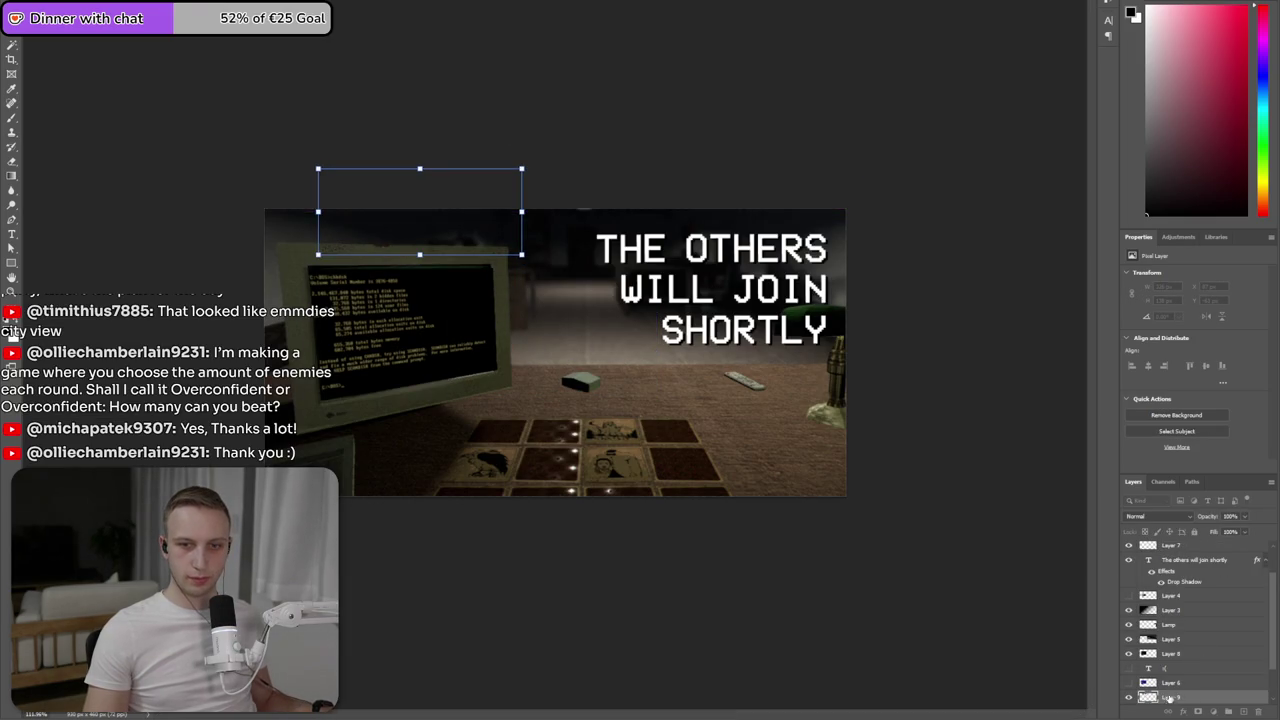
{"action": "left_click_drag", "start_coordinate": [1170, 697], "coordinate": [1165, 595]}
{"action": "key", "text": "ctrl+t"}
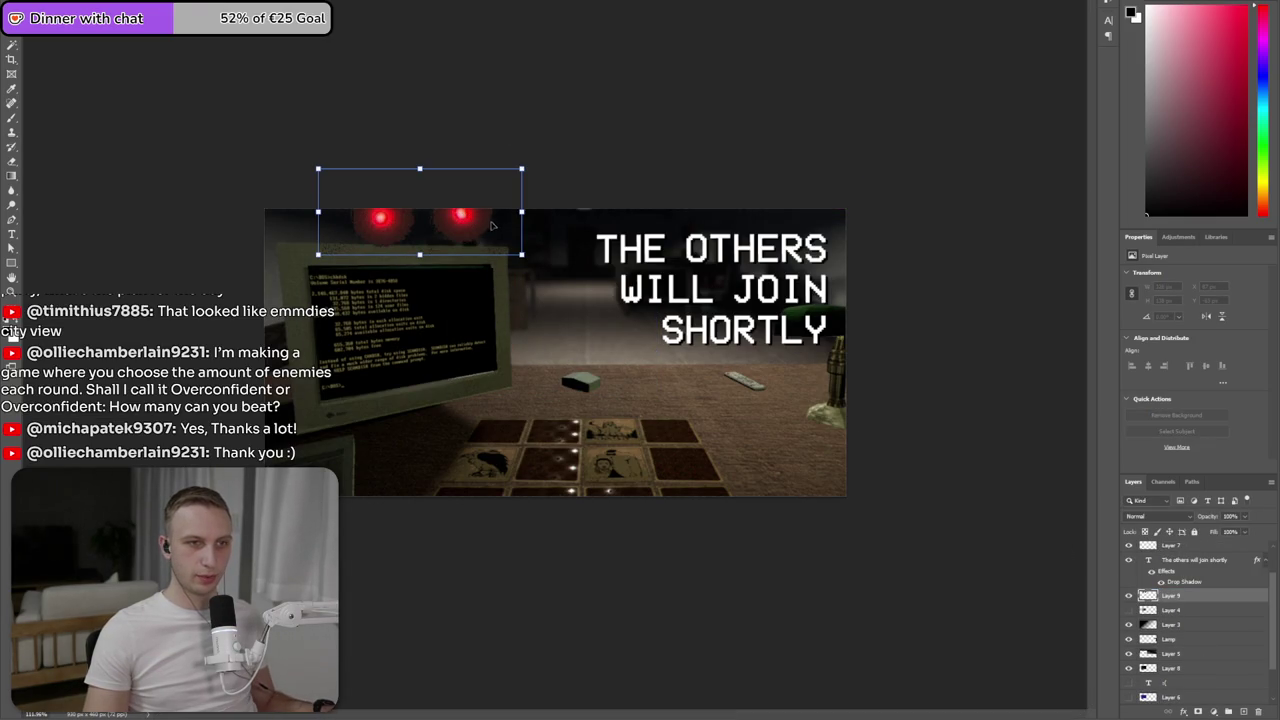
{"action": "mouse_move", "coordinate": [519, 213]}
{"action": "left_mouse_down"}
{"action": "mouse_move", "coordinate": [410, 220]}
{"action": "mouse_move", "coordinate": [458, 208]}
{"action": "mouse_move", "coordinate": [476, 176]}
{"action": "left_mouse_up"}
{"action": "mouse_move", "coordinate": [433, 221]}
{"action": "left_mouse_down"}
{"action": "mouse_move", "coordinate": [491, 215]}
{"action": "mouse_move", "coordinate": [488, 226]}
{"action": "mouse_move", "coordinate": [728, 281]}
{"action": "left_mouse_up"}
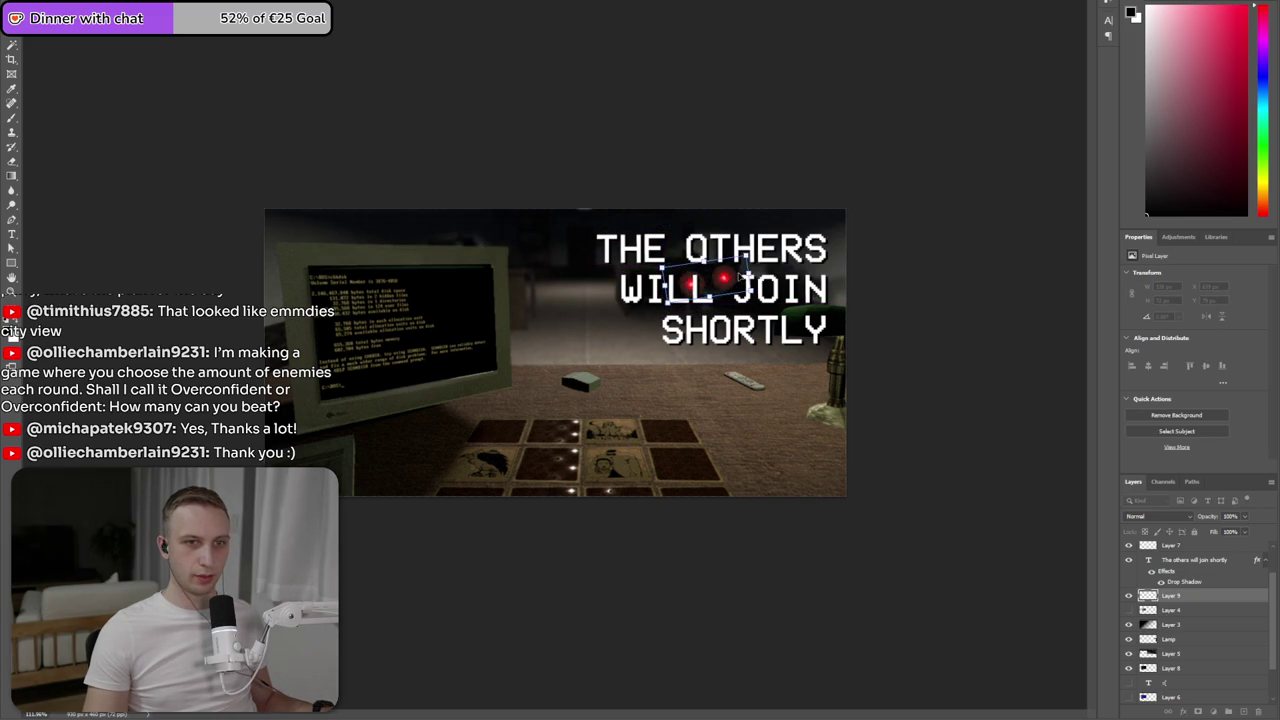
{"action": "key", "text": "ctrl+plus"}
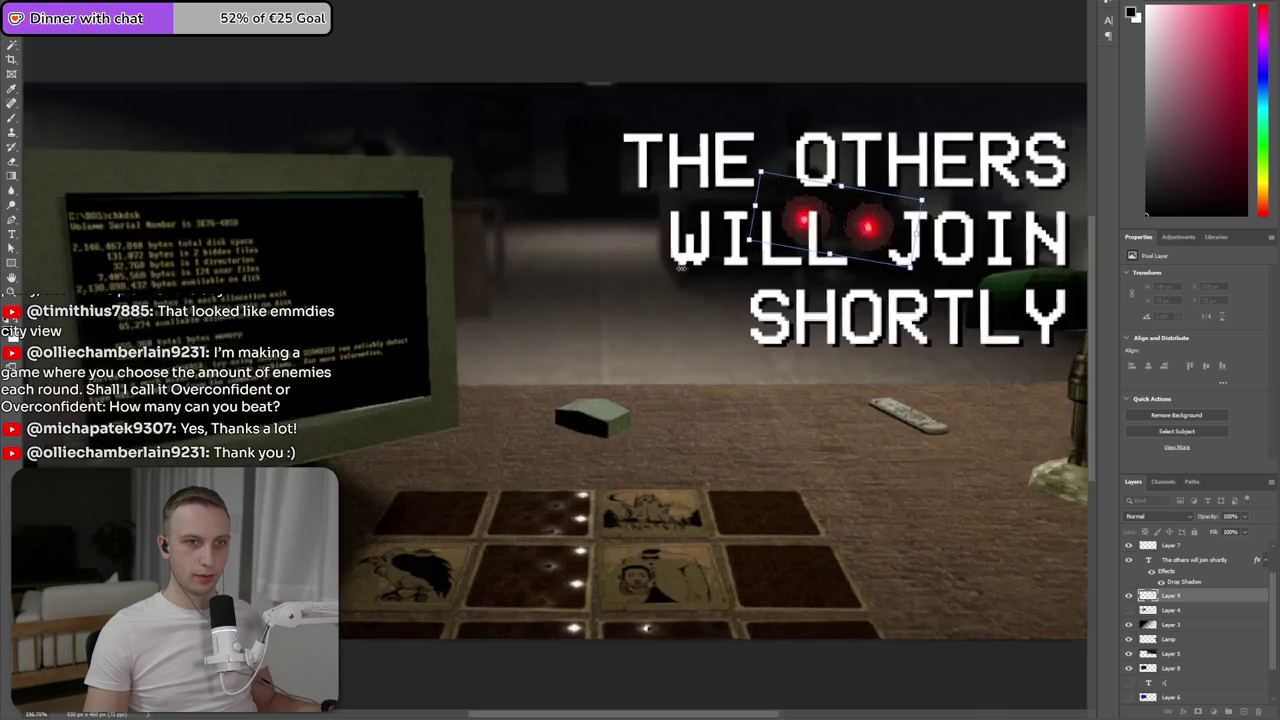
{"action": "left_click_drag", "start_coordinate": [835, 220], "coordinate": [532, 132]}
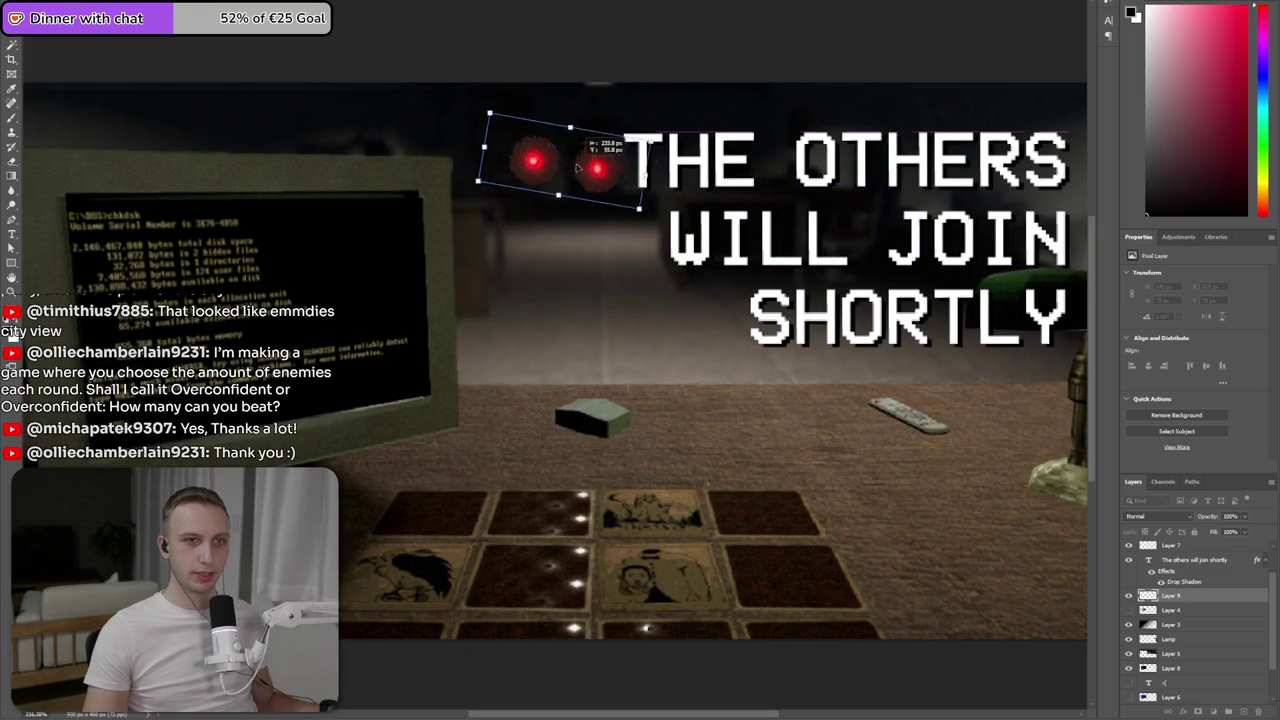
{"action": "left_click_drag", "start_coordinate": [632, 86], "coordinate": [658, 68]}
{"action": "mouse_move", "coordinate": [570, 138]}
{"action": "left_mouse_down"}
{"action": "mouse_move", "coordinate": [491, 130]}
{"action": "mouse_move", "coordinate": [473, 145]}
{"action": "left_mouse_up"}
{"action": "key", "text": "Return"}
{"action": "scroll", "coordinate": [417, 160], "scroll_direction": "up", "scroll_amount": 3}
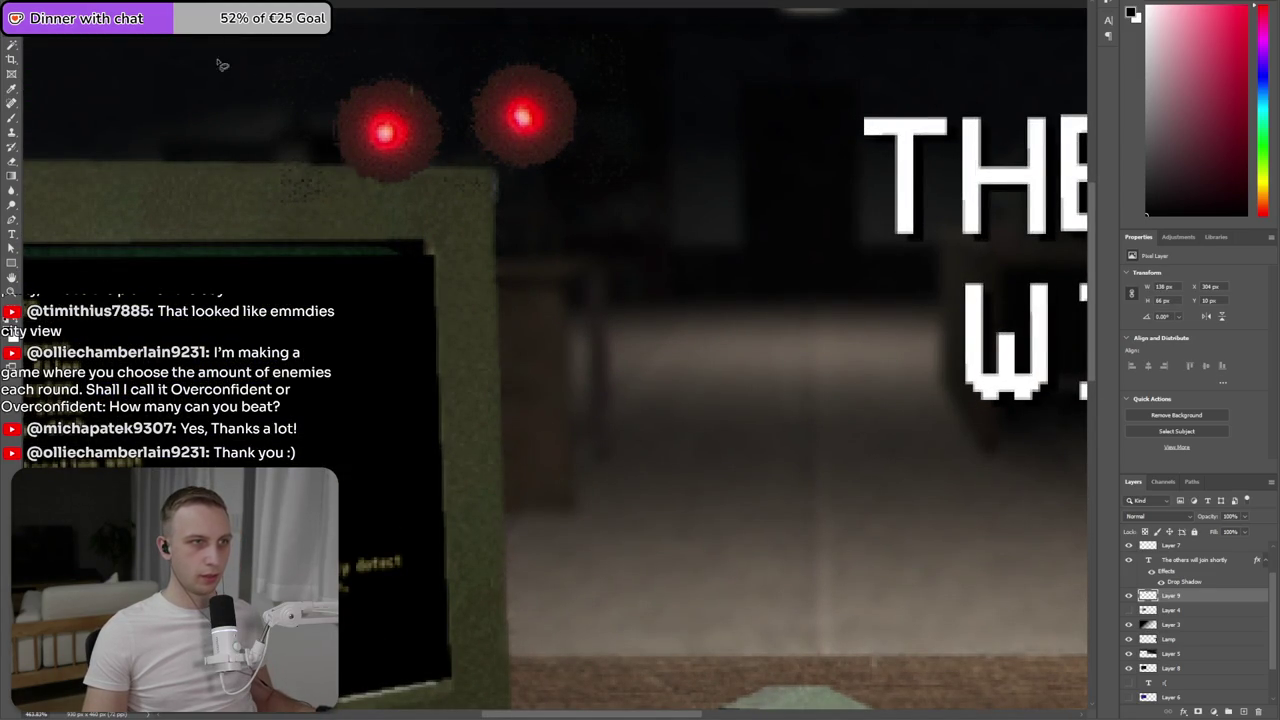
- Trim away the eyes' glow overlapping the monitor's top edge
{"action": "left_click", "coordinate": [218, 167]}
{"action": "left_click", "coordinate": [510, 197]}
{"action": "left_click", "coordinate": [228, 210]}
{"action": "left_click", "coordinate": [218, 166]}
{"action": "key", "text": "shift+BackSpace"}
{"action": "key", "text": "Return"}
{"action": "key", "text": "ctrl+d"}
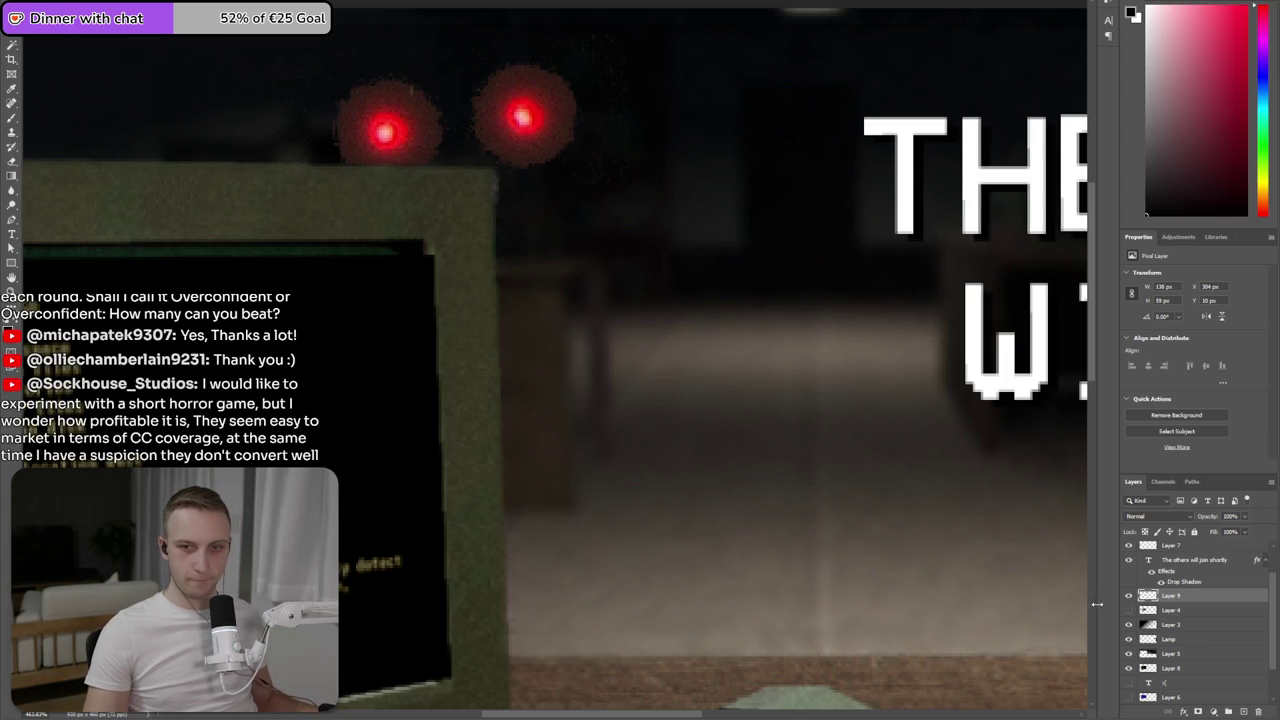
{"action": "left_click", "coordinate": [40, 8]}
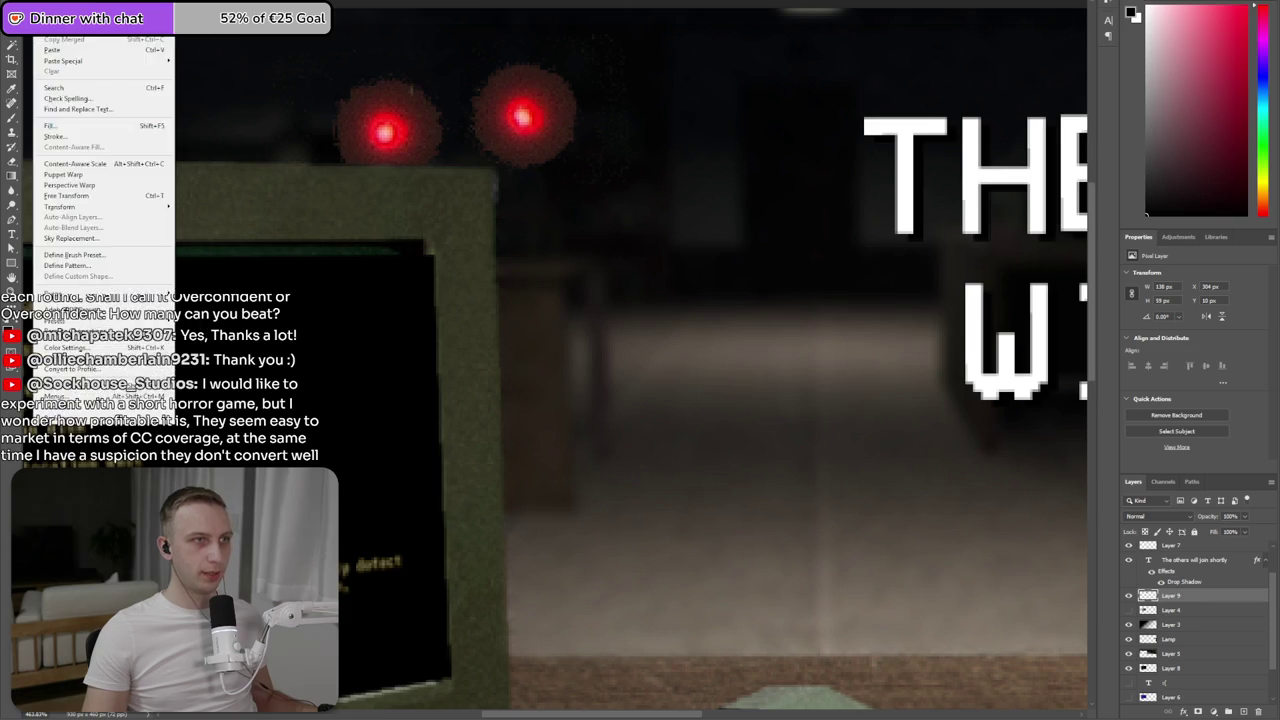
- Darken the eyes with Brightness/Contrast (brightness about -55) and set Layer 9 to 70% opacity
{"action": "left_click", "coordinate": [205, 3]}
{"action": "left_click_drag", "start_coordinate": [287, 189], "coordinate": [266, 190]}
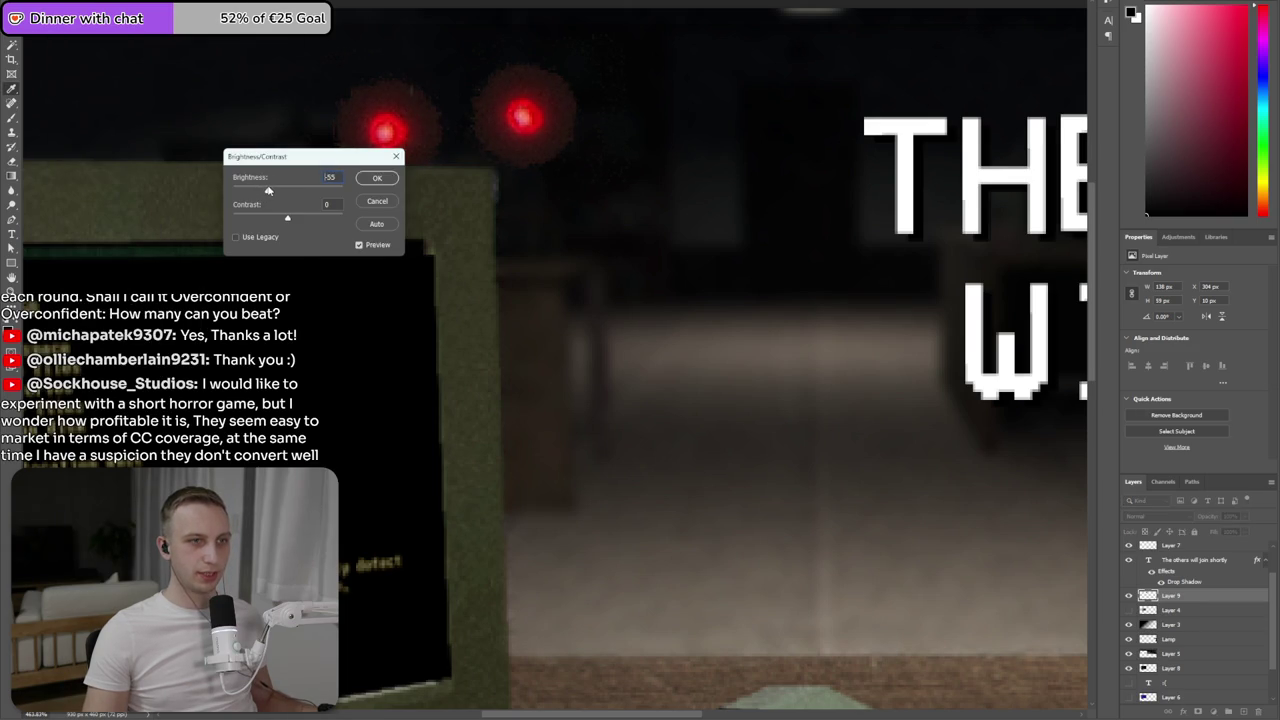
{"action": "key", "text": "Up"}
{"action": "key", "text": "Up"}
{"action": "key", "text": "Up"}
{"action": "left_click", "coordinate": [377, 202]}
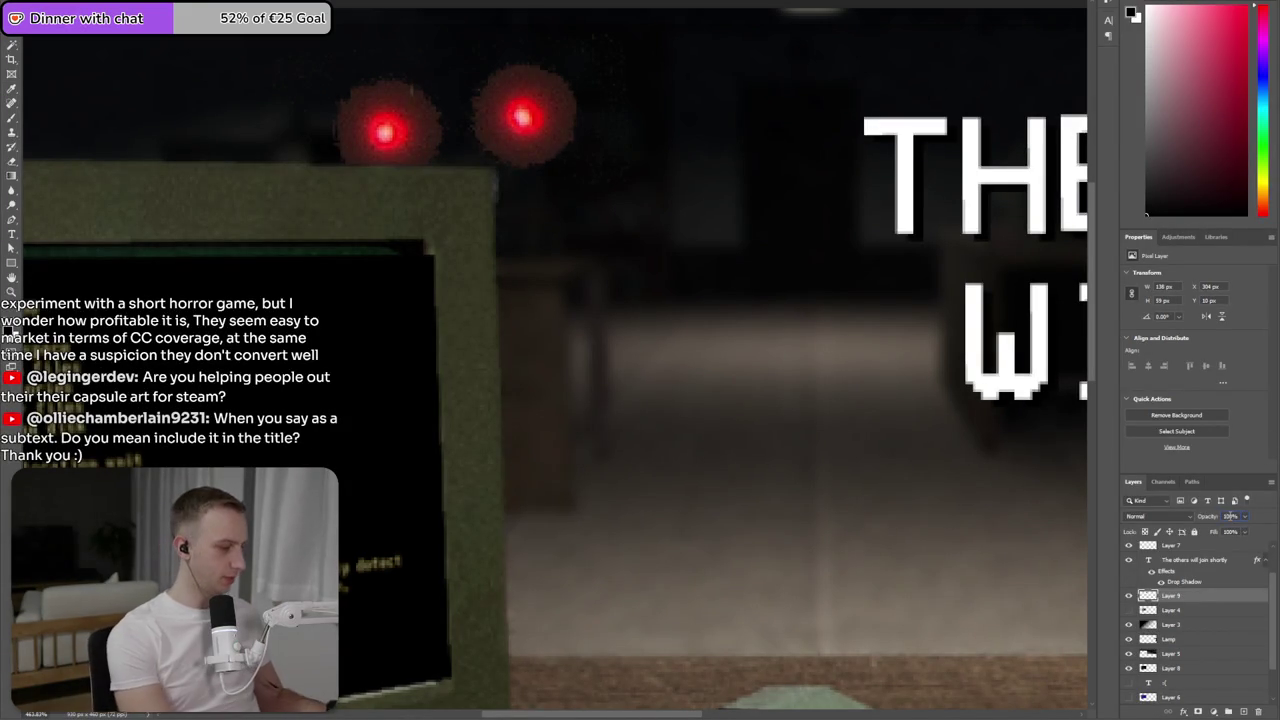
{"action": "type", "text": "37"}
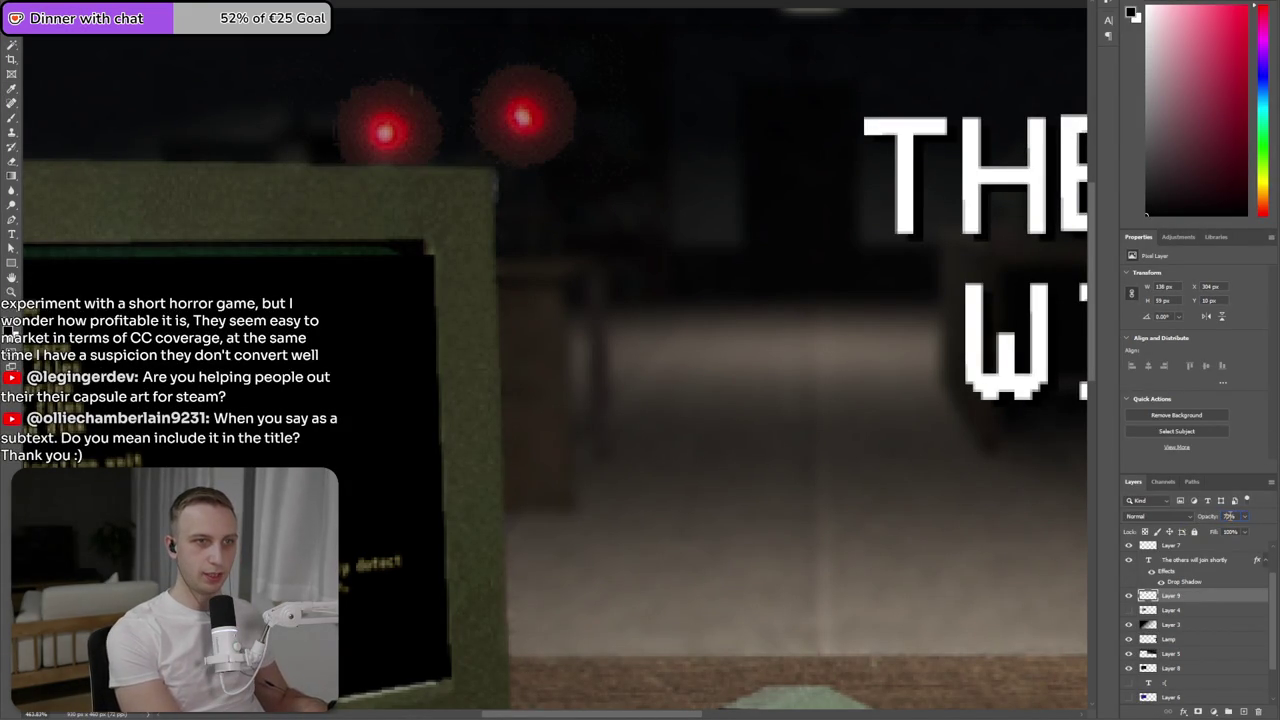
{"action": "key", "text": "ctrl+0"}
{"action": "key", "text": "ctrl+minus"}
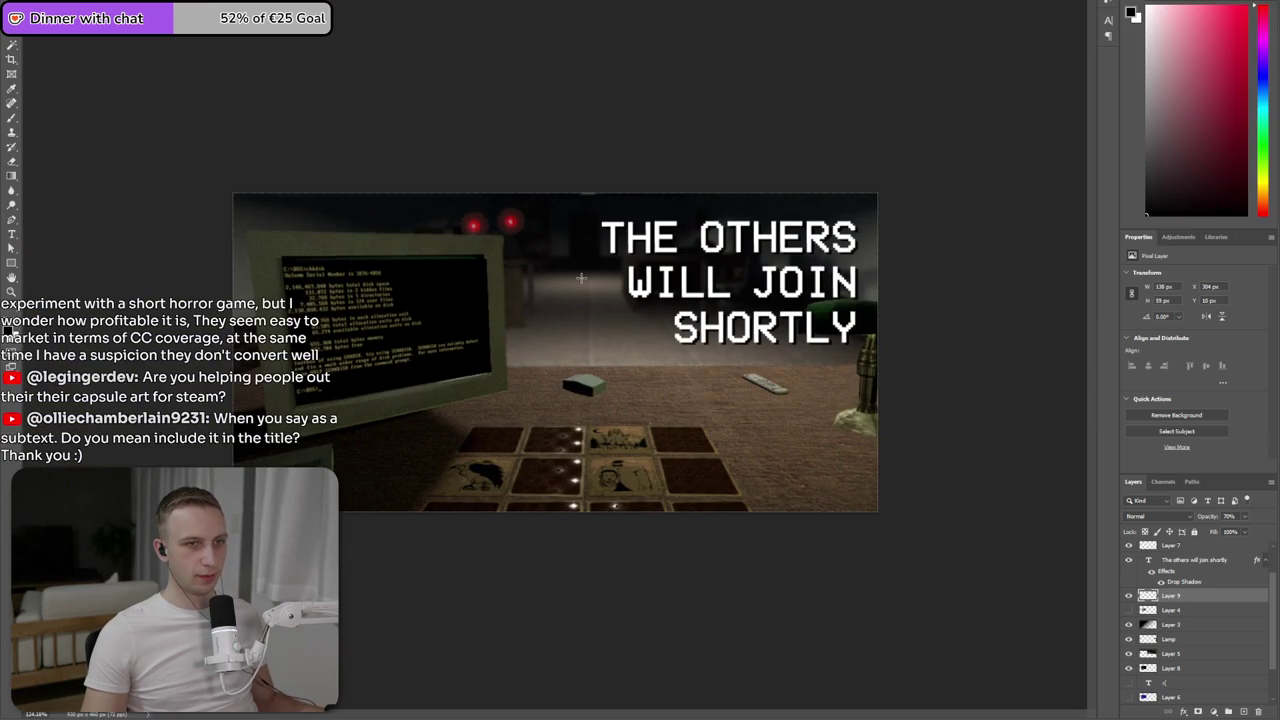
- Shift the red eyes left, then right, undoing an accidental move of the title text
{"action": "left_click_drag", "start_coordinate": [509, 223], "coordinate": [411, 216]}
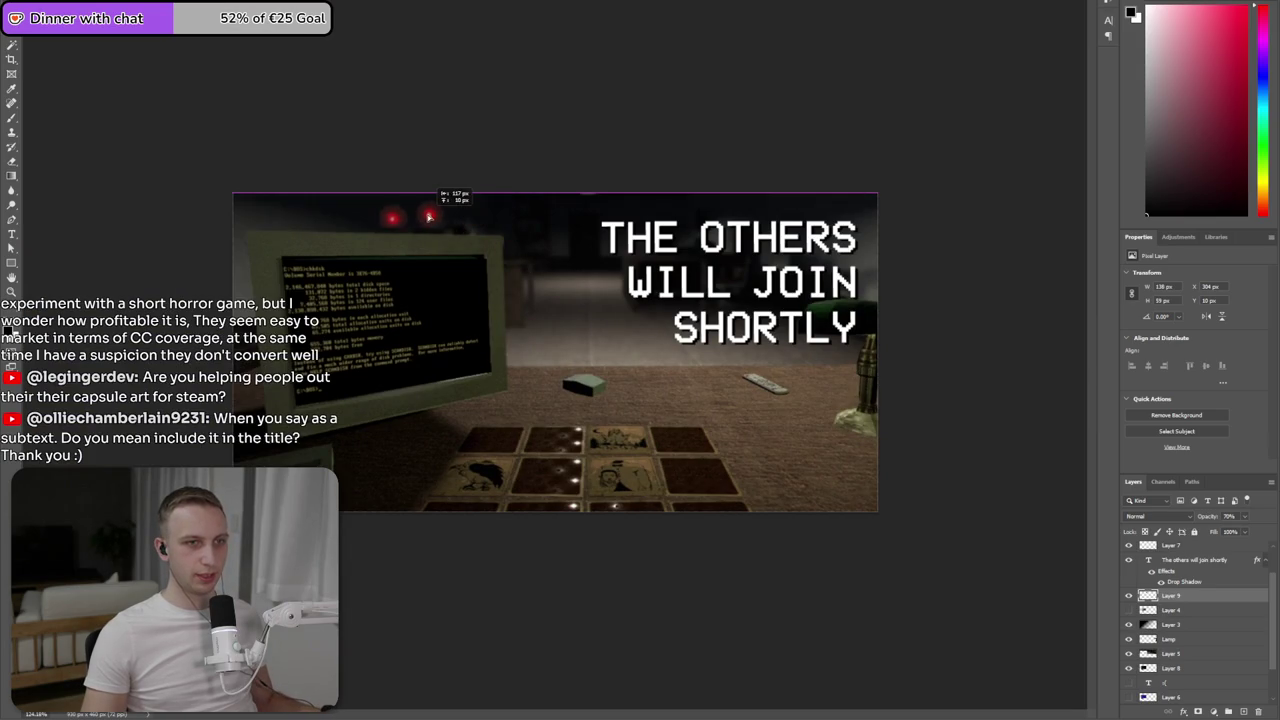
{"action": "key", "text": "ctrl+minus"}
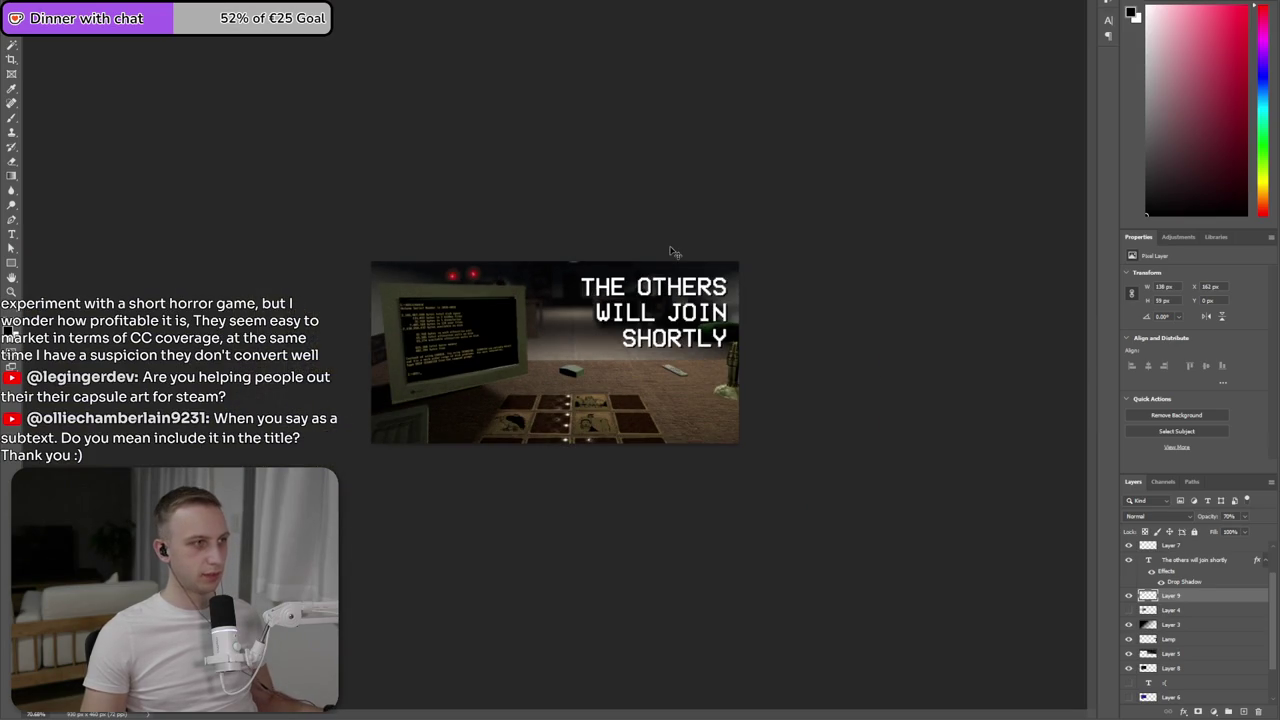
{"action": "key", "text": "ctrl+plus"}
{"action": "key", "text": "ctrl+plus"}
{"action": "mouse_move", "coordinate": [415, 216]}
{"action": "left_mouse_down"}
{"action": "mouse_move", "coordinate": [661, 208]}
{"action": "mouse_move", "coordinate": [732, 236]}
{"action": "left_mouse_up"}
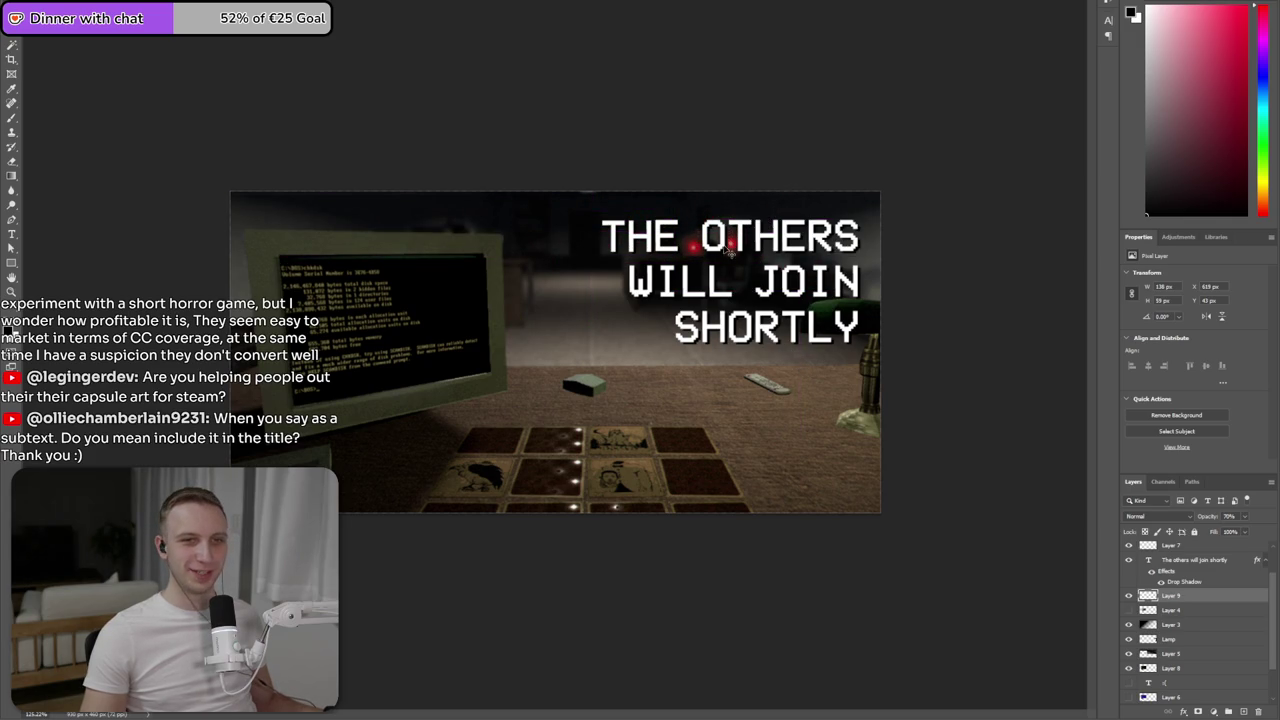
{"action": "left_click_drag", "start_coordinate": [731, 243], "coordinate": [731, 262]}
{"action": "key", "text": "ctrl+z"}
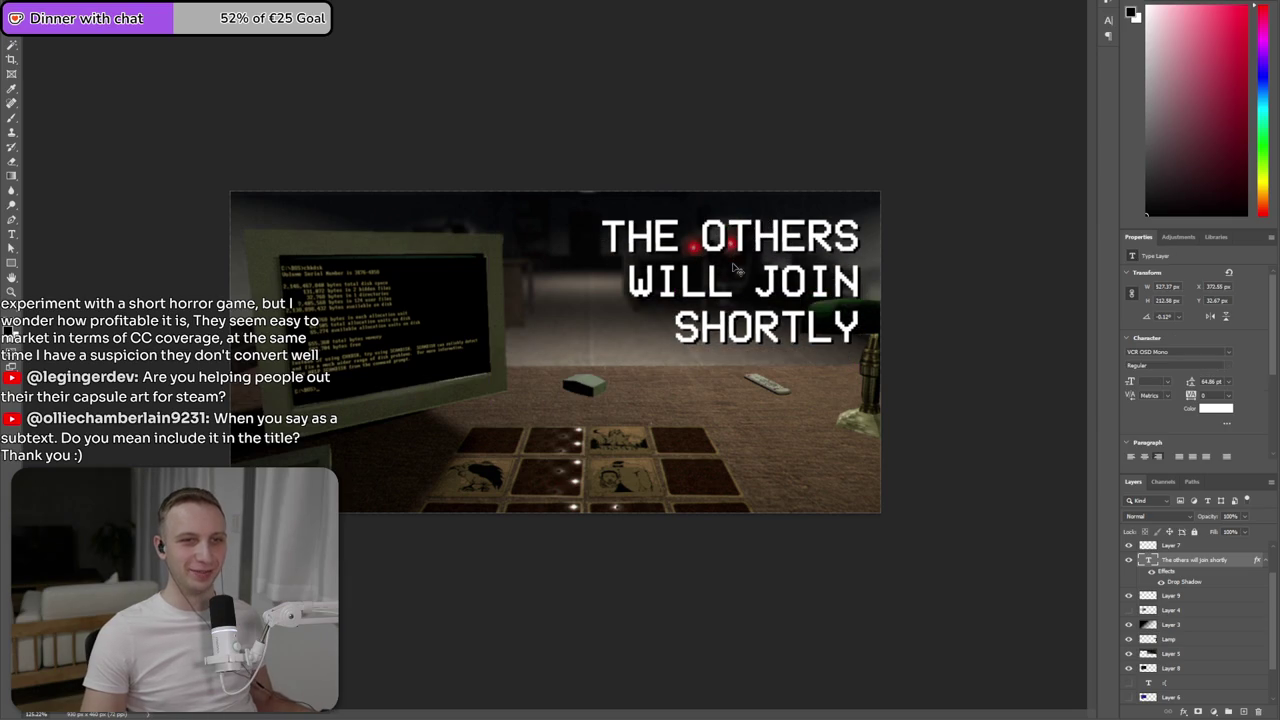
- Delete the empty Layer 7
{"action": "left_click", "coordinate": [1187, 550]}
{"action": "key", "text": "ctrl+t"}
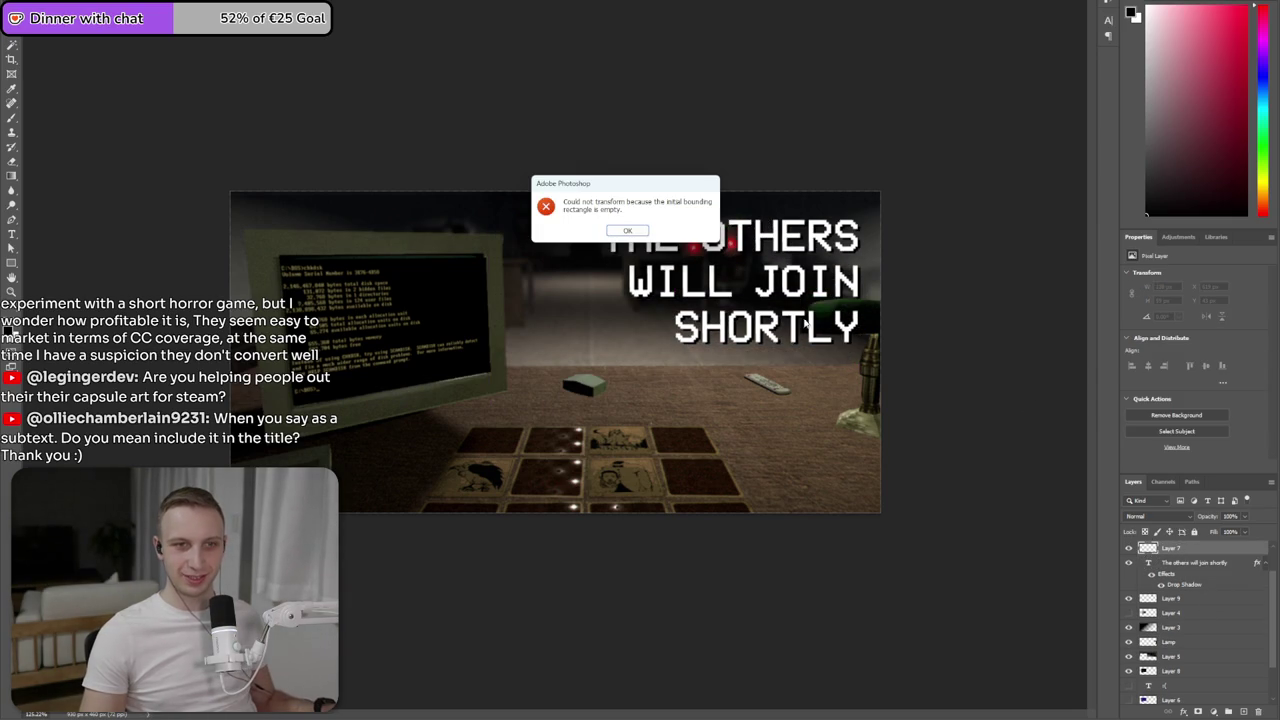
{"action": "left_click", "coordinate": [643, 231]}
{"action": "key", "text": "Delete"}
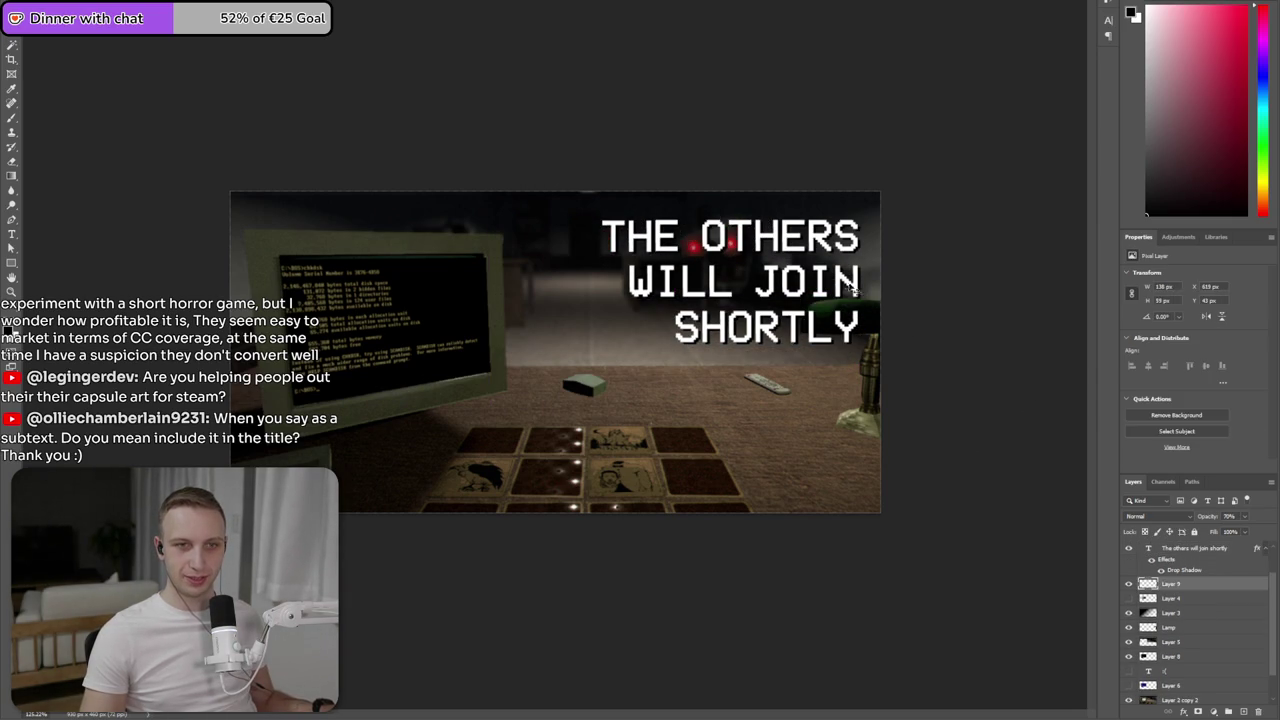
- Reposition the eyes and scale them smaller just above the monitor
{"action": "mouse_move", "coordinate": [758, 258]}
{"action": "left_mouse_down"}
{"action": "mouse_move", "coordinate": [795, 270]}
{"action": "mouse_move", "coordinate": [810, 425]}
{"action": "mouse_move", "coordinate": [736, 385]}
{"action": "mouse_move", "coordinate": [452, 447]}
{"action": "mouse_move", "coordinate": [593, 231]}
{"action": "mouse_move", "coordinate": [528, 234]}
{"action": "mouse_move", "coordinate": [540, 239]}
{"action": "left_mouse_up"}
{"action": "key", "text": "Return"}
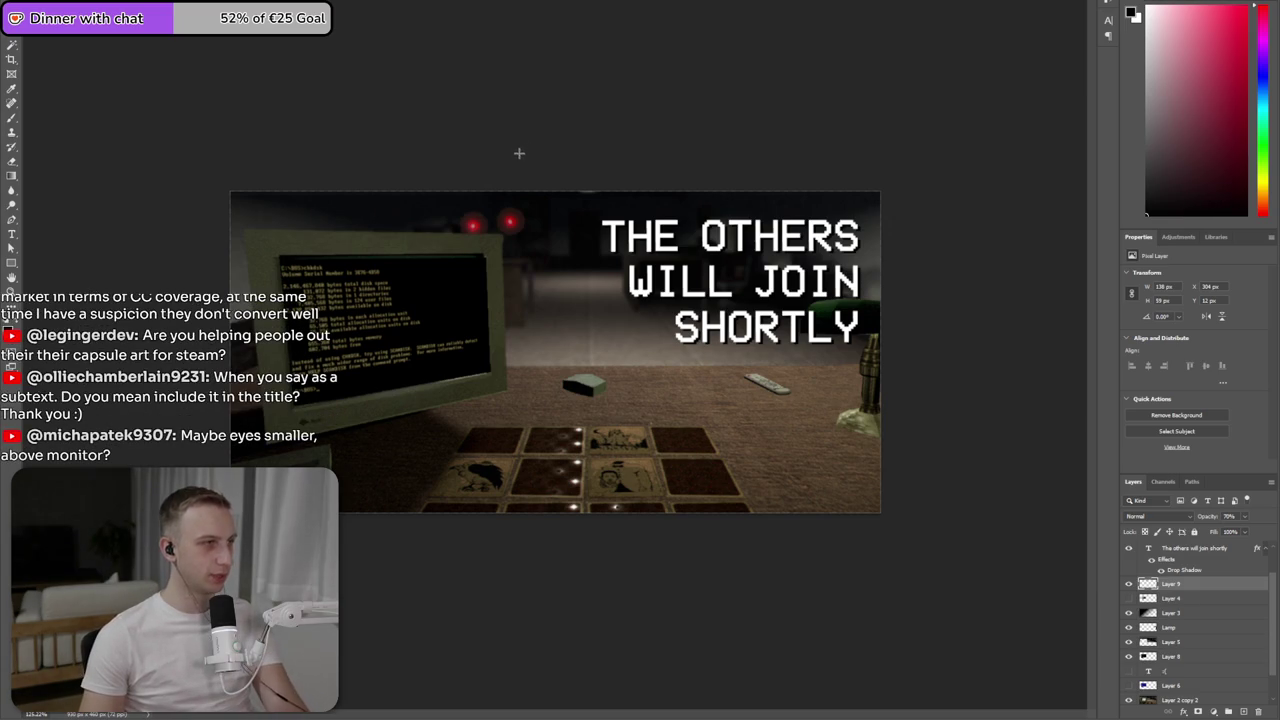
{"action": "key", "text": "ctrl+t"}
{"action": "left_click_drag", "start_coordinate": [543, 214], "coordinate": [508, 221]}
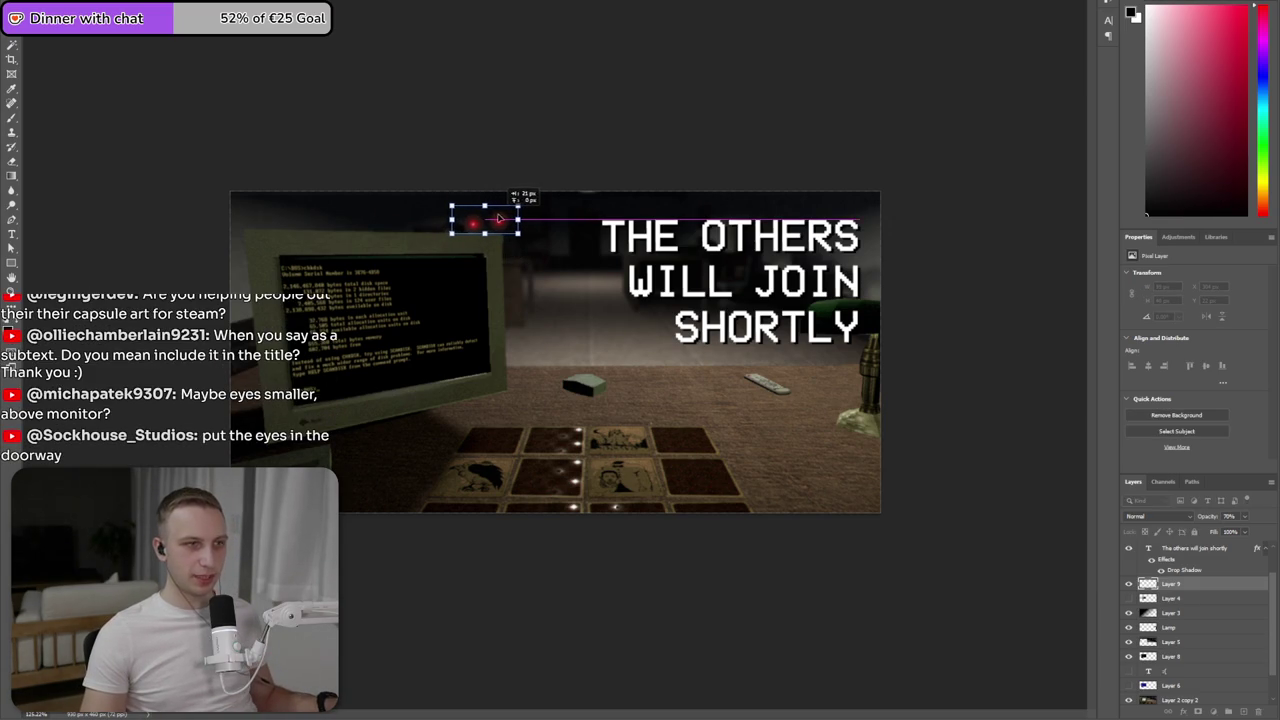
{"action": "key", "text": "ctrl+minus"}
{"action": "key", "text": "ctrl+minus"}
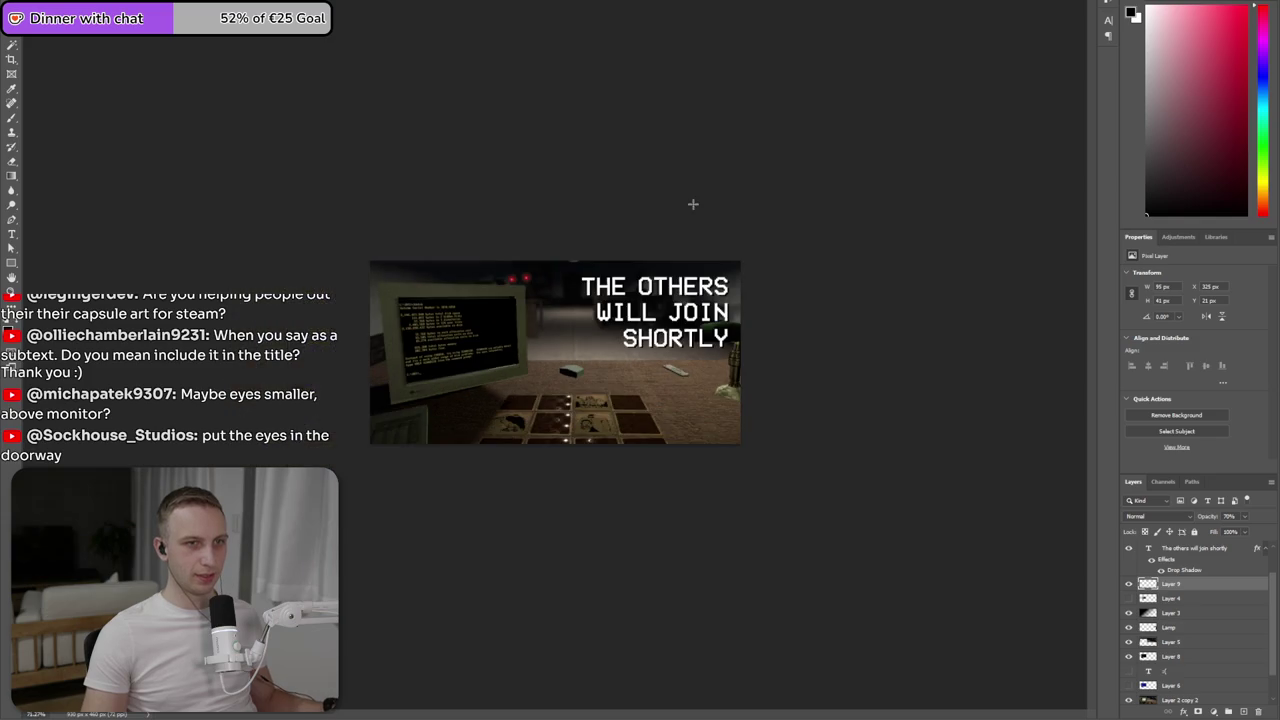
{"action": "key", "text": "ctrl+0"}
{"action": "key", "text": "alt+Tab"}
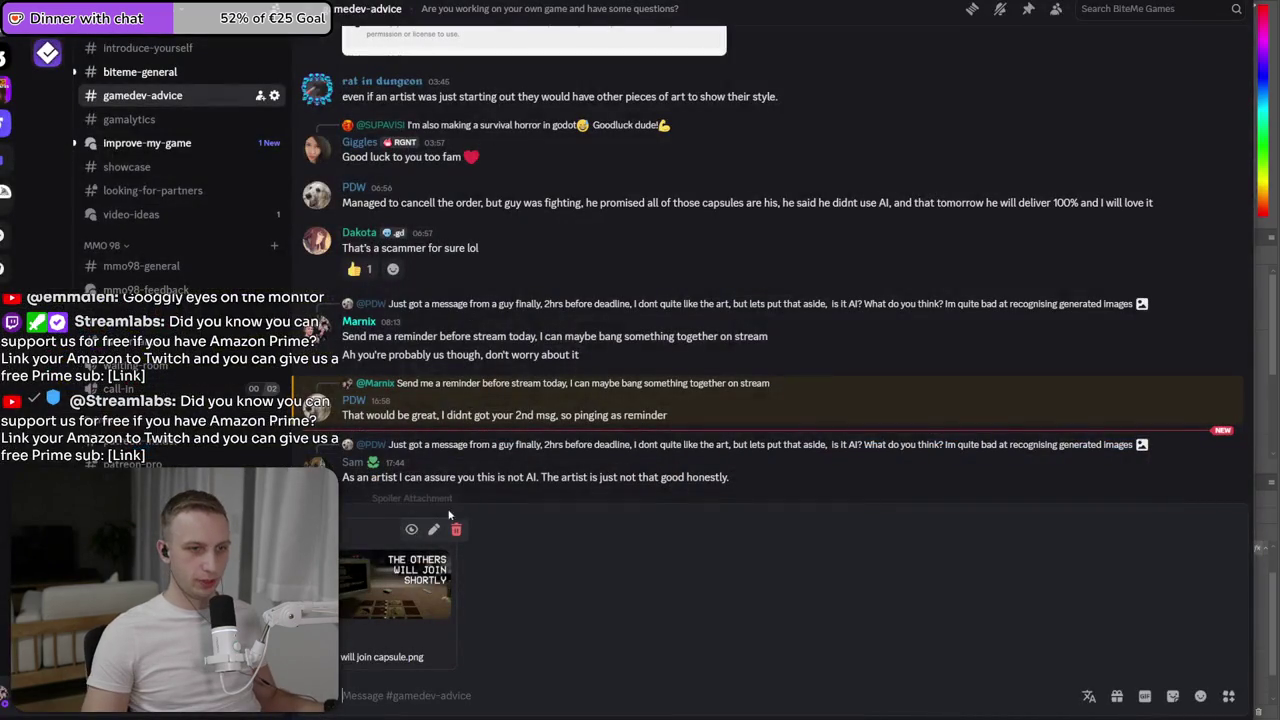
- Attach 'others will join capsule.psd' with the PNG and send it with a short caption
{"action": "left_click", "coordinate": [320, 695]}
{"action": "left_click", "coordinate": [346, 590]}
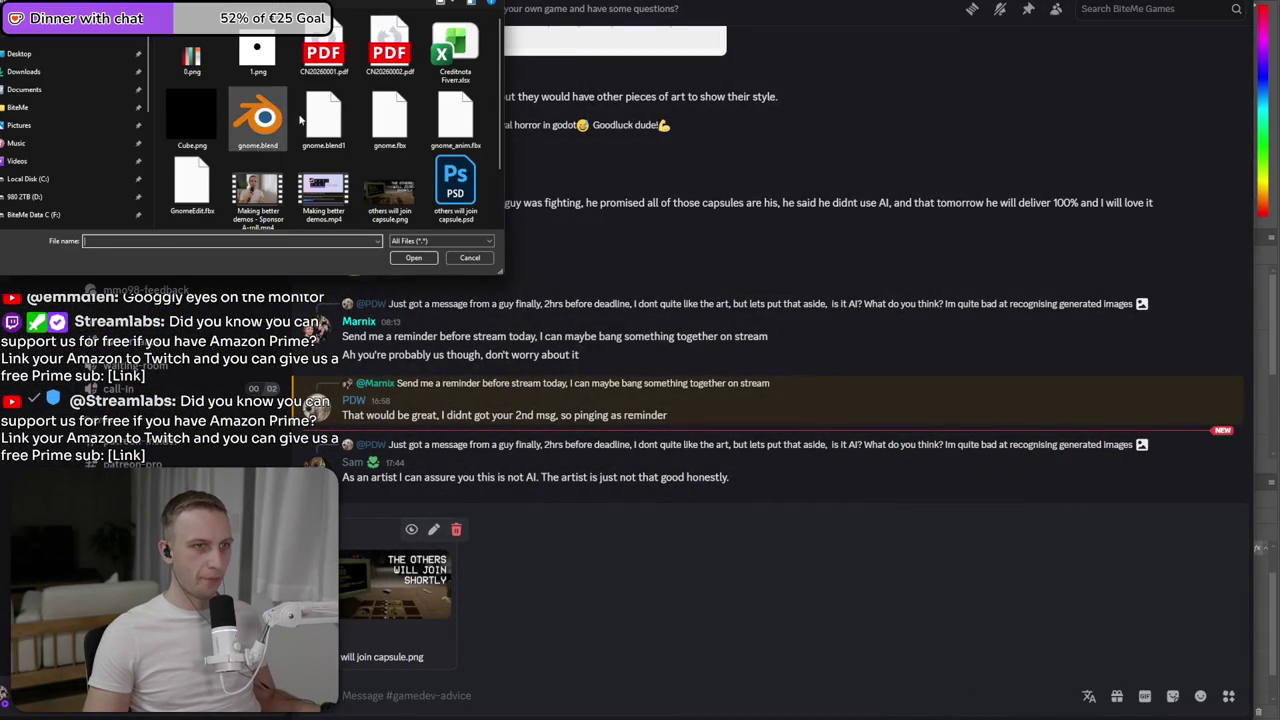
{"action": "double_click", "coordinate": [457, 178]}
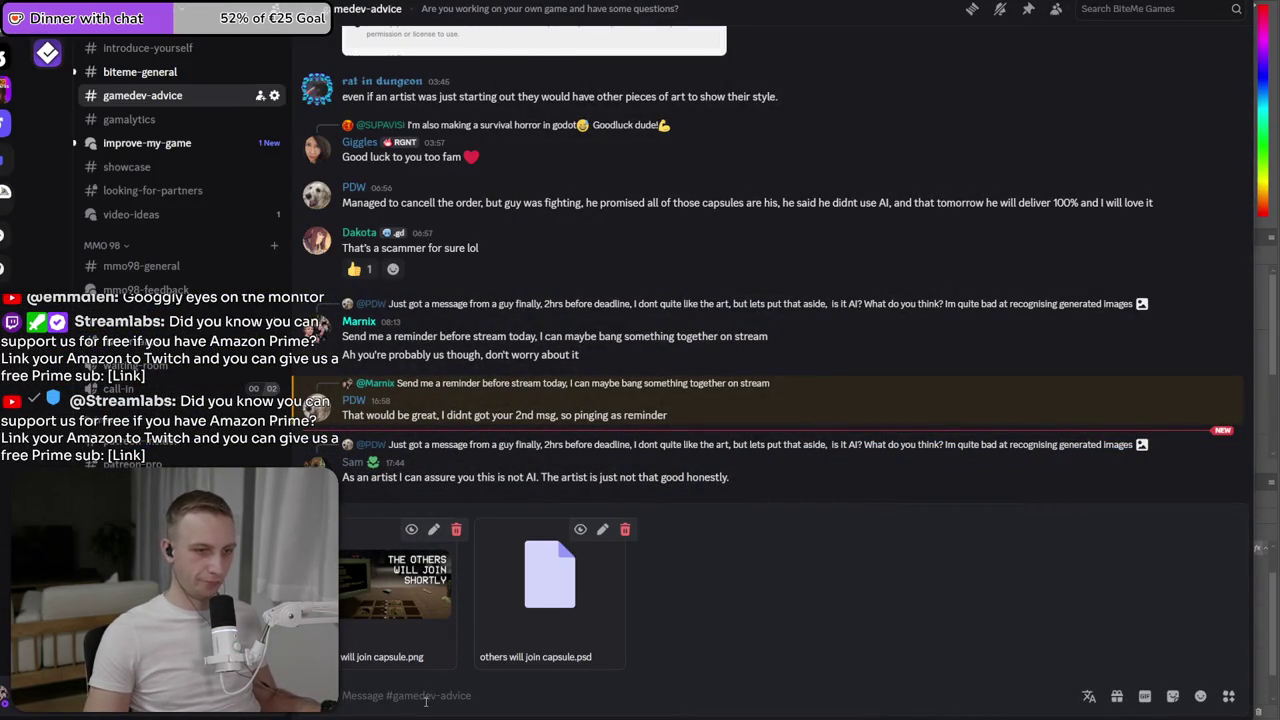
{"action": "type", "text": "The end result of 1h of mucking on stream"}
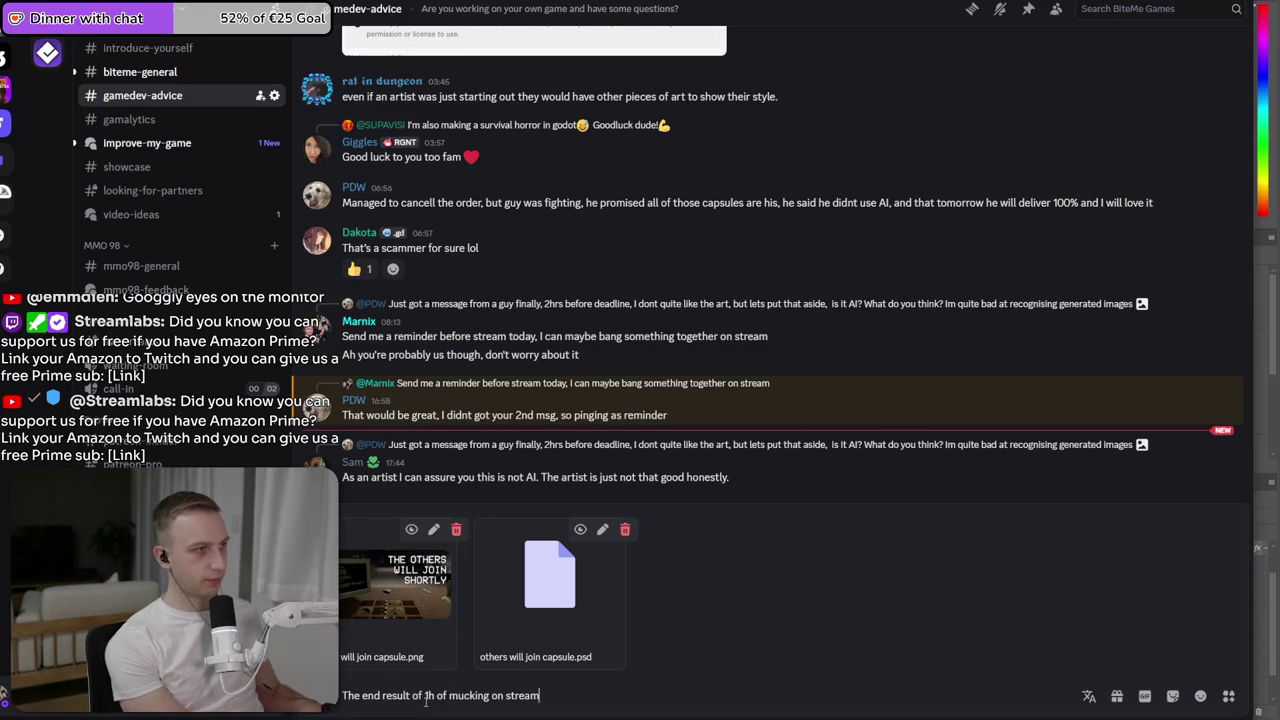
{"action": "key", "text": "Return"}
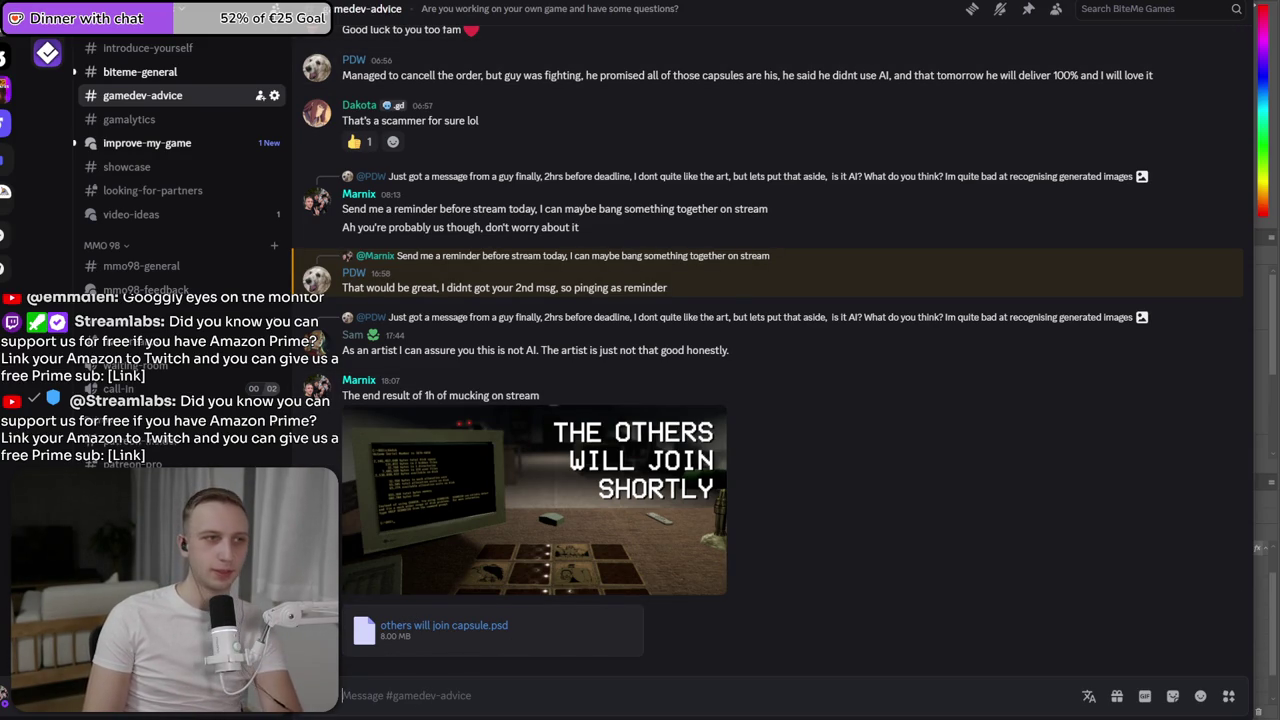
{"action": "mouse_move", "coordinate": [147, 48]}
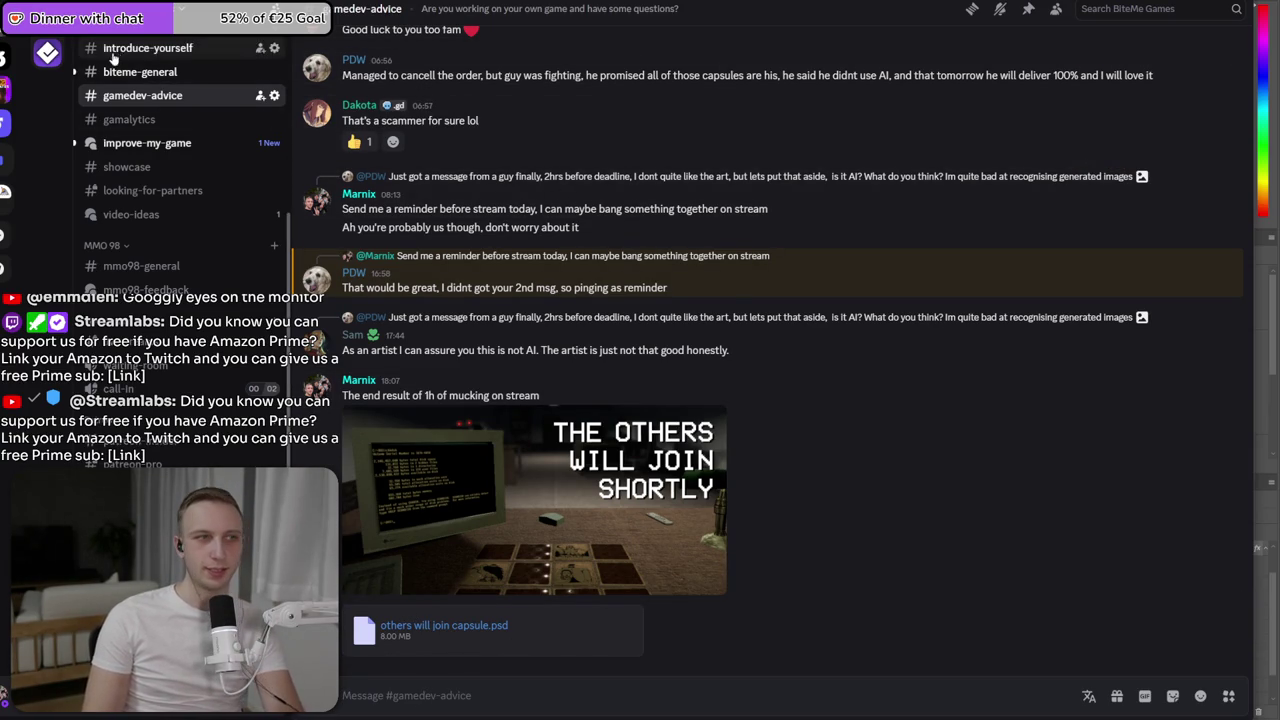
{"action": "left_click", "coordinate": [140, 72]}
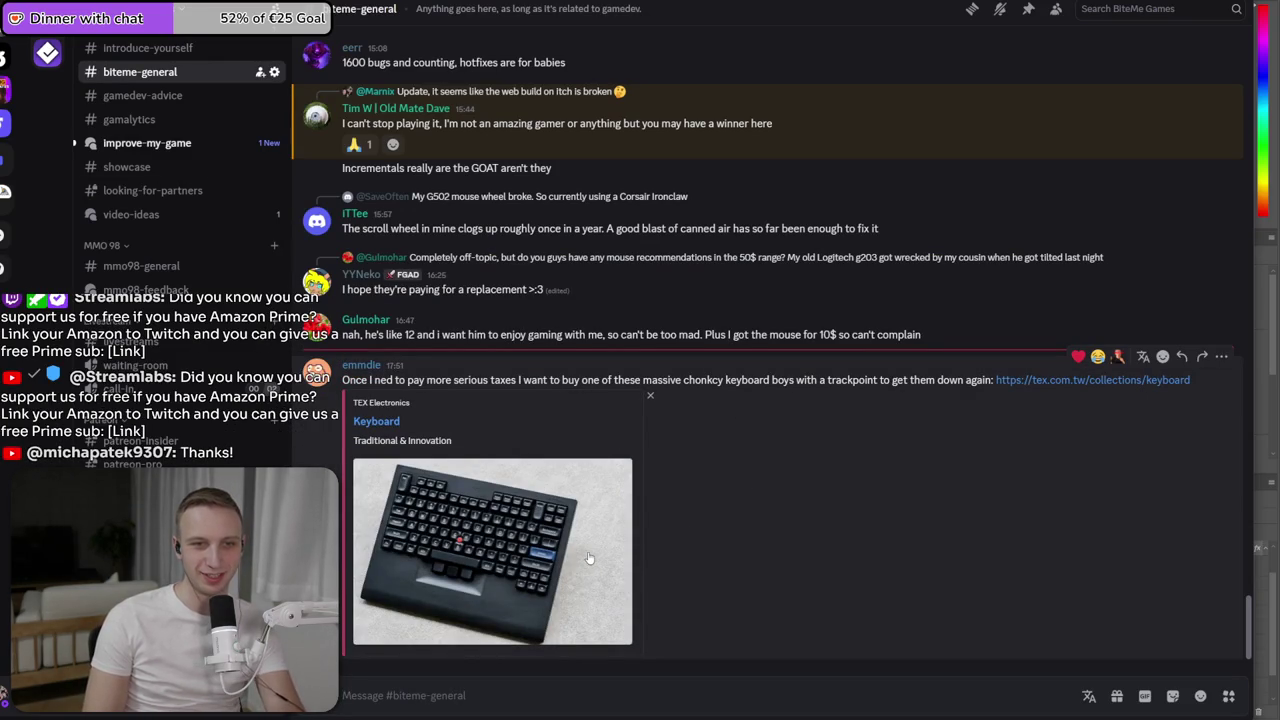
- View the keyboard picture full size, then return to Photoshop and quit it
{"action": "left_click", "coordinate": [465, 550]}
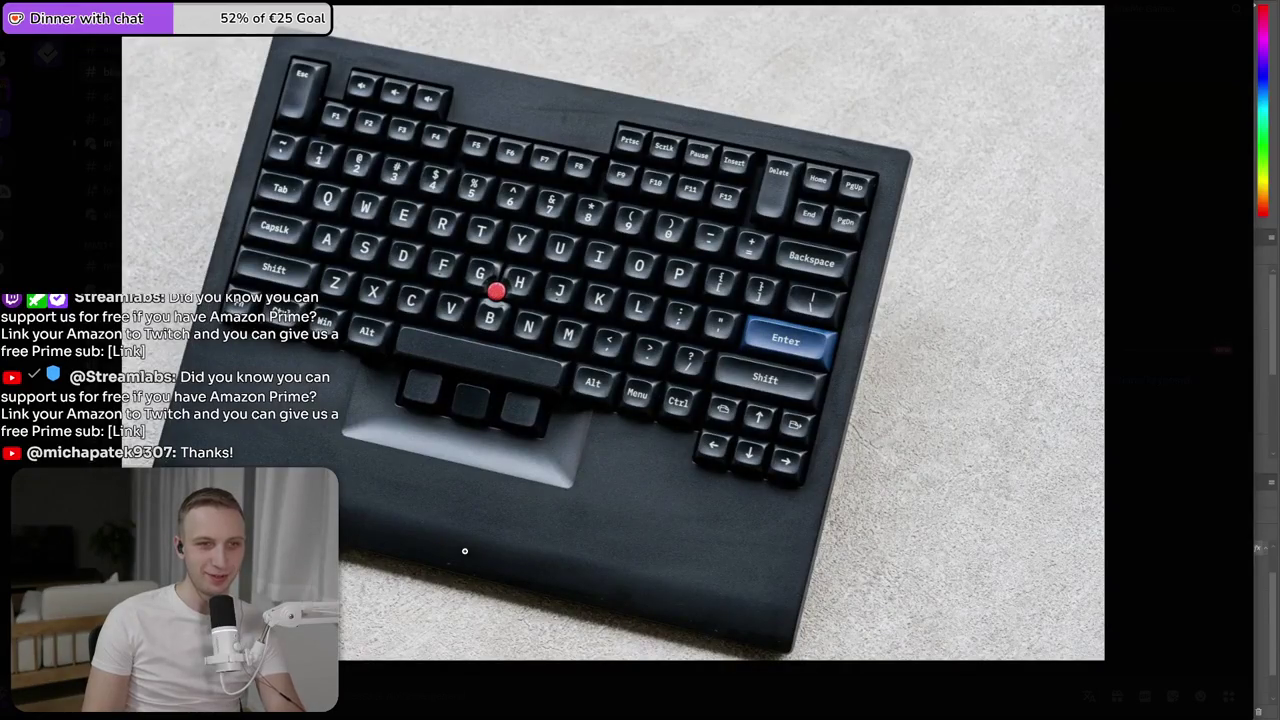
{"action": "left_click", "coordinate": [465, 550]}
{"action": "left_click", "coordinate": [465, 550]}
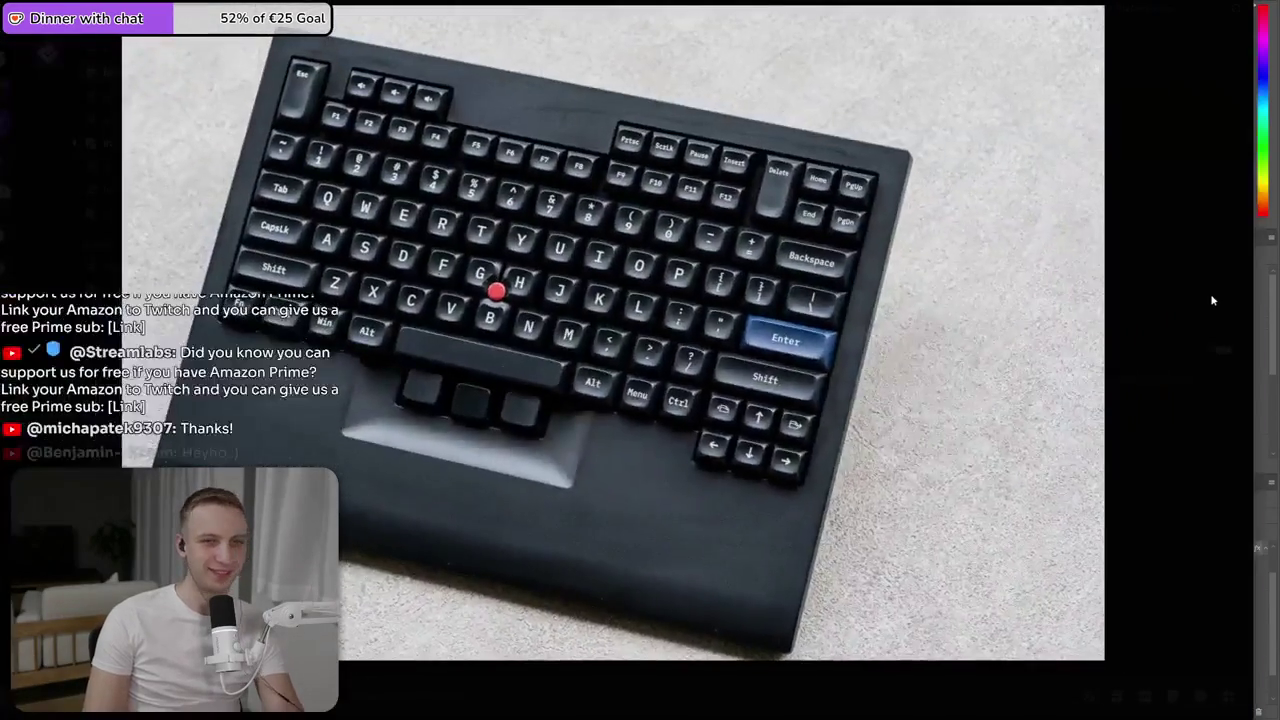
{"action": "left_click", "coordinate": [1212, 300]}
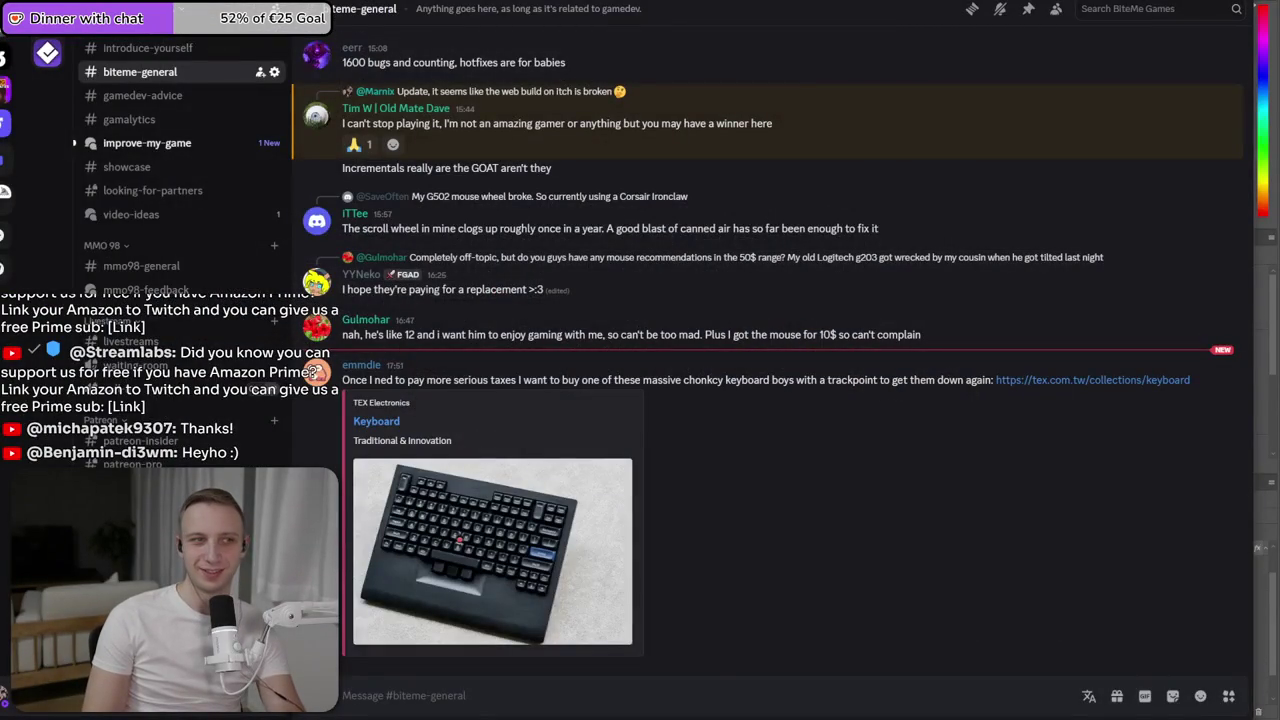
{"action": "key", "text": "alt+Tab"}
{"action": "key", "text": "ctrl+q"}
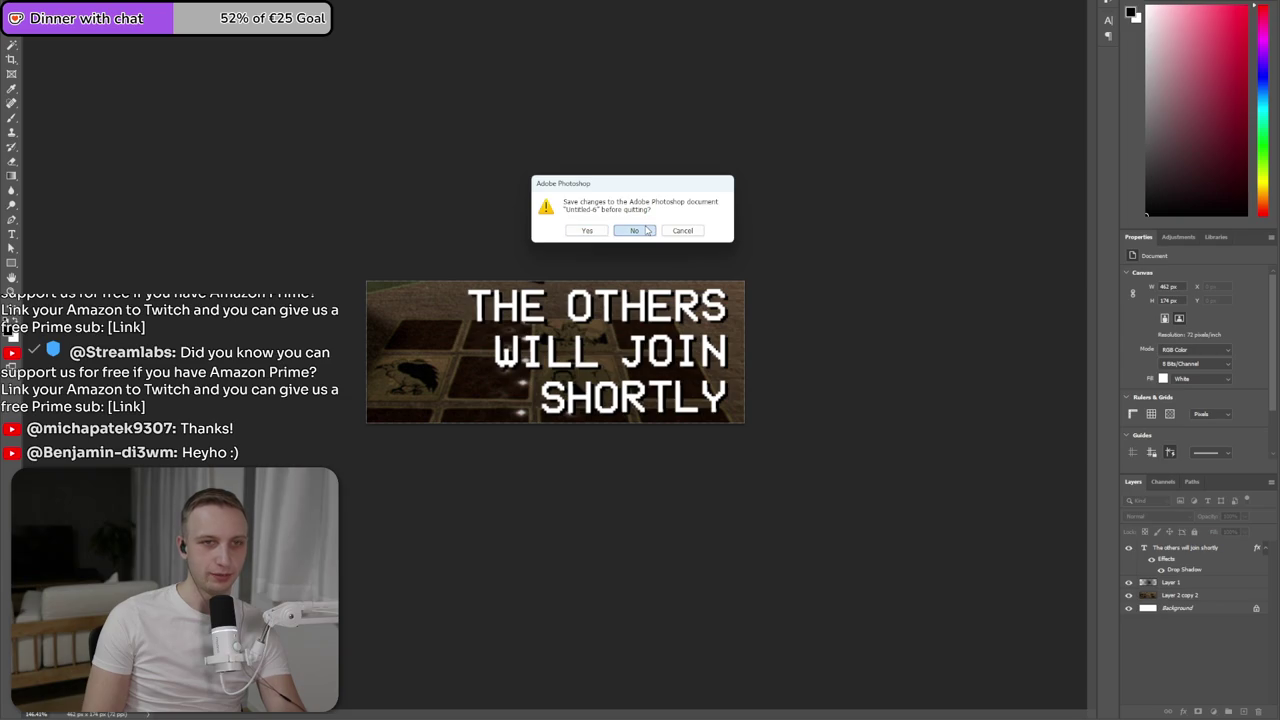
- Decline saving for all four open documents, starting with Untitled-6, so Photoshop exits
{"action": "left_click", "coordinate": [646, 231]}
{"action": "left_click", "coordinate": [646, 231]}
{"action": "left_click", "coordinate": [646, 231]}
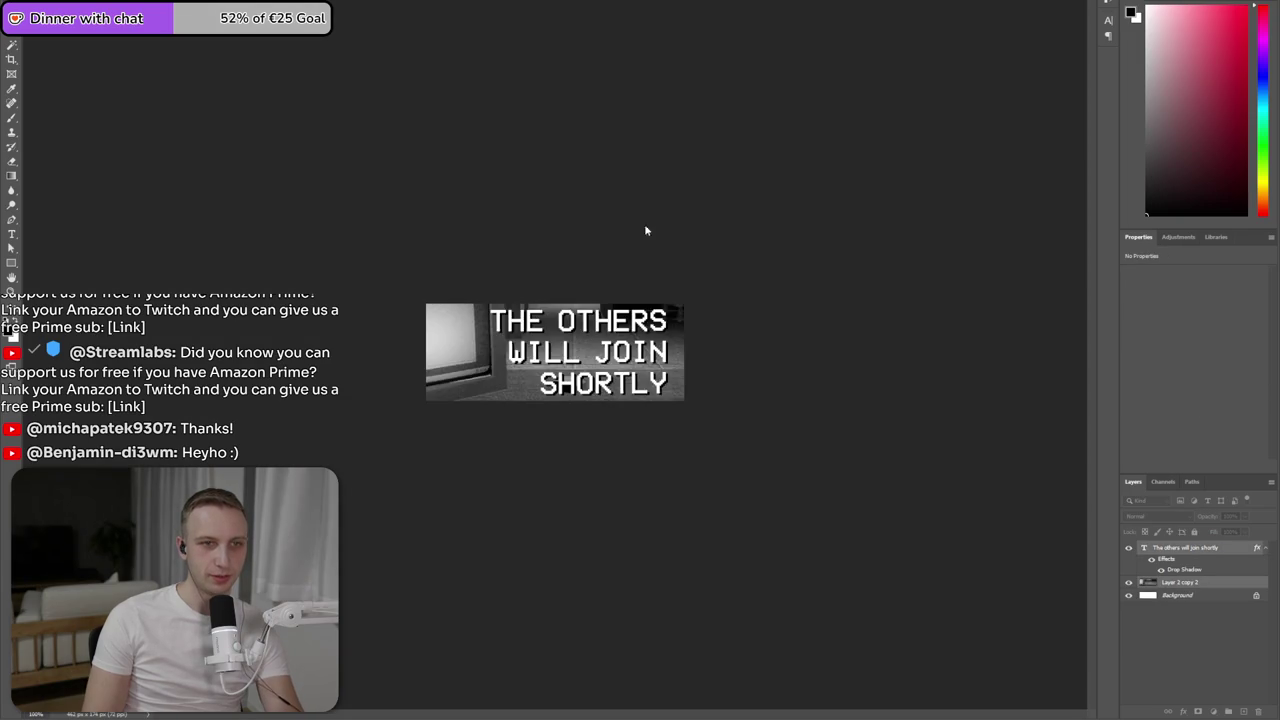
{"action": "left_click", "coordinate": [646, 231]}
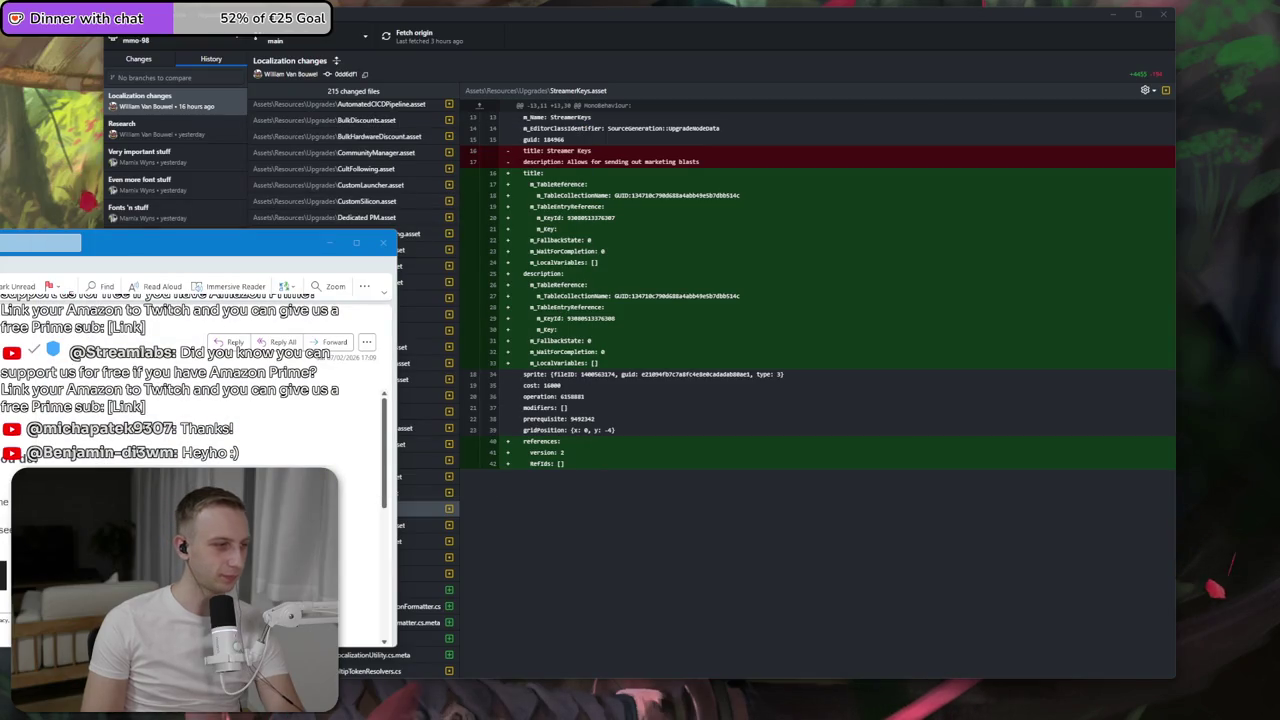
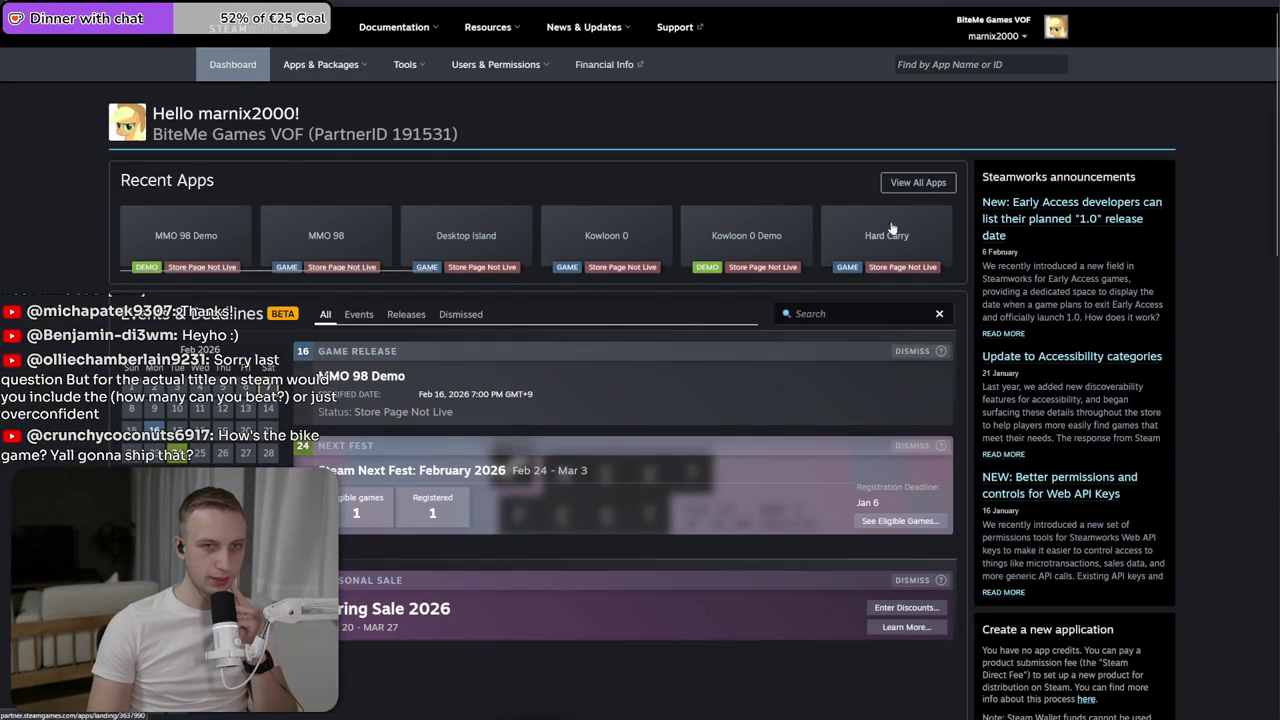
- Search 'prip', pick Pripyat 0 and open its Hidden Object Fest 2026 registration page
{"action": "left_click", "coordinate": [960, 64]}
{"action": "type", "text": "prip"}
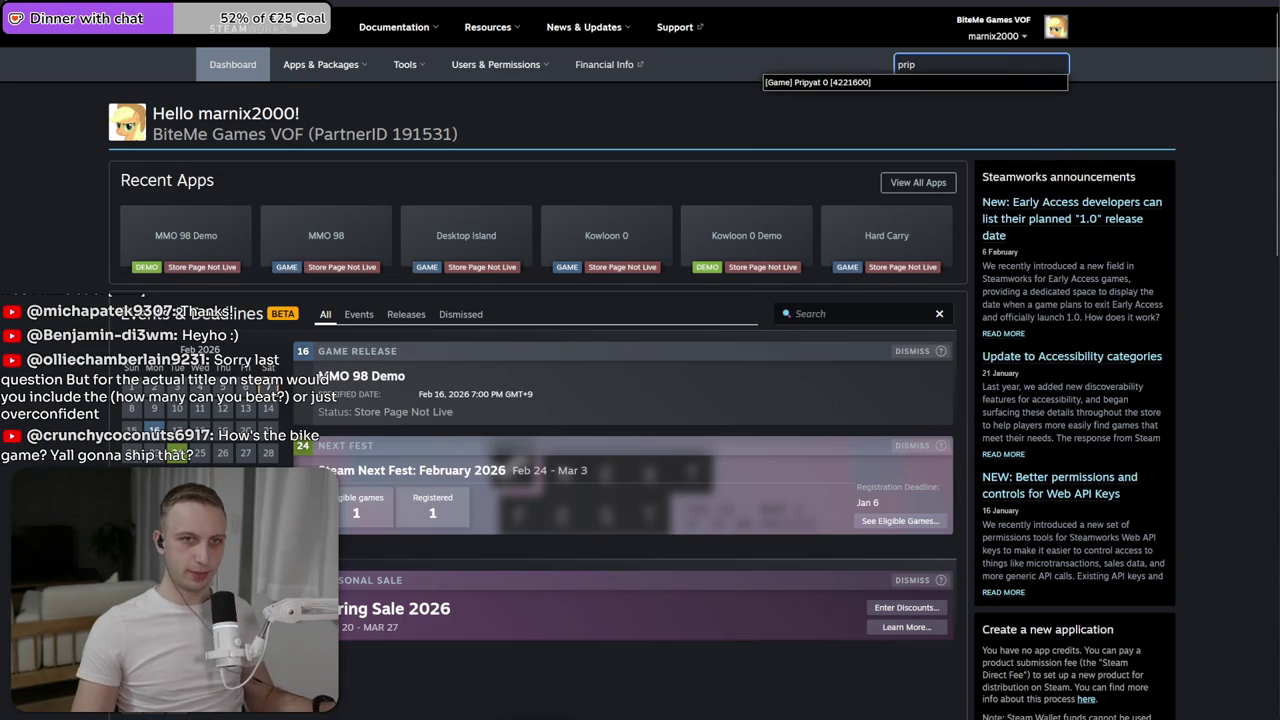
{"action": "left_click", "coordinate": [900, 82]}
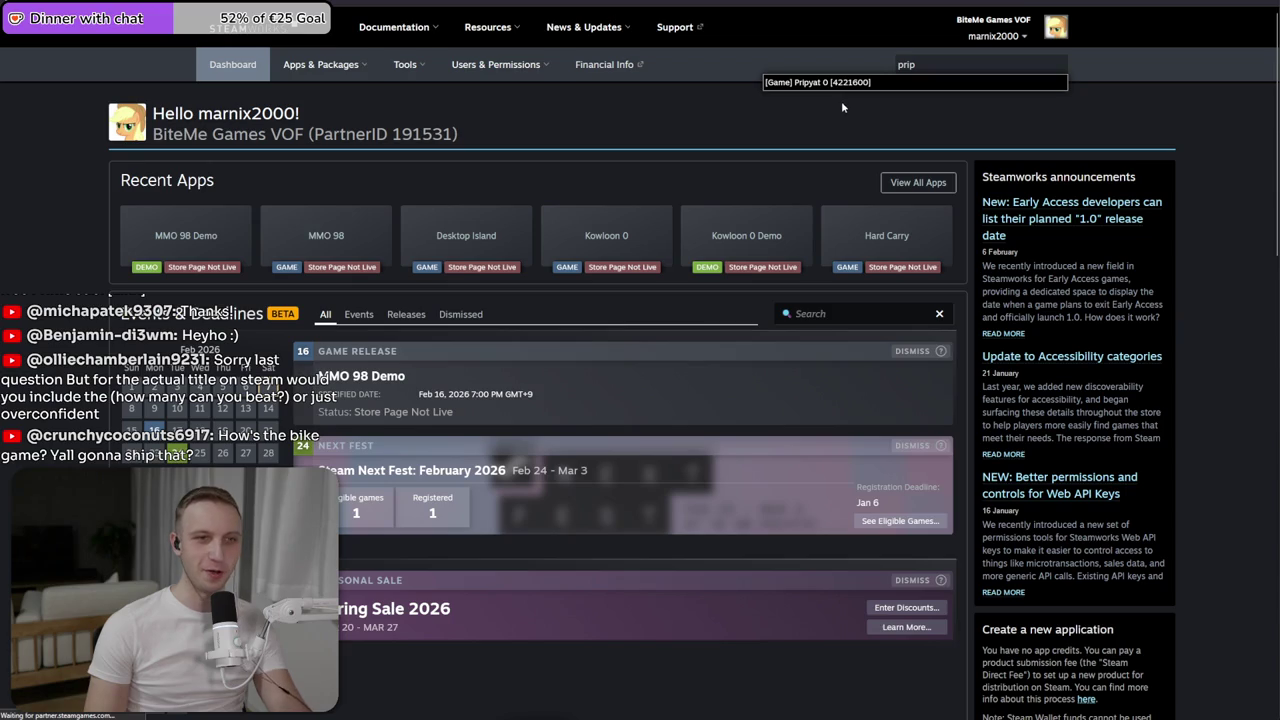
{"action": "scroll", "coordinate": [728, 192], "scroll_direction": "down", "scroll_amount": 4}
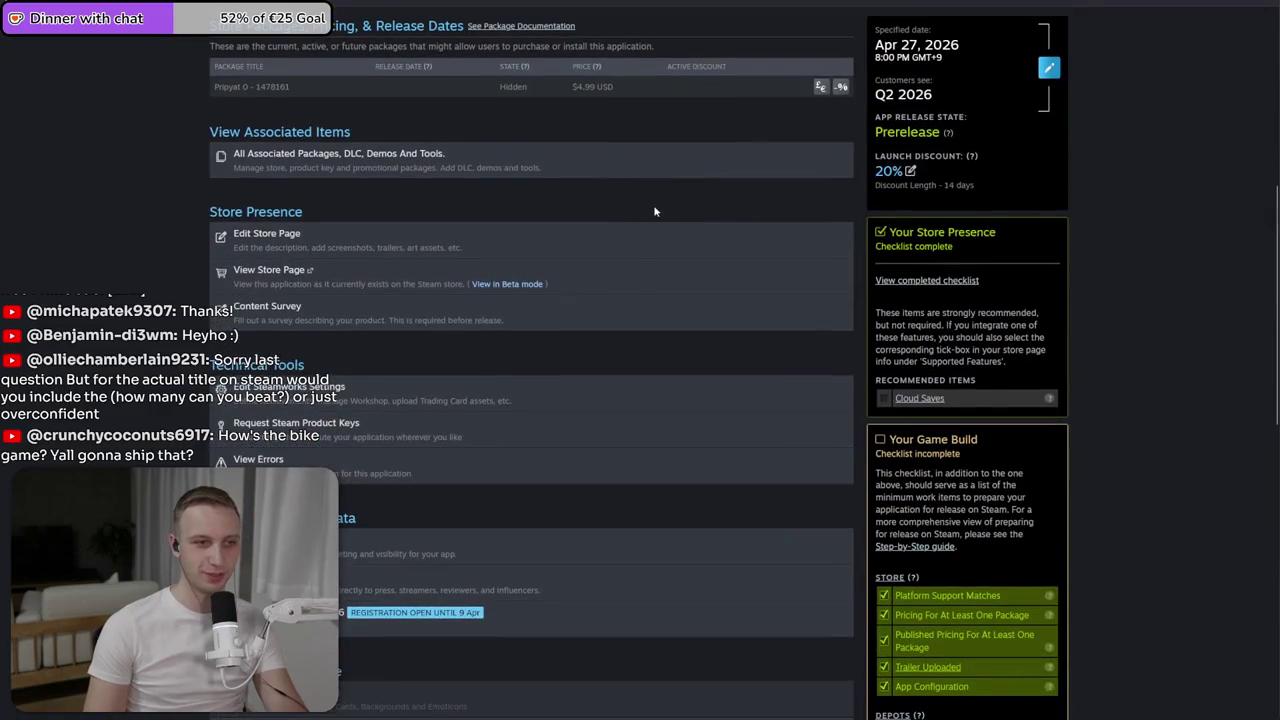
{"action": "left_click", "coordinate": [520, 630]}
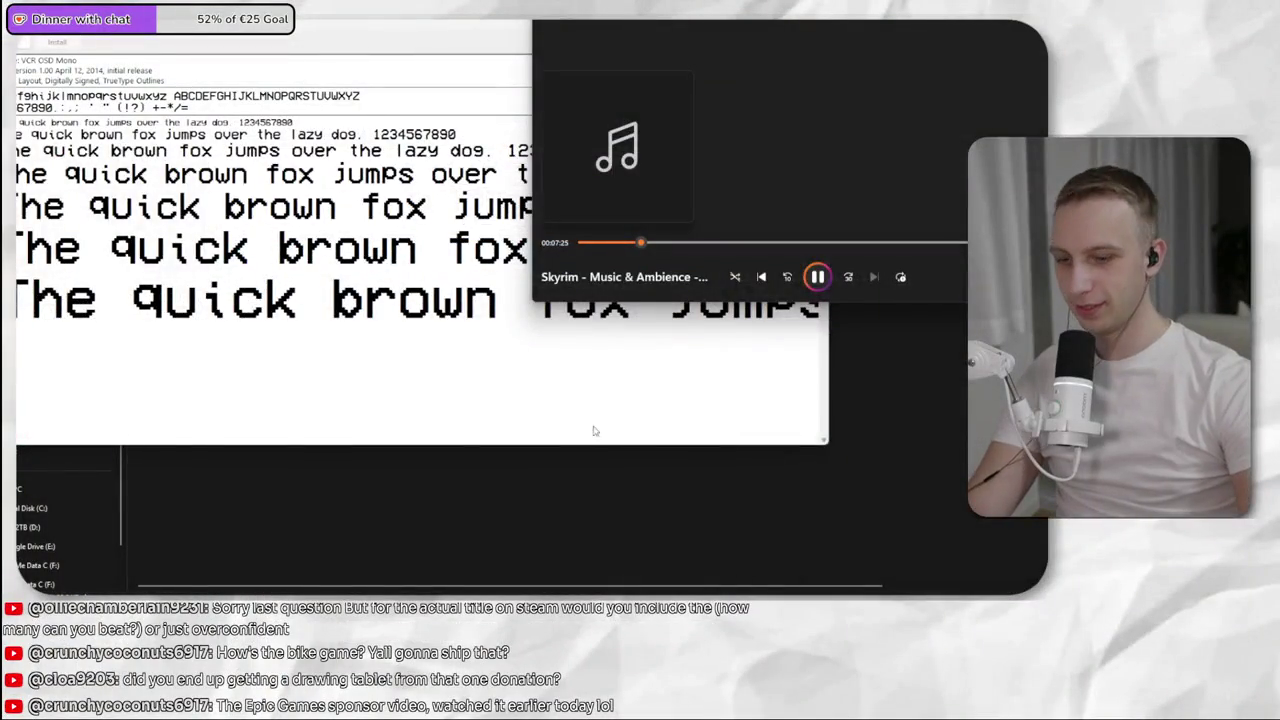
- Open the board with the two level map sketches, draw a test zigzag stroke, and undo it
{"action": "left_click", "coordinate": [588, 437]}
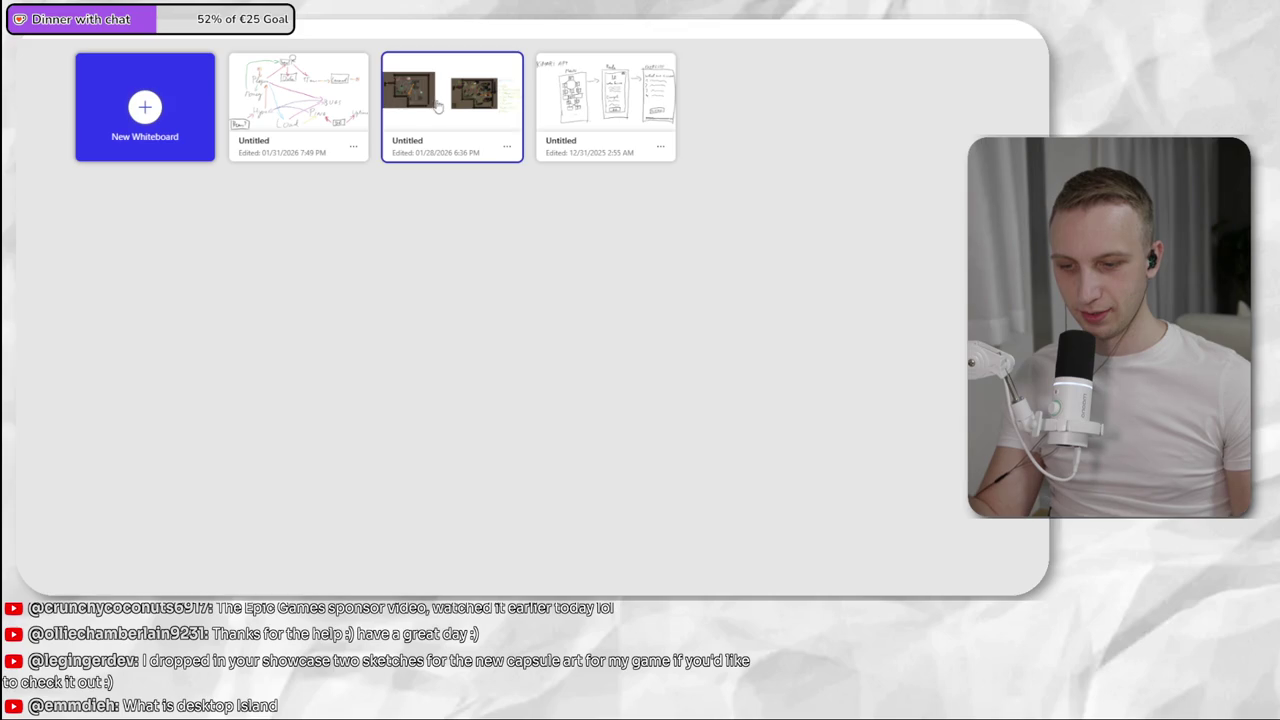
{"action": "left_click", "coordinate": [437, 105]}
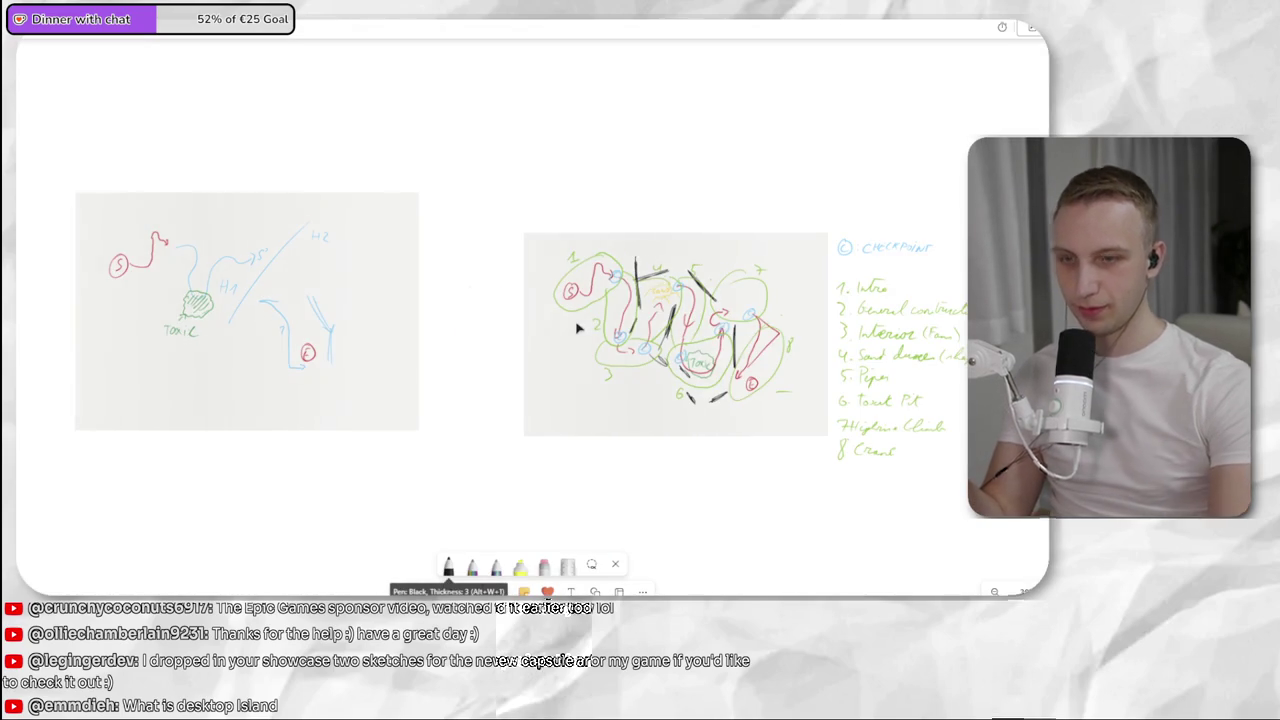
{"action": "left_click_drag", "start_coordinate": [750, 74], "coordinate": [1034, 116]}
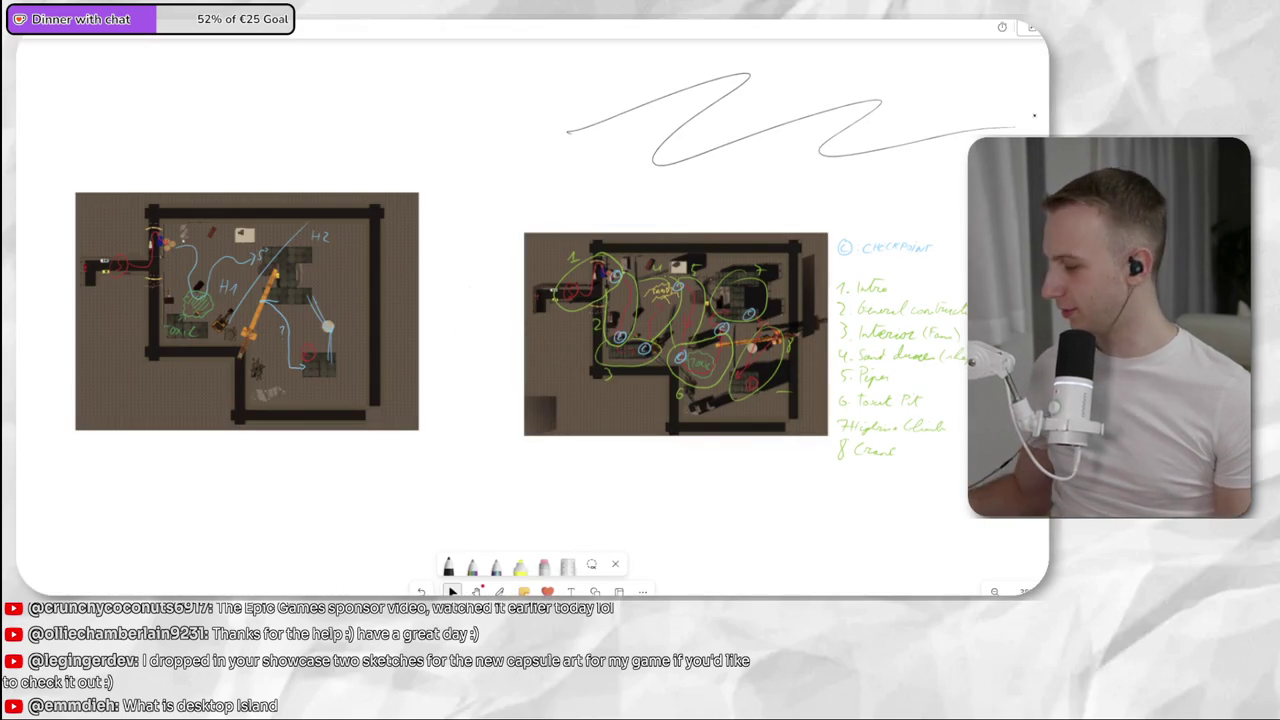
{"action": "key", "text": "ctrl+z"}
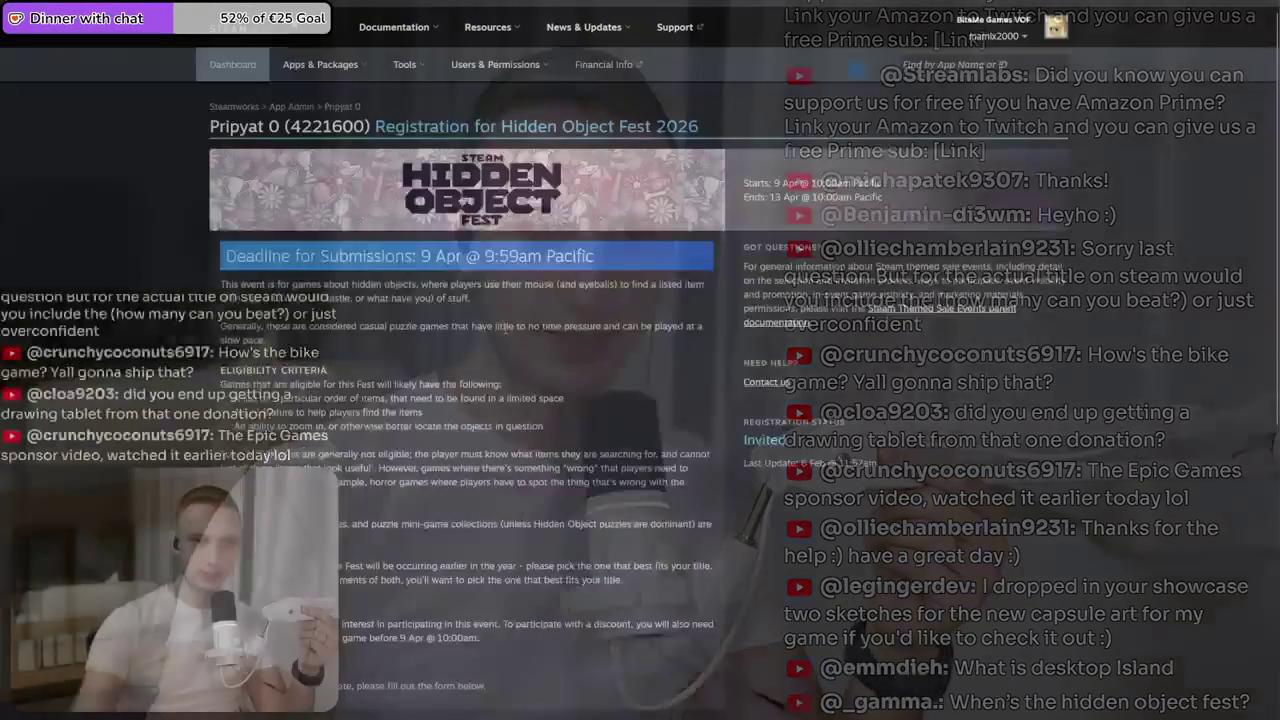
{"action": "scroll", "coordinate": [450, 303], "scroll_direction": "down", "scroll_amount": 2}
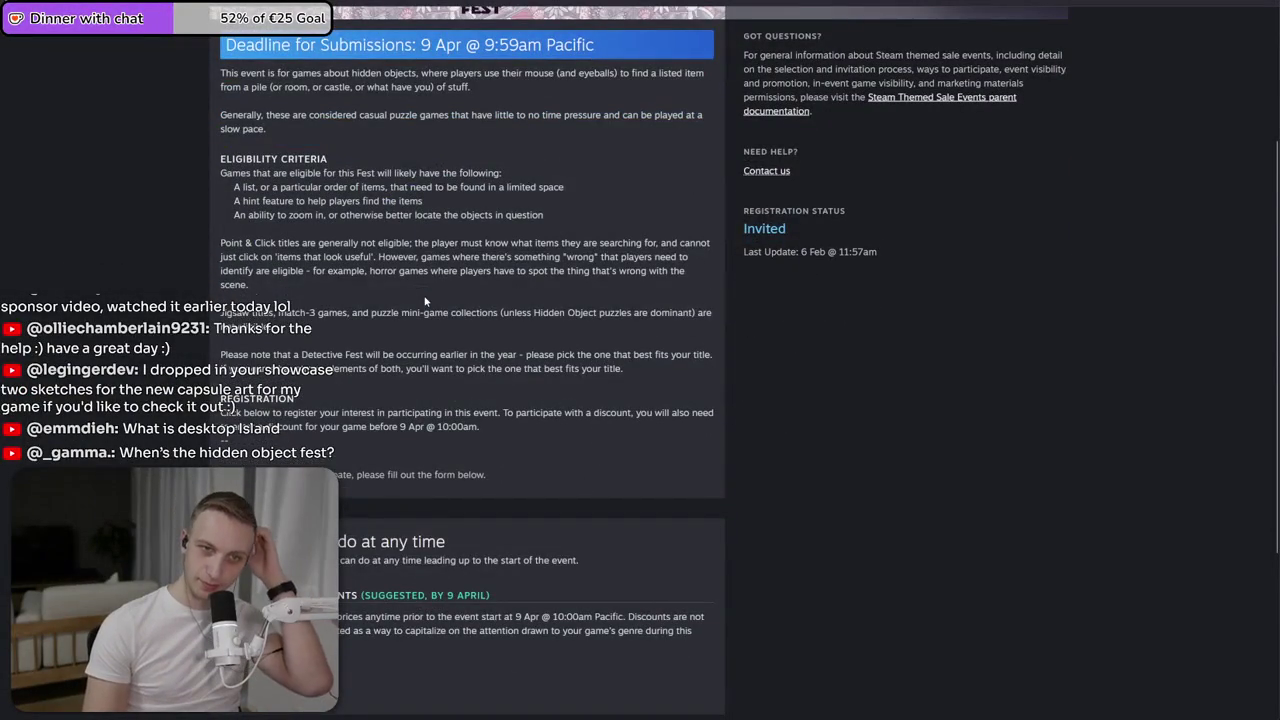
{"action": "scroll", "coordinate": [424, 301], "scroll_direction": "down", "scroll_amount": 3}
{"action": "scroll", "coordinate": [436, 400], "scroll_direction": "up", "scroll_amount": 4}
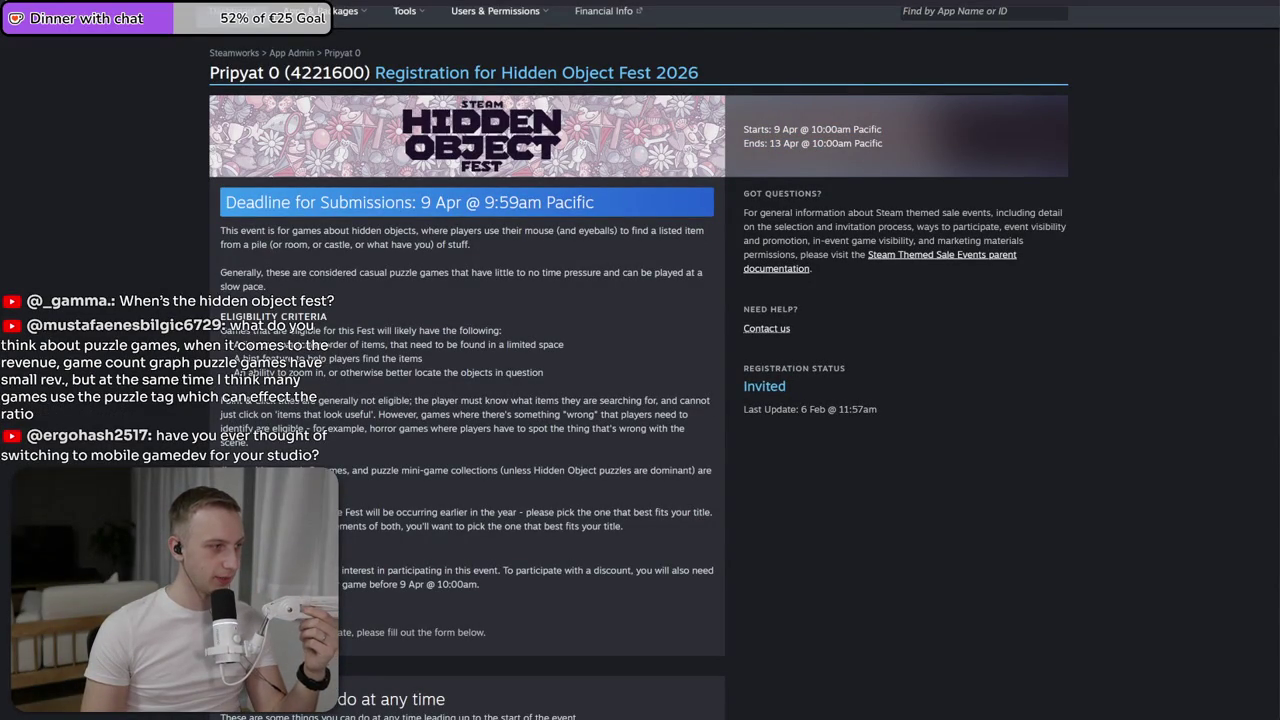
{"action": "left_click_drag", "start_coordinate": [405, 330], "coordinate": [543, 372]}
{"action": "scroll", "coordinate": [543, 372], "scroll_direction": "down", "scroll_amount": 1}
{"action": "left_click_drag", "start_coordinate": [300, 357], "coordinate": [245, 371]}
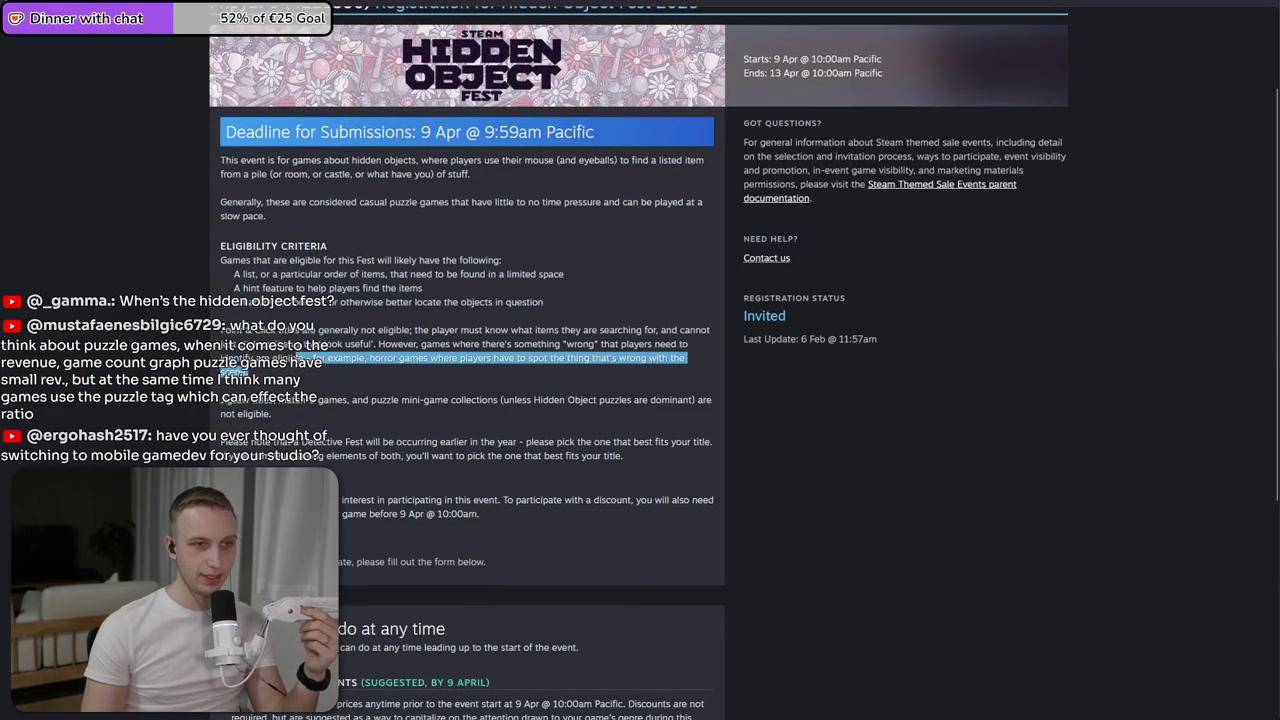
{"action": "left_click", "coordinate": [245, 371]}
{"action": "left_click_drag", "start_coordinate": [477, 371], "coordinate": [481, 381]}
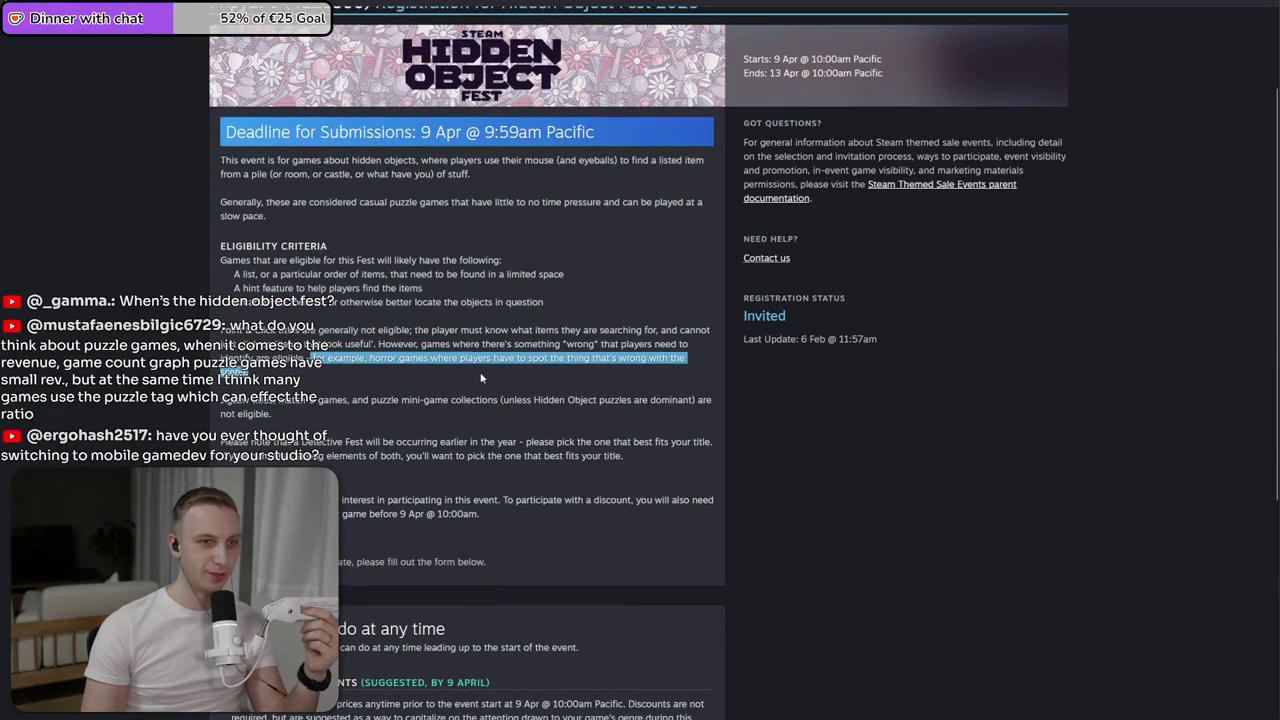
{"action": "left_click", "coordinate": [479, 375]}
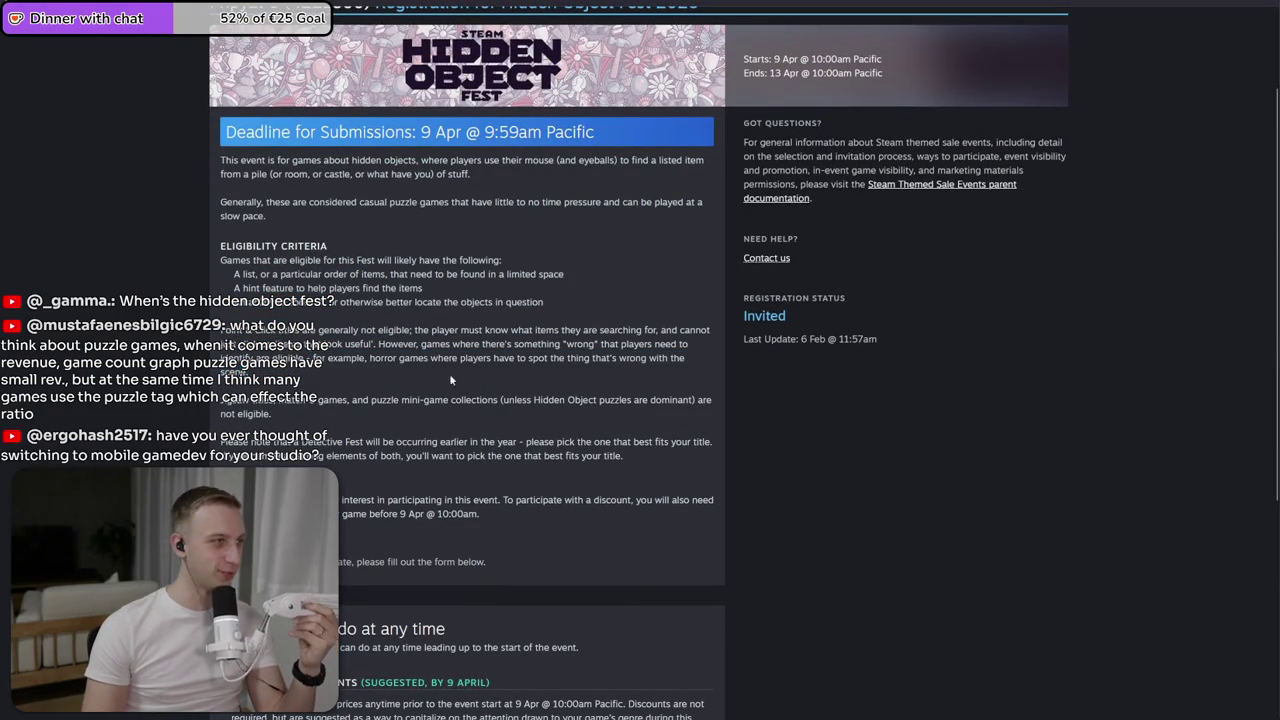
{"action": "scroll", "coordinate": [479, 375], "scroll_direction": "down", "scroll_amount": 3}
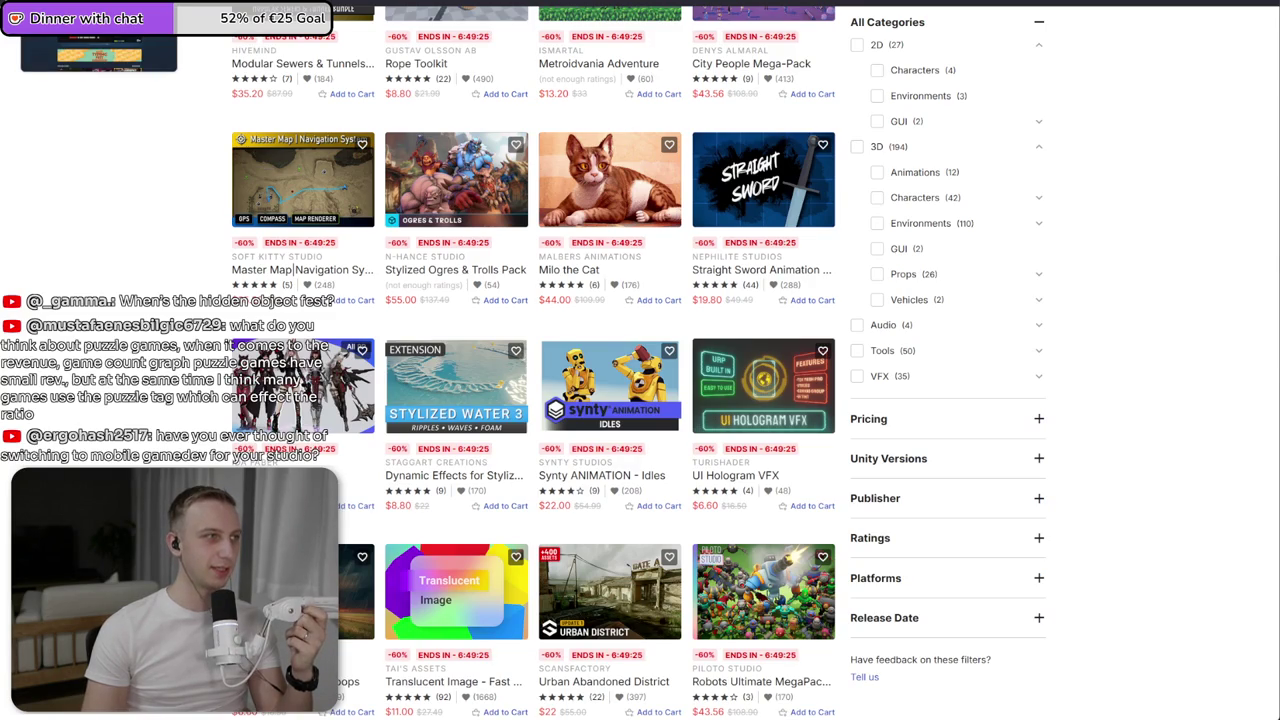
{"action": "key", "text": "alt+Tab"}
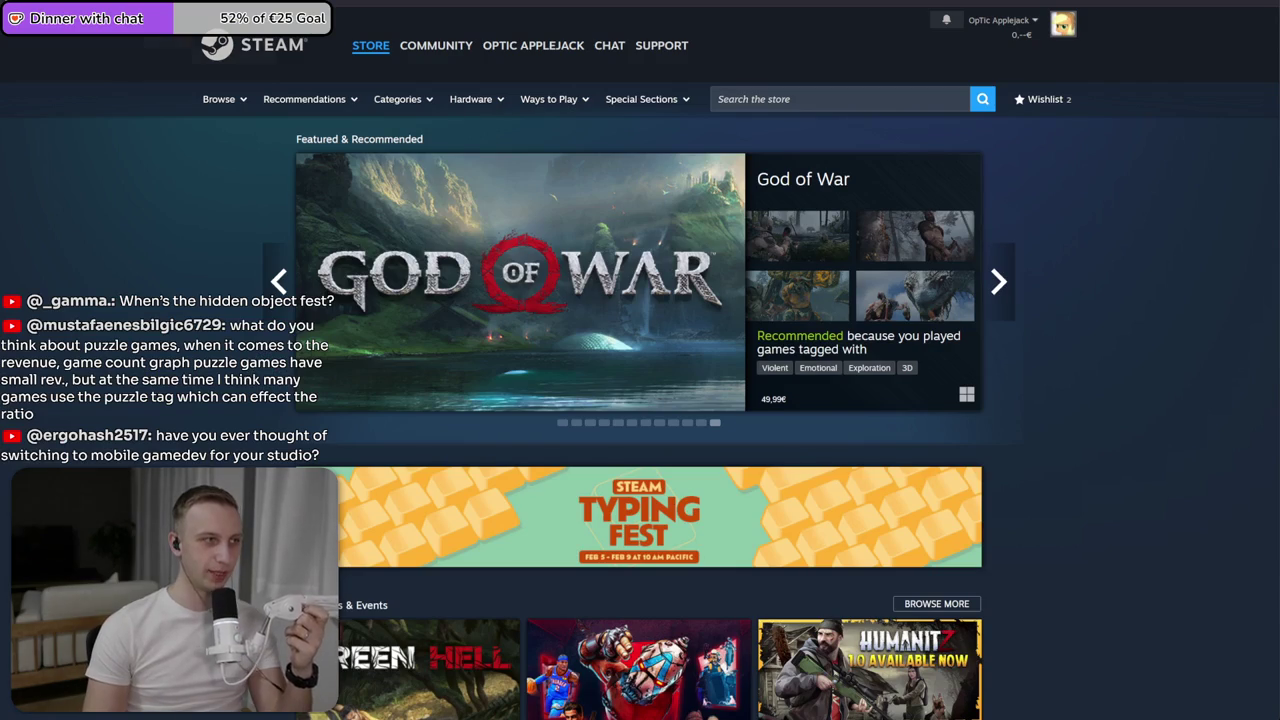
{"action": "key", "text": "alt+Tab"}
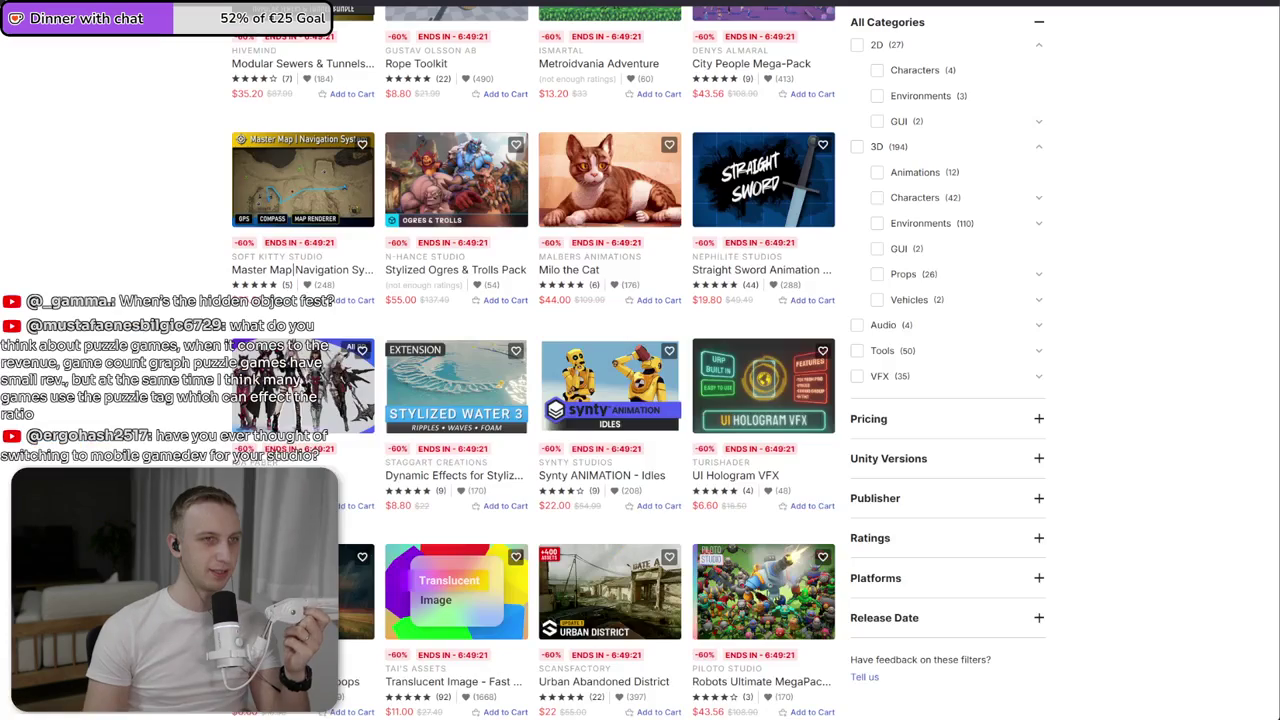
{"action": "scroll", "coordinate": [189, 101], "scroll_direction": "up", "scroll_amount": 3}
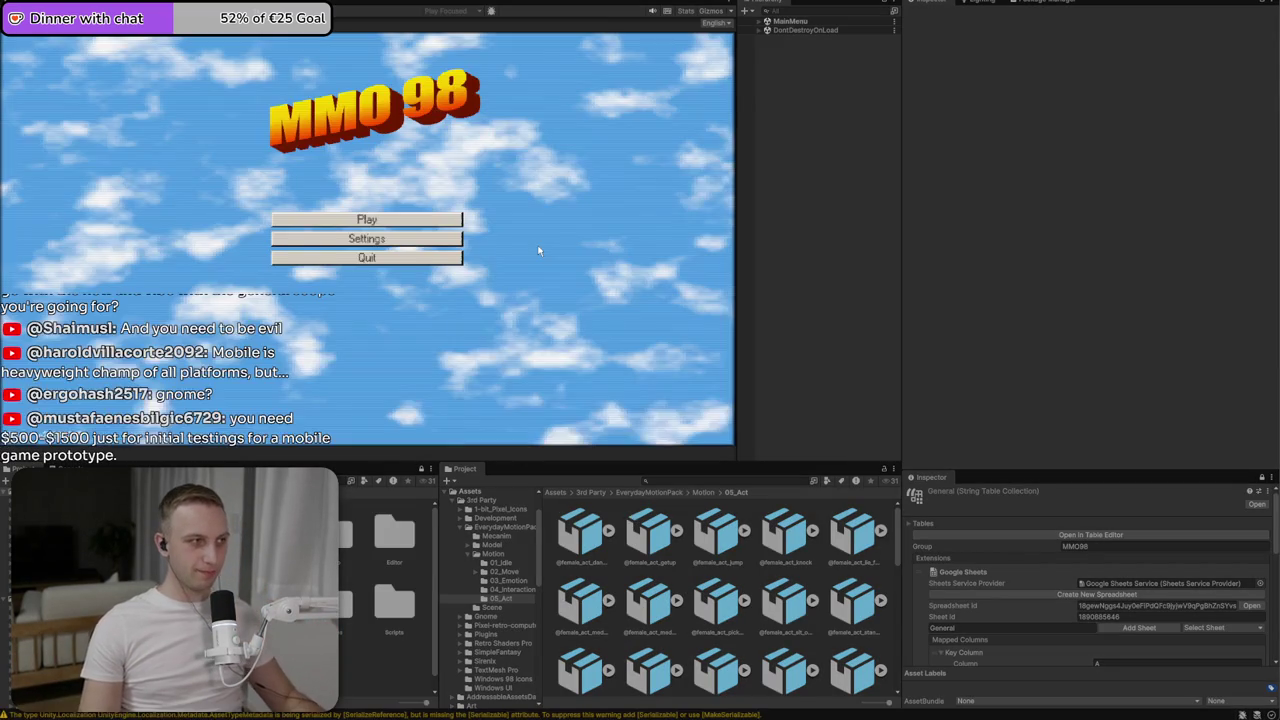
- Make the game view fill the screen and switch the settings language through Dutch, German, then Japanese
{"action": "key", "text": "ctrl+shift+F7"}
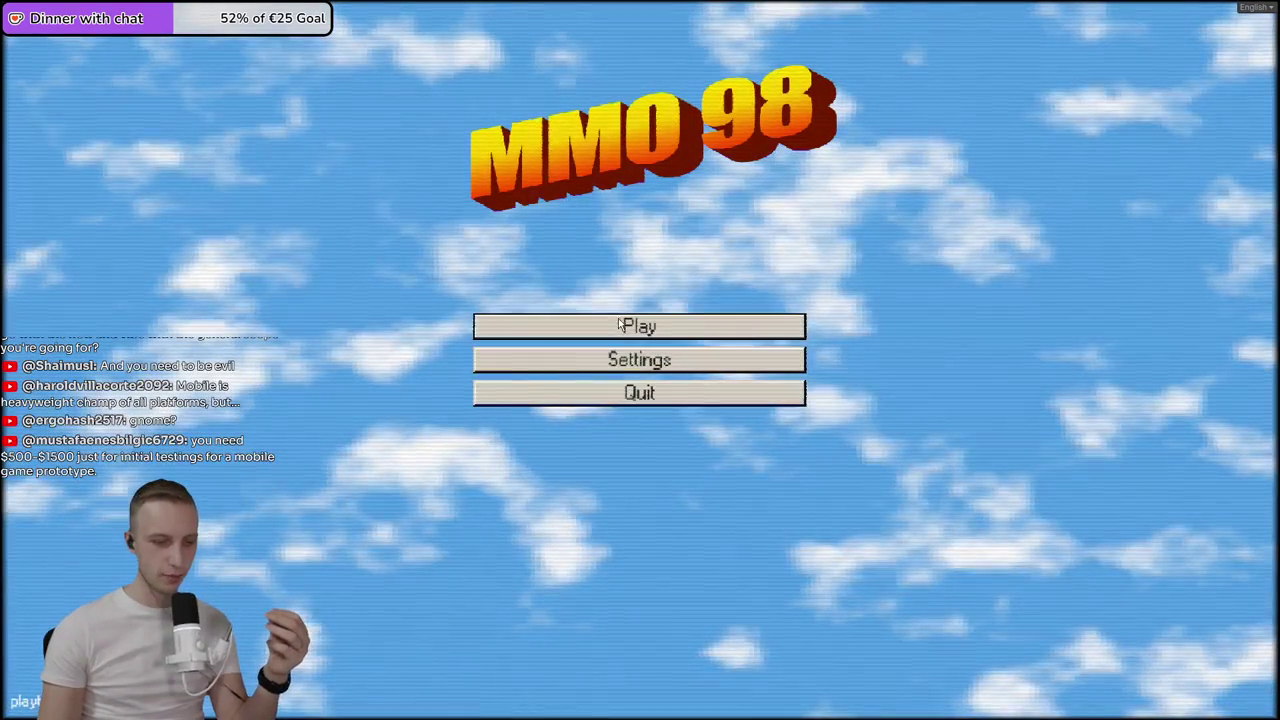
{"action": "left_click", "coordinate": [630, 358]}
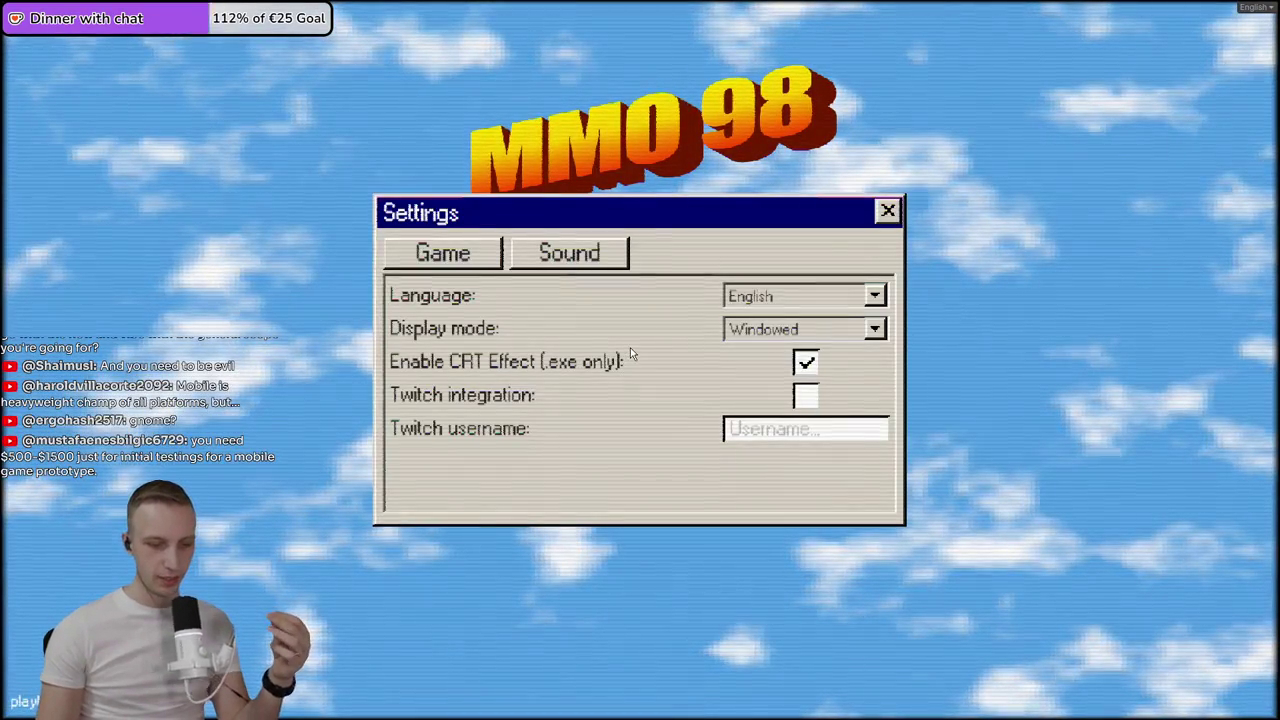
{"action": "left_click", "coordinate": [826, 295]}
{"action": "left_click", "coordinate": [766, 331]}
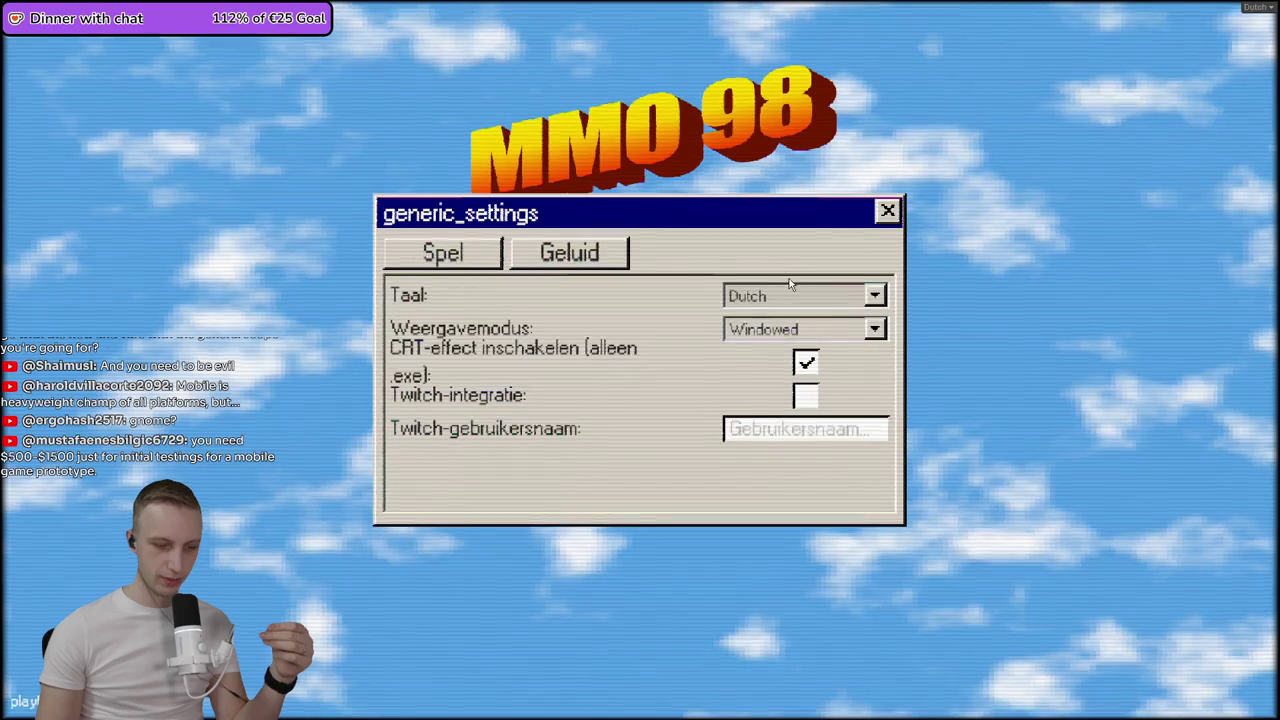
{"action": "left_click", "coordinate": [790, 300]}
{"action": "left_click", "coordinate": [772, 357]}
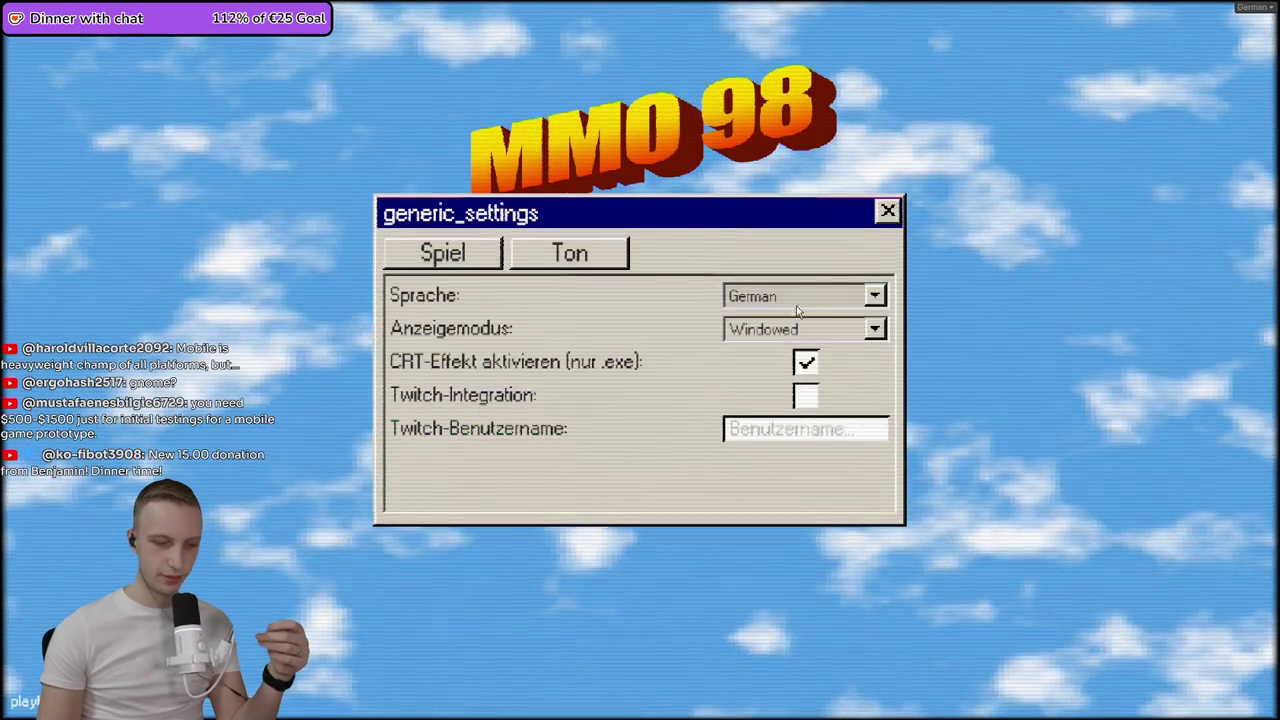
{"action": "left_click", "coordinate": [800, 296]}
{"action": "scroll", "coordinate": [793, 350], "scroll_direction": "down", "scroll_amount": 1}
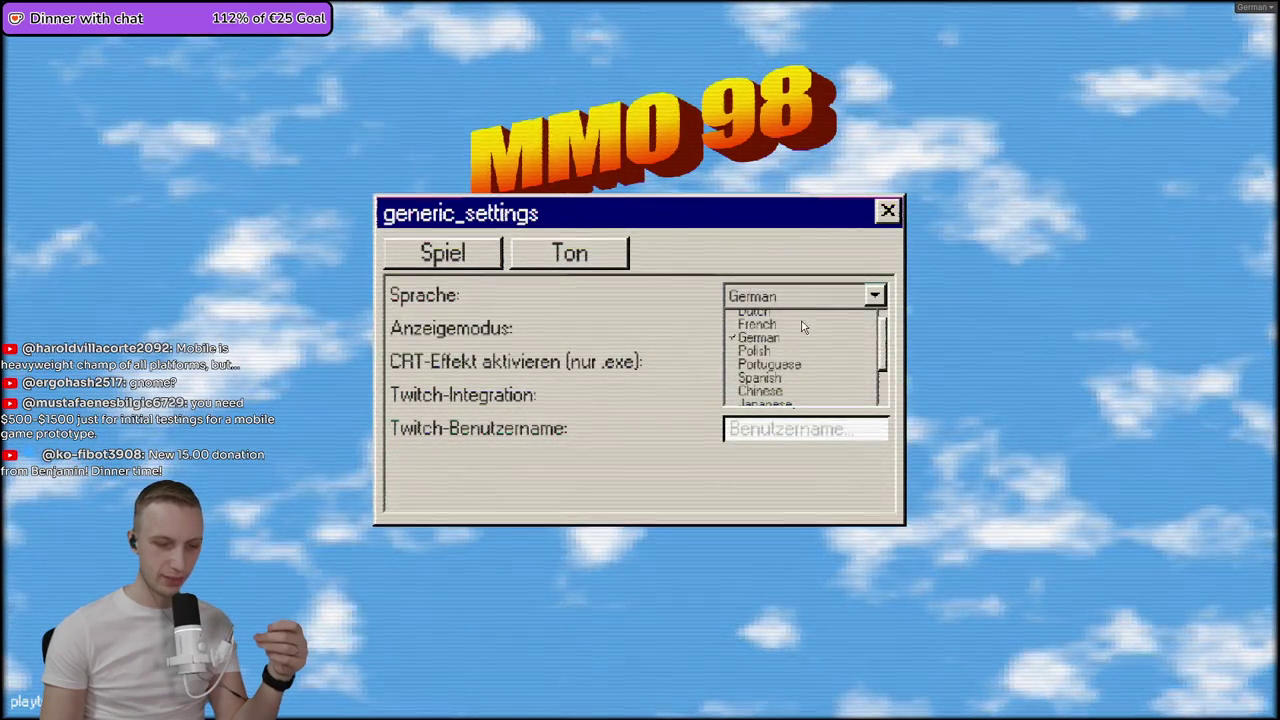
{"action": "scroll", "coordinate": [793, 350], "scroll_direction": "down", "scroll_amount": 2}
{"action": "left_click", "coordinate": [766, 365]}
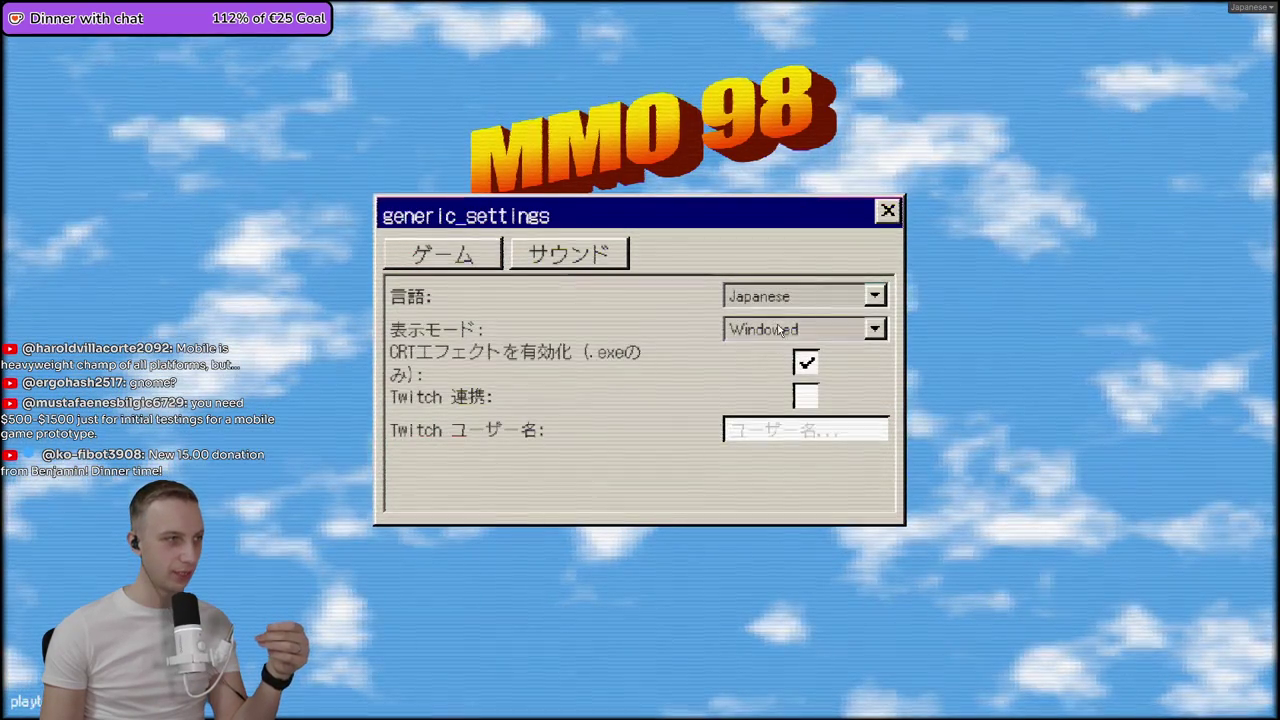
- Set the game language back to English, then check the Display mode choices
{"action": "left_click", "coordinate": [856, 293]}
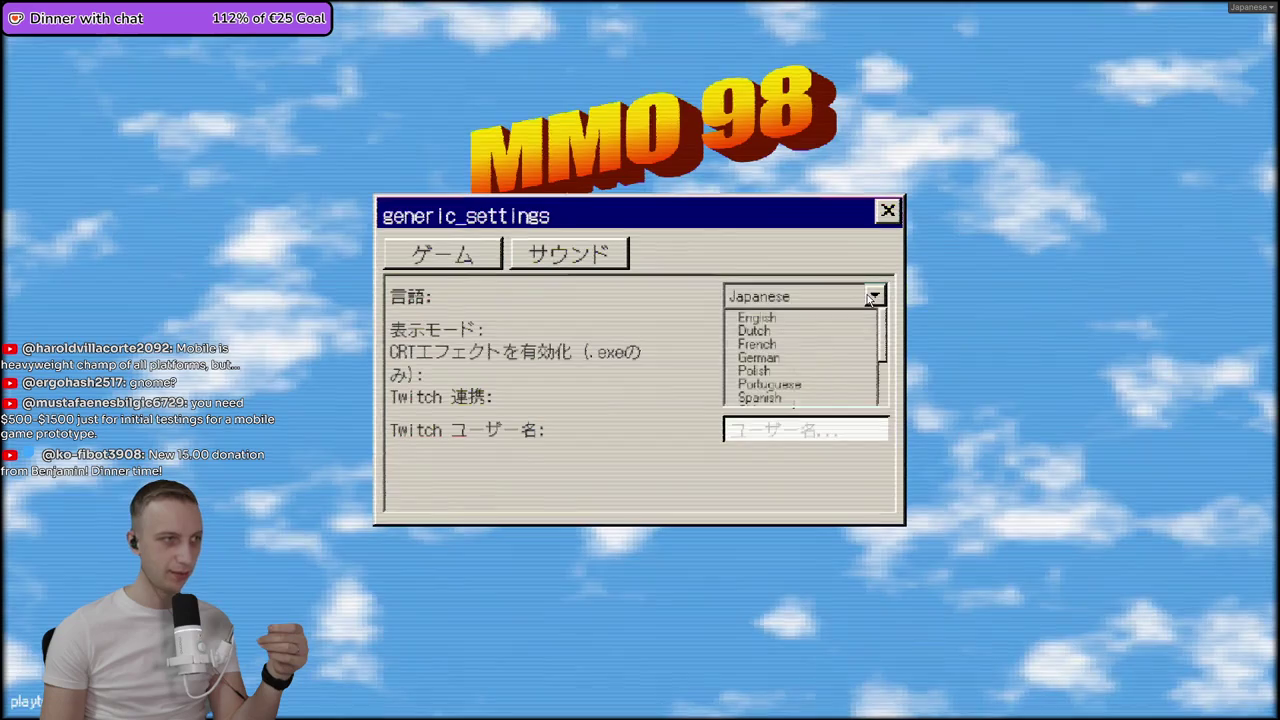
{"action": "scroll", "coordinate": [820, 380], "scroll_direction": "down", "scroll_amount": 3}
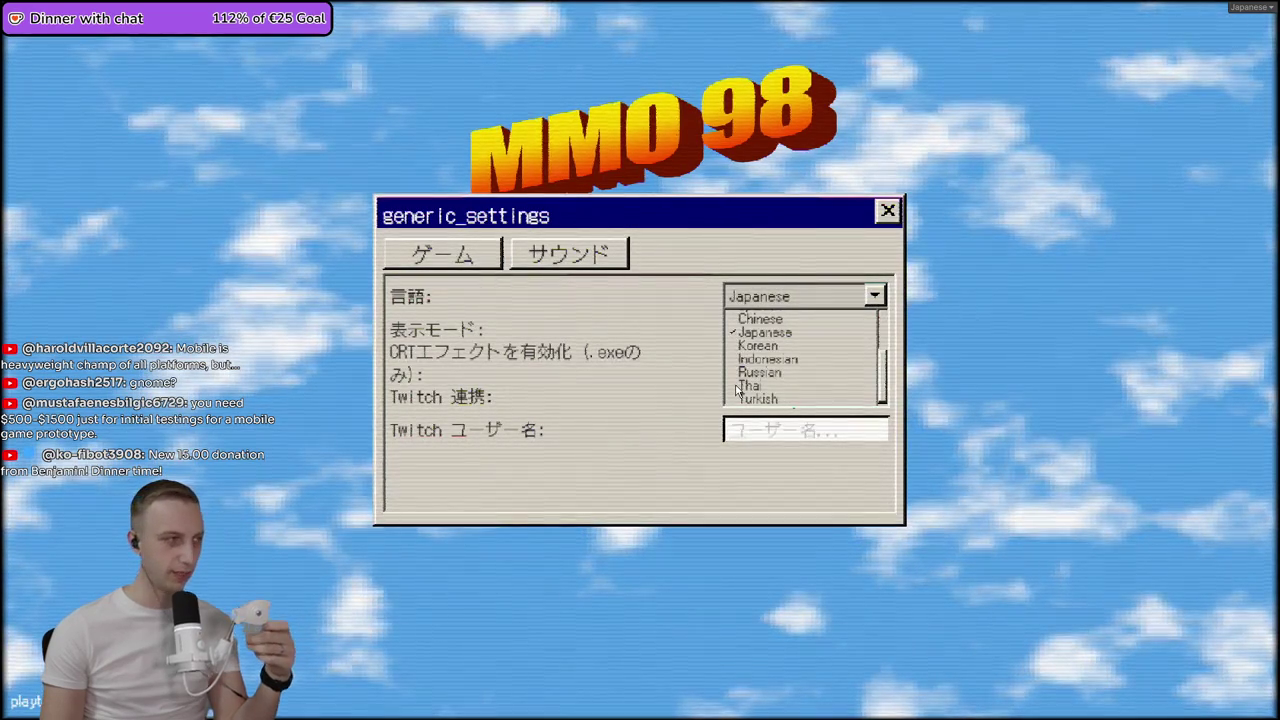
{"action": "scroll", "coordinate": [736, 390], "scroll_direction": "up", "scroll_amount": 2}
{"action": "scroll", "coordinate": [736, 390], "scroll_direction": "up", "scroll_amount": 2}
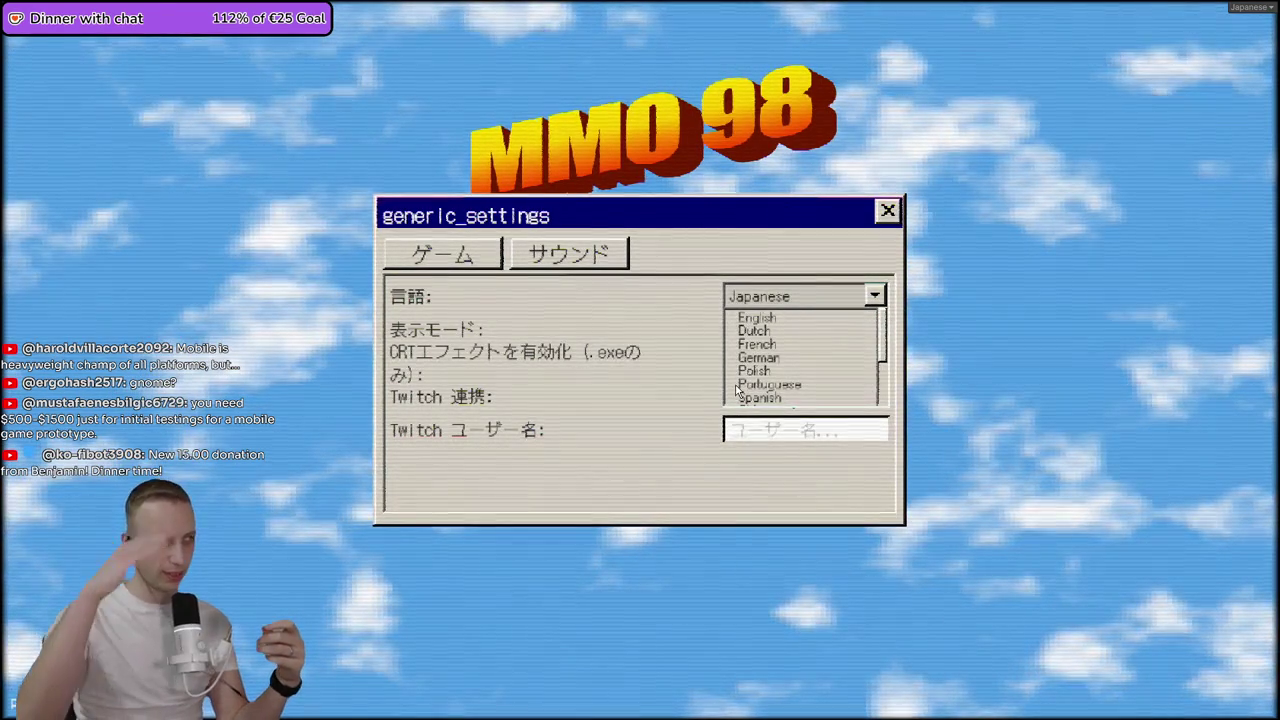
{"action": "scroll", "coordinate": [740, 385], "scroll_direction": "down", "scroll_amount": 1}
{"action": "scroll", "coordinate": [740, 385], "scroll_direction": "down", "scroll_amount": 2}
{"action": "scroll", "coordinate": [760, 350], "scroll_direction": "up", "scroll_amount": 3}
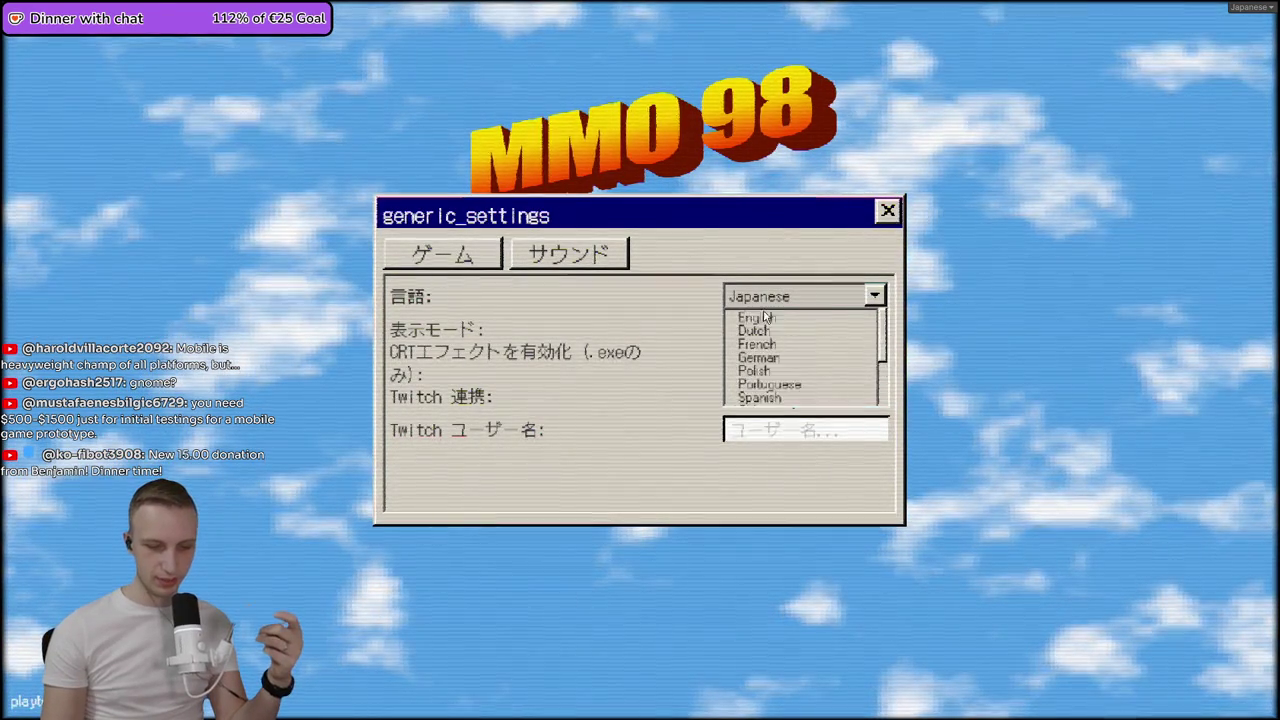
{"action": "left_click", "coordinate": [757, 318]}
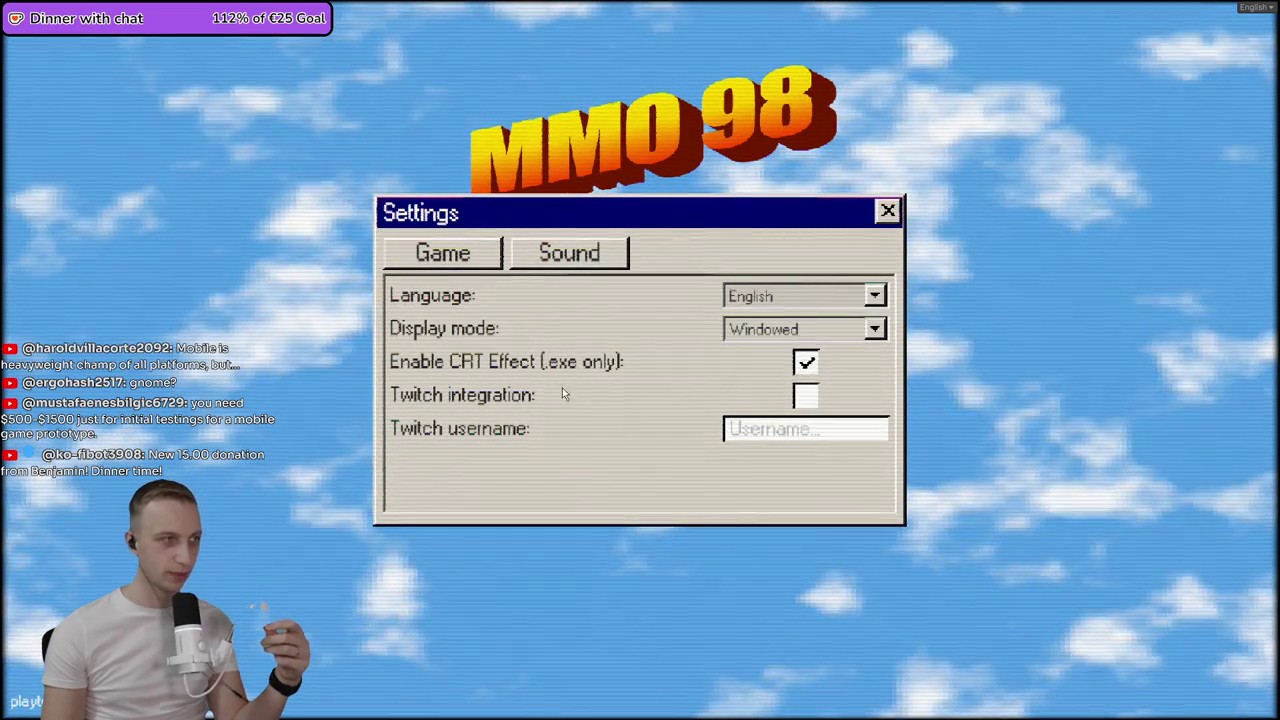
{"action": "left_click", "coordinate": [875, 330]}
{"action": "left_click", "coordinate": [876, 333]}
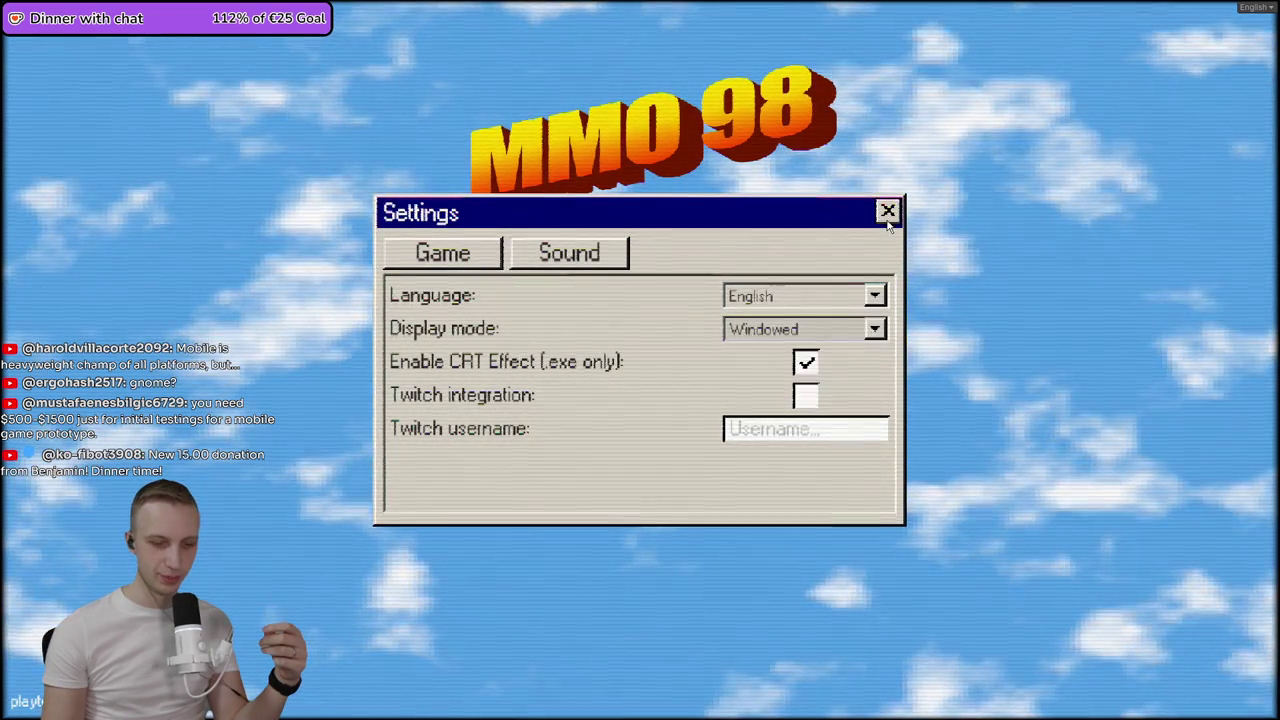
{"action": "left_click", "coordinate": [876, 332]}
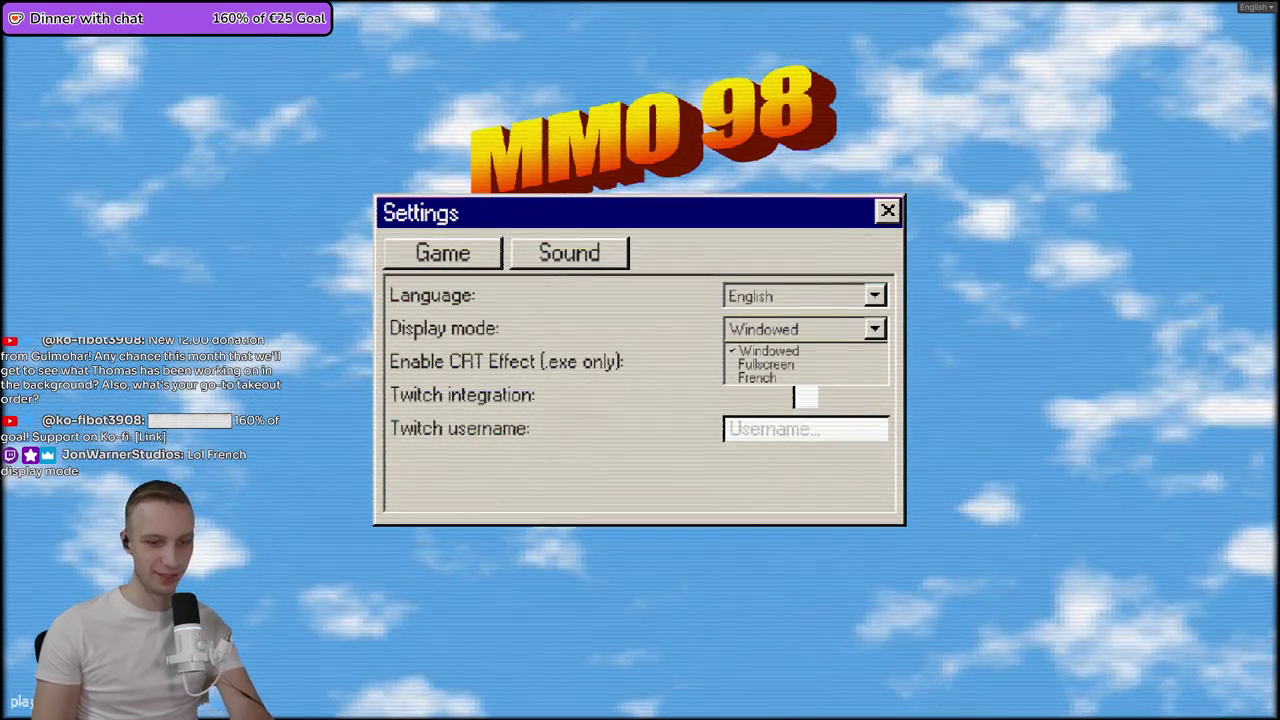
- Keep Windowed display mode, review the Sound settings, close Settings and press Play to reach the studio list
{"action": "left_click", "coordinate": [595, 298]}
{"action": "left_click", "coordinate": [535, 254]}
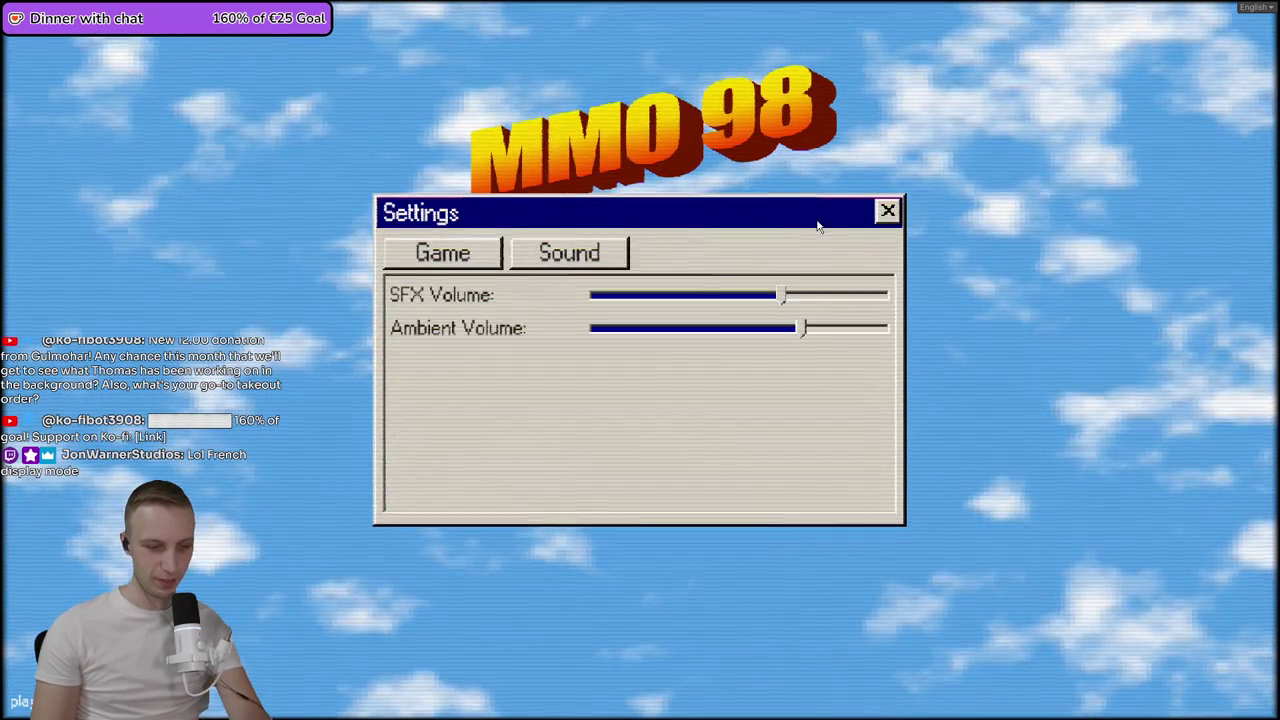
{"action": "left_click", "coordinate": [887, 211]}
{"action": "left_click", "coordinate": [700, 325]}
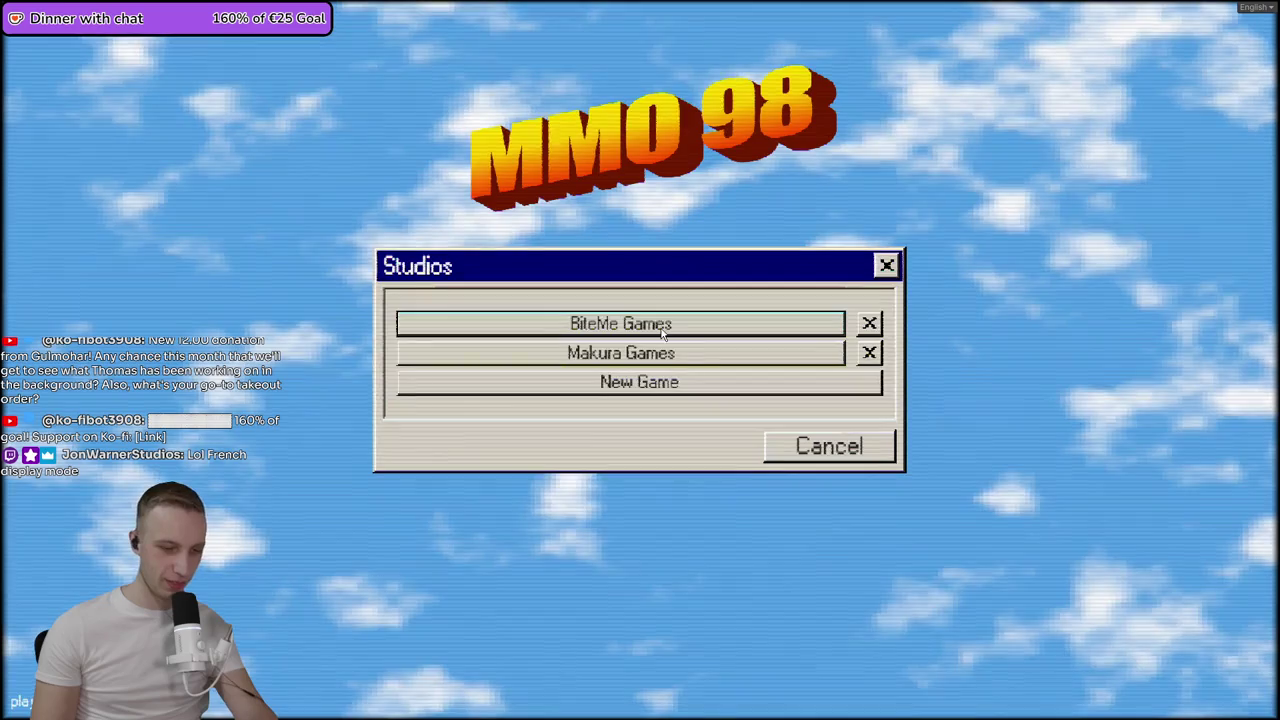
- Delete the BiteMe Games studio and create a new studio named Streamerbait Games
{"action": "left_click", "coordinate": [871, 320]}
{"action": "left_click", "coordinate": [829, 467]}
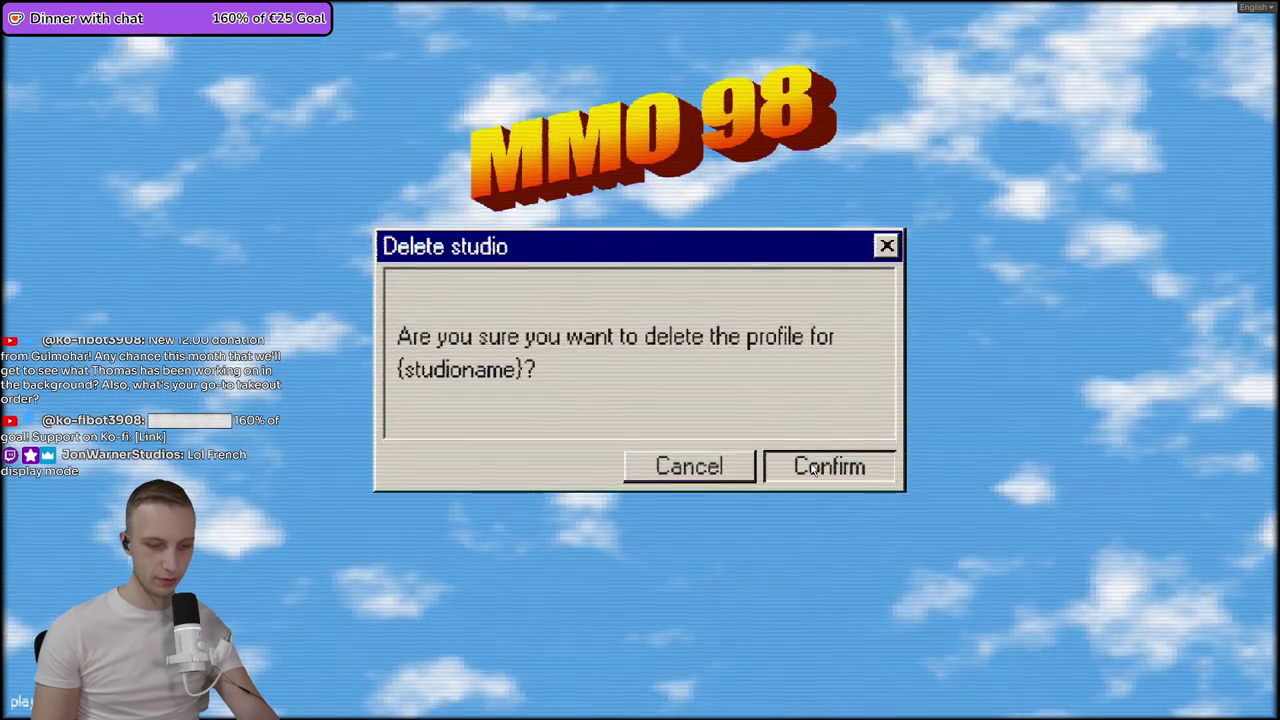
{"action": "left_click", "coordinate": [665, 324]}
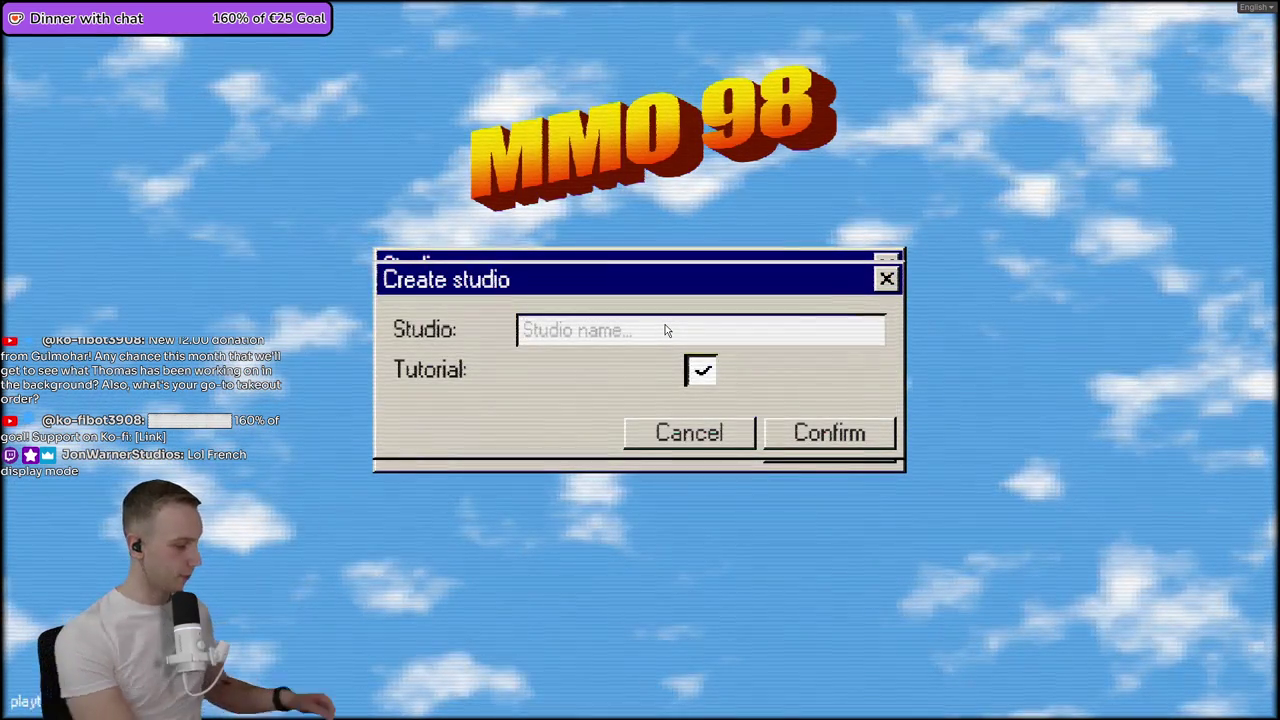
{"action": "type", "text": "Streamerbait g"}
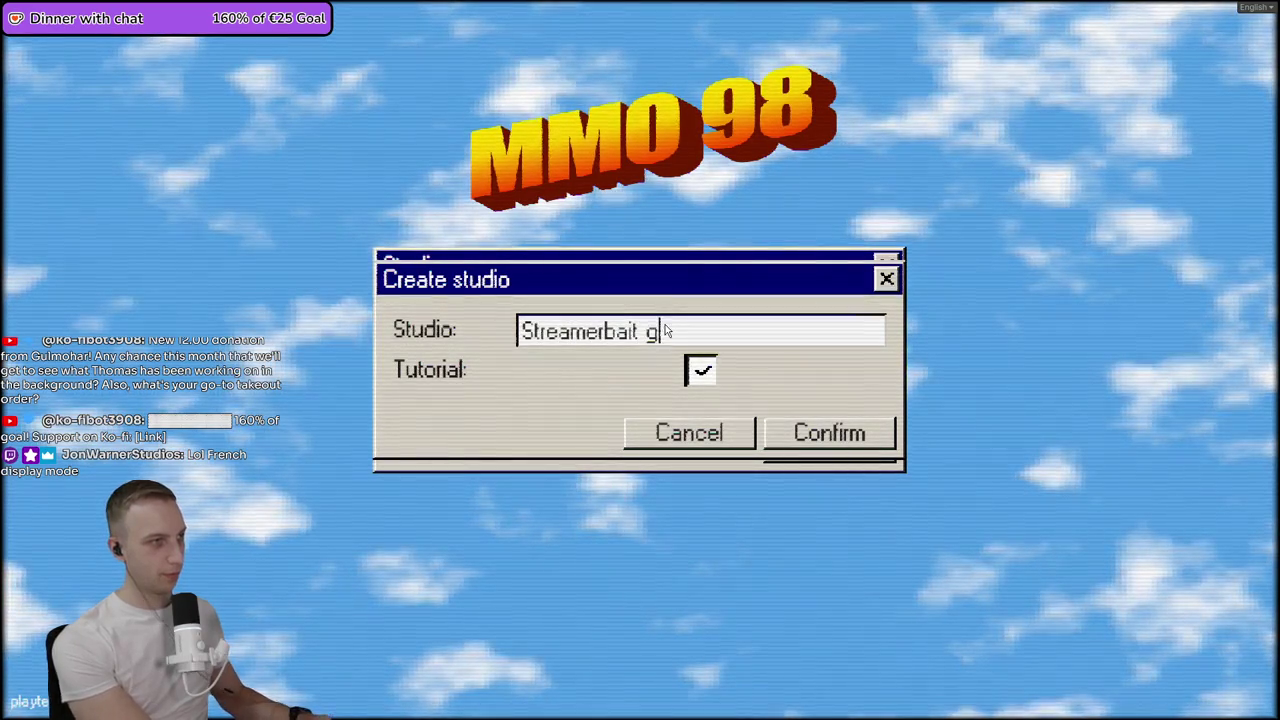
{"action": "type", "text": "es"}
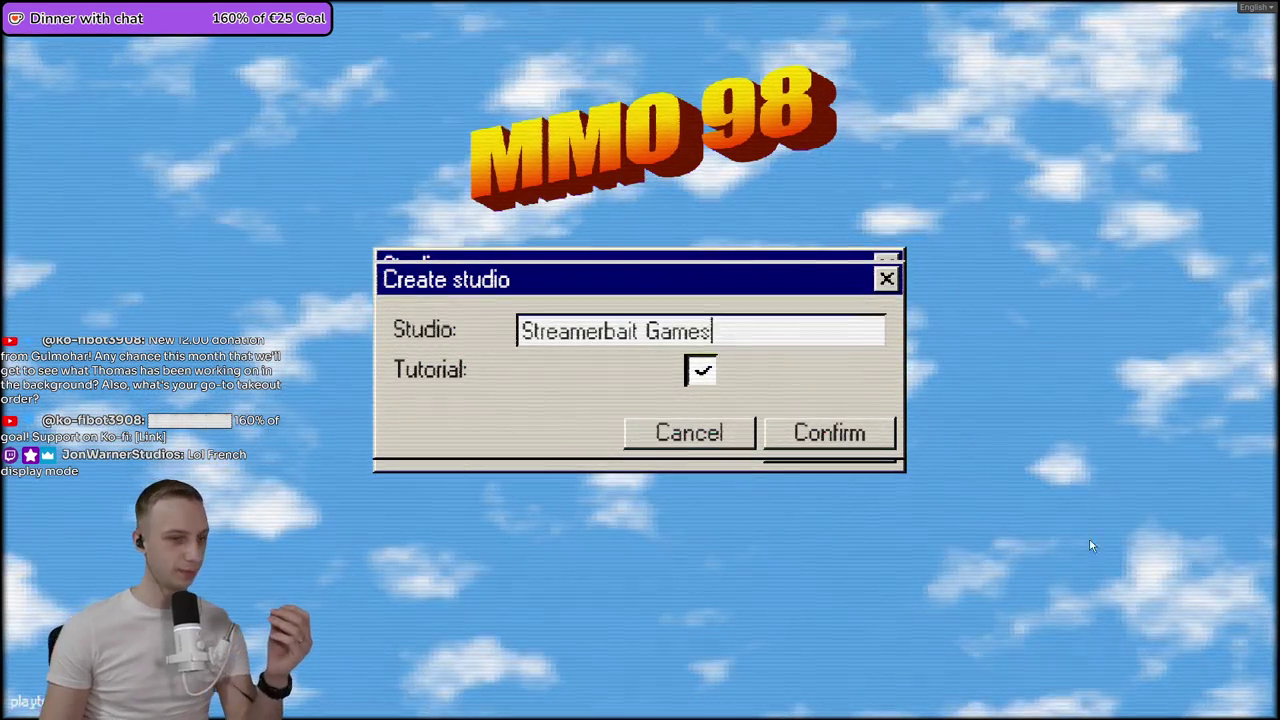
{"action": "left_click", "coordinate": [808, 432]}
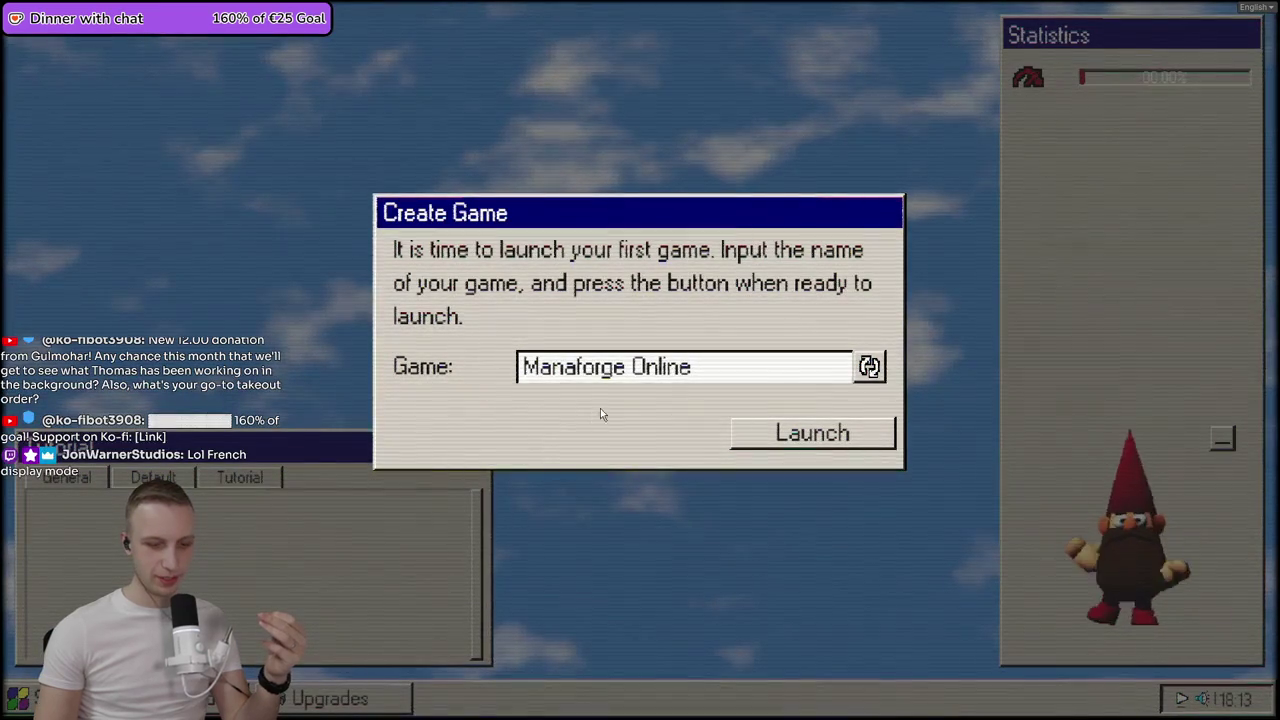
- Roll through several random name suggestions for the studio's first game
{"action": "left_click", "coordinate": [869, 367]}
{"action": "left_click", "coordinate": [869, 367]}
{"action": "left_click", "coordinate": [869, 367]}
{"action": "left_click", "coordinate": [869, 367]}
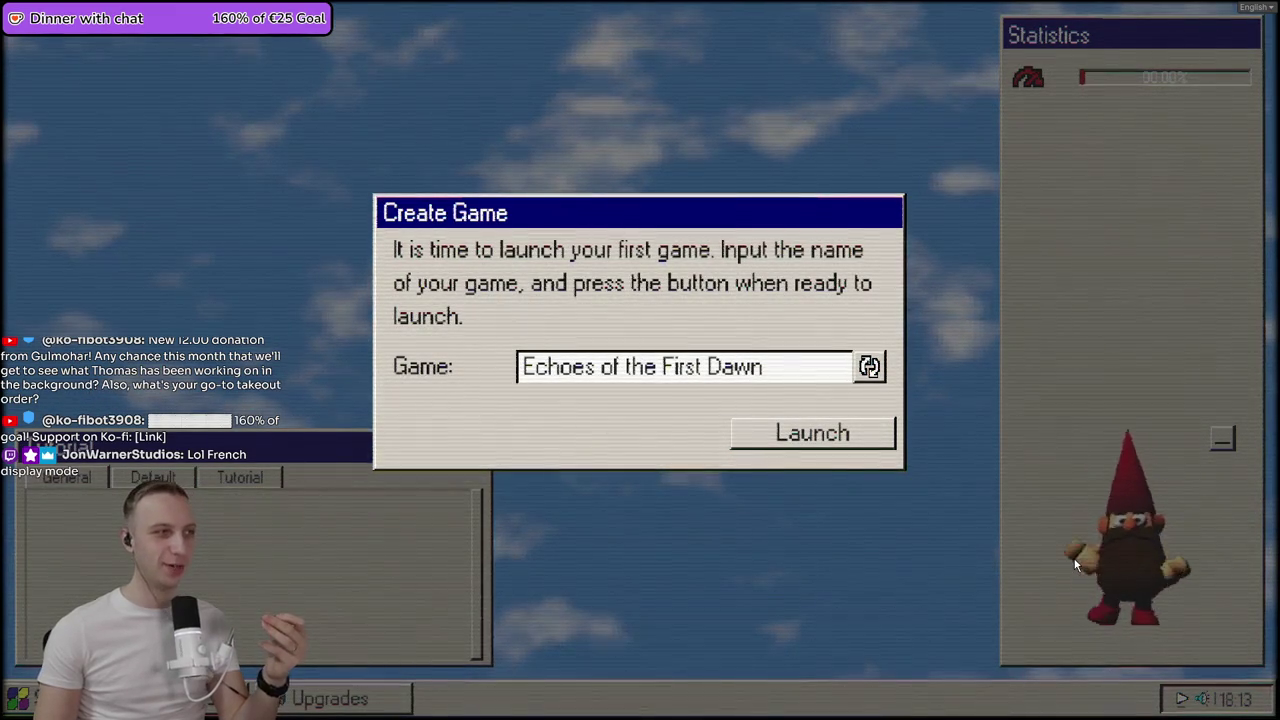
{"action": "left_click", "coordinate": [869, 367]}
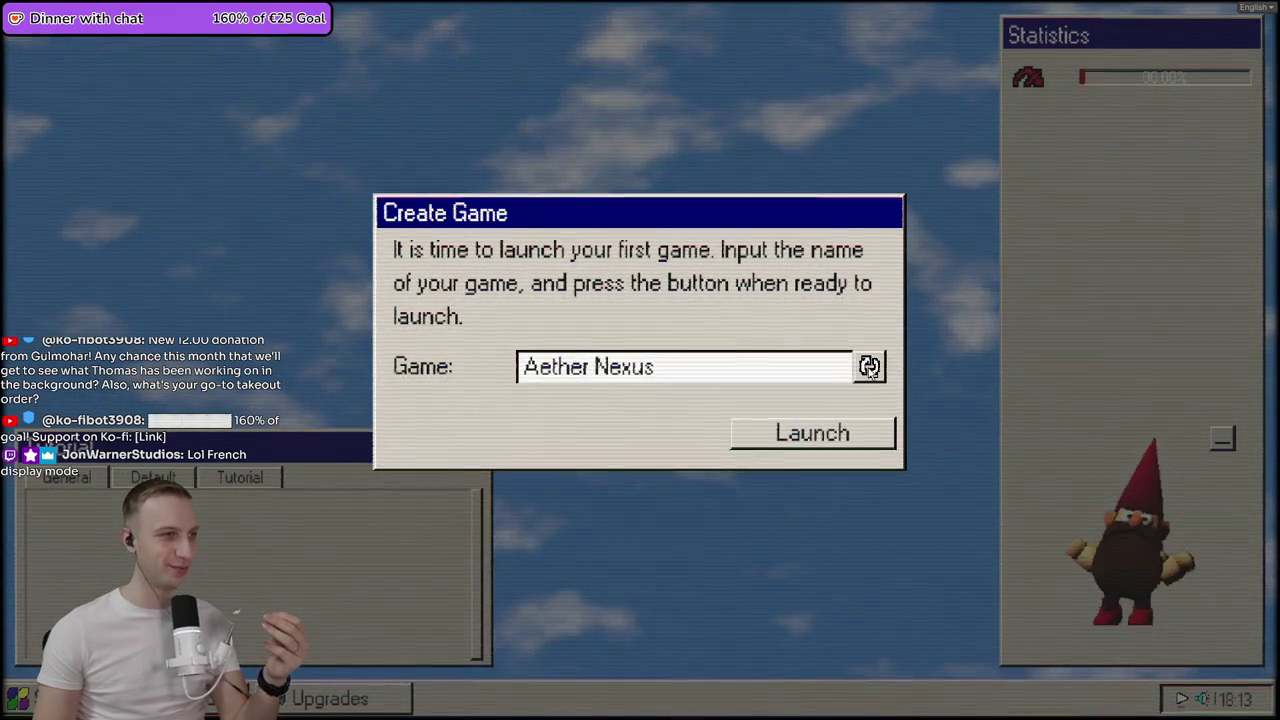
{"action": "left_click", "coordinate": [869, 367]}
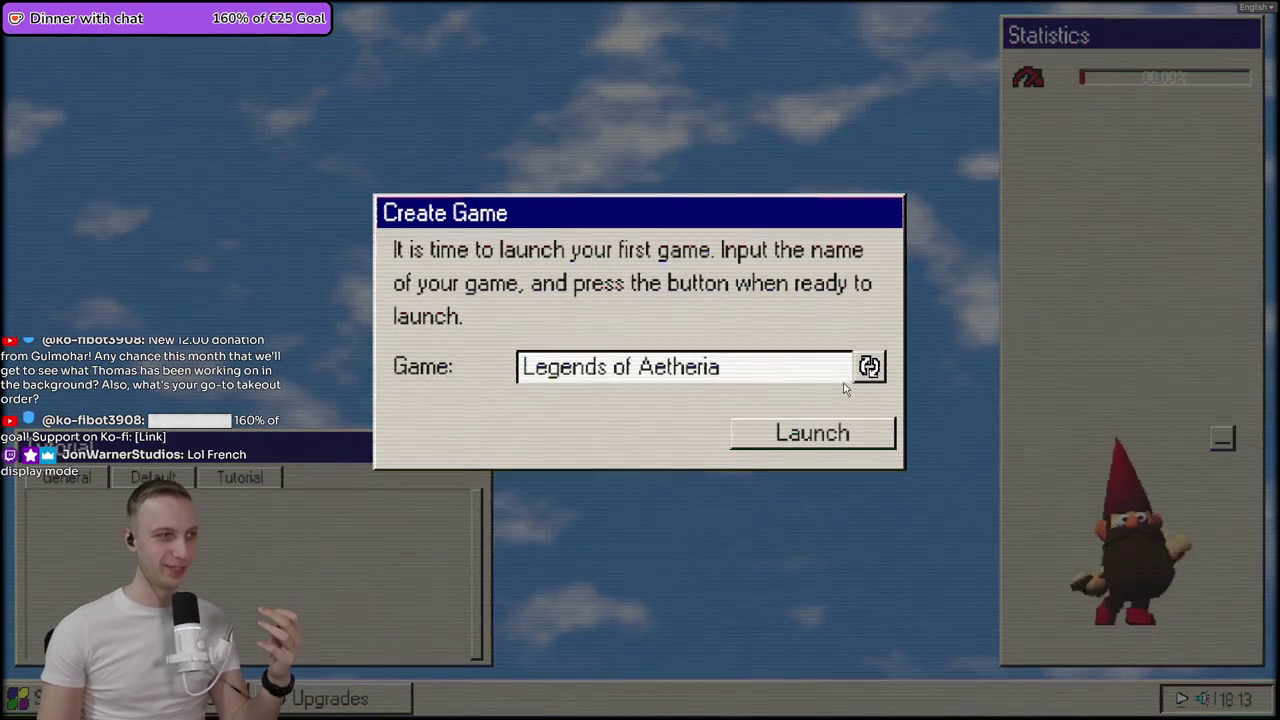
{"action": "left_click", "coordinate": [869, 367]}
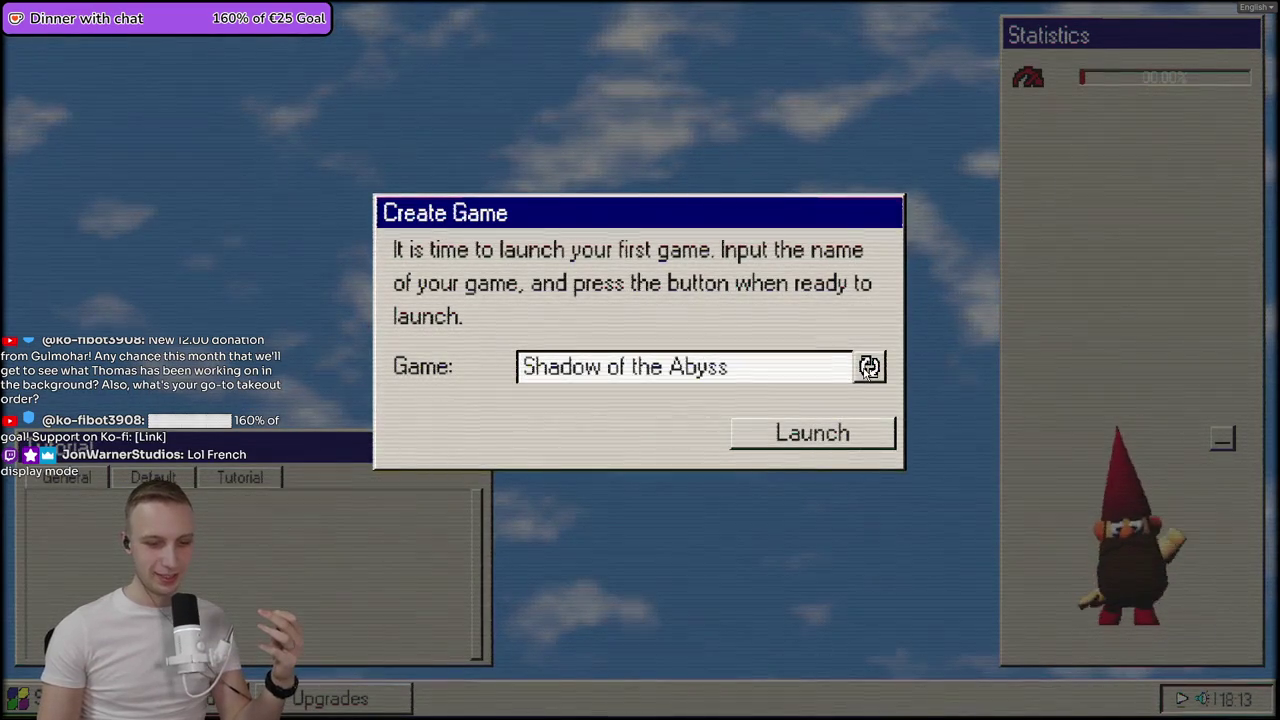
- Replace the generated name with 'UPT Online' and launch the game
{"action": "left_click", "coordinate": [786, 366]}
{"action": "left_click", "coordinate": [980, 379]}
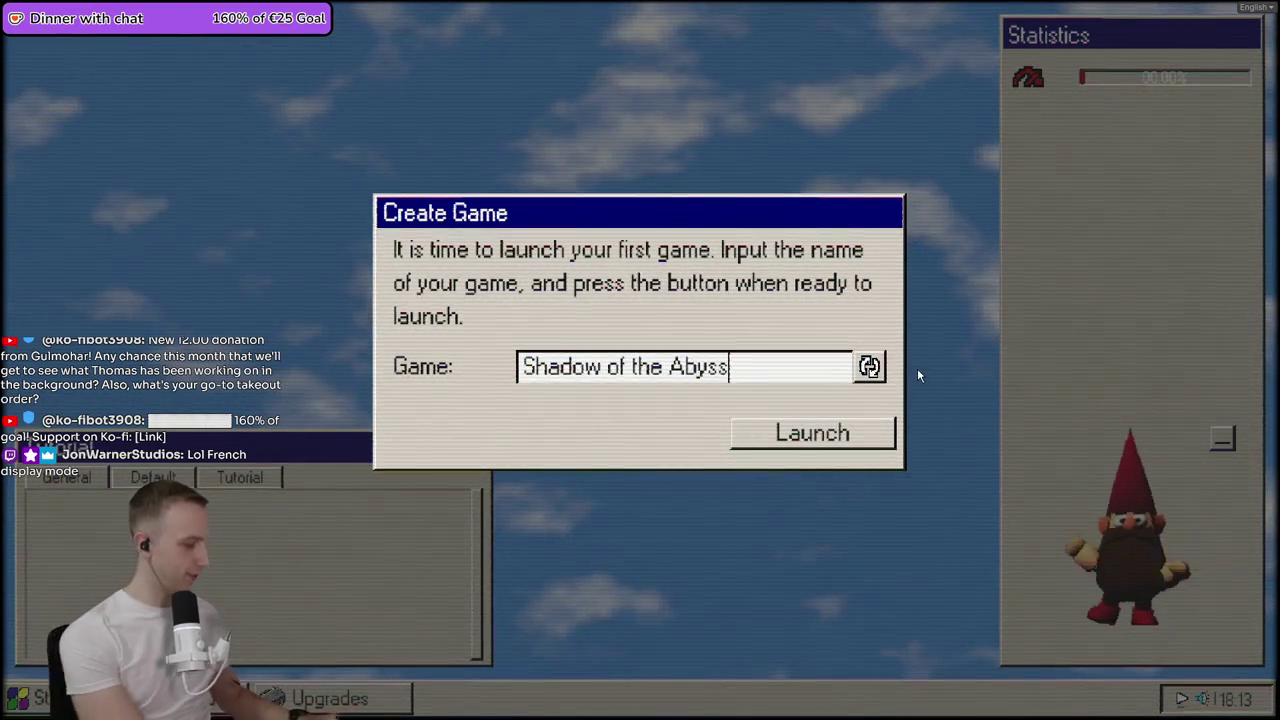
{"action": "key", "text": "ctrl+a"}
{"action": "type", "text": "UPT Online"}
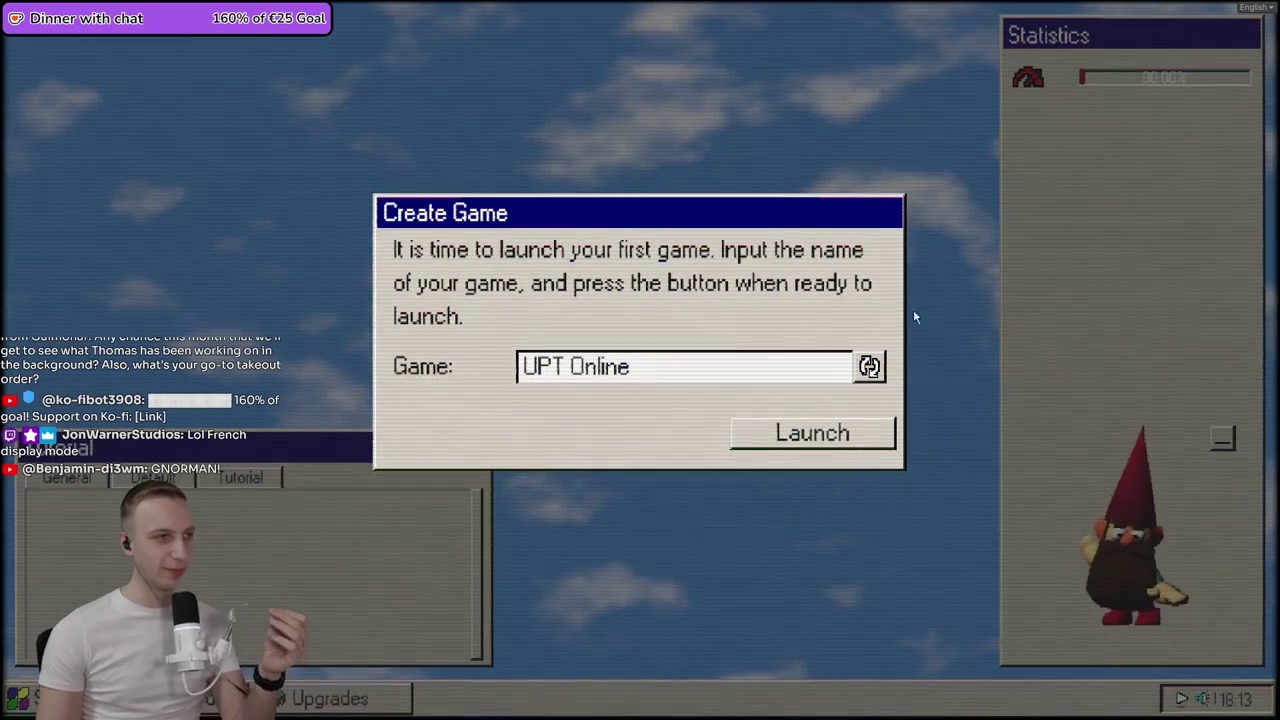
{"action": "left_click", "coordinate": [876, 437]}
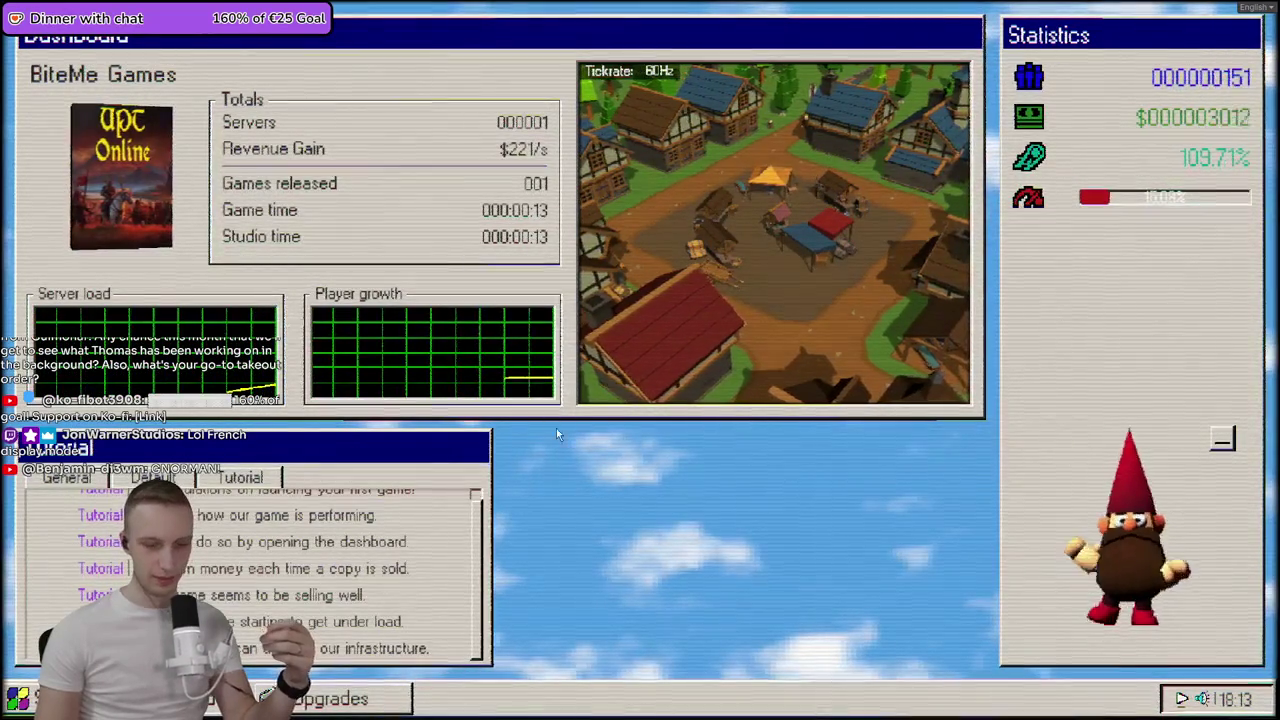
- Open the Upgrades window from the taskbar, showing the $5000 Operations upgrade
{"action": "left_click", "coordinate": [346, 706]}
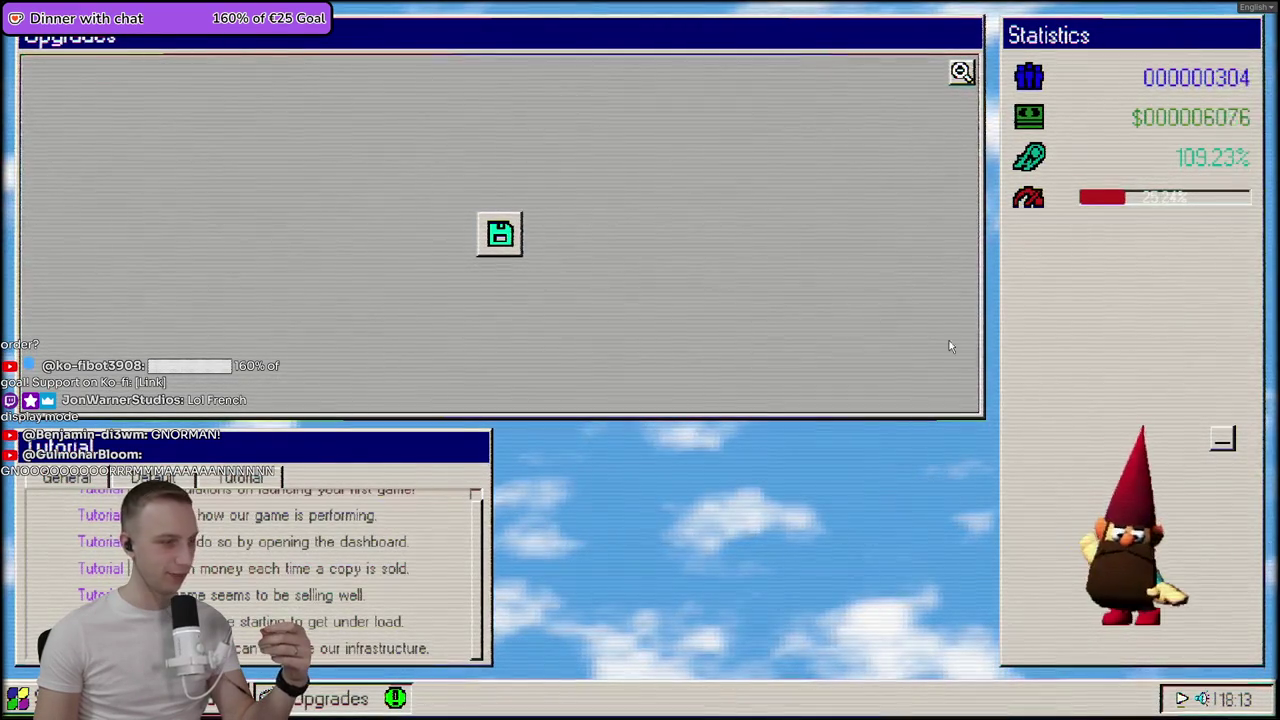
- Unlock the floppy-disk upgrade, buy a $1000 server node, and return to the dashboard with 2 servers
{"action": "left_click", "coordinate": [500, 234]}
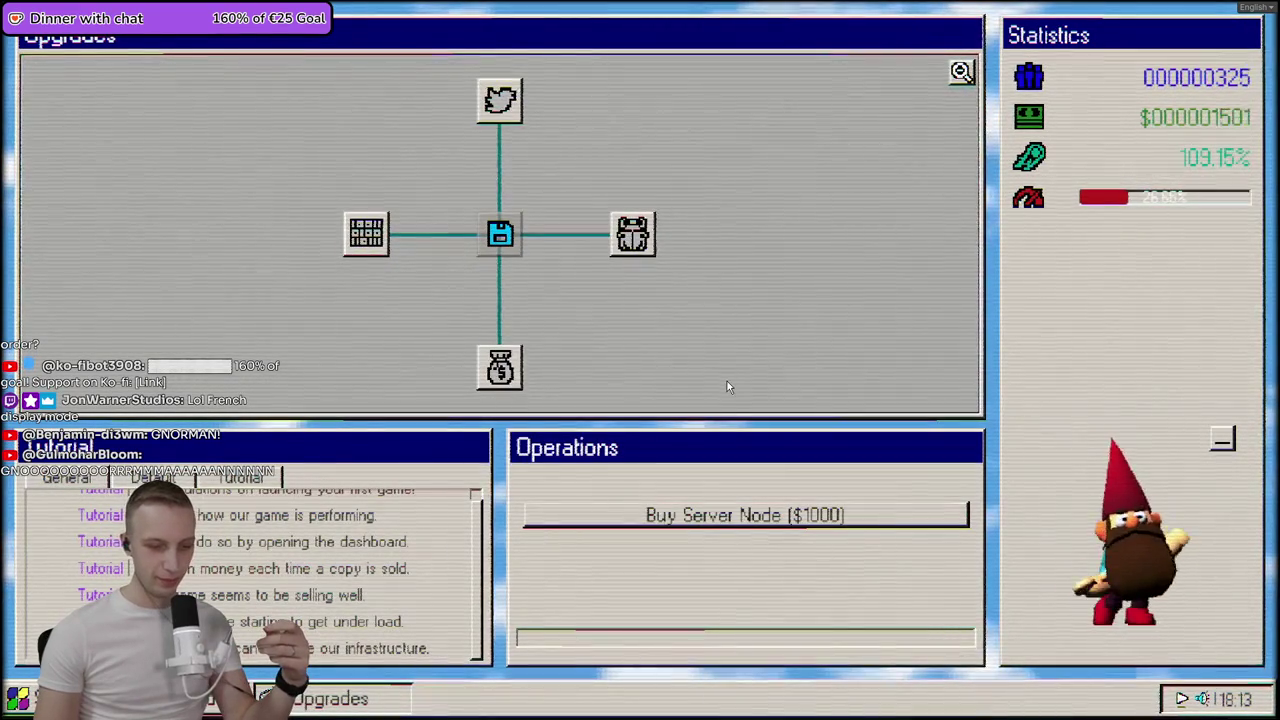
{"action": "left_click", "coordinate": [804, 507]}
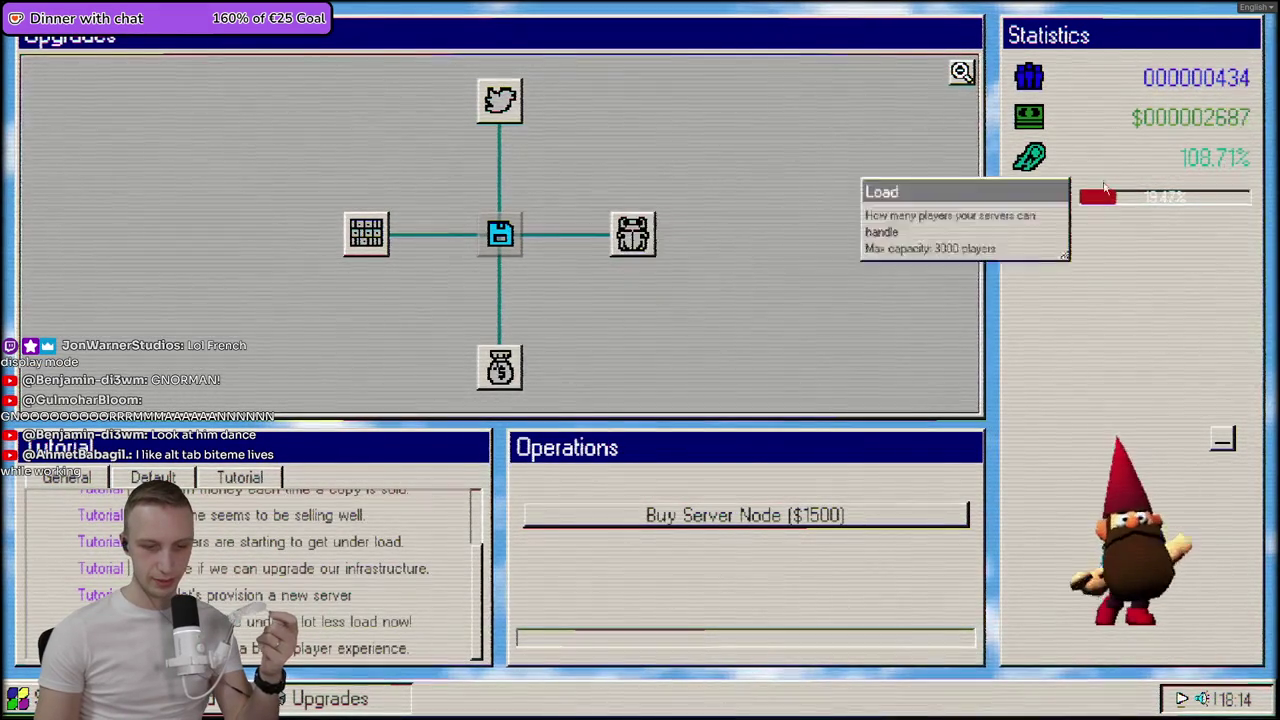
{"action": "left_click", "coordinate": [230, 698]}
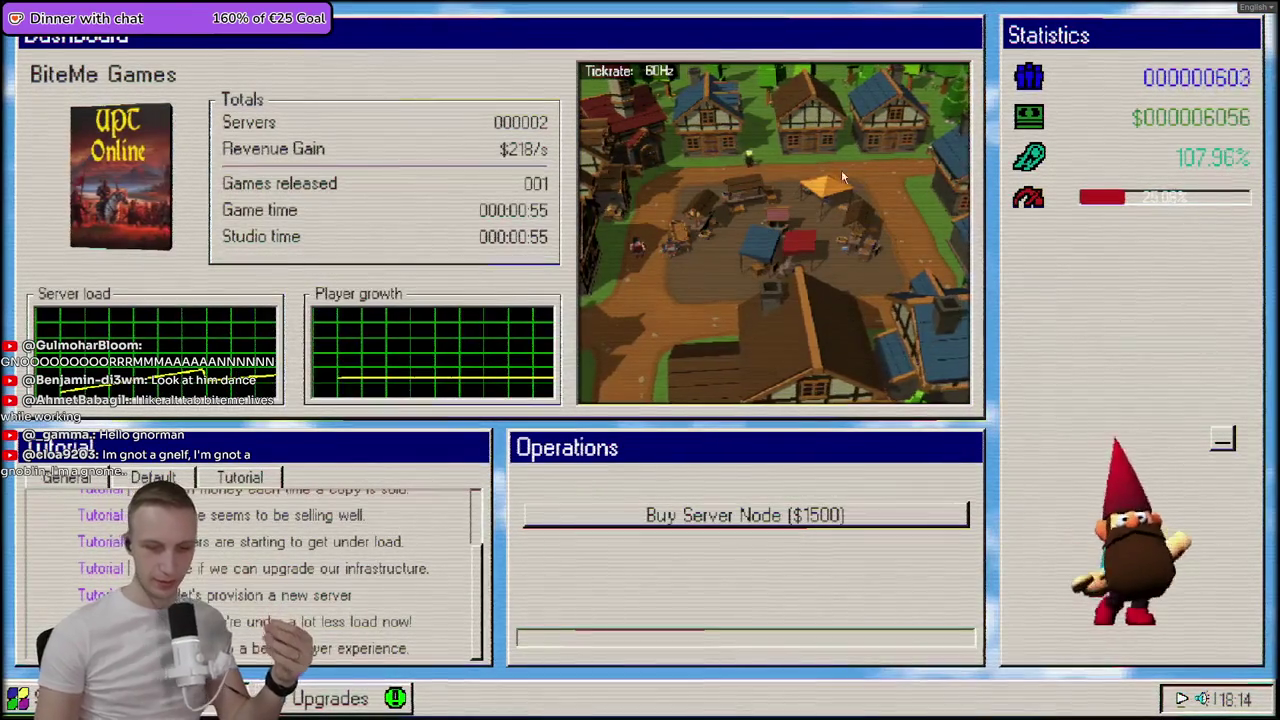
- Buy the Tax Optimization upgrade in the upgrades tree
{"action": "left_click", "coordinate": [330, 698]}
{"action": "mouse_move", "coordinate": [500, 368]}
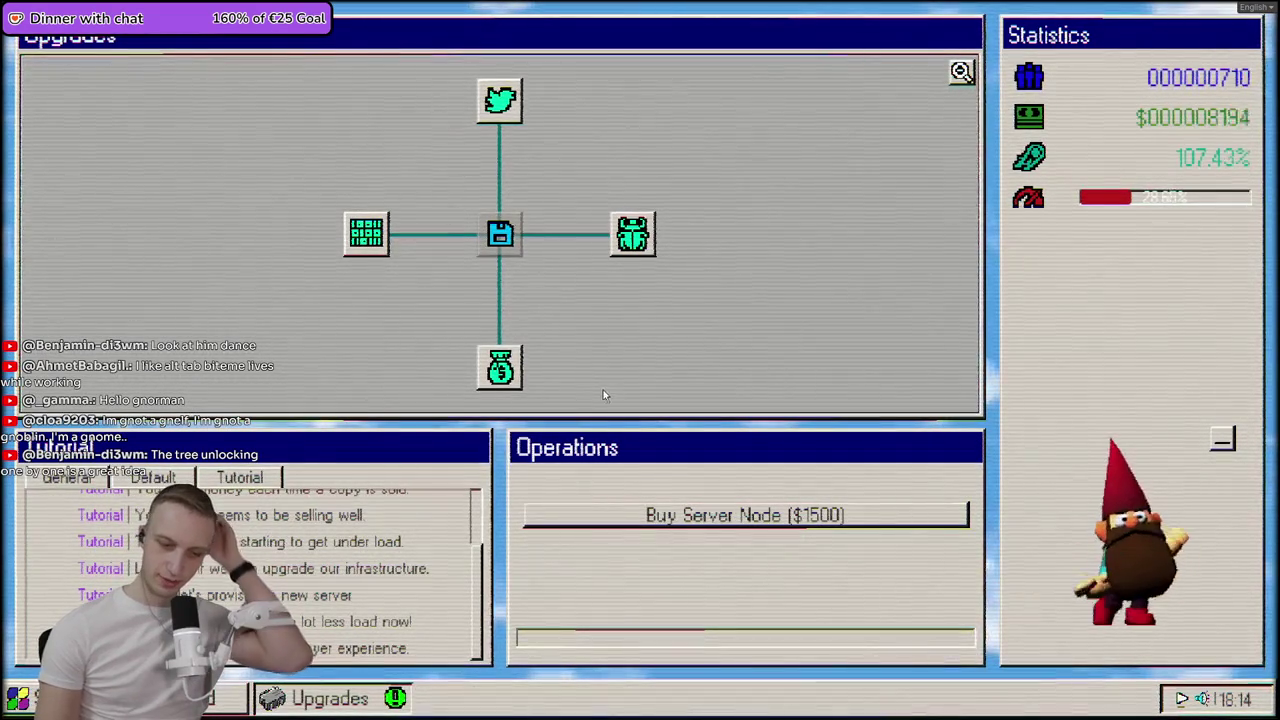
{"action": "left_click_drag", "start_coordinate": [726, 316], "coordinate": [749, 203]}
{"action": "scroll", "coordinate": [749, 203], "scroll_direction": "down", "scroll_amount": 2}
{"action": "left_click", "coordinate": [530, 180]}
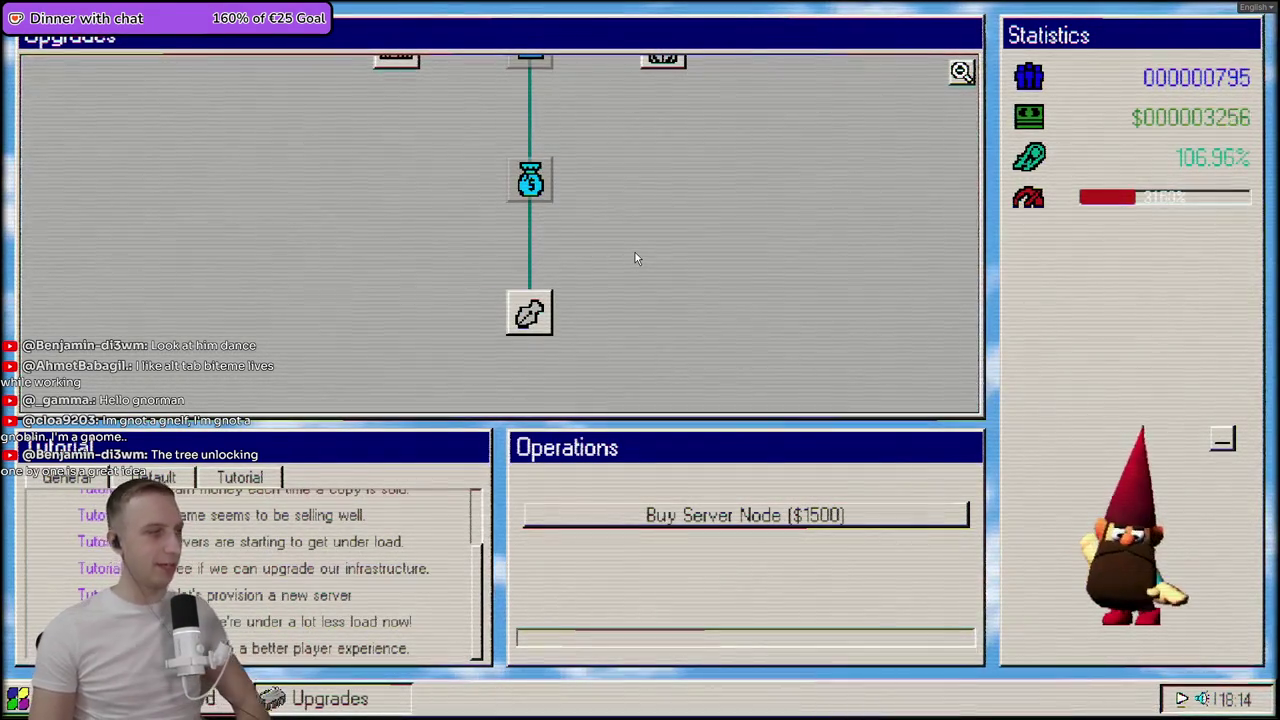
{"action": "left_click_drag", "start_coordinate": [649, 189], "coordinate": [692, 275]}
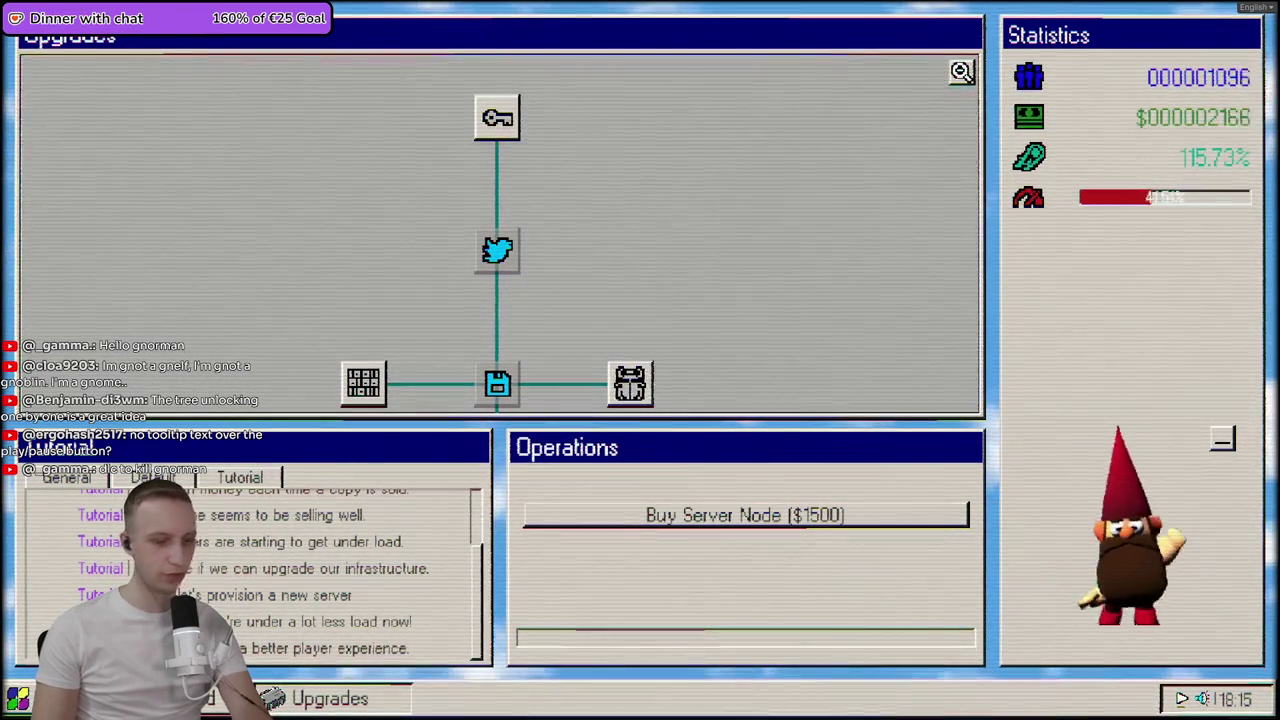
- Buy another server node from the upgrades tree, then bring up the game's start menu
{"action": "left_click", "coordinate": [330, 698]}
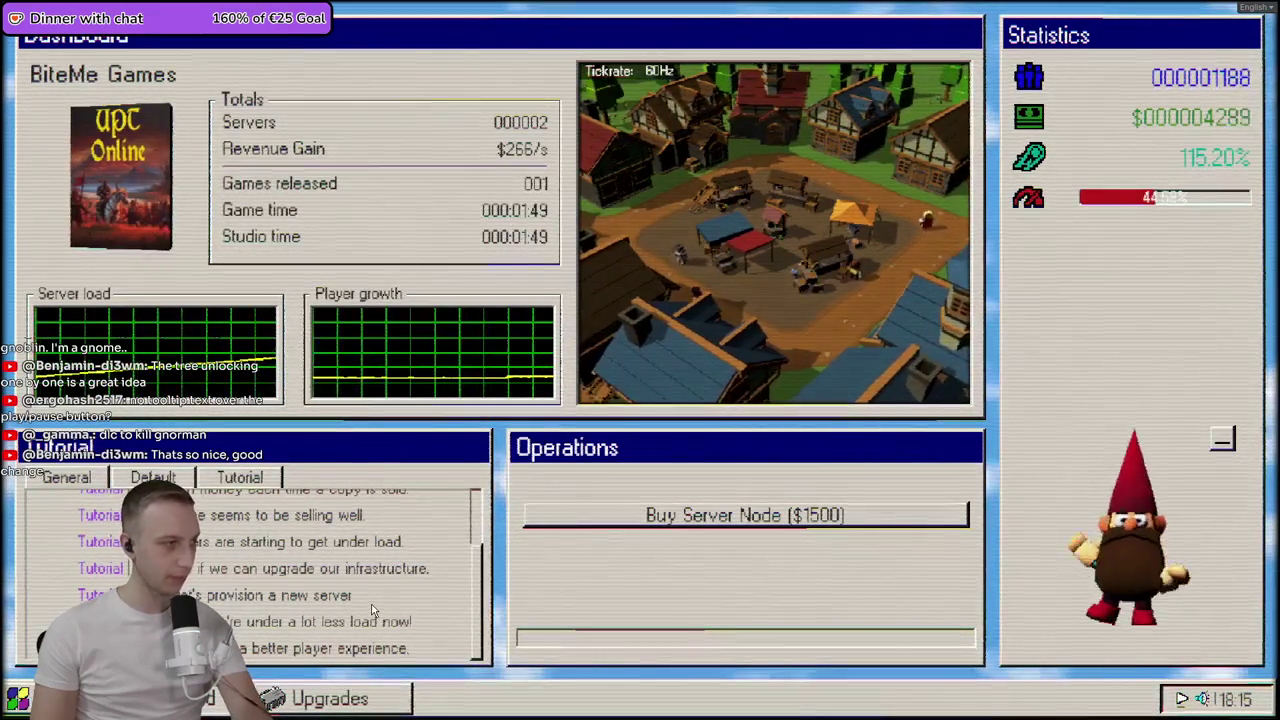
{"action": "left_click", "coordinate": [348, 700]}
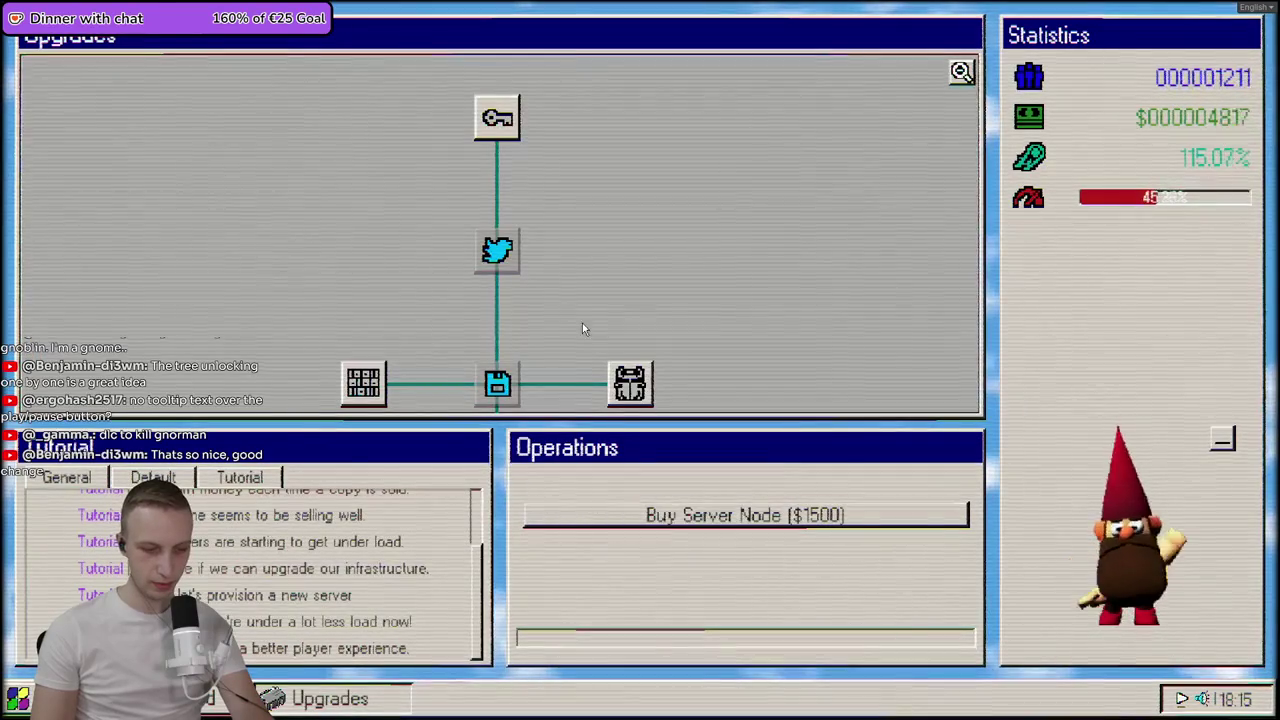
{"action": "left_click", "coordinate": [577, 519]}
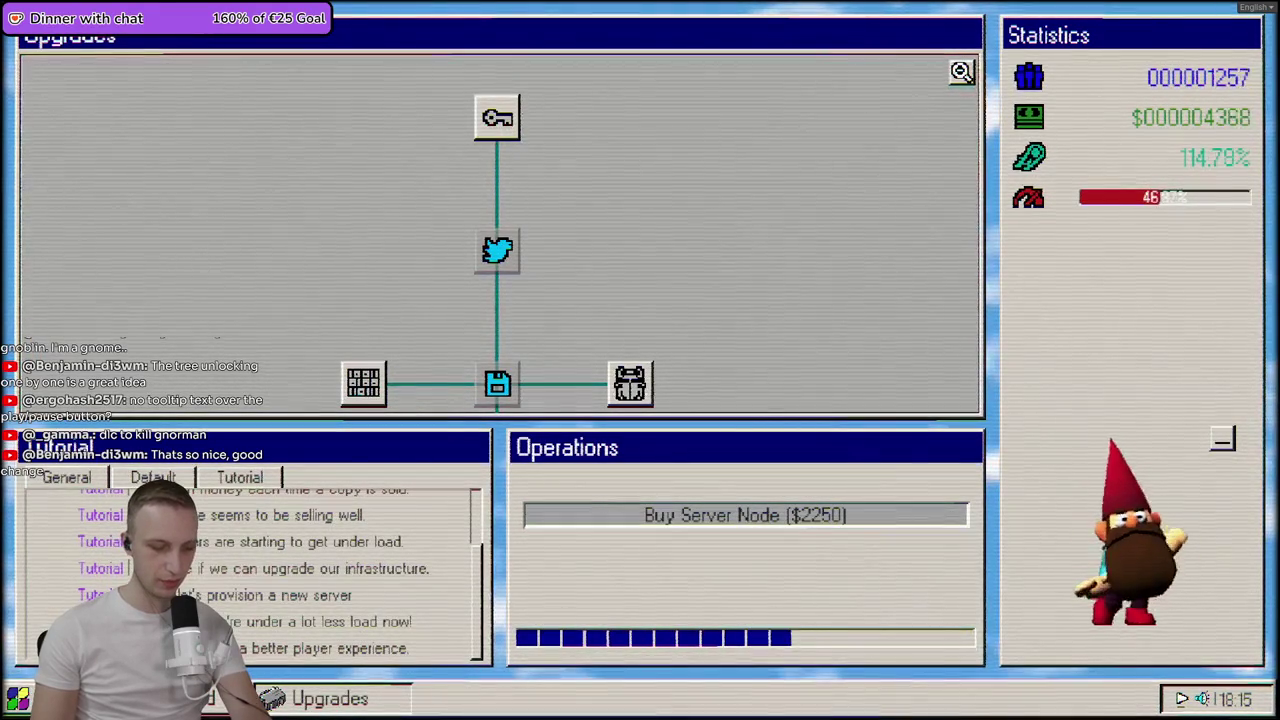
{"action": "left_click", "coordinate": [17, 698]}
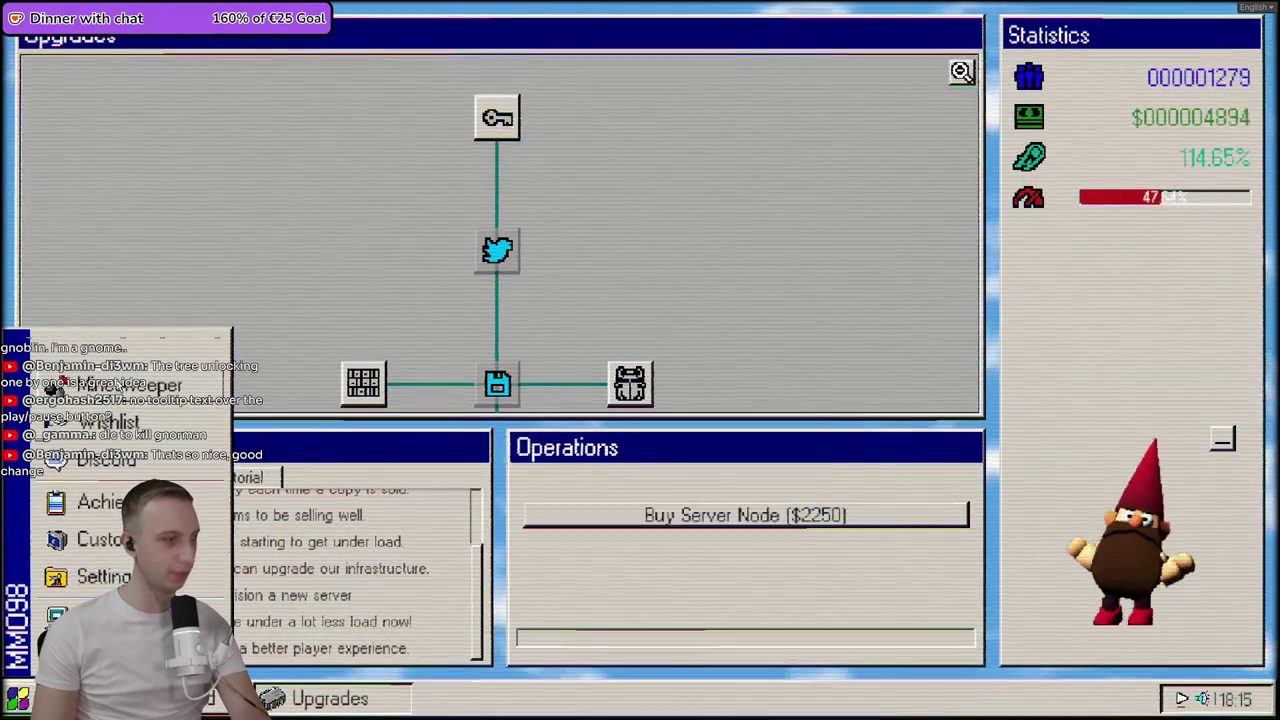
- Play Minesweeper, restarting once, until a mine ends the round, then close the game
{"action": "left_click", "coordinate": [118, 385]}
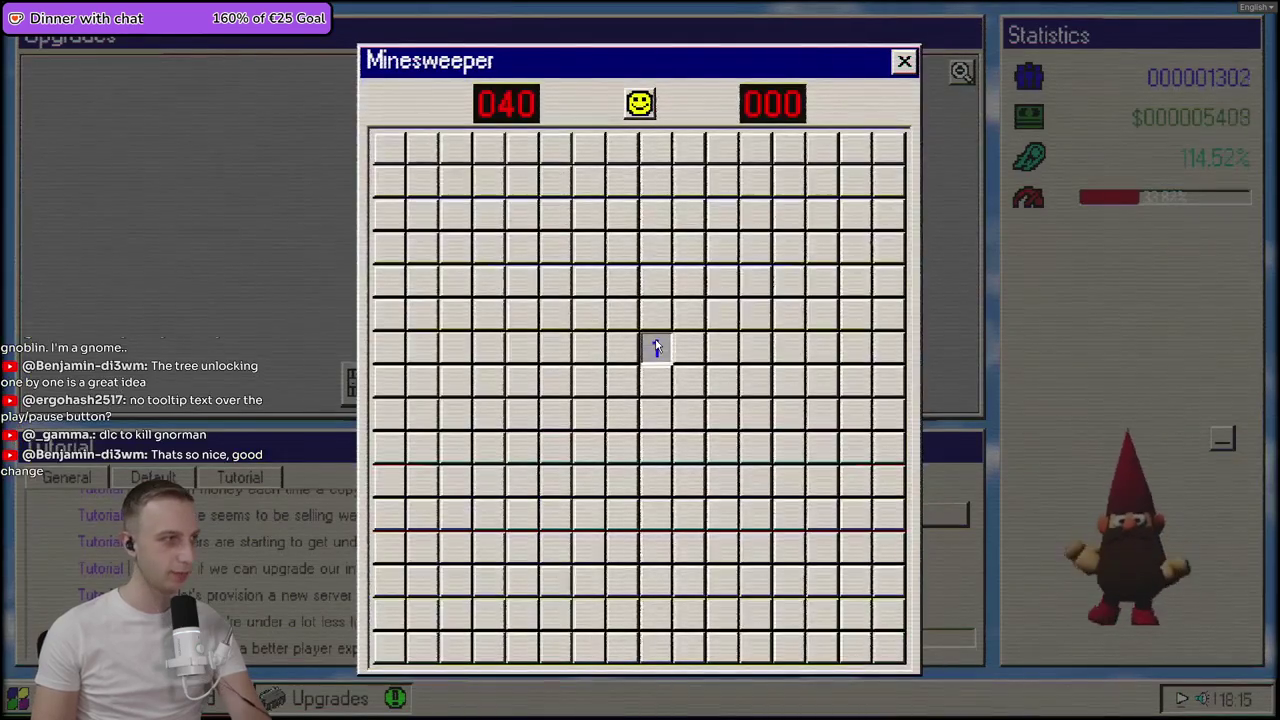
{"action": "left_click", "coordinate": [717, 425]}
{"action": "left_click", "coordinate": [640, 116]}
{"action": "left_click", "coordinate": [555, 449]}
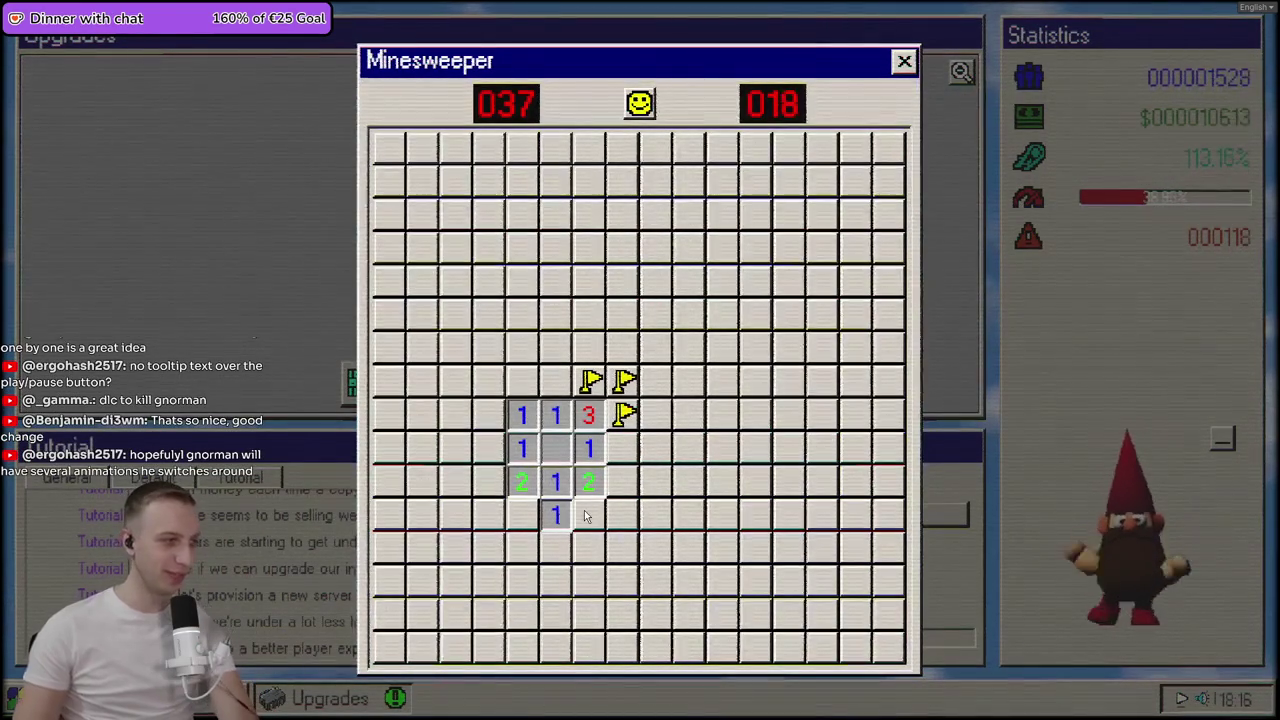
{"action": "left_click", "coordinate": [805, 421]}
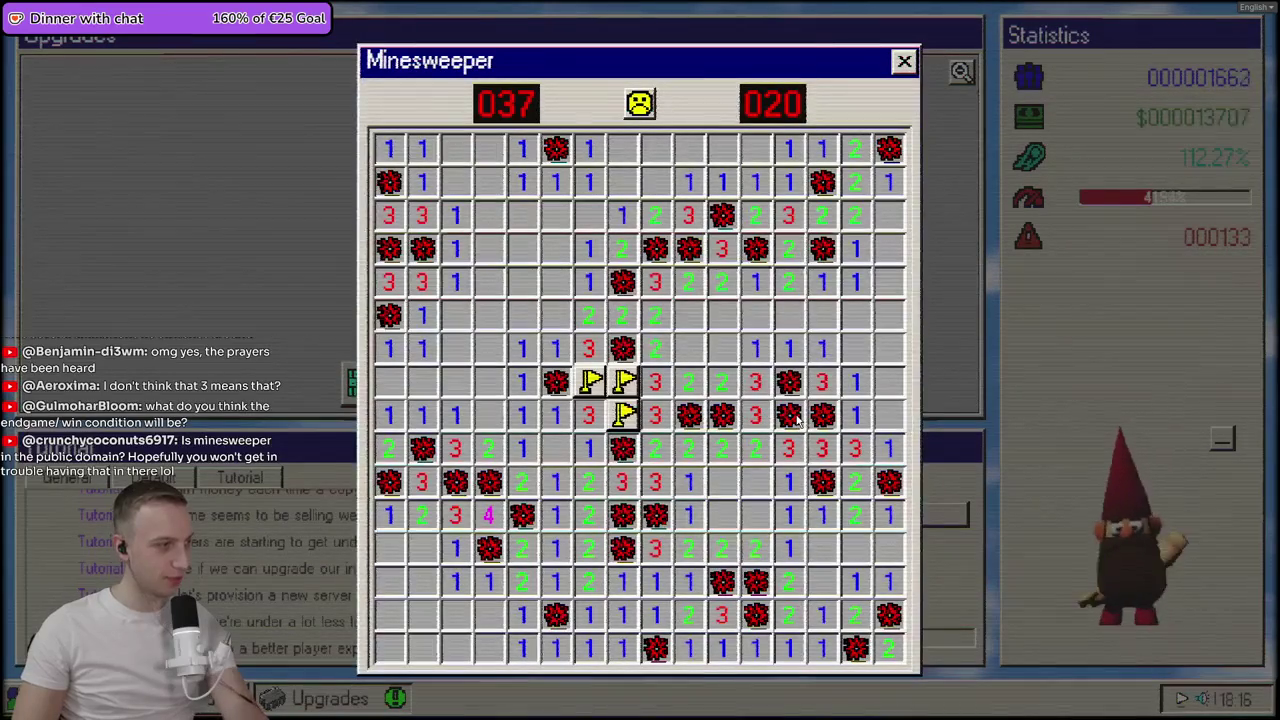
{"action": "left_click", "coordinate": [904, 61]}
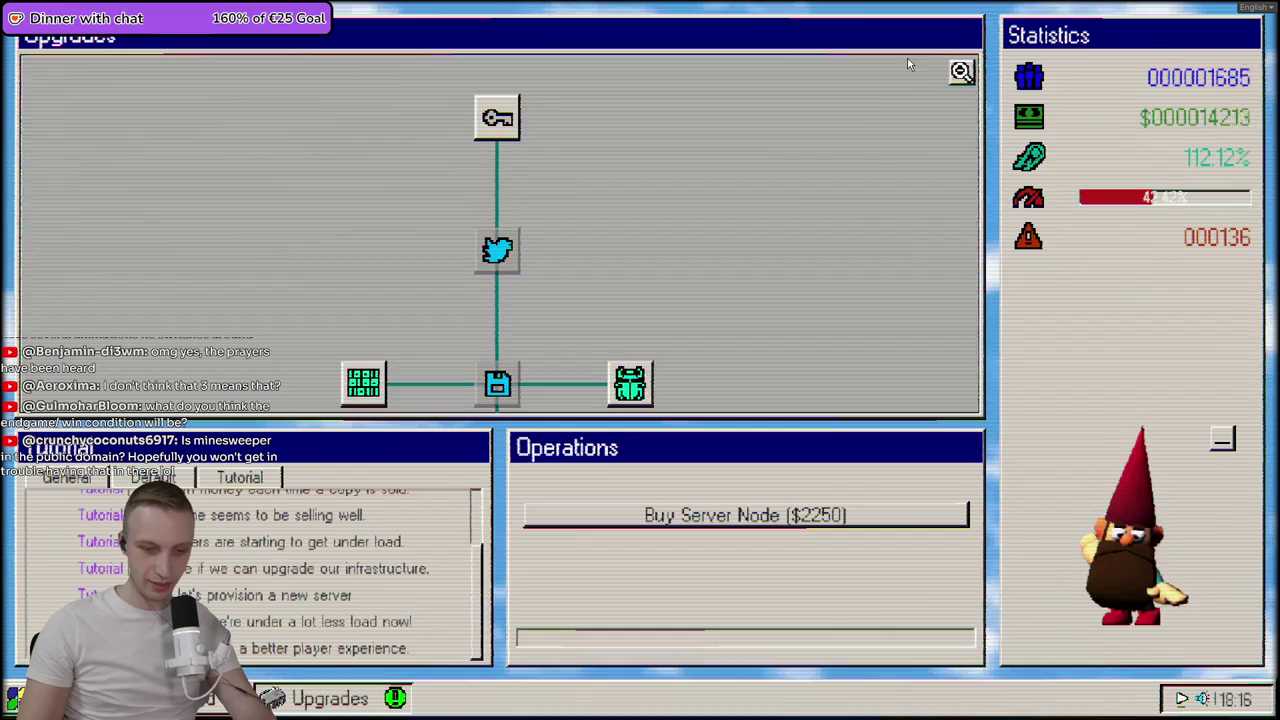
- Pan the upgrade tree, buy Unit Testing and First Line Support, and restart to the title menu
{"action": "left_click_drag", "start_coordinate": [710, 343], "coordinate": [708, 181]}
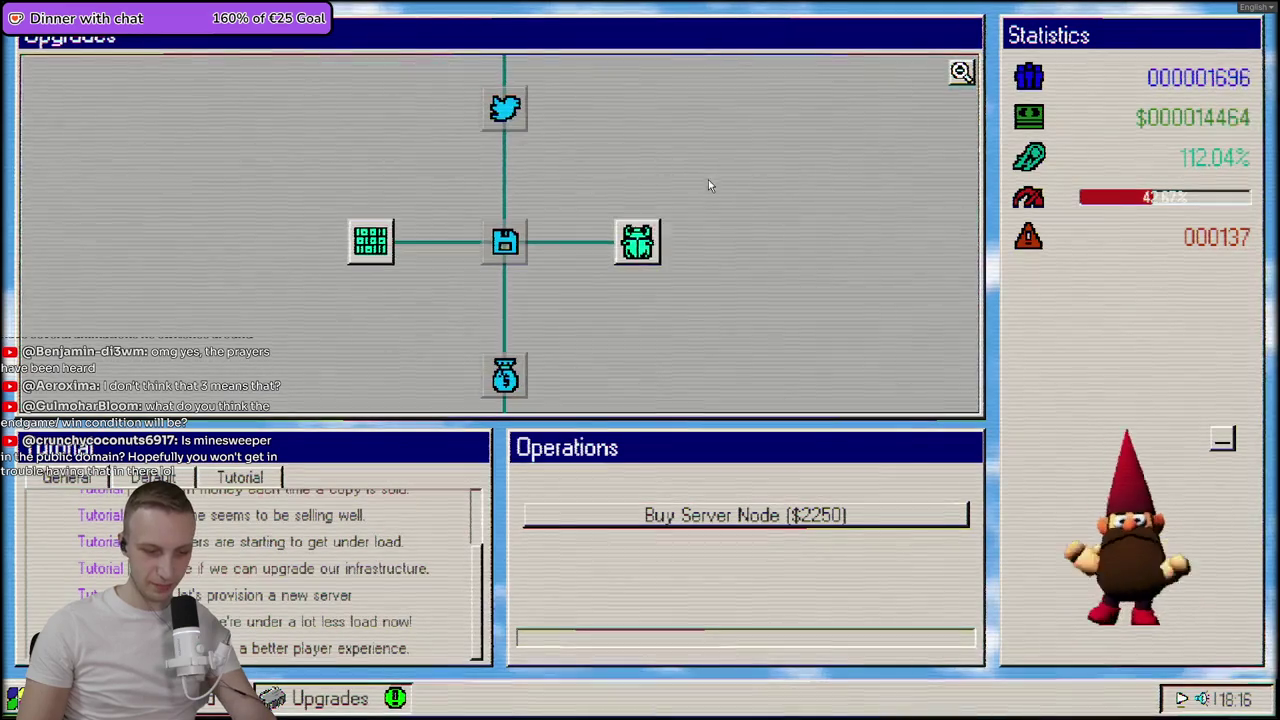
{"action": "left_click", "coordinate": [648, 257]}
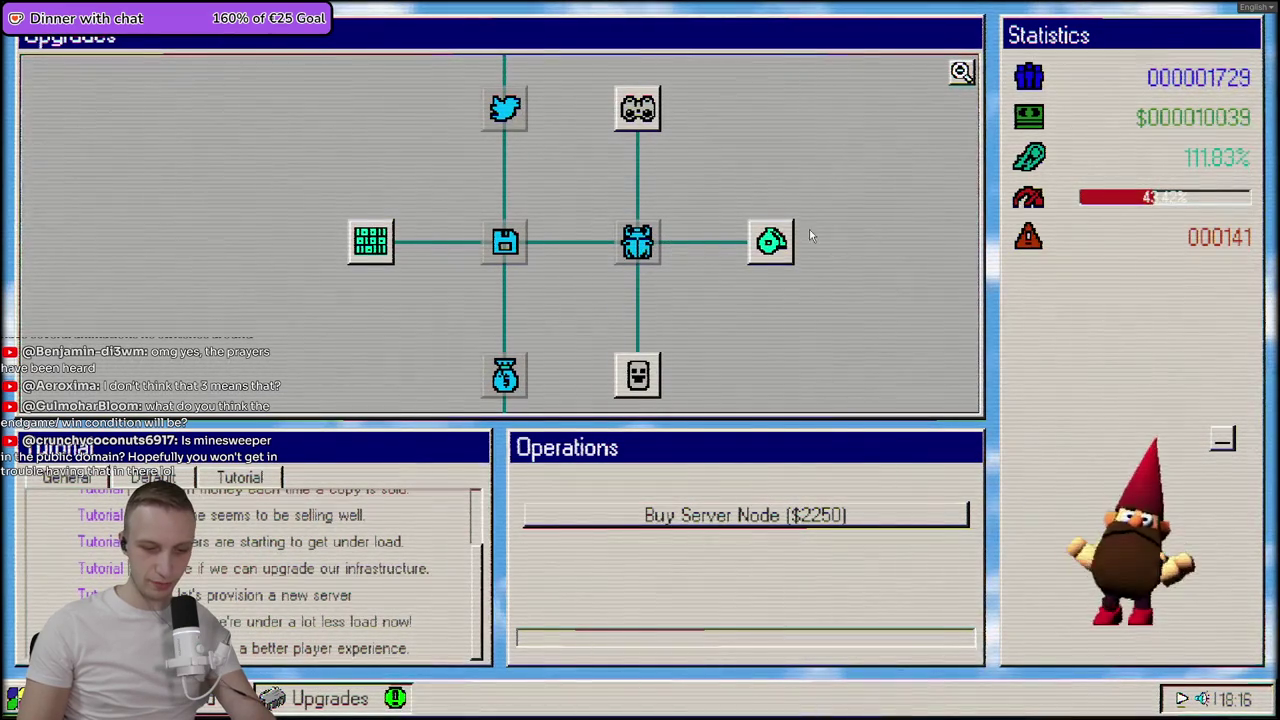
{"action": "left_click", "coordinate": [762, 260]}
{"action": "left_click", "coordinate": [760, 262]}
{"action": "left_click", "coordinate": [680, 530]}
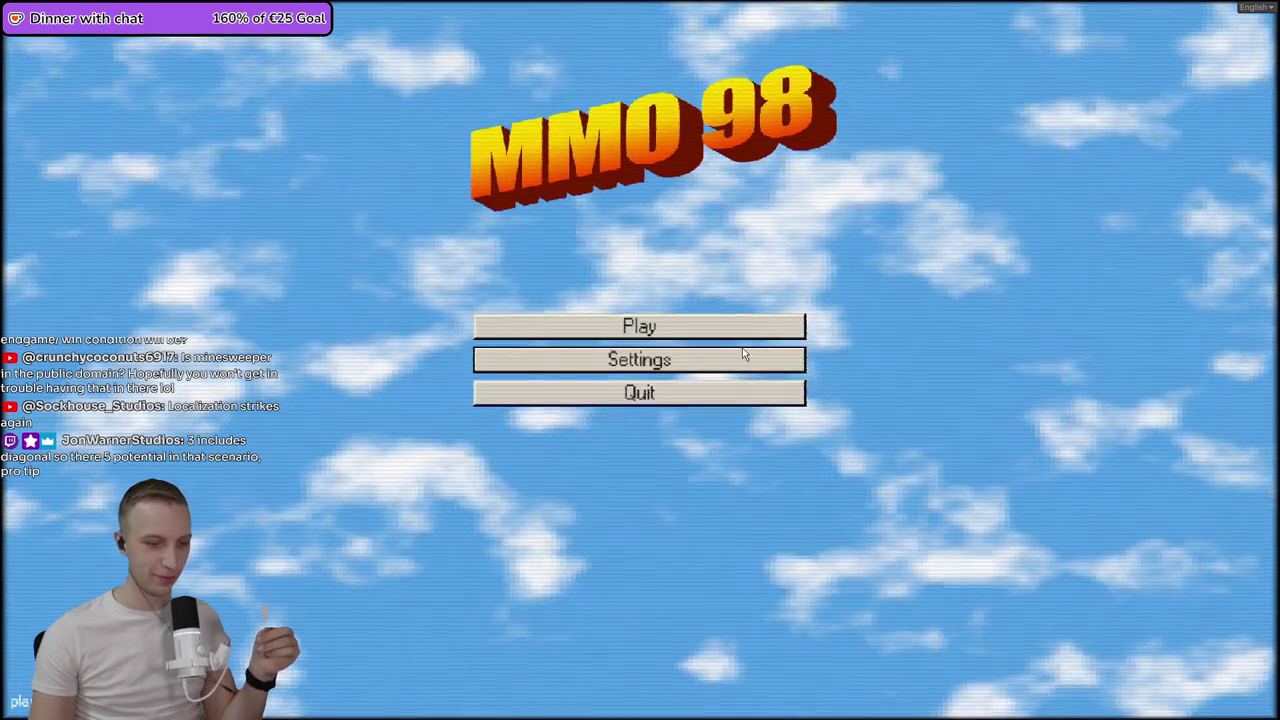
- Load a saved studio and apply the Vaporwave wallpaper through Customization
{"action": "left_click", "coordinate": [700, 327]}
{"action": "left_click", "coordinate": [571, 346]}
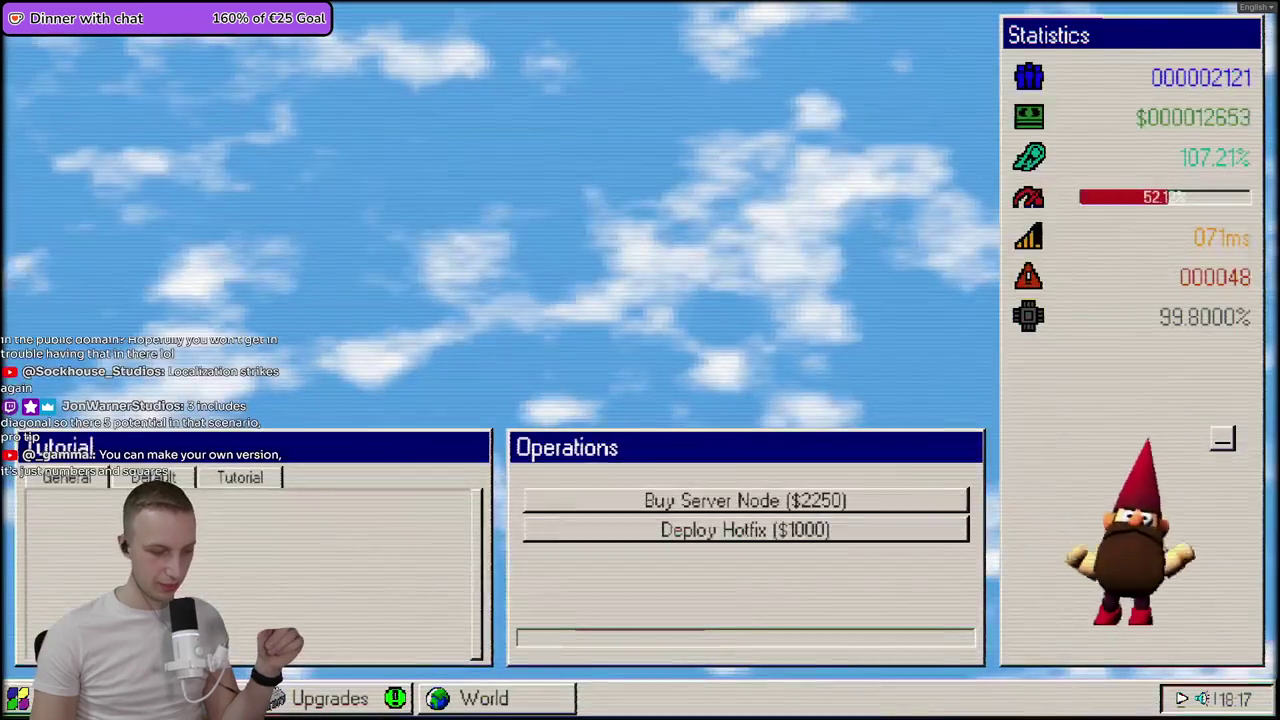
{"action": "left_click", "coordinate": [18, 698]}
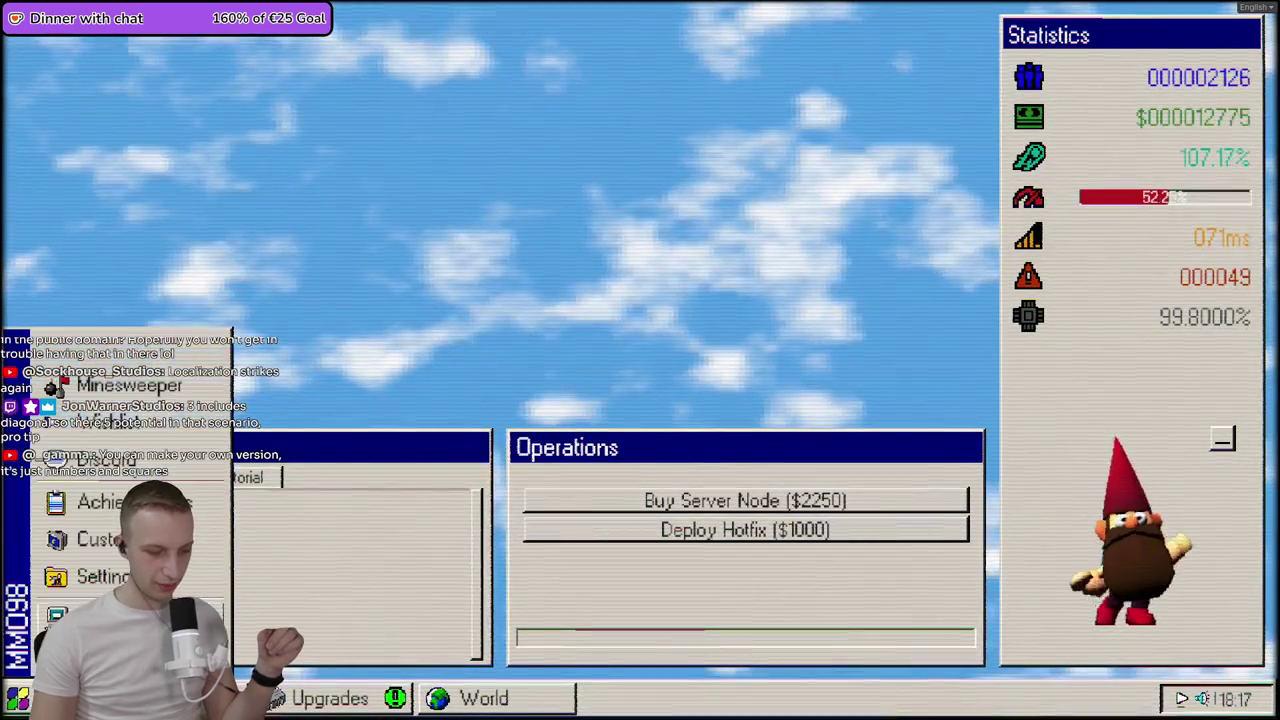
{"action": "left_click", "coordinate": [95, 540]}
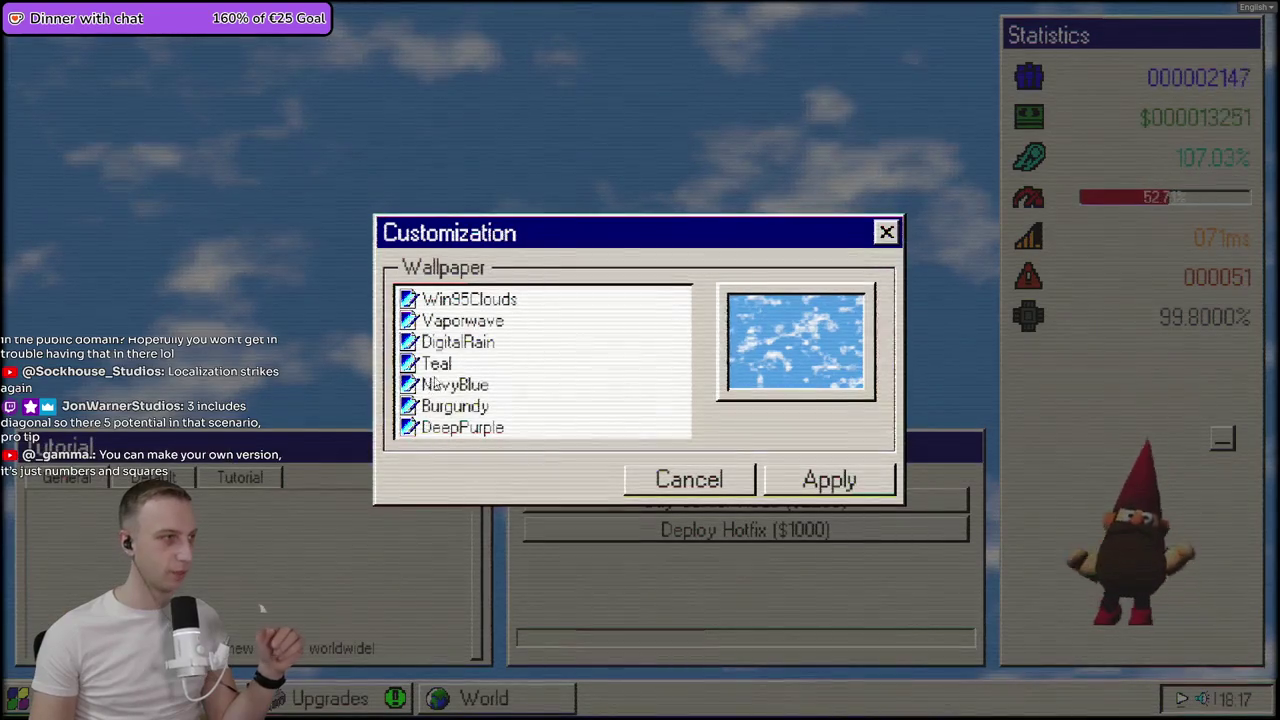
{"action": "left_click", "coordinate": [462, 320]}
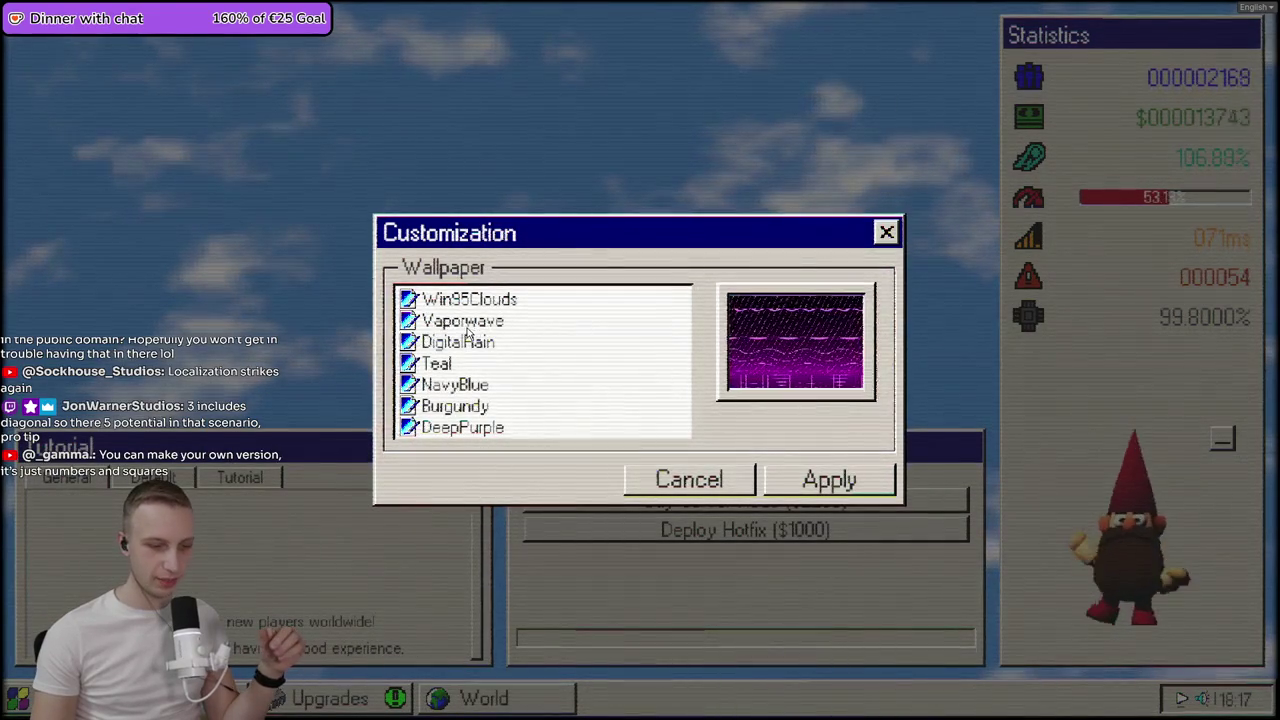
{"action": "left_click", "coordinate": [785, 480]}
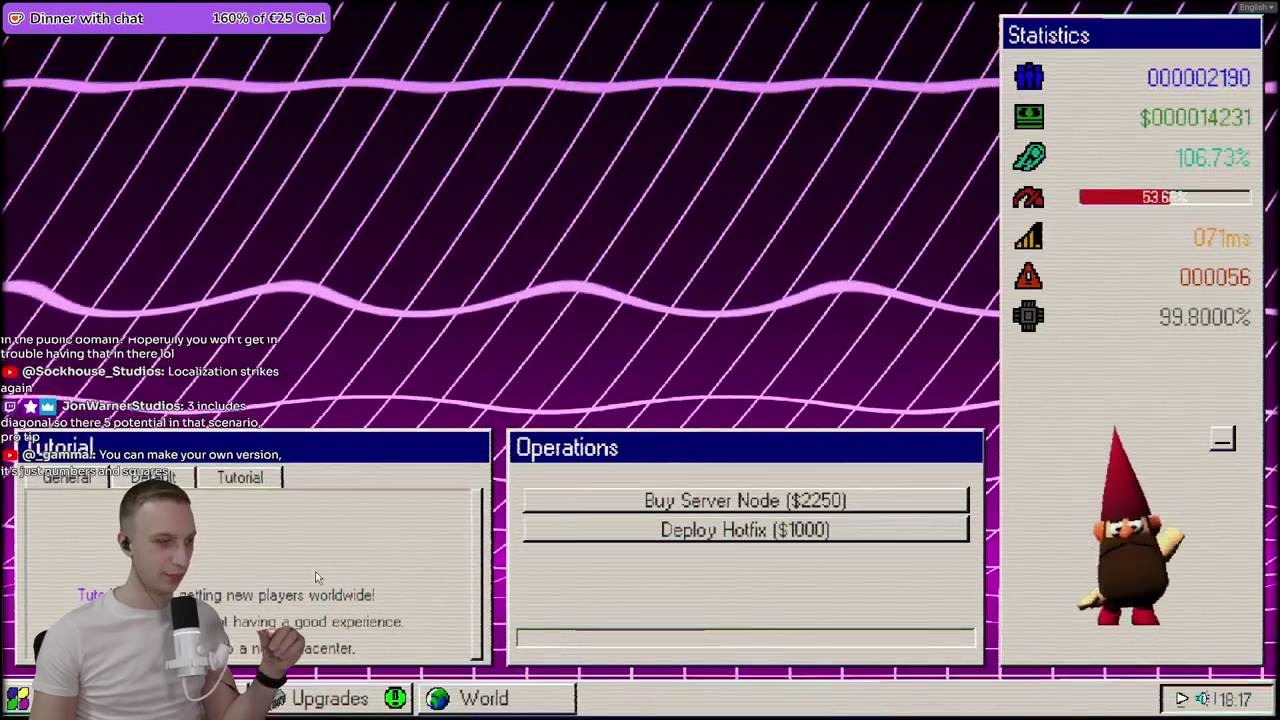
- Preview the Teal and Burgundy wallpapers, then apply NavyBlue
{"action": "left_click", "coordinate": [17, 698]}
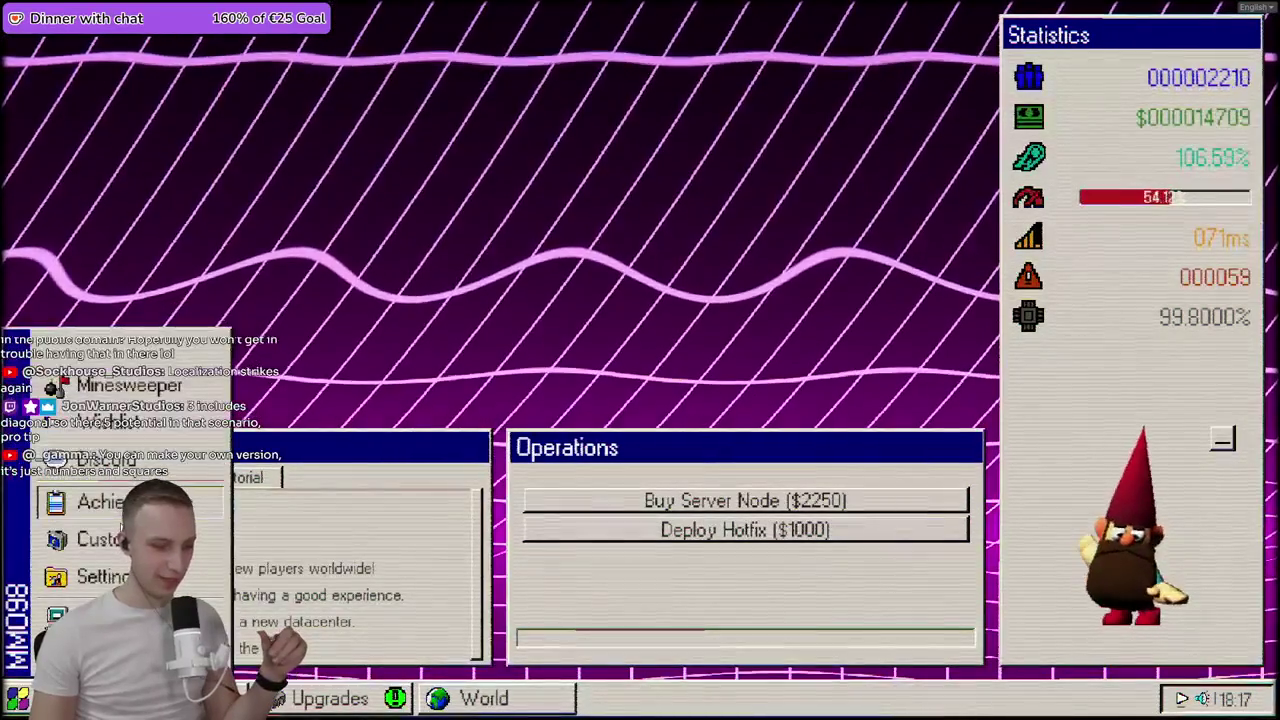
{"action": "left_click", "coordinate": [100, 539]}
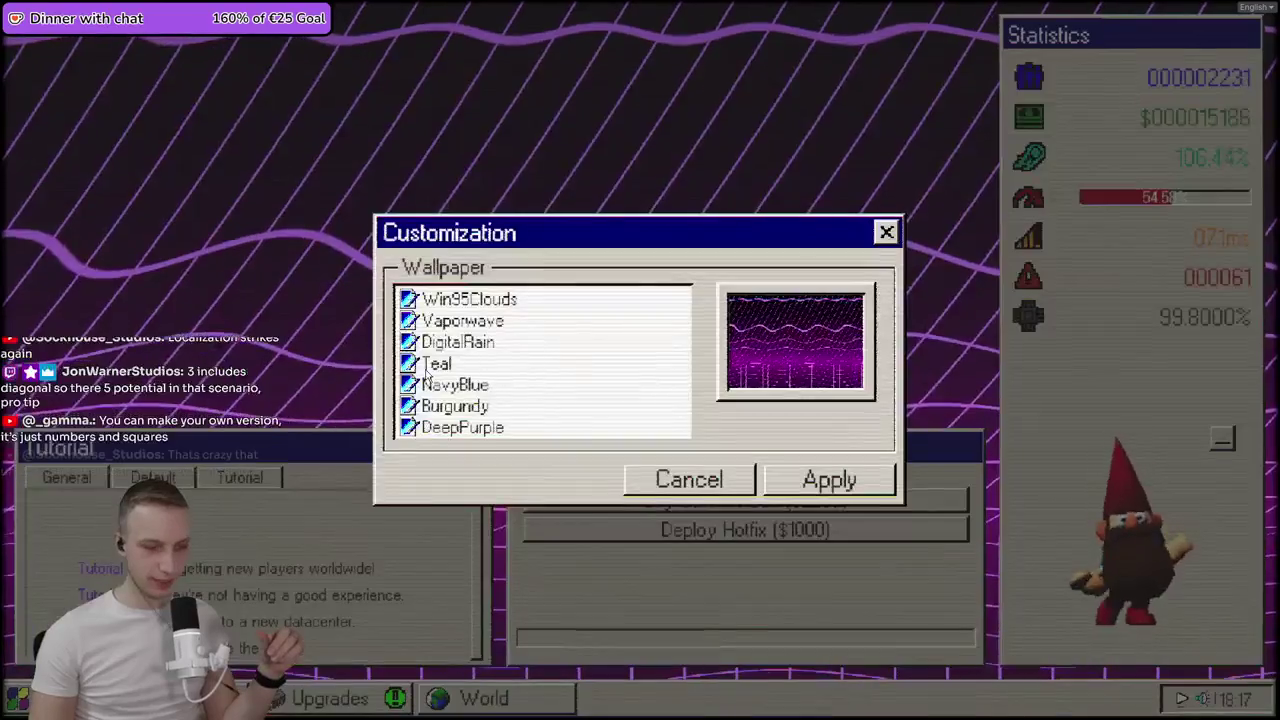
{"action": "left_click", "coordinate": [436, 363]}
{"action": "left_click", "coordinate": [455, 406]}
{"action": "left_click", "coordinate": [455, 385]}
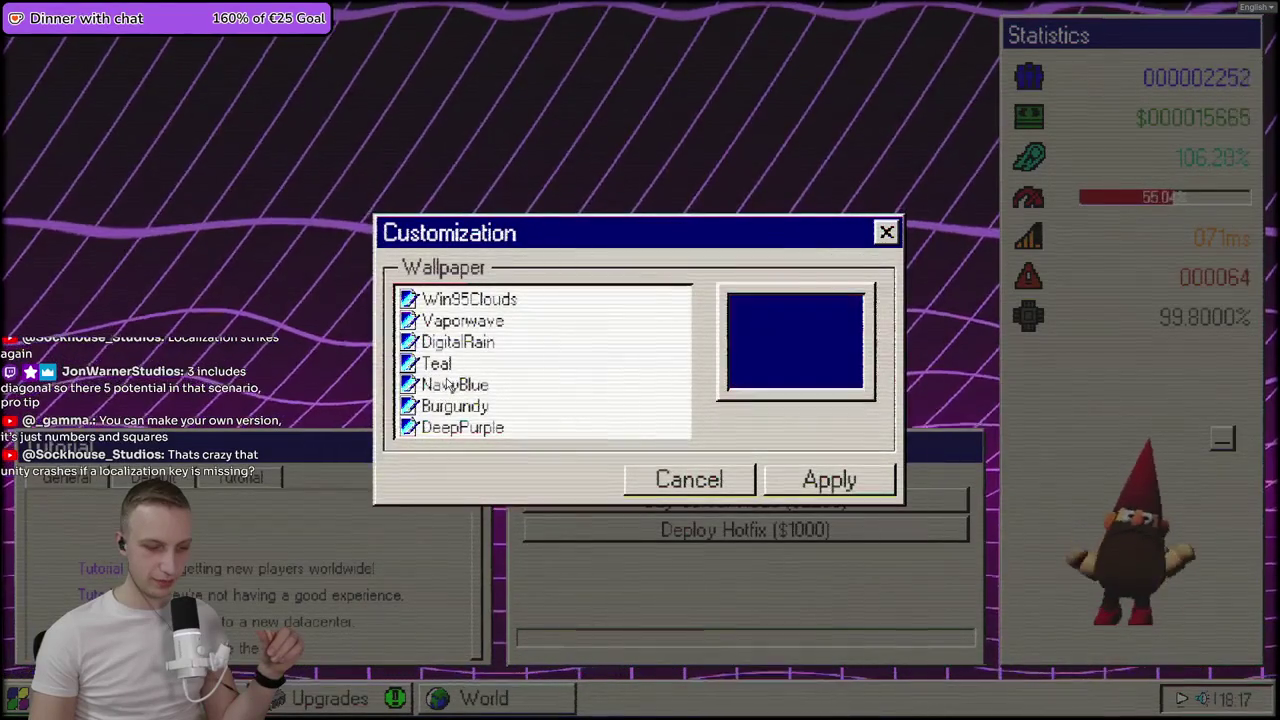
{"action": "left_click", "coordinate": [829, 480]}
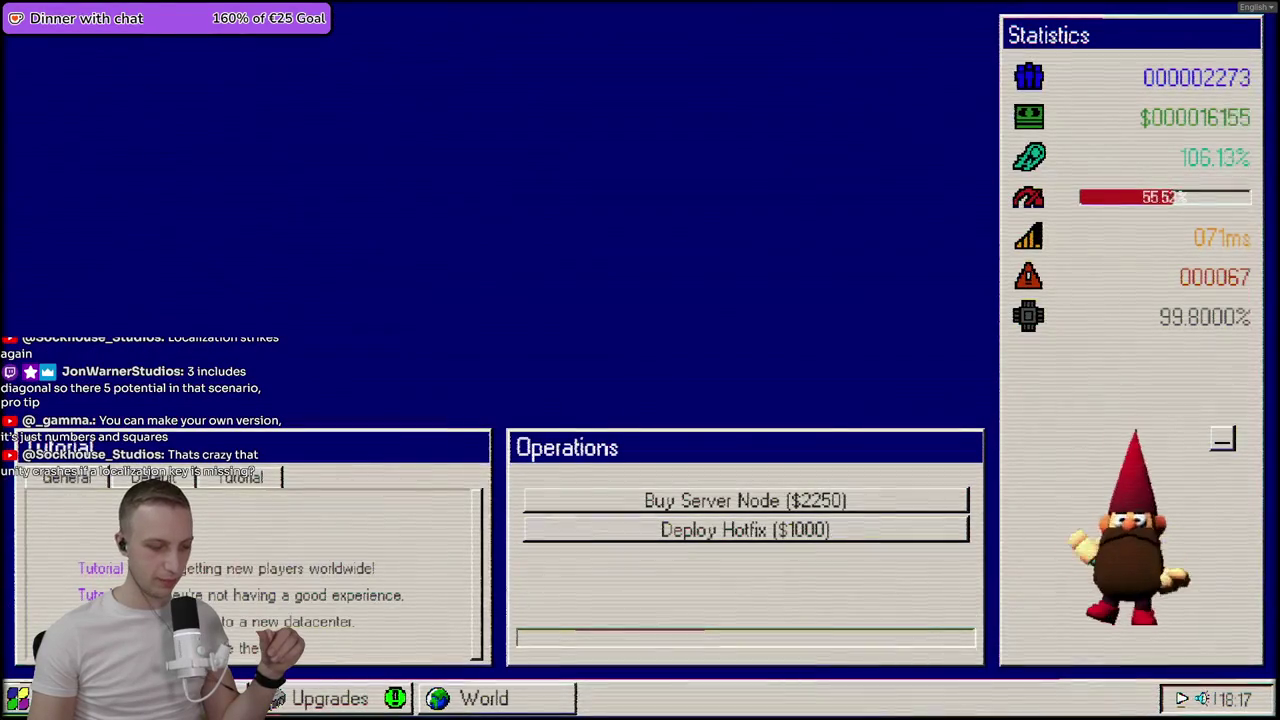
- Restore the Win95Clouds wallpaper and bring up the game Settings window
{"action": "left_click", "coordinate": [17, 698]}
{"action": "left_click", "coordinate": [101, 540]}
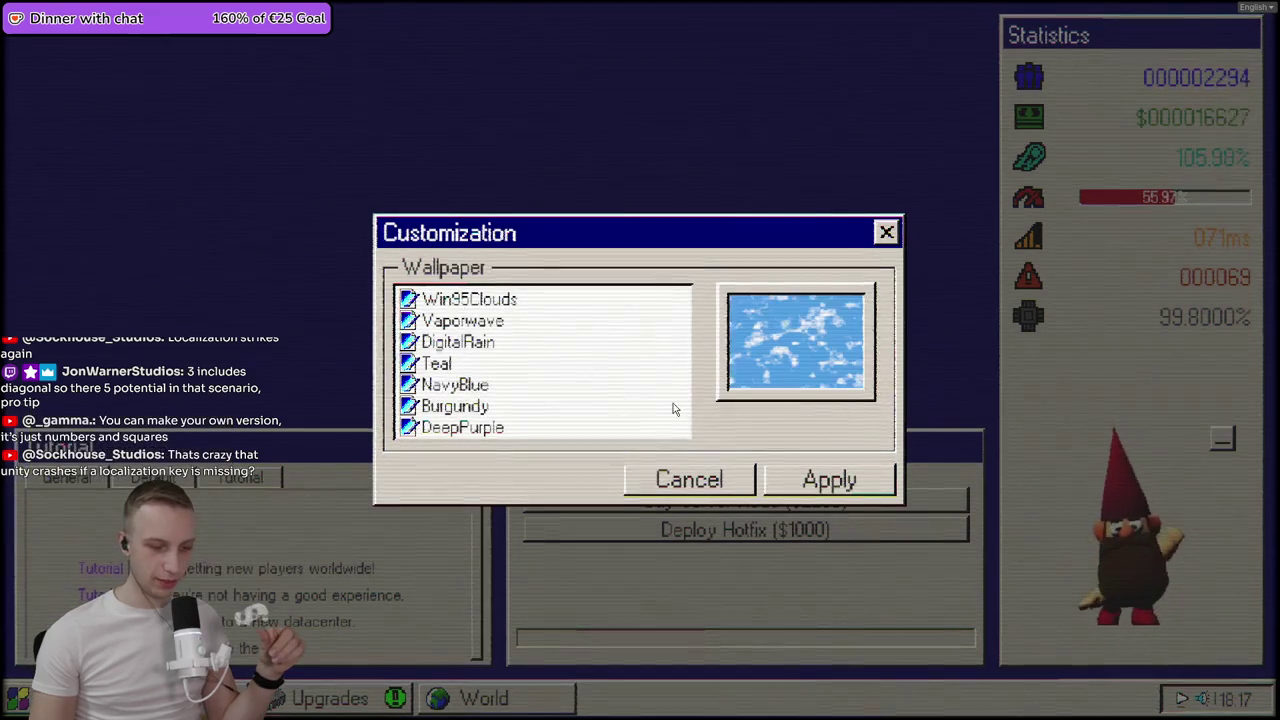
{"action": "left_click", "coordinate": [786, 476]}
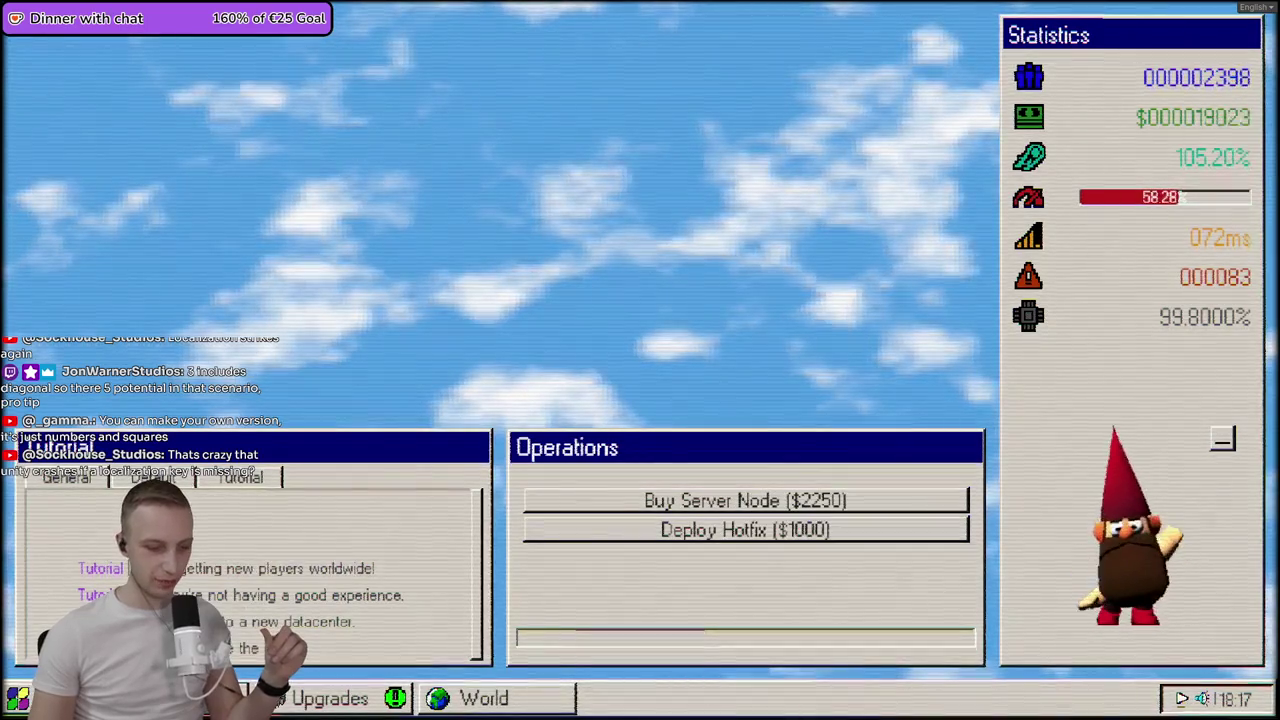
{"action": "left_click", "coordinate": [90, 571]}
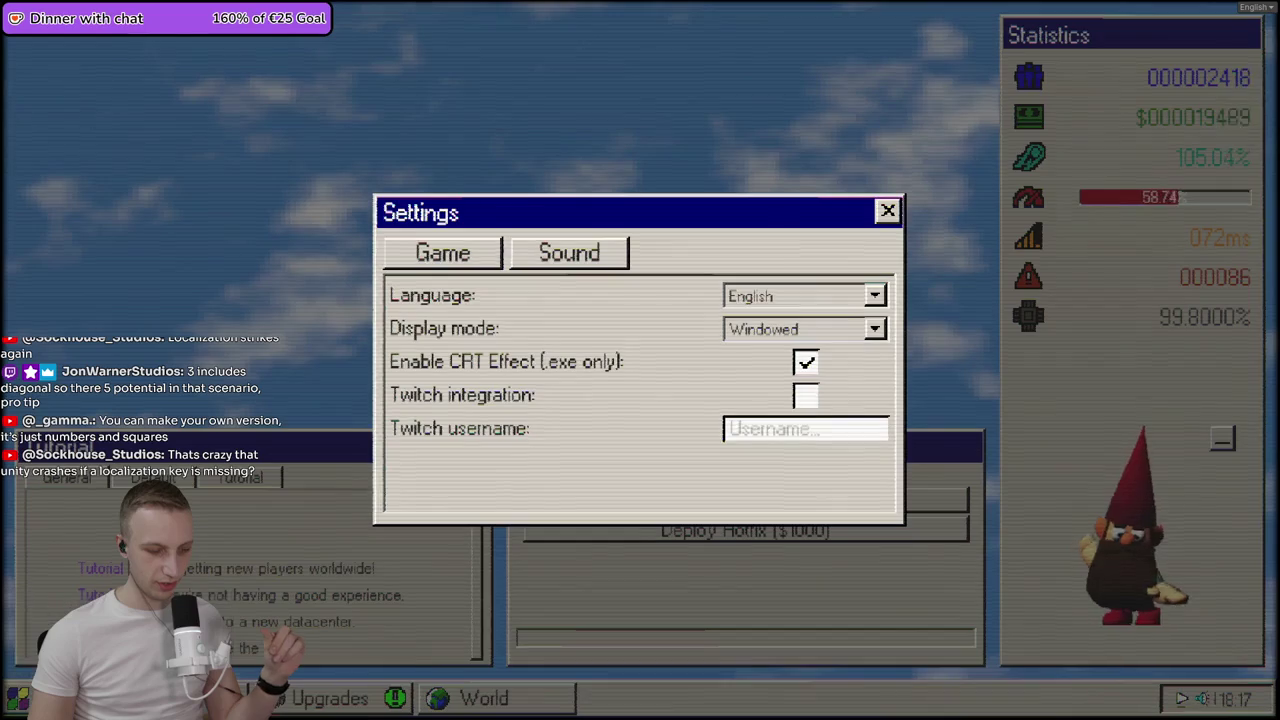
- Dismiss Settings with Escape, show the Upgrades tree with the U key, and pan across it
{"action": "key", "text": "Escape"}
{"action": "key", "text": "Escape"}
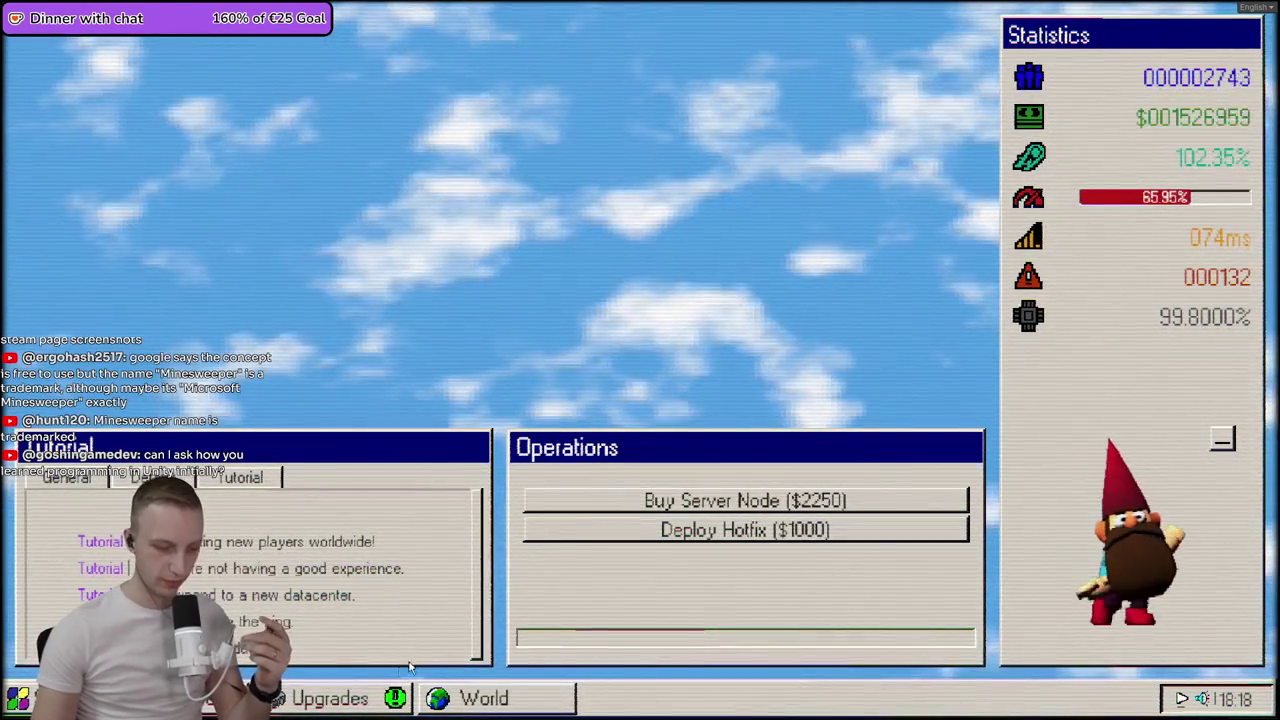
{"action": "key", "text": "u"}
{"action": "left_click_drag", "start_coordinate": [765, 330], "coordinate": [689, 378]}
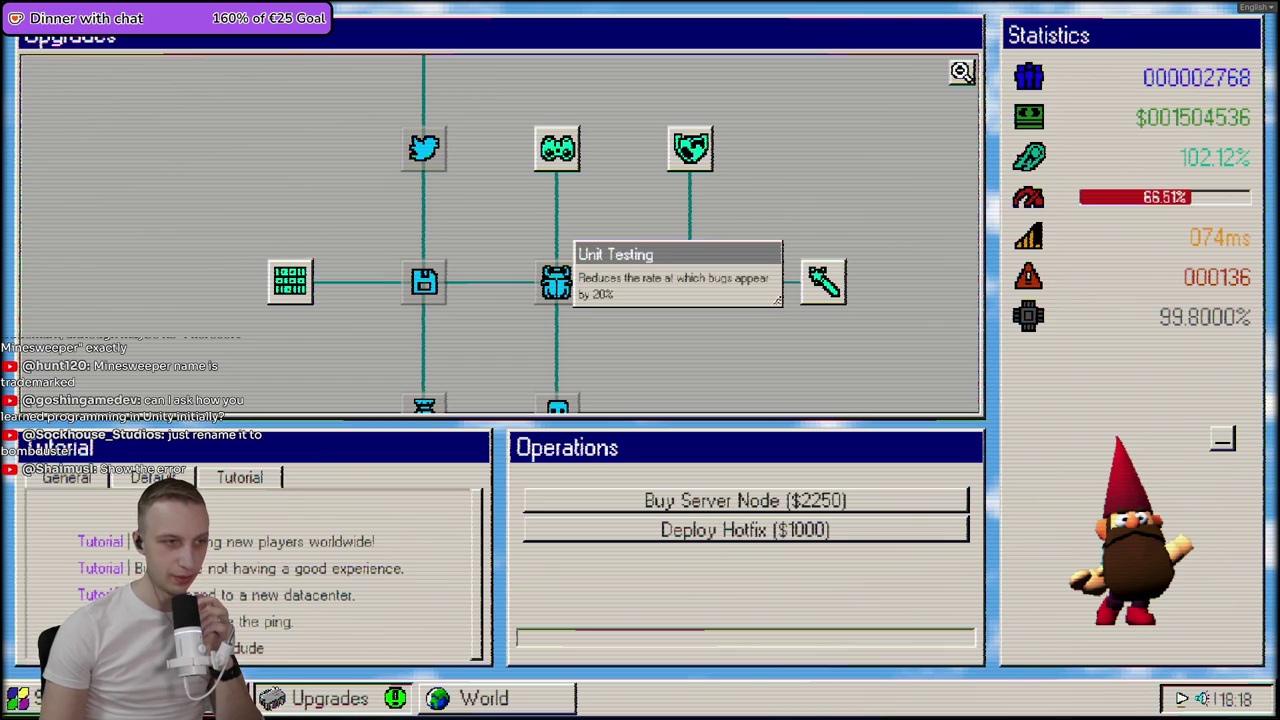
- Drag the Unity Console into view, showing the ArgumentException: Empty Table Reference error
{"action": "mouse_move", "coordinate": [941, 5]}
{"action": "left_mouse_down"}
{"action": "mouse_move", "coordinate": [717, 270]}
{"action": "mouse_move", "coordinate": [695, 270]}
{"action": "left_mouse_up"}
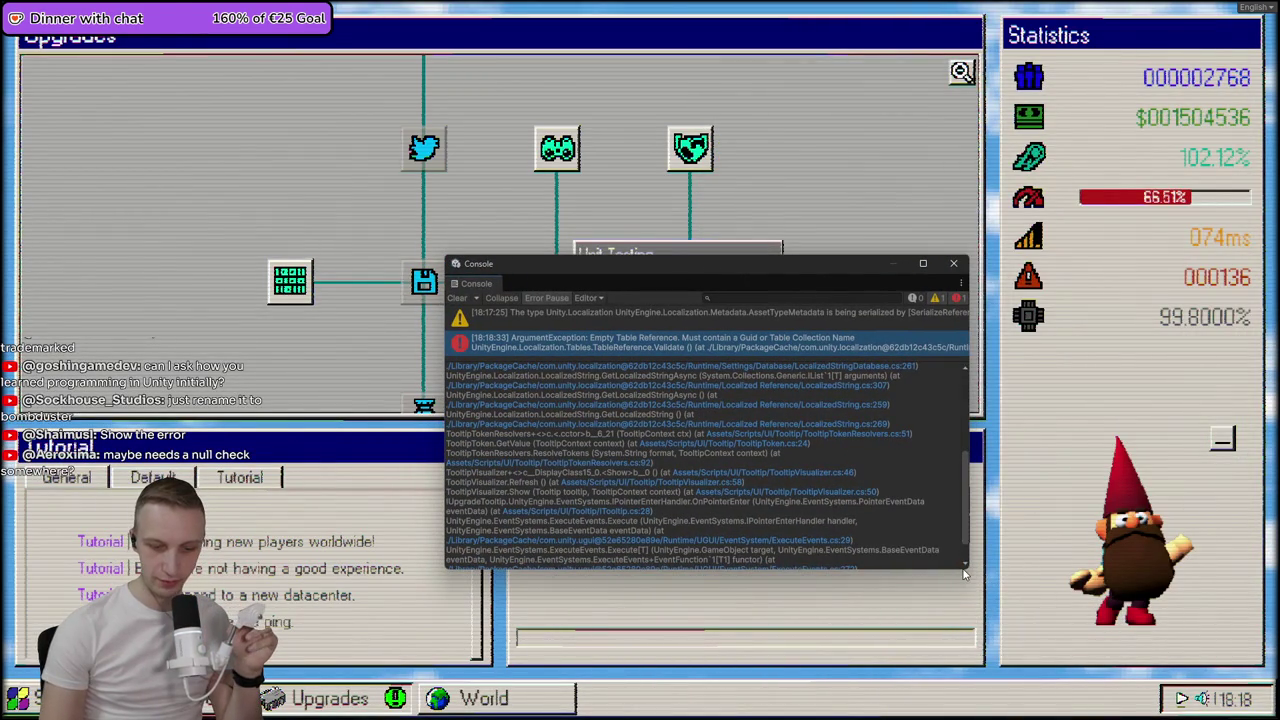
- Enlarge the Unity Console wider and taller to read the Empty Table Reference stack trace, then close it
{"action": "left_click_drag", "start_coordinate": [966, 568], "coordinate": [1165, 660]}
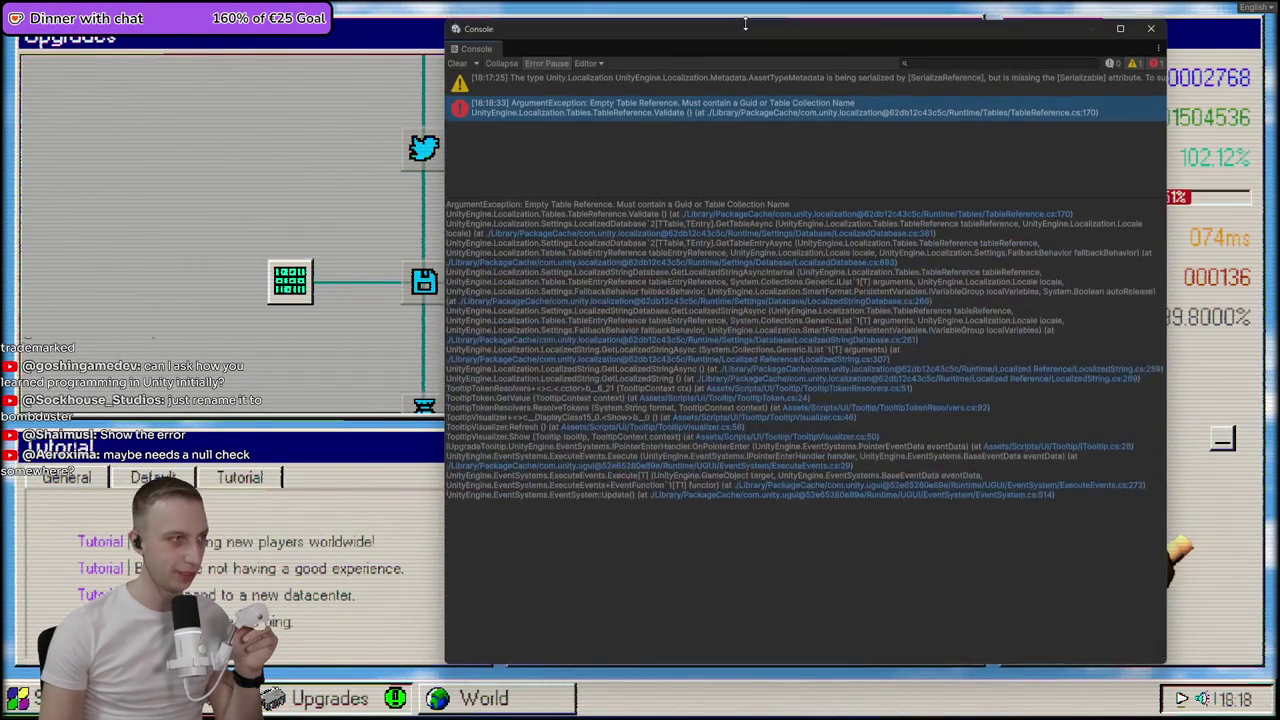
{"action": "left_click_drag", "start_coordinate": [749, 260], "coordinate": [672, 88]}
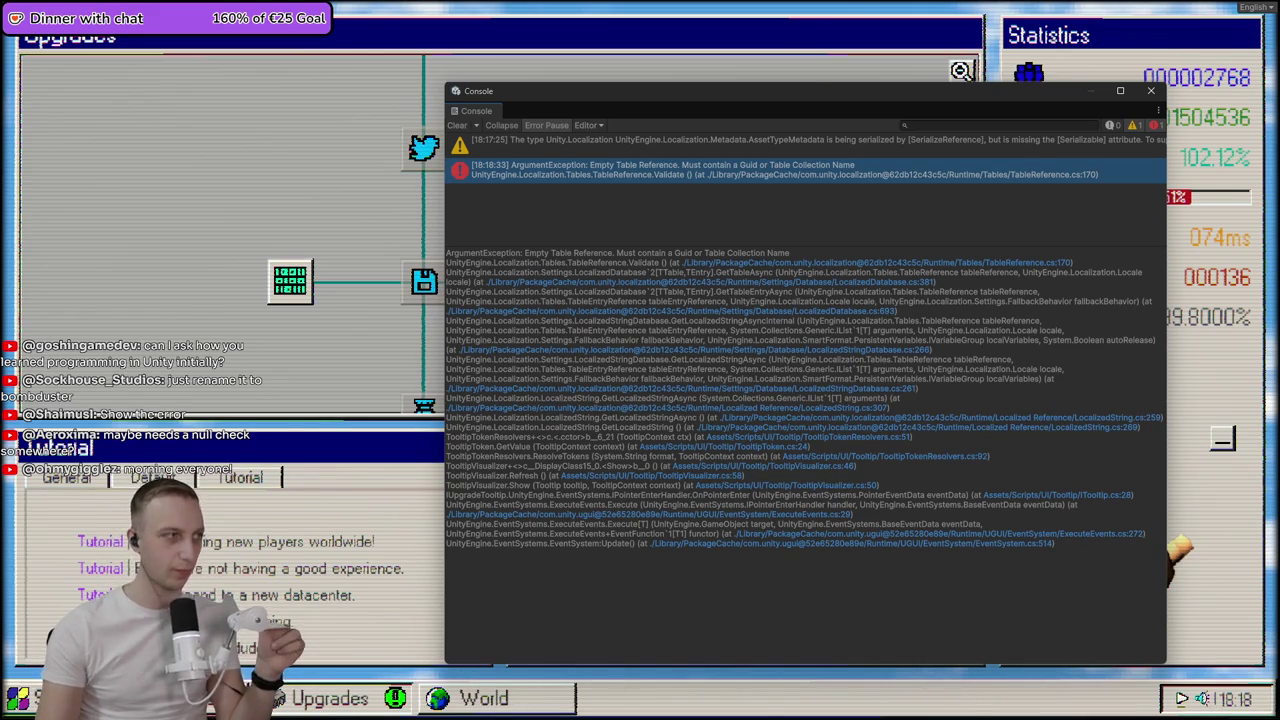
{"action": "left_click", "coordinate": [1152, 92]}
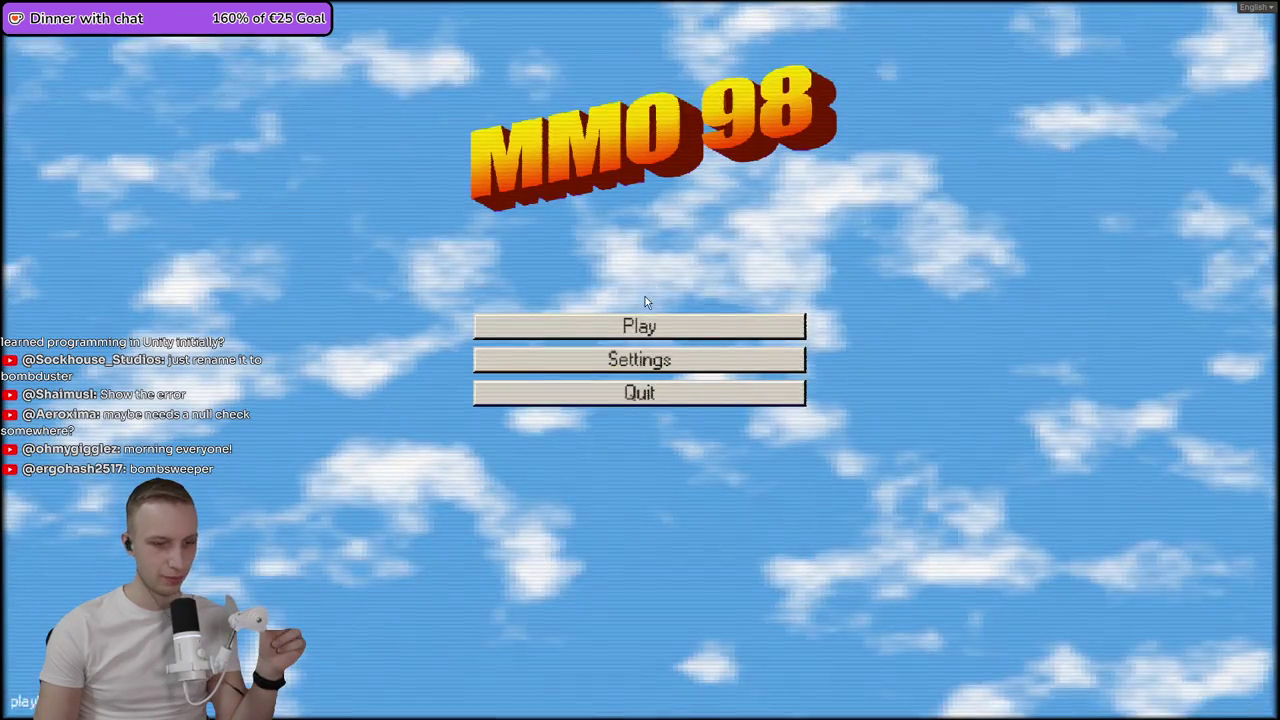
- Load the Streamerbait Games studio, start a paid server operation, and show the Upgrades tree
{"action": "left_click", "coordinate": [645, 323]}
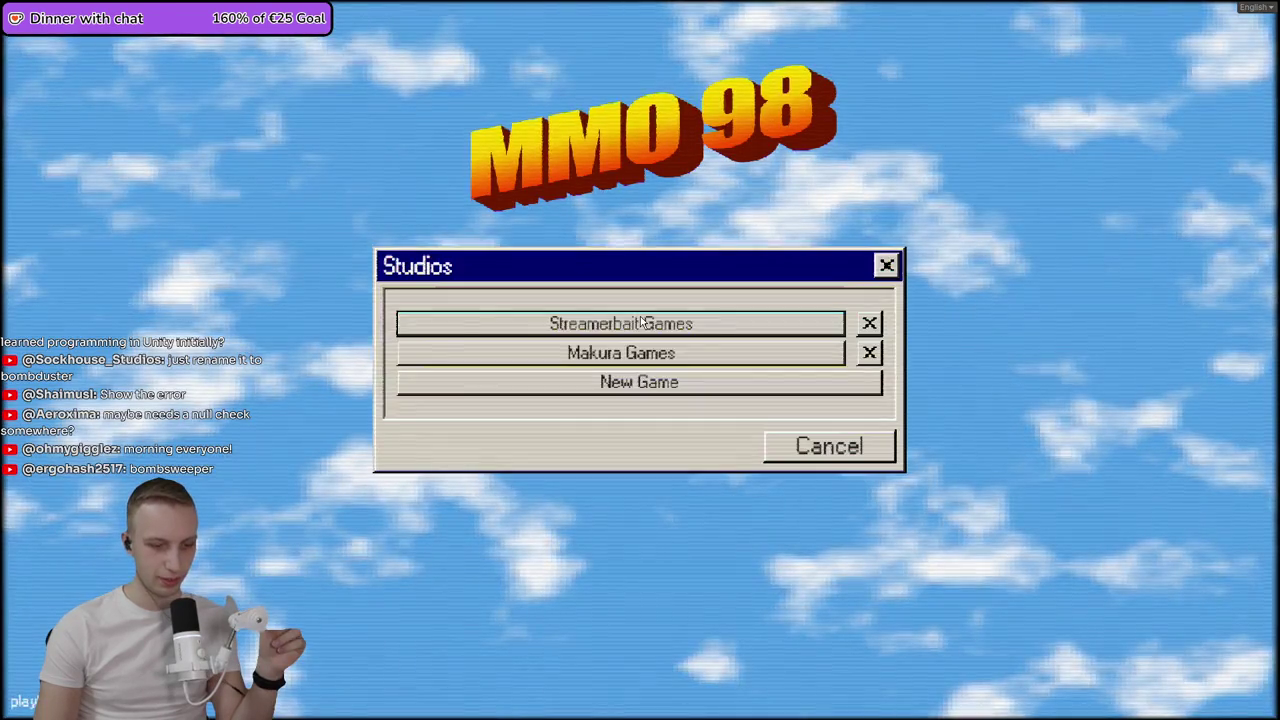
{"action": "left_click", "coordinate": [657, 347]}
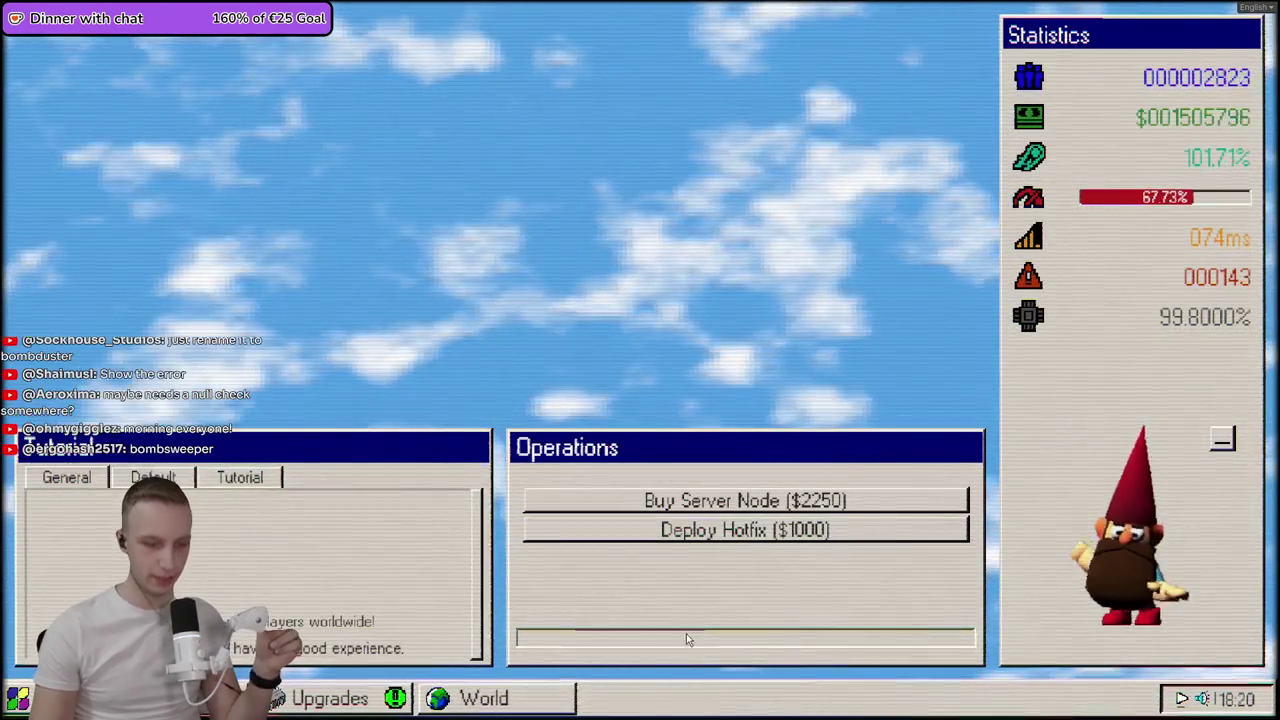
{"action": "left_click", "coordinate": [723, 538]}
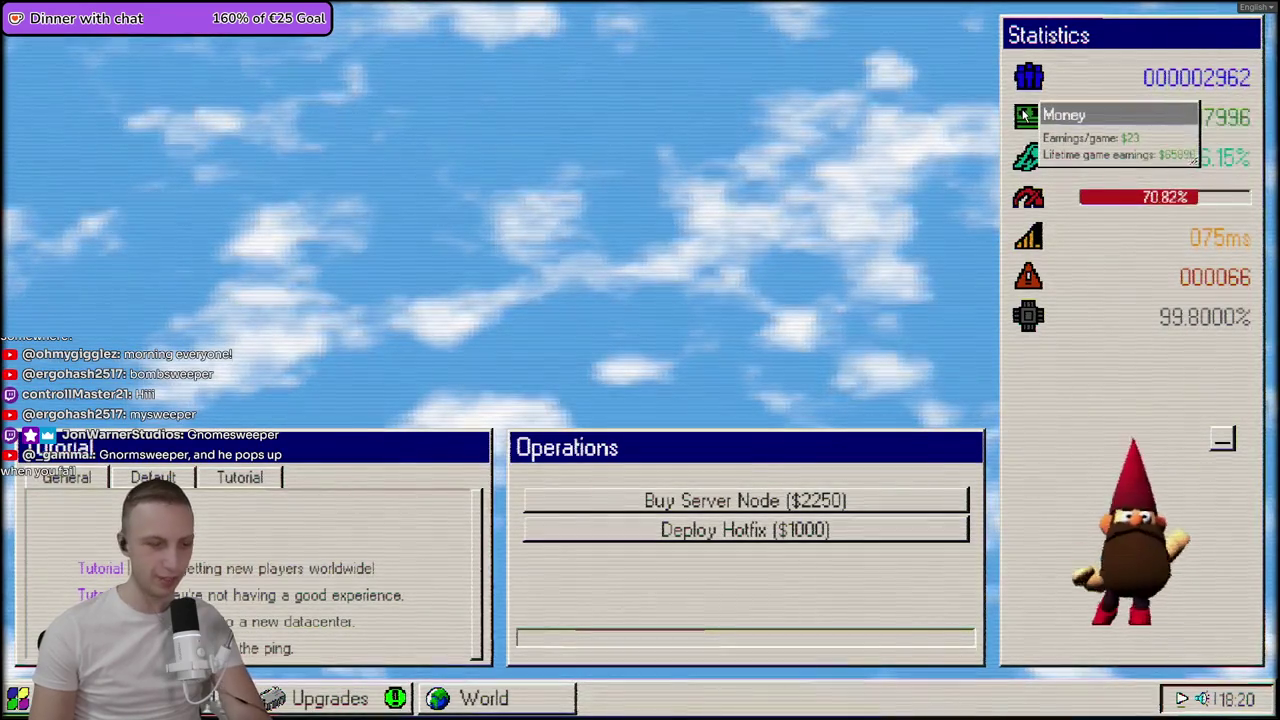
{"action": "left_click", "coordinate": [312, 697]}
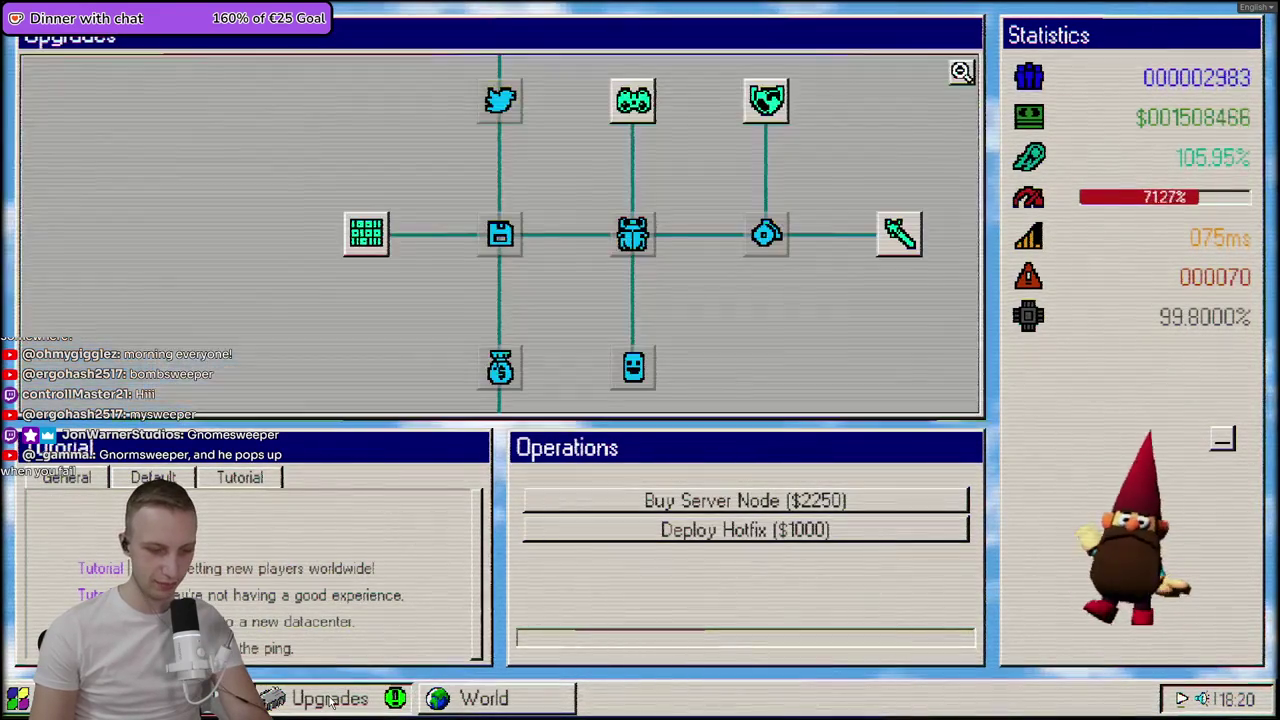
- Buy the Streamer Keys upgrade and launch a Marketing Blast operation
{"action": "scroll", "coordinate": [262, 185], "scroll_direction": "up", "scroll_amount": 3}
{"action": "left_click", "coordinate": [466, 160]}
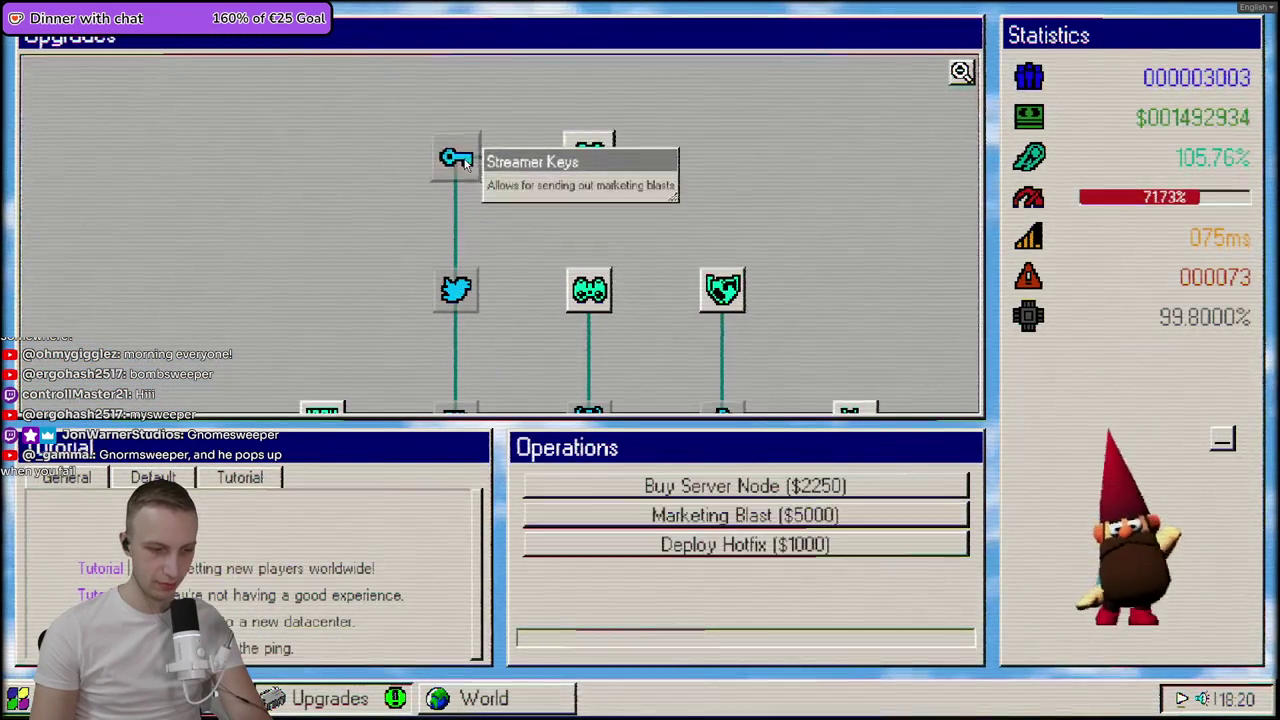
{"action": "left_click", "coordinate": [730, 543]}
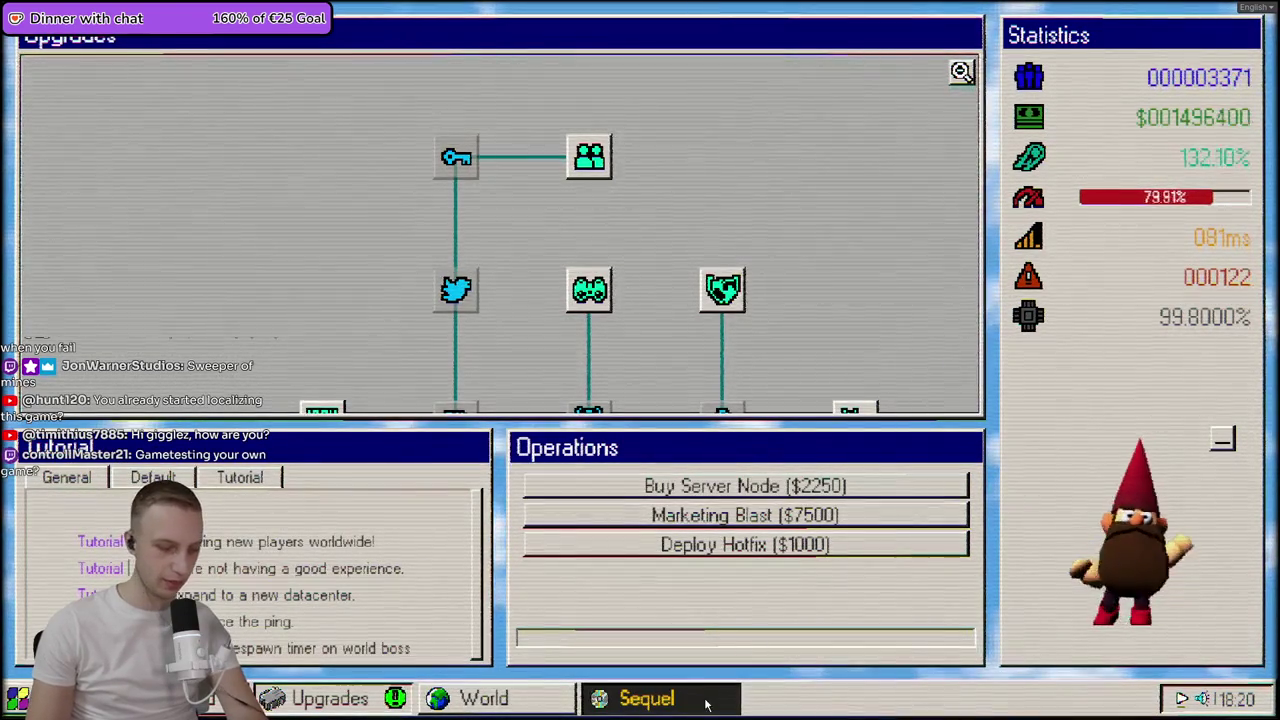
- Name the sequel Mythos: Age of Ascension, run two Develop rounds, then return to Upgrades
{"action": "left_click", "coordinate": [705, 700]}
{"action": "left_click", "coordinate": [371, 88]}
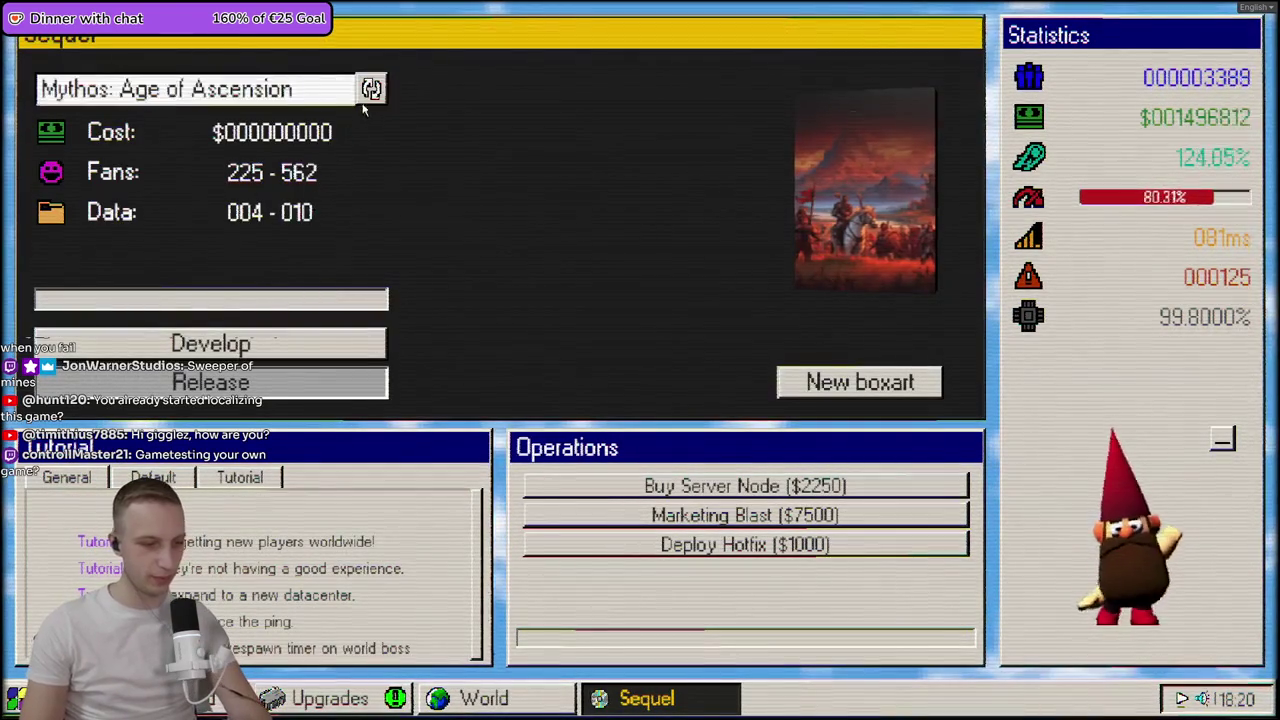
{"action": "left_click", "coordinate": [210, 343]}
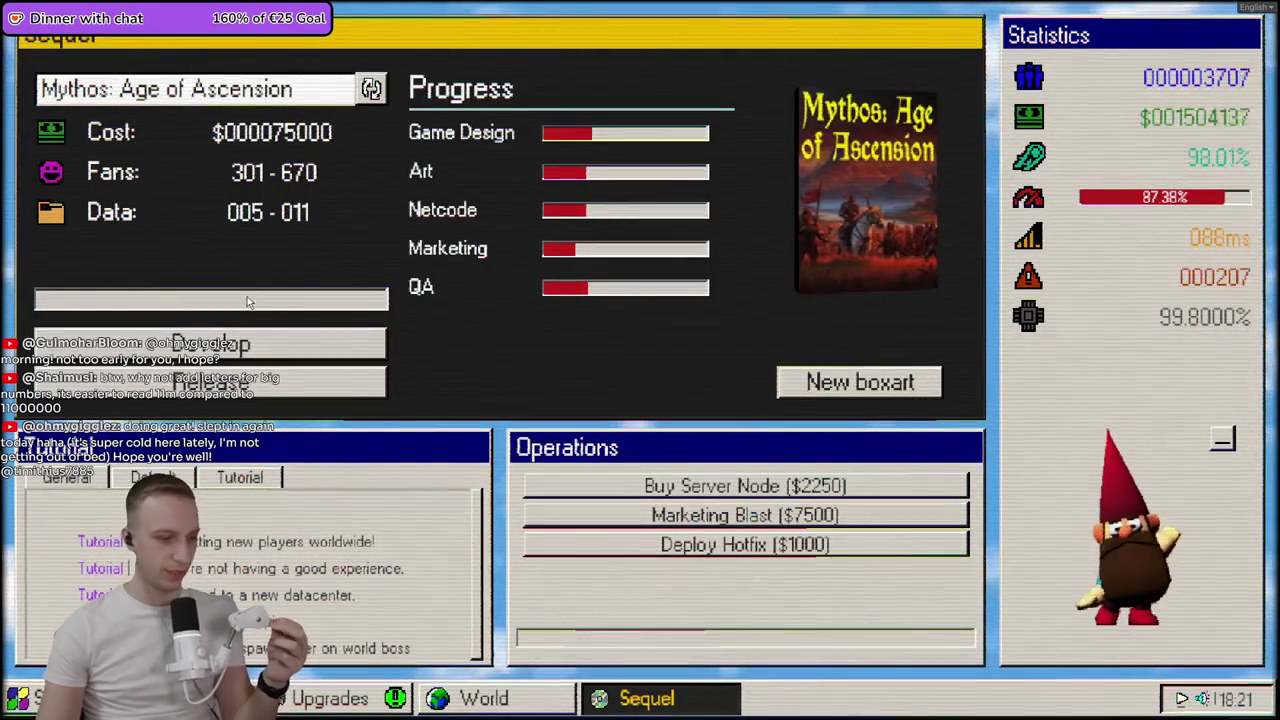
{"action": "left_click", "coordinate": [226, 352]}
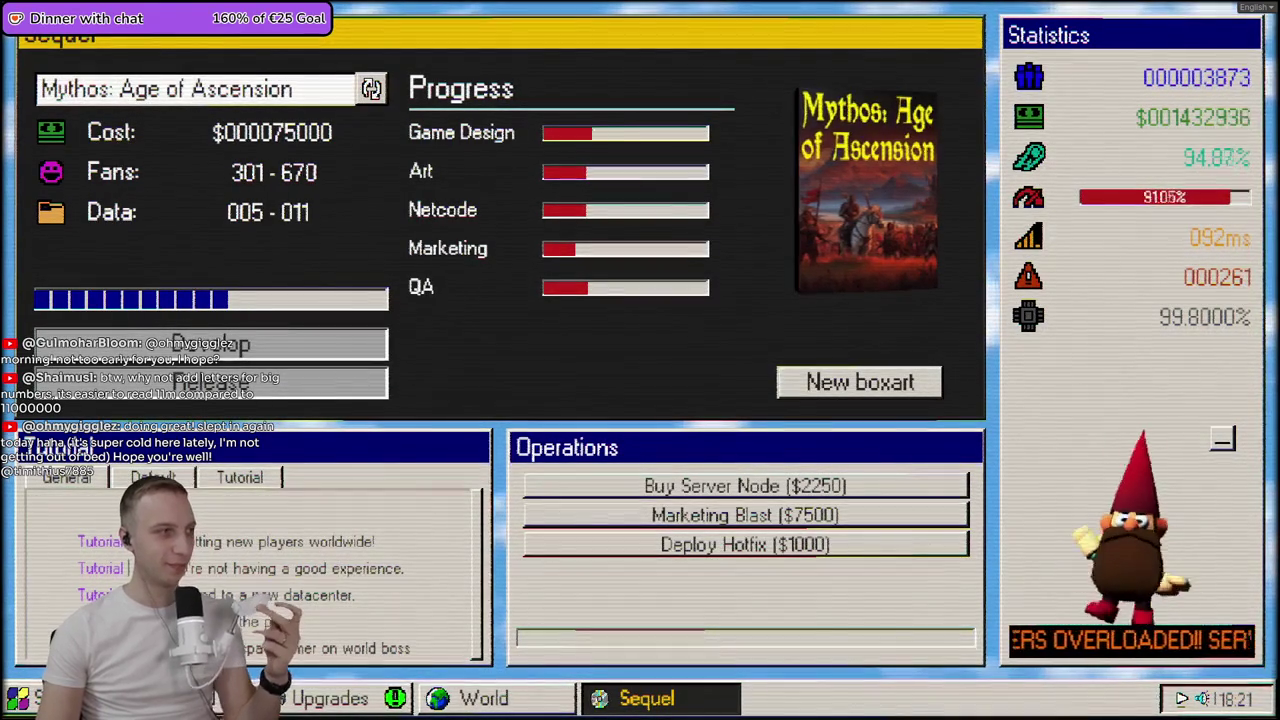
{"action": "left_click", "coordinate": [484, 698]}
{"action": "left_click", "coordinate": [330, 698]}
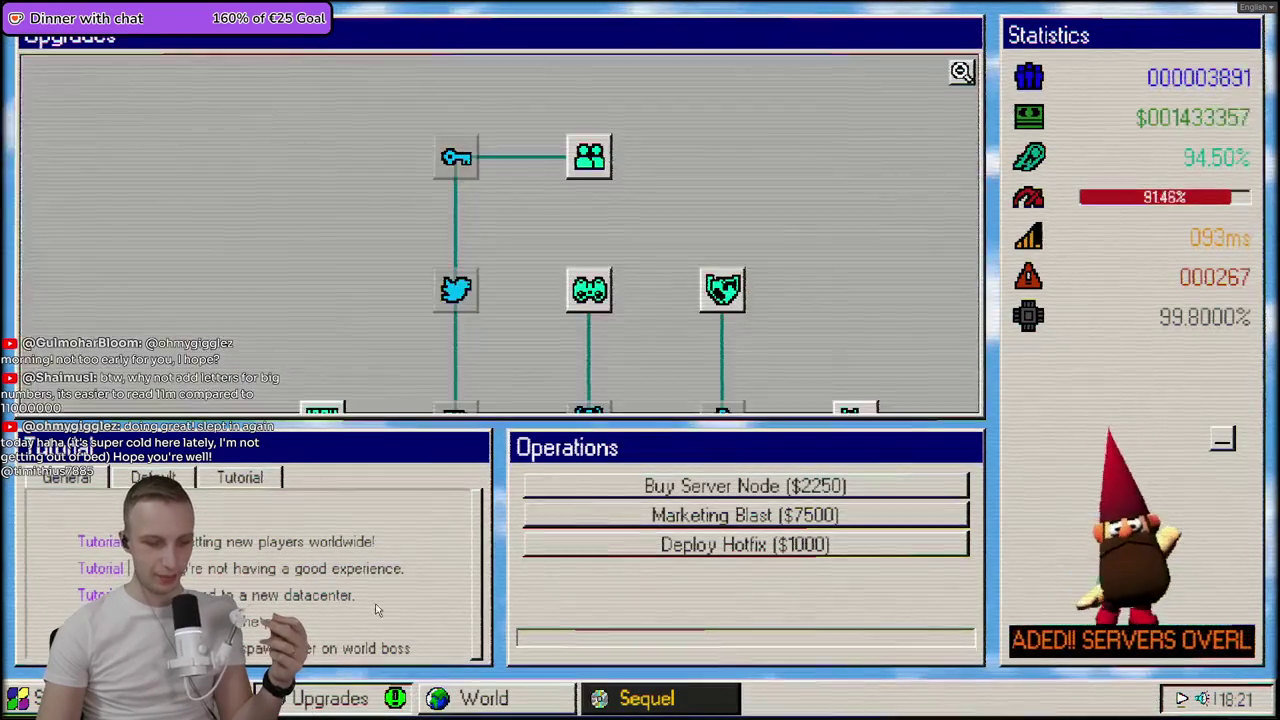
- Show the World map, where servers sit overloaded at 103.96% load
{"action": "left_click", "coordinate": [455, 705]}
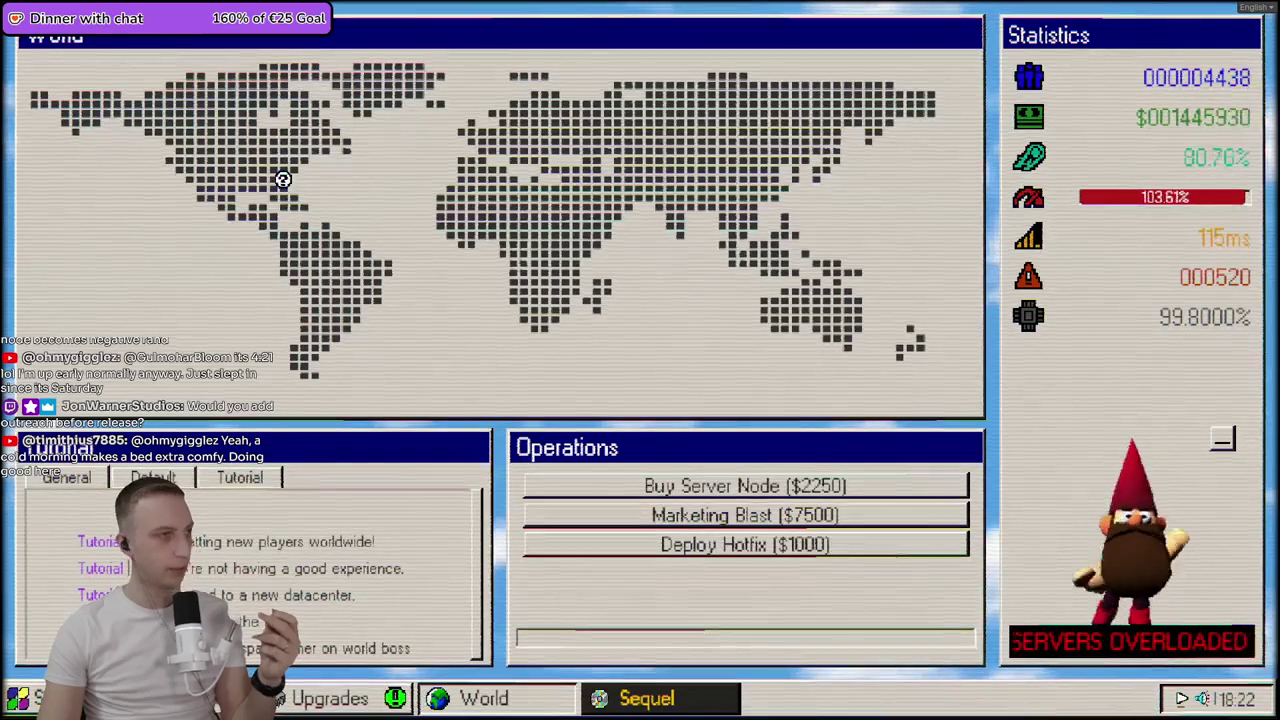
- Release Mythos: Age of Ascension, confirming the release and dismissing the success dialog
{"action": "left_click", "coordinate": [675, 694]}
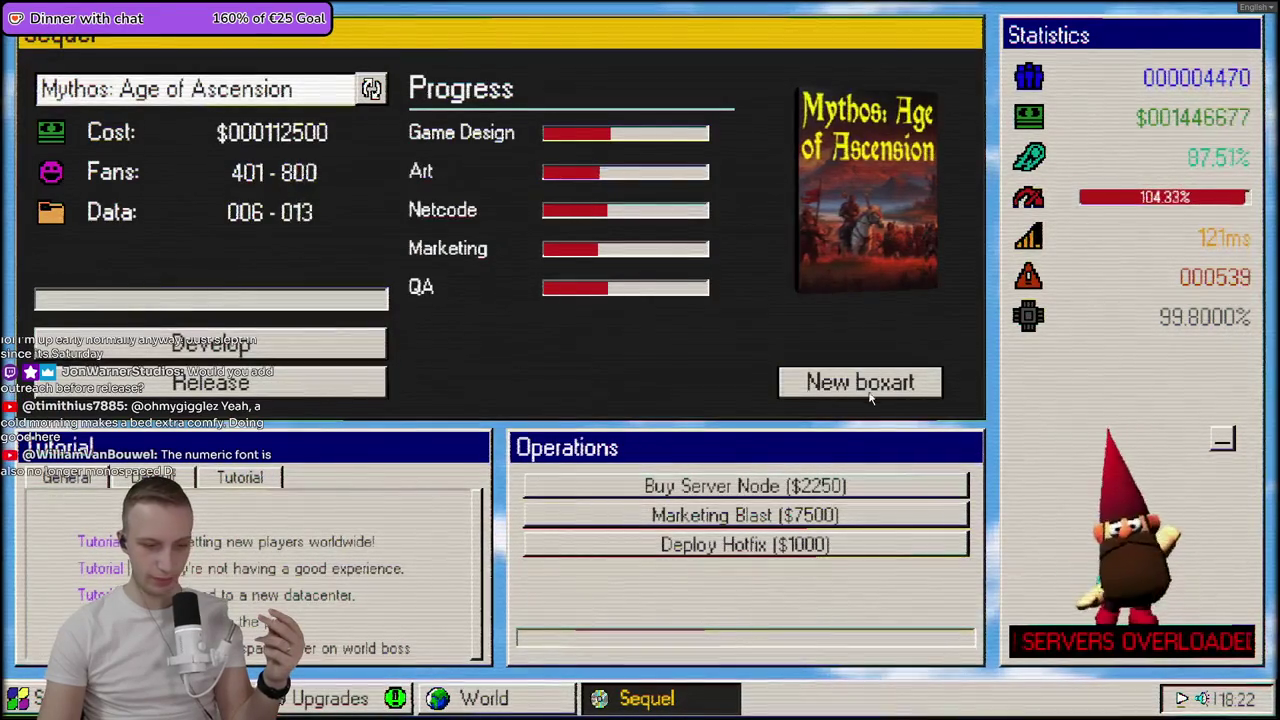
{"action": "left_click", "coordinate": [281, 390]}
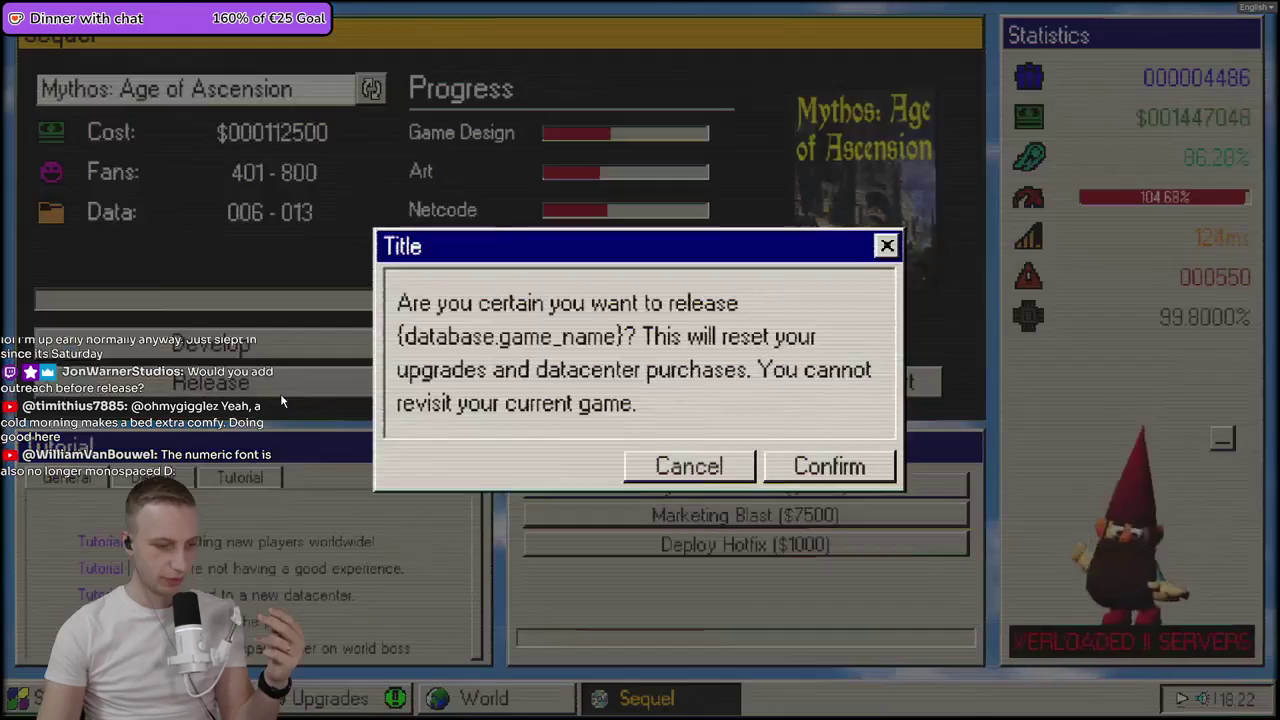
{"action": "left_click", "coordinate": [829, 467]}
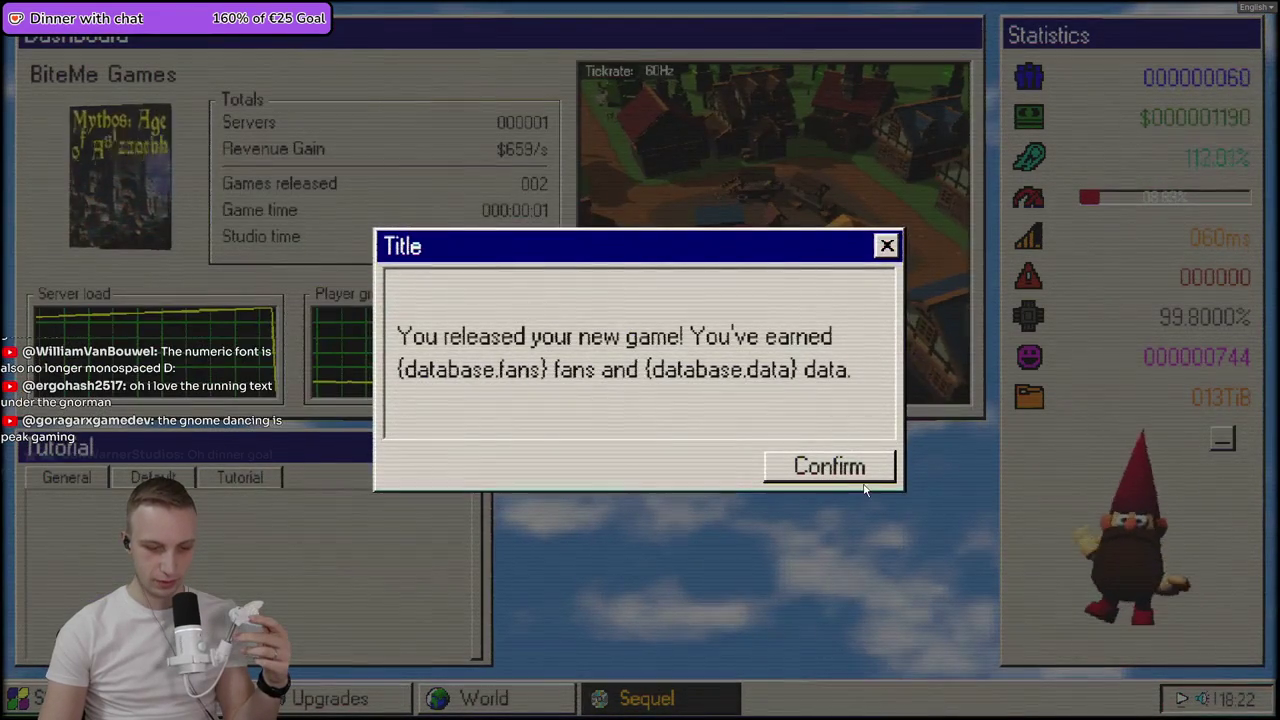
{"action": "left_click", "coordinate": [852, 470]}
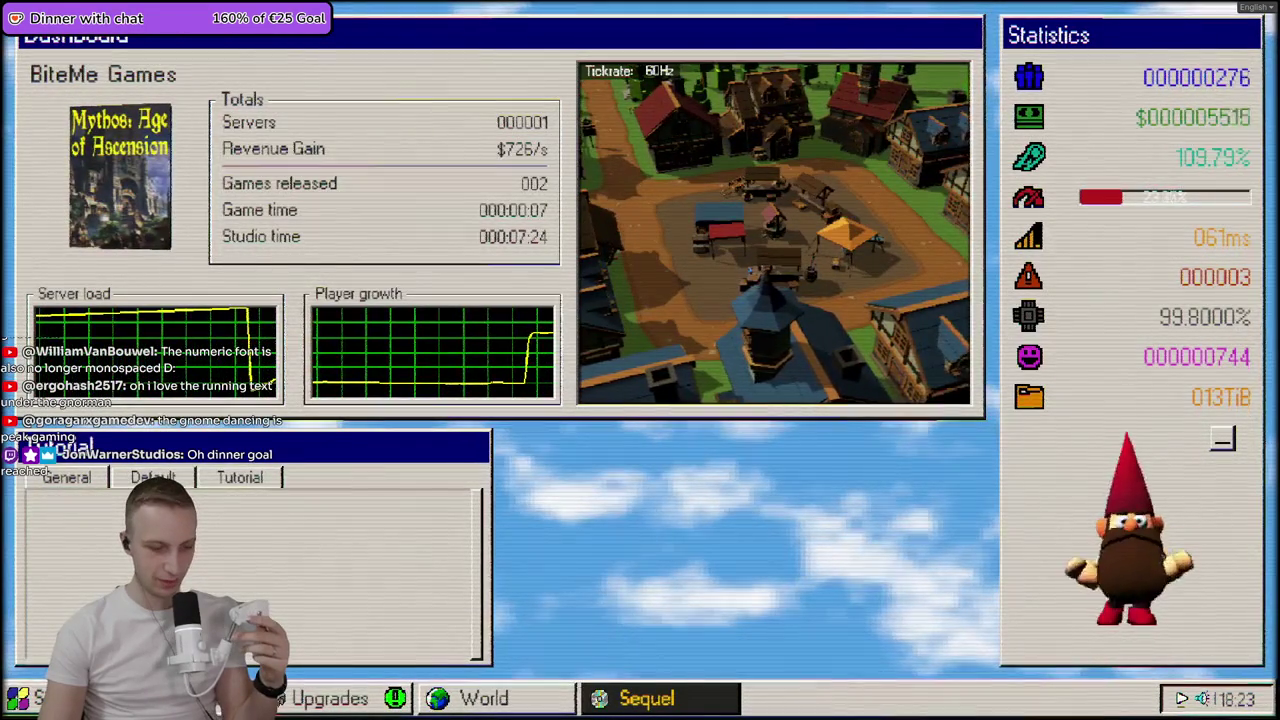
- Review each released game, including the black-cover release's stats, then bring up the blank Sequel screen
{"action": "left_click", "coordinate": [30, 698]}
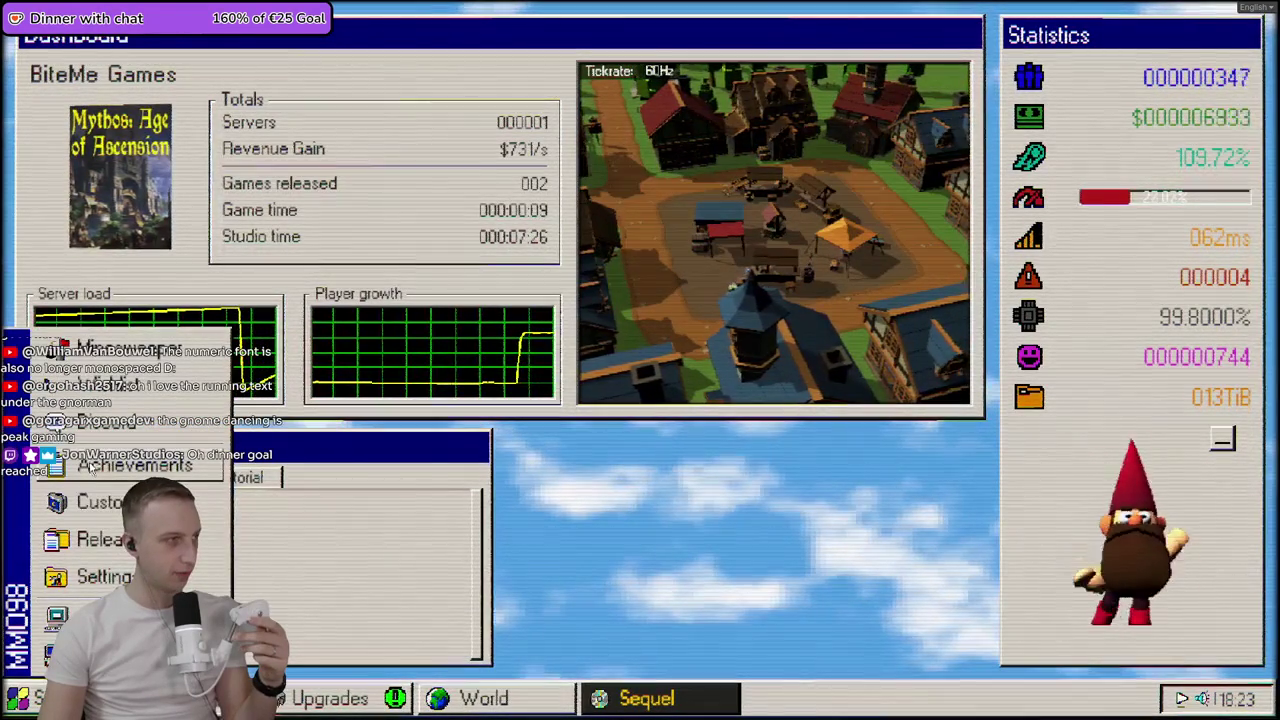
{"action": "left_click", "coordinate": [100, 540]}
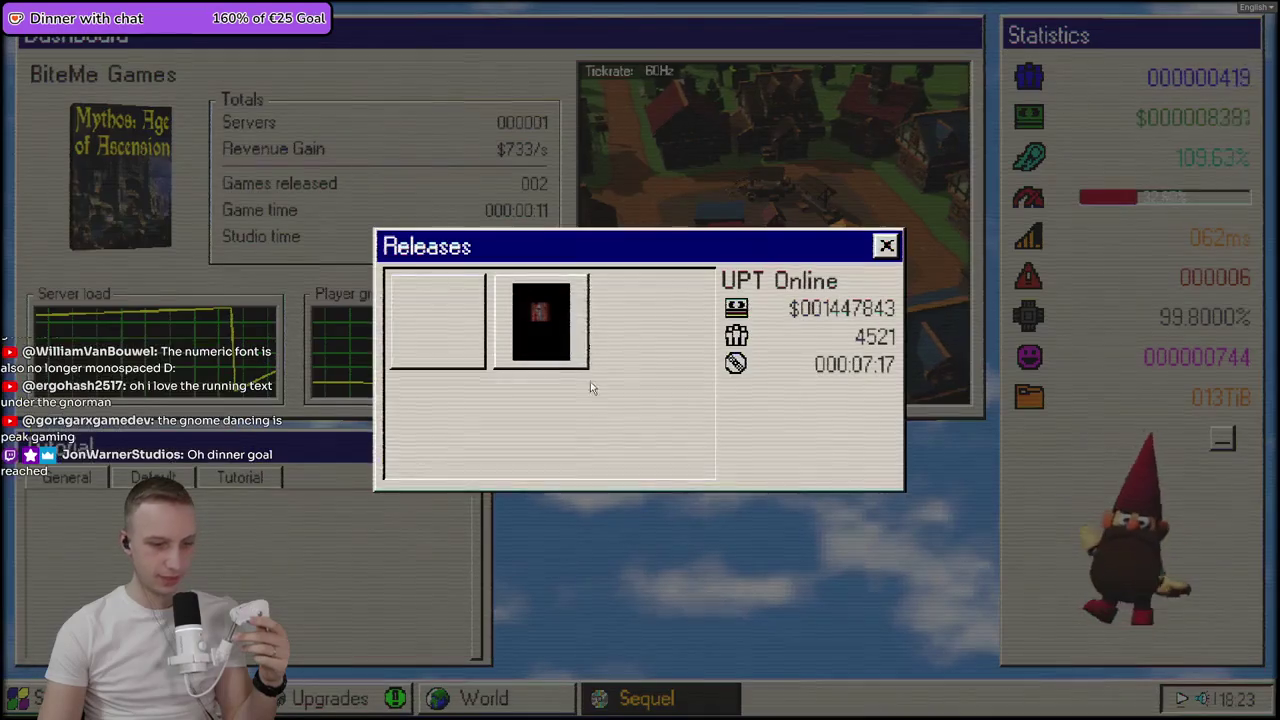
{"action": "left_click", "coordinate": [466, 340]}
{"action": "left_click", "coordinate": [541, 320]}
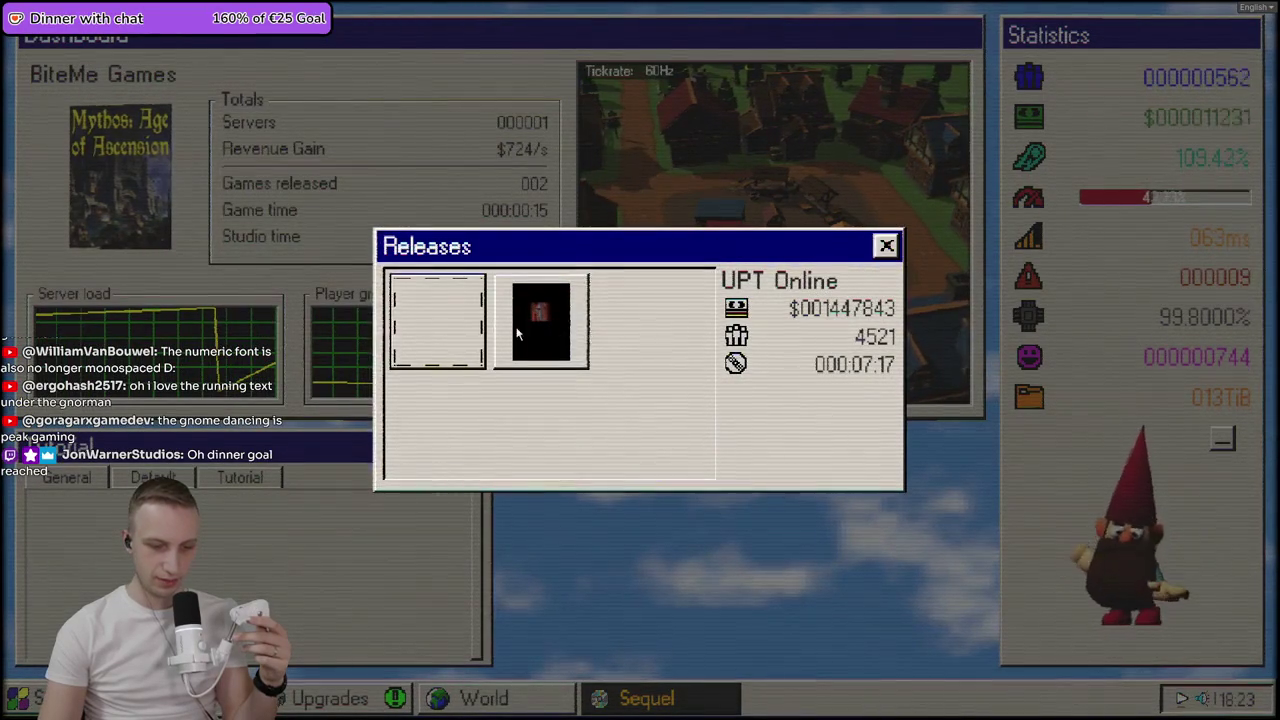
{"action": "left_click", "coordinate": [535, 322]}
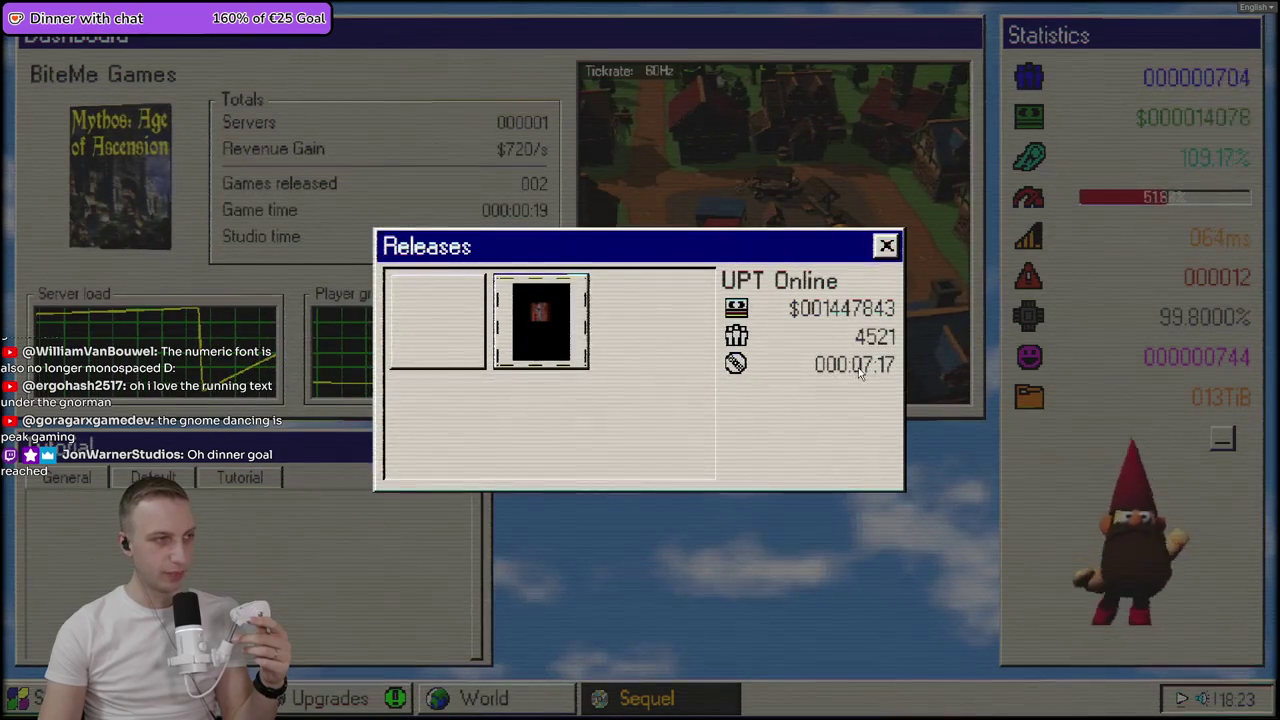
{"action": "left_click", "coordinate": [887, 247]}
{"action": "left_click", "coordinate": [887, 247]}
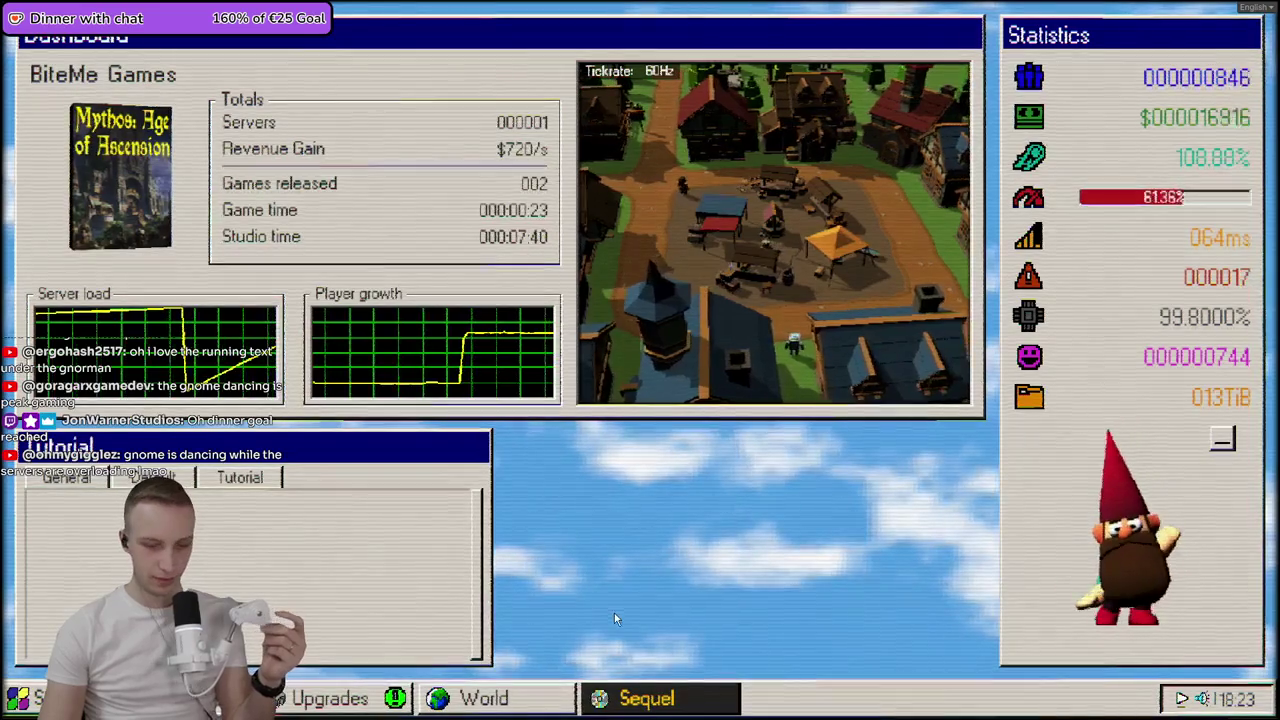
{"action": "left_click", "coordinate": [665, 700]}
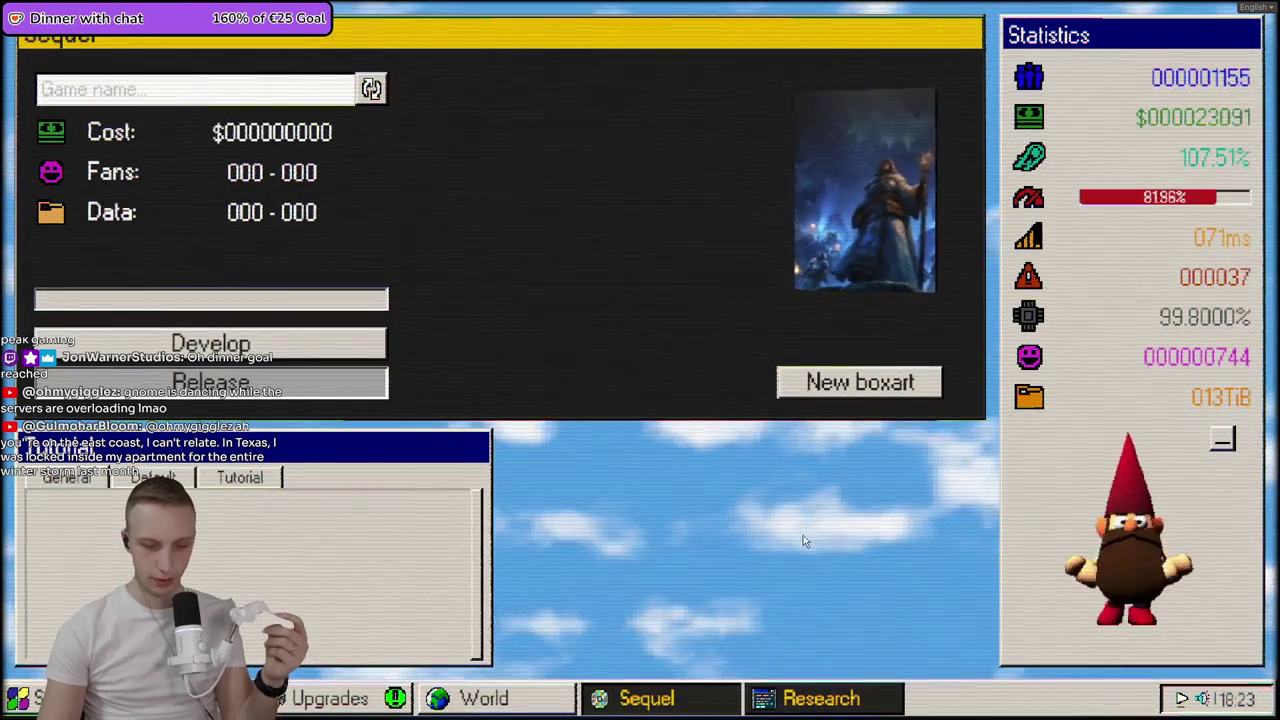
- Browse the Development and Performance research categories in the Research window
{"action": "left_click", "coordinate": [849, 699]}
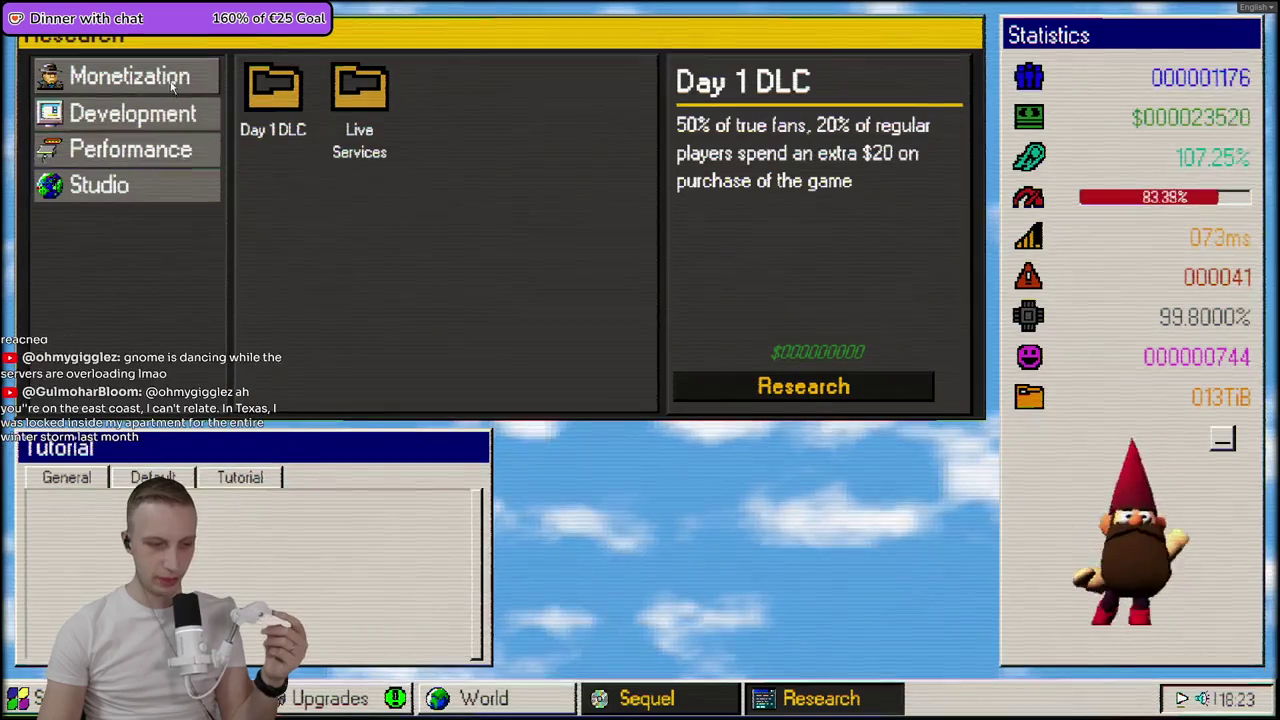
{"action": "left_click", "coordinate": [132, 113]}
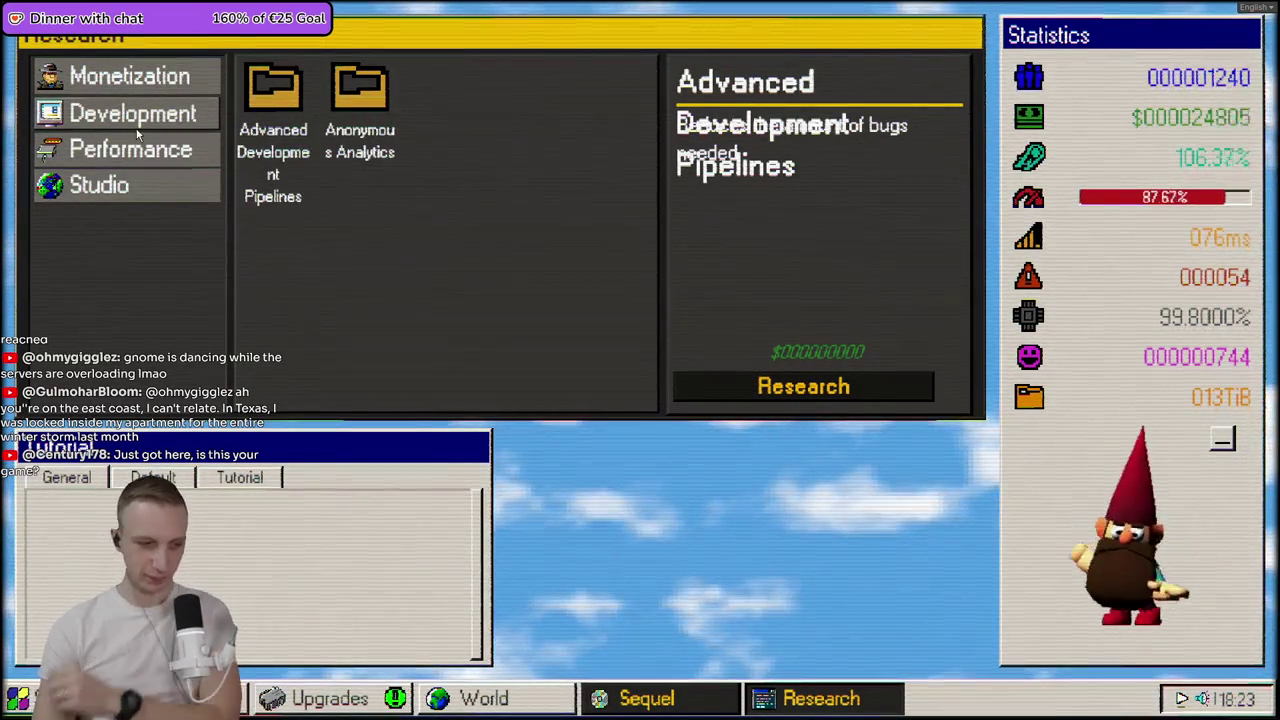
{"action": "left_click", "coordinate": [110, 148]}
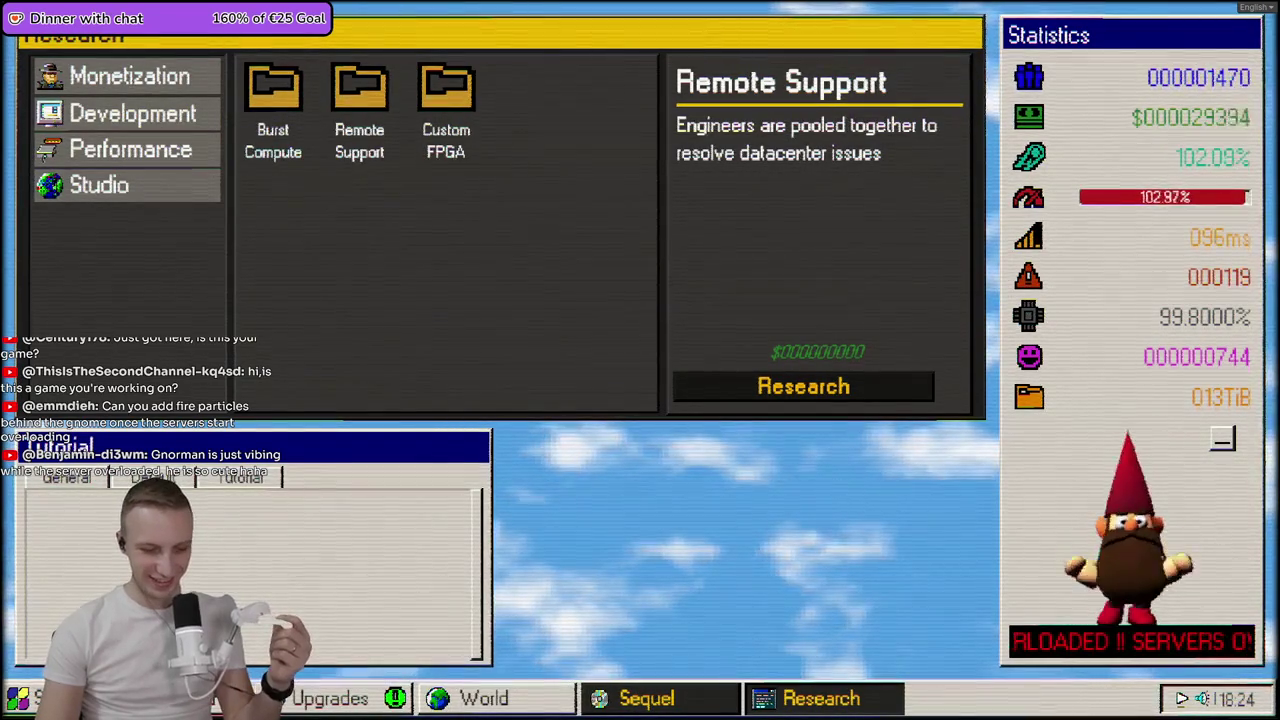
- In the Upgrades tree, buy the floppy-disk upgrade to unlock its neighbouring upgrades
{"action": "left_click", "coordinate": [646, 698]}
{"action": "left_click", "coordinate": [330, 698]}
{"action": "mouse_move", "coordinate": [538, 243]}
{"action": "left_mouse_down"}
{"action": "mouse_move", "coordinate": [469, 67]}
{"action": "mouse_move", "coordinate": [529, 344]}
{"action": "mouse_move", "coordinate": [439, 112]}
{"action": "mouse_move", "coordinate": [372, 86]}
{"action": "mouse_move", "coordinate": [591, 251]}
{"action": "mouse_move", "coordinate": [603, 289]}
{"action": "mouse_move", "coordinate": [417, 163]}
{"action": "mouse_move", "coordinate": [495, 112]}
{"action": "mouse_move", "coordinate": [640, 234]}
{"action": "left_mouse_up"}
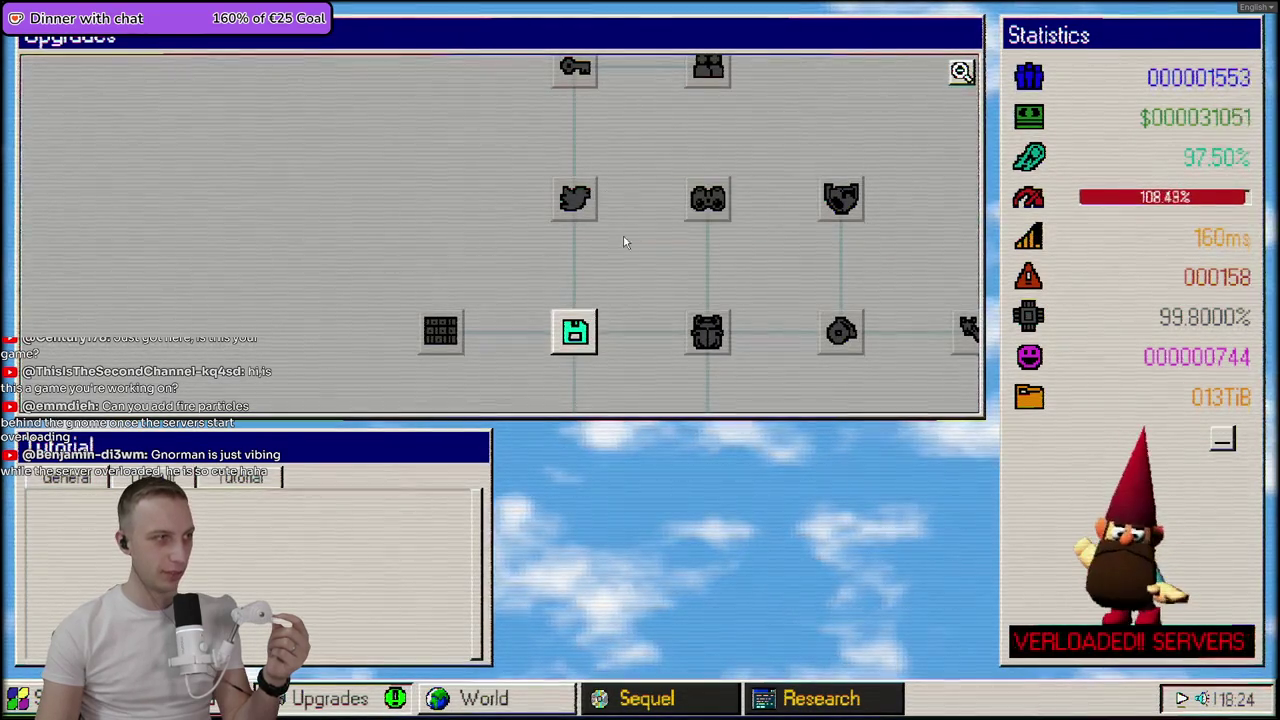
{"action": "left_click", "coordinate": [575, 332]}
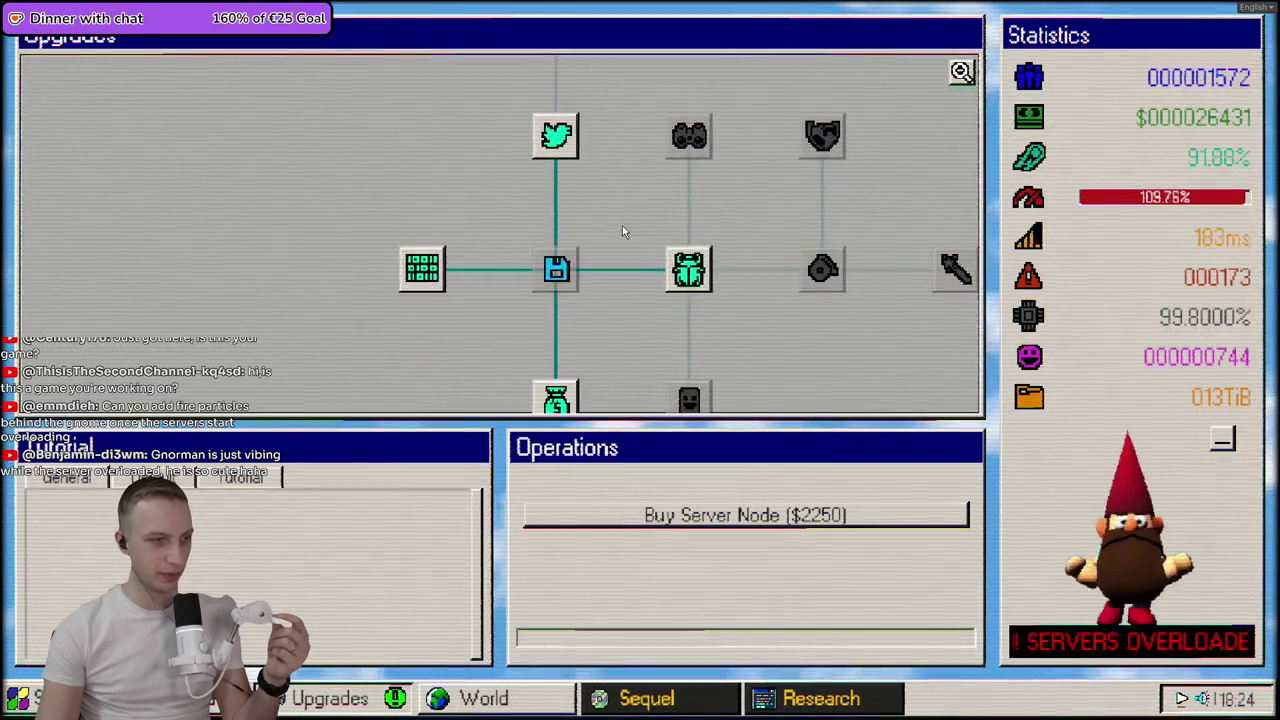